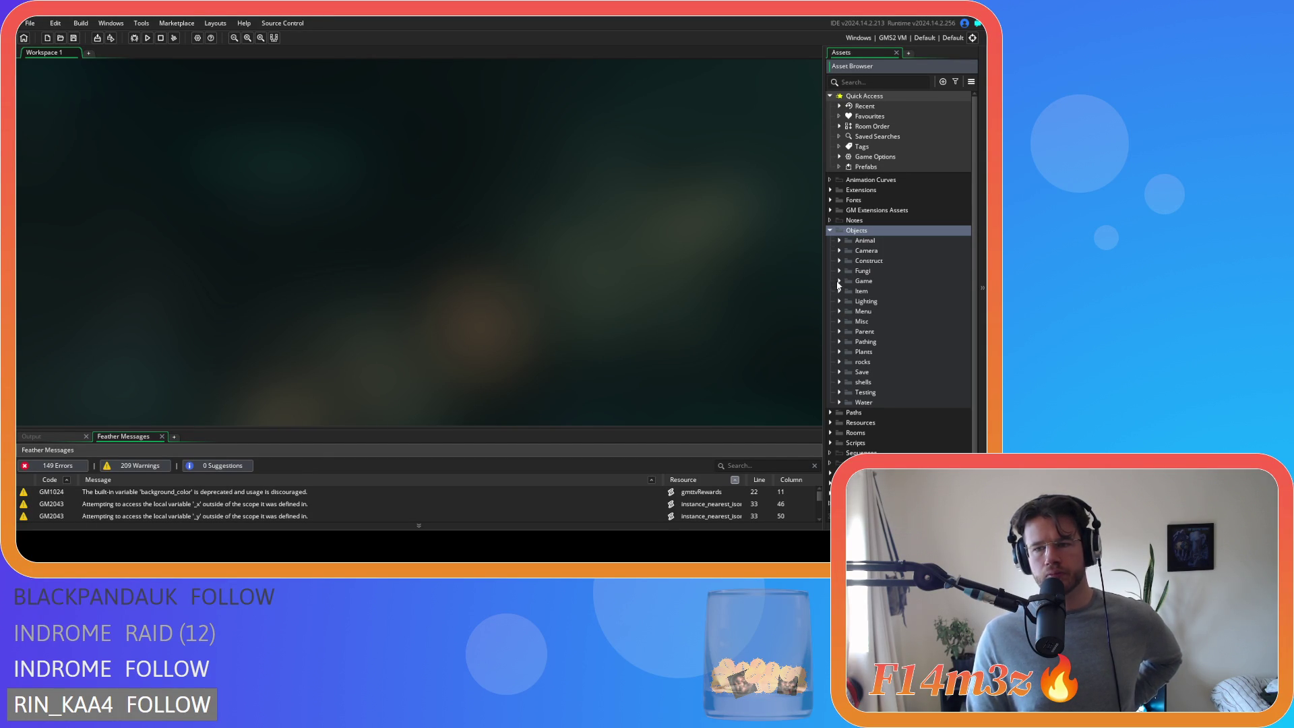
# - Open ob_lighting's Draw event code from the Lighting objects folder
pyautogui.click(839, 302)
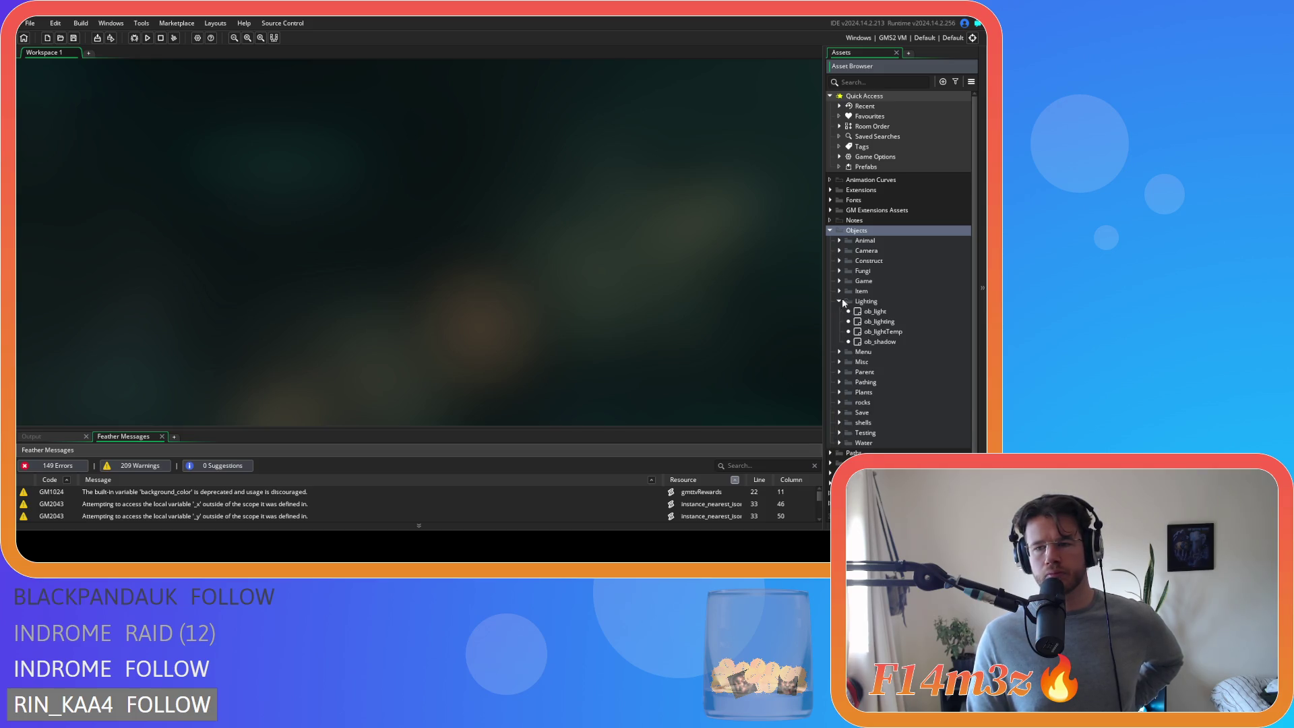
pyautogui.doubleClick(884, 322)
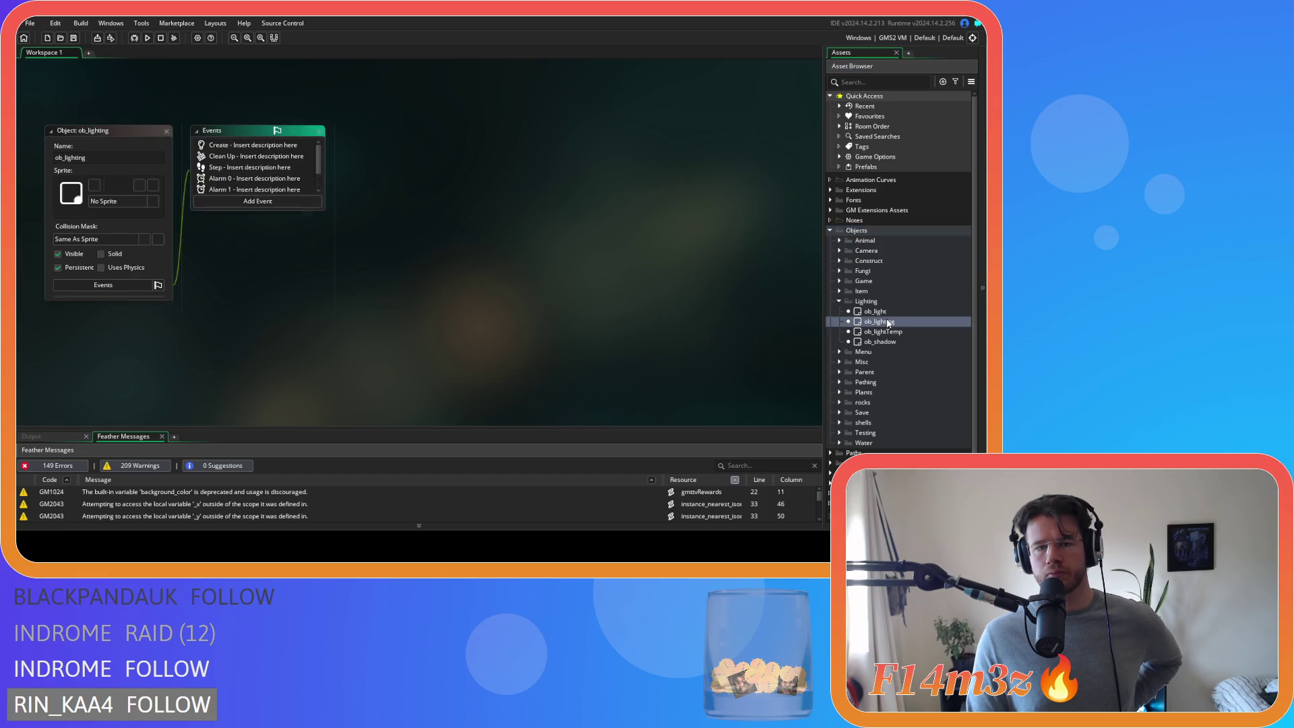
pyautogui.doubleClick(222, 201)
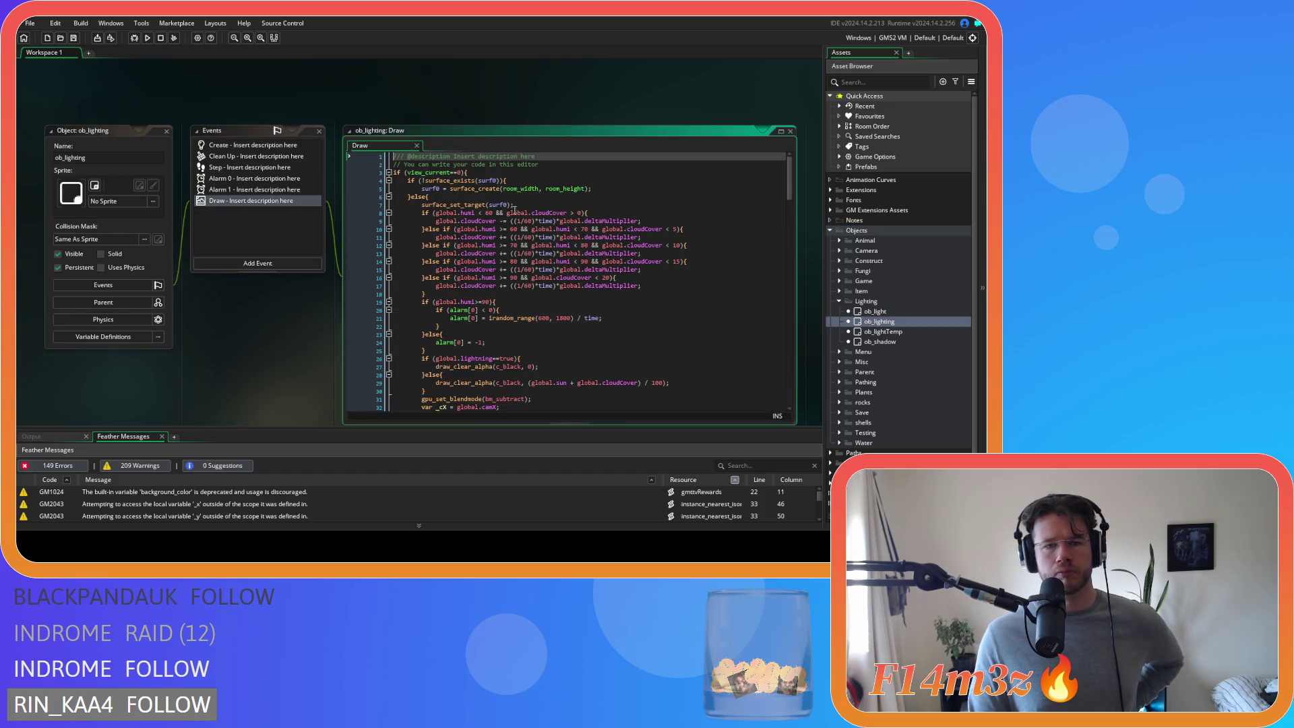
# - Copy the if (view_current==0) check line from ob_lighting's Draw code
pyautogui.click(460, 172)
pyautogui.moveTo(461, 172); pyautogui.dragTo(394, 173)
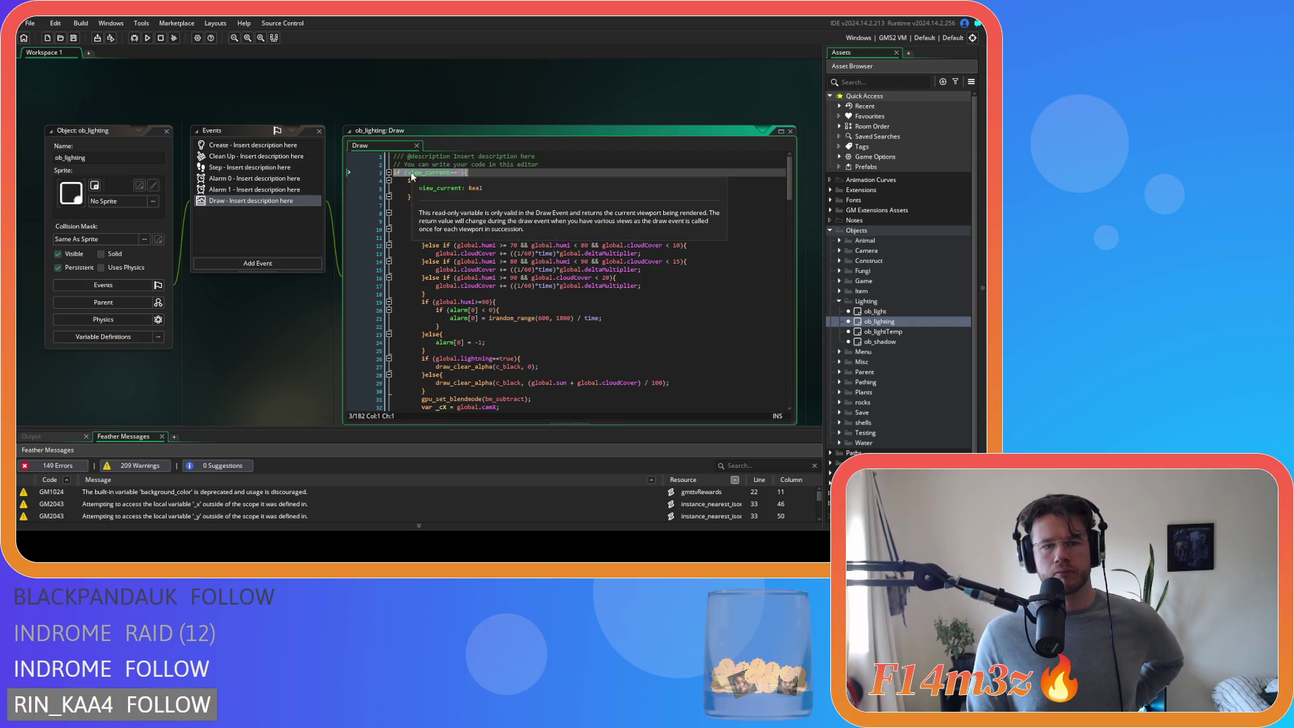
pyautogui.rightClick(412, 173)
pyautogui.click(428, 191)
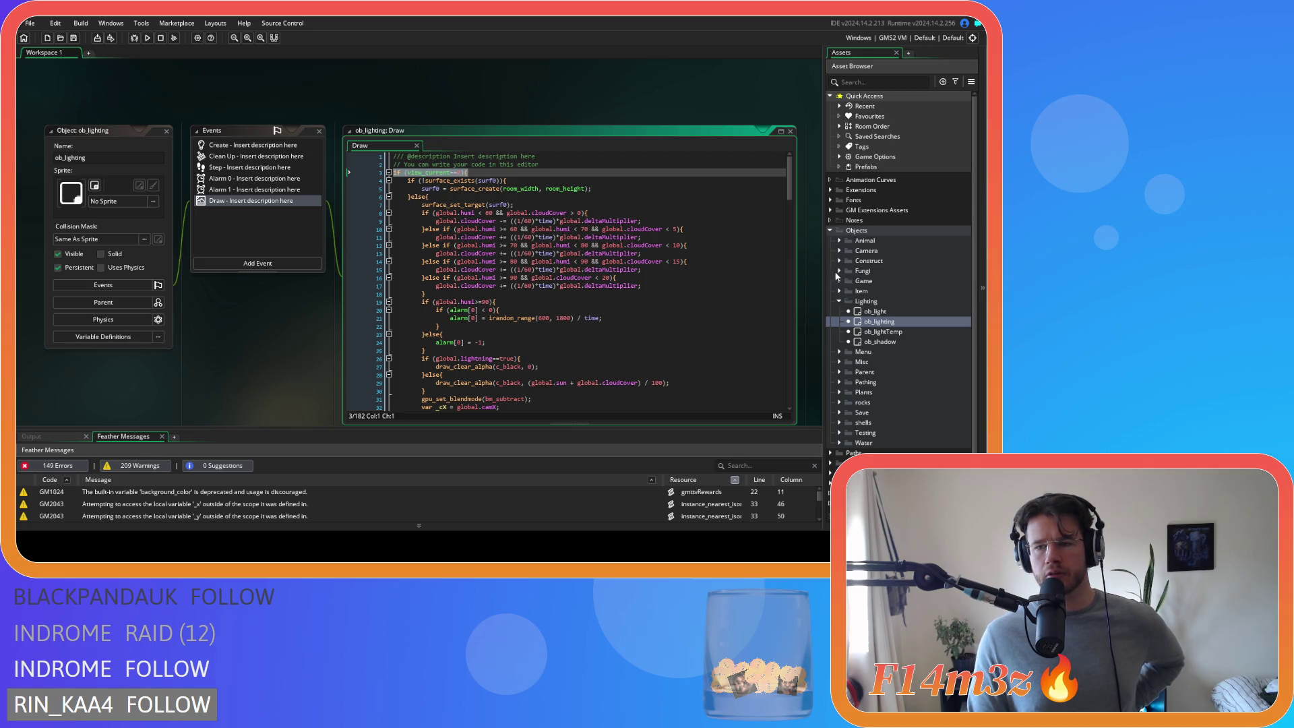
pyautogui.click(839, 240)
# - Open ob_human's Draw event code from the Human objects folder
pyautogui.click(849, 250)
pyautogui.doubleClick(887, 260)
pyautogui.scroll(-2, 256, 188)
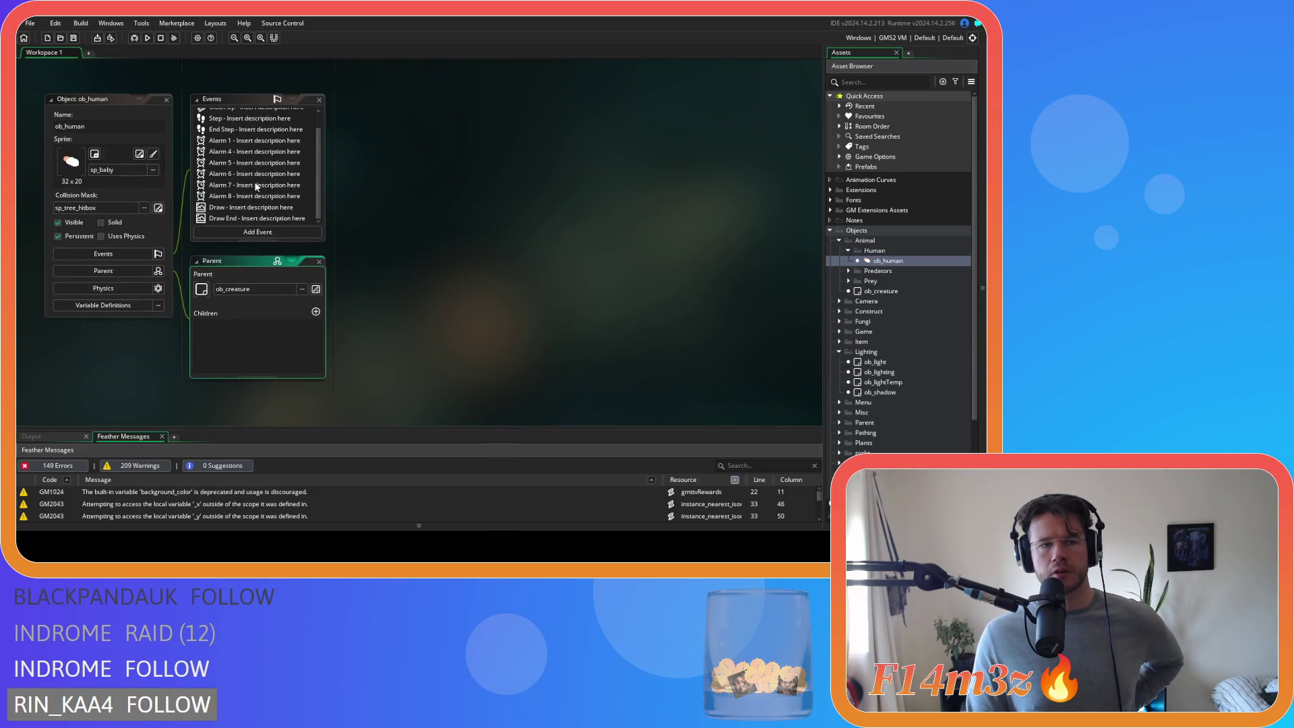
pyautogui.doubleClick(250, 209)
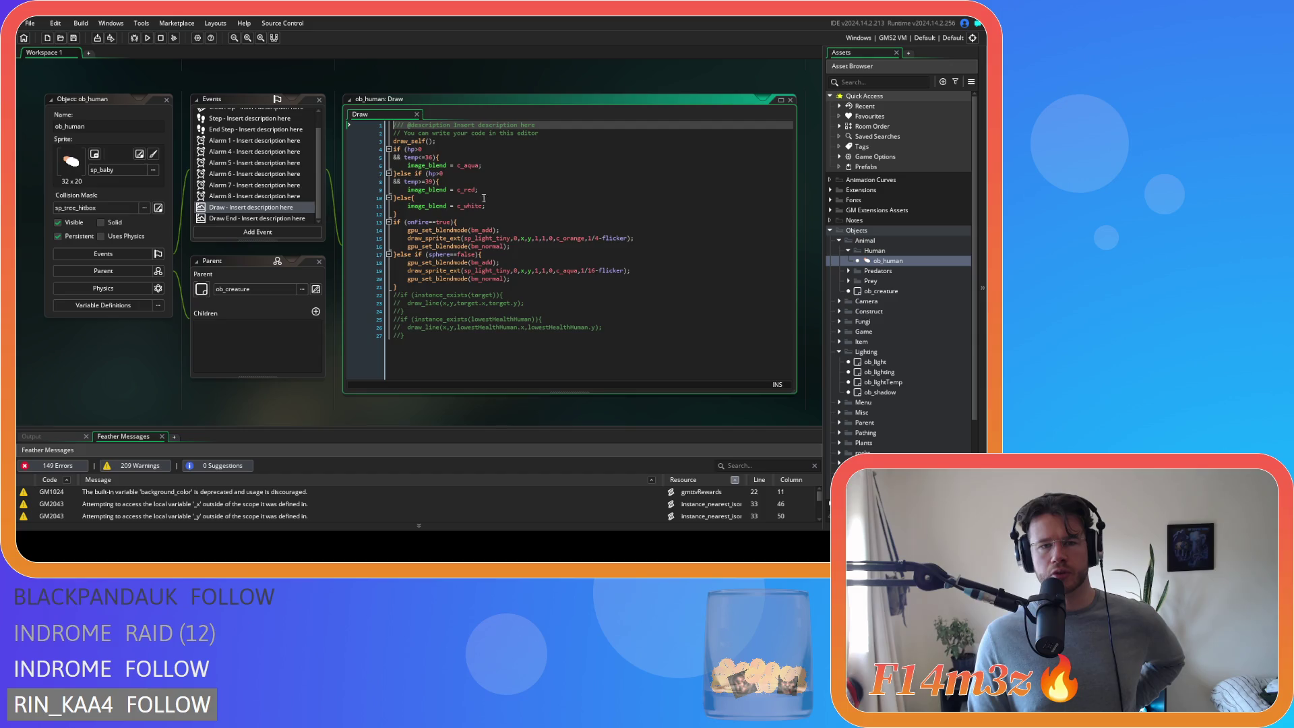
pyautogui.scroll(3, 522, 228)
pyautogui.moveTo(436, 217)
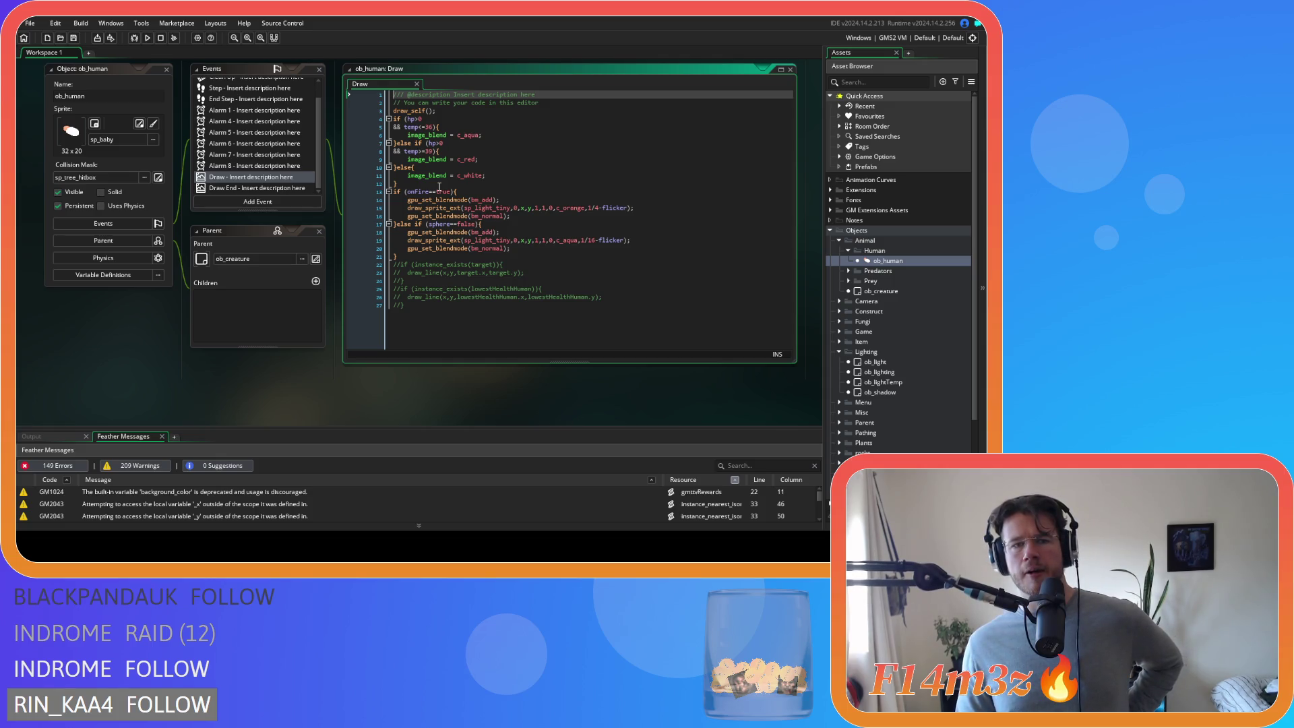
# - Paste the view check above the glow code and change != to ==
pyautogui.click(432, 183)
pyautogui.hotkey('ctrl', 'v')
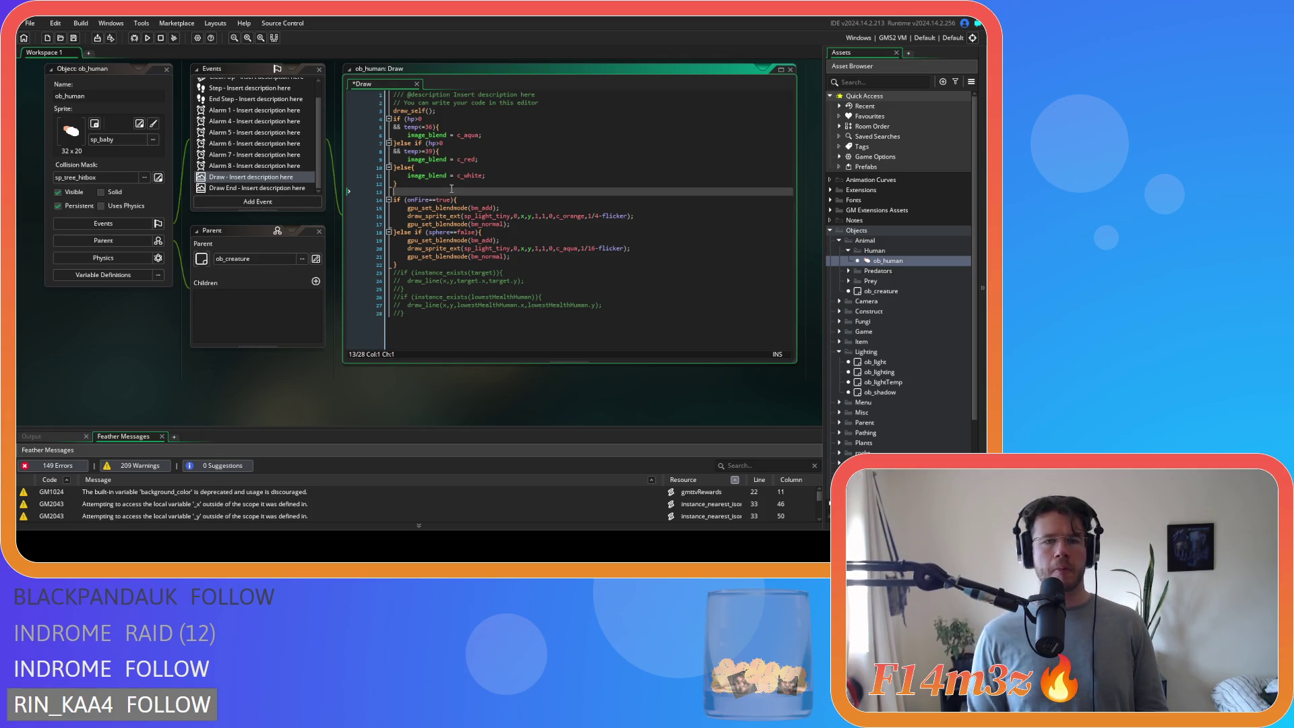
pyautogui.click(453, 191)
pyautogui.press('Delete')
pyautogui.write('=')
# - Indent the onFire and sphere glow lines one level and add a line after the block
pyautogui.moveTo(409, 264); pyautogui.dragTo(393, 199)
pyautogui.press('Tab')
pyautogui.click(444, 263)
pyautogui.press('Return')
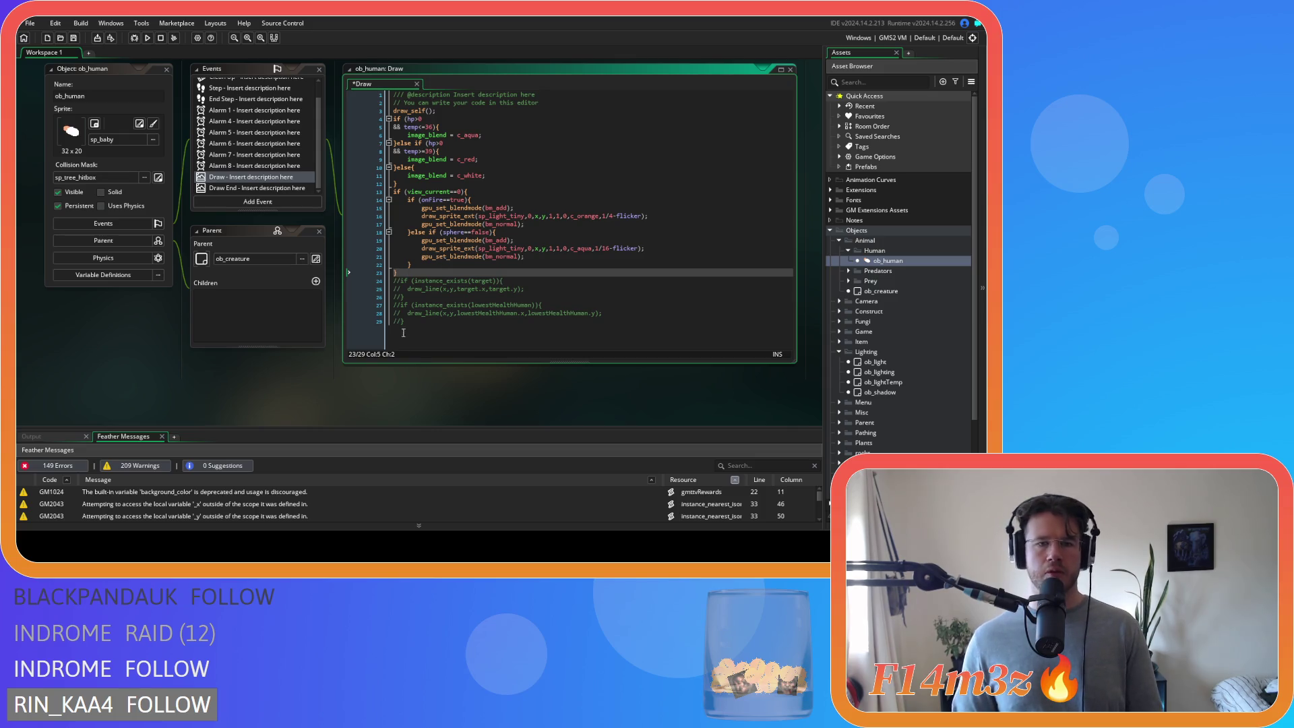
pyautogui.scroll(-5, 355, 408)
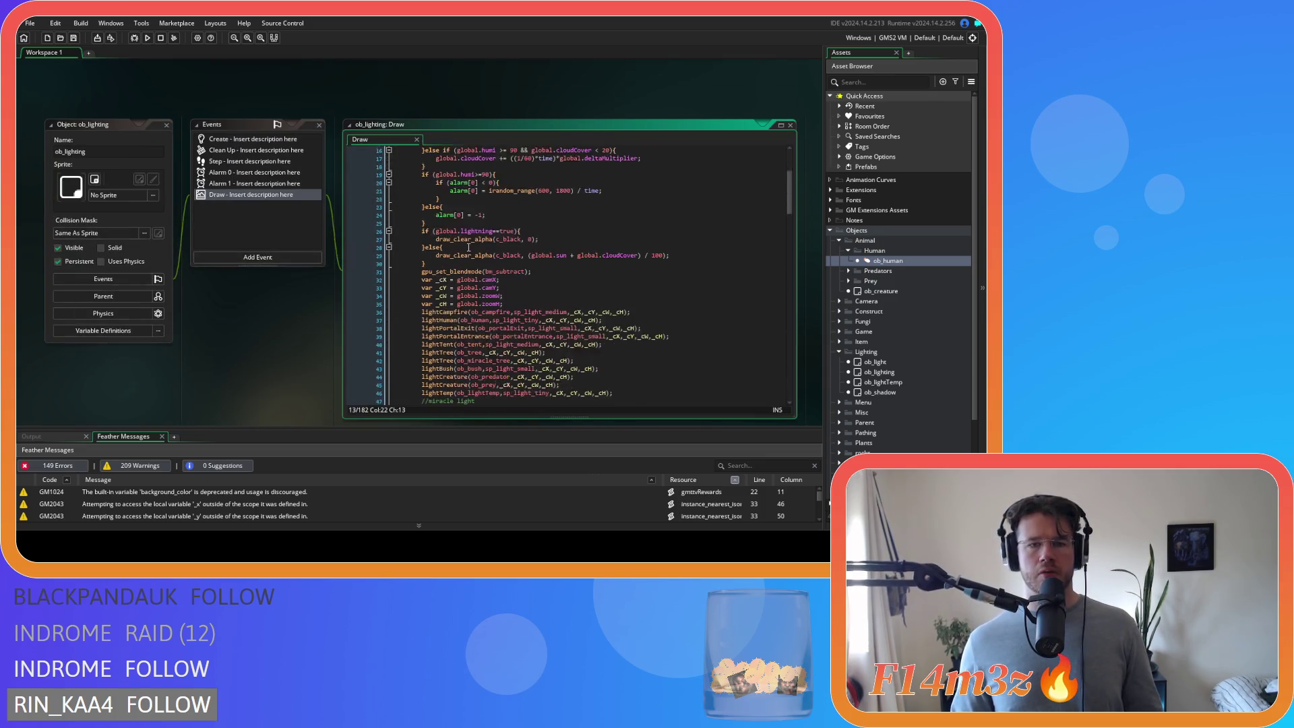
# - Add the view_visible[1] else-if condition from ob_lighting into ob_human's Draw code
pyautogui.scroll(-12, 469, 247)
pyautogui.moveTo(397, 240); pyautogui.dragTo(465, 247)
pyautogui.scroll(5, 326, 316)
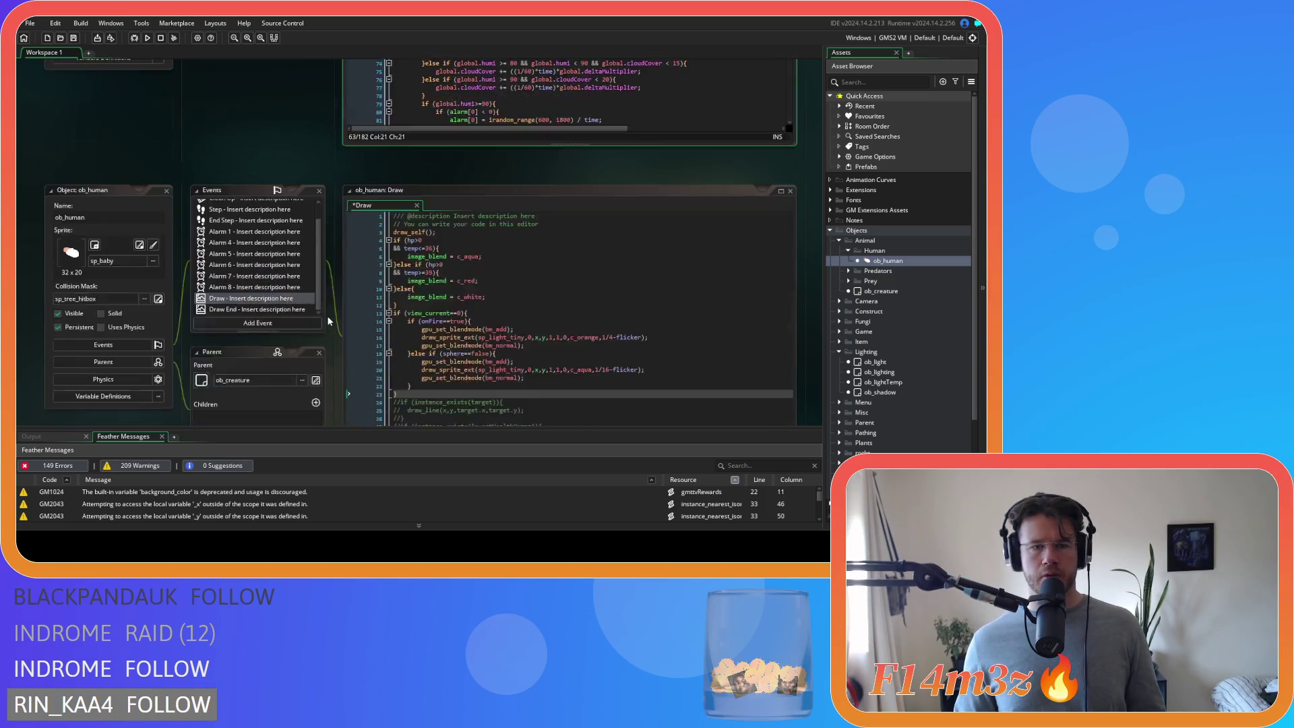
pyautogui.hotkey('ctrl', 'v')
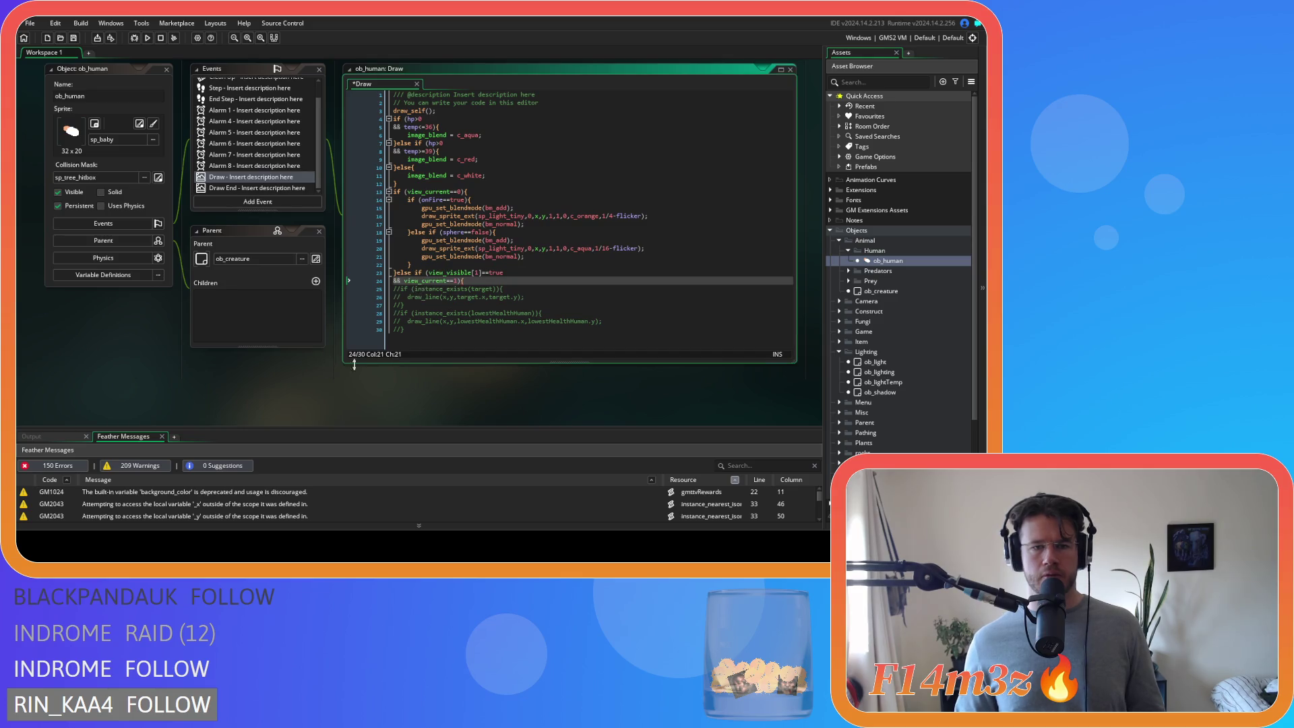
pyautogui.press('Return')
pyautogui.press('Return')
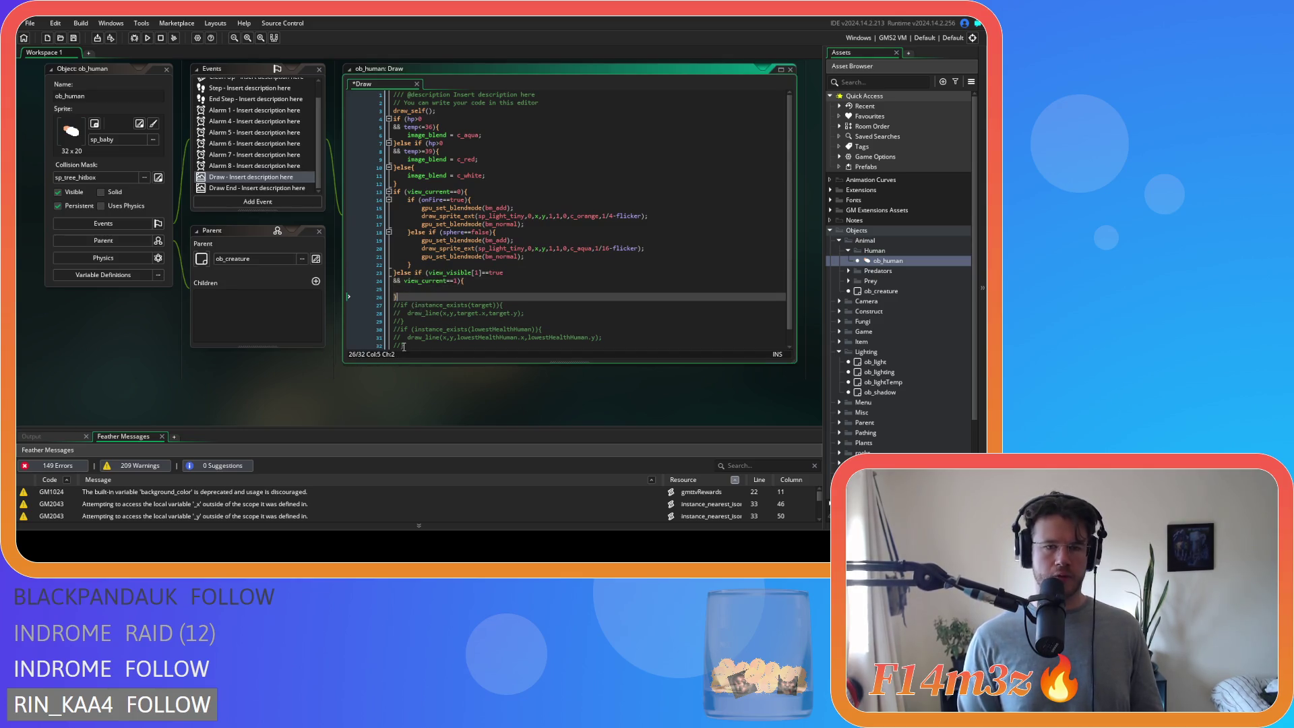
# - Copy the view_visible[2] else-if condition below the view 1 branch and close it with a brace
pyautogui.scroll(5, 350, 383)
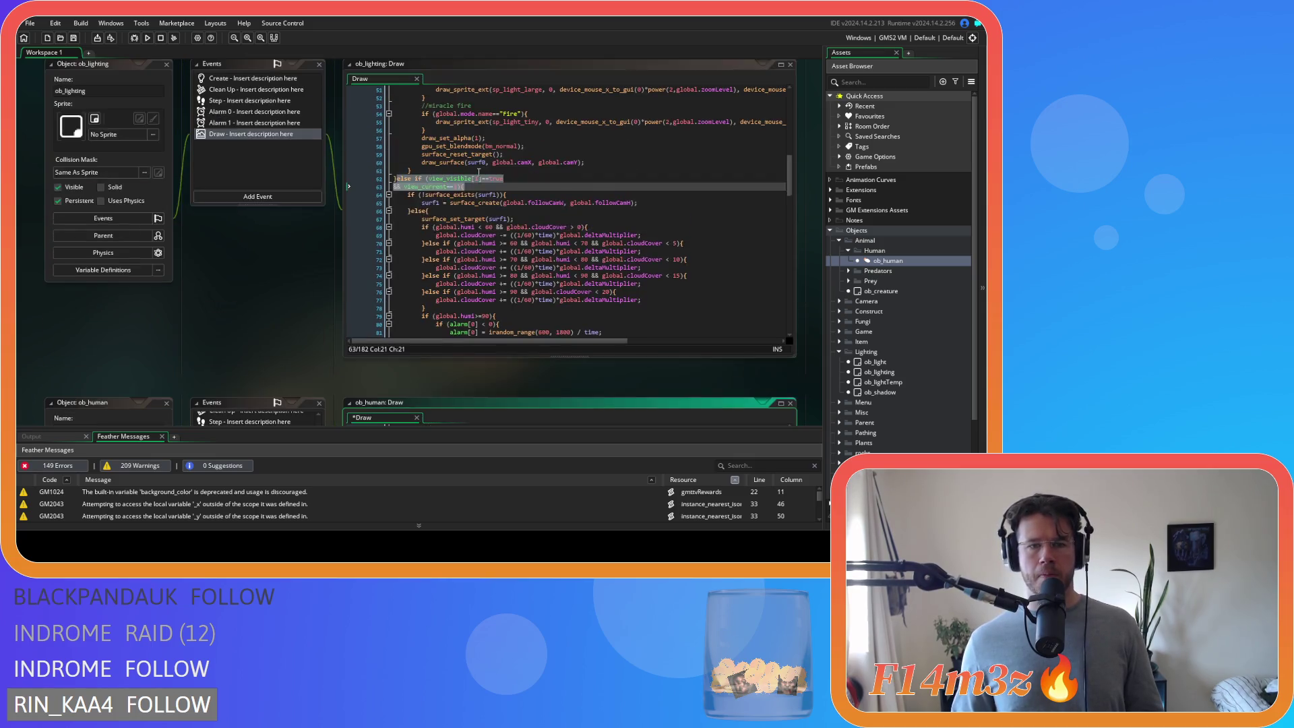
pyautogui.scroll(4, 478, 172)
pyautogui.scroll(-8, 494, 206)
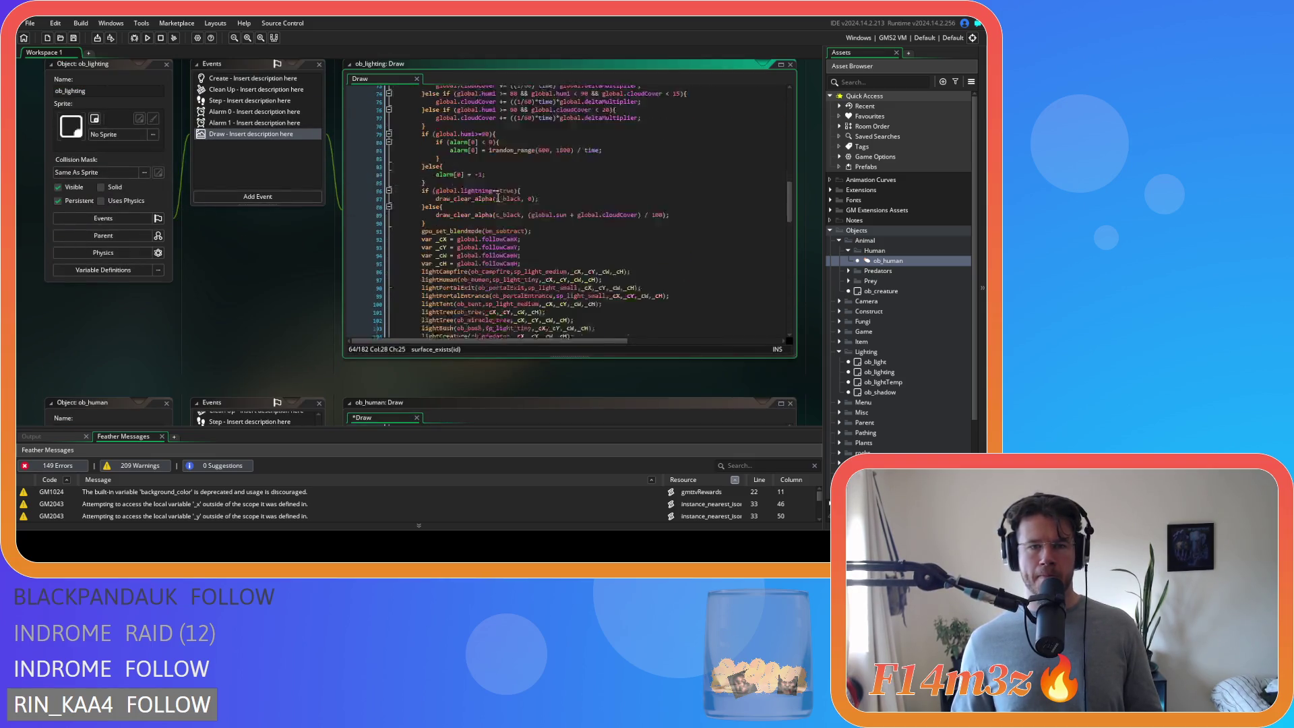
pyautogui.moveTo(396, 199); pyautogui.dragTo(484, 207)
pyautogui.hotkey('ctrl', 'c')
pyautogui.scroll(-9, 318, 274)
pyautogui.click(425, 297)
pyautogui.hotkey('ctrl', 'v')
pyautogui.press('Return')
pyautogui.press('Return')
pyautogui.write('}')
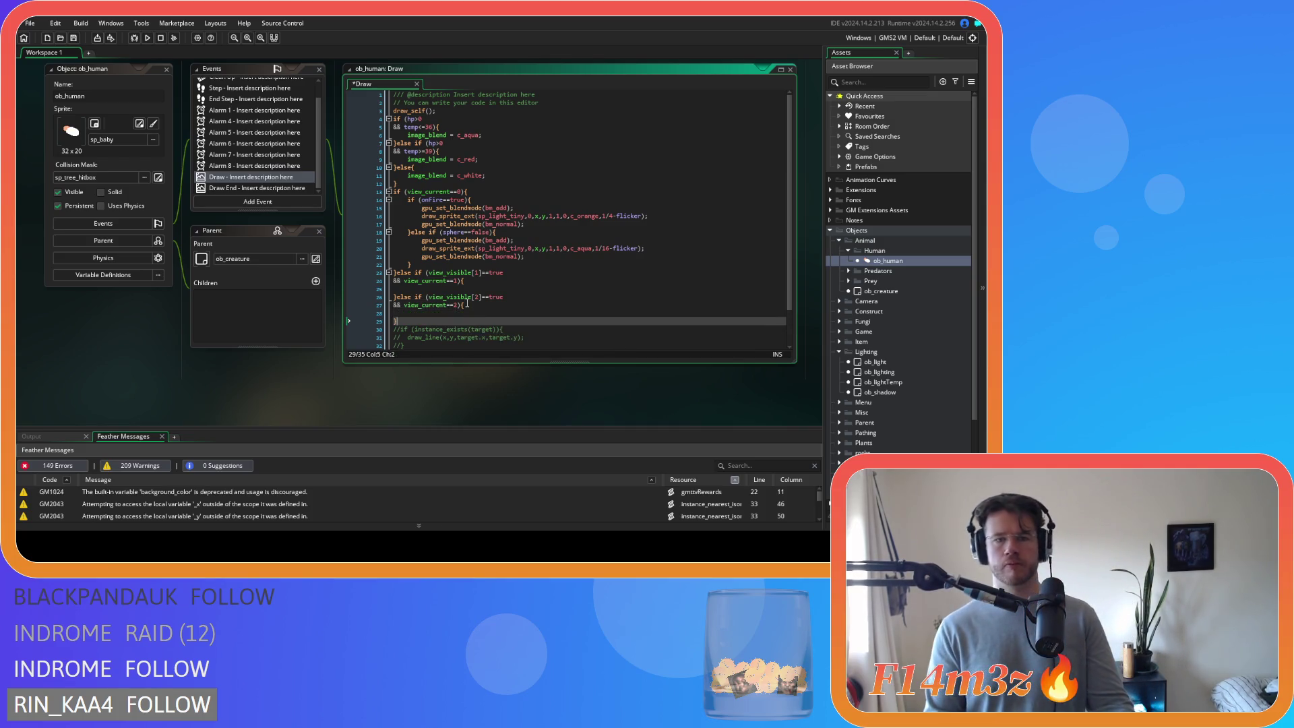
pyautogui.click(449, 297)
pyautogui.click(459, 286)
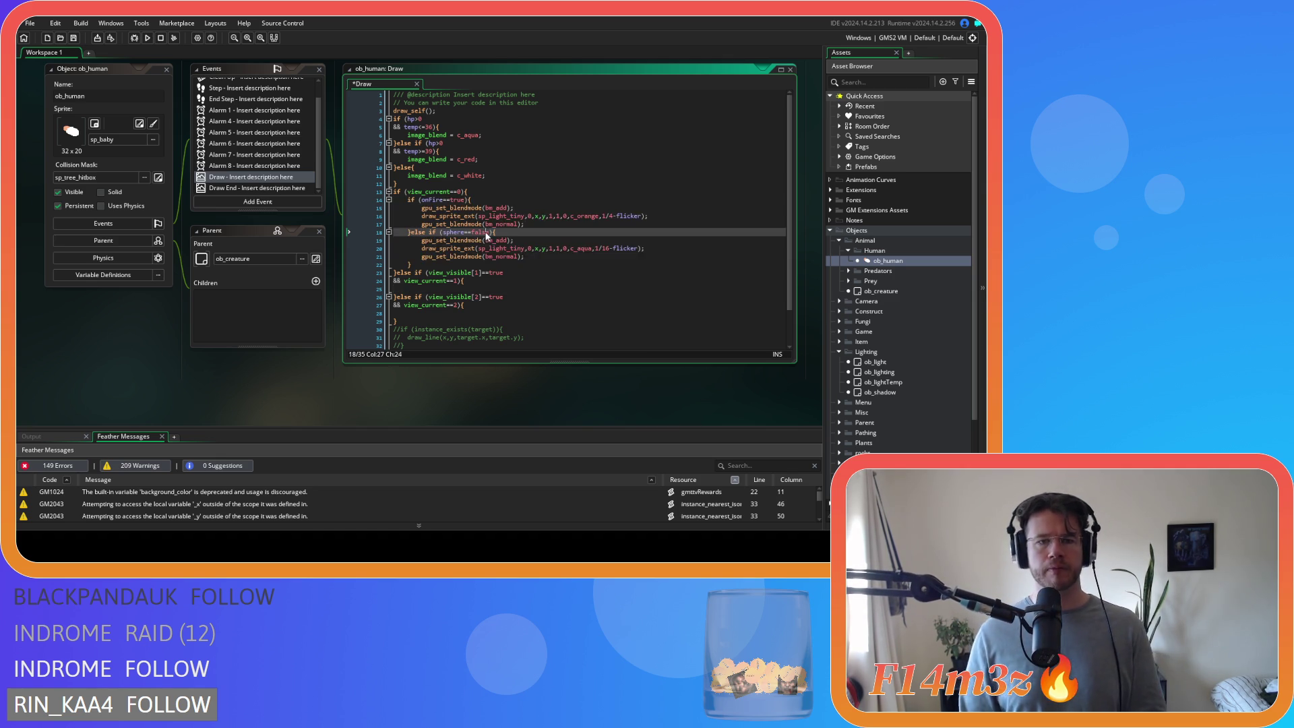
pyautogui.click(485, 267)
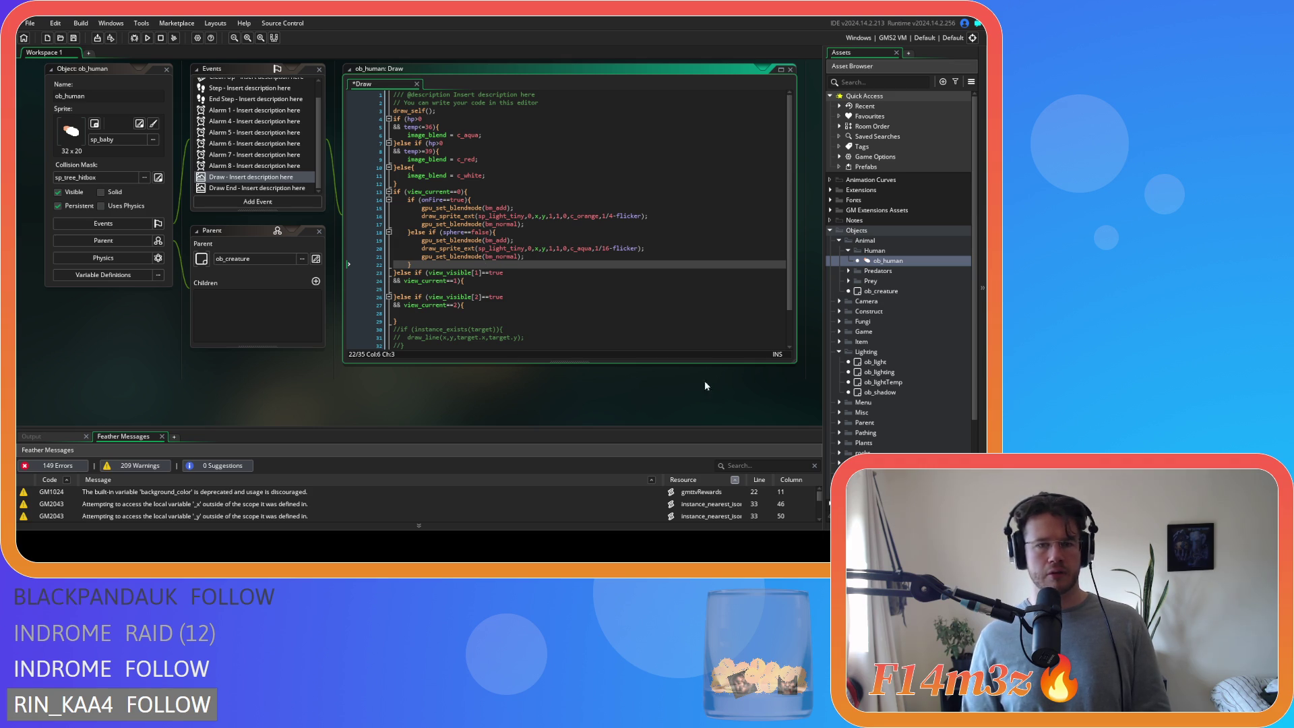
# - Jump from ob_lighting's lightCampfire call to its script and select the bounds-check lines
pyautogui.doubleClick(879, 373)
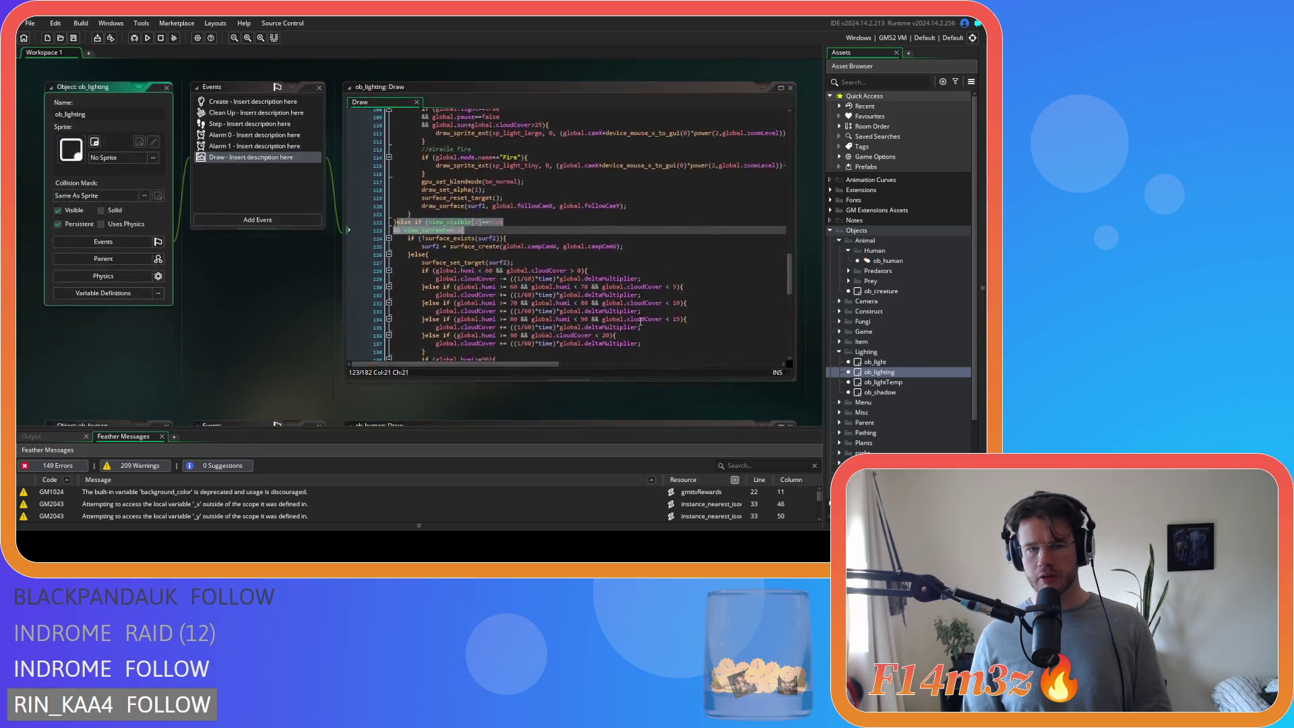
pyautogui.scroll(9, 641, 323)
pyautogui.click(450, 239)
pyautogui.middleClick(450, 238)
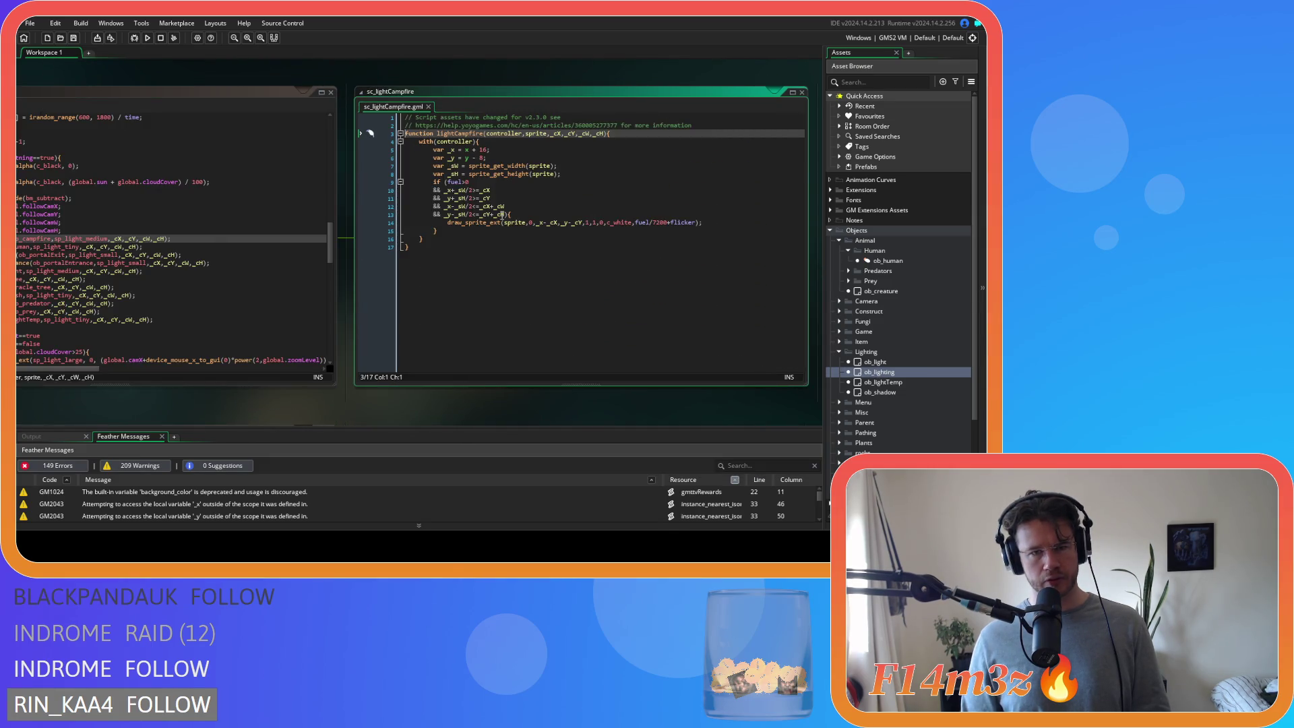
pyautogui.moveTo(509, 214); pyautogui.dragTo(433, 192)
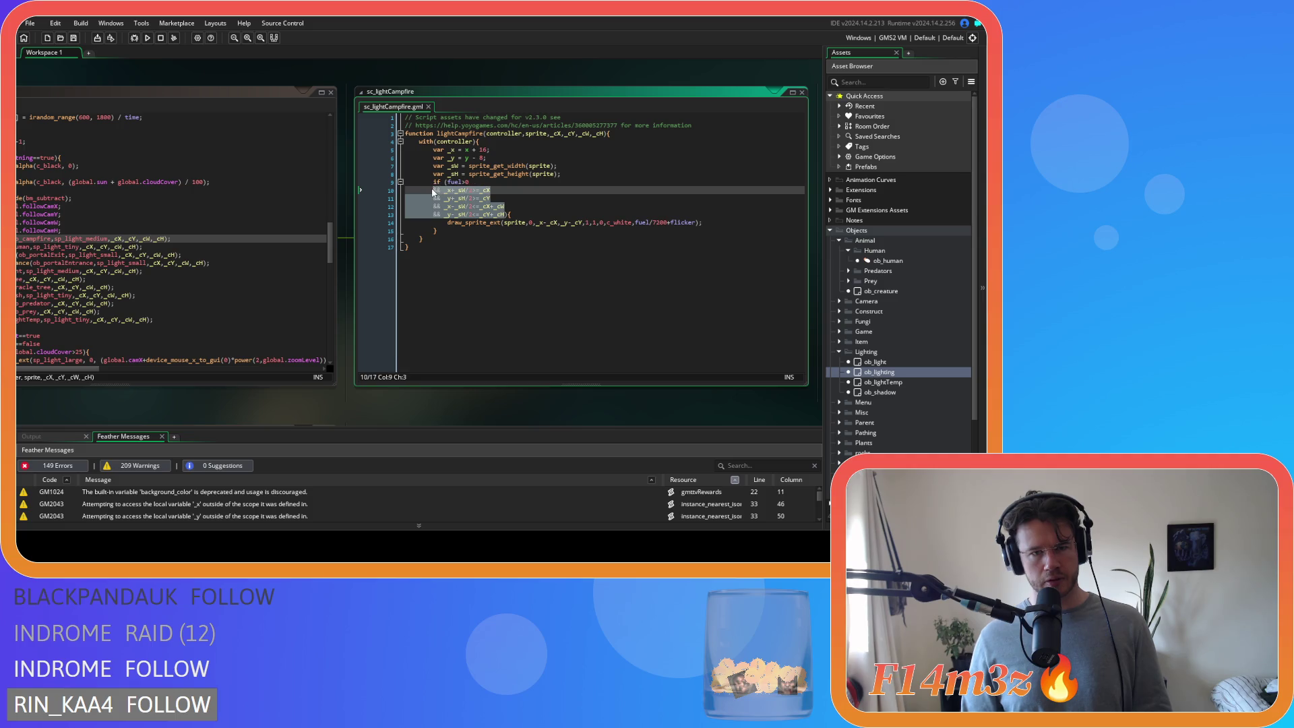
# - Pan the workspace to view both the ob_lighting and lightCampfire code windows
pyautogui.moveTo(369, 361)
pyautogui.mouseDown()
pyautogui.moveTo(428, 403)
pyautogui.moveTo(342, 409)
pyautogui.moveTo(187, 240)
pyautogui.moveTo(565, 370)
pyautogui.moveTo(662, 286)
pyautogui.mouseUp()
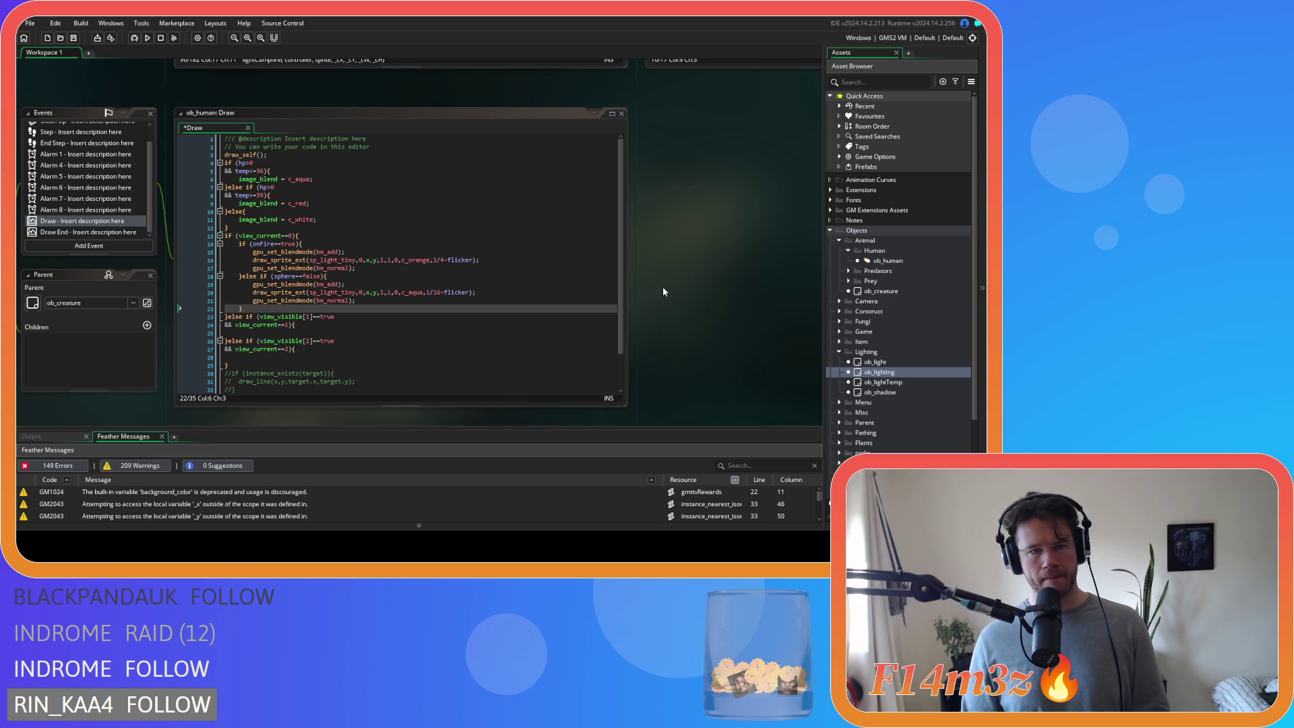
pyautogui.scroll(5, 664, 291)
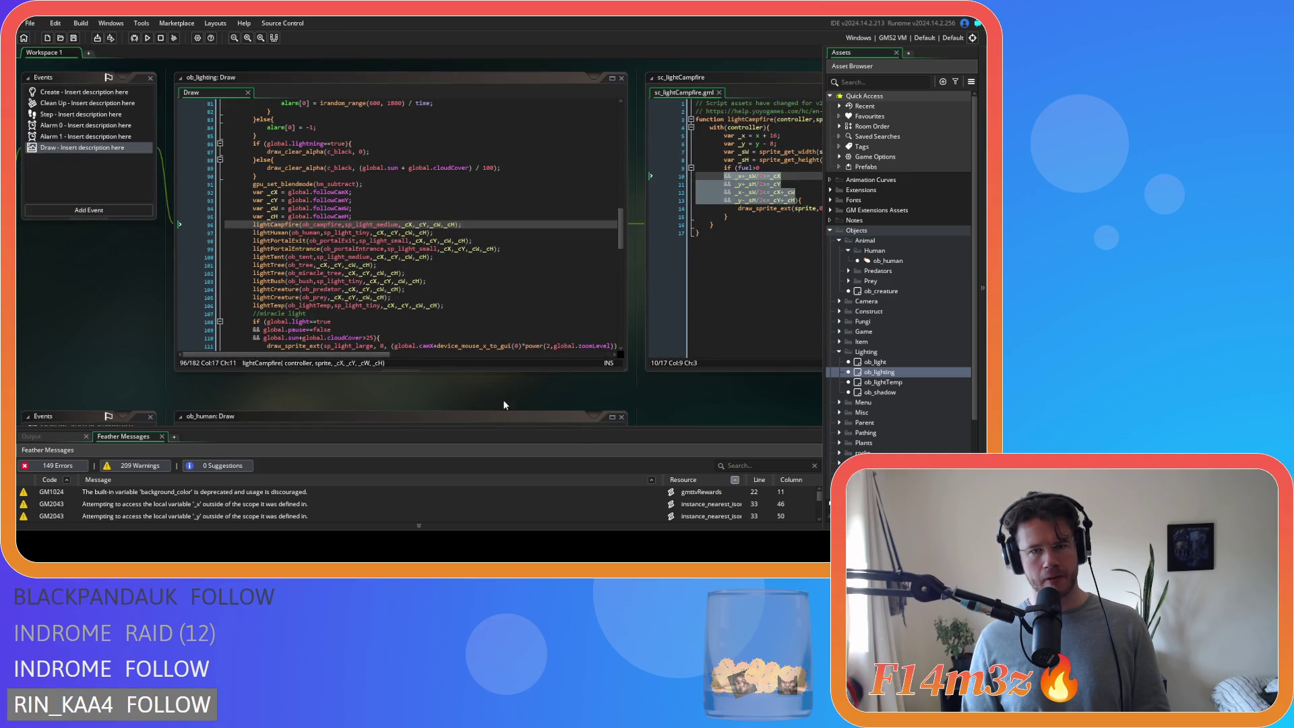
pyautogui.hscroll(4, 527, 379)
pyautogui.scroll(-2, 353, 324)
pyautogui.hscroll(-4, 470, 356)
pyautogui.scroll(-3, 728, 279)
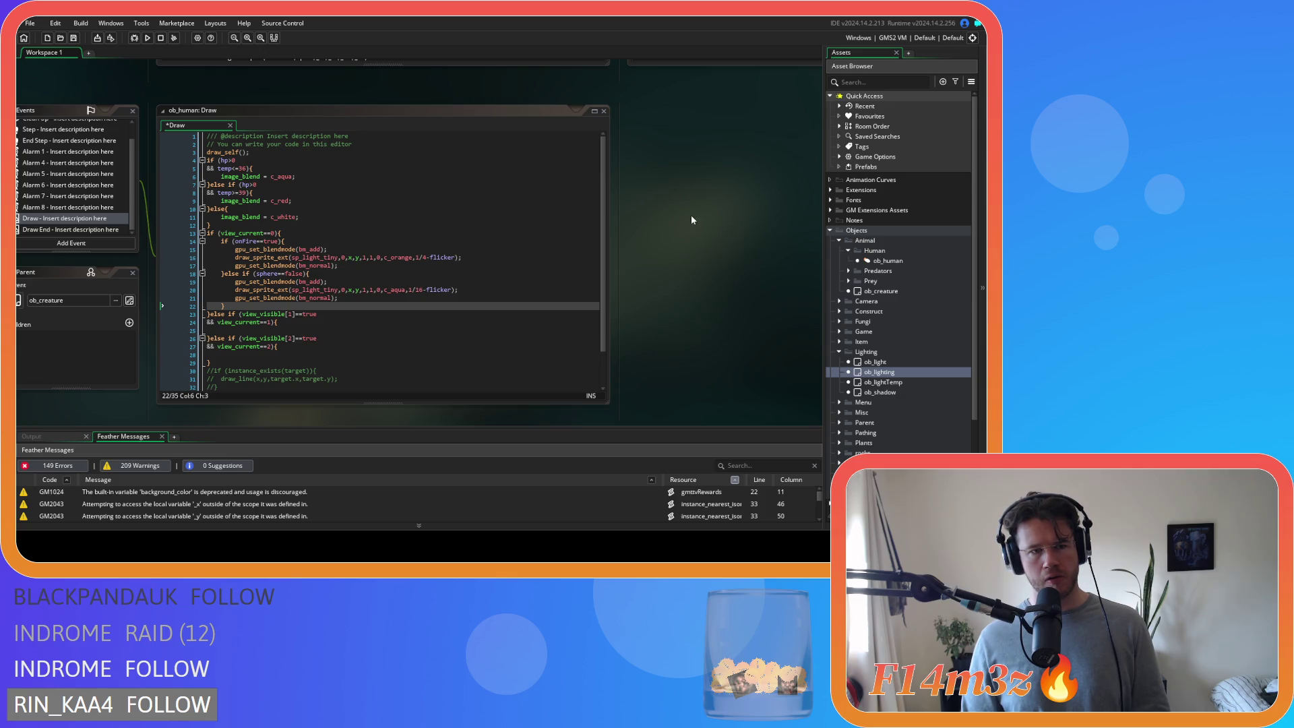
pyautogui.hscroll(2, 674, 236)
pyautogui.scroll(1, 640, 259)
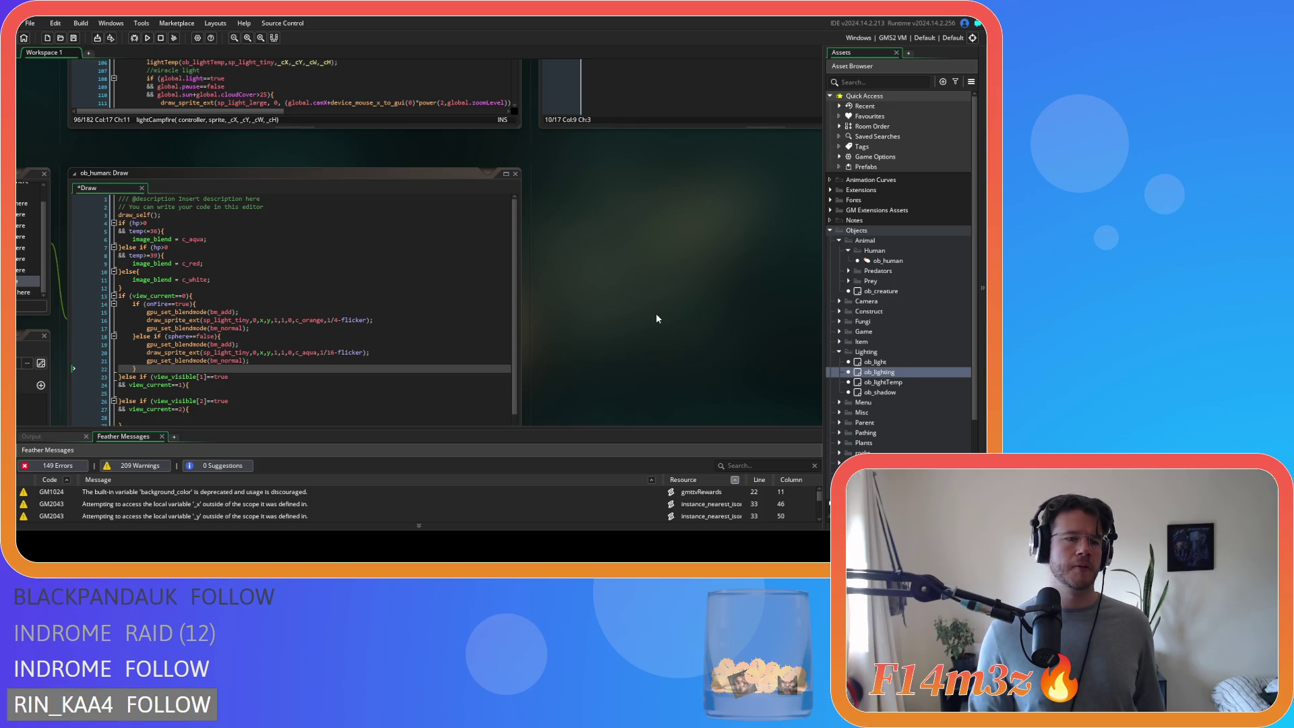
pyautogui.scroll(2, 657, 315)
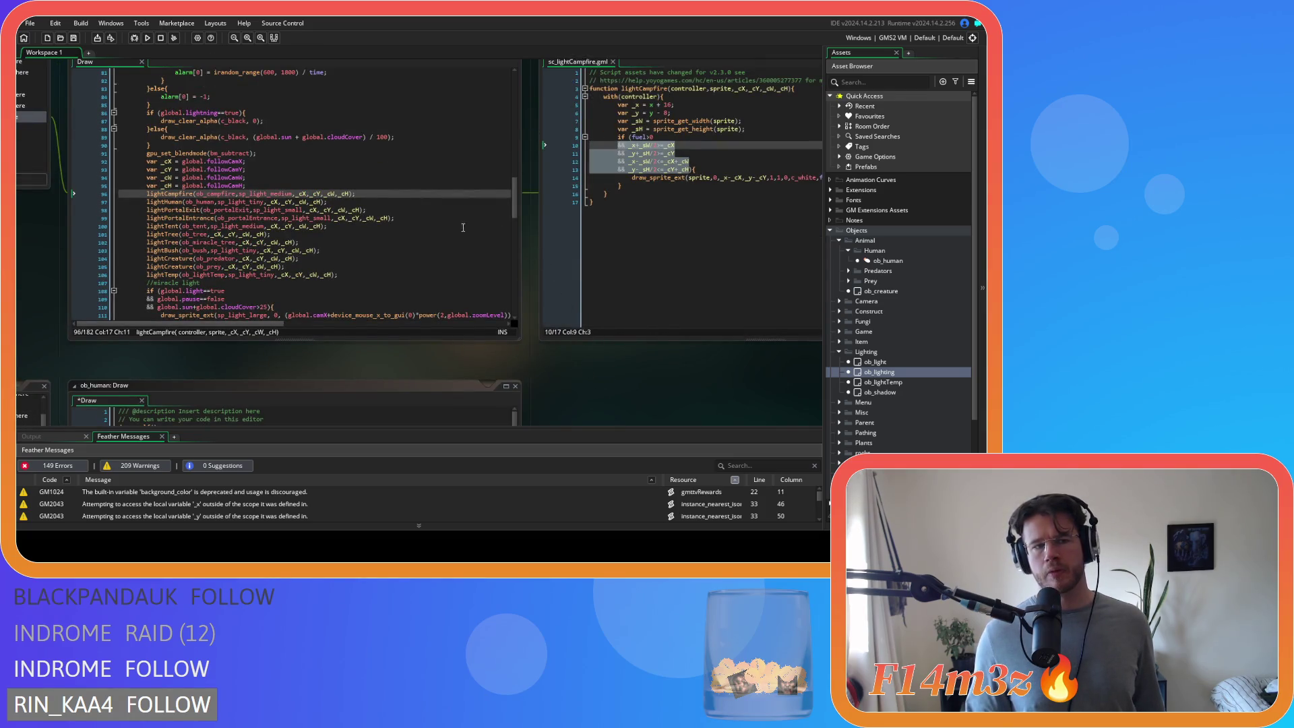
# - Put the caret on the lightHuman call, then focus ob_human's Draw event code
pyautogui.moveTo(179, 197)
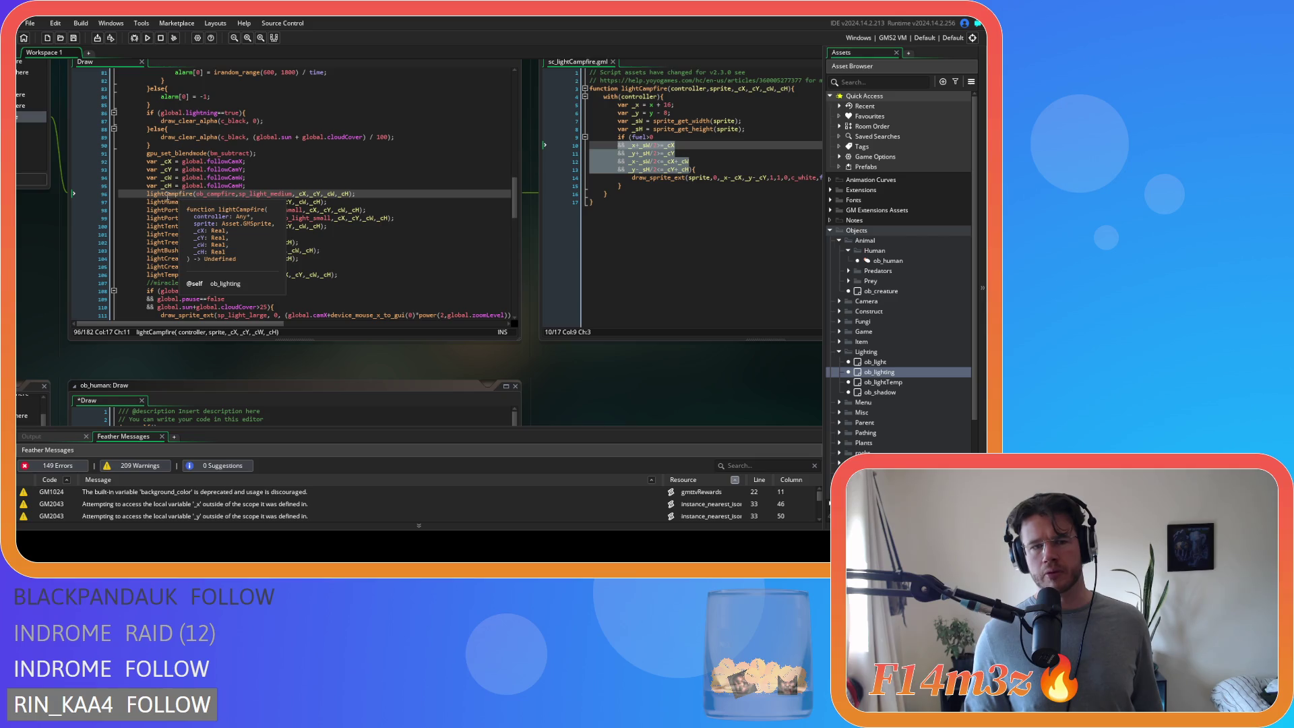
pyautogui.moveTo(200, 218)
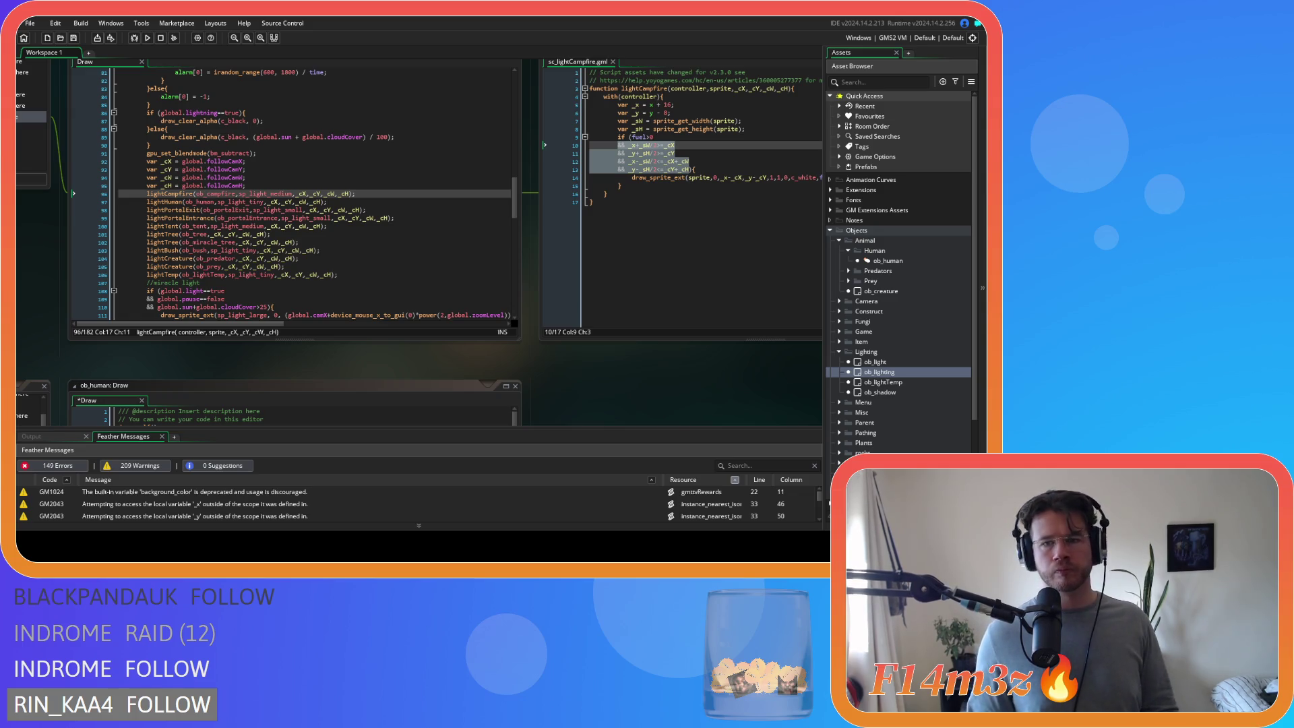
pyautogui.click(248, 202)
pyautogui.scroll(-3, 258, 199)
pyautogui.scroll(-5, 547, 352)
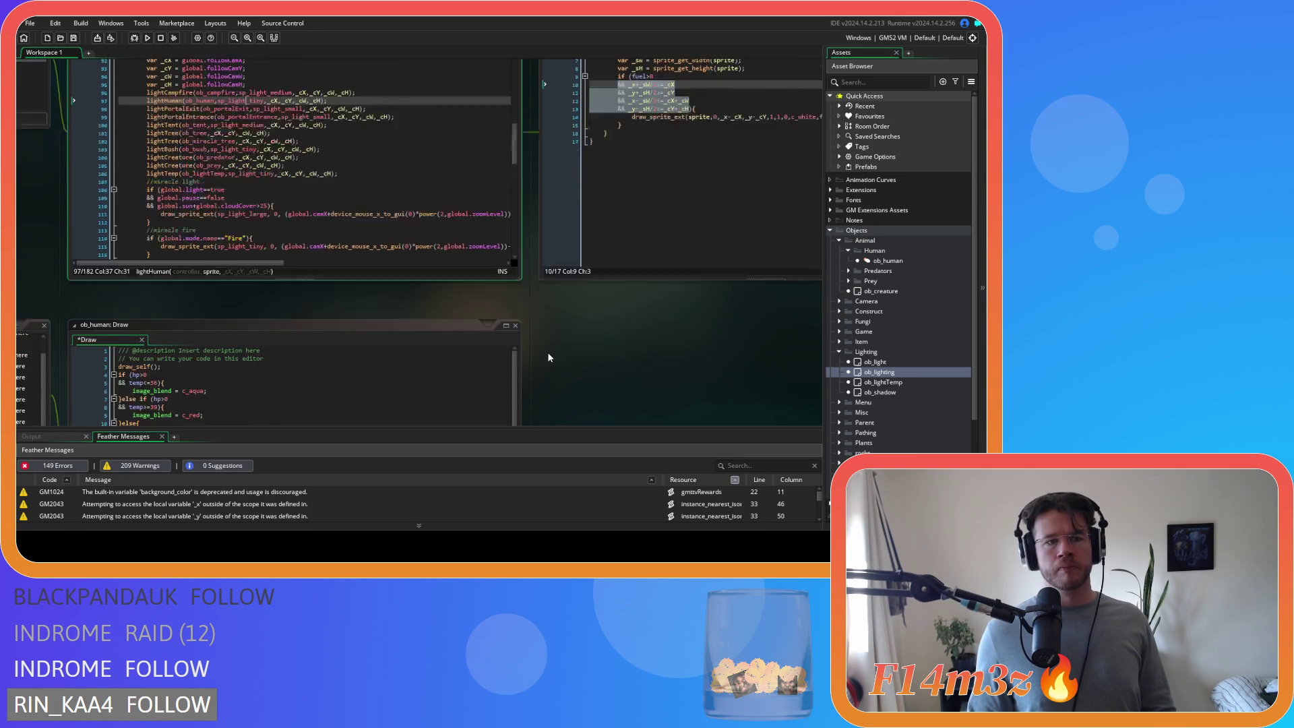
pyautogui.click(433, 271)
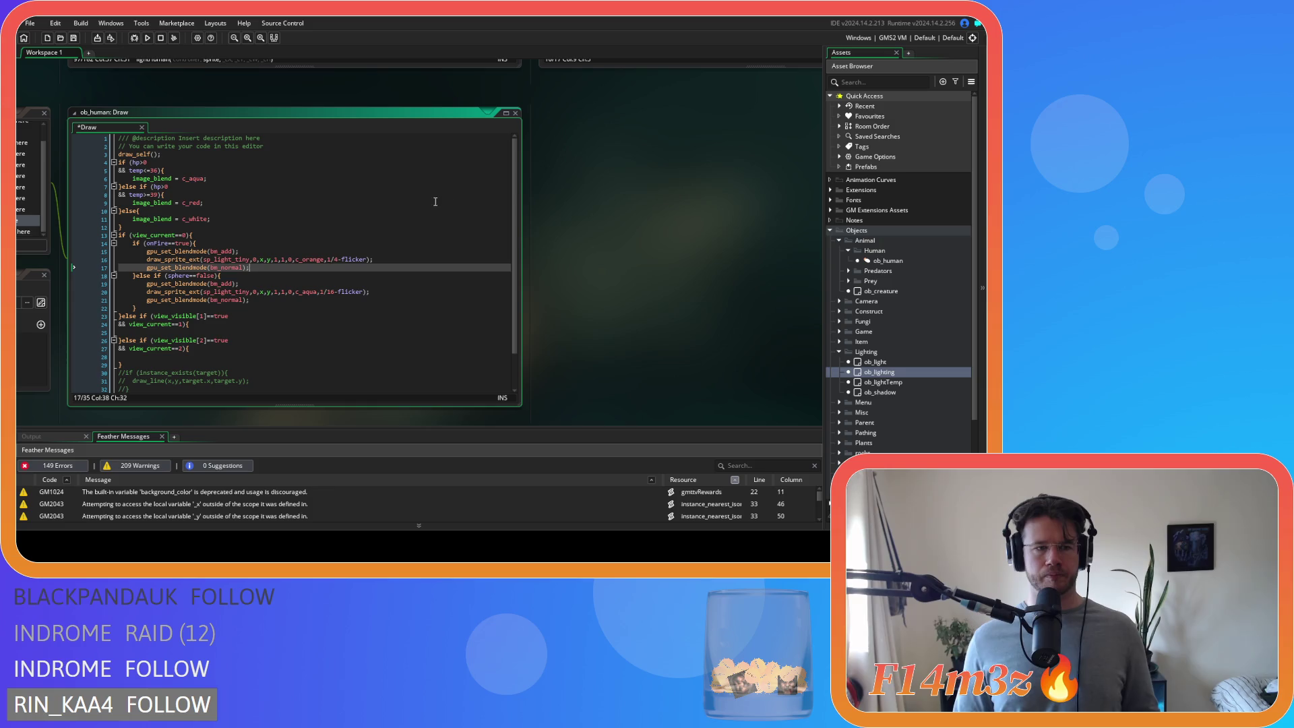
# - Expand the Lighting scripts folder and its Light subfolder to list the sc_light scripts
pyautogui.scroll(-15, 829, 422)
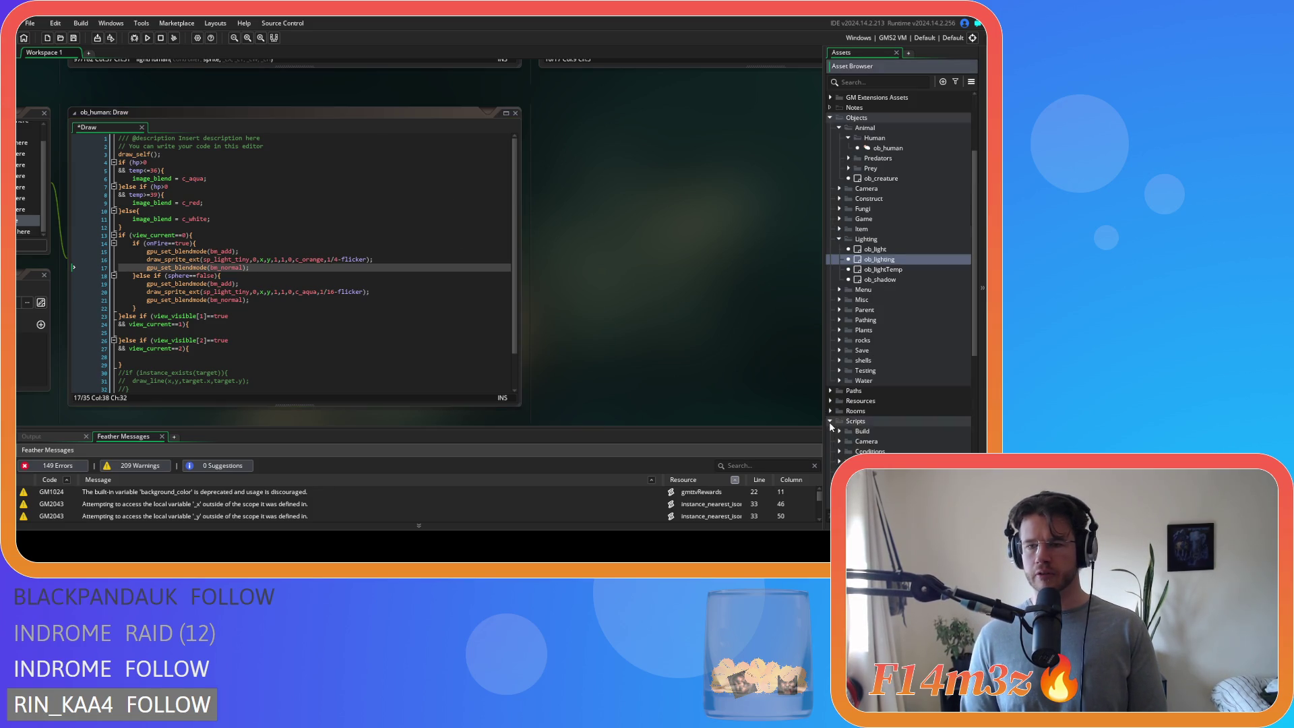
pyautogui.click(840, 300)
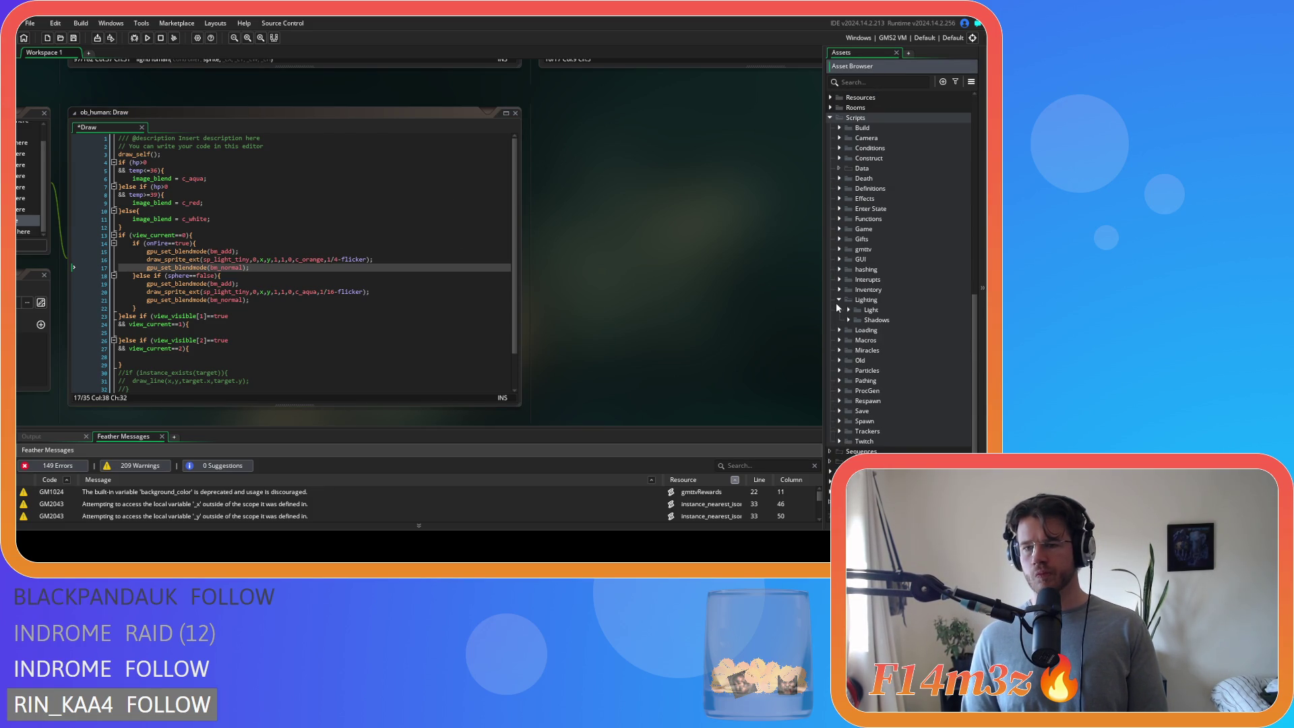
pyautogui.click(849, 309)
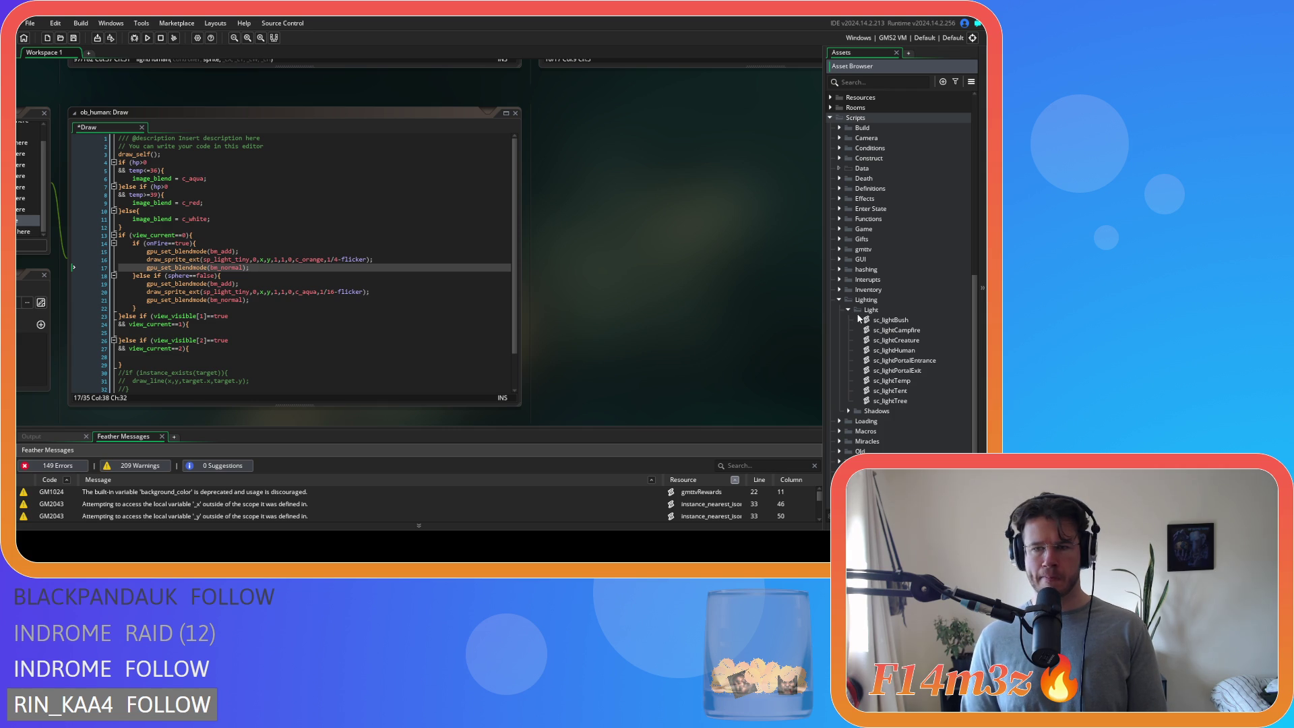
pyautogui.click(883, 303)
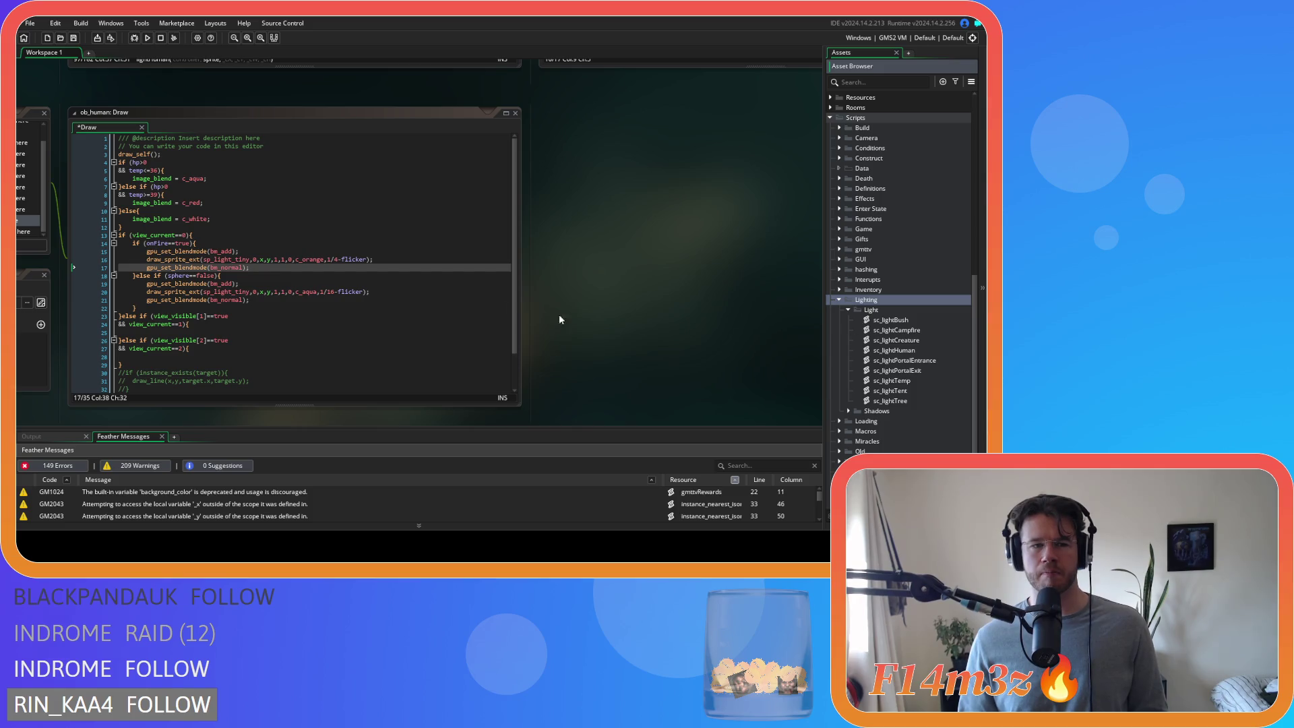
pyautogui.click(405, 299)
pyautogui.click(877, 310)
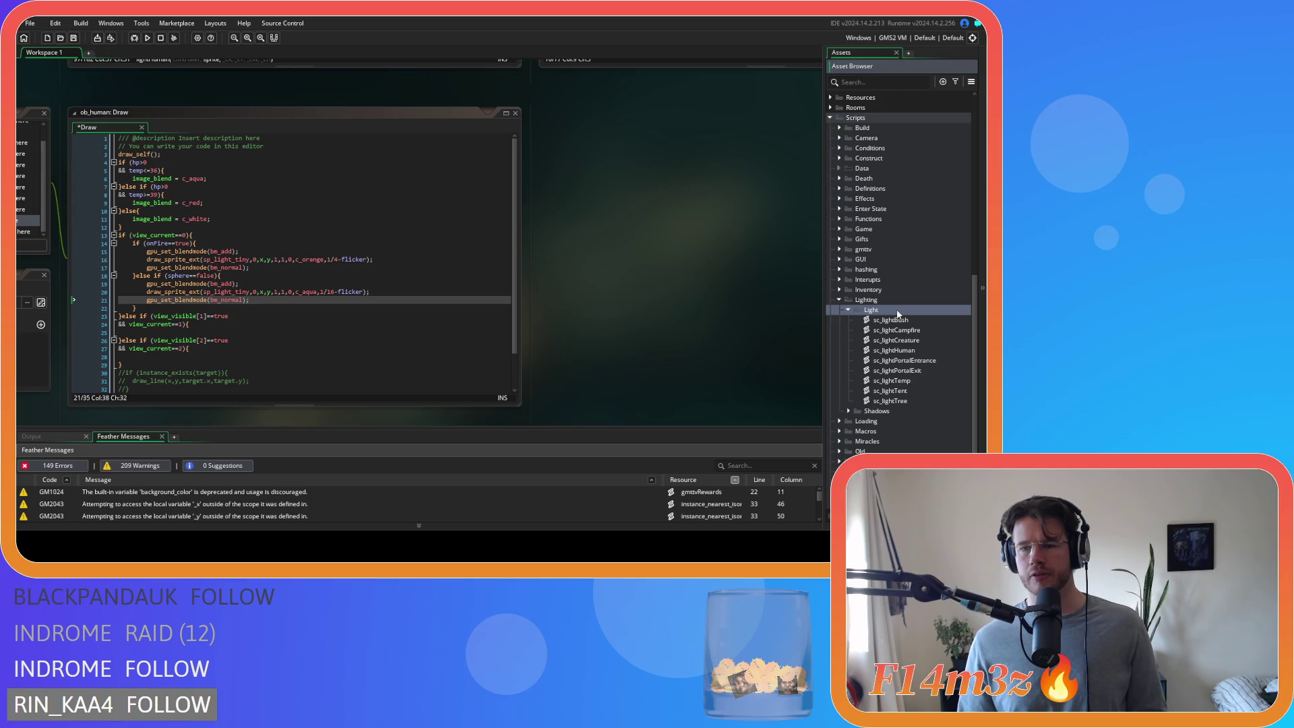
# - Create a new folder named Colour inside the Lighting scripts folder
pyautogui.rightClick(868, 301)
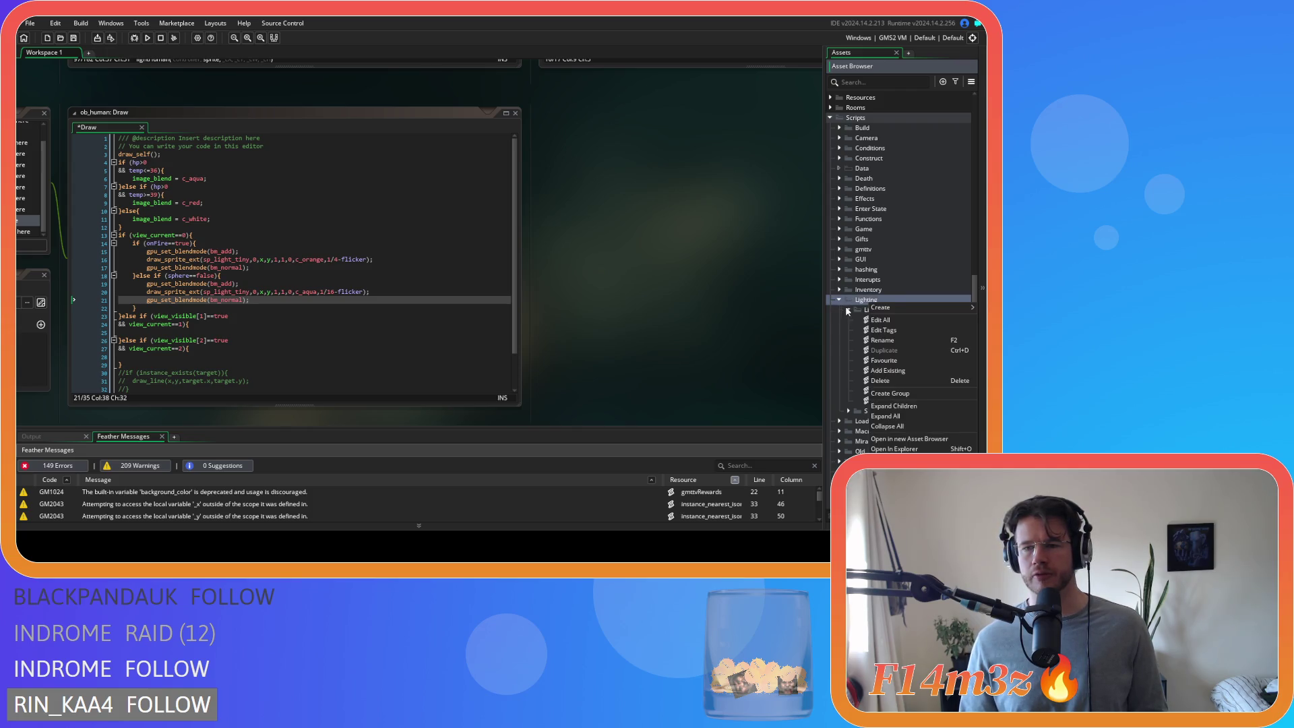
pyautogui.click(890, 393)
pyautogui.write('Colour')
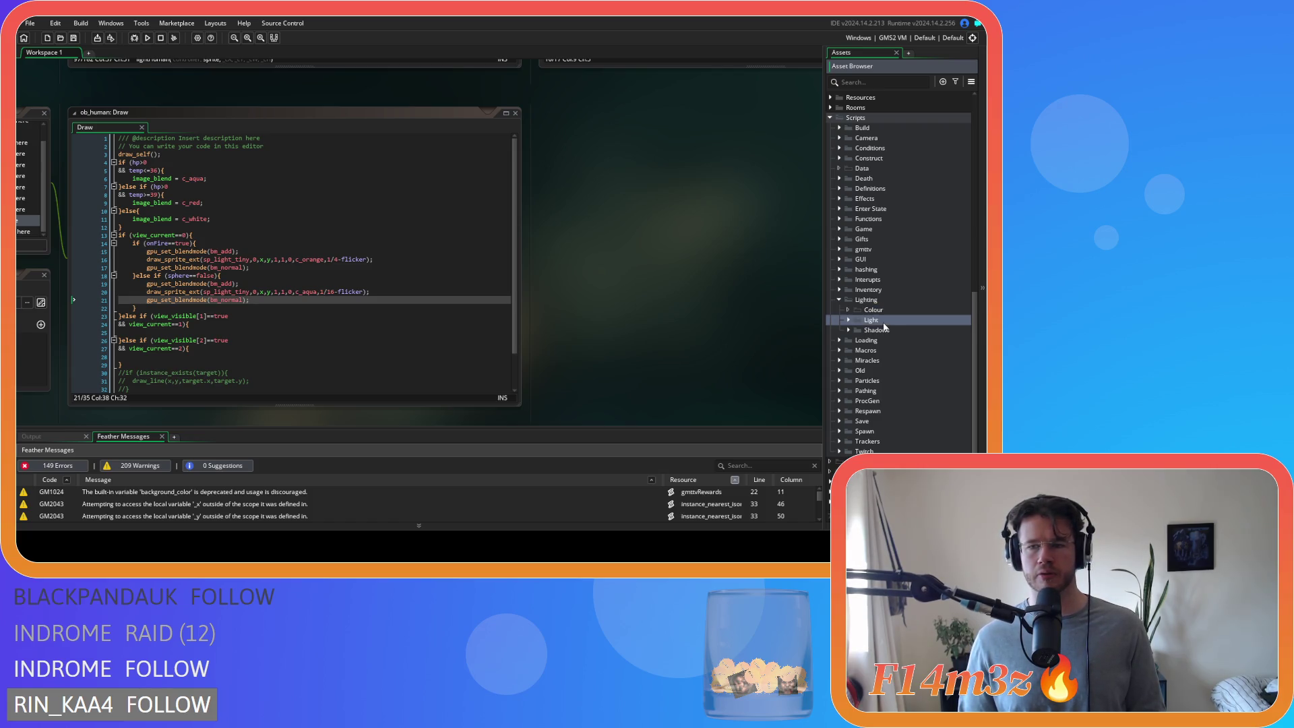
# - Duplicate sc_lightHuman and rename the copy sc_lightColourHuman
pyautogui.doubleClick(878, 321)
pyautogui.click(900, 360)
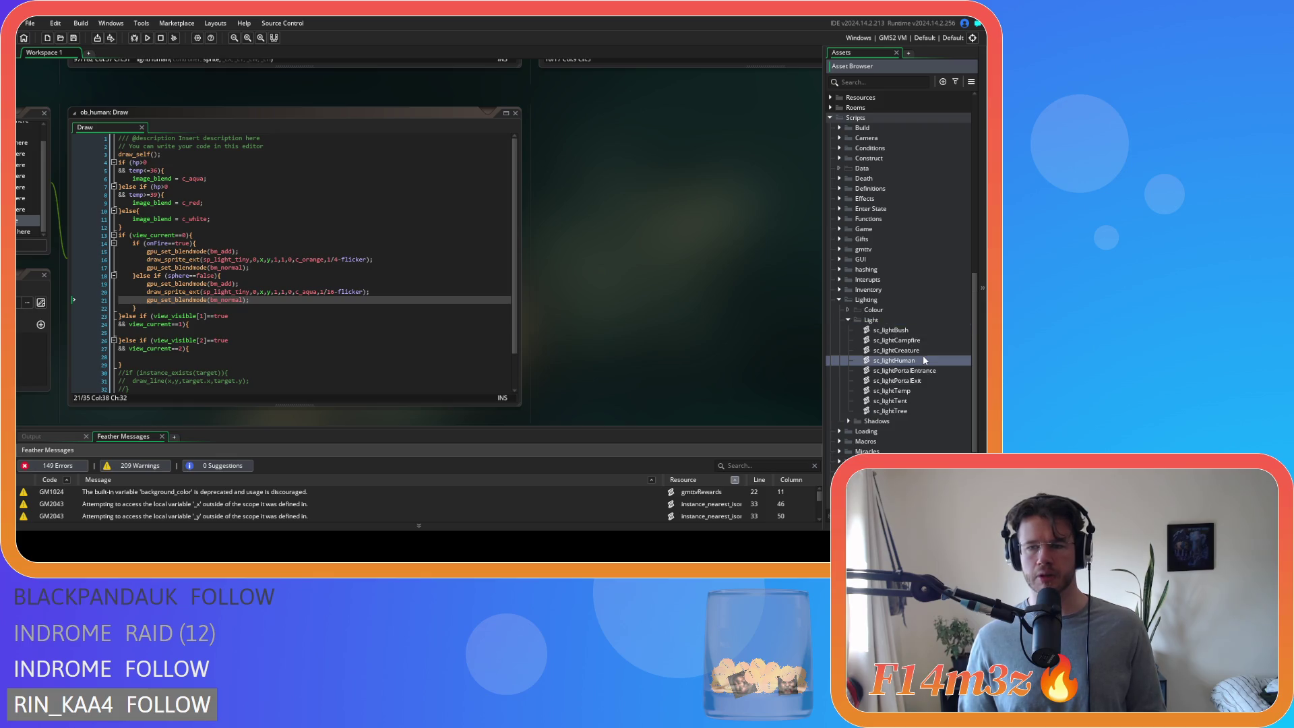
pyautogui.hotkey('ctrl', 'd')
pyautogui.press('End')
pyautogui.press('BackSpace')
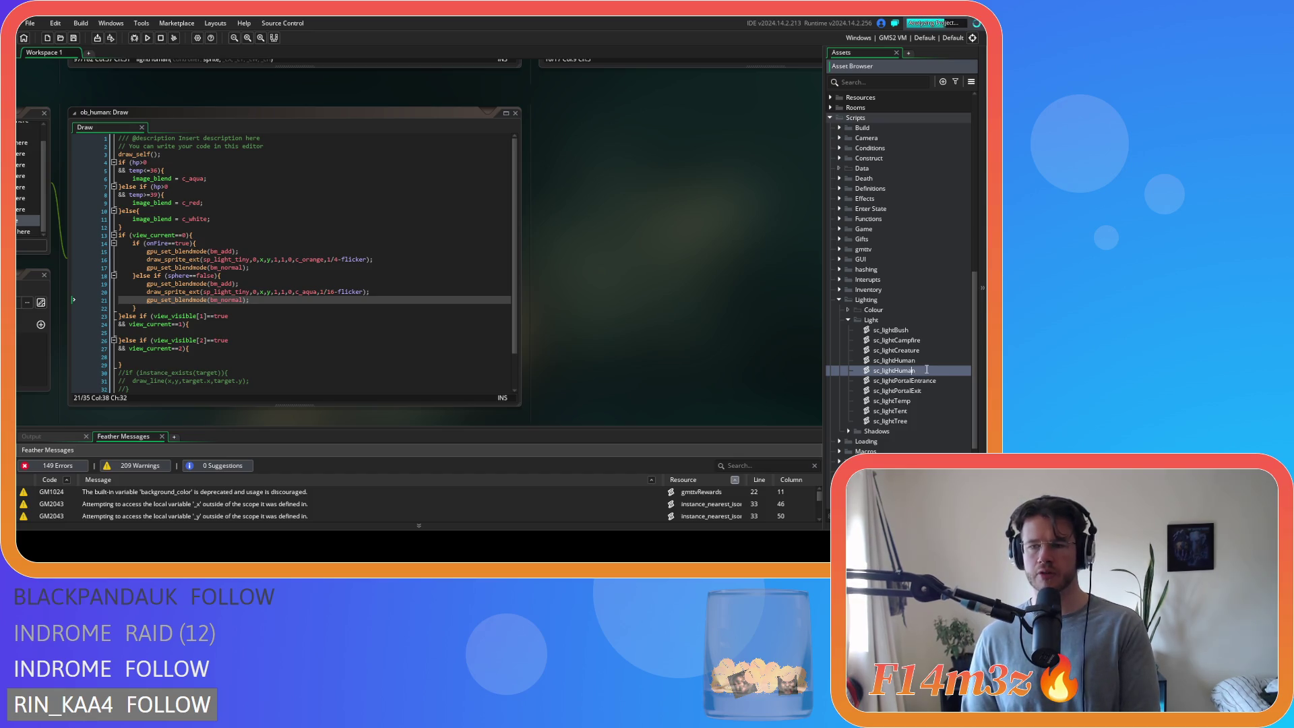
pyautogui.press('BackSpace')
pyautogui.press('Left')
pyautogui.press('Left')
pyautogui.press('Left')
pyautogui.write('Colour')
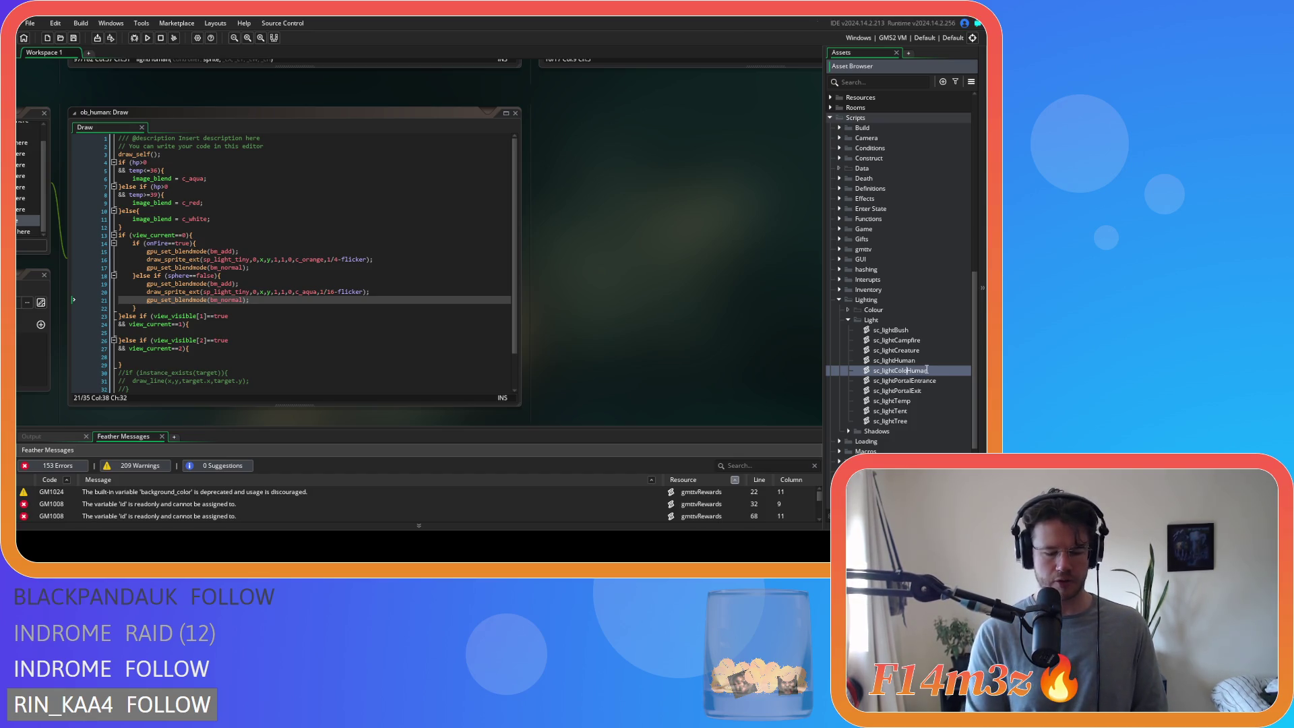
pyautogui.press('Return')
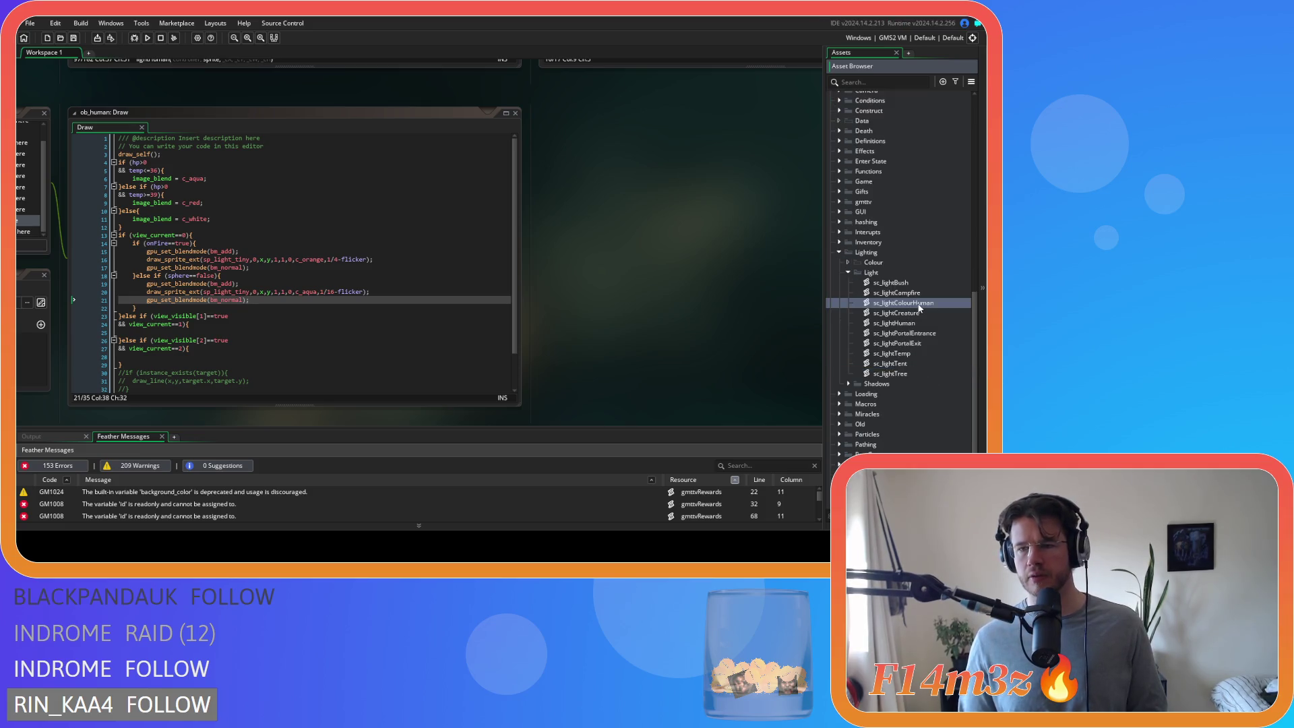
# - Move sc_lightColourHuman into Colour and rename its function to lightColourHuman
pyautogui.moveTo(919, 305); pyautogui.dragTo(893, 263)
pyautogui.click(849, 287)
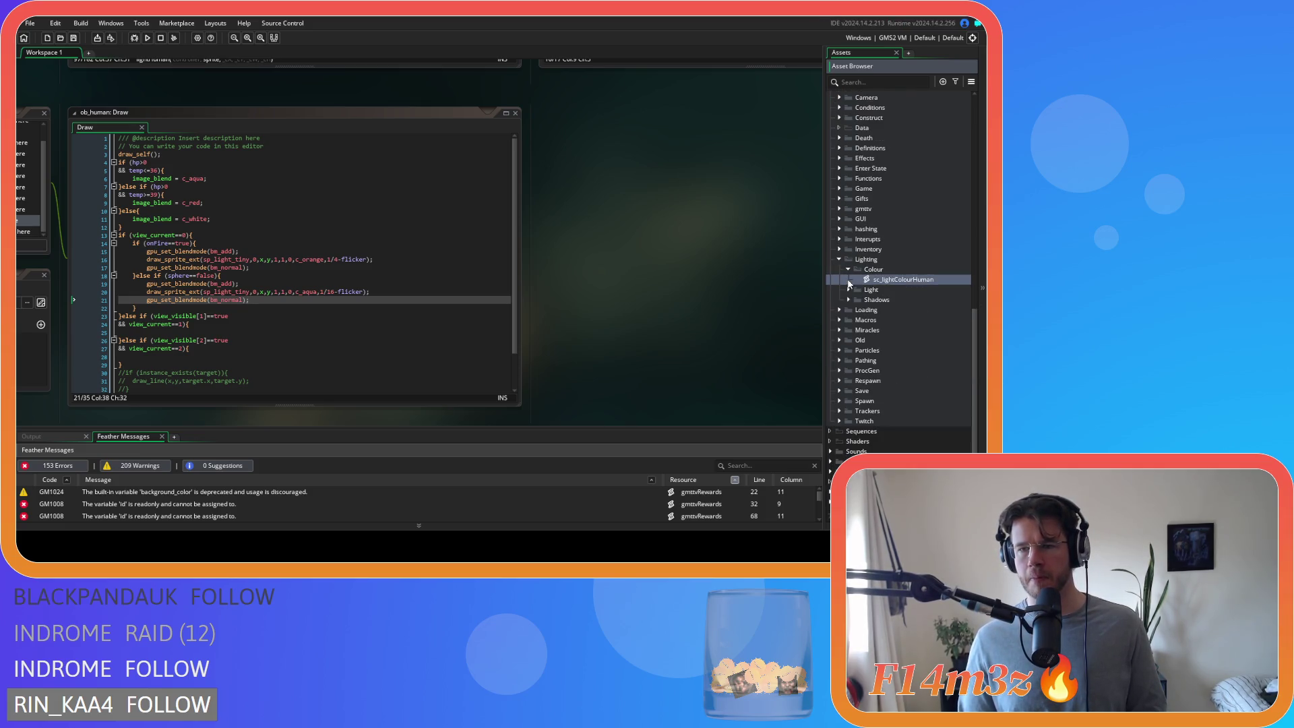
pyautogui.doubleClick(915, 286)
pyautogui.click(126, 132)
pyautogui.write('ColourHuman(controller,sprite,_cX,_cY,_cW,_cH){')
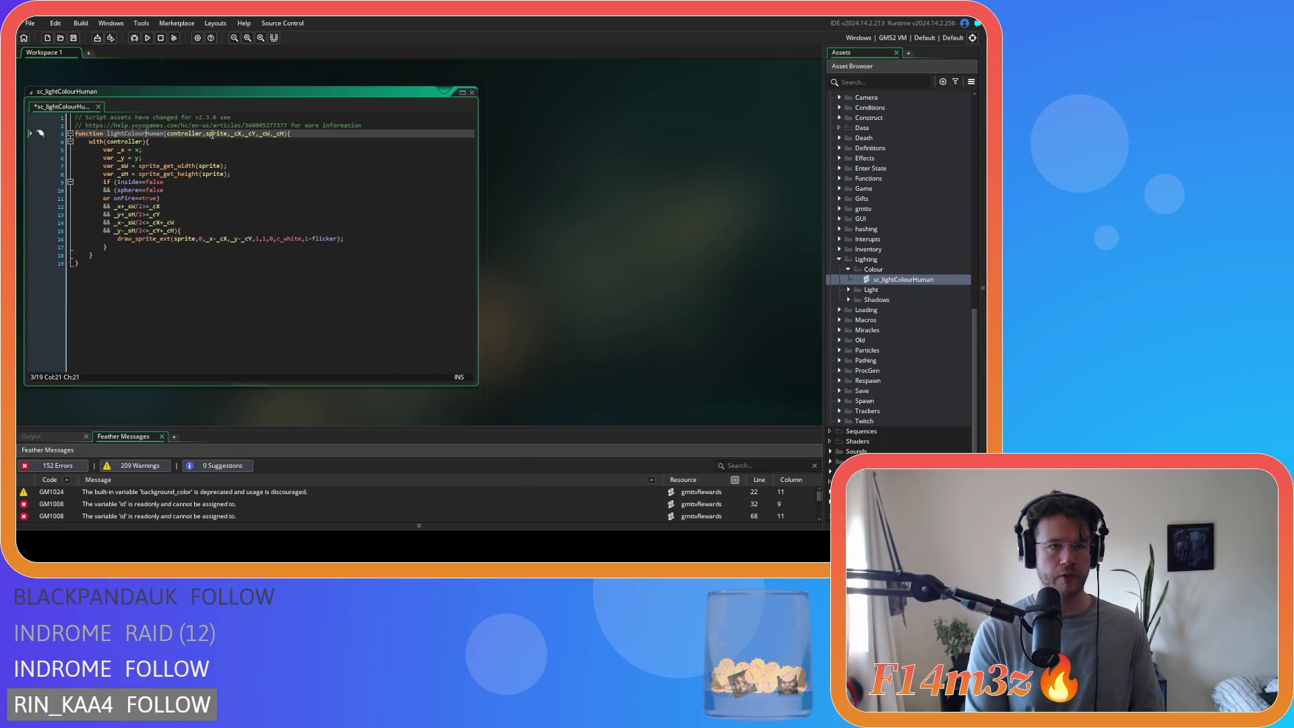
# - Review lightColourHuman's sprite parameter and its draw_sprite_ext call on line 16
pyautogui.click(213, 133)
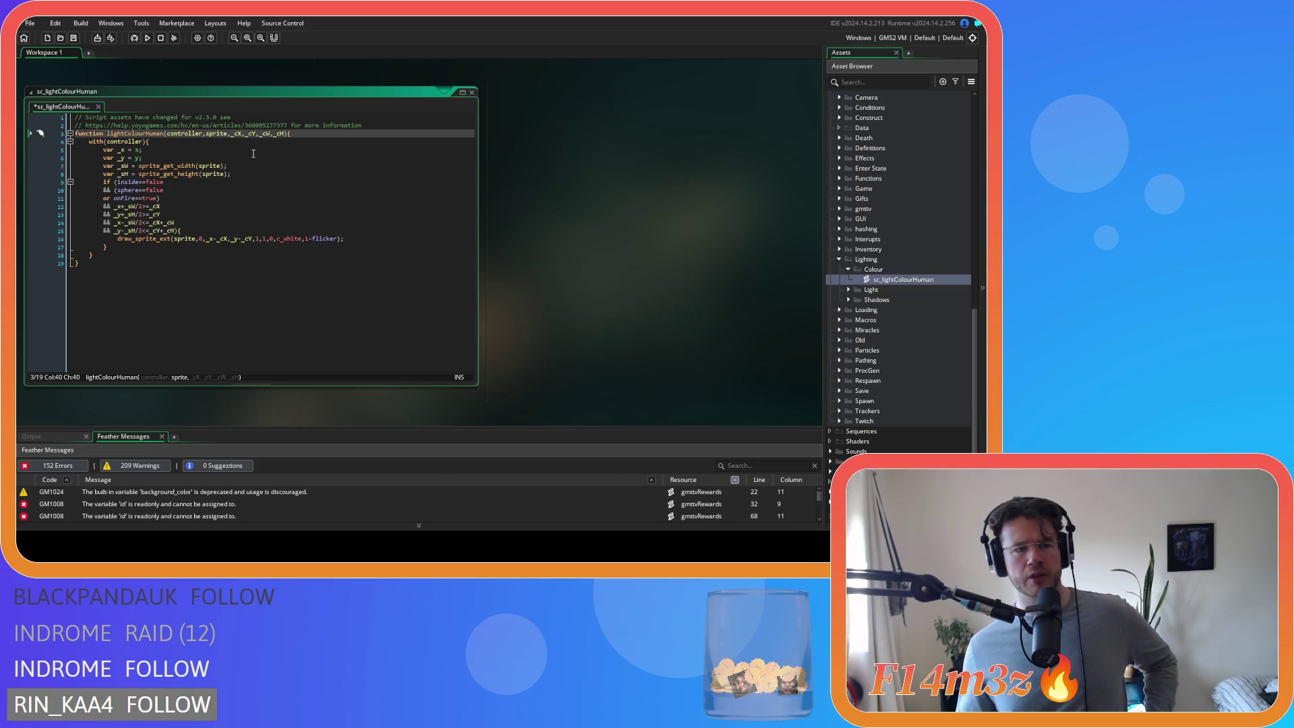
pyautogui.scroll(2, 494, 269)
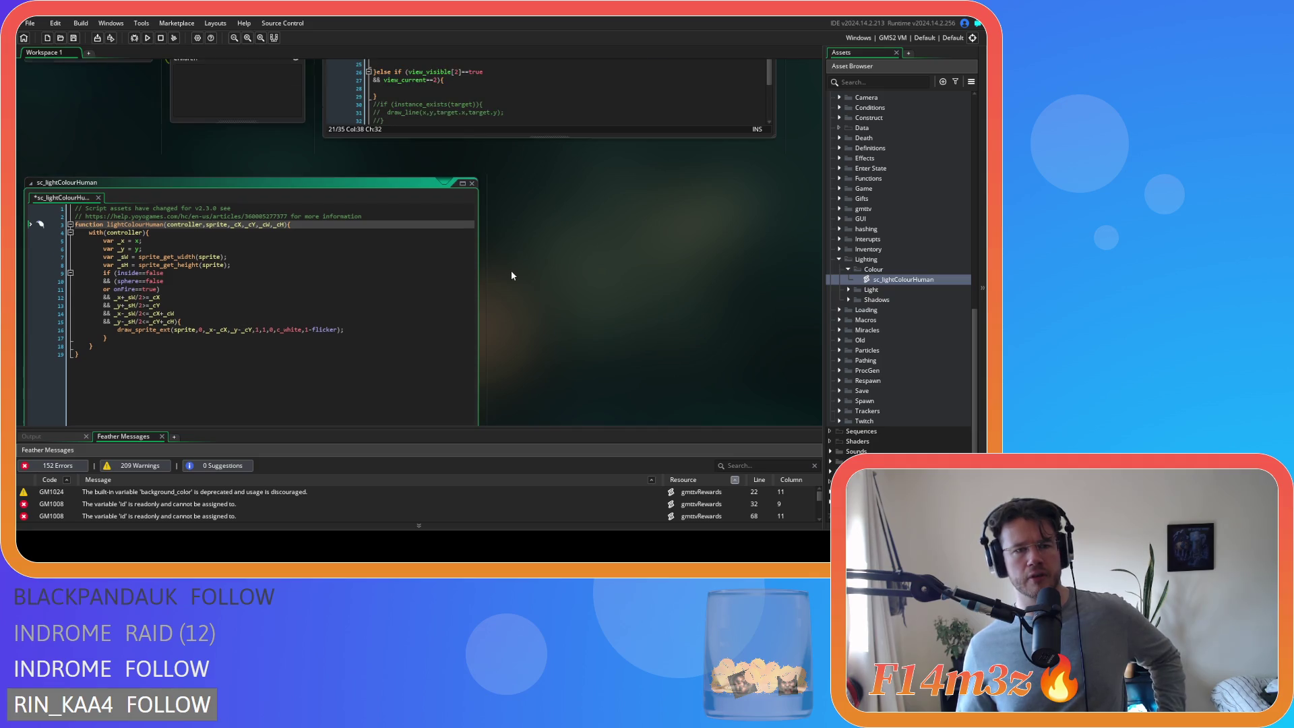
pyautogui.scroll(4, 511, 271)
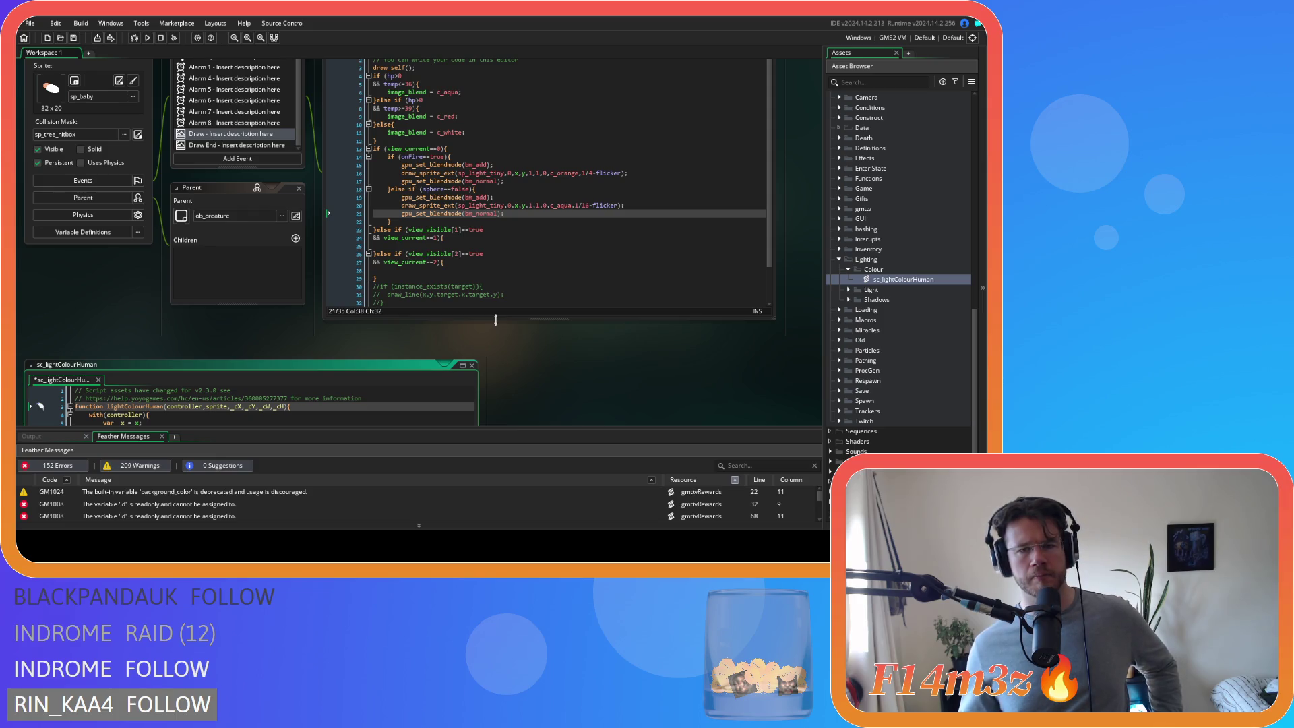
pyautogui.scroll(-2, 496, 320)
pyautogui.scroll(-2, 496, 325)
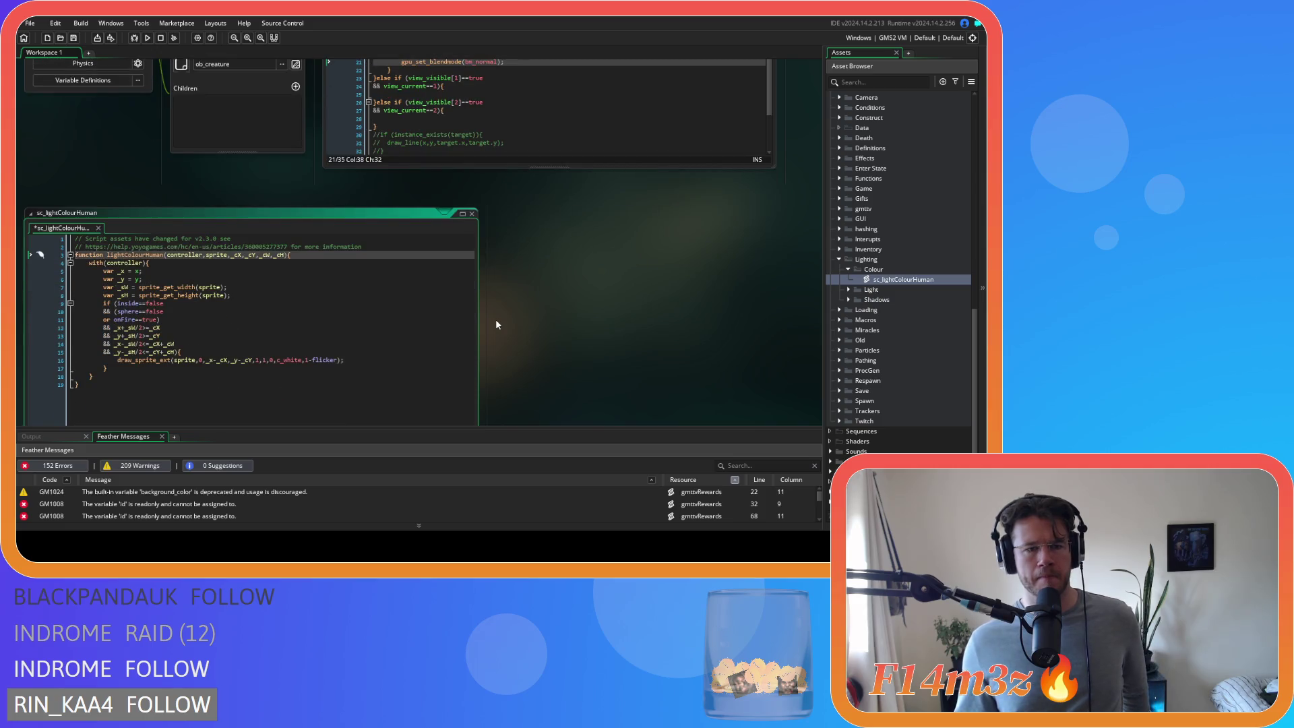
pyautogui.click(308, 361)
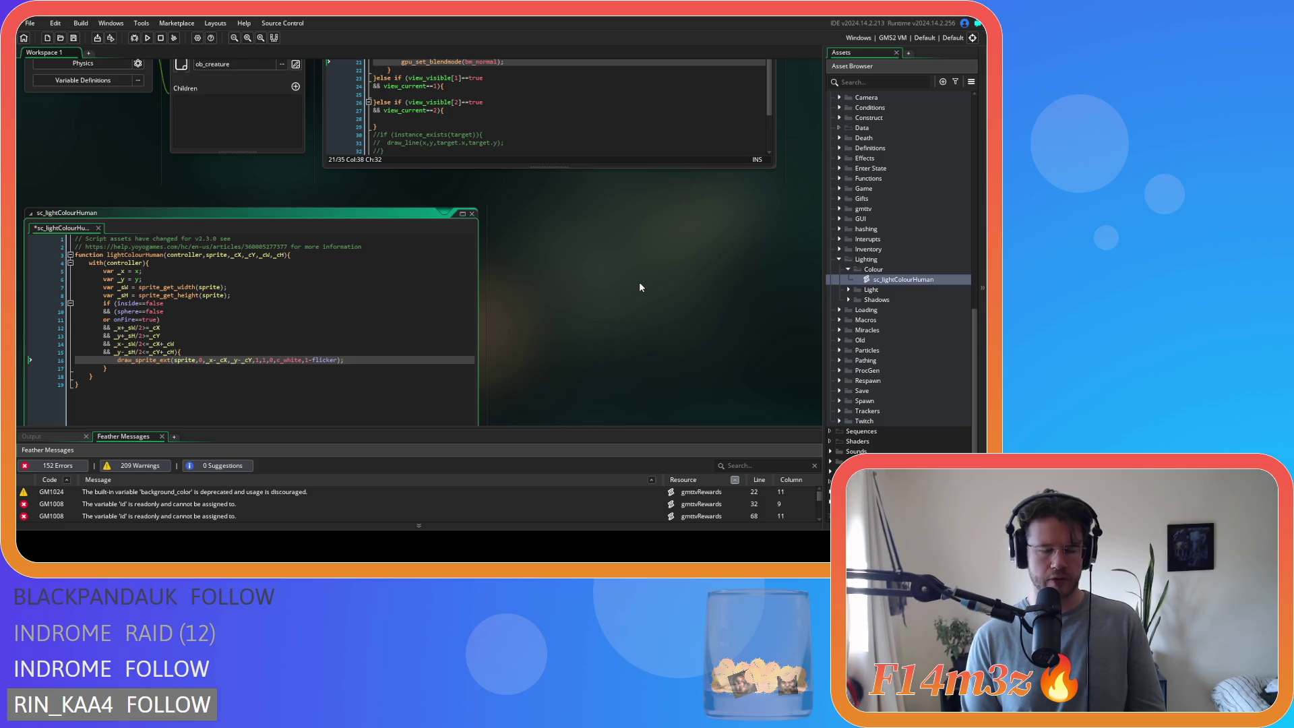
# - Select the onFire and sphere glow lines 14-22 in ob_human's Draw code
pyautogui.scroll(2, 640, 290)
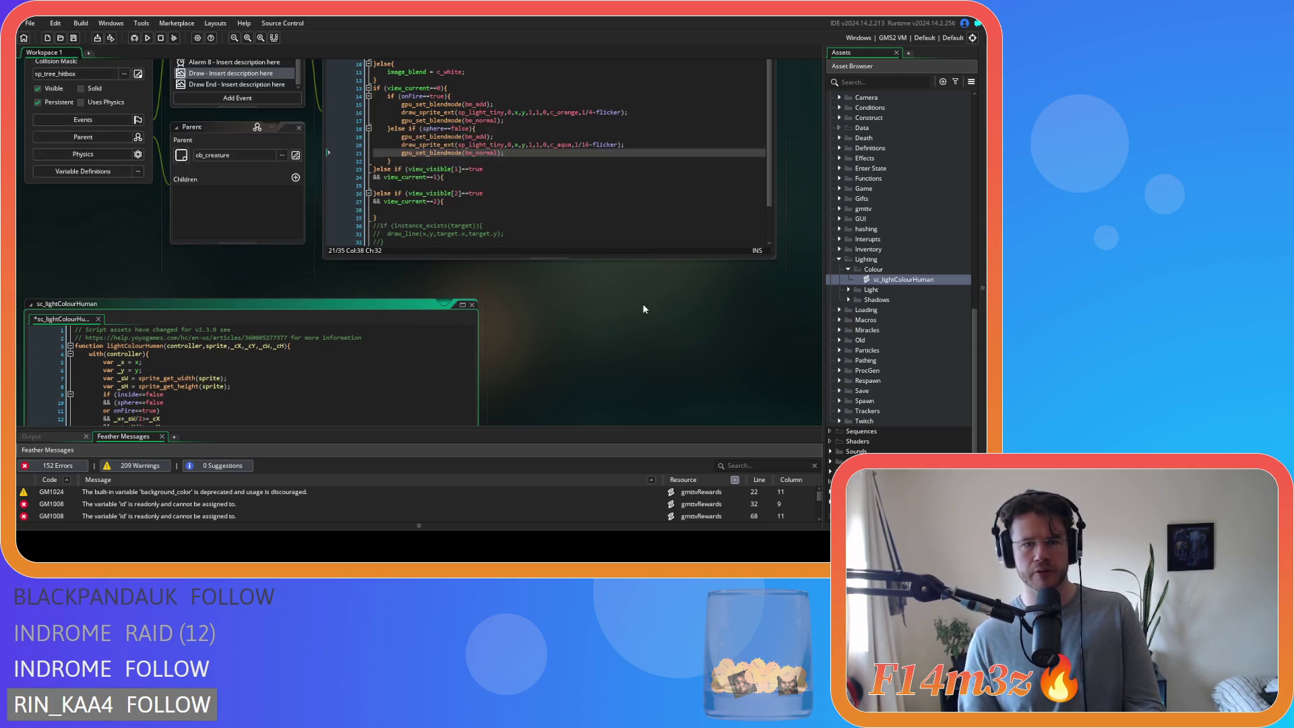
pyautogui.scroll(-2, 628, 367)
pyautogui.scroll(2, 627, 367)
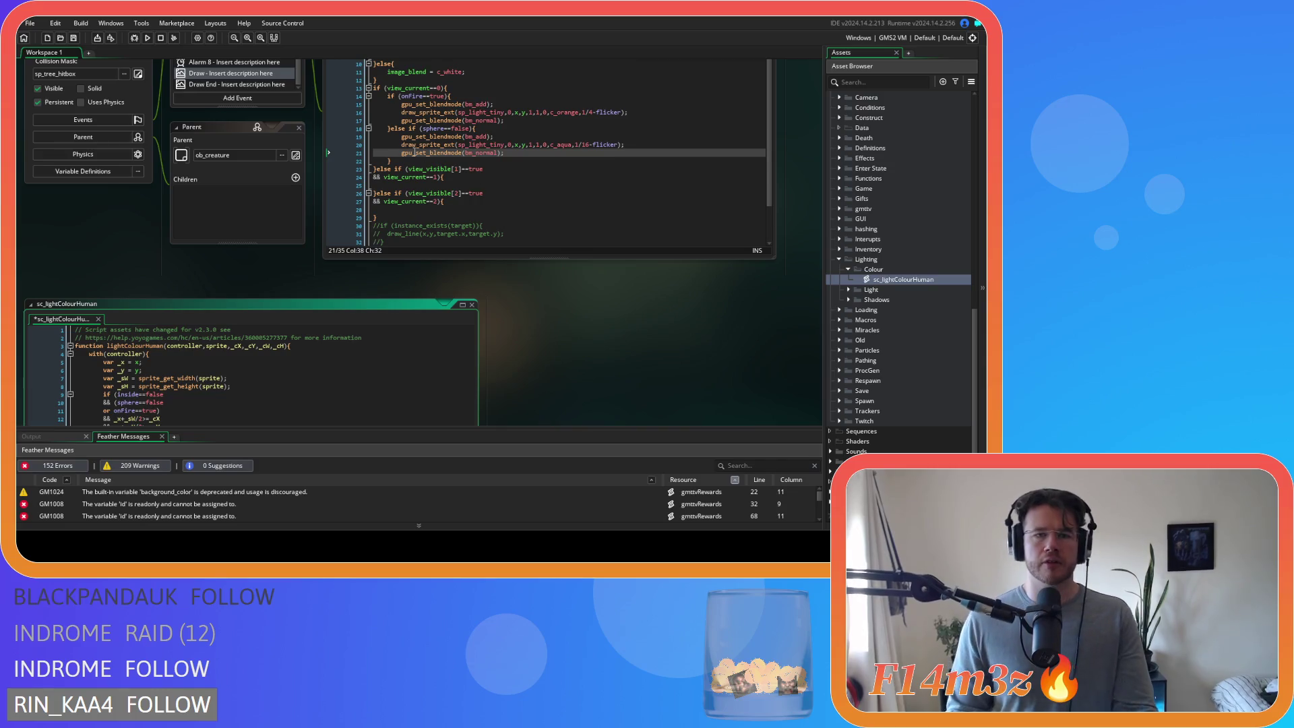
pyautogui.scroll(-3, 641, 341)
pyautogui.scroll(2, 641, 342)
pyautogui.scroll(1, 641, 341)
pyautogui.moveTo(393, 161); pyautogui.dragTo(386, 99)
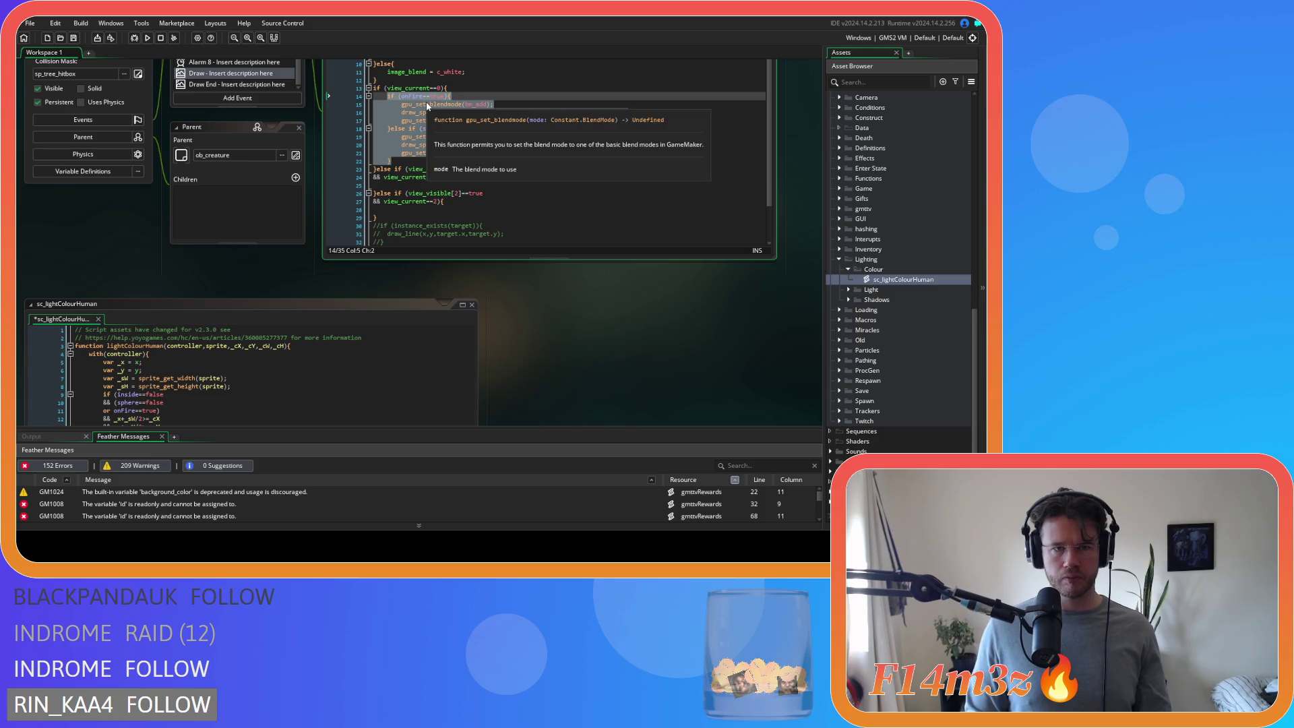
pyautogui.scroll(-5, 613, 293)
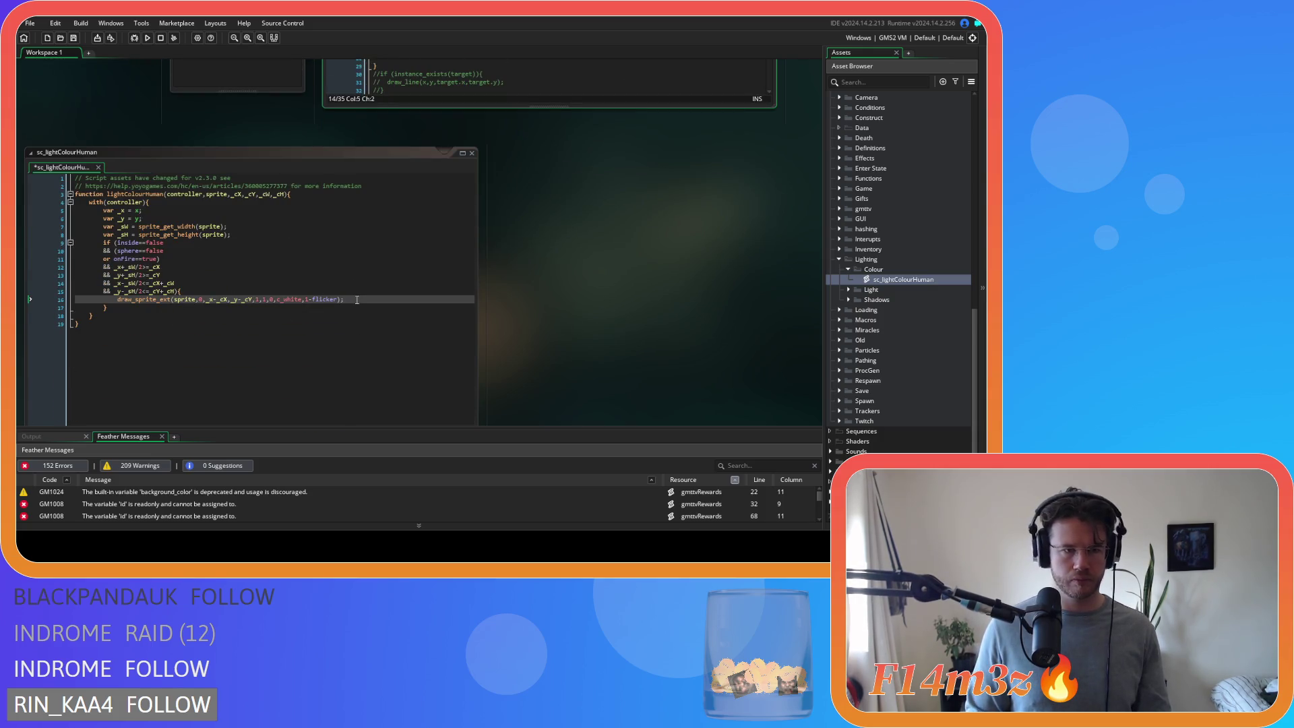
# - Paste the glow block over line 16's draw_sprite_ext call, indent it and save the script
pyautogui.moveTo(346, 299); pyautogui.dragTo(160, 301)
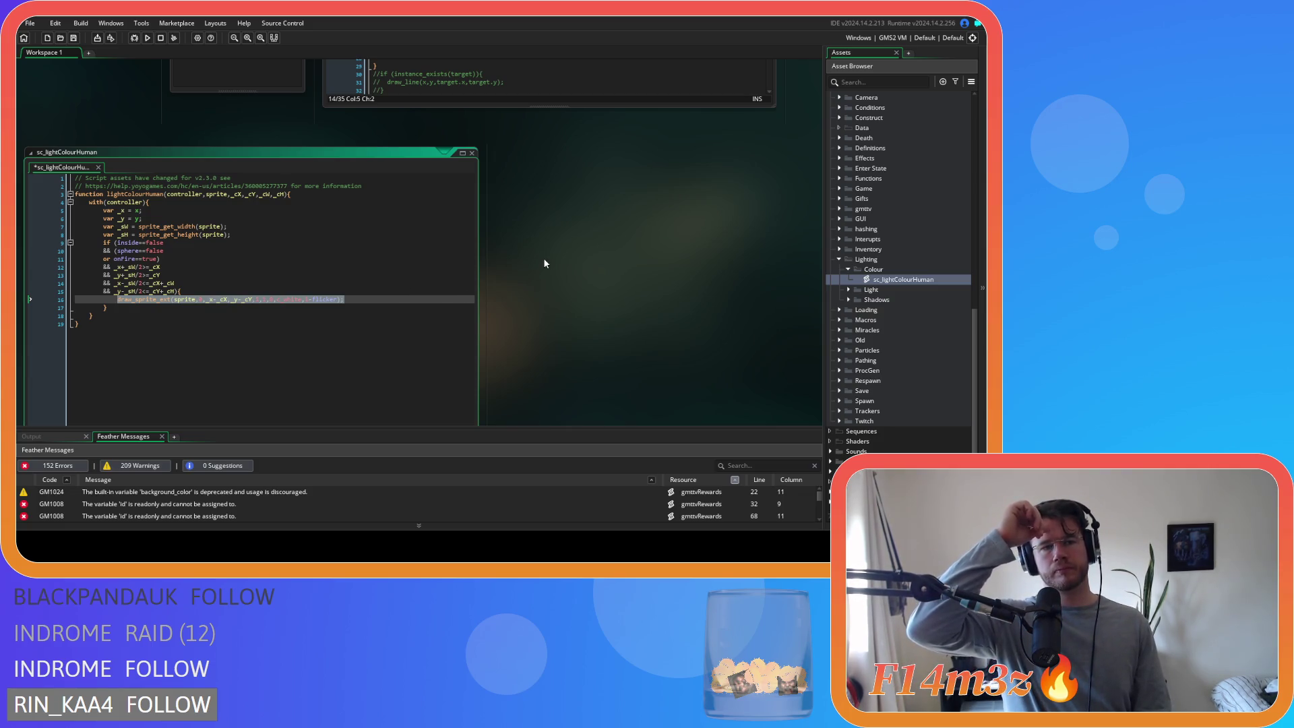
pyautogui.hotkey('ctrl', 'v')
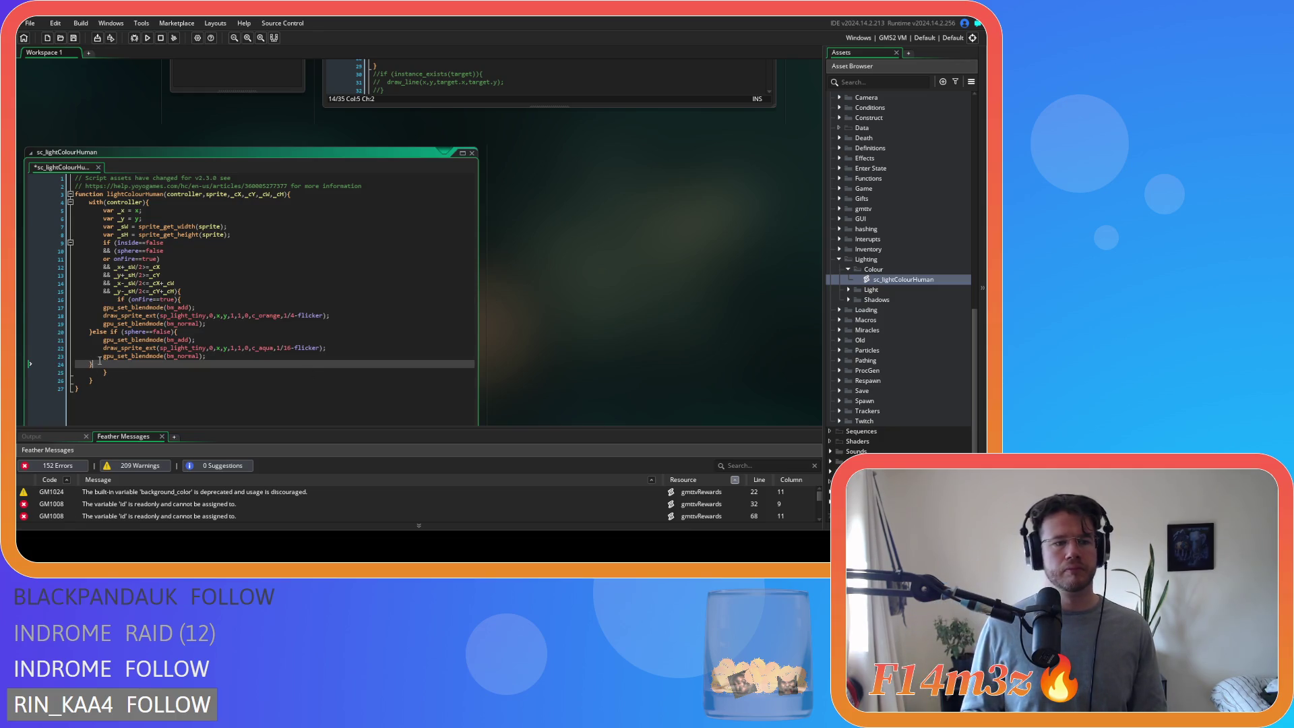
pyautogui.moveTo(94, 364)
pyautogui.mouseDown()
pyautogui.moveTo(37, 329)
pyautogui.moveTo(36, 303)
pyautogui.mouseUp()
pyautogui.press('Tab')
pyautogui.press('Tab')
pyautogui.click(245, 346)
pyautogui.hotkey('ctrl', 's')
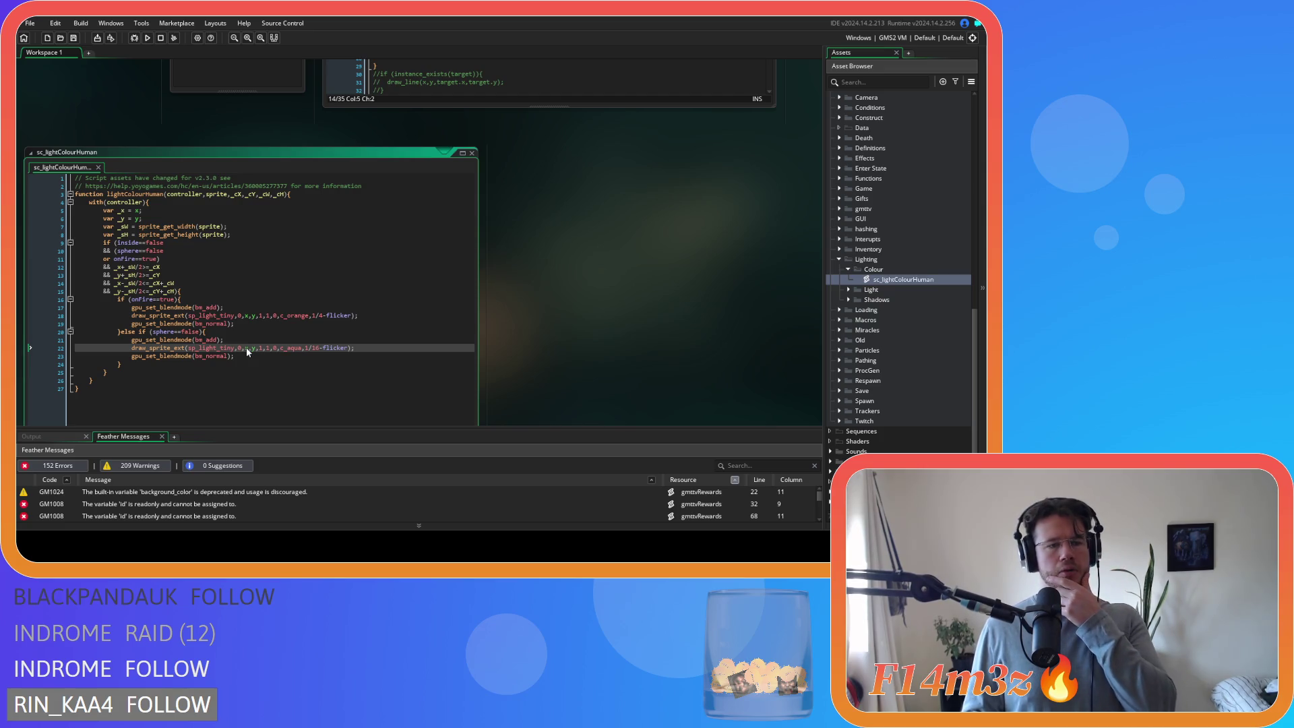
# - Check the inside condition on line 9 of lightColourHuman
pyautogui.click(124, 243)
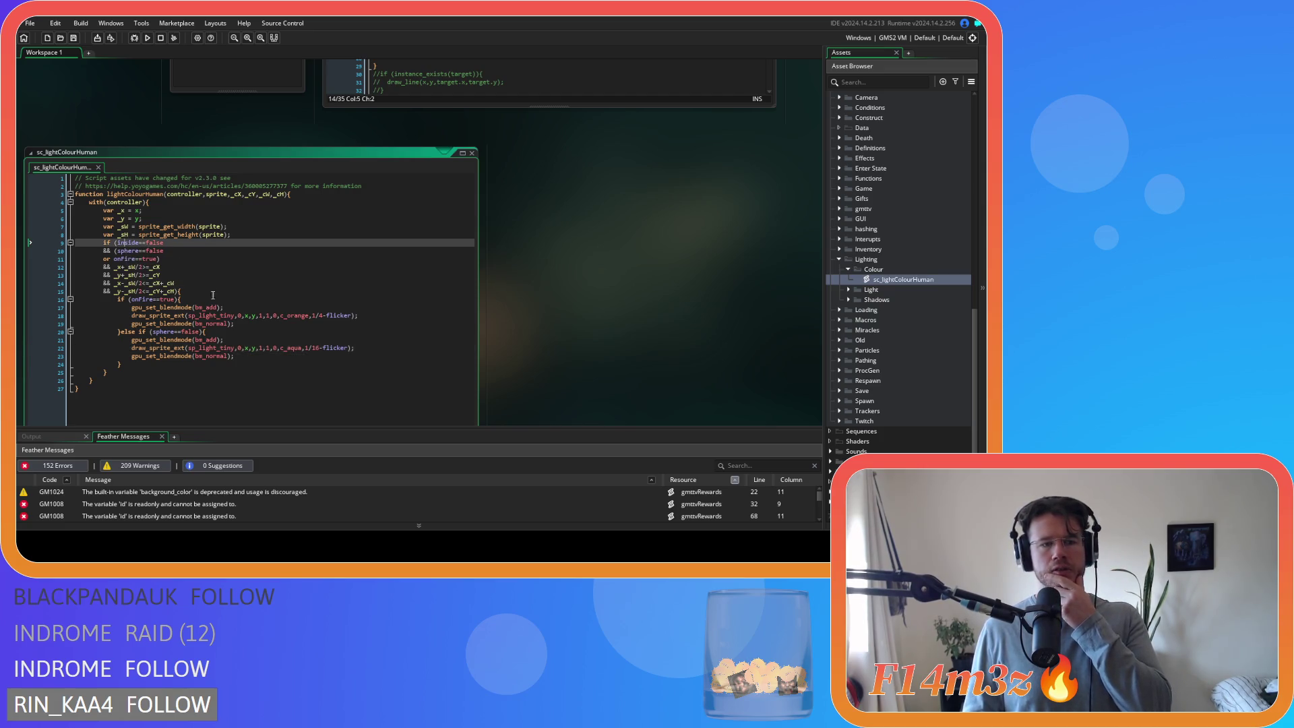
pyautogui.moveTo(199, 307)
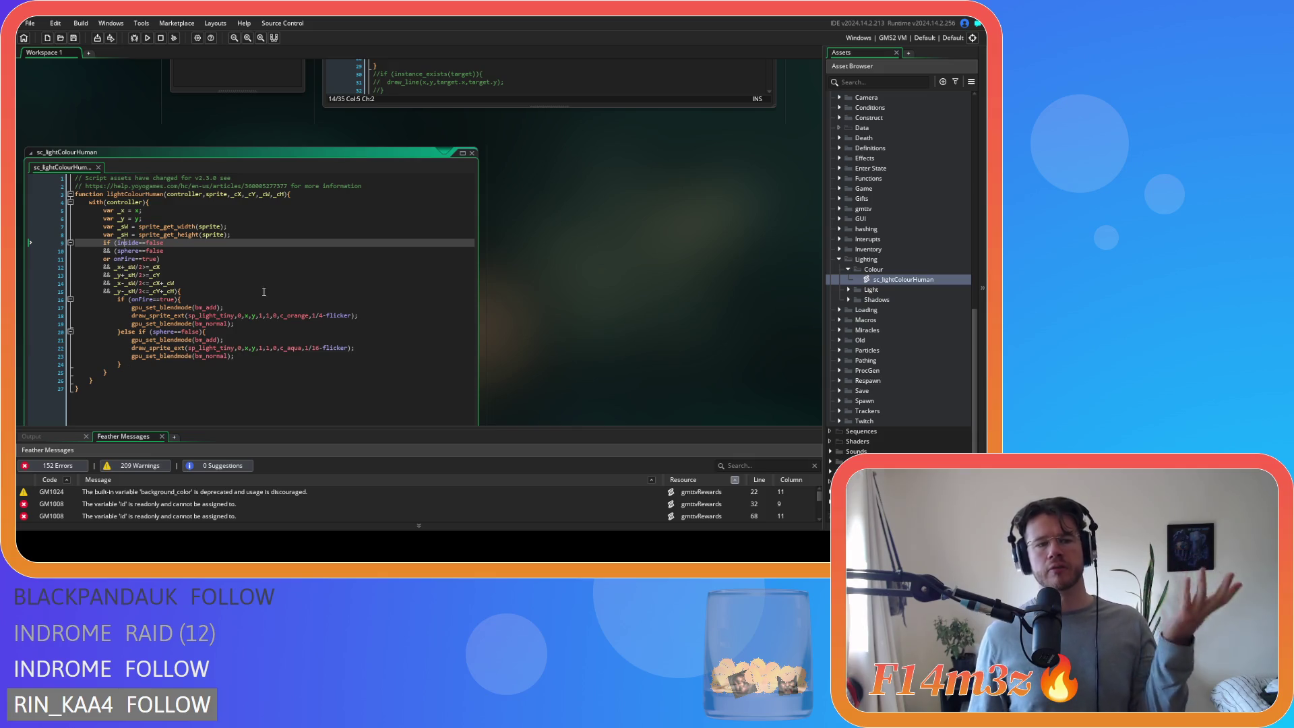
pyautogui.scroll(5, 533, 337)
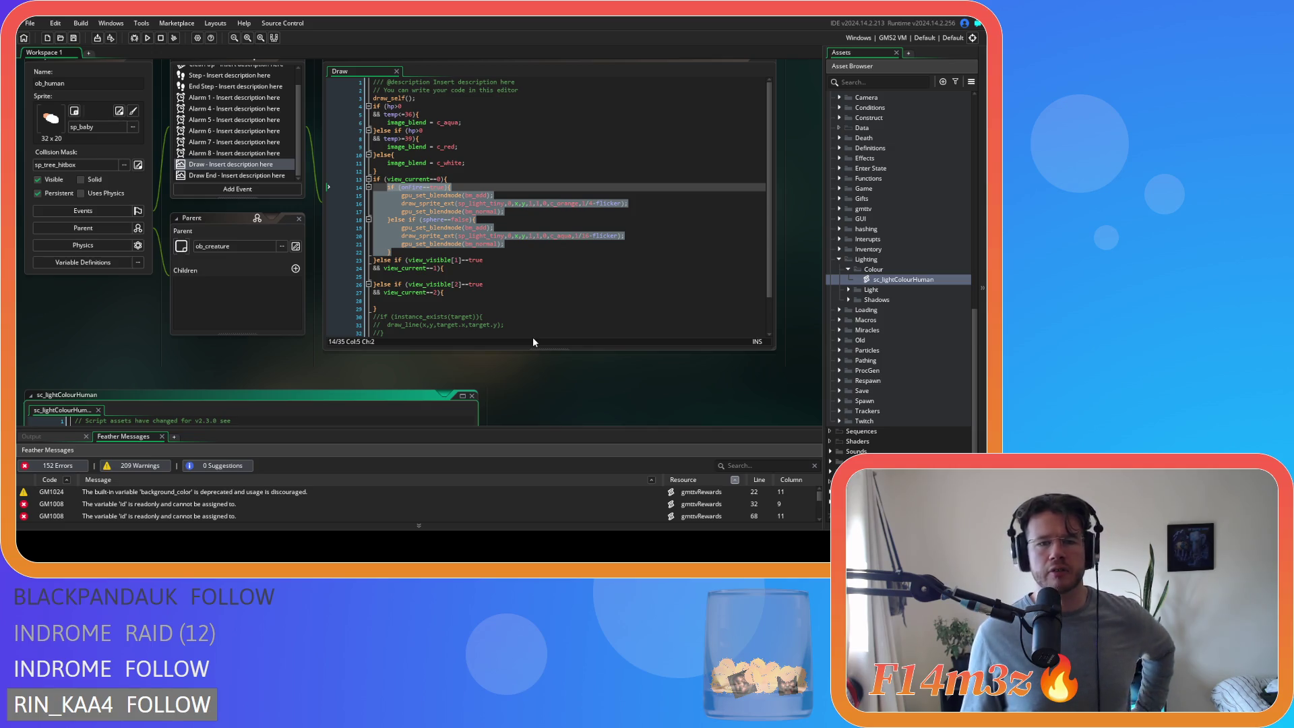
# - Step through lightColourHuman's if condition, checking its inside, sphere and onFire clauses
pyautogui.click(465, 180)
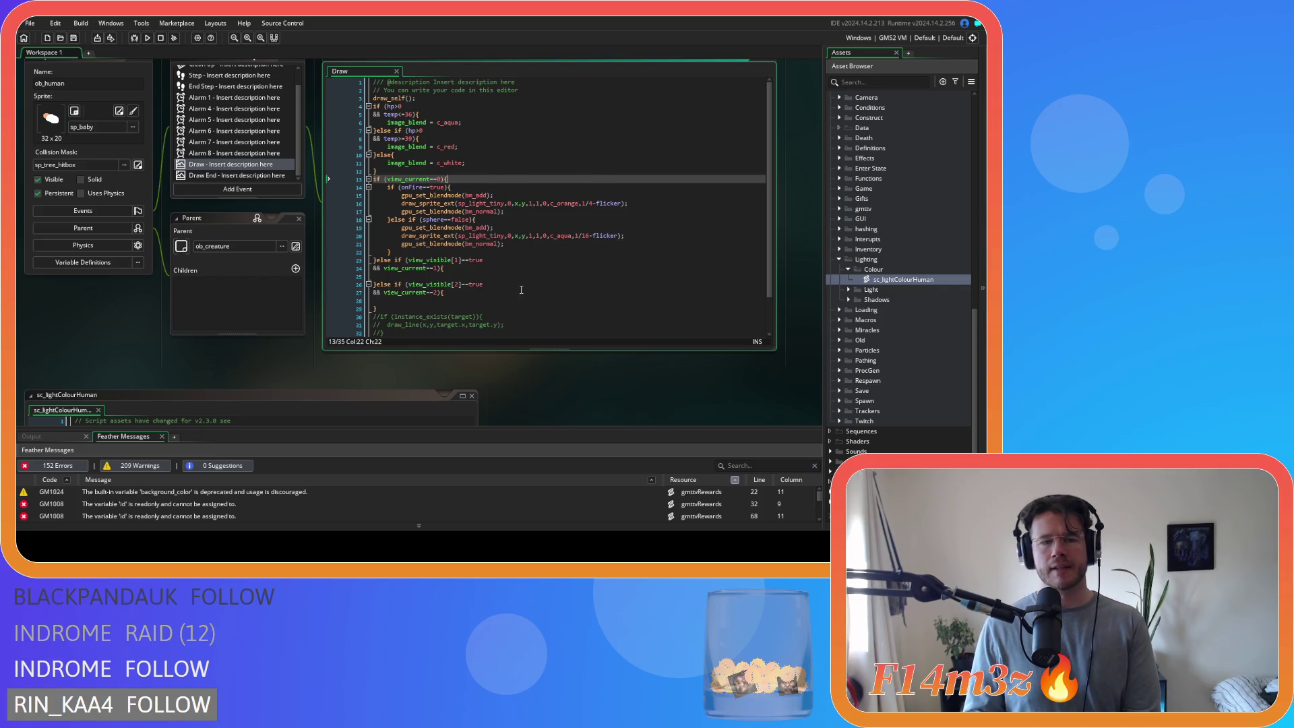
pyautogui.scroll(-5, 494, 418)
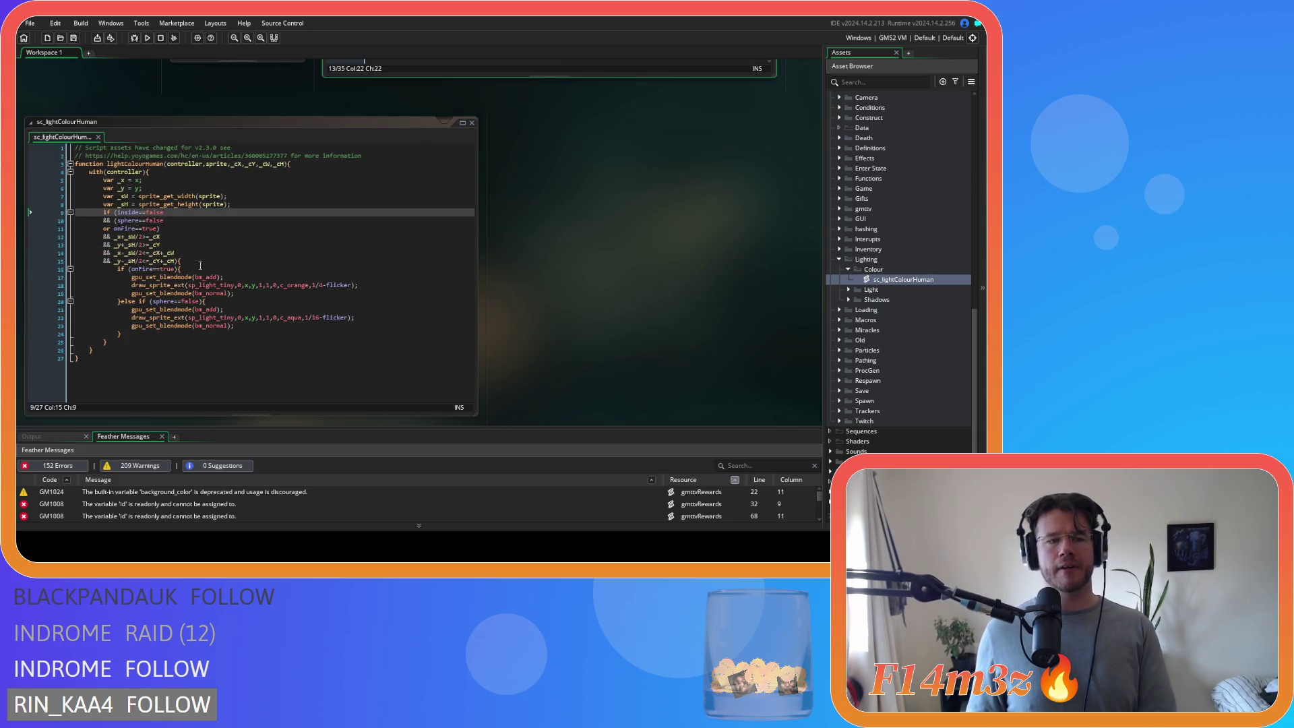
pyautogui.click(191, 231)
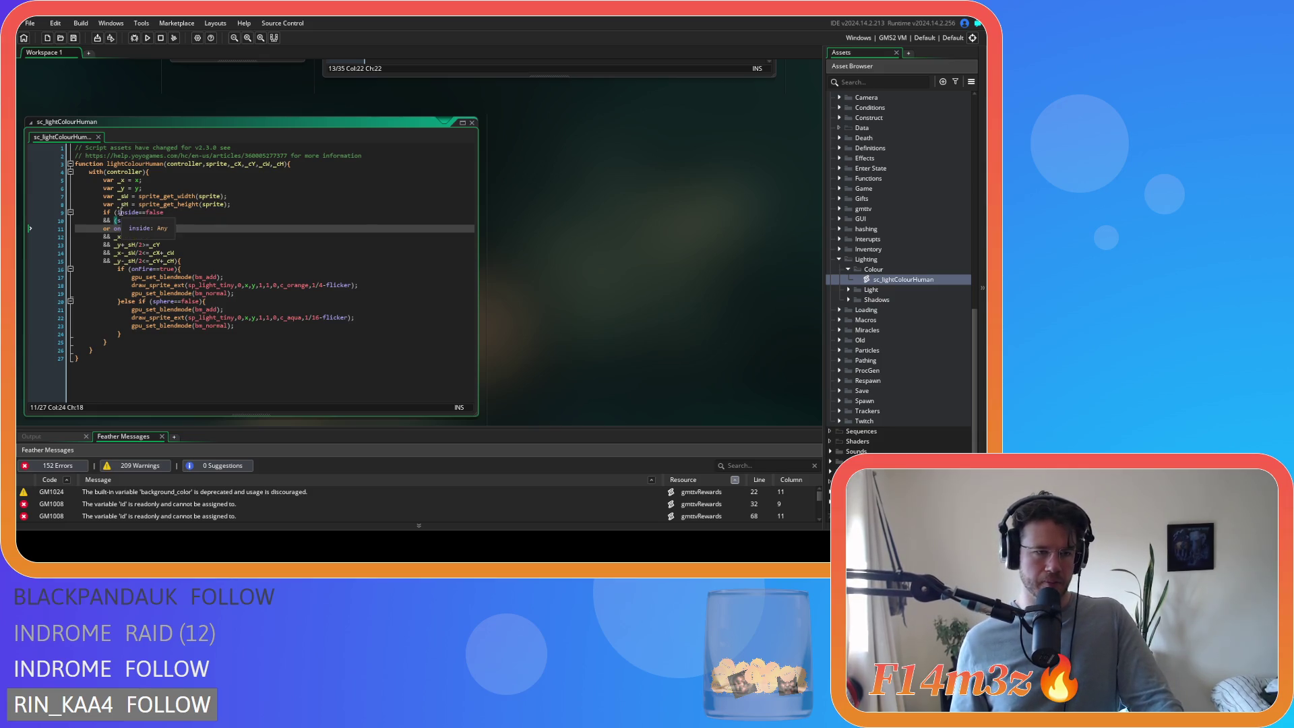
pyautogui.click(117, 212)
pyautogui.press('Left')
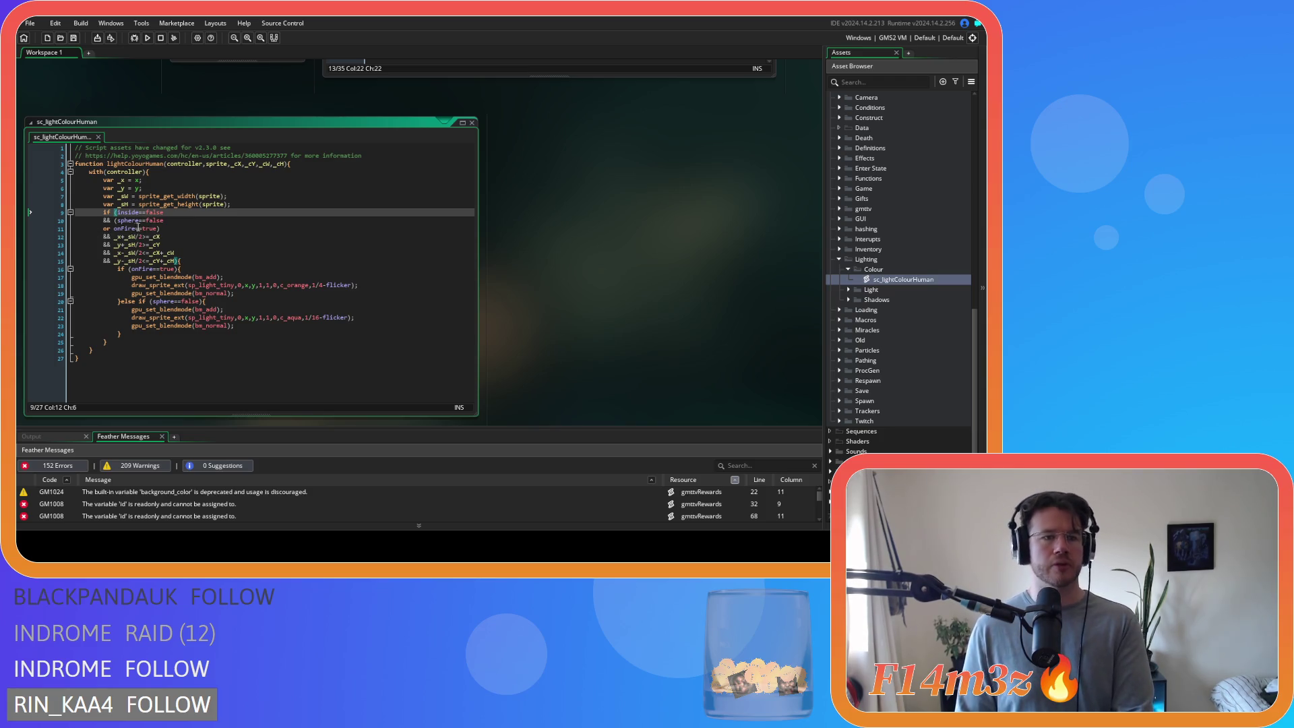
pyautogui.click(117, 220)
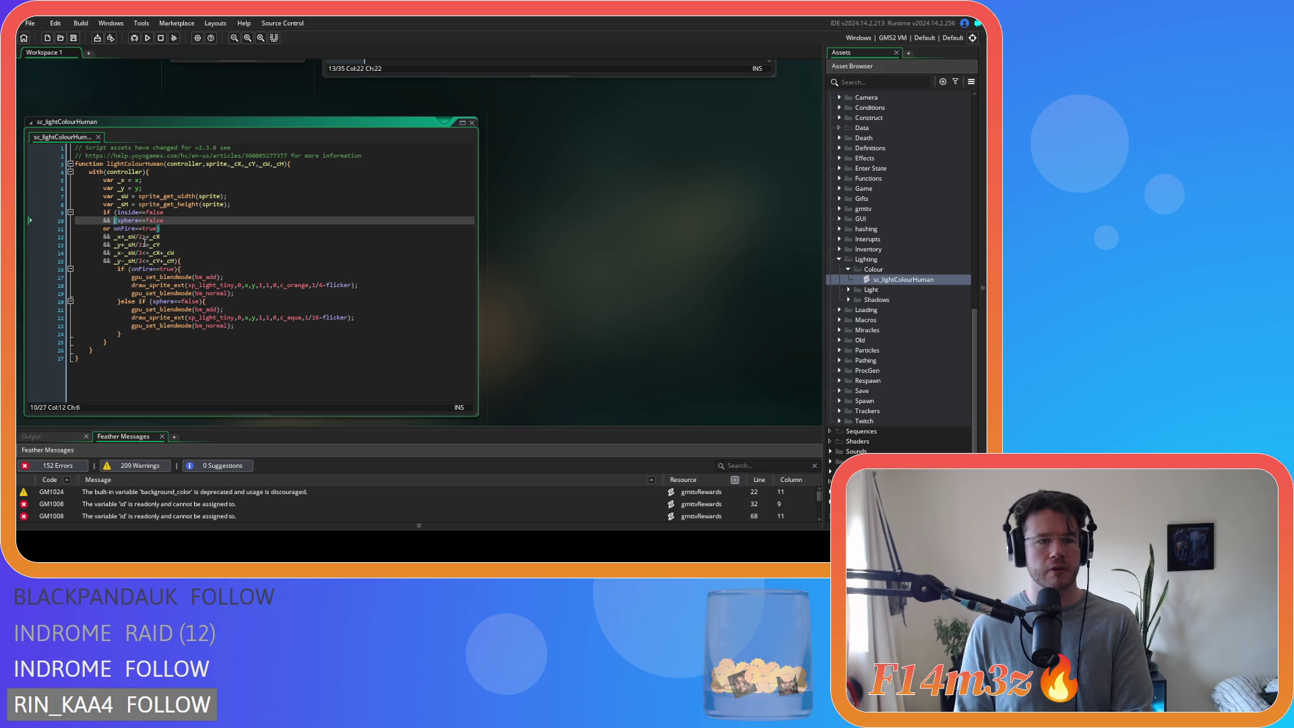
pyautogui.click(168, 229)
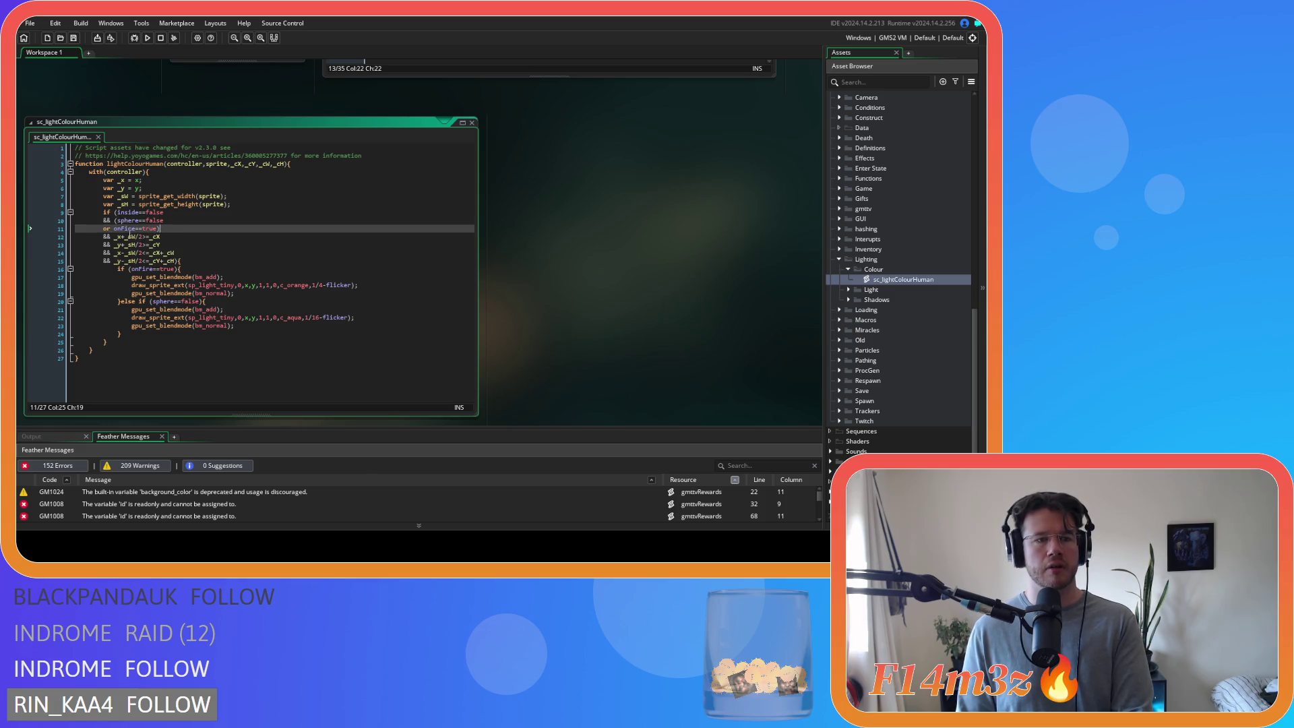
pyautogui.scroll(5, 585, 350)
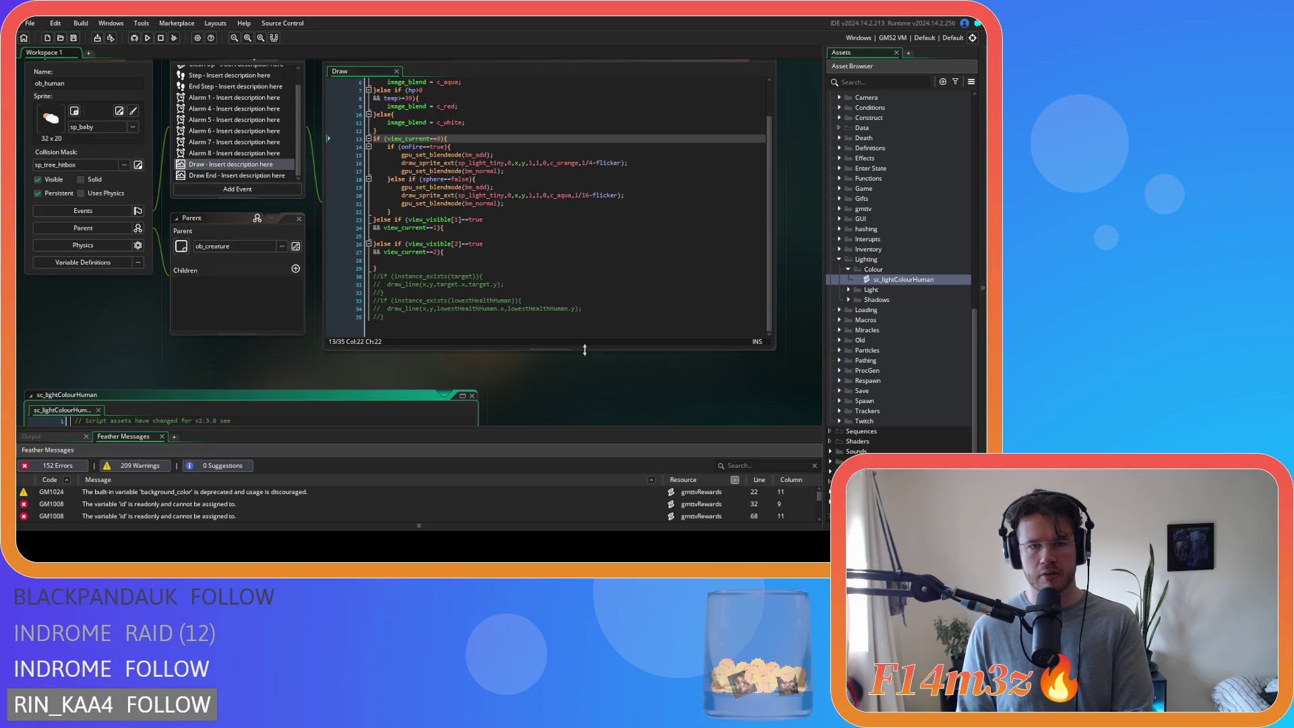
pyautogui.scroll(-5, 585, 349)
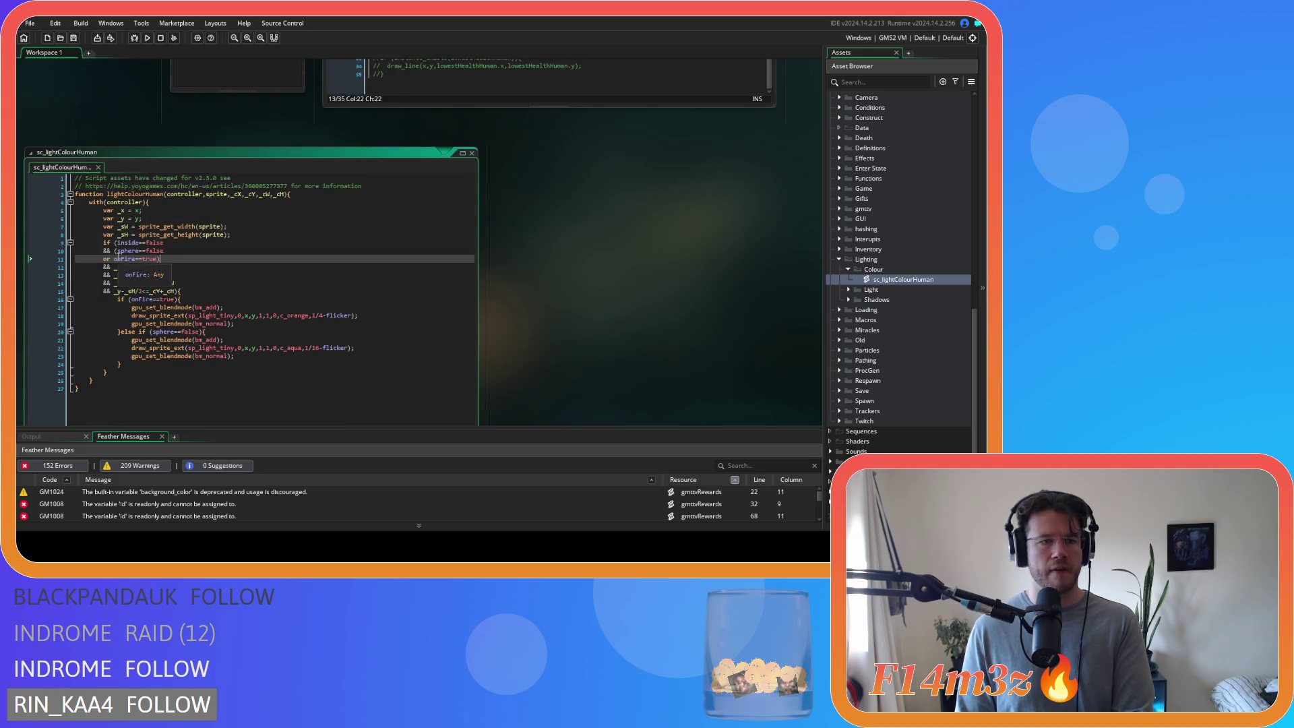
# - Remove the sphere==false line and the inside==false condition from the onFire bounds check
pyautogui.click(118, 252)
pyautogui.press('BackSpace')
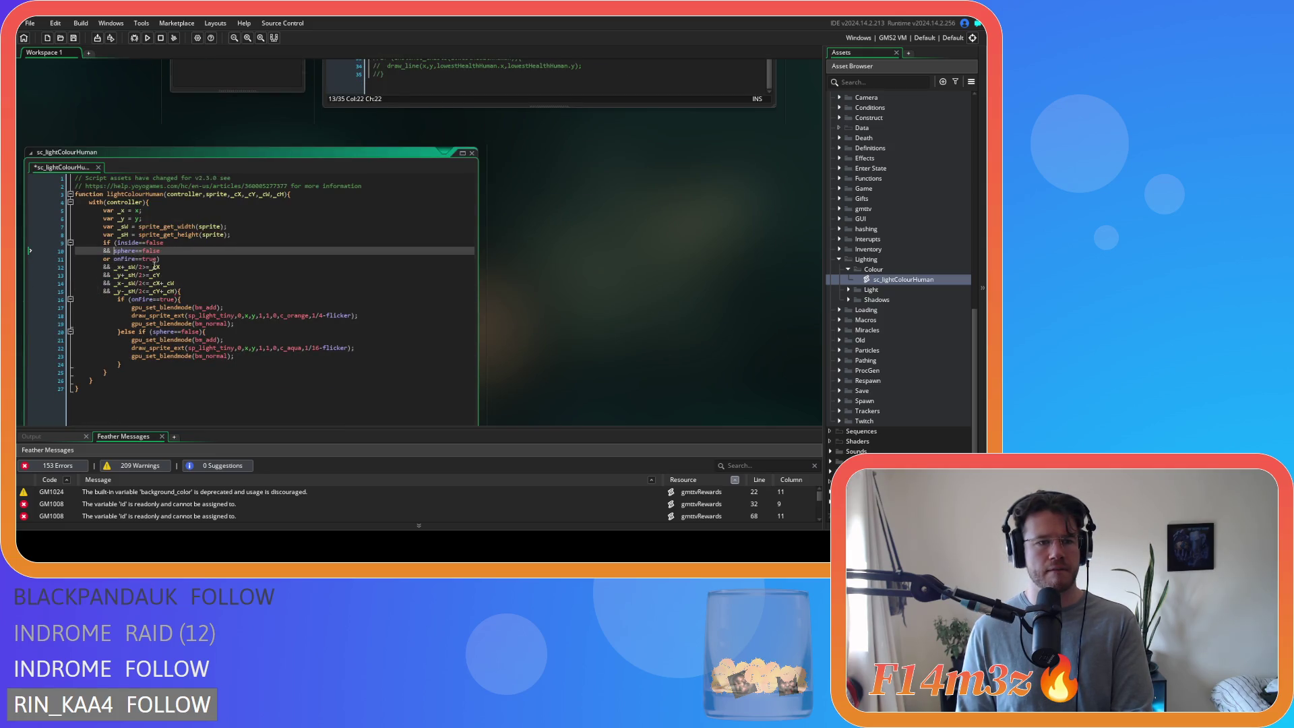
pyautogui.click(167, 259)
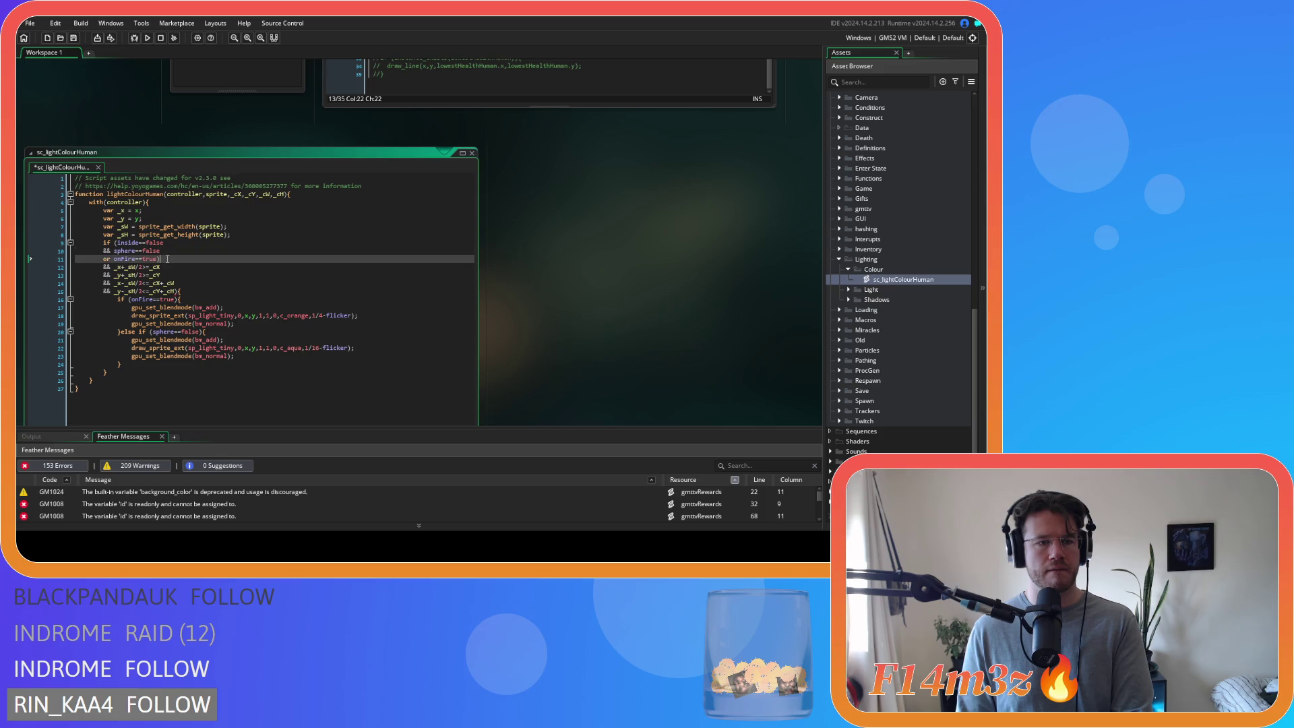
pyautogui.tripleClick(111, 251)
pyautogui.press('BackSpace')
pyautogui.press('BackSpace')
pyautogui.click(112, 252)
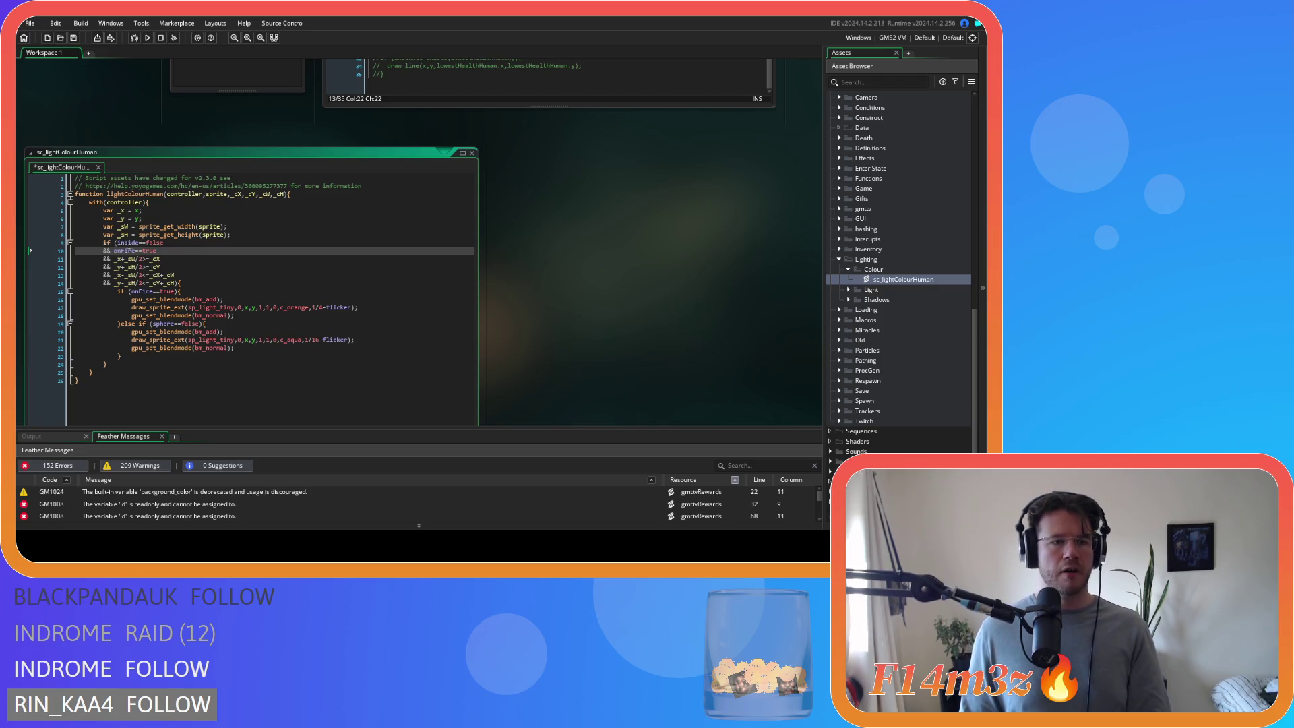
pyautogui.moveTo(117, 243)
pyautogui.mouseDown()
pyautogui.moveTo(163, 247)
pyautogui.moveTo(116, 247)
pyautogui.mouseUp()
pyautogui.press('BackSpace')
pyautogui.press('BackSpace')
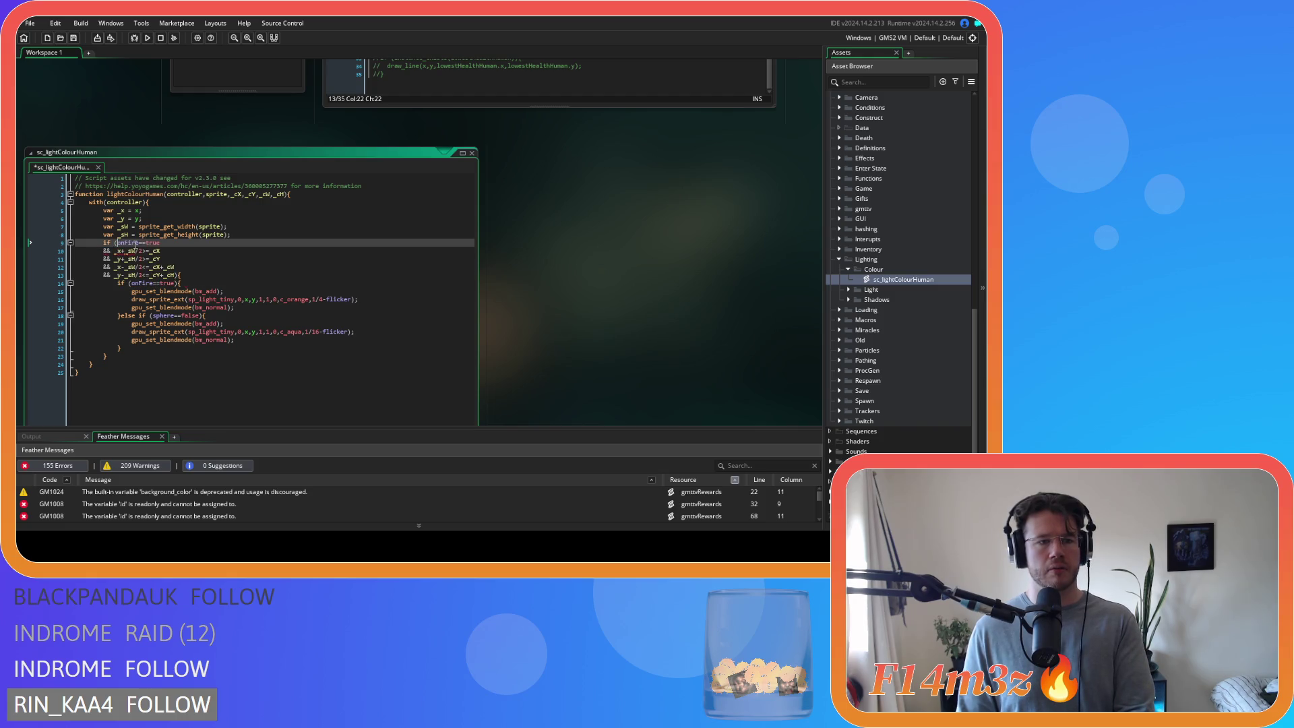
# - Wrap the onFire block in a new if (inside==false){ check, indented and closed with a brace
pyautogui.click(238, 235)
pyautogui.press('Return')
pyautogui.write('if ')
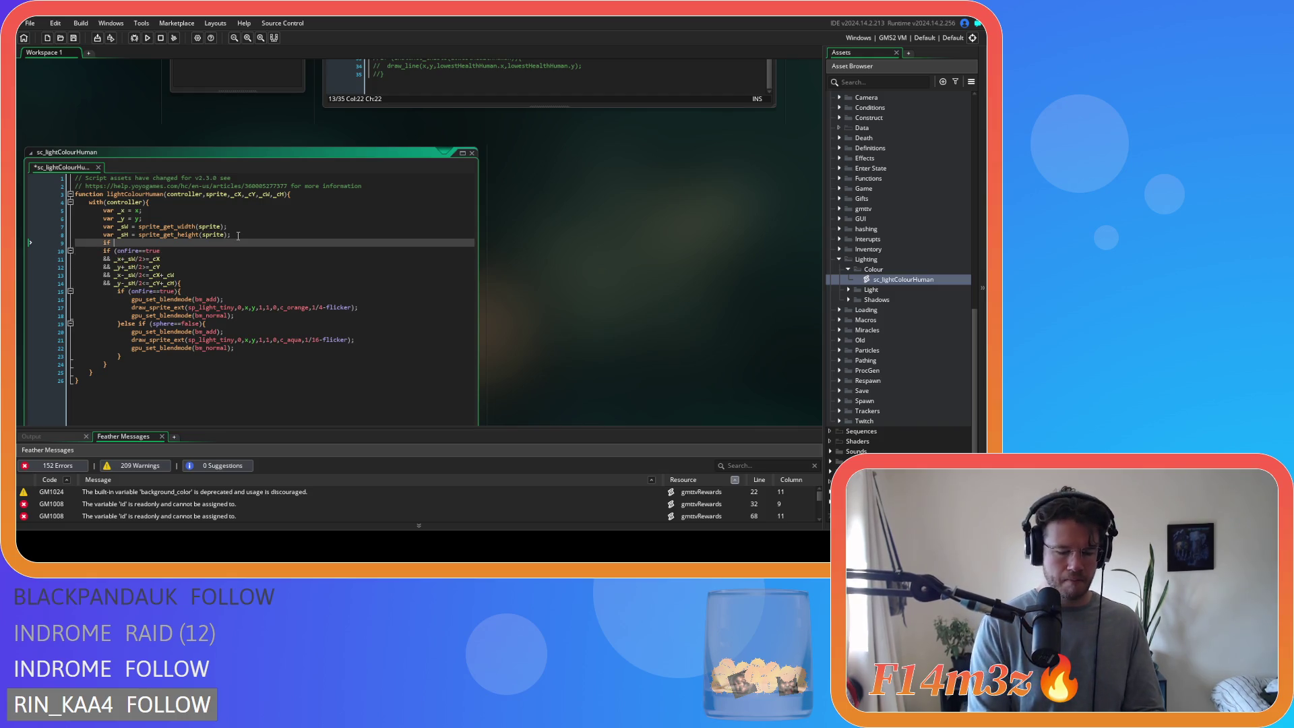
pyautogui.write('(inside==false){')
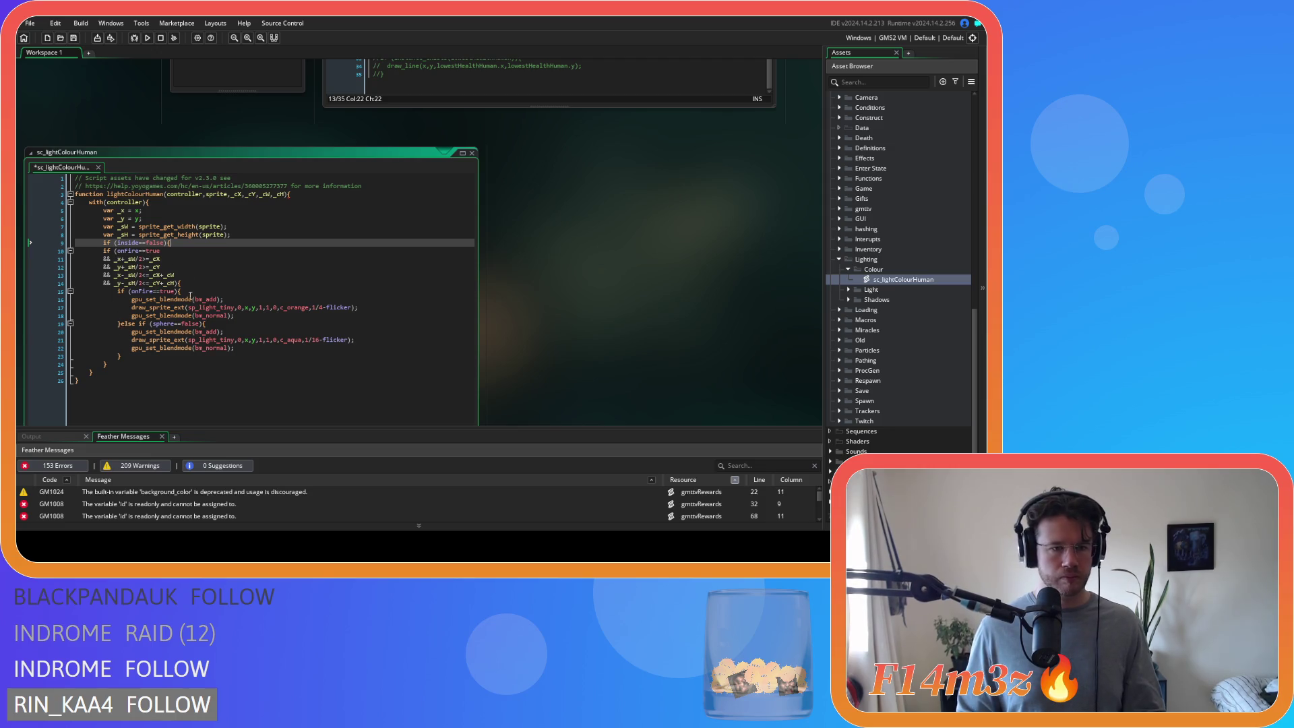
pyautogui.moveTo(106, 364); pyautogui.dragTo(94, 250)
pyautogui.press('Tab')
pyautogui.click(130, 366)
pyautogui.press('Return')
pyautogui.write('}')
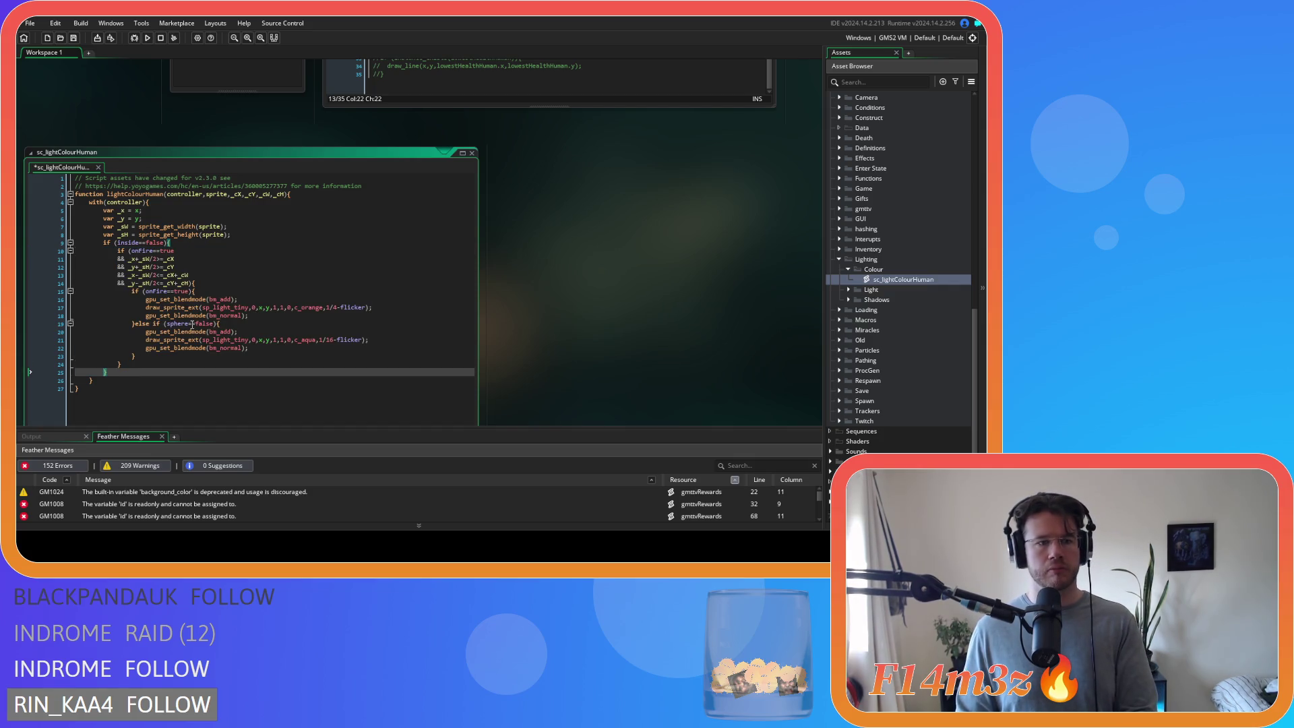
# - Verify the brace pairing, then copy the whole onFire block on lines 10–24
pyautogui.click(134, 362)
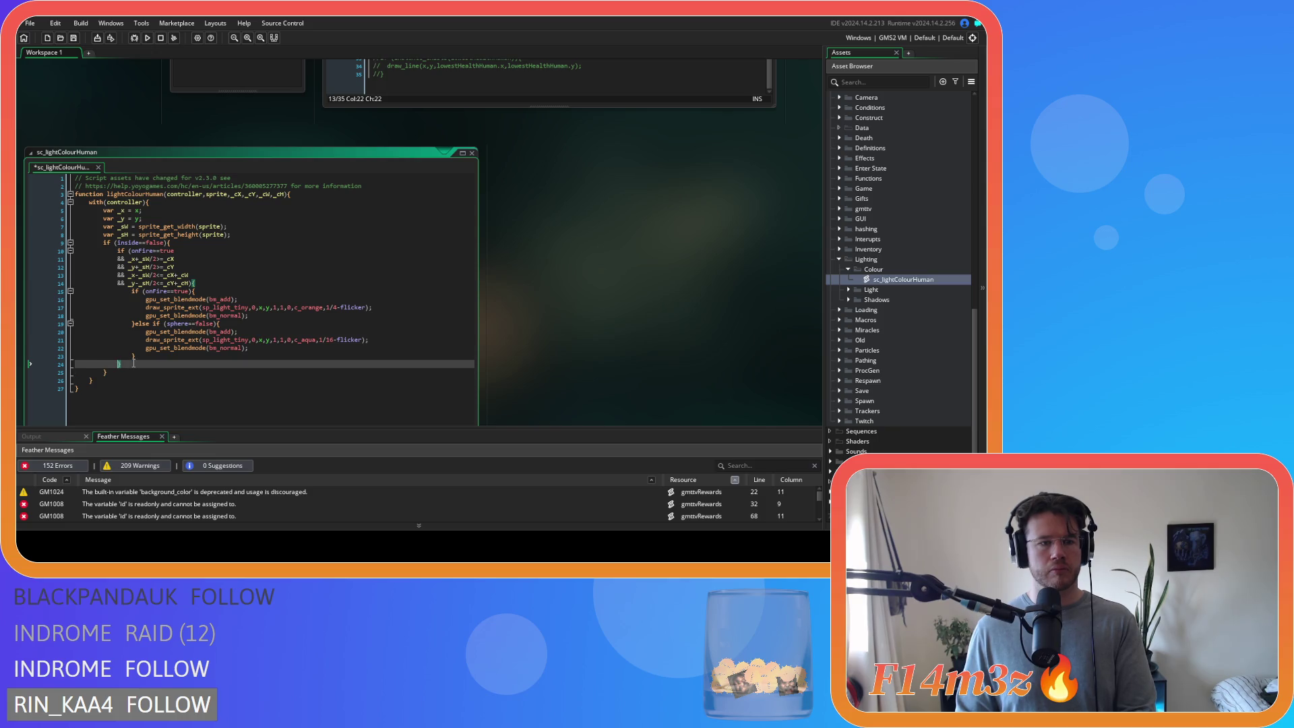
pyautogui.click(195, 259)
pyautogui.click(200, 243)
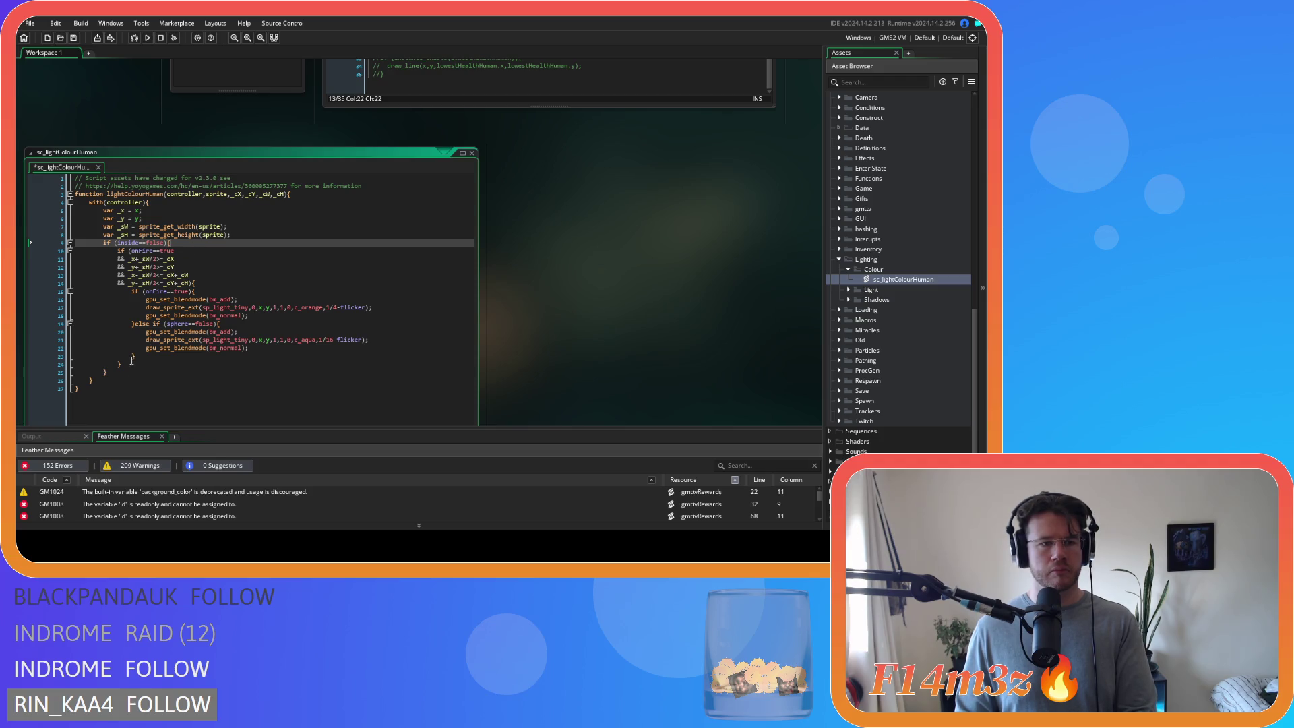
pyautogui.click(130, 365)
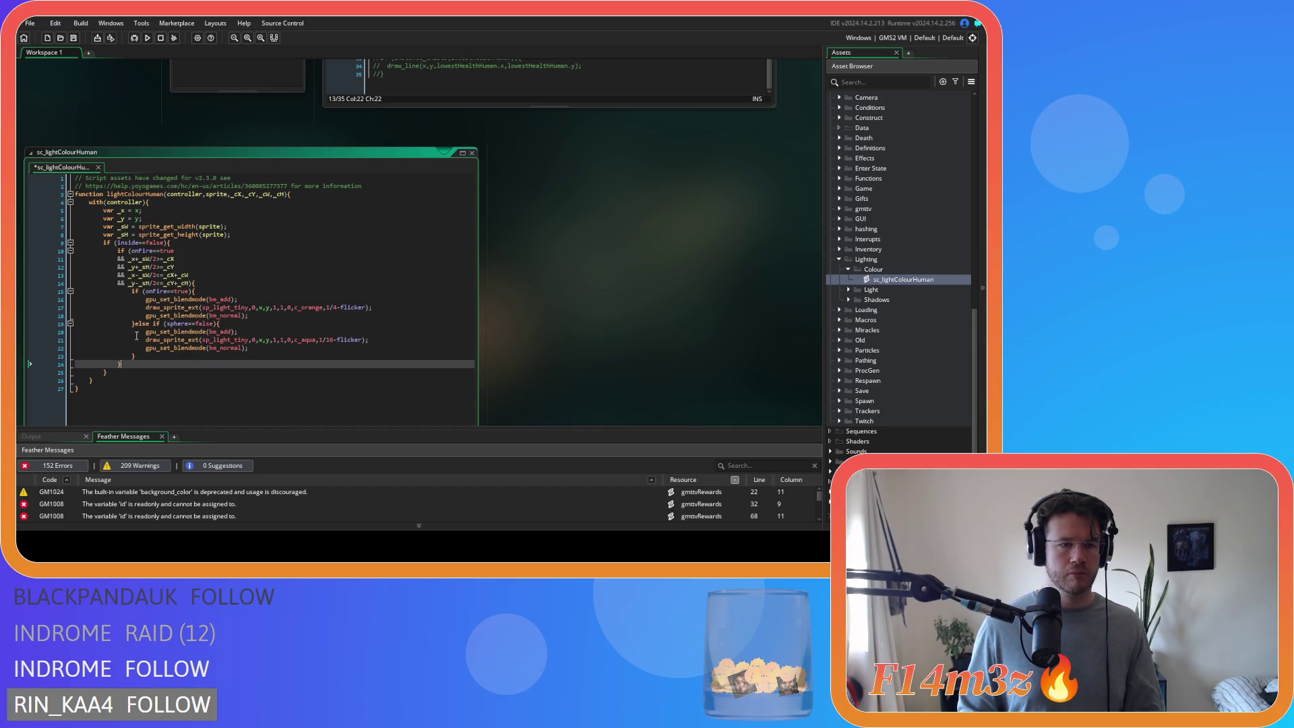
pyautogui.click(119, 373)
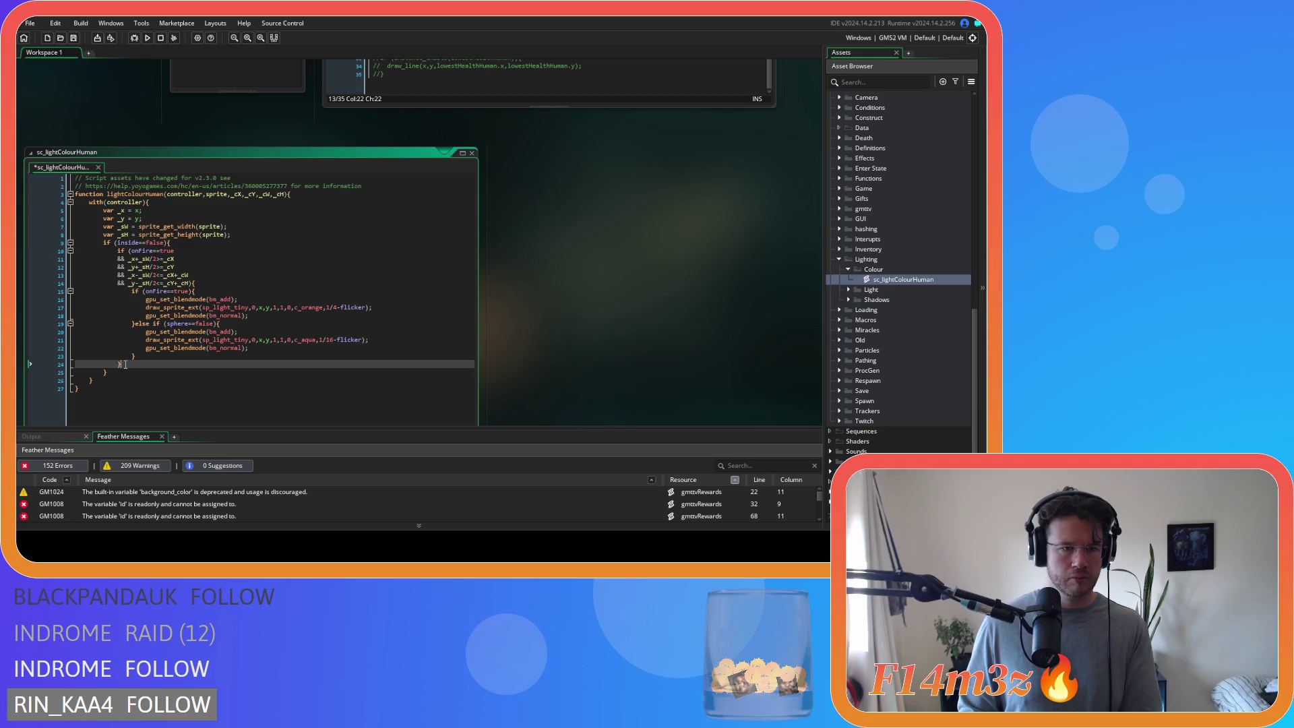
pyautogui.moveTo(122, 365); pyautogui.dragTo(119, 250)
pyautogui.hotkey('ctrl', 'c')
pyautogui.click(133, 366)
# - Paste the copied block as an else branch whose condition checks sphere==false, and save
pyautogui.write('else')
pyautogui.hotkey('ctrl', 'v')
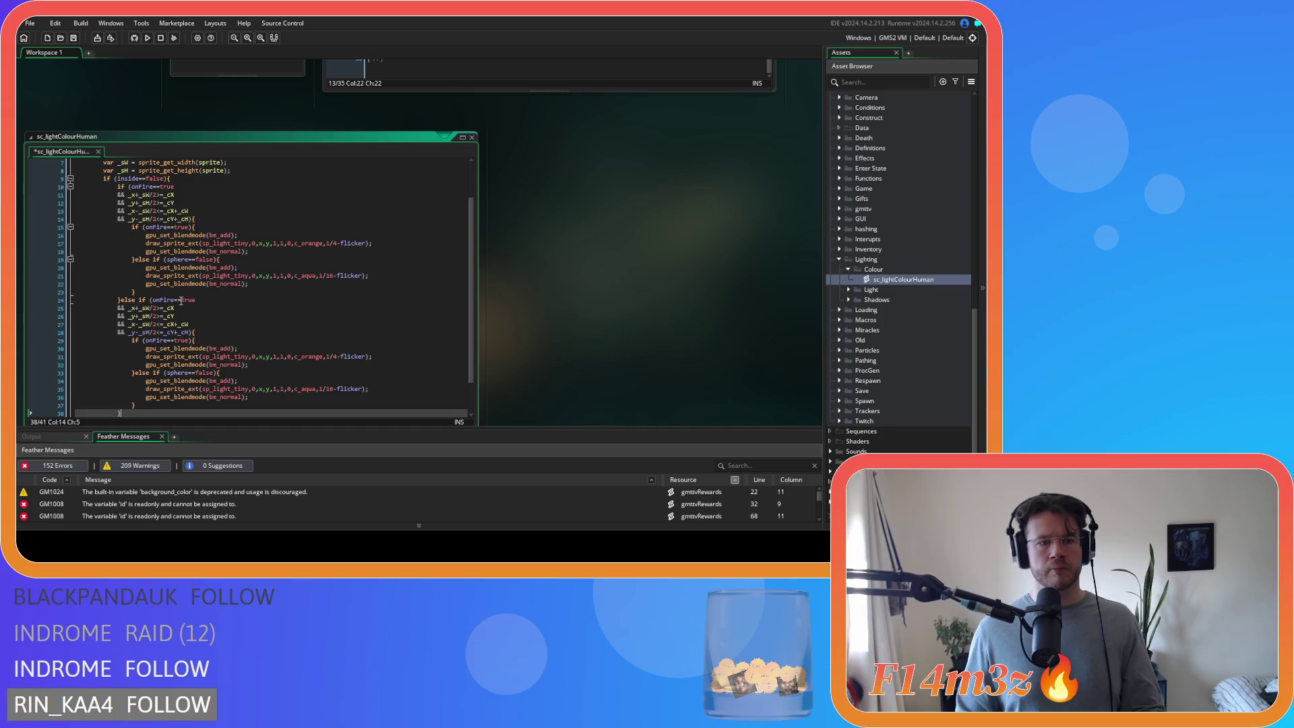
pyautogui.doubleClick(165, 300)
pyautogui.write('sphere')
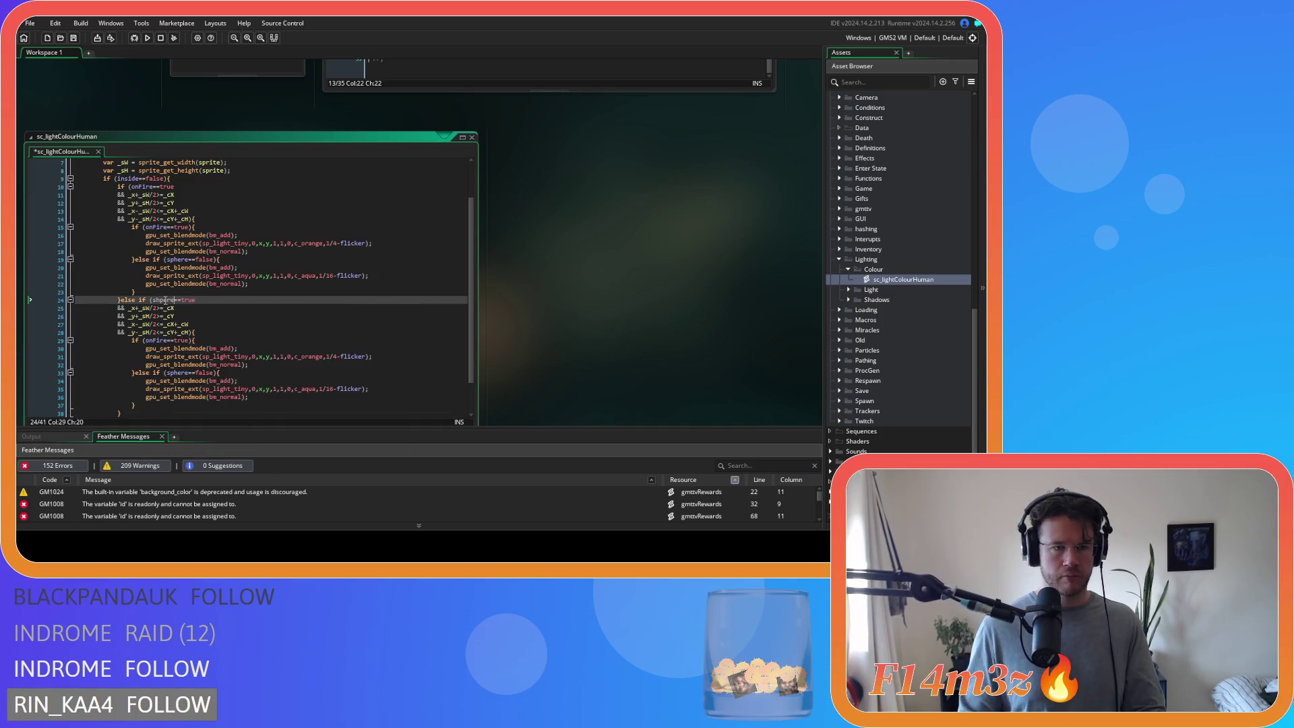
pyautogui.hotkey('ctrl', 'shift', 'Left')
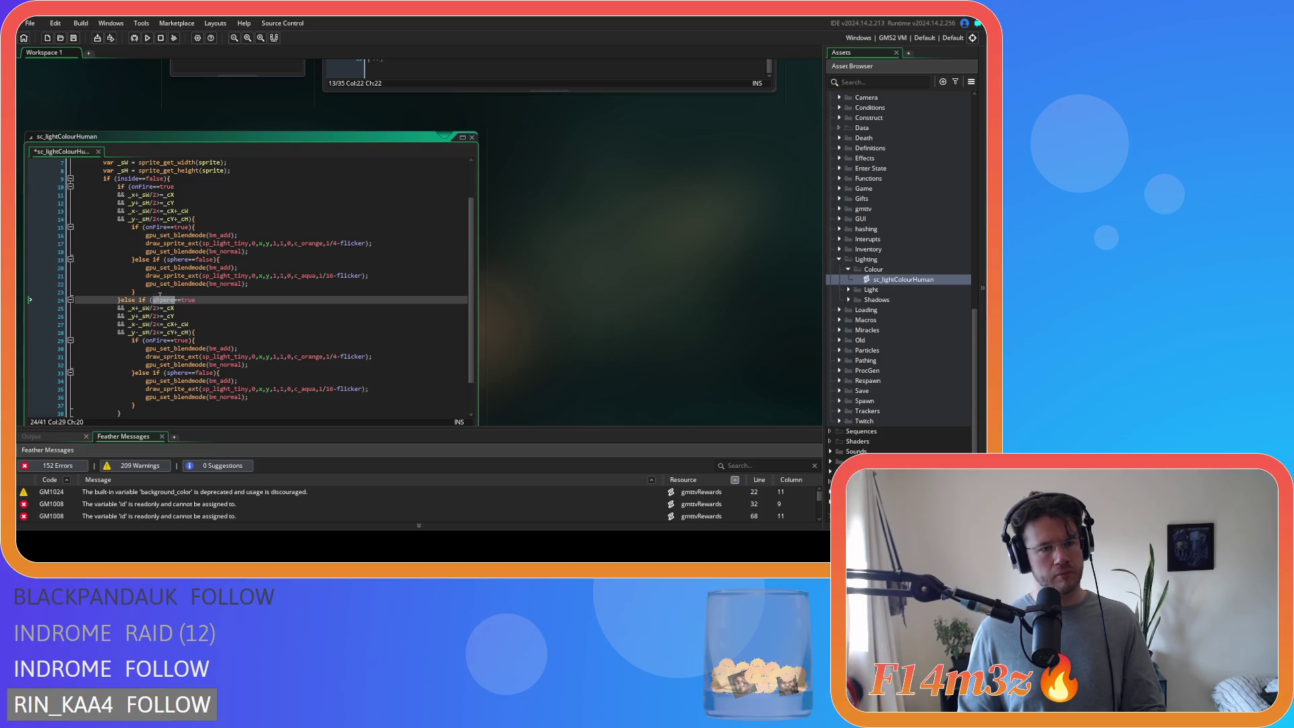
pyautogui.write('sphere')
pyautogui.doubleClick(188, 300)
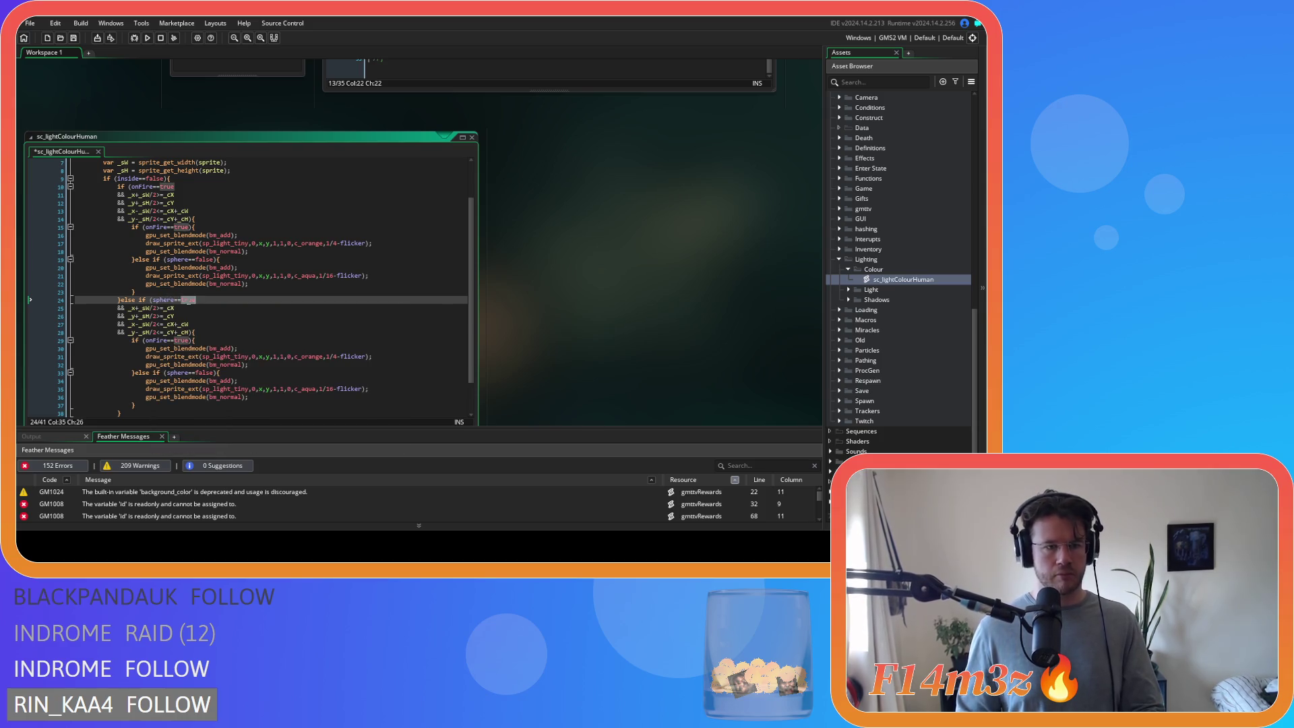
pyautogui.write('false')
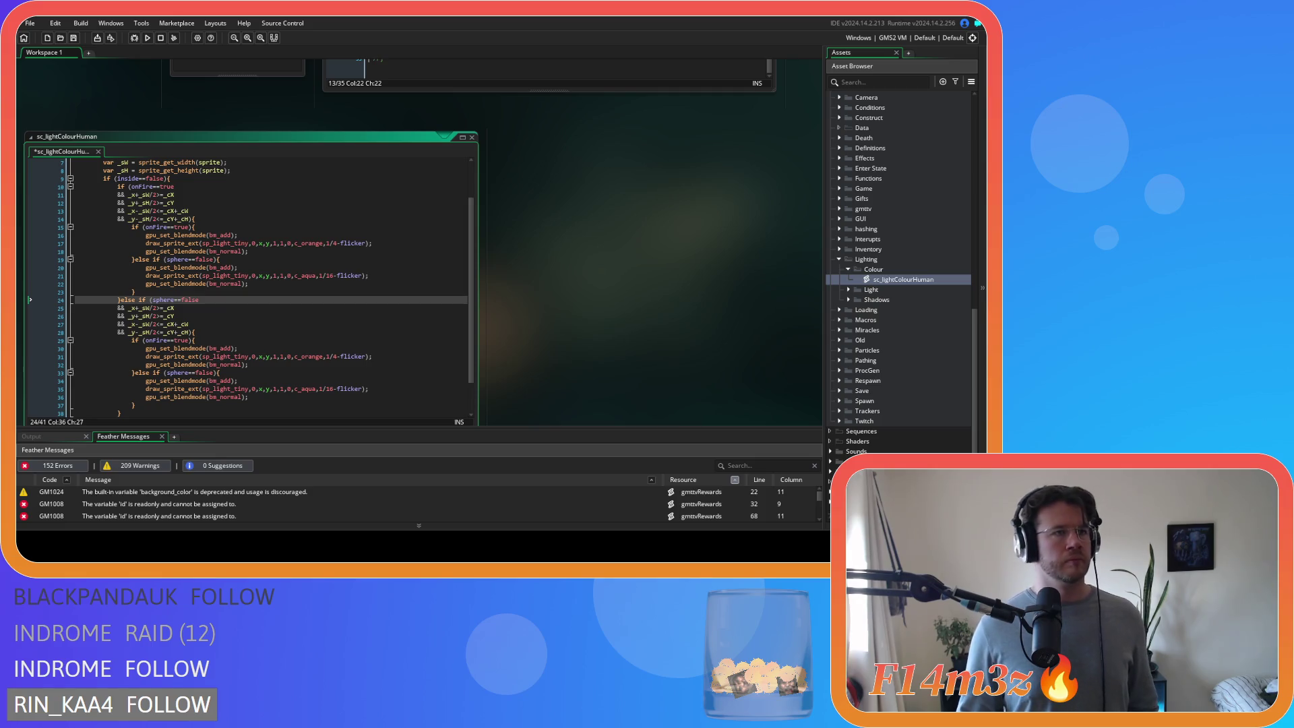
pyautogui.press('Down')
pyautogui.hotkey('ctrl', 's')
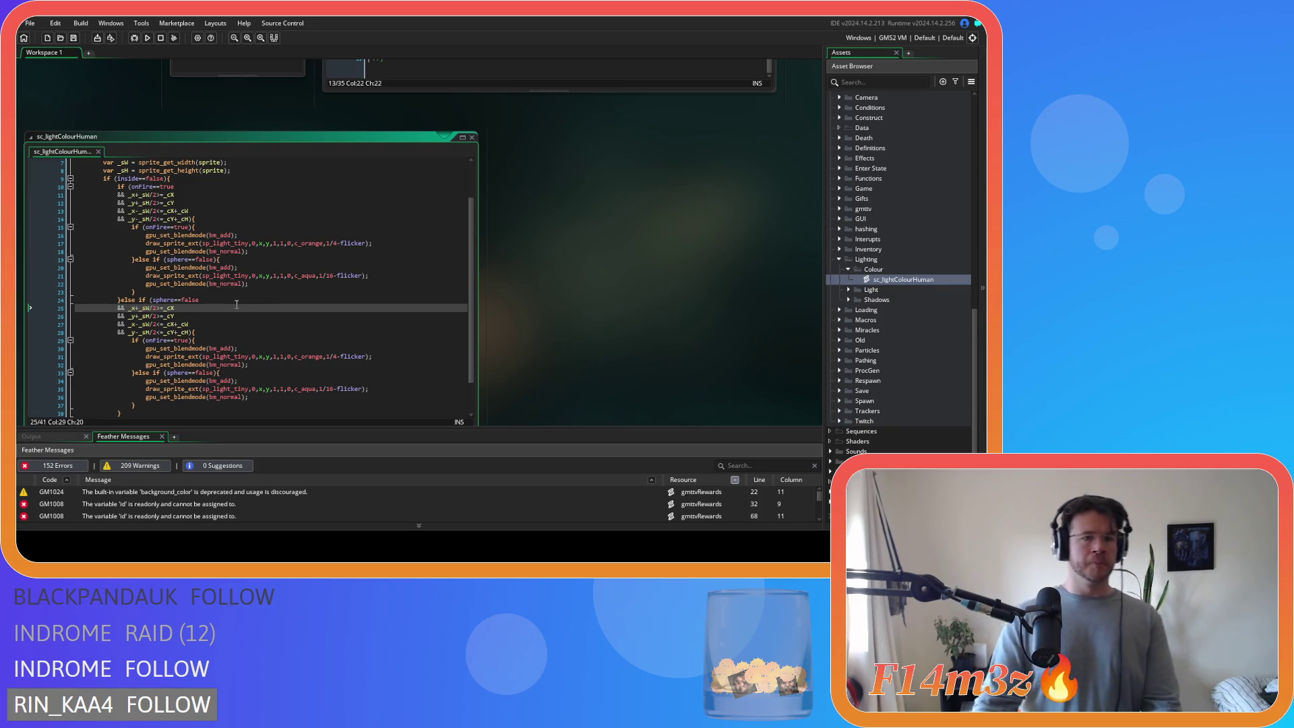
# - Delete the redundant inner onFire check and join its brace onto the bounds line
pyautogui.click(242, 320)
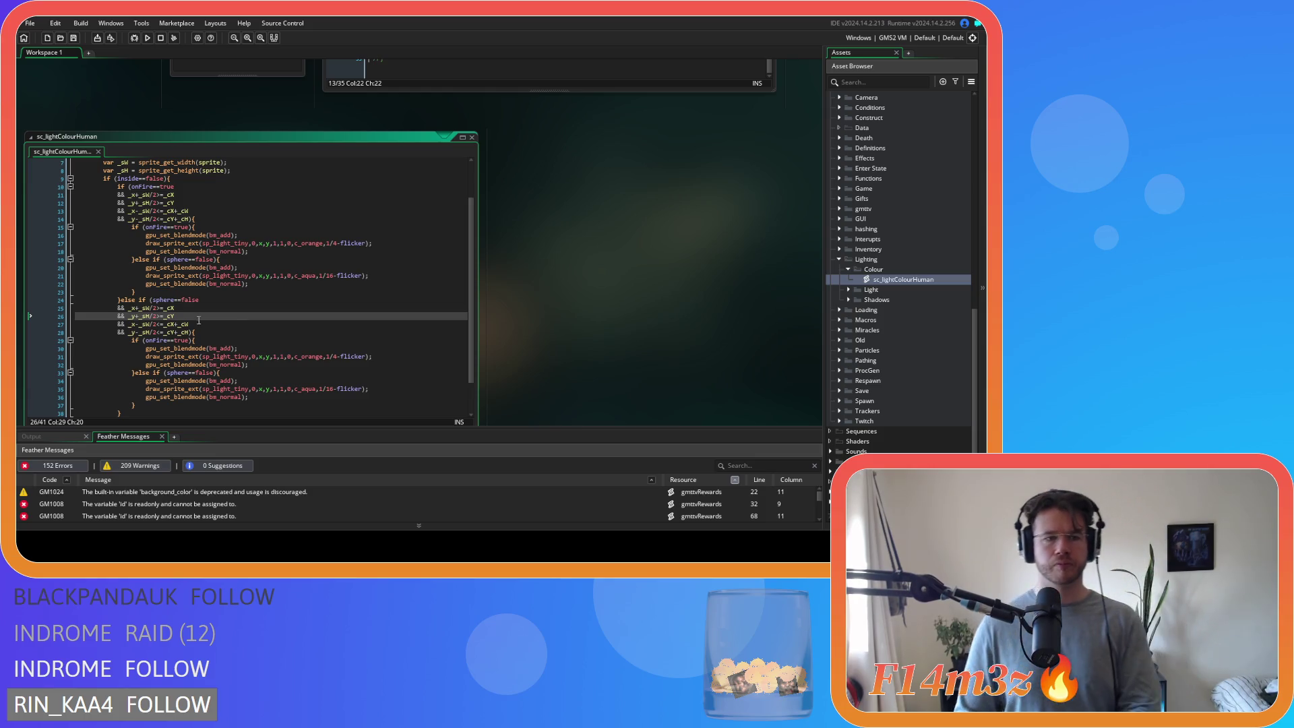
pyautogui.scroll(-2, 210, 324)
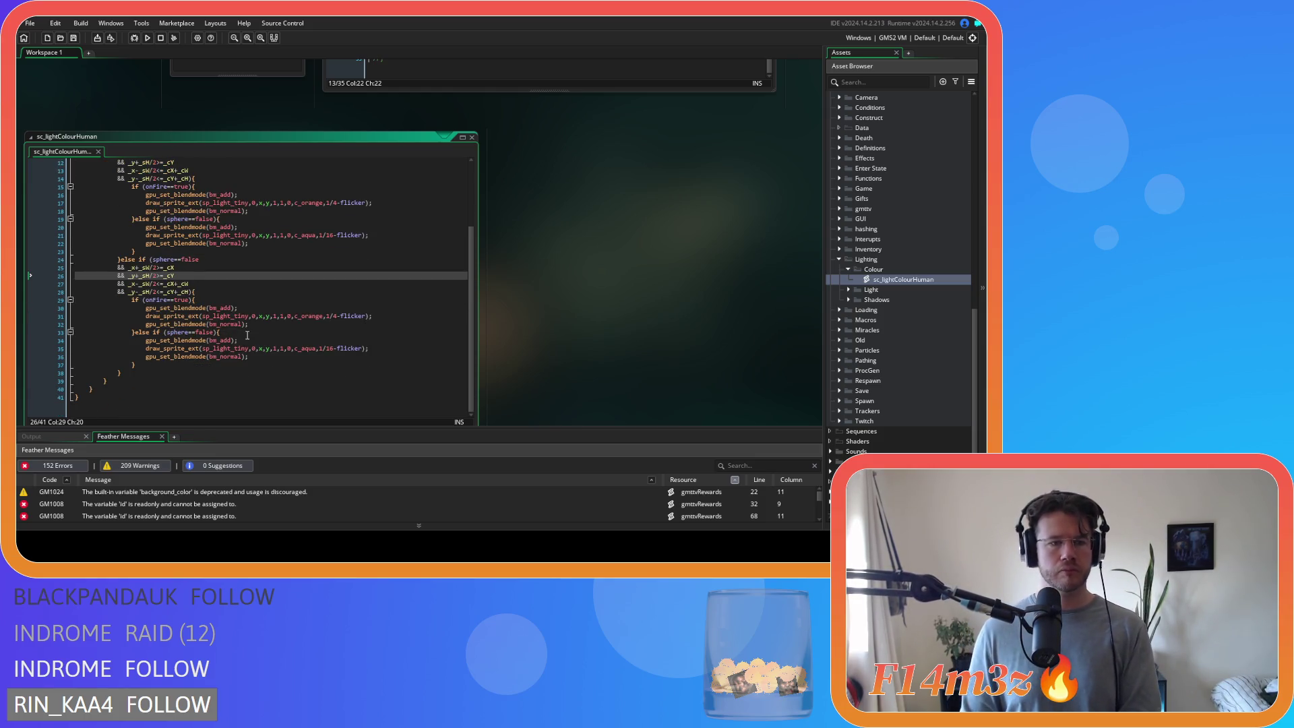
pyautogui.scroll(4, 244, 310)
pyautogui.click(240, 278)
pyautogui.press('Right')
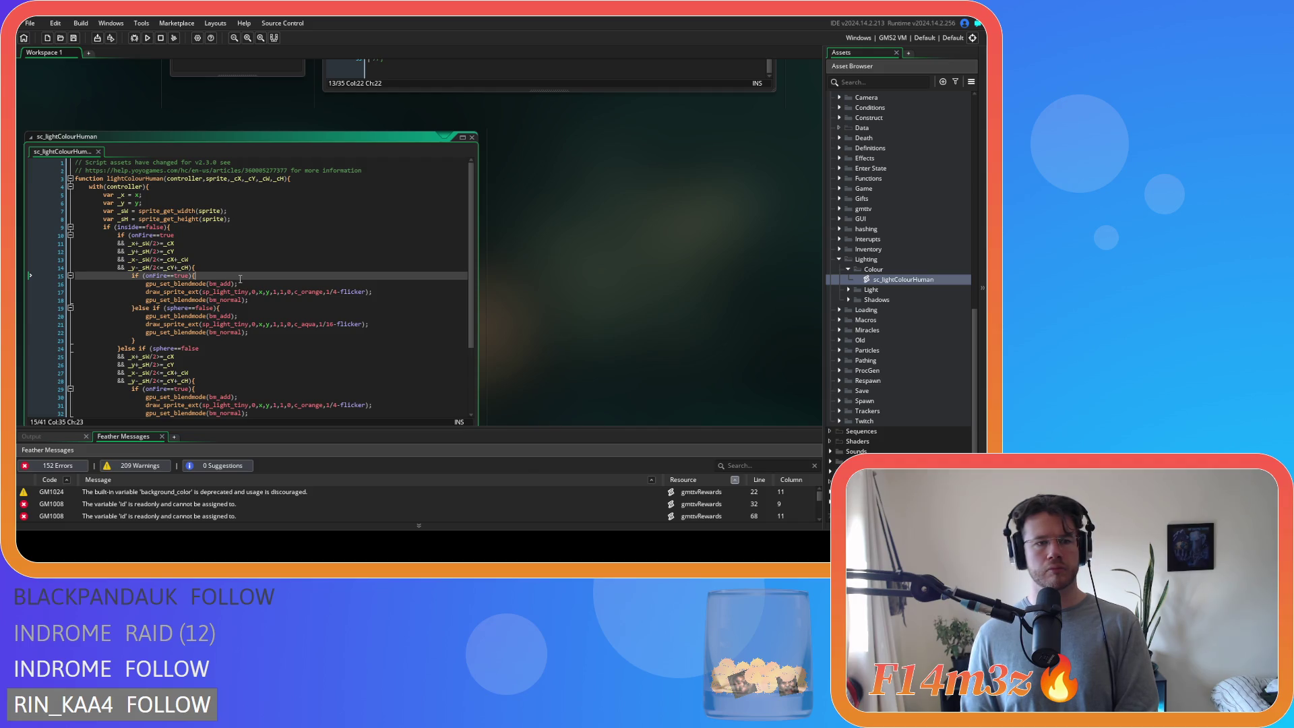
pyautogui.click(213, 230)
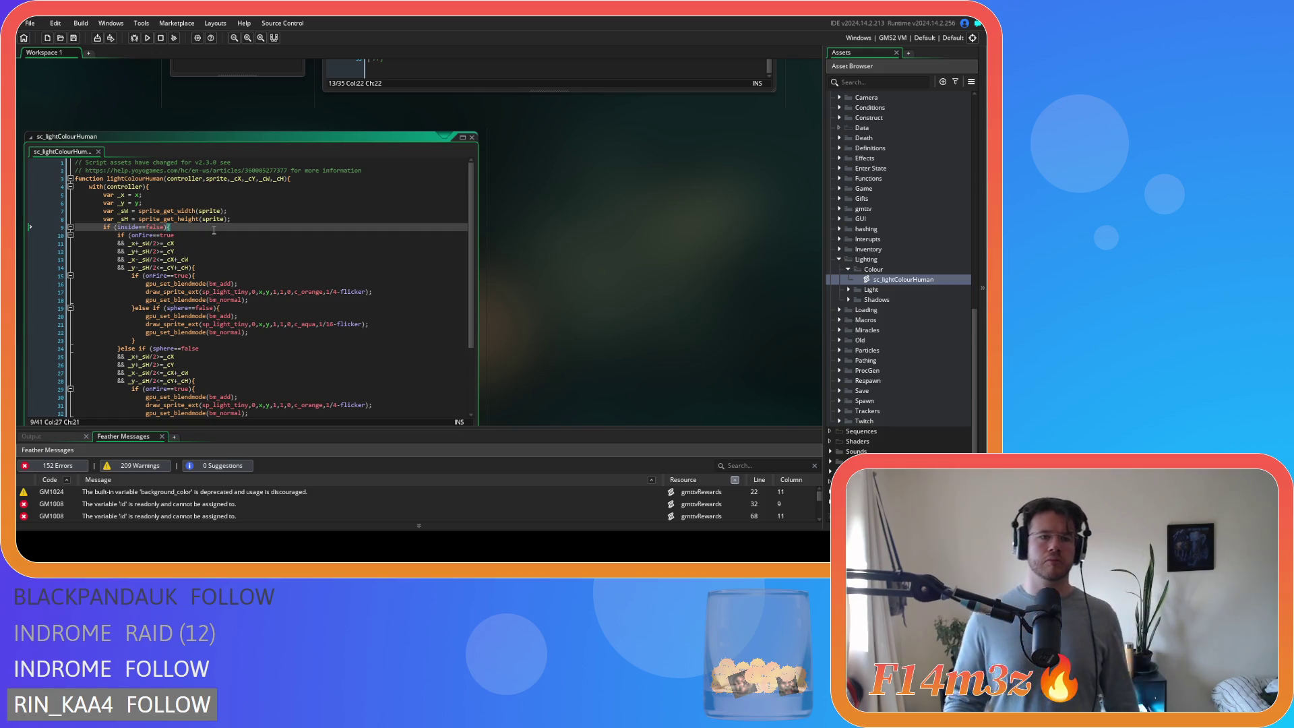
pyautogui.scroll(-3, 264, 265)
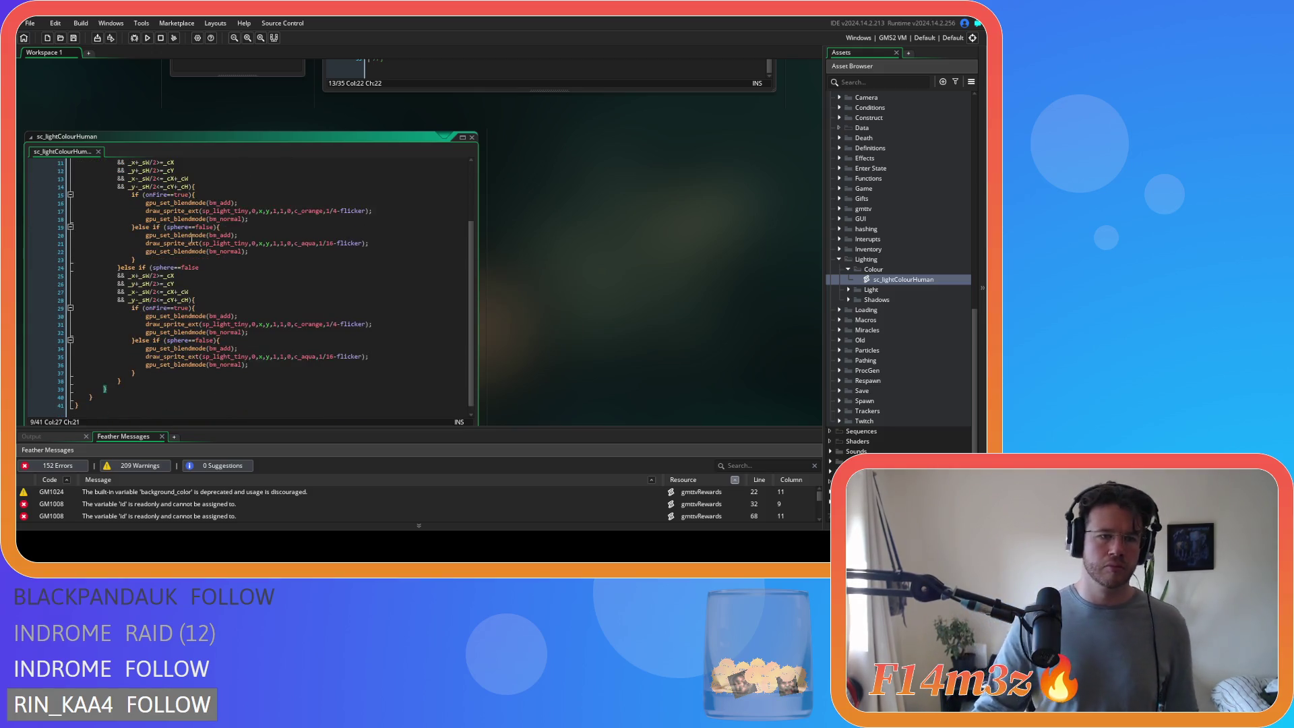
pyautogui.click(225, 213)
pyautogui.press('Left')
pyautogui.hotkey('shift', 'Home')
pyautogui.press('BackSpace')
pyautogui.press('BackSpace')
pyautogui.moveTo(156, 272)
pyautogui.mouseDown()
pyautogui.moveTo(205, 235)
pyautogui.moveTo(86, 231)
pyautogui.mouseUp()
pyautogui.press('BackSpace')
# - Remove the leftover inner condition lines and extra brace, unindent the aqua glow lines, and save
pyautogui.hotkey('shift', 'Tab')
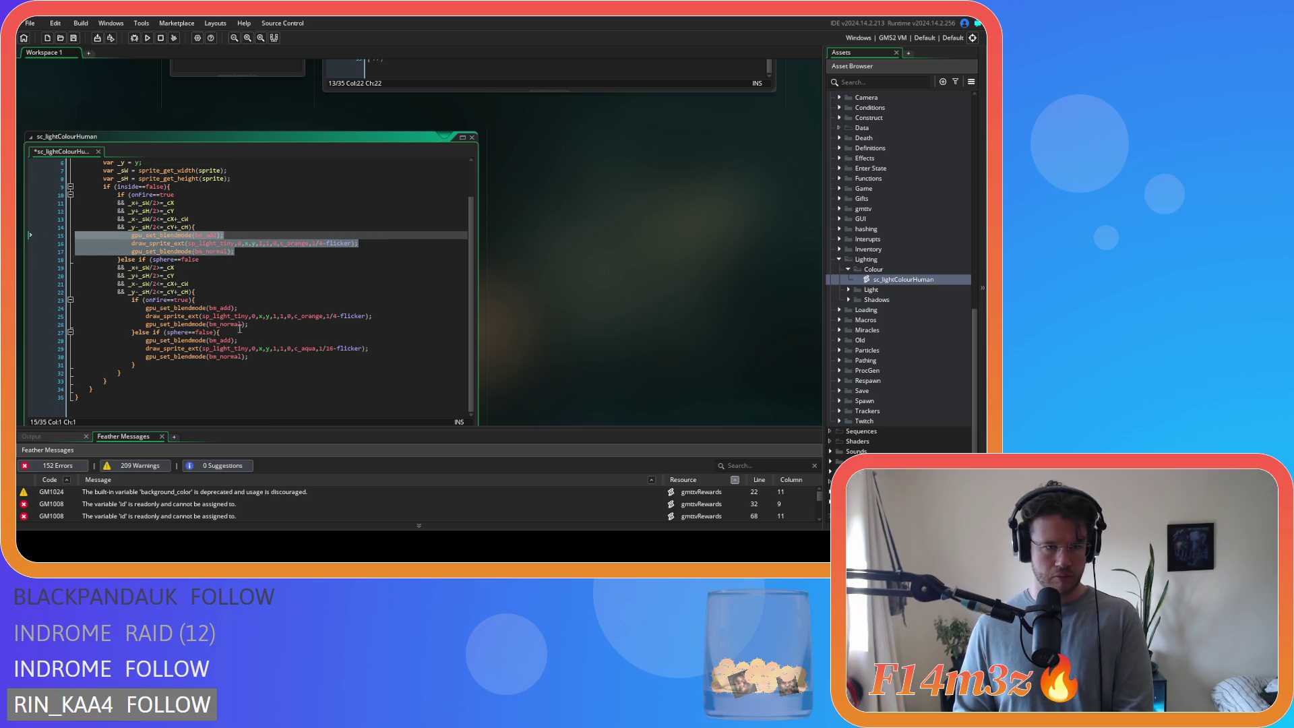
pyautogui.moveTo(246, 335); pyautogui.dragTo(195, 294)
pyautogui.press('BackSpace')
pyautogui.moveTo(135, 364); pyautogui.dragTo(105, 365)
pyautogui.press('BackSpace')
pyautogui.press('BackSpace')
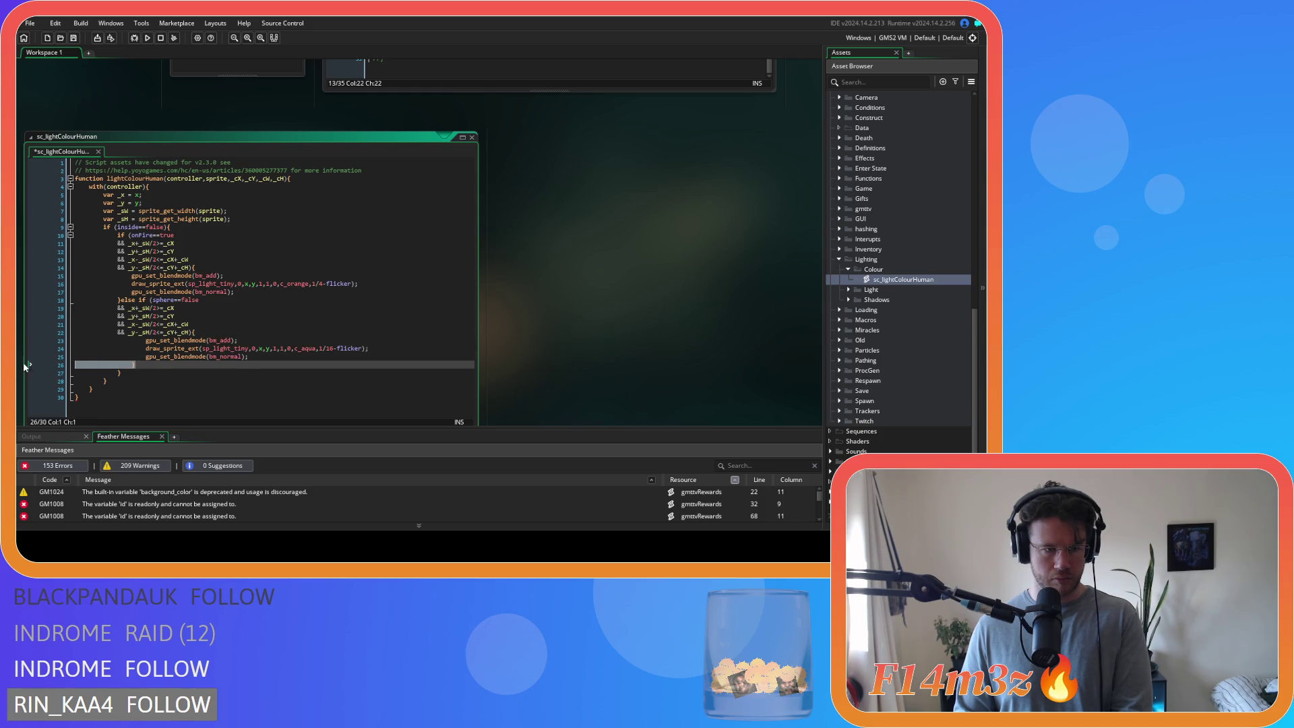
pyautogui.moveTo(223, 360); pyautogui.dragTo(77, 340)
pyautogui.hotkey('shift', 'Tab')
pyautogui.hotkey('ctrl', 's')
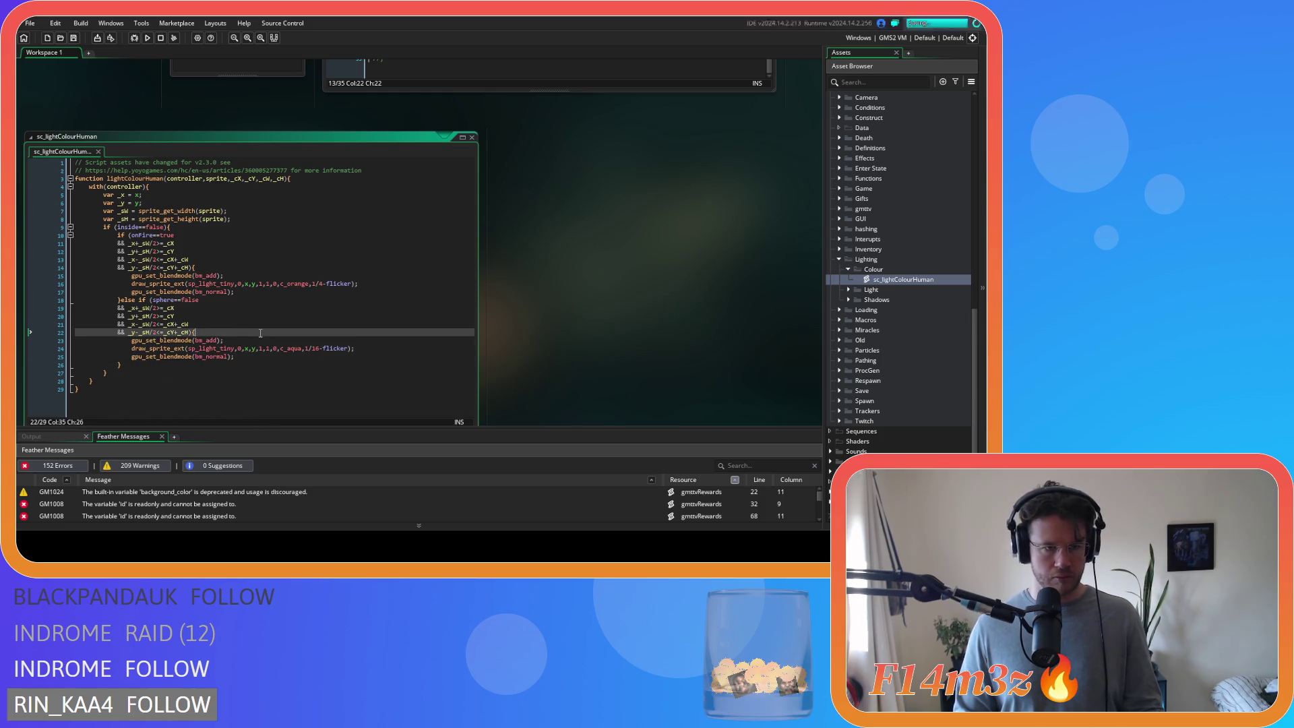
pyautogui.click(294, 318)
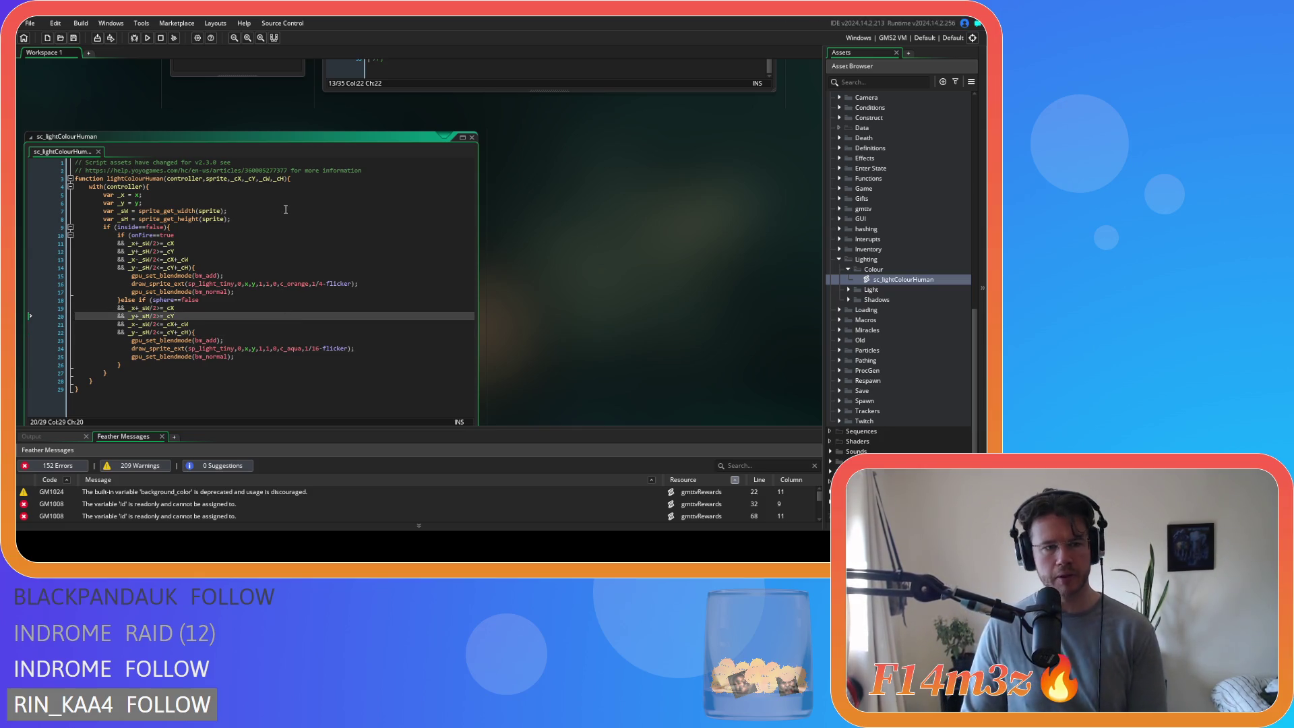
pyautogui.click(256, 229)
# - Replace the first-view onFire glow code with a lightColourHuman(id,sp_light_tiny) call
pyautogui.hotkey('ctrl', 'w')
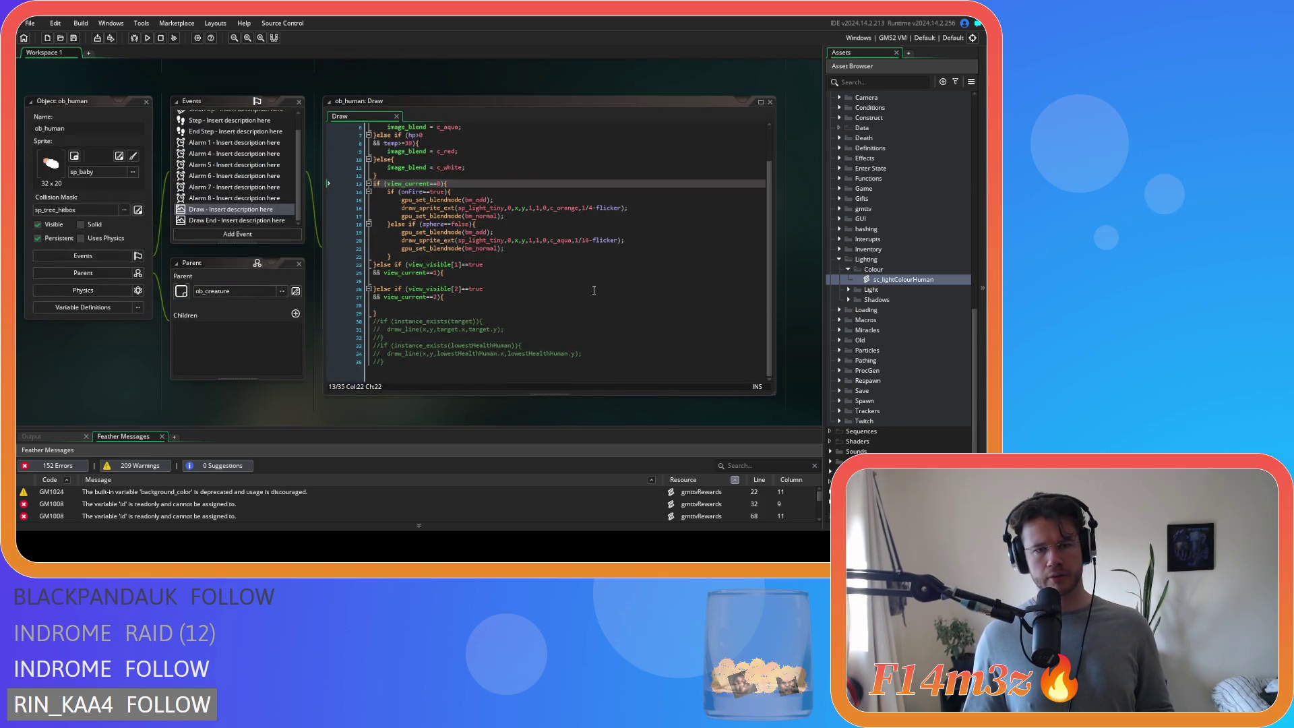
pyautogui.moveTo(506, 249)
pyautogui.mouseDown()
pyautogui.moveTo(395, 223)
pyautogui.moveTo(382, 191)
pyautogui.mouseUp()
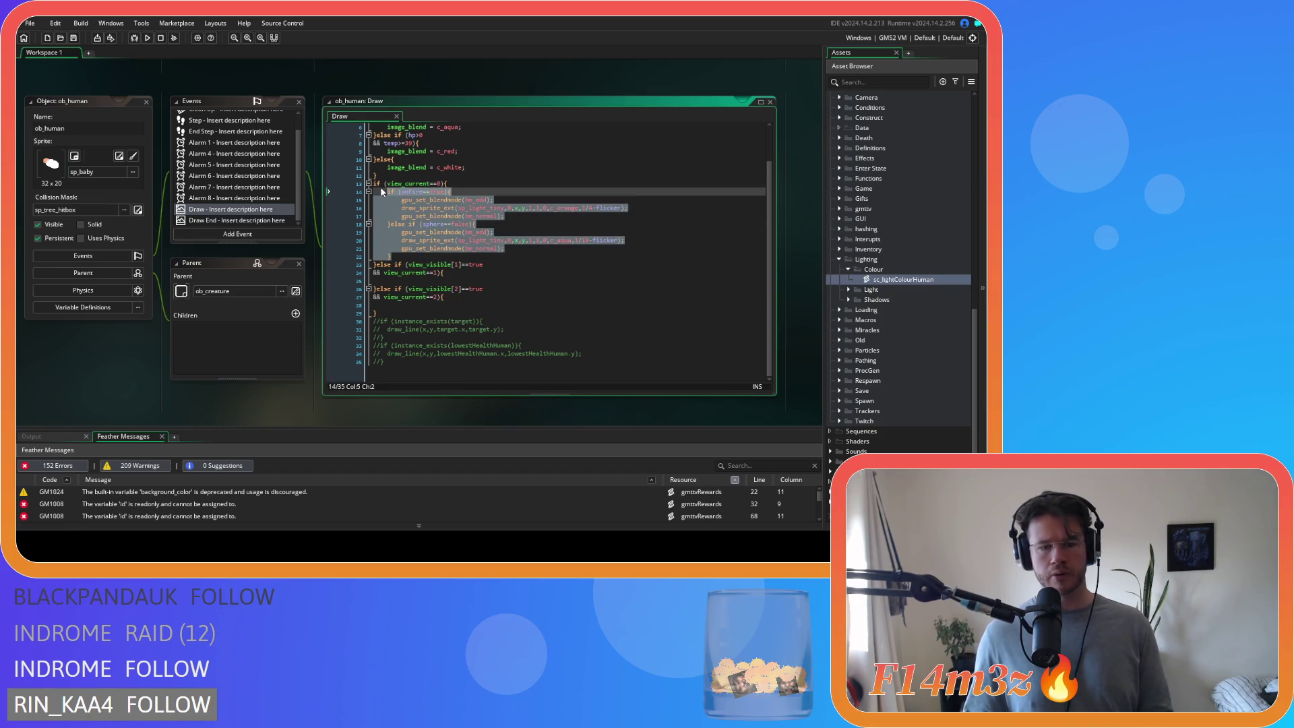
pyautogui.write('lightCol')
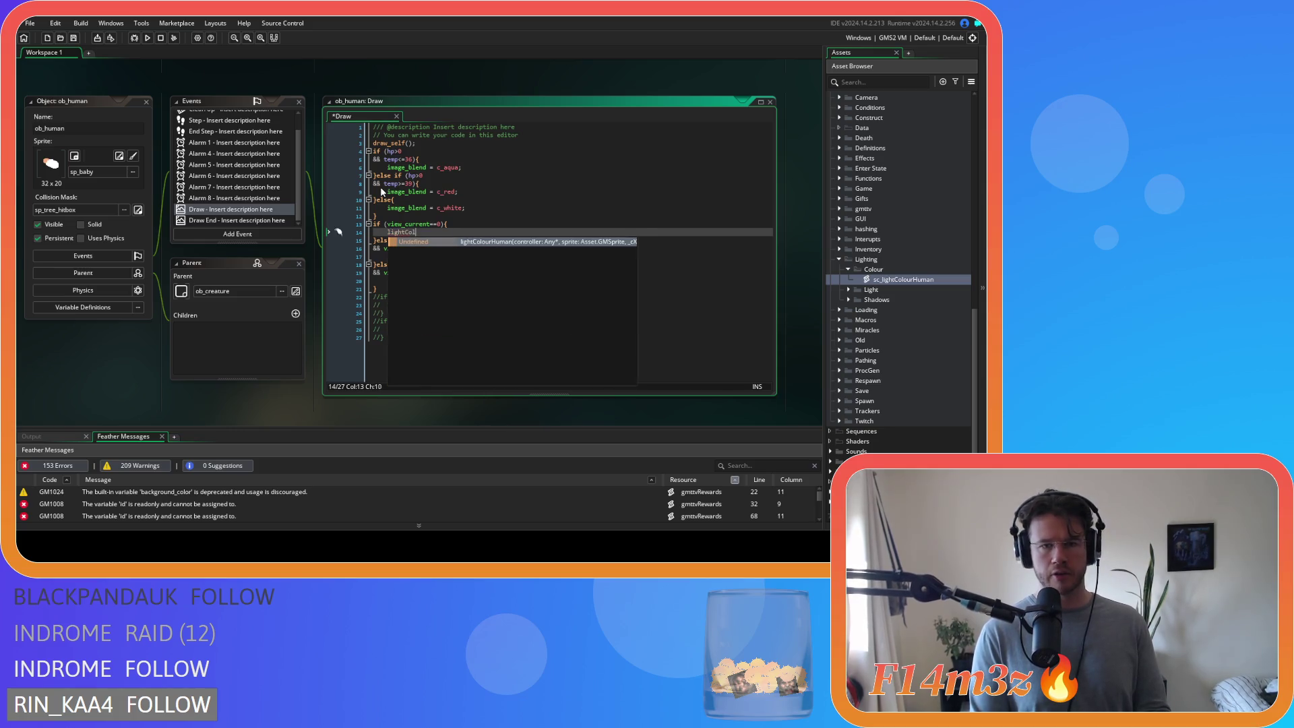
pyautogui.press('Return')
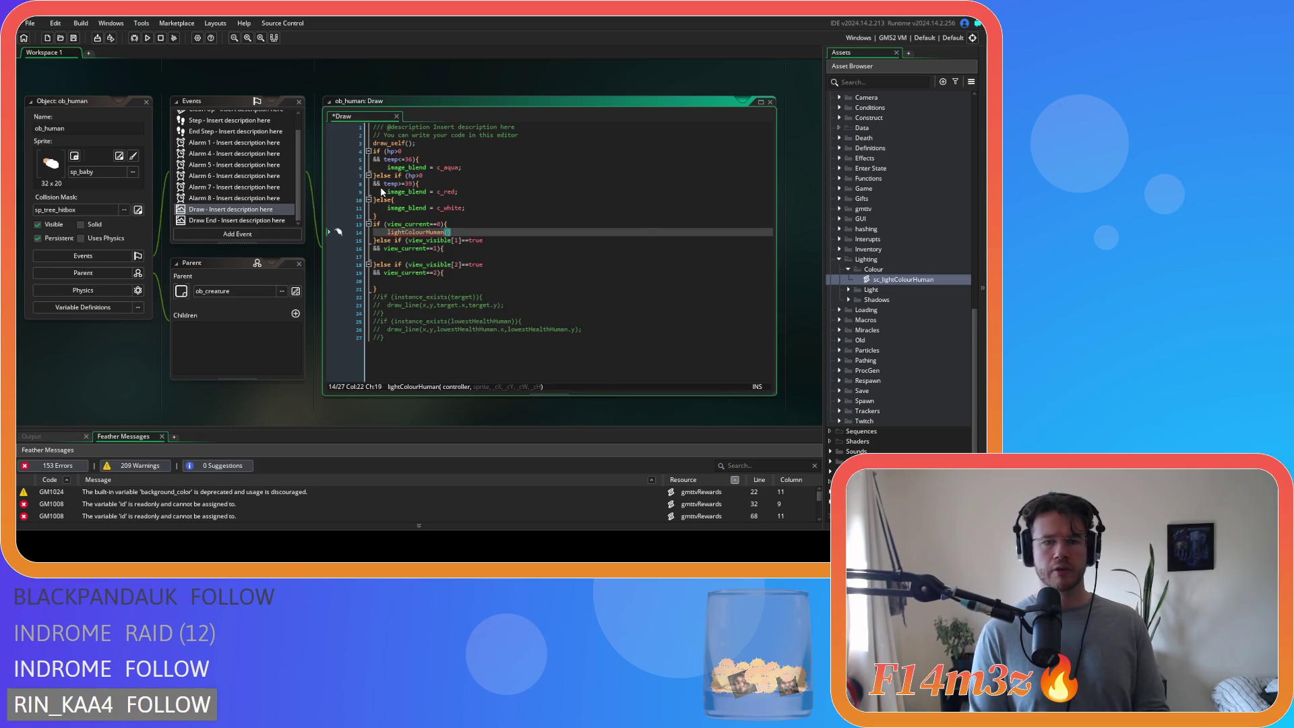
pyautogui.write('id')
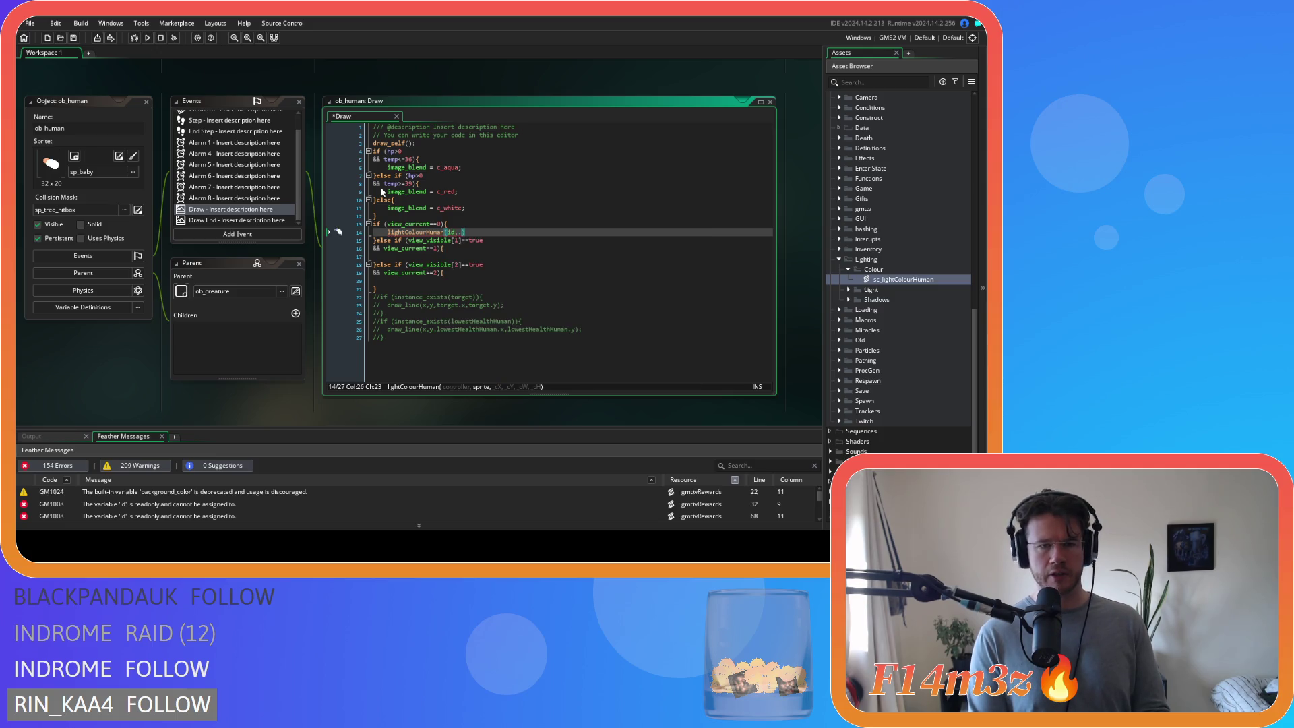
pyautogui.write(',sp_lig')
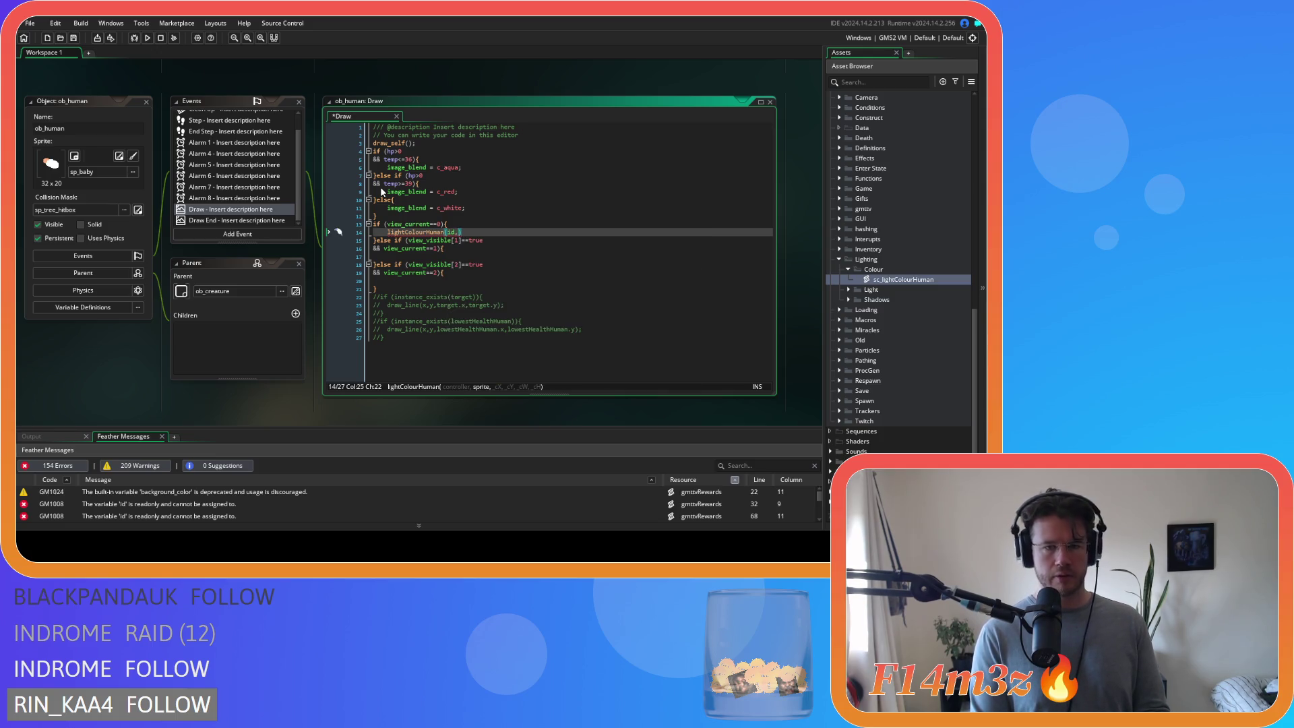
pyautogui.press('Down')
pyautogui.press('Down')
pyautogui.press('Down')
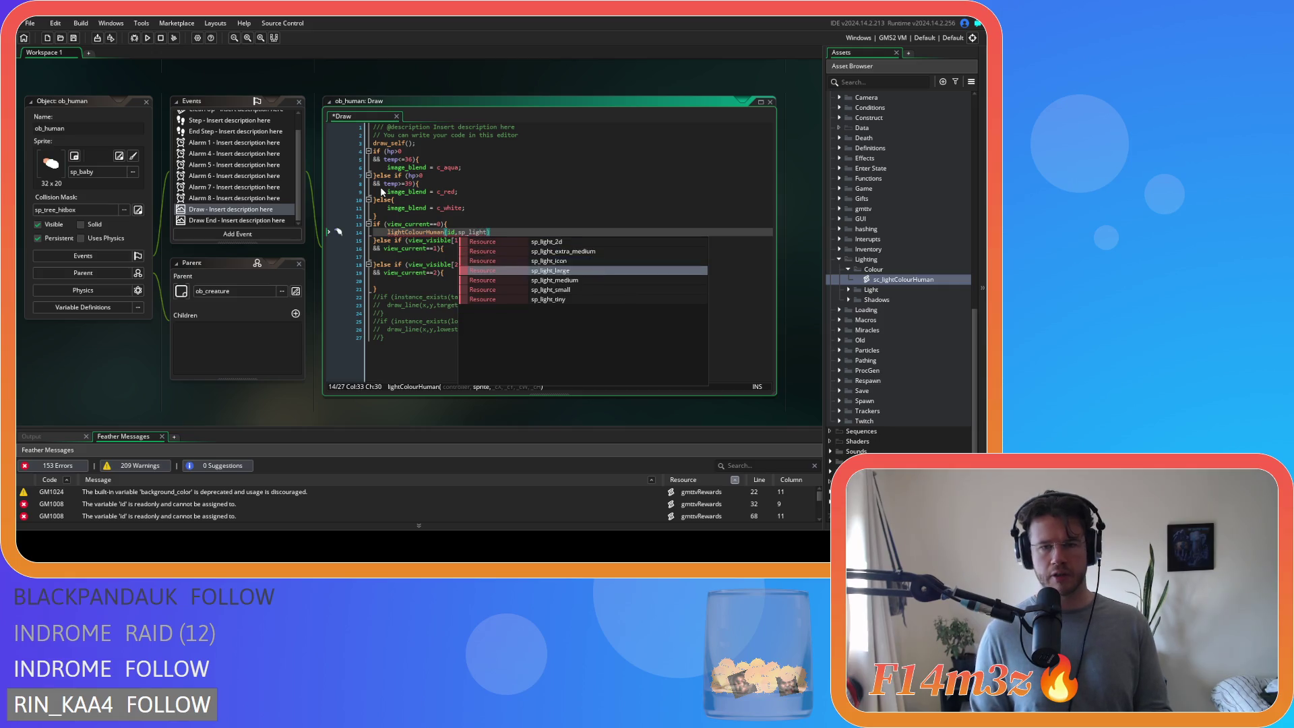
pyautogui.press('Return')
# - Jump to the lightColourHuman script definition with F12 and review its code
pyautogui.press('F12')
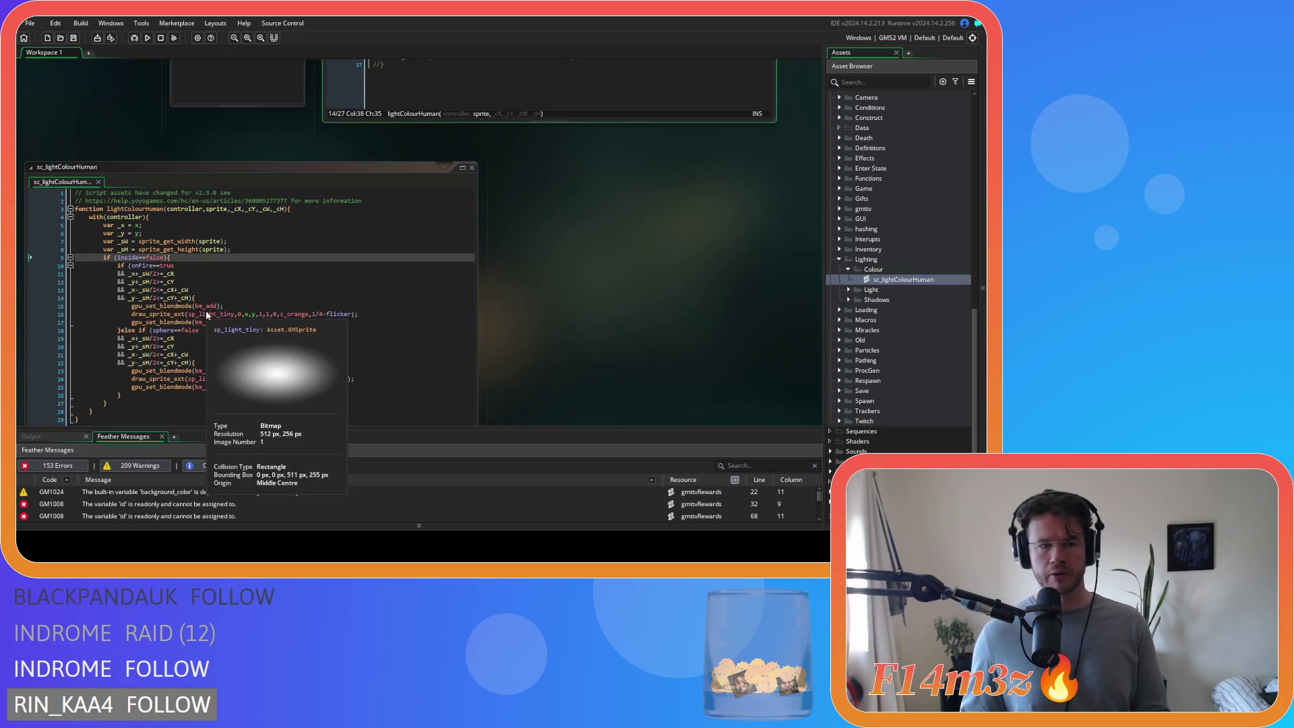
pyautogui.scroll(3, 593, 361)
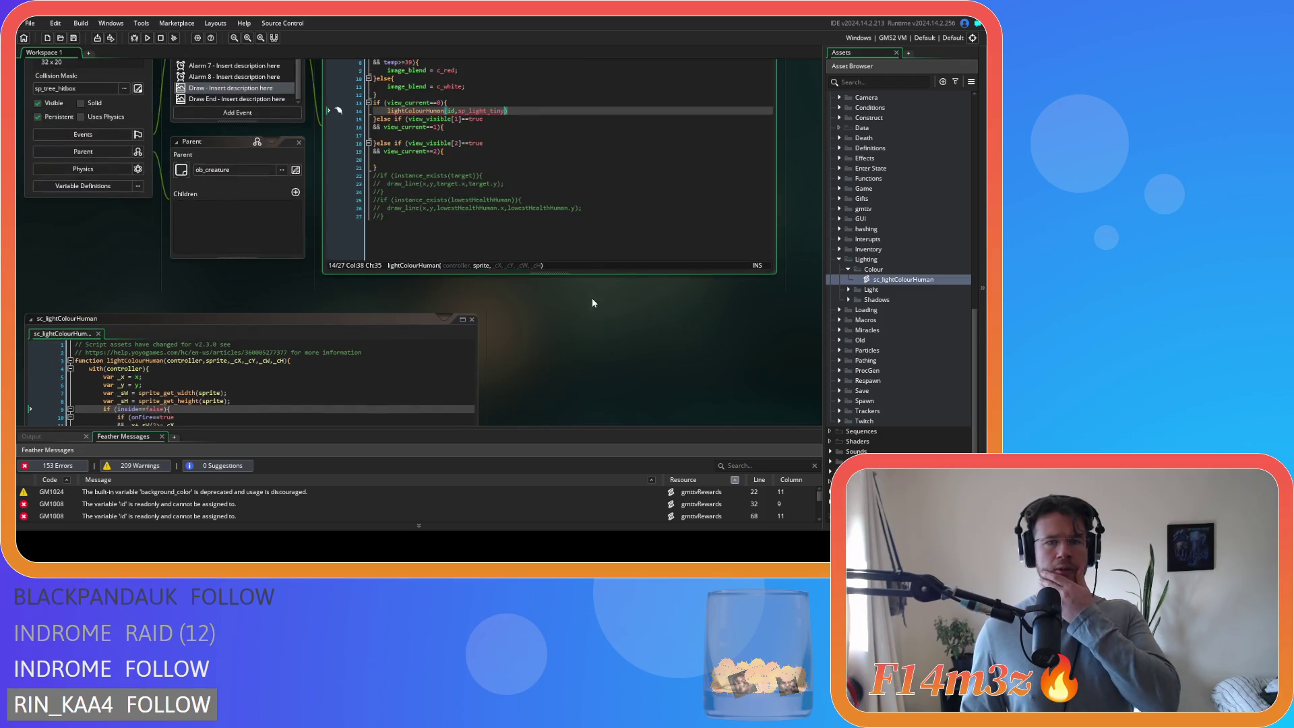
pyautogui.scroll(1, 541, 361)
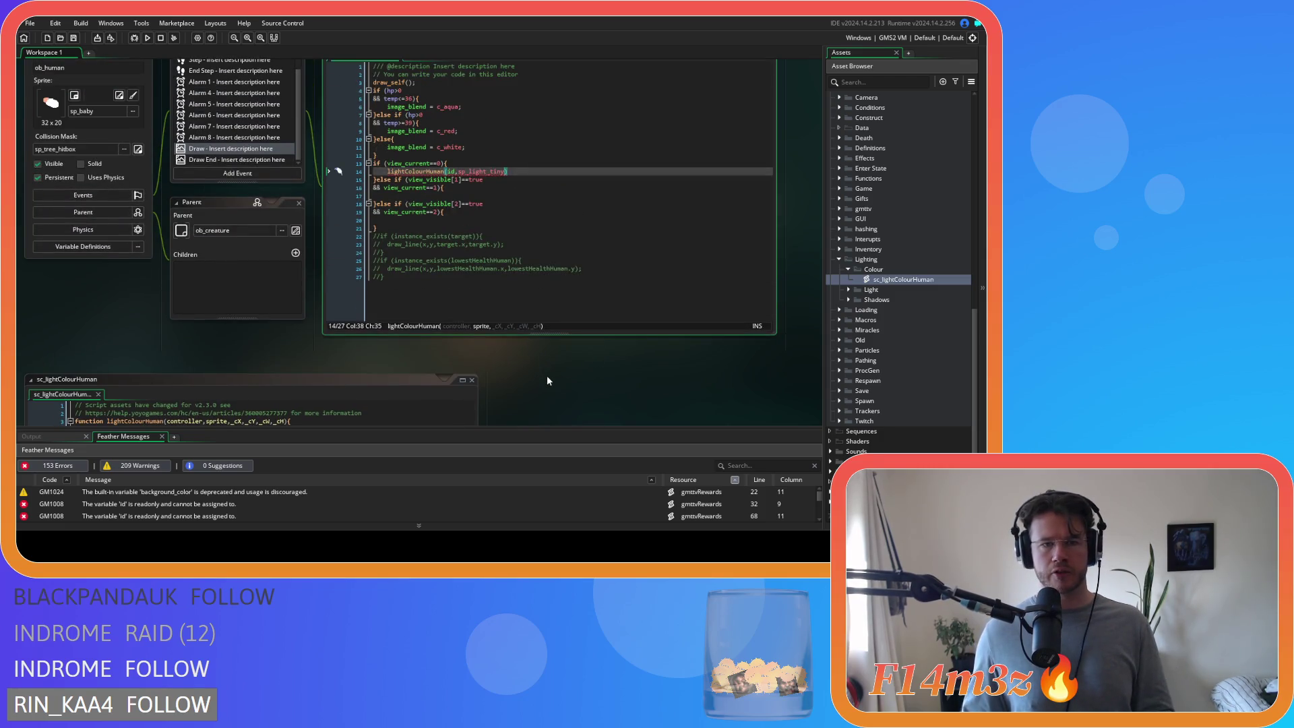
pyautogui.scroll(-2, 547, 379)
pyautogui.scroll(1, 547, 381)
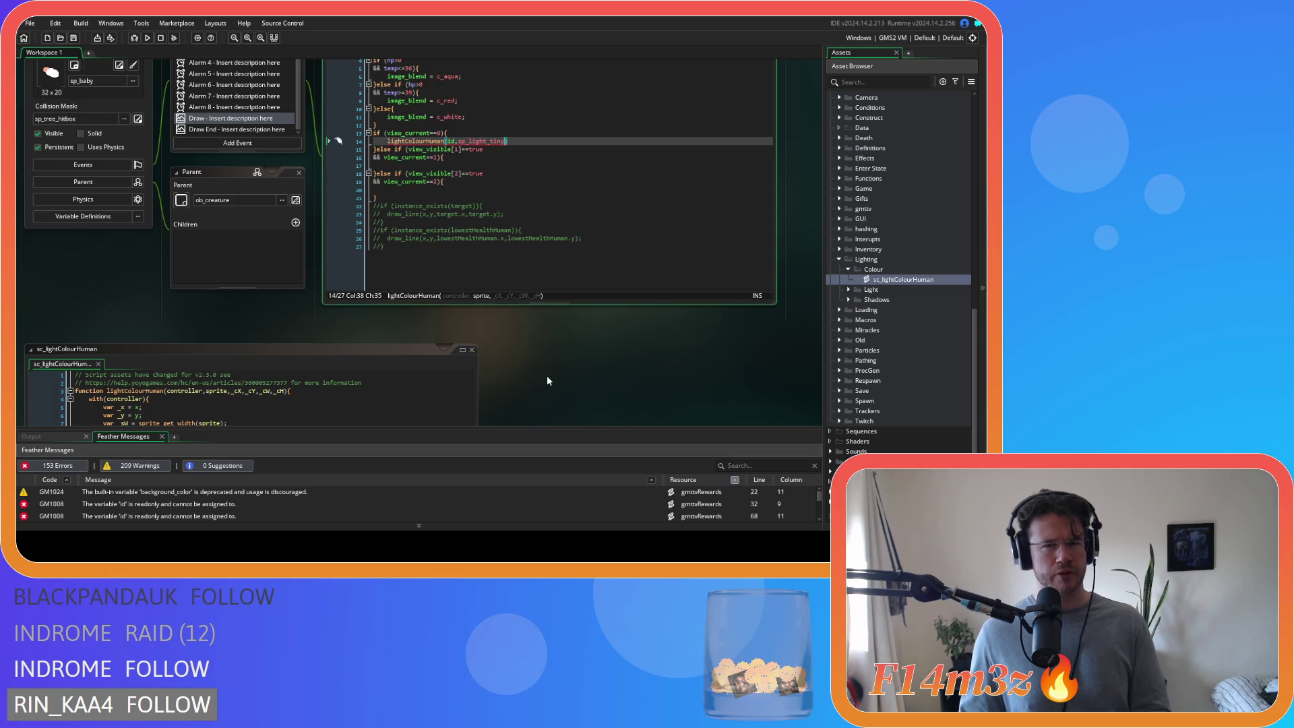
pyautogui.scroll(-2, 547, 381)
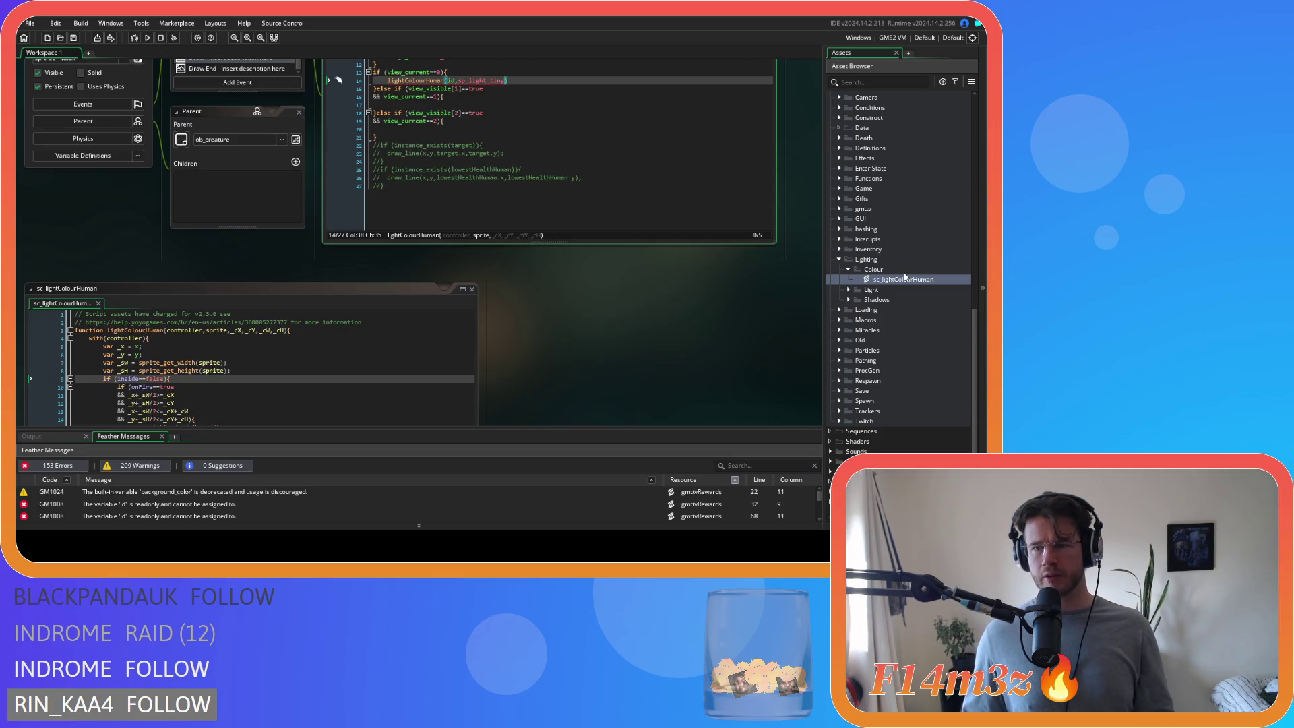
pyautogui.scroll(10, 876, 283)
pyautogui.scroll(1, 874, 285)
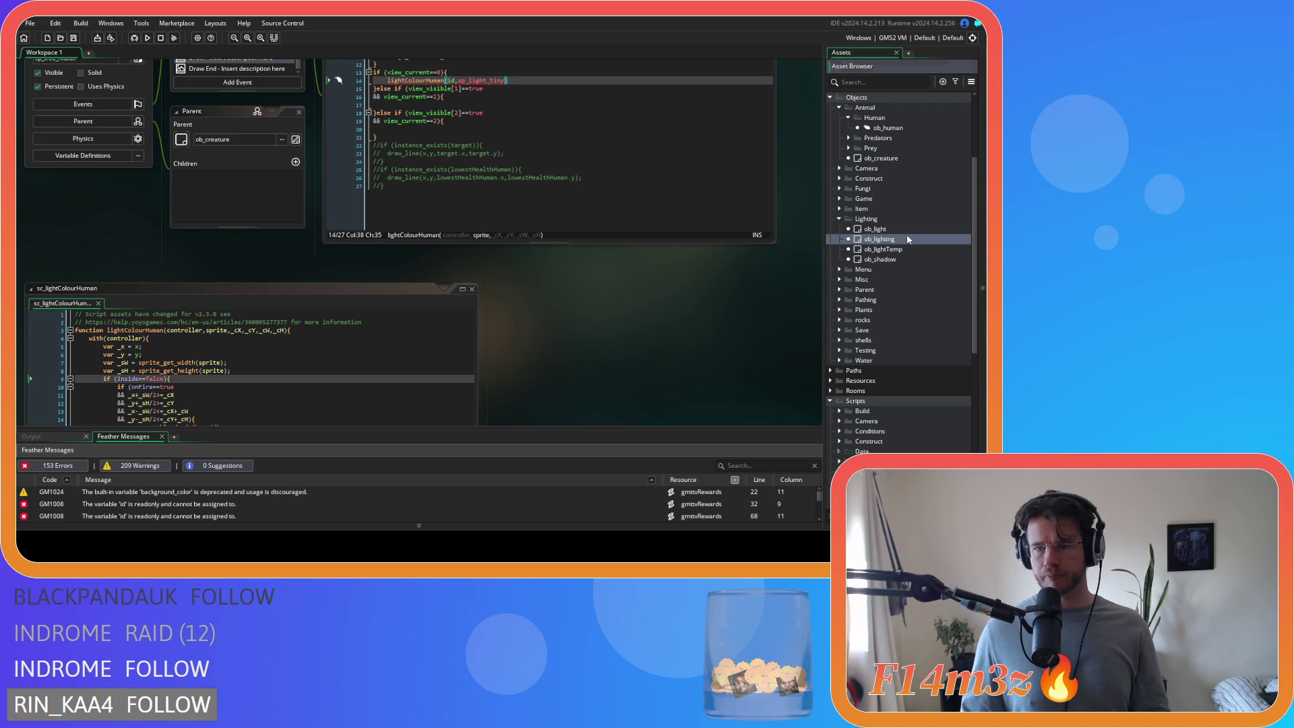
# - Copy the _cX, _cY, _cW, _cH variable lines from ob_lighting into ob_human's Draw, unindented
pyautogui.doubleClick(904, 238)
pyautogui.scroll(10, 534, 225)
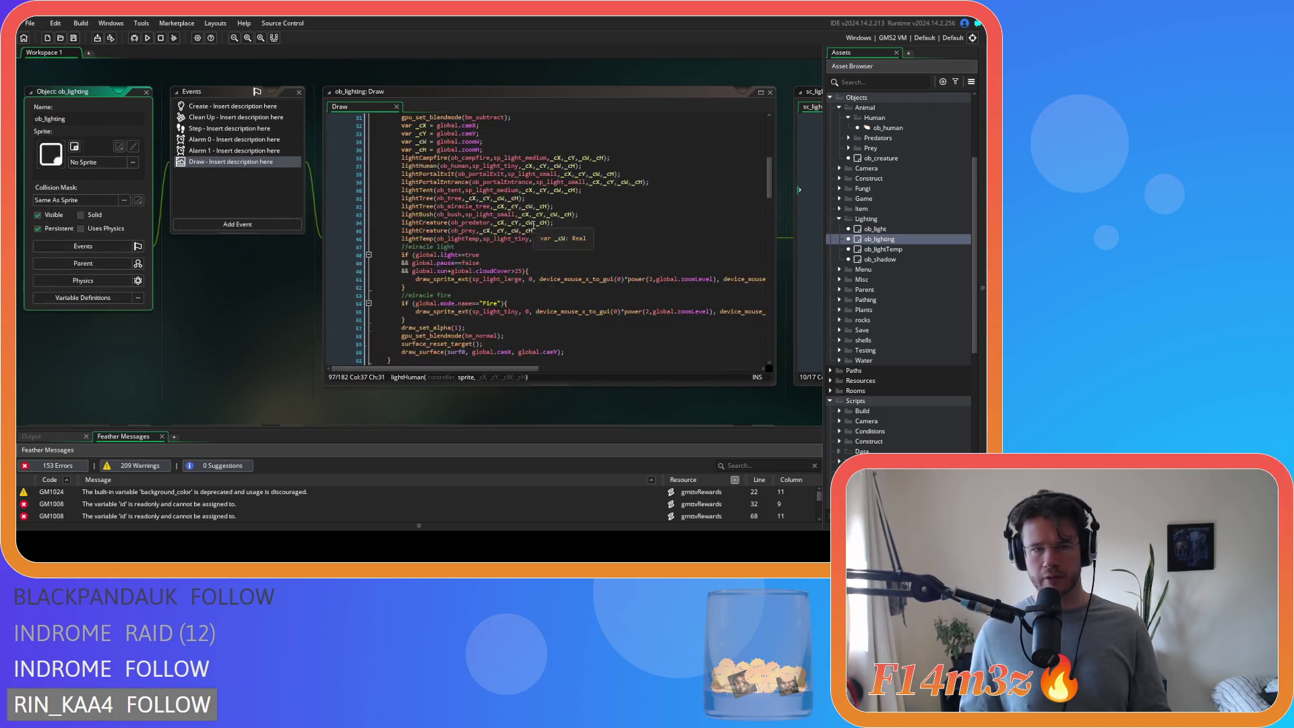
pyautogui.moveTo(482, 251); pyautogui.dragTo(400, 229)
pyautogui.hotkey('ctrl', 'c')
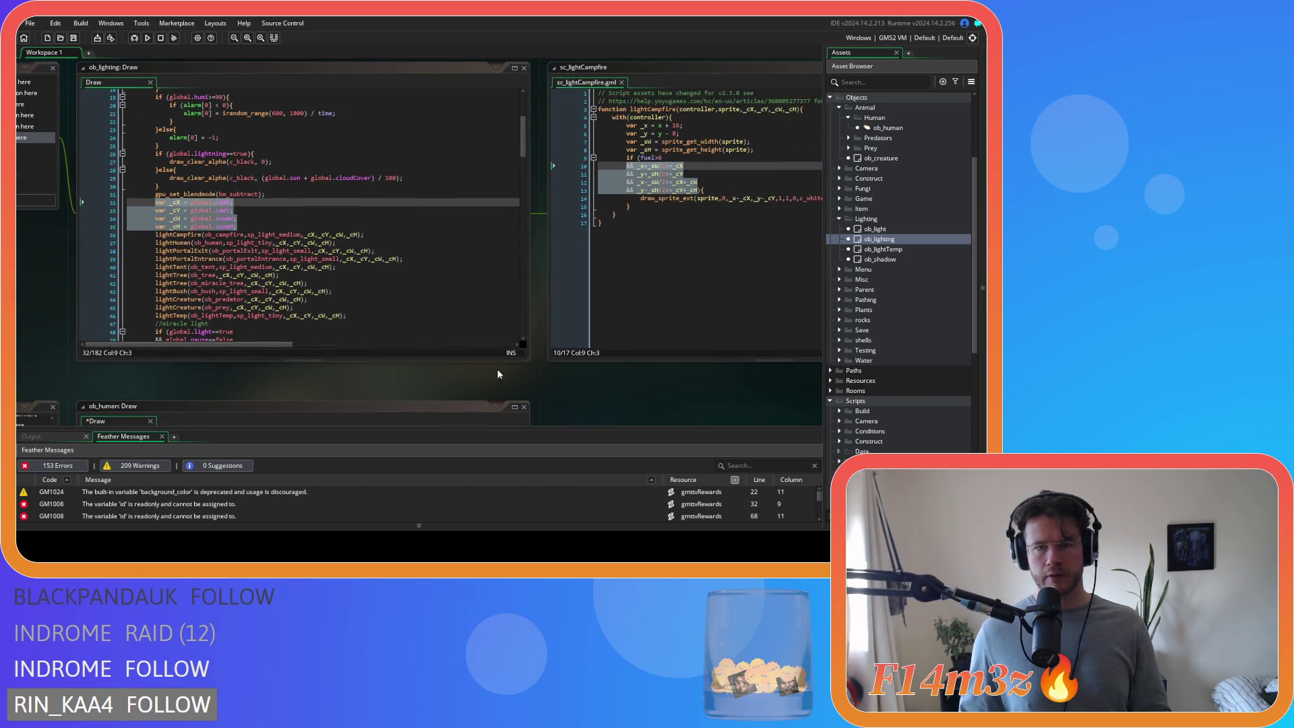
pyautogui.click(621, 82)
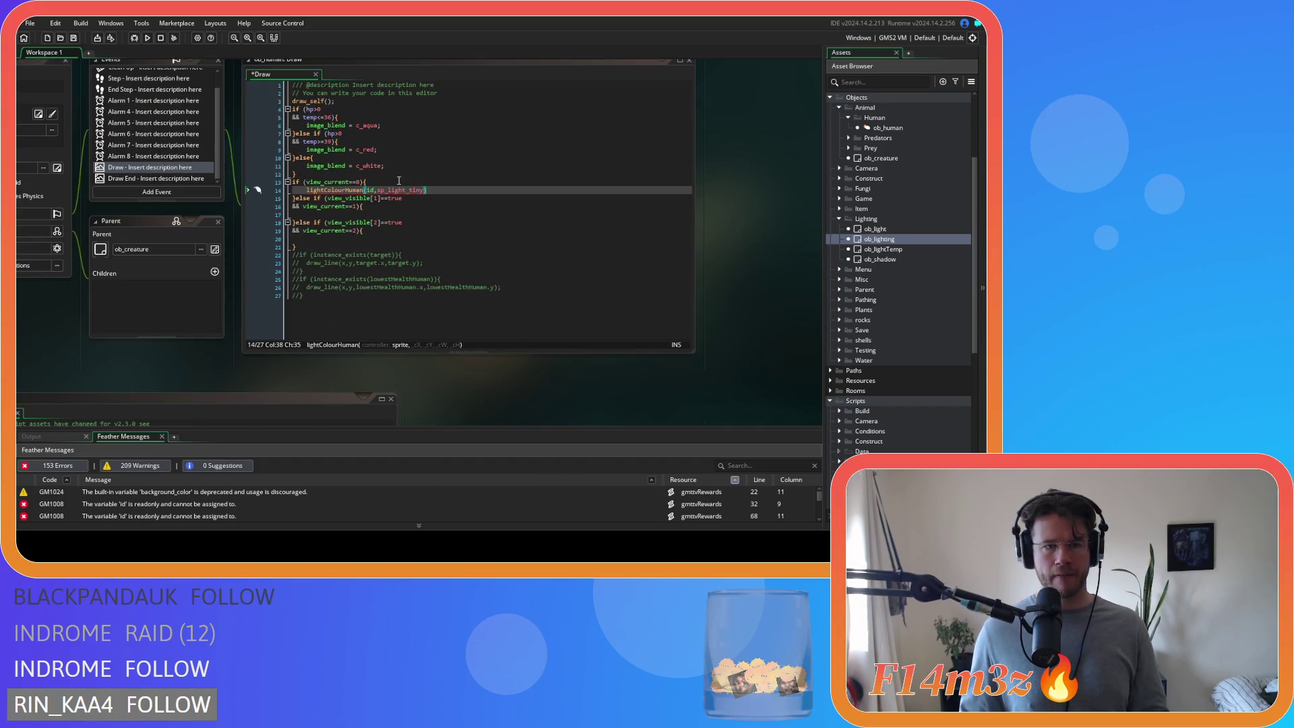
pyautogui.click(408, 173)
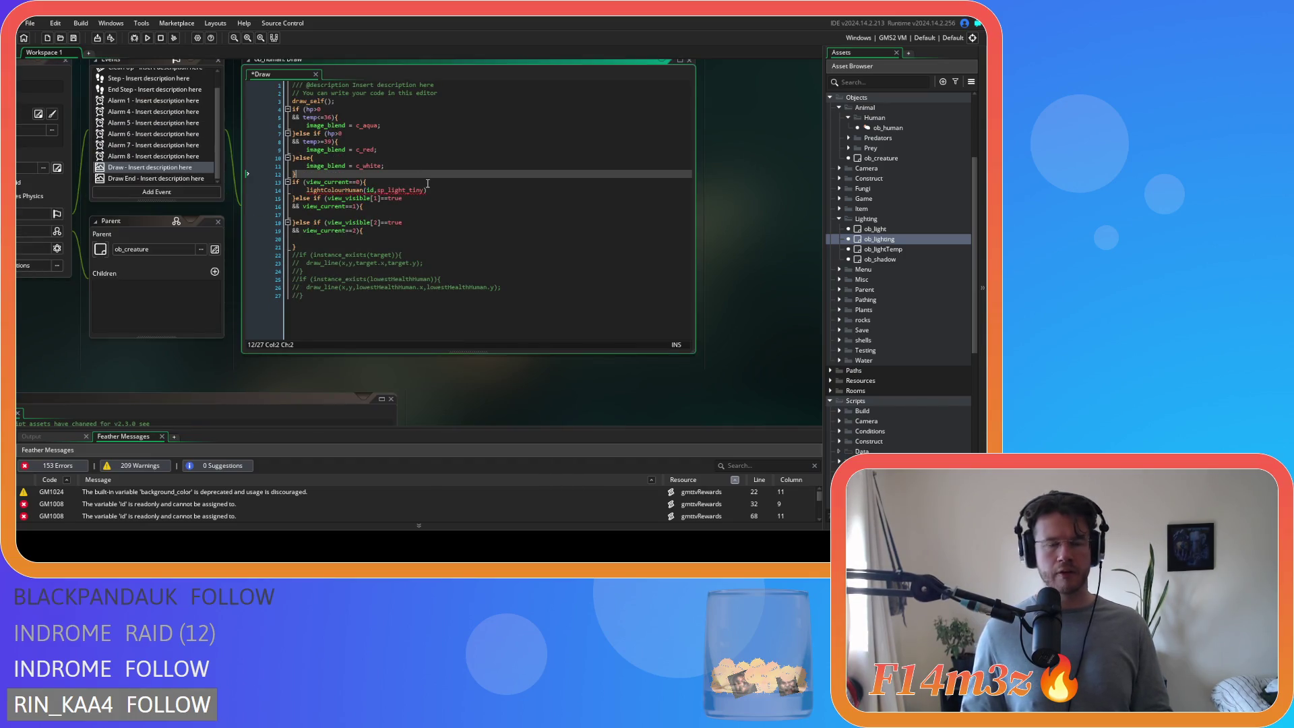
pyautogui.hotkey('ctrl', 'v')
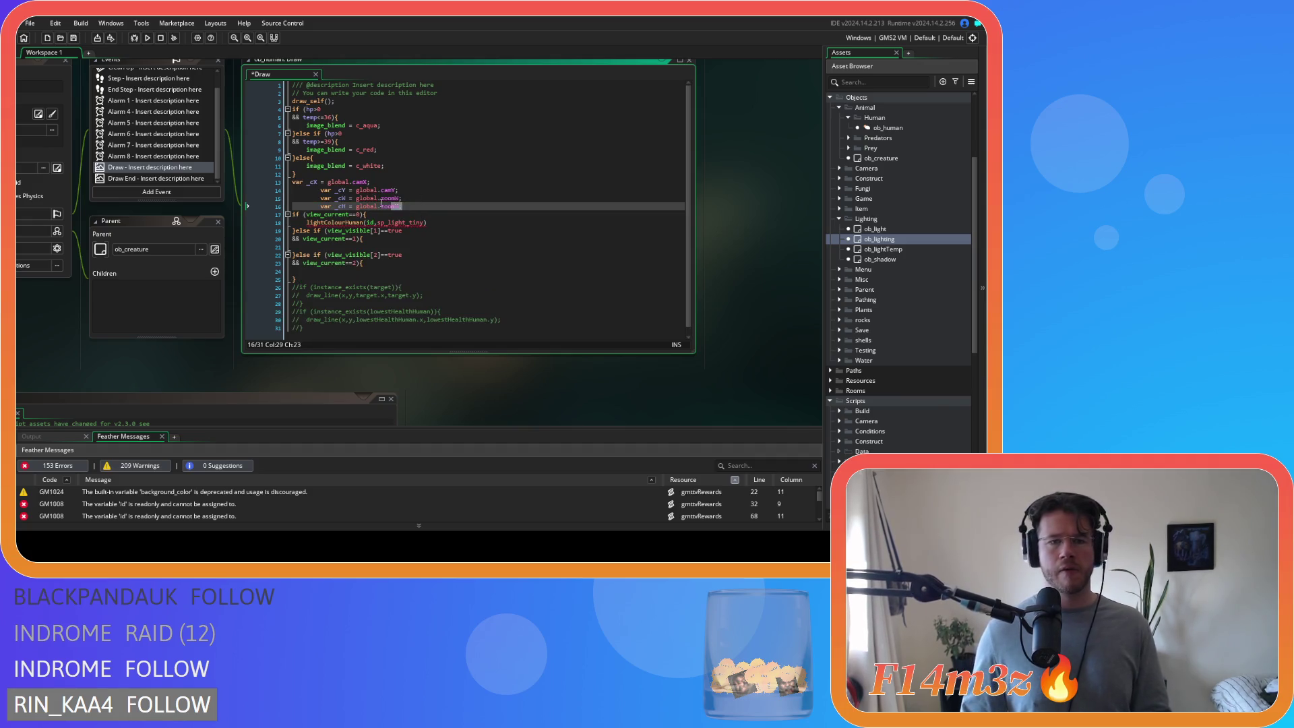
pyautogui.keyDown('shift'); pyautogui.click(292, 191); pyautogui.keyUp('shift')
pyautogui.hotkey('shift', 'Tab')
# - Append the camera arguments from ob_lighting's light call to the lightColourHuman call
pyautogui.click(451, 196)
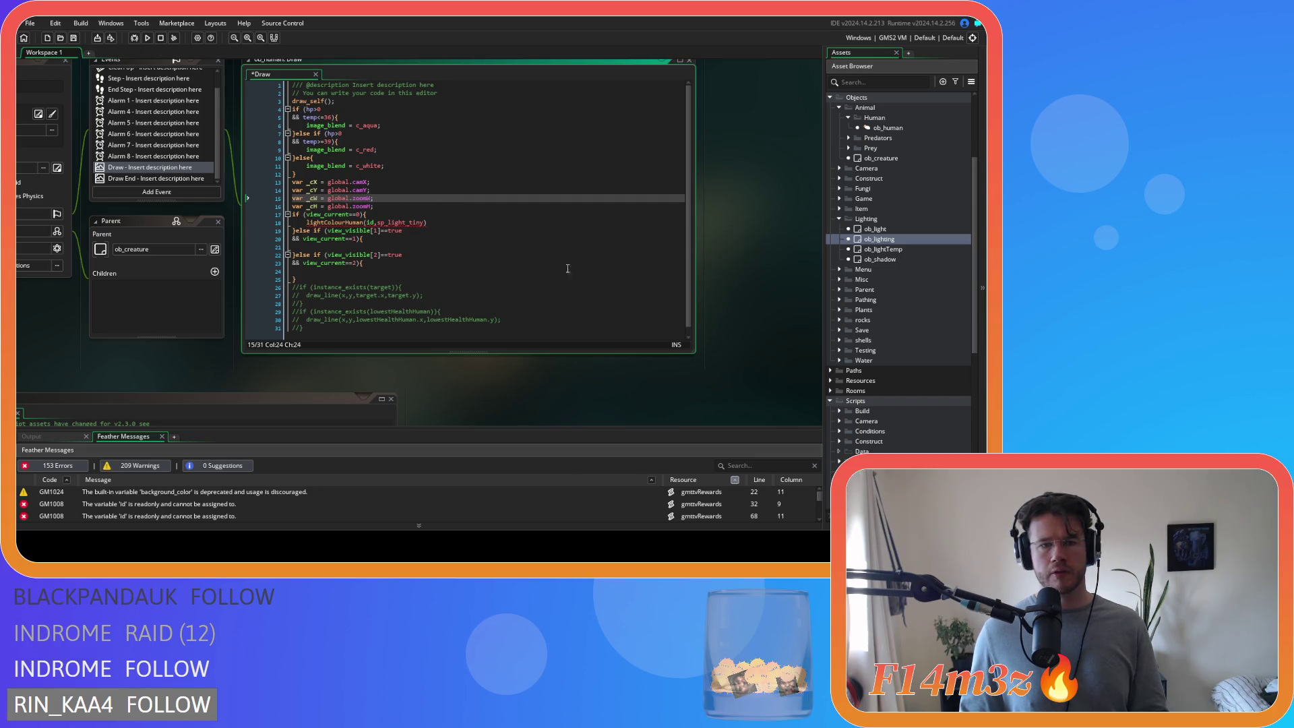
pyautogui.doubleClick(880, 239)
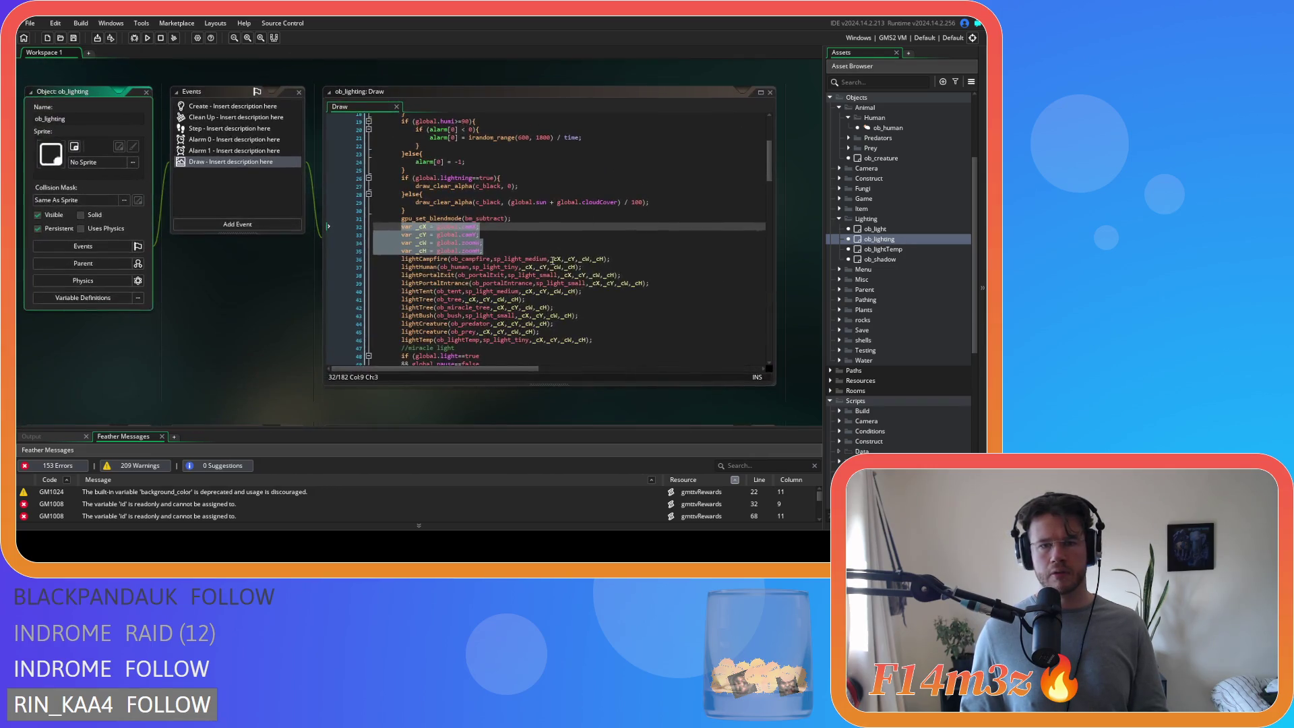
pyautogui.moveTo(549, 259); pyautogui.dragTo(606, 265)
pyautogui.scroll(5, 213, 297)
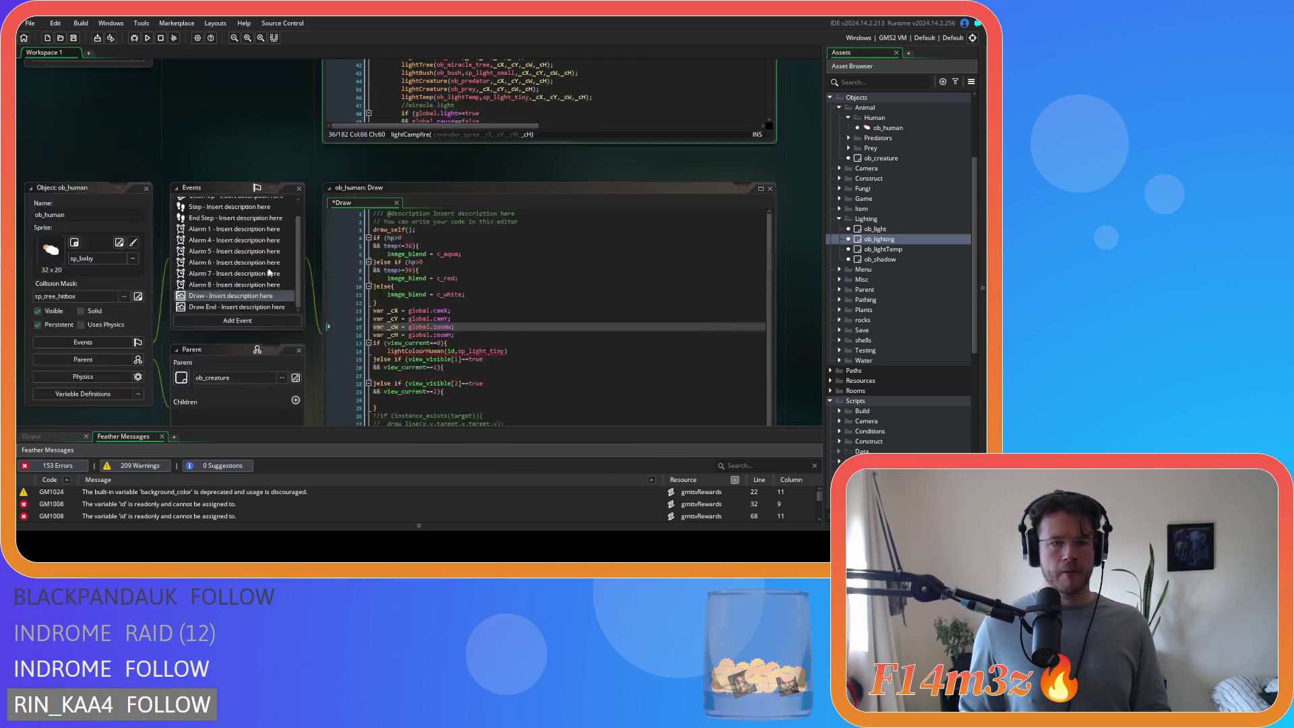
pyautogui.click(503, 233)
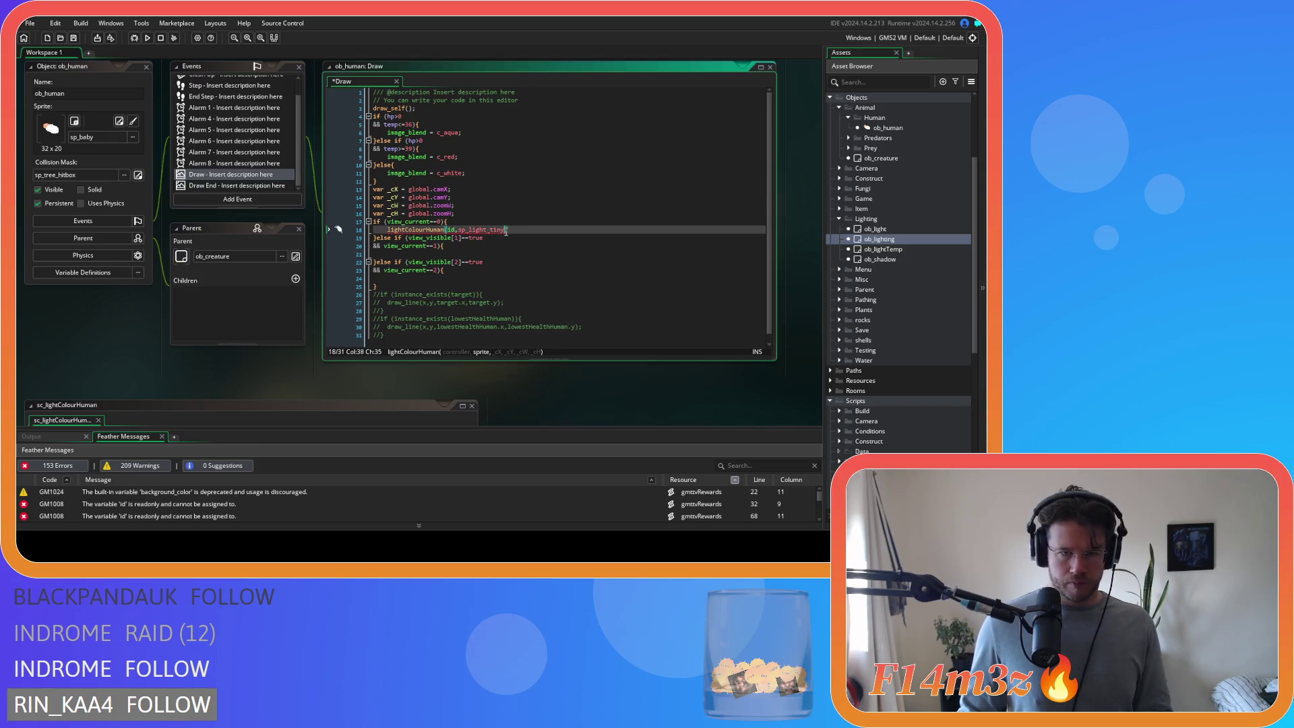
pyautogui.write(',')
pyautogui.write(',_cX,_cY,_cW,_cH')
pyautogui.scroll(-5, 211, 329)
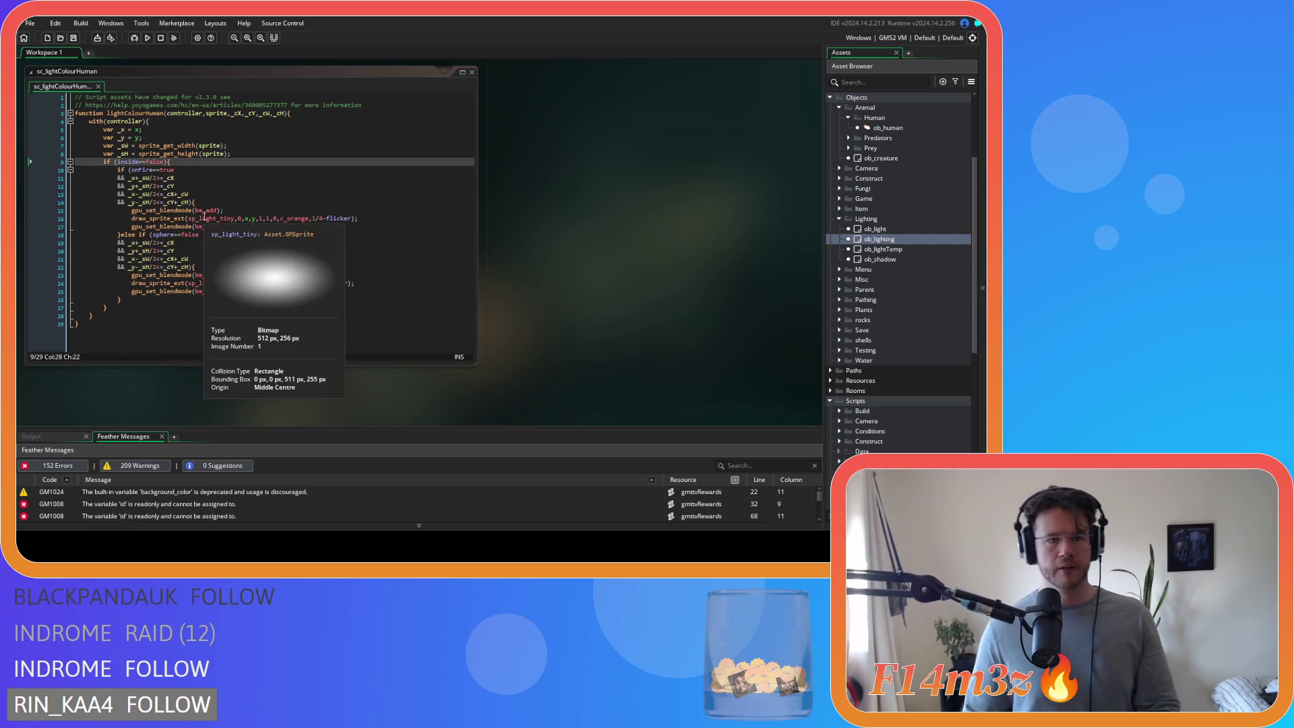
# - Replace the hard-coded sp_light_tiny on lines 16 and 24 with the sprite parameter, and save
pyautogui.doubleClick(210, 219)
pyautogui.write('sprite')
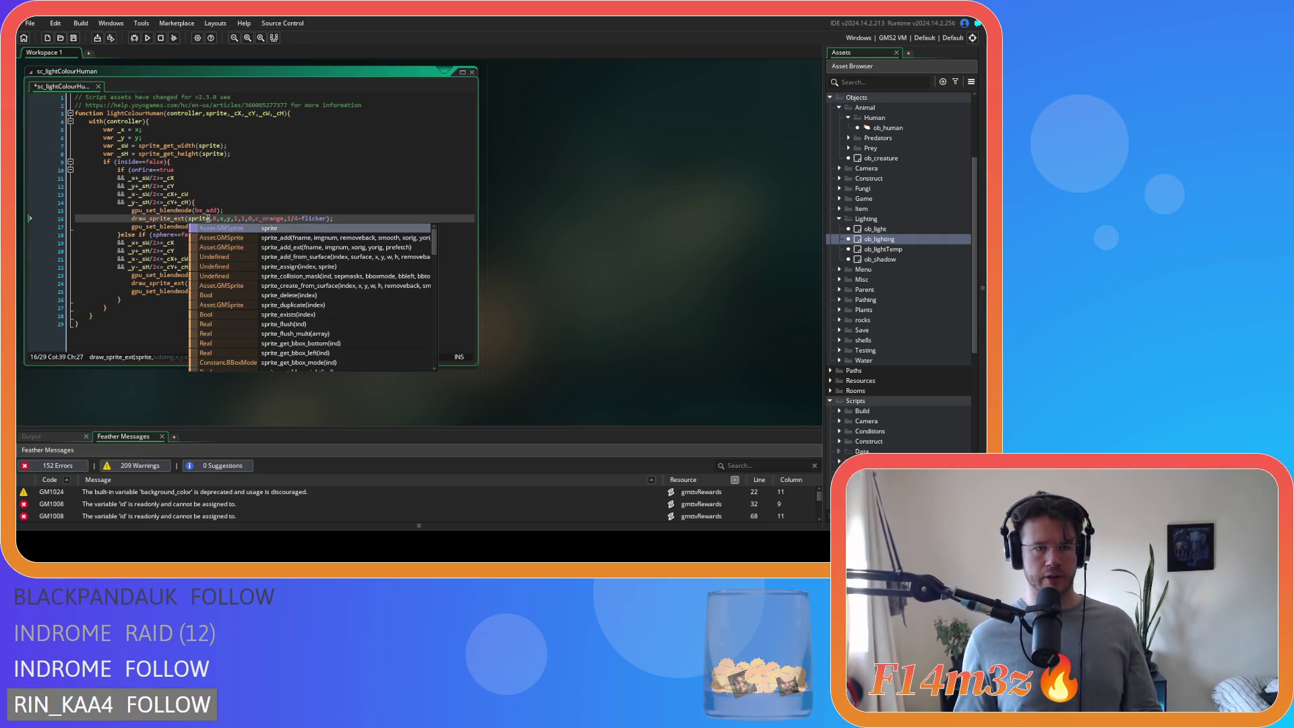
pyautogui.doubleClick(205, 283)
pyautogui.write('sprite')
pyautogui.click(299, 273)
pyautogui.hotkey('ctrl', 's')
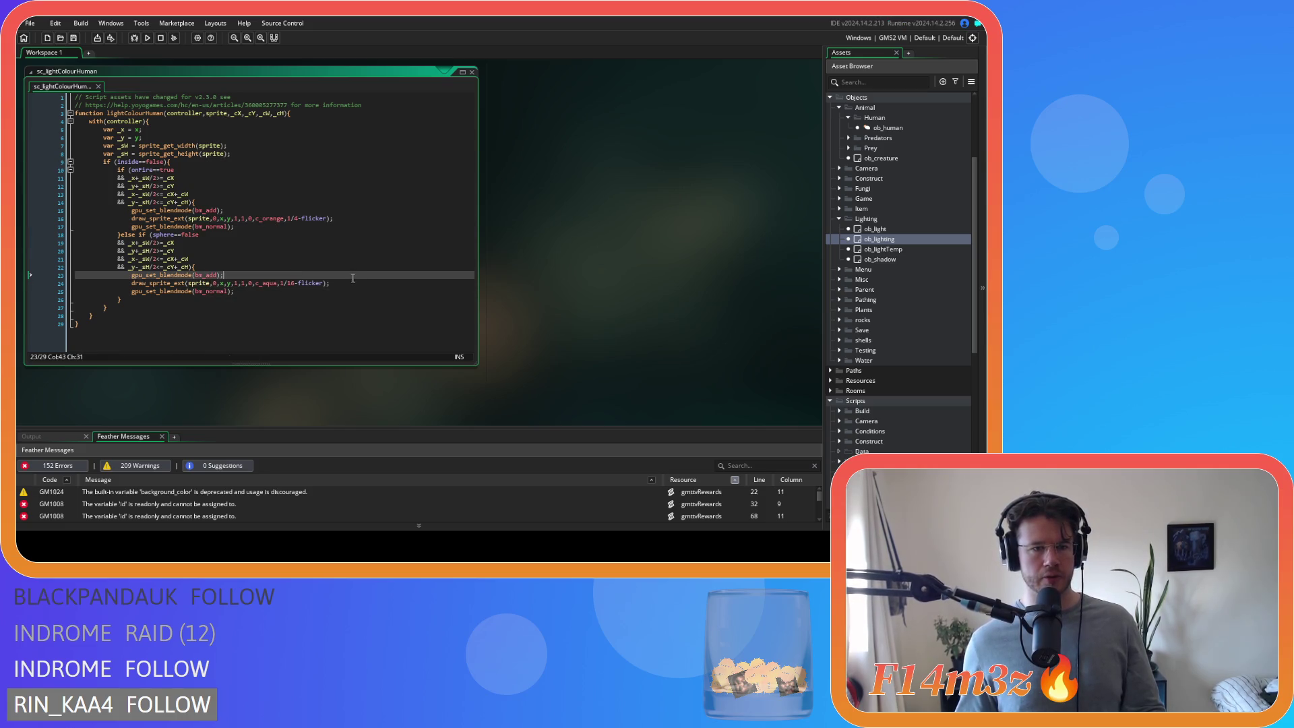
# - Draw the orange and aqua glows at _x and _y instead of x and y, and save
pyautogui.click(259, 219)
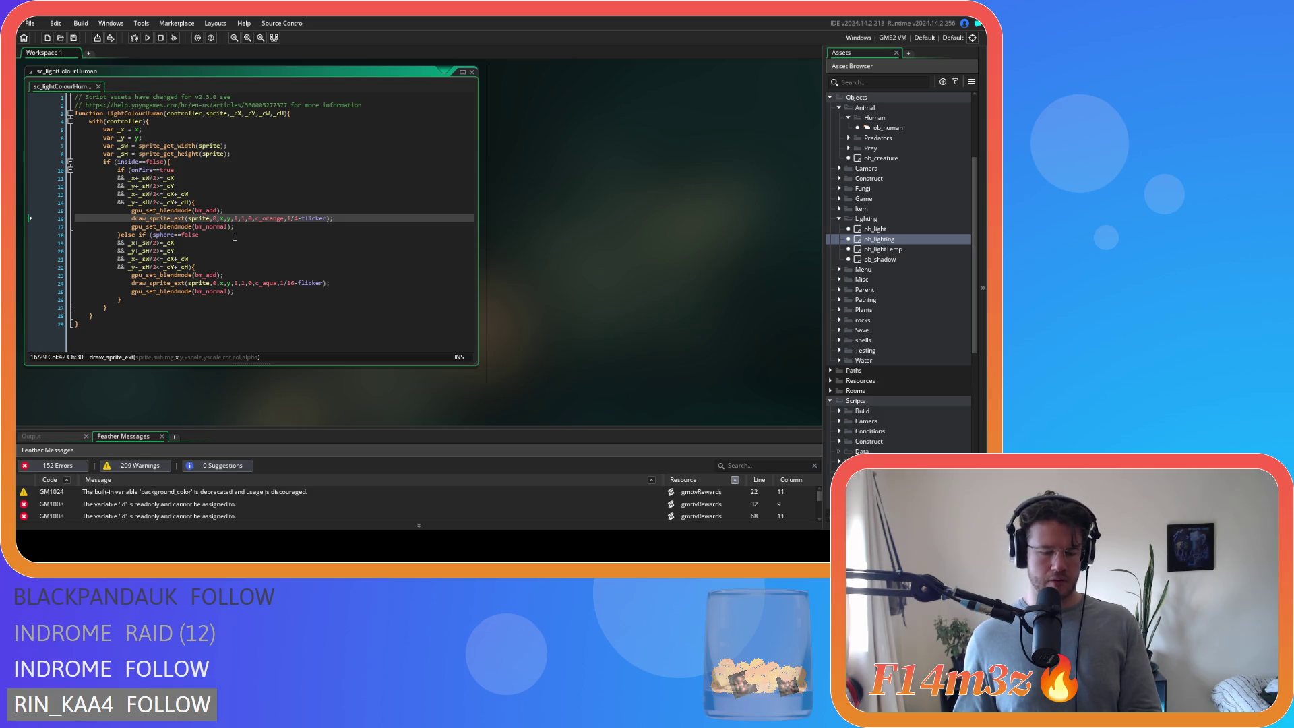
pyautogui.write('_')
pyautogui.press('Right')
pyautogui.press('Right')
pyautogui.write('_')
pyautogui.click(220, 283)
pyautogui.write('_')
pyautogui.press('Right')
pyautogui.press('Right')
pyautogui.write('_')
pyautogui.click(387, 281)
pyautogui.hotkey('ctrl', 's')
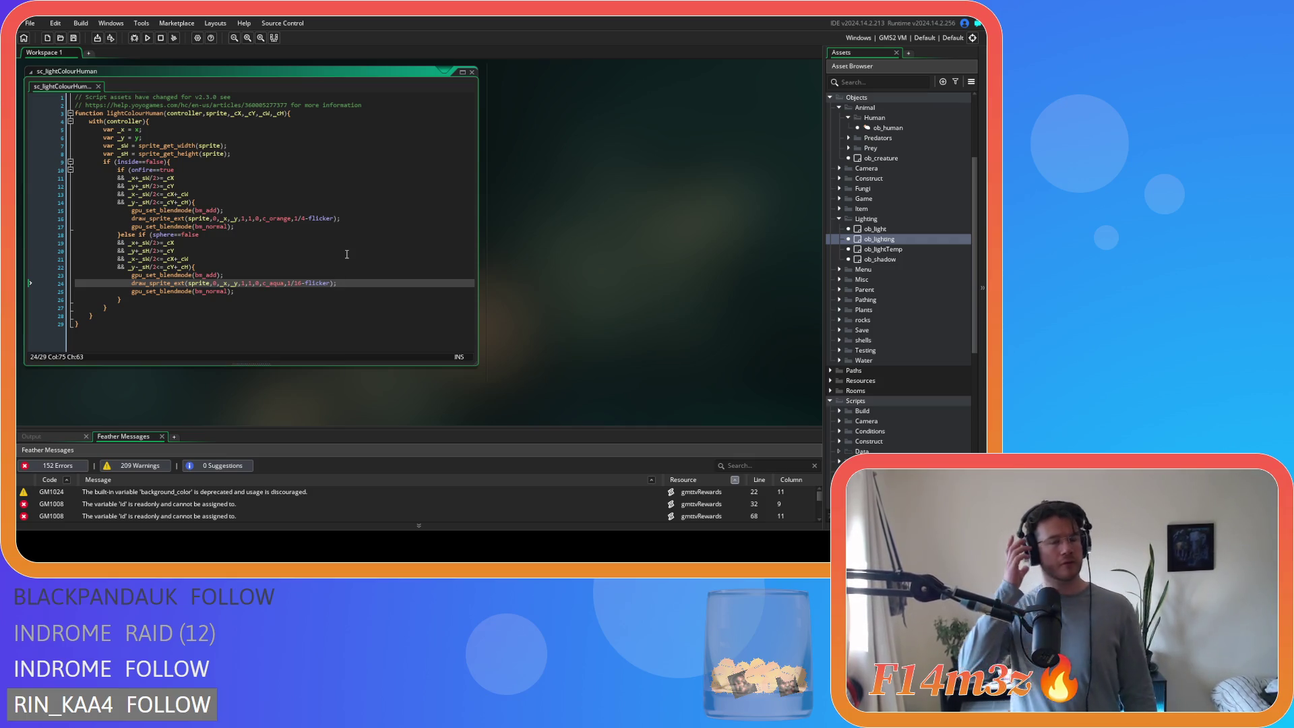
pyautogui.scroll(1, 646, 289)
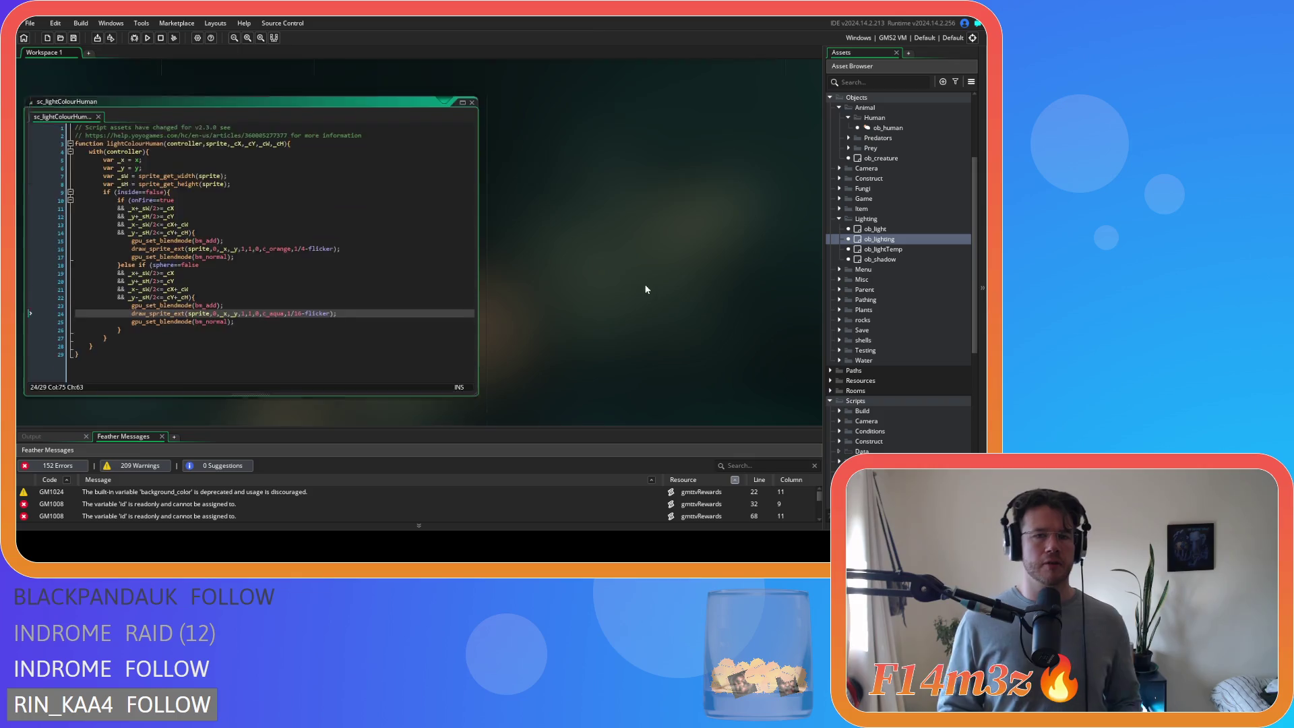
pyautogui.scroll(10, 646, 289)
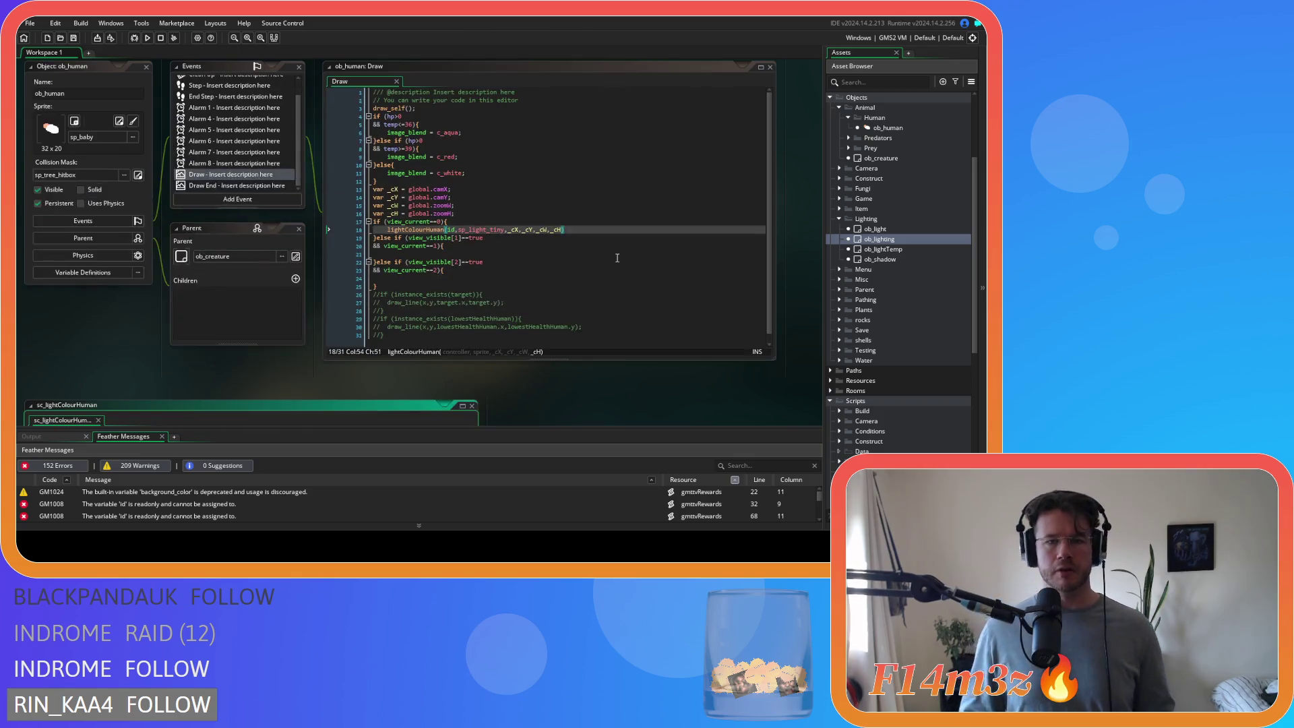
# - Close the lightColourHuman call and replace _cX and _cY with global.camX and global.camY
pyautogui.click(572, 230)
pyautogui.write(');')
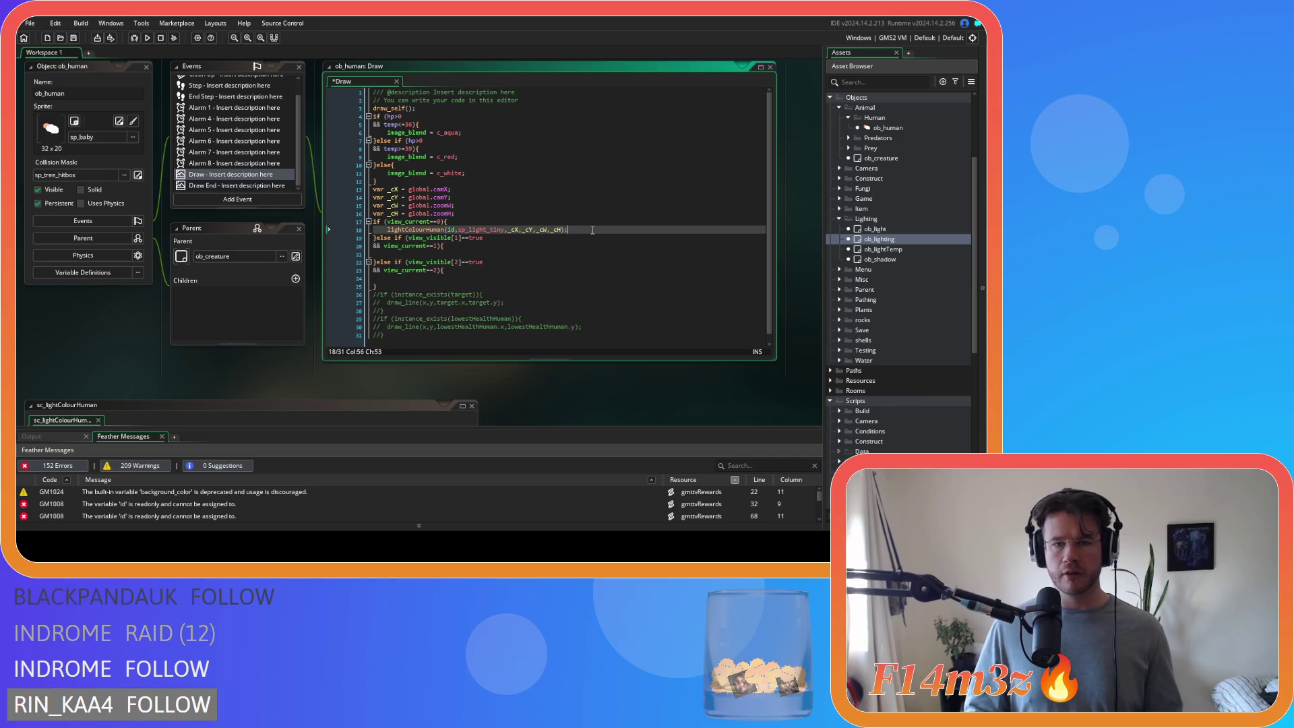
pyautogui.hotkey('shift', 'Home')
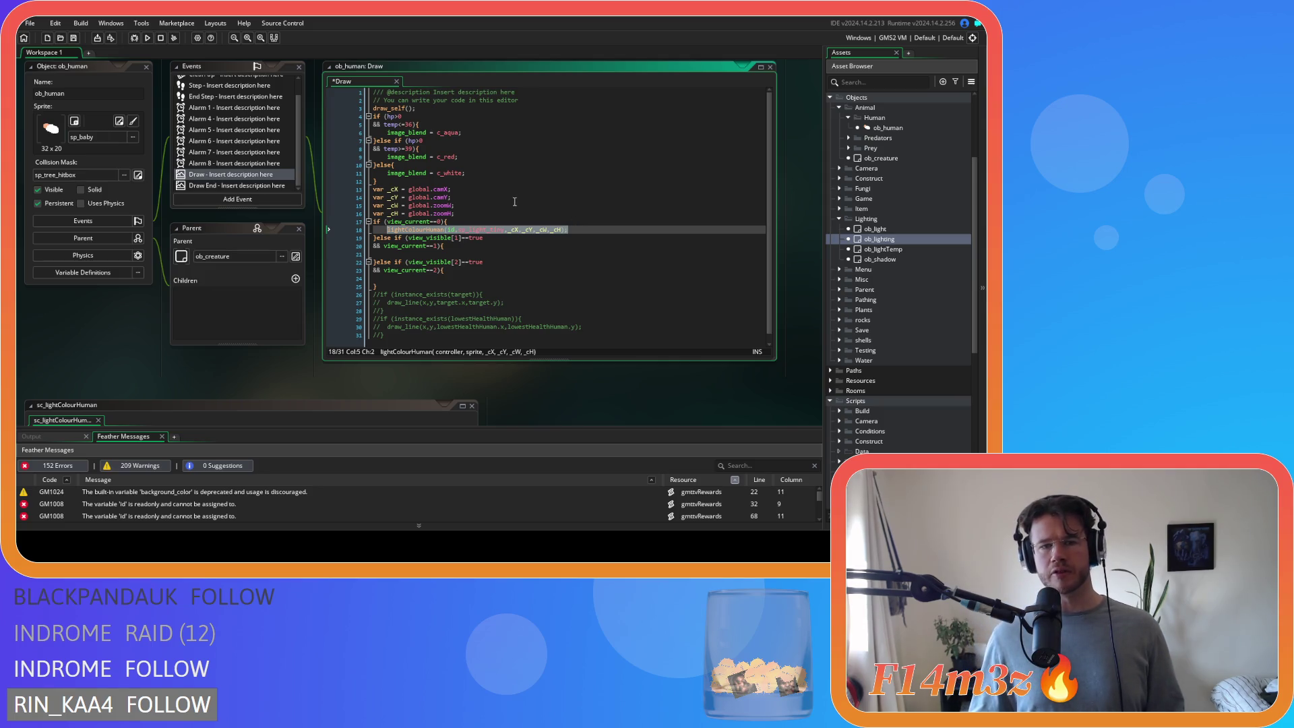
pyautogui.moveTo(410, 191); pyautogui.dragTo(449, 194)
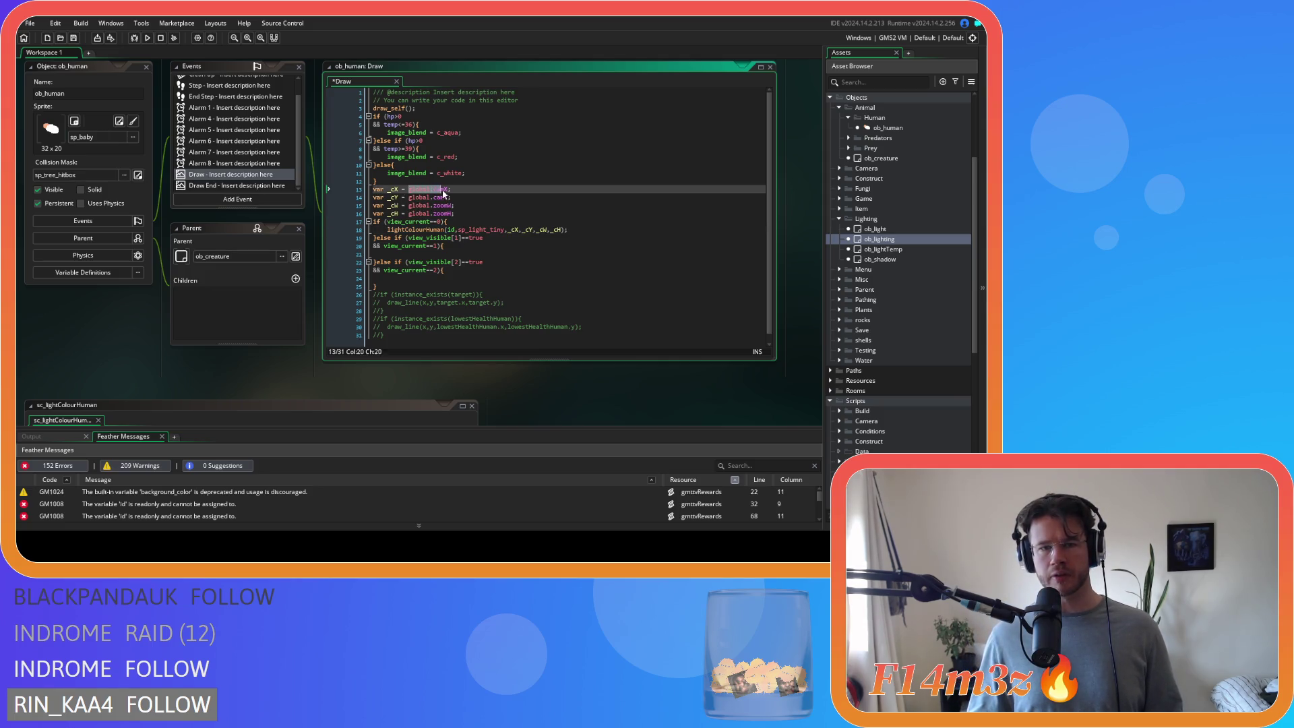
pyautogui.hotkey('ctrl', 'x')
pyautogui.doubleClick(536, 230)
pyautogui.hotkey('ctrl', 'v')
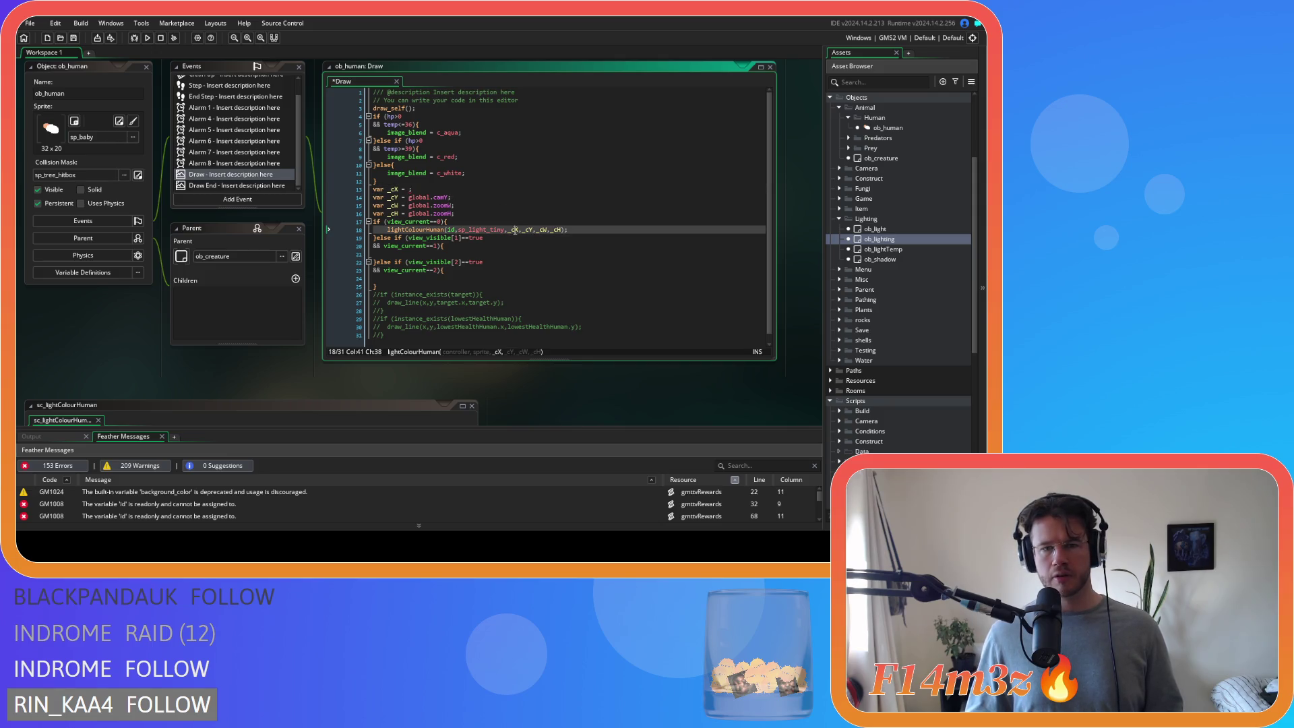
pyautogui.moveTo(407, 198); pyautogui.dragTo(445, 198)
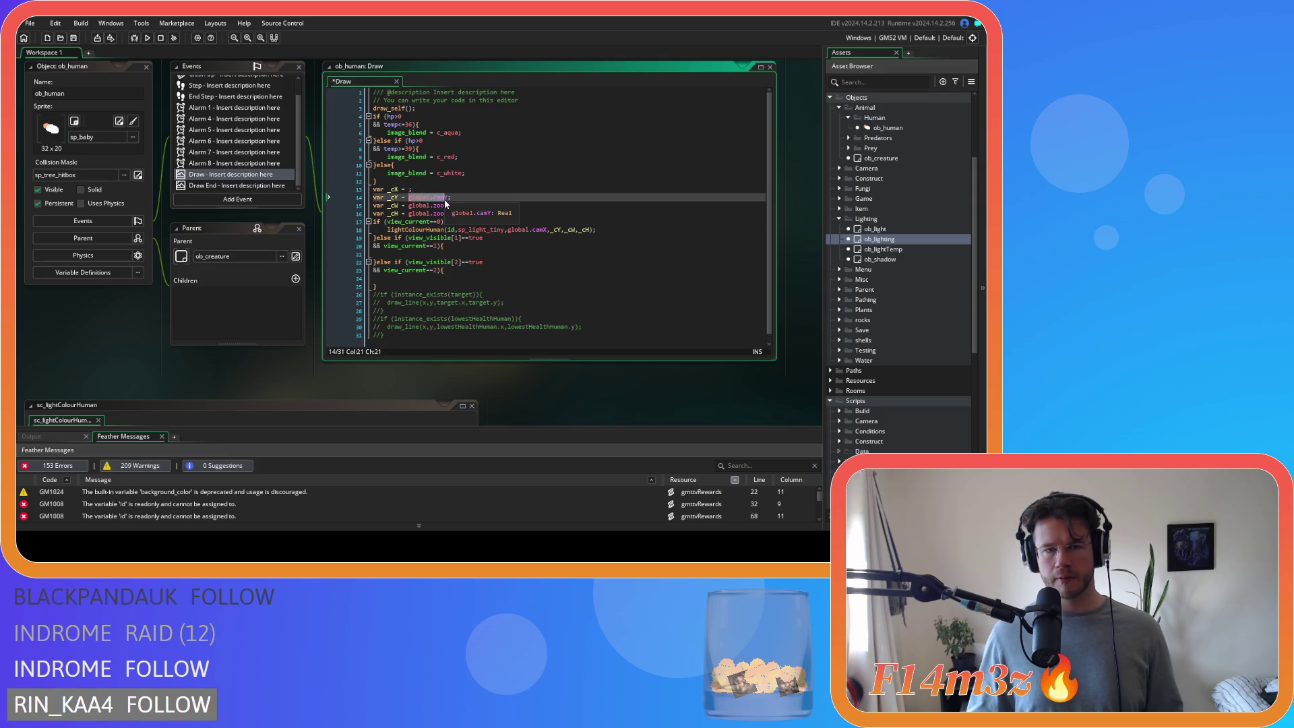
pyautogui.hotkey('ctrl', 'x')
pyautogui.doubleClick(556, 229)
pyautogui.hotkey('ctrl', 'v')
# - Replace _cW and _cH with global.zoomW and global.zoomH, then delete the leftover var lines 13–16
pyautogui.moveTo(409, 206); pyautogui.dragTo(450, 209)
pyautogui.hotkey('ctrl', 'x')
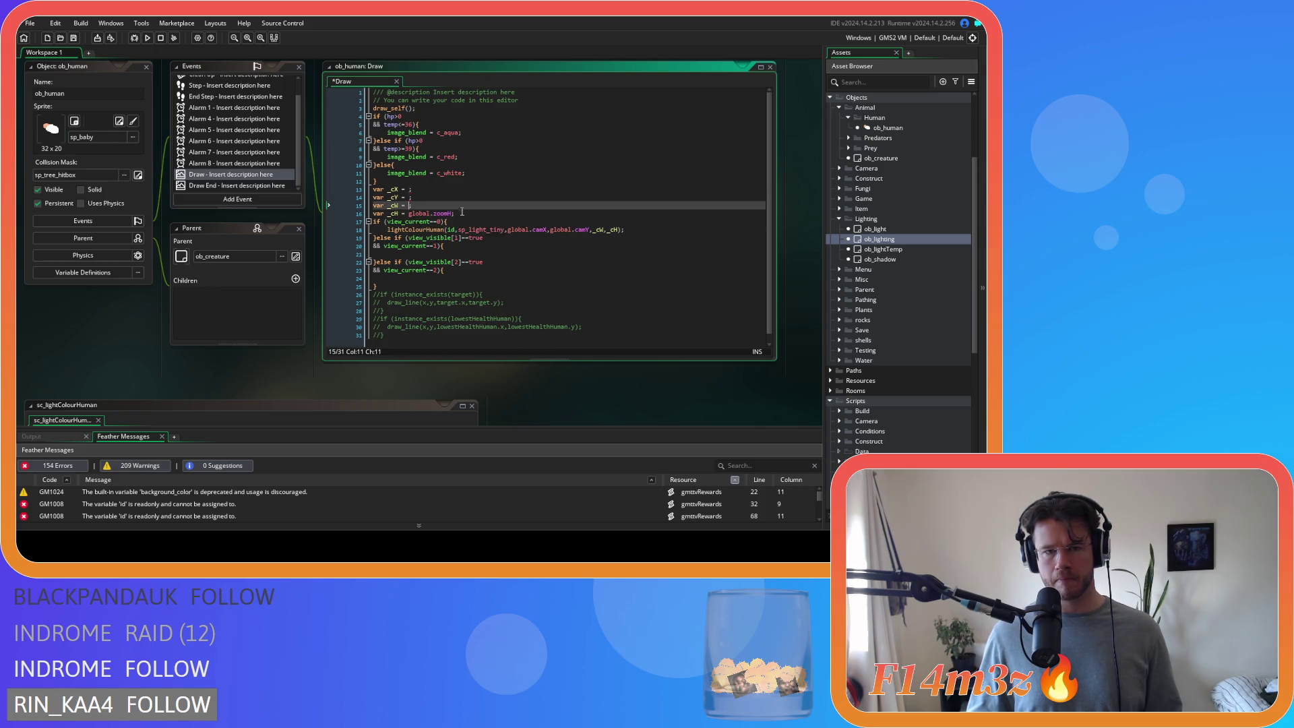
pyautogui.doubleClick(598, 230)
pyautogui.hotkey('ctrl', 'v')
pyautogui.moveTo(409, 214); pyautogui.dragTo(453, 214)
pyautogui.hotkey('ctrl', 'x')
pyautogui.doubleClick(645, 229)
pyautogui.hotkey('ctrl', 'v')
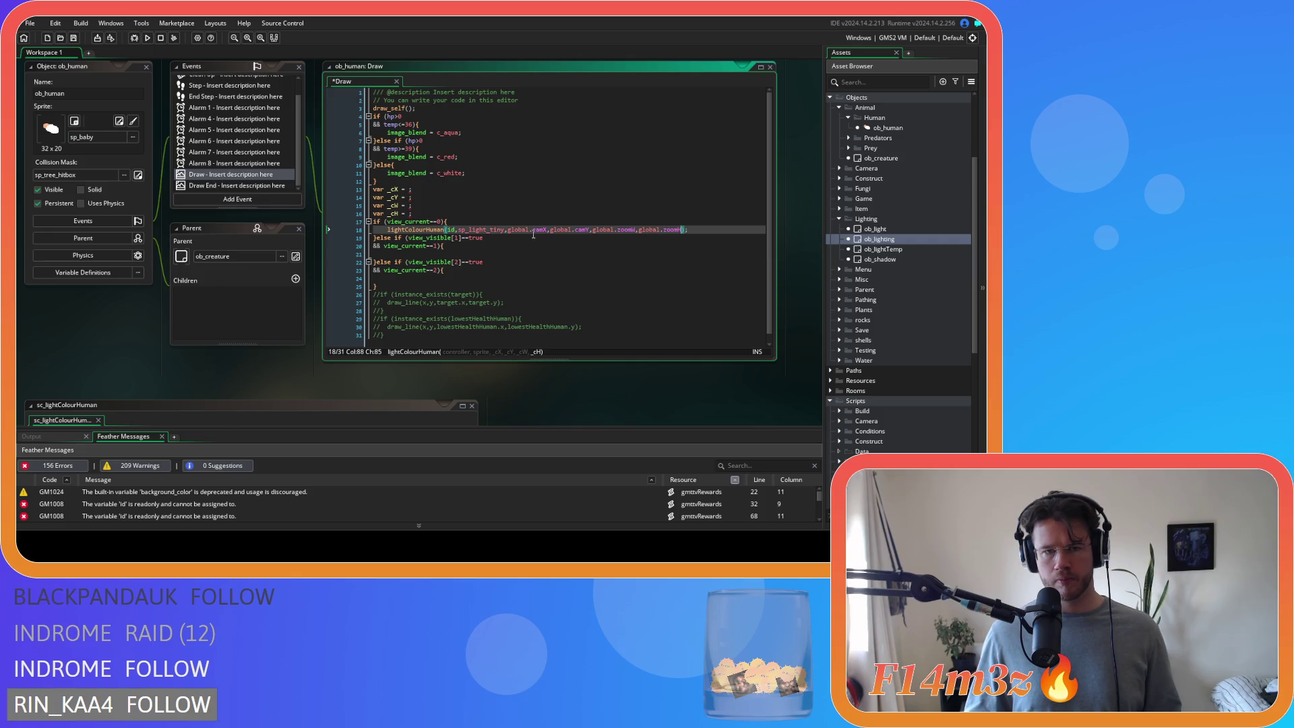
pyautogui.moveTo(431, 214); pyautogui.dragTo(290, 187)
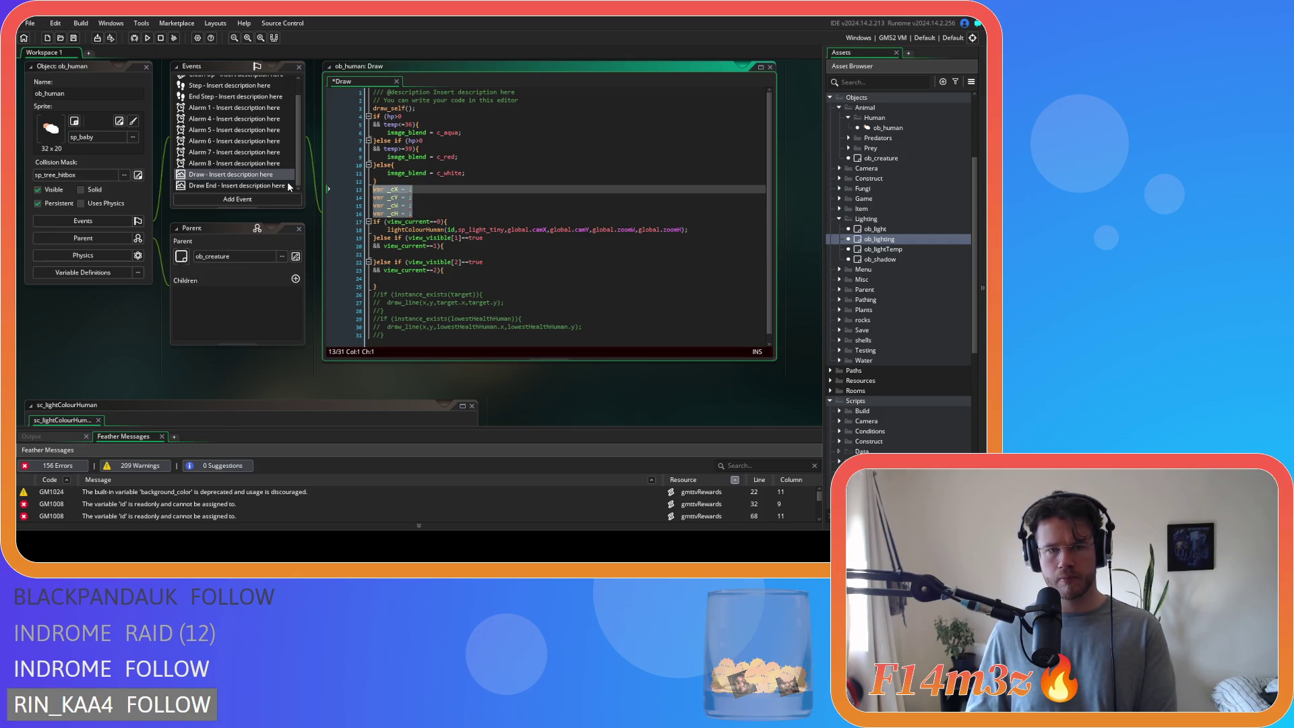
pyautogui.press('Delete')
# - Paste a copy of the lightColourHuman call under view 1, changing camX and camY to followCamX and followCamY
pyautogui.moveTo(689, 197); pyautogui.dragTo(389, 197)
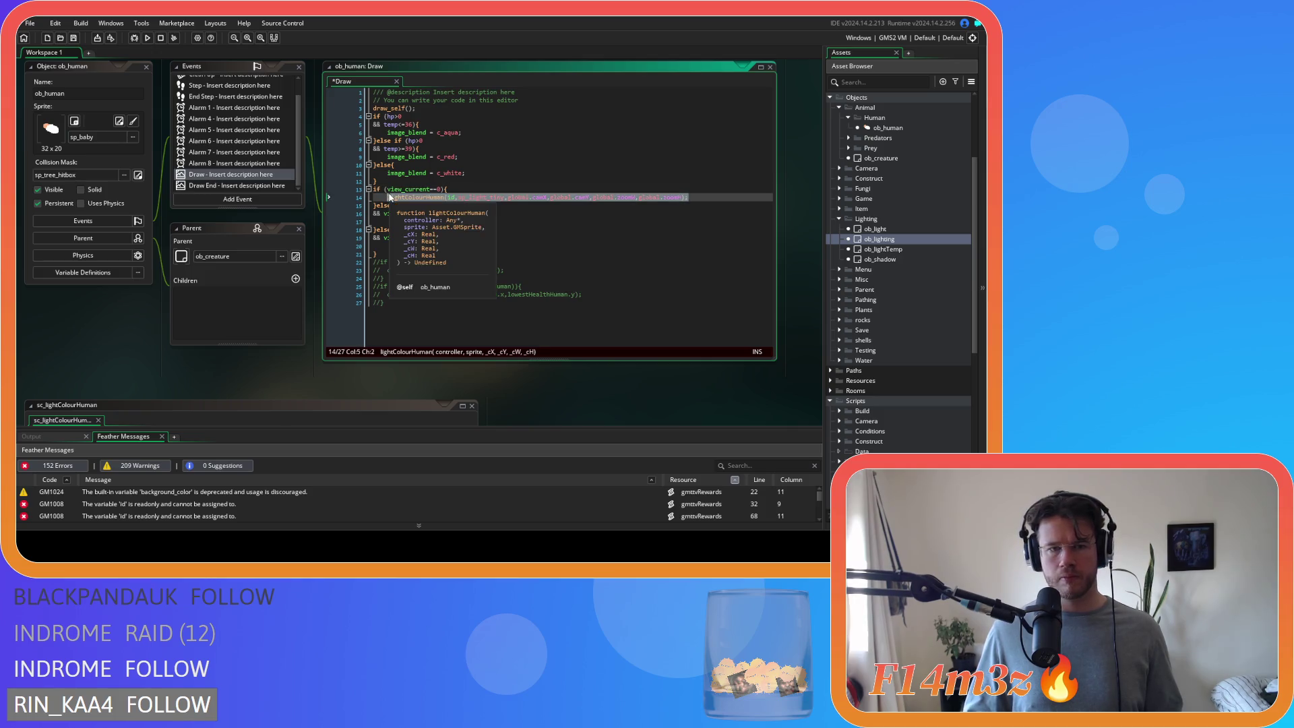
pyautogui.click(470, 220)
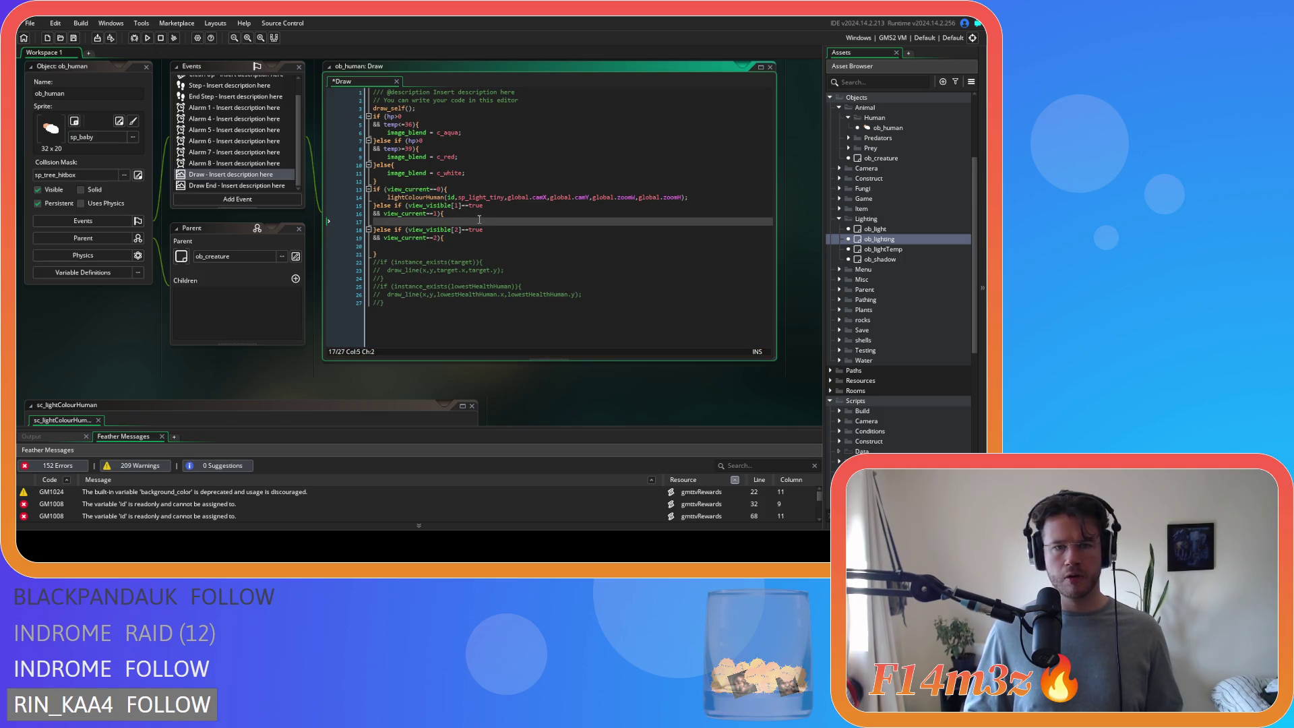
pyautogui.hotkey('ctrl', 'v')
pyautogui.click(538, 221)
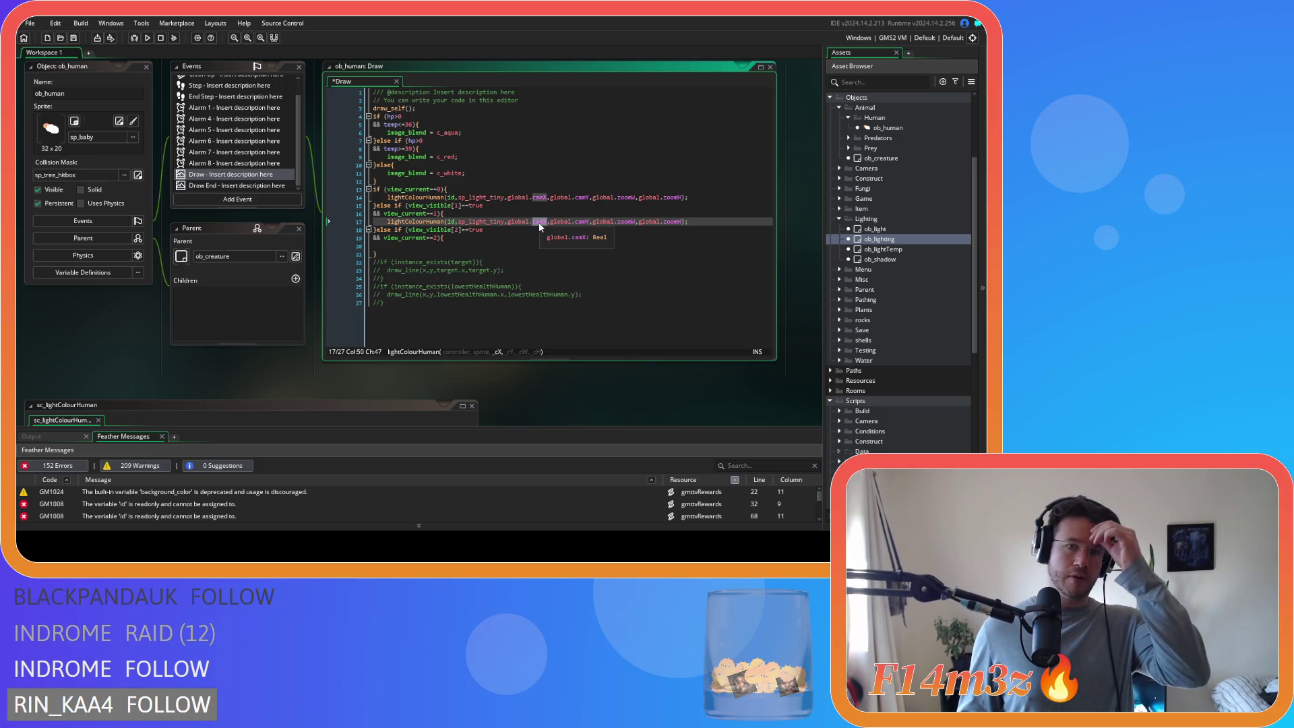
pyautogui.write('followC')
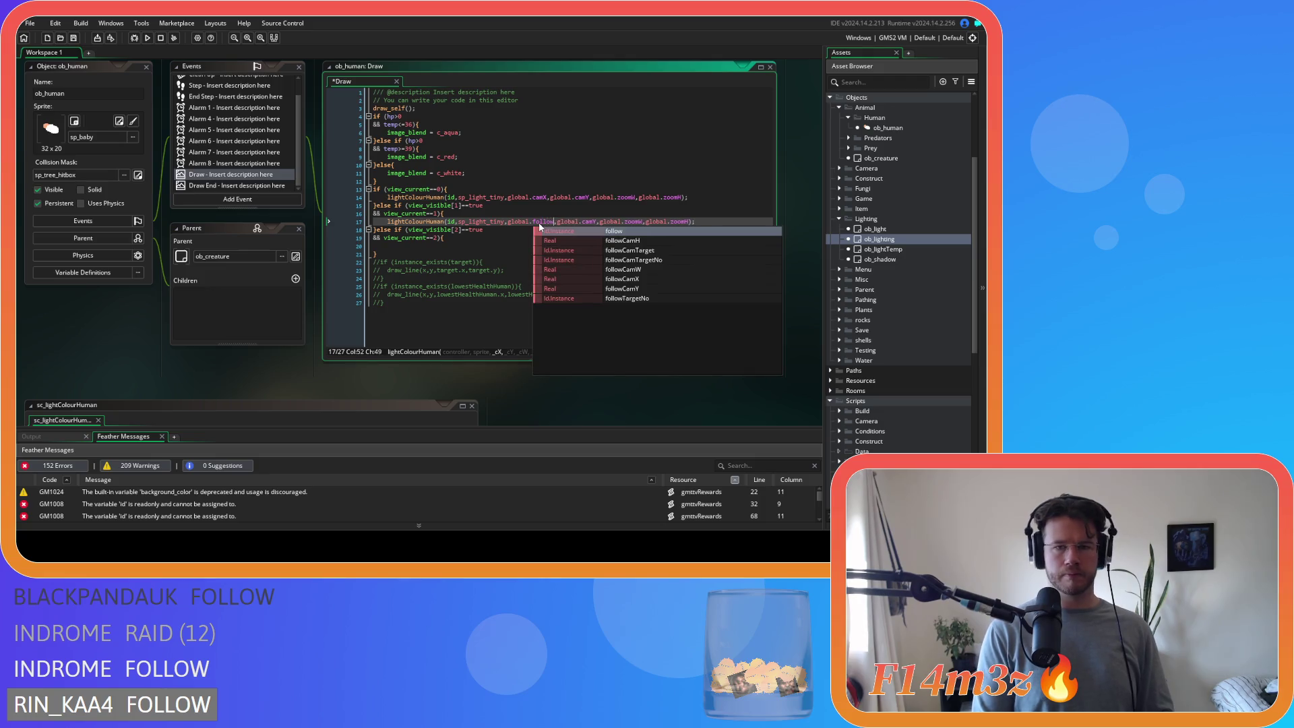
pyautogui.press('Down')
pyautogui.press('Down')
pyautogui.press('Down')
pyautogui.press('Return')
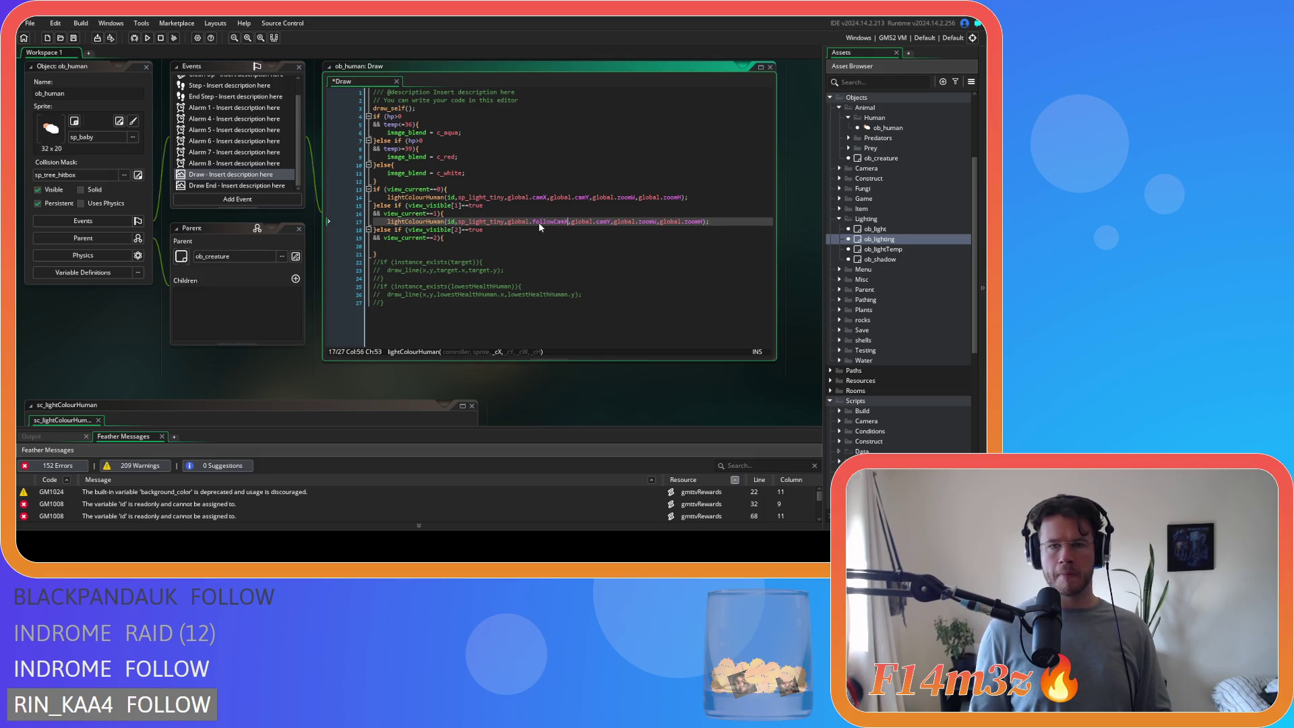
pyautogui.click(604, 221)
pyautogui.doubleClick(605, 221)
pyautogui.write('followCam')
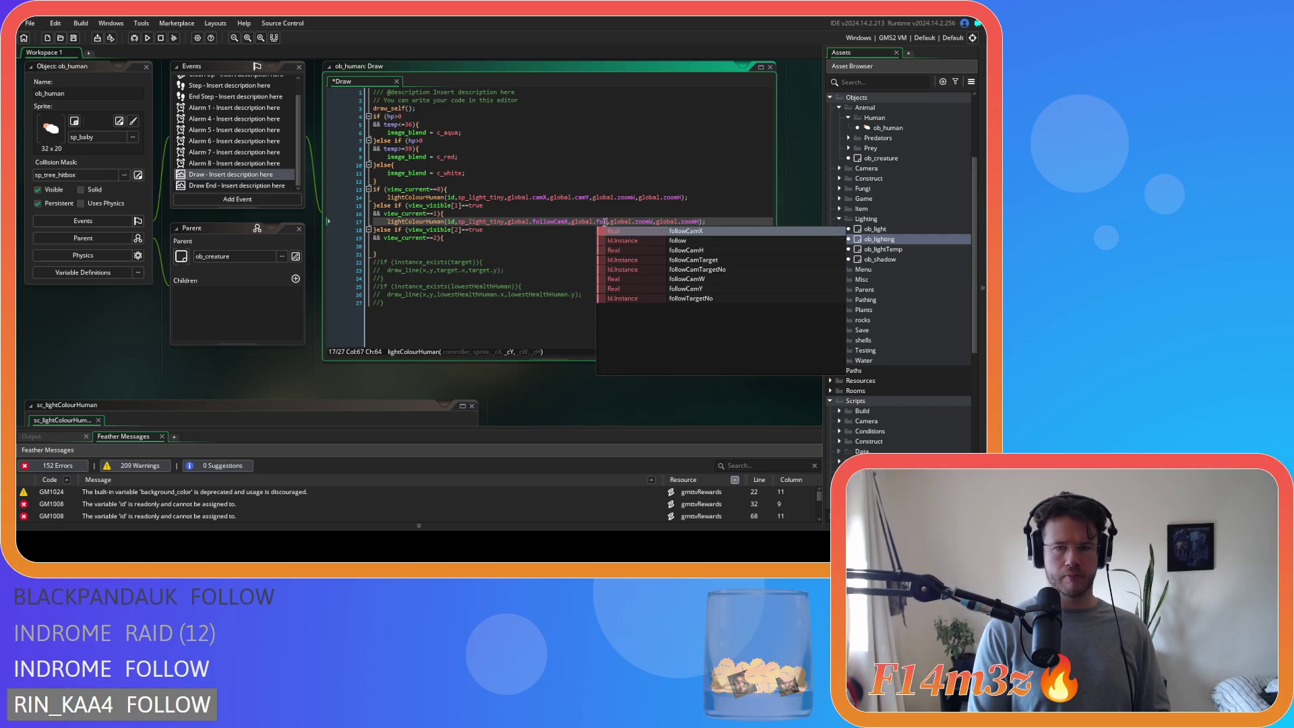
pyautogui.press('Right')
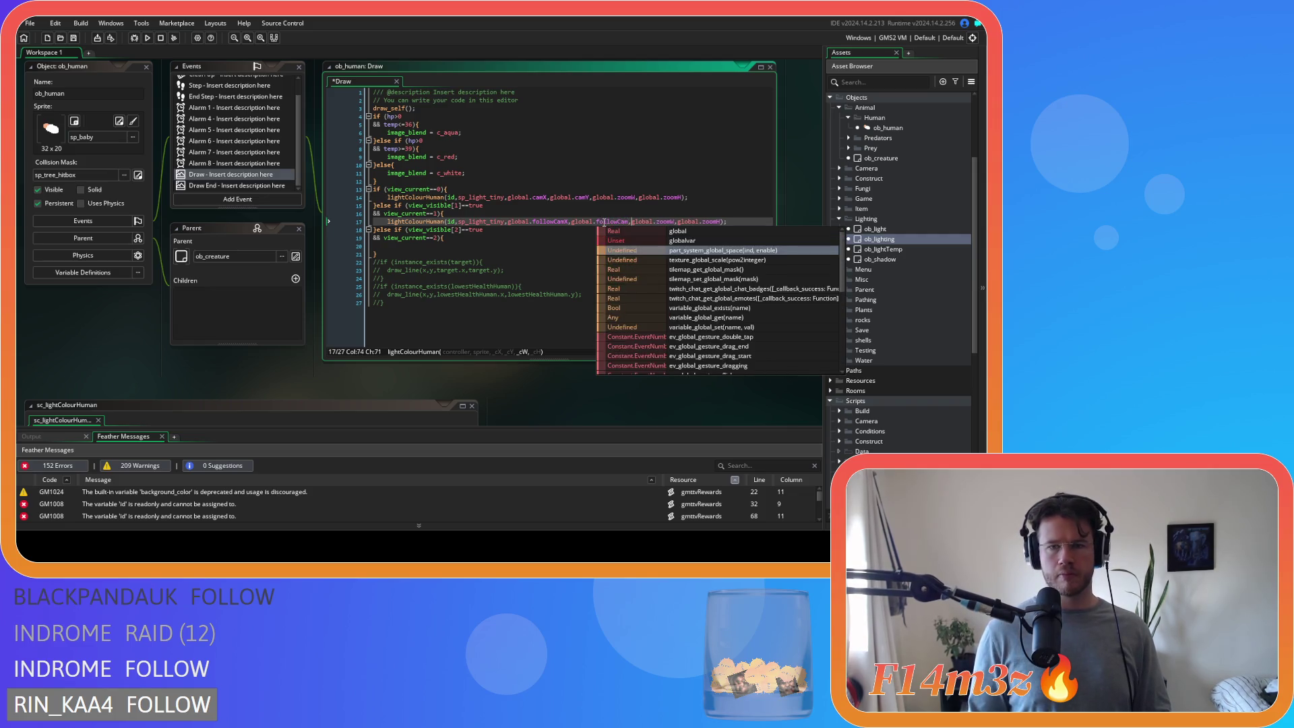
pyautogui.press('Left')
pyautogui.write('Y')
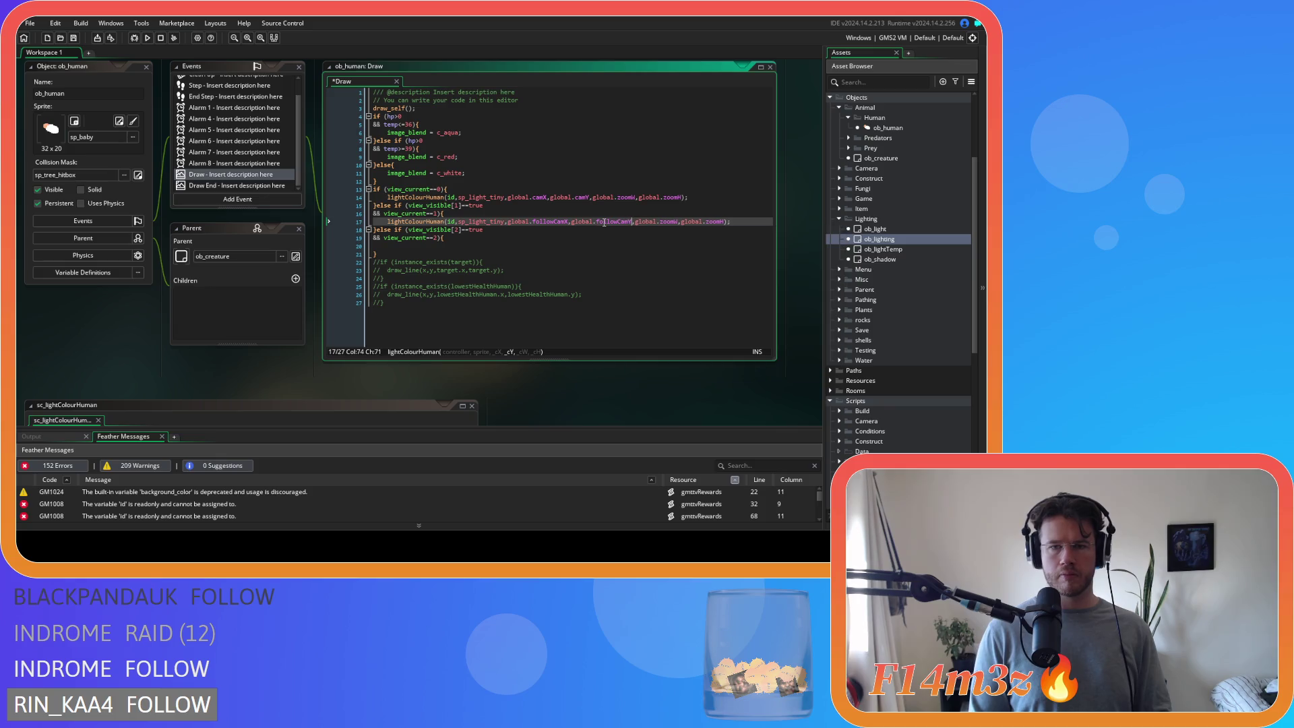
# - Swap zoomW and zoomH for followCamW and followCamH, then paste another copy under view 2
pyautogui.doubleClick(669, 221)
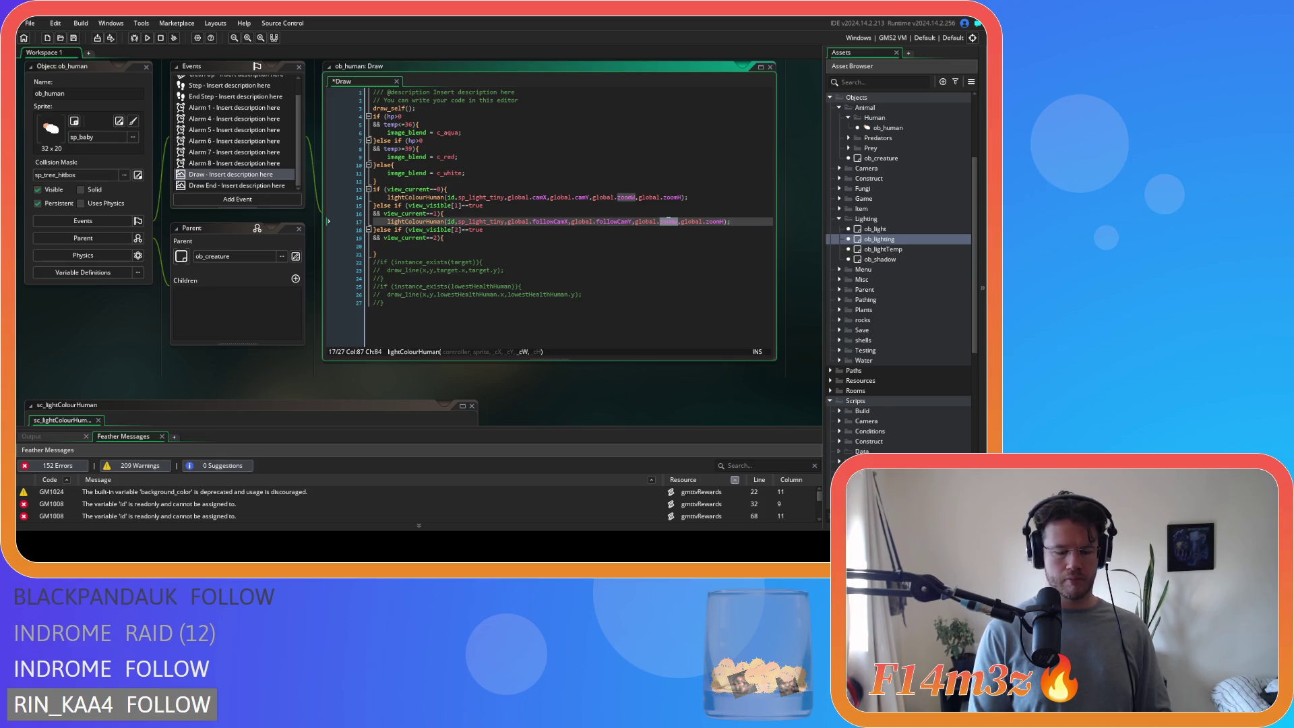
pyautogui.write('followC')
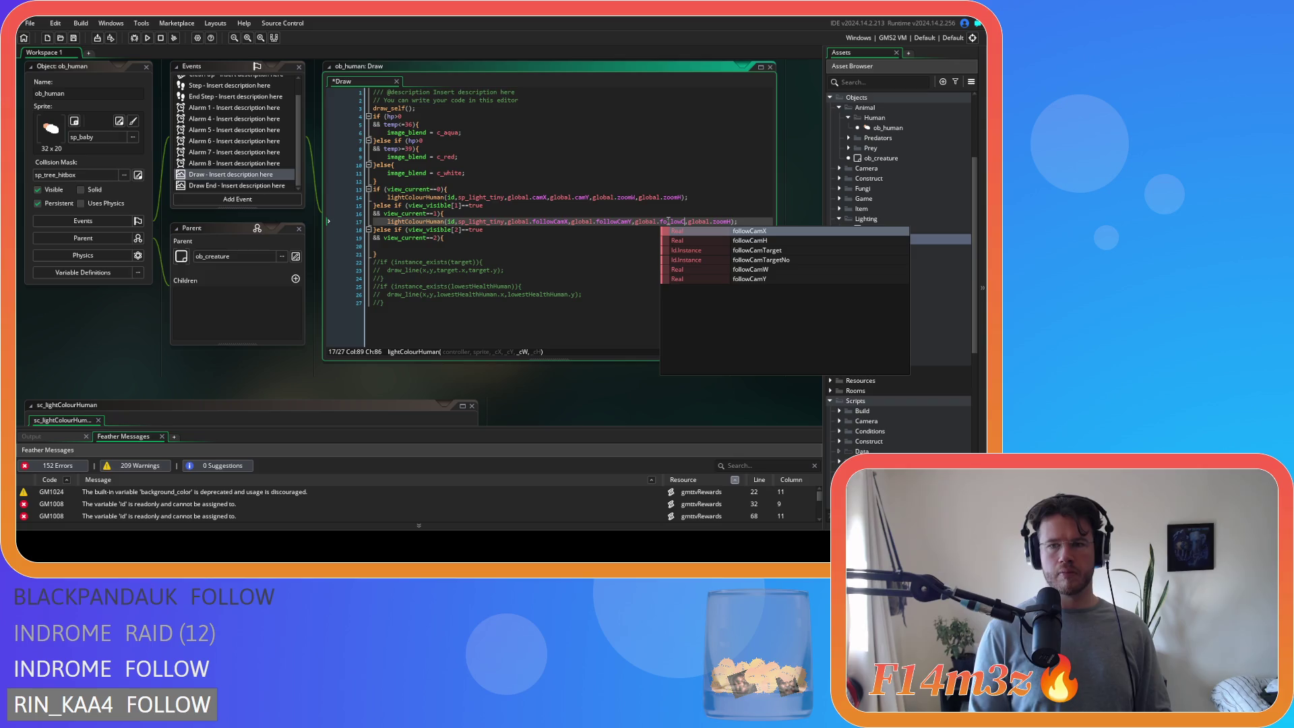
pyautogui.press('Down')
pyautogui.press('Down')
pyautogui.press('Return')
pyautogui.doubleClick(733, 222)
pyautogui.write('followC')
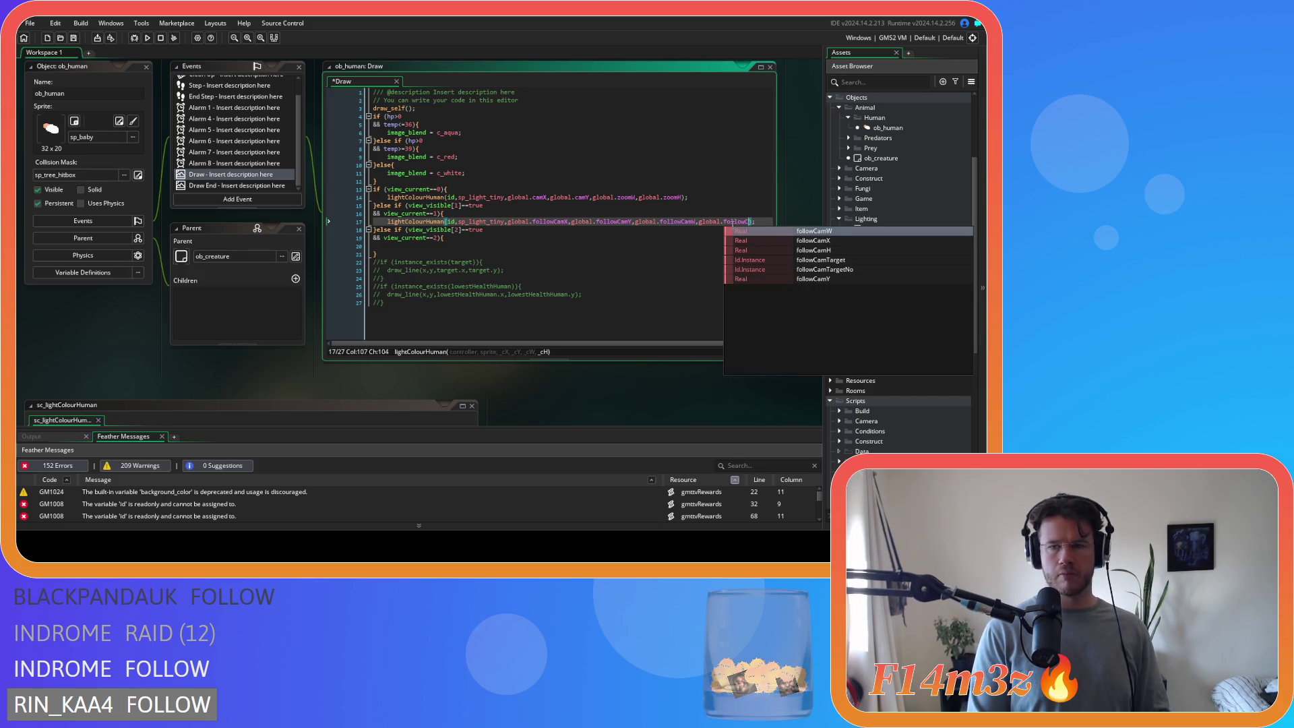
pyautogui.press('Down')
pyautogui.press('Down')
pyautogui.press('Return')
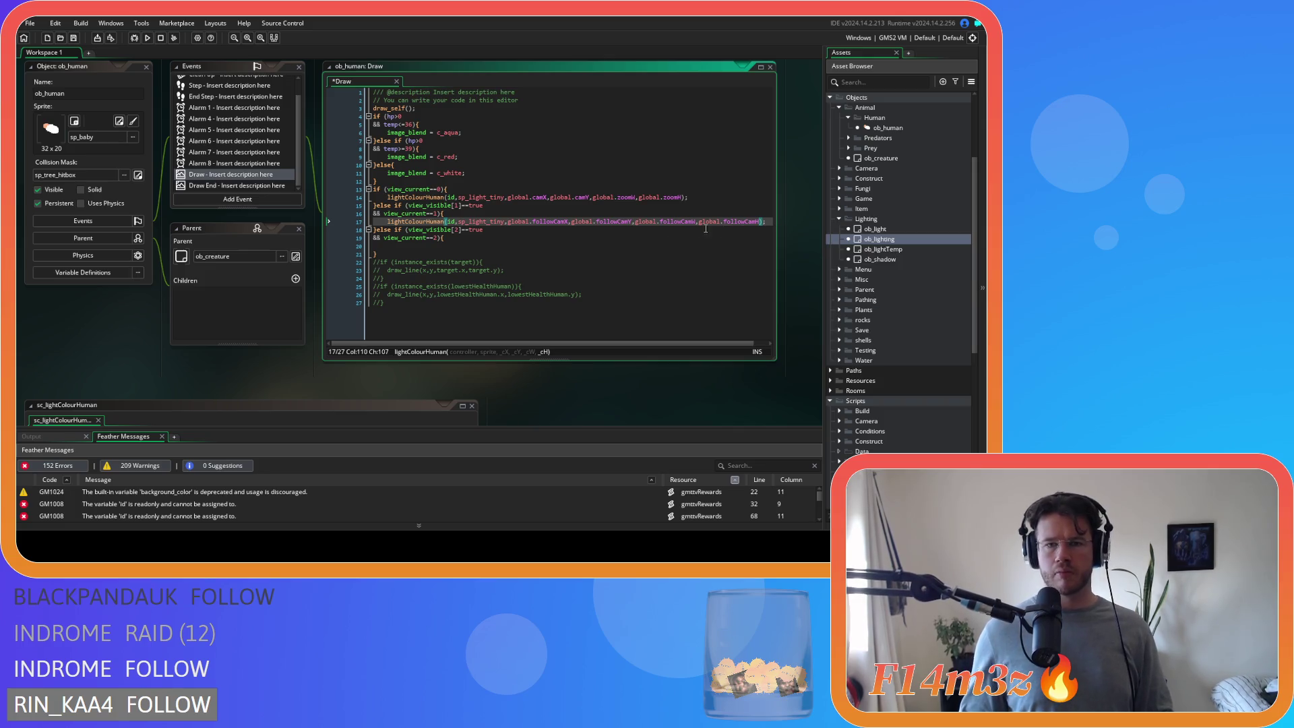
pyautogui.click(444, 246)
pyautogui.write('lightColourHuman(id,sp_light_tiny,global.camX,global.camY,global.zoomW,global.zoomH);')
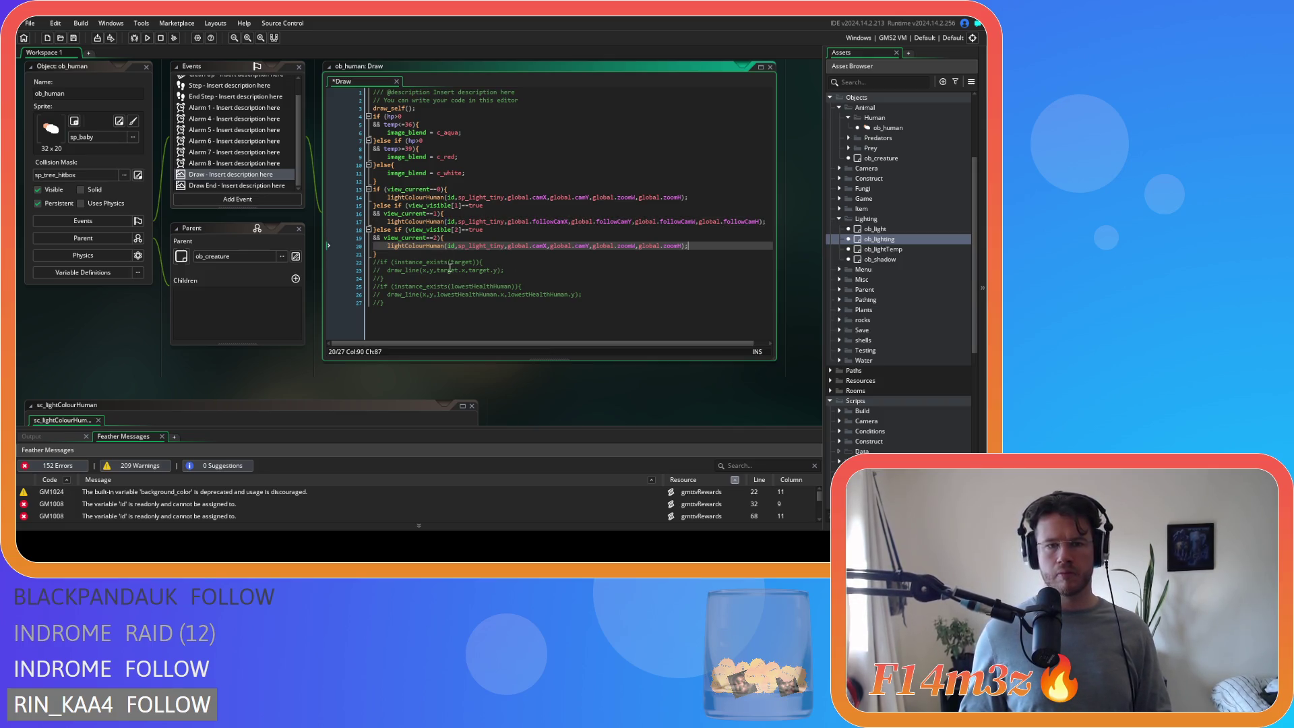
# - Change the view 2 call's camX and camY arguments to global.campCamX and global.campCamY
pyautogui.doubleClick(541, 246)
pyautogui.write('campC')
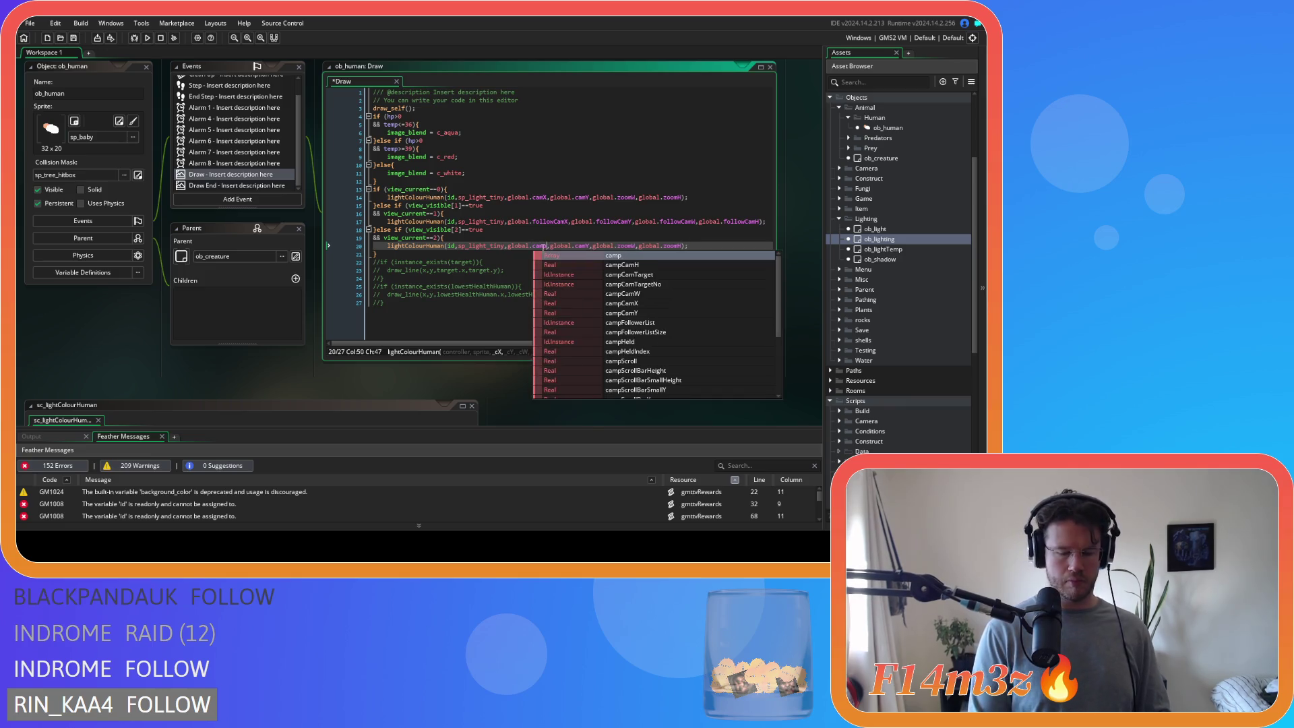
pyautogui.write('am')
pyautogui.press('Down')
pyautogui.press('Down')
pyautogui.press('Down')
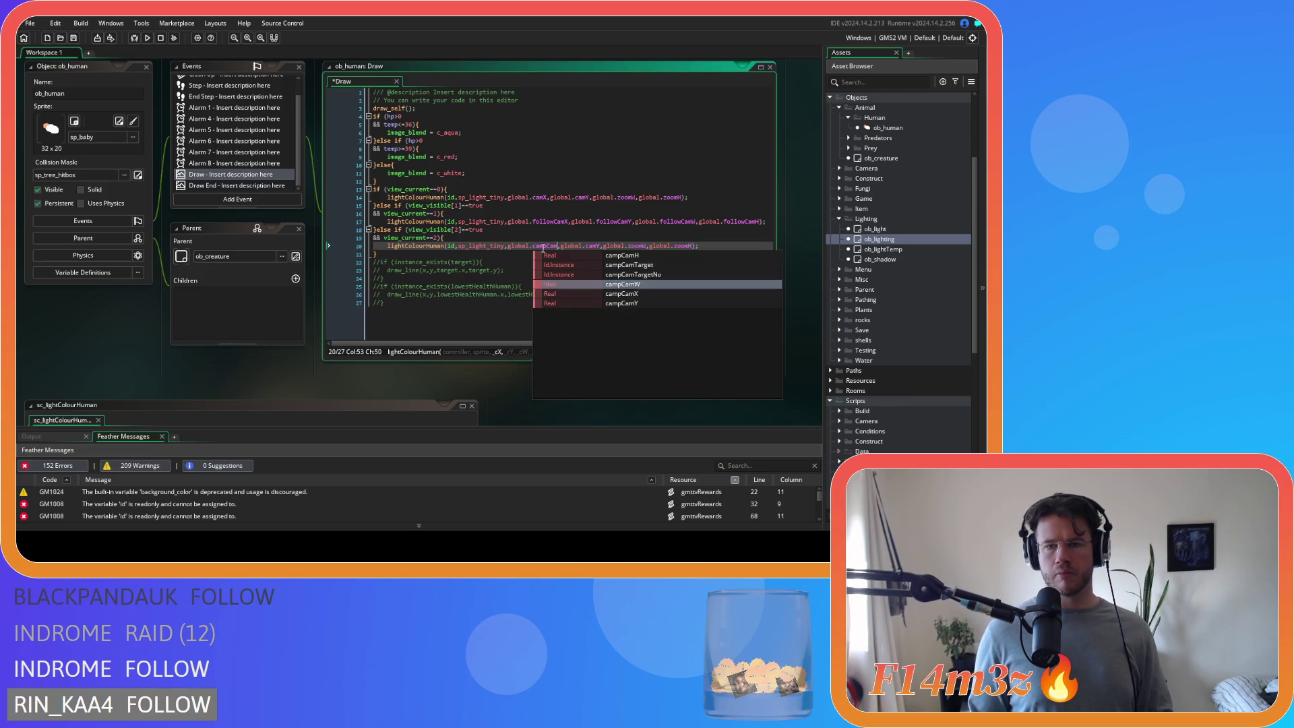
pyautogui.press('Down')
pyautogui.press('Return')
pyautogui.doubleClick(597, 246)
pyautogui.write('campCam')
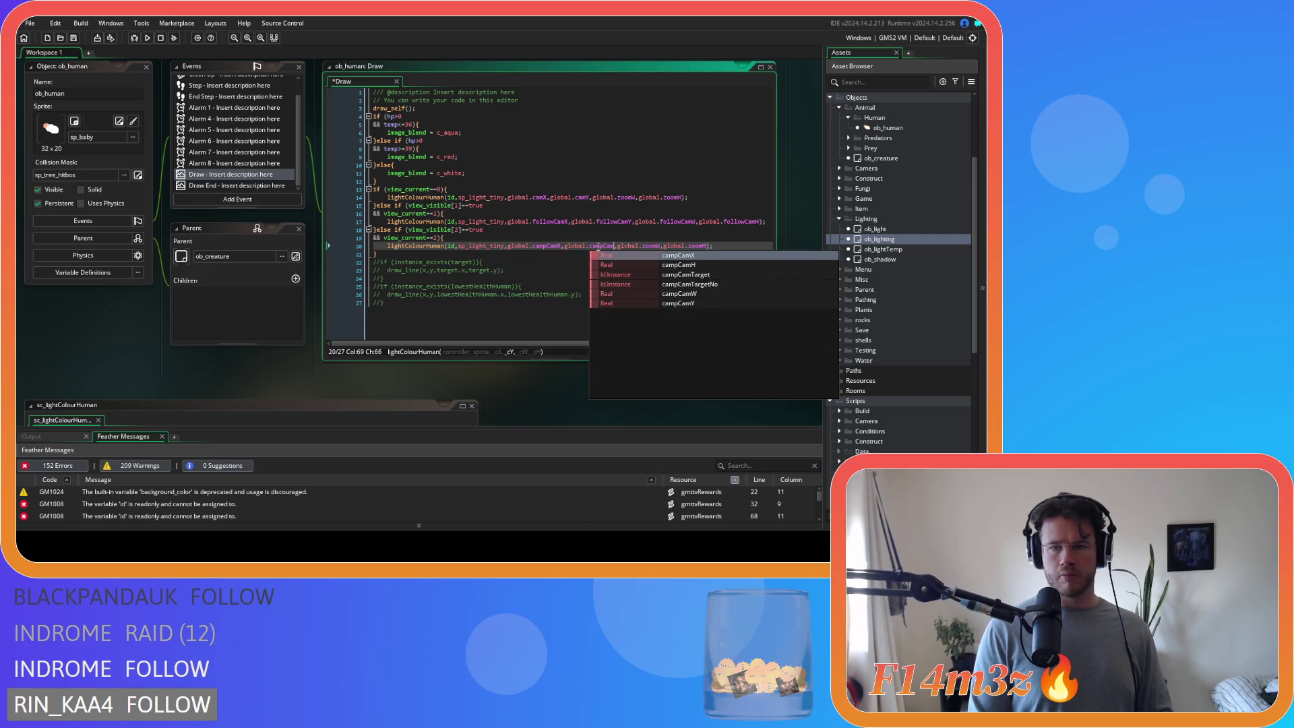
pyautogui.press('Down')
pyautogui.press('Down')
pyautogui.press('Down')
pyautogui.press('Return')
# - Replace zoomW and zoomH with campCamW and campCamH, correcting a mistaken followCamW
pyautogui.doubleClick(654, 246)
pyautogui.write('followCam')
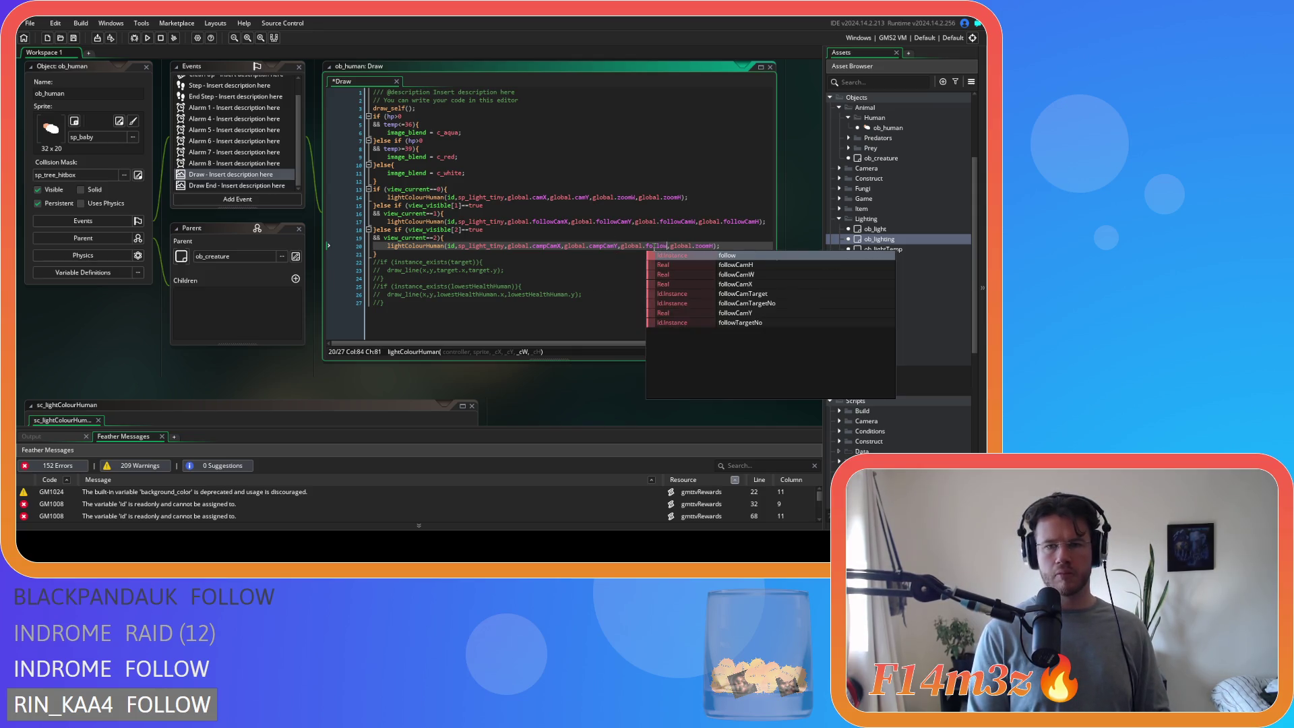
pyautogui.write('W')
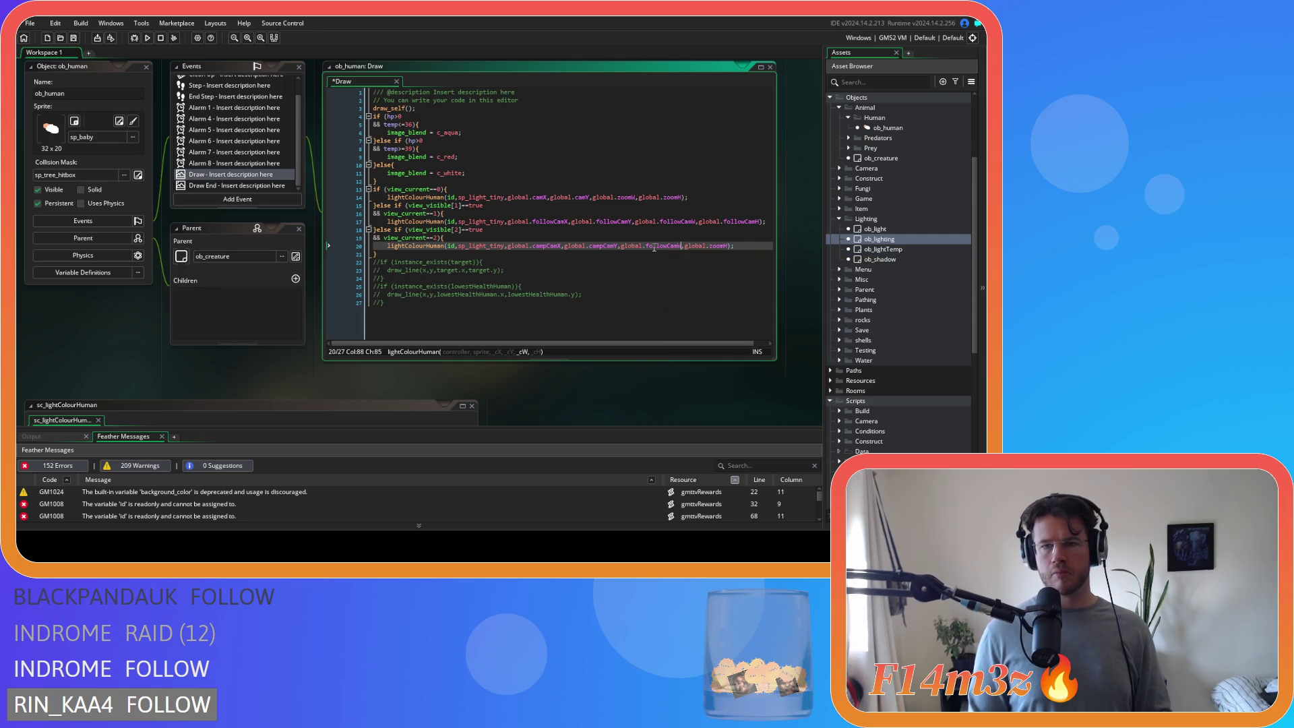
pyautogui.press('BackSpace')
pyautogui.press('BackSpace')
pyautogui.press('BackSpace')
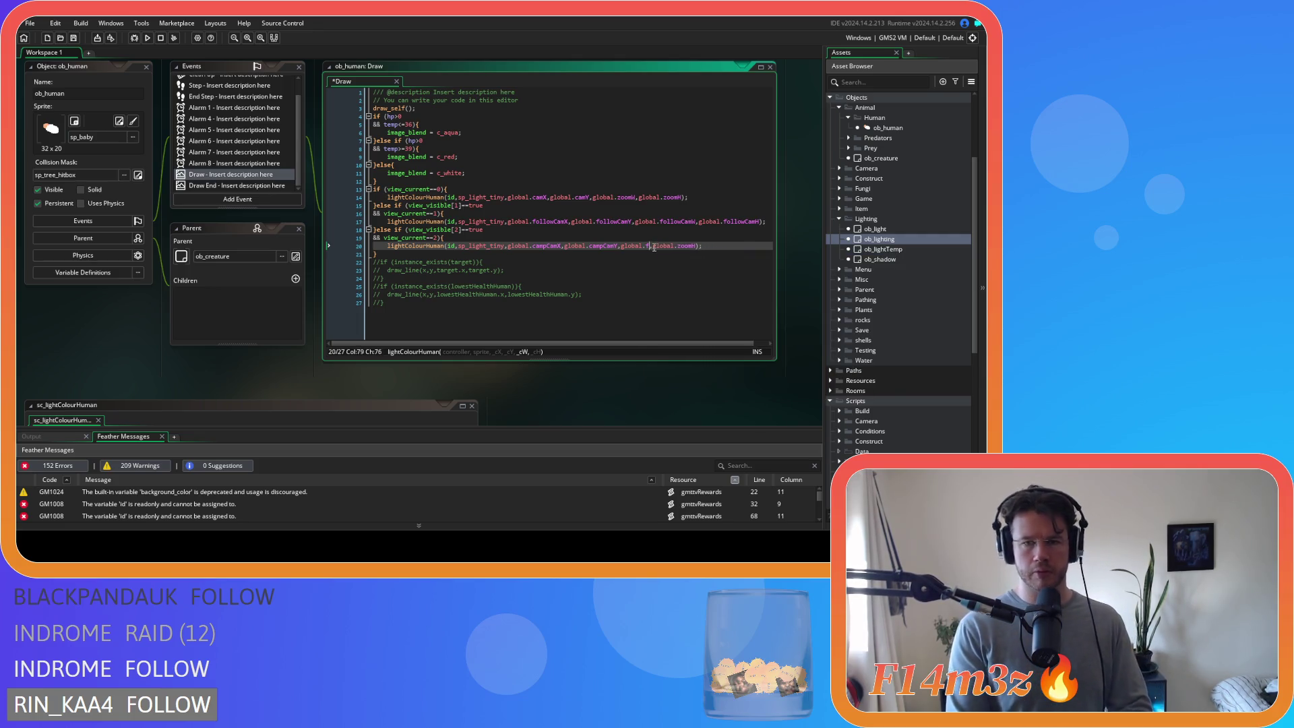
pyautogui.write('campCam')
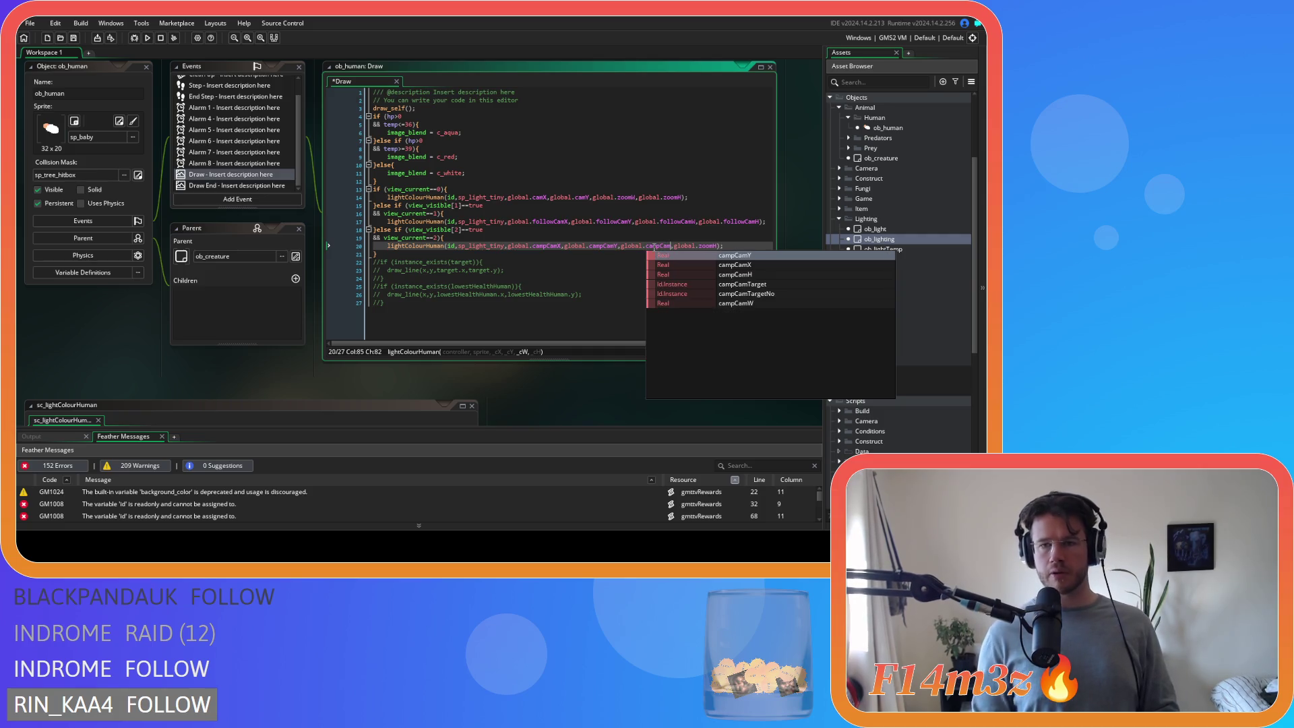
pyautogui.press('Down')
pyautogui.press('Down')
pyautogui.press('Down')
pyautogui.press('Down')
pyautogui.press('Down')
pyautogui.press('Return')
pyautogui.doubleClick(712, 245)
pyautogui.write('camp')
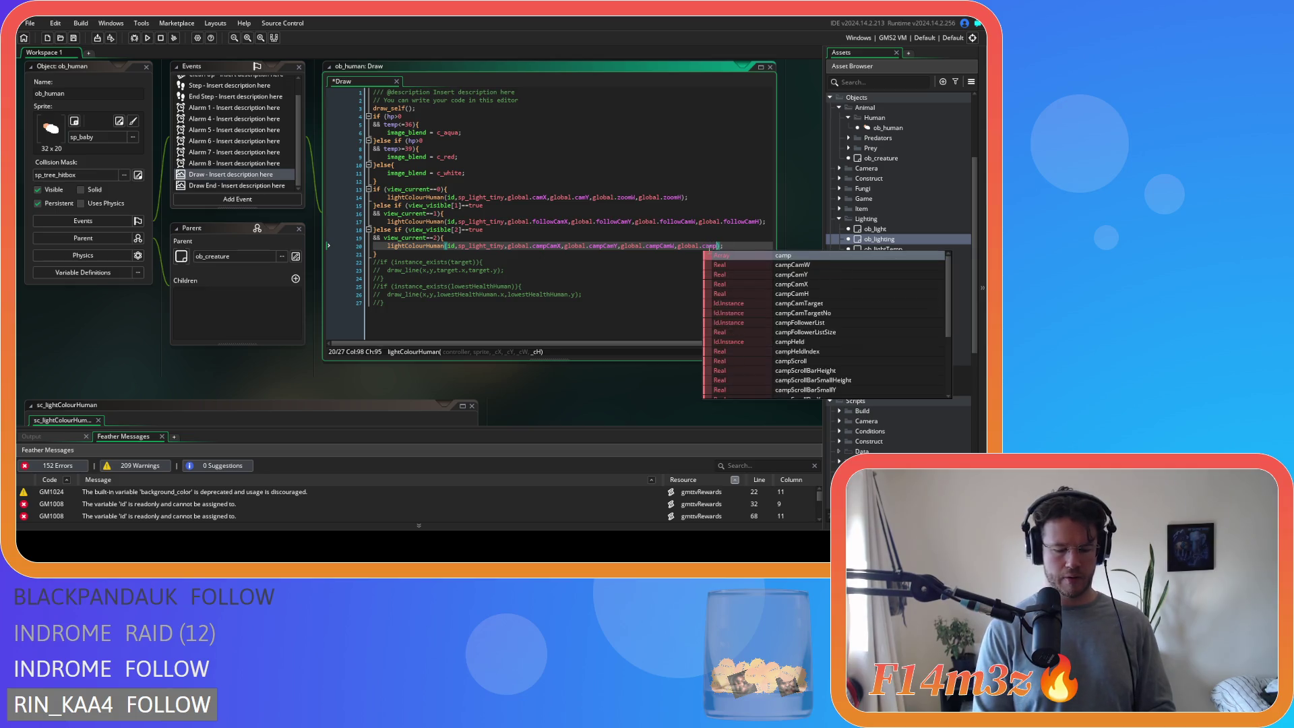
pyautogui.write('CamH')
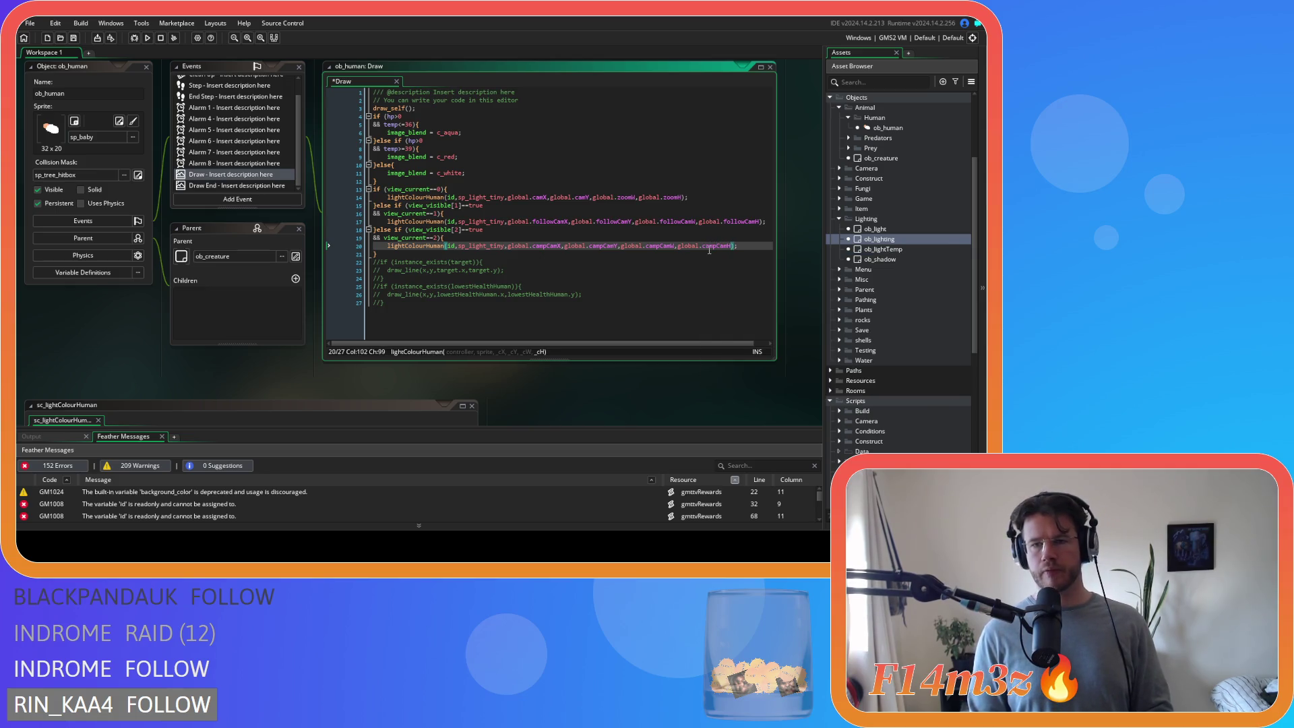
pyautogui.click(756, 255)
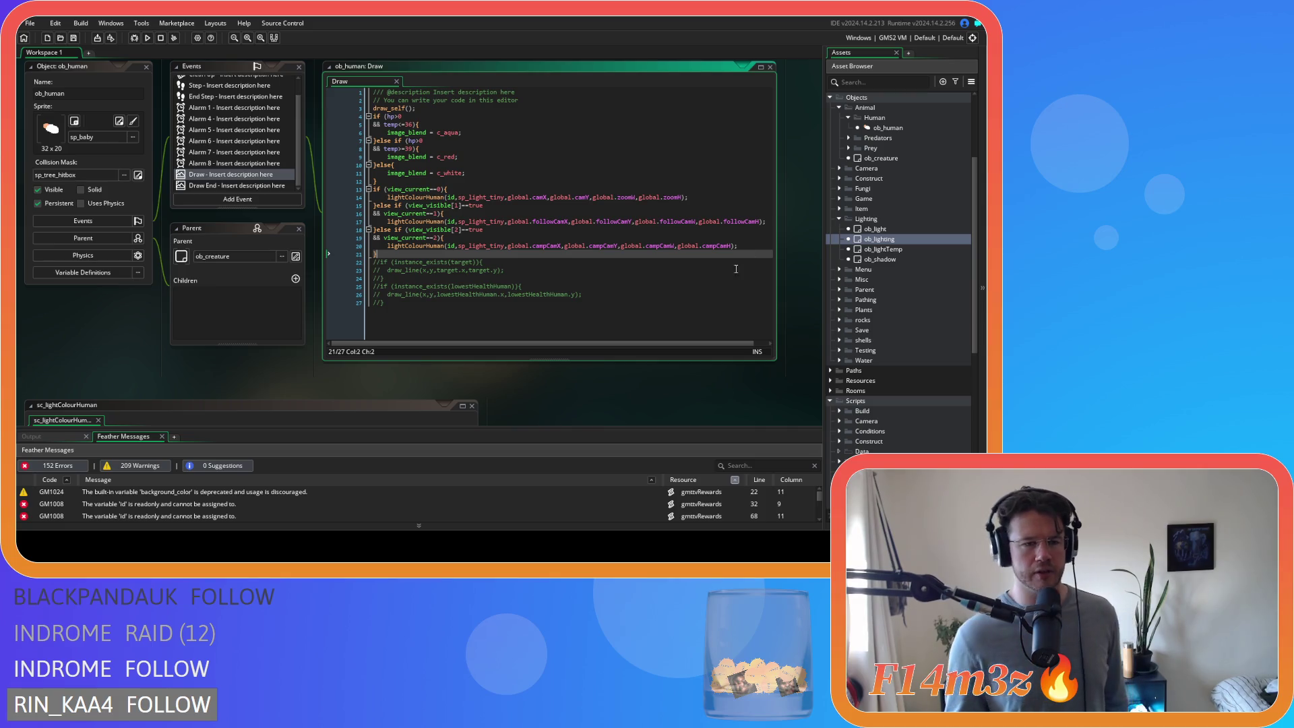
# - Review the sc_lightColourHuman script alongside ob_human's Draw code
pyautogui.scroll(-5, 577, 408)
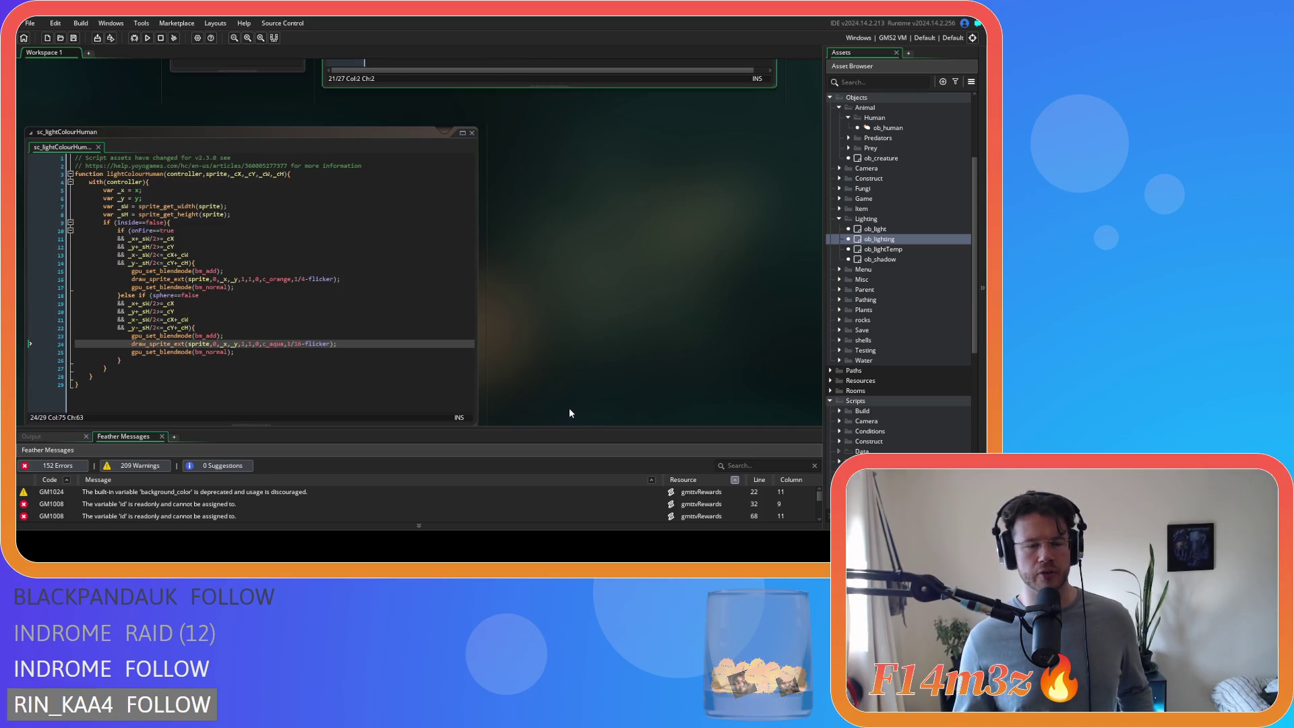
pyautogui.scroll(5, 570, 413)
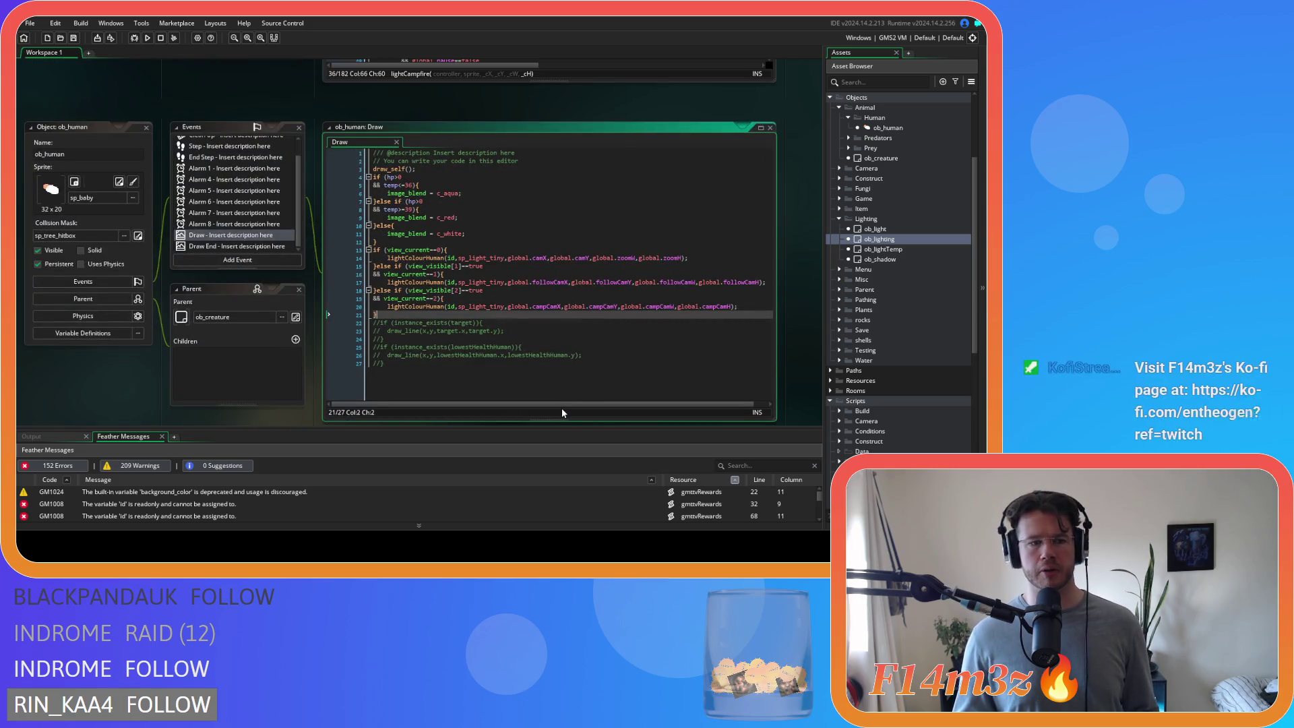
pyautogui.scroll(-2, 561, 407)
pyautogui.scroll(-3, 455, 318)
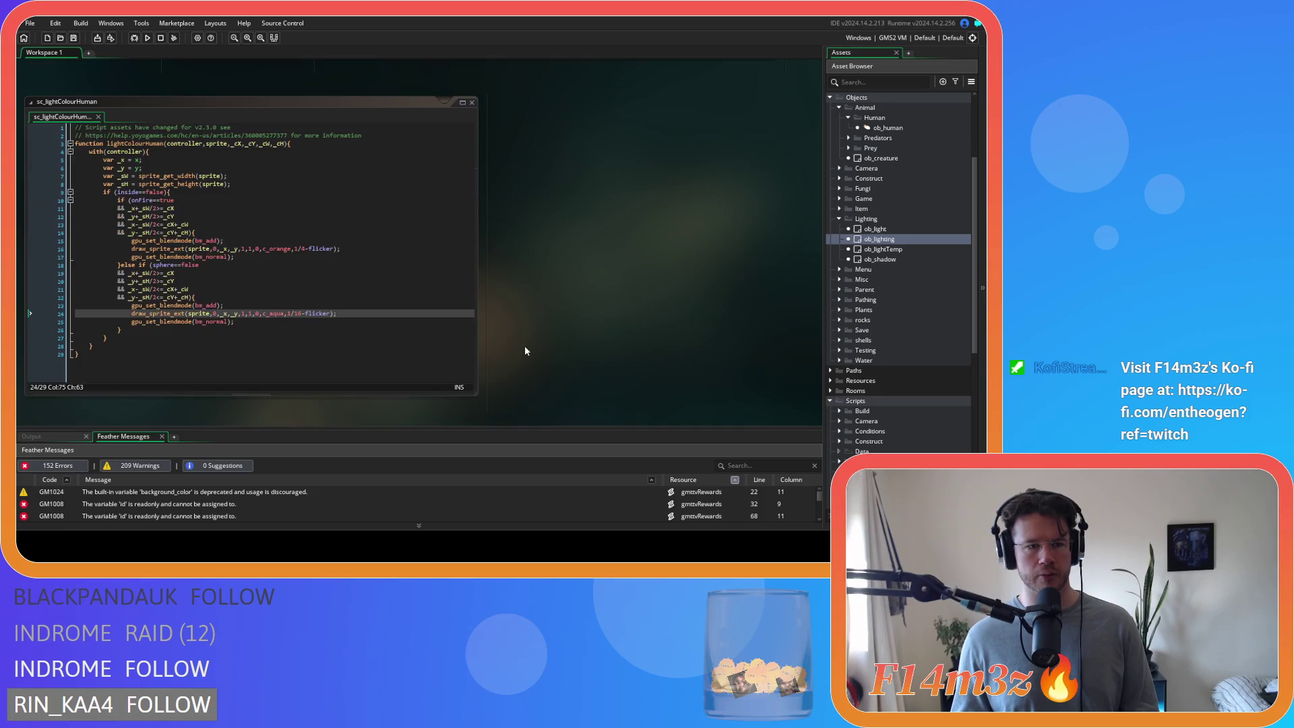
pyautogui.click(365, 238)
pyautogui.scroll(5, 630, 321)
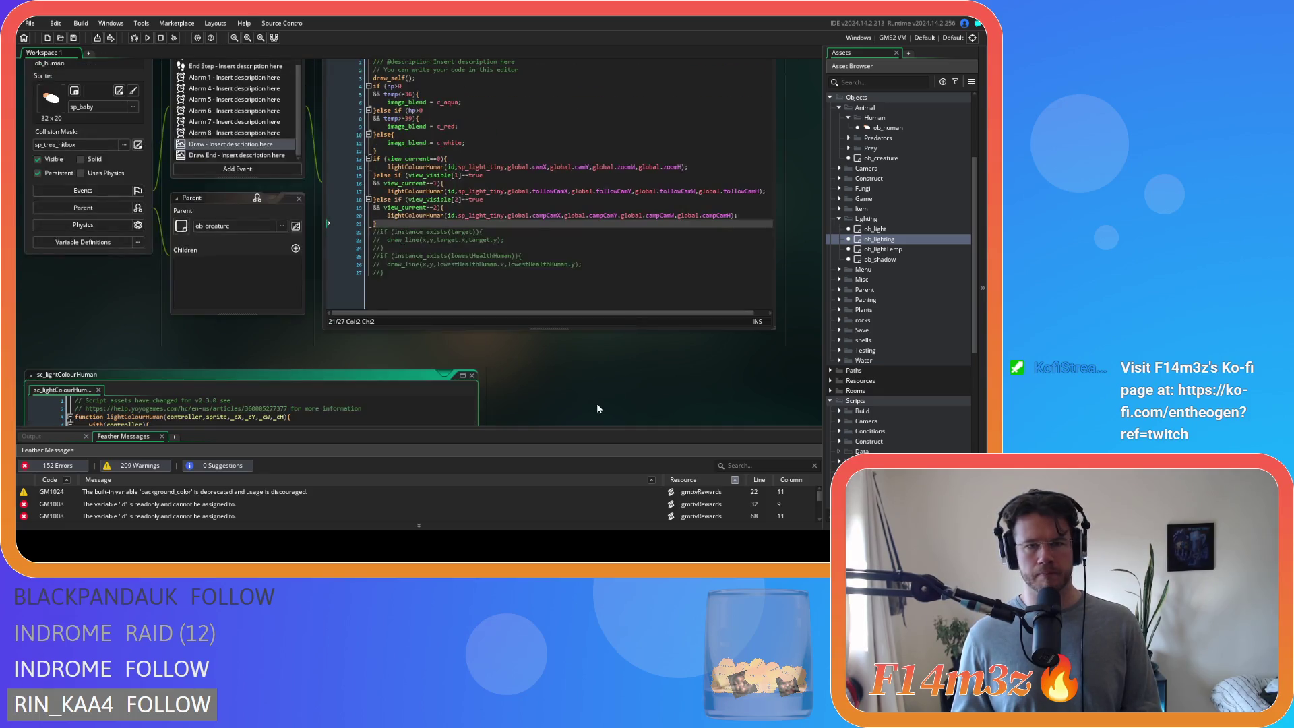
pyautogui.click(564, 287)
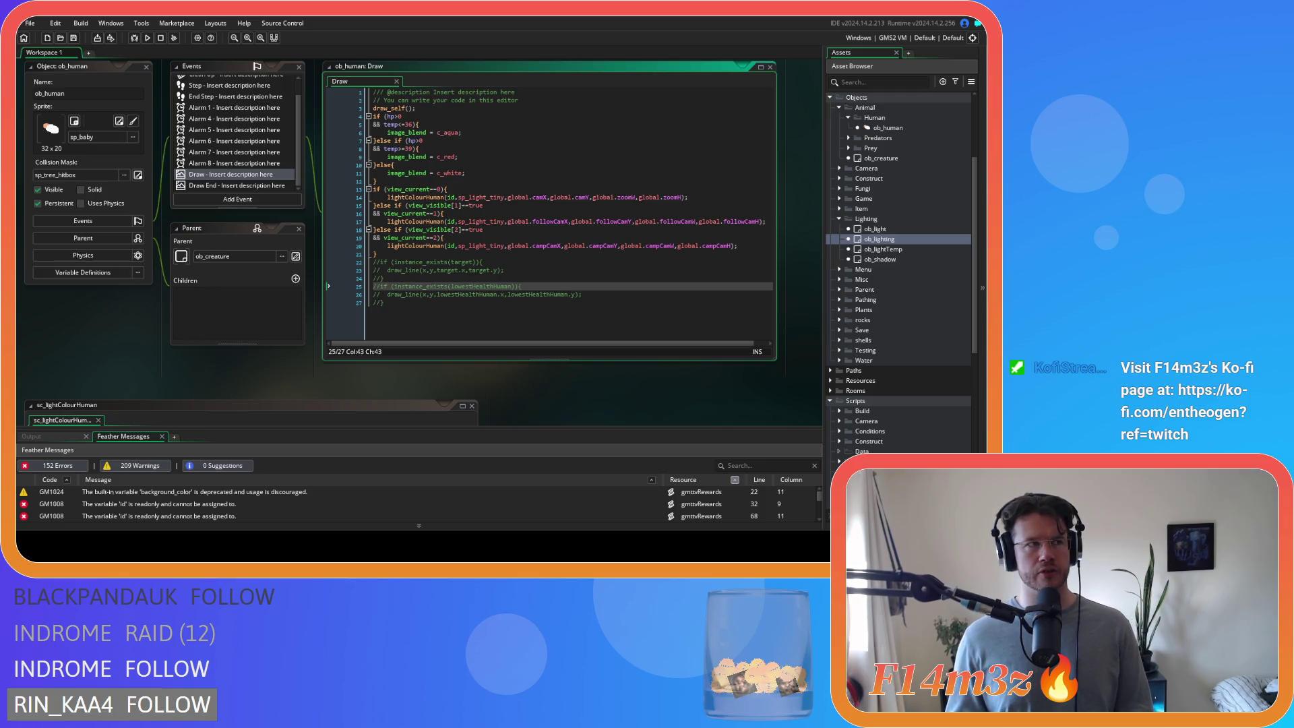
# - Set line 16's condition to view_current==1 and build and run the game with F5
pyautogui.click(423, 237)
pyautogui.click(406, 222)
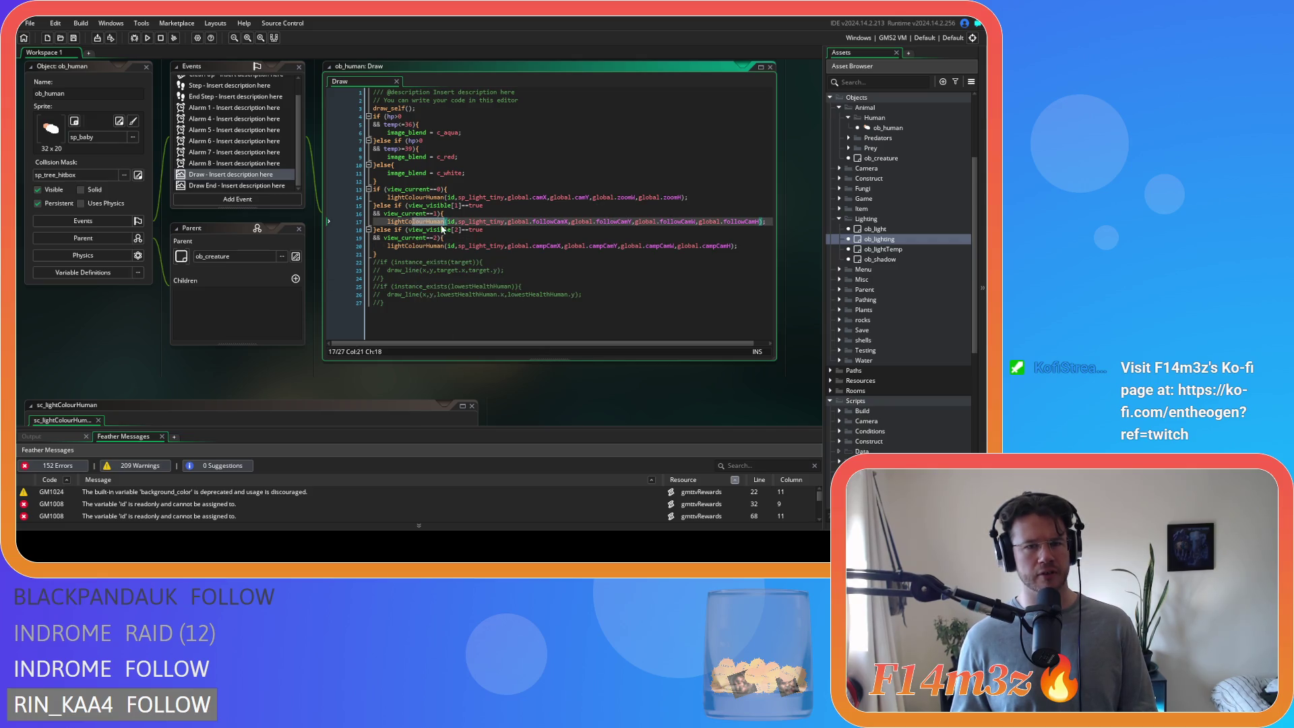
pyautogui.moveTo(407, 222); pyautogui.dragTo(483, 205)
pyautogui.write('1')
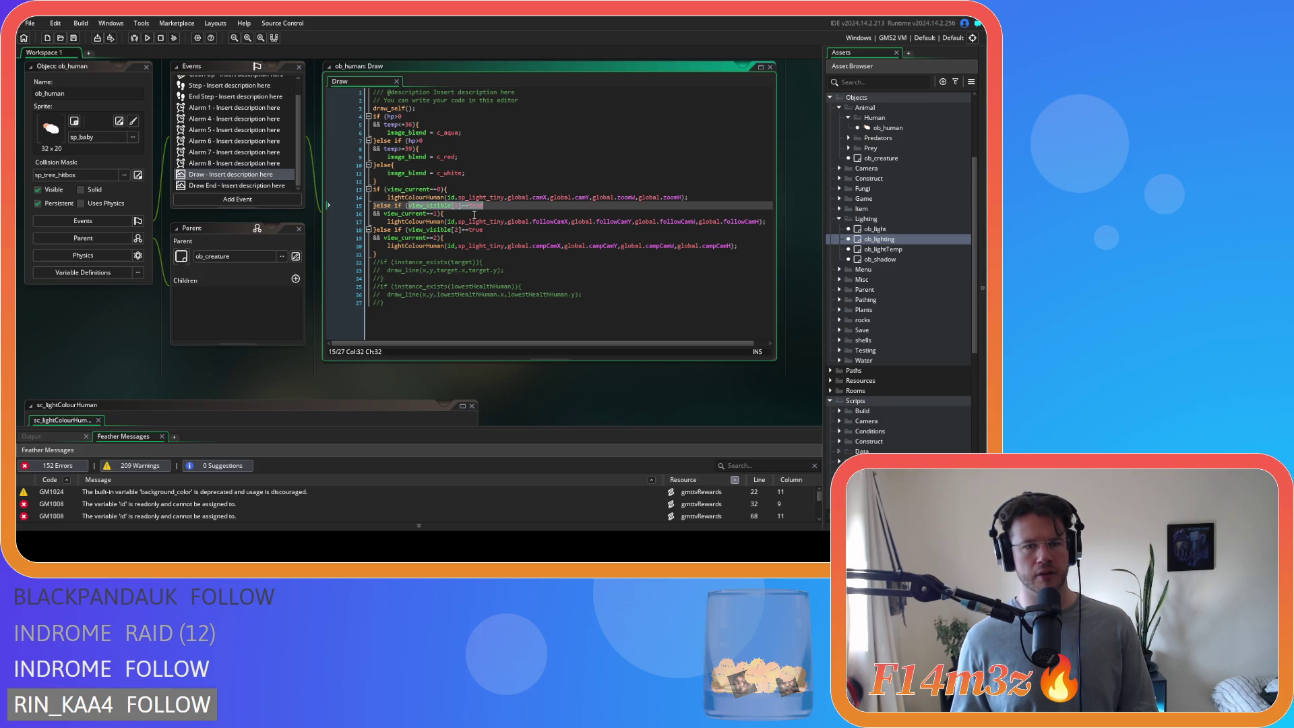
pyautogui.click(491, 230)
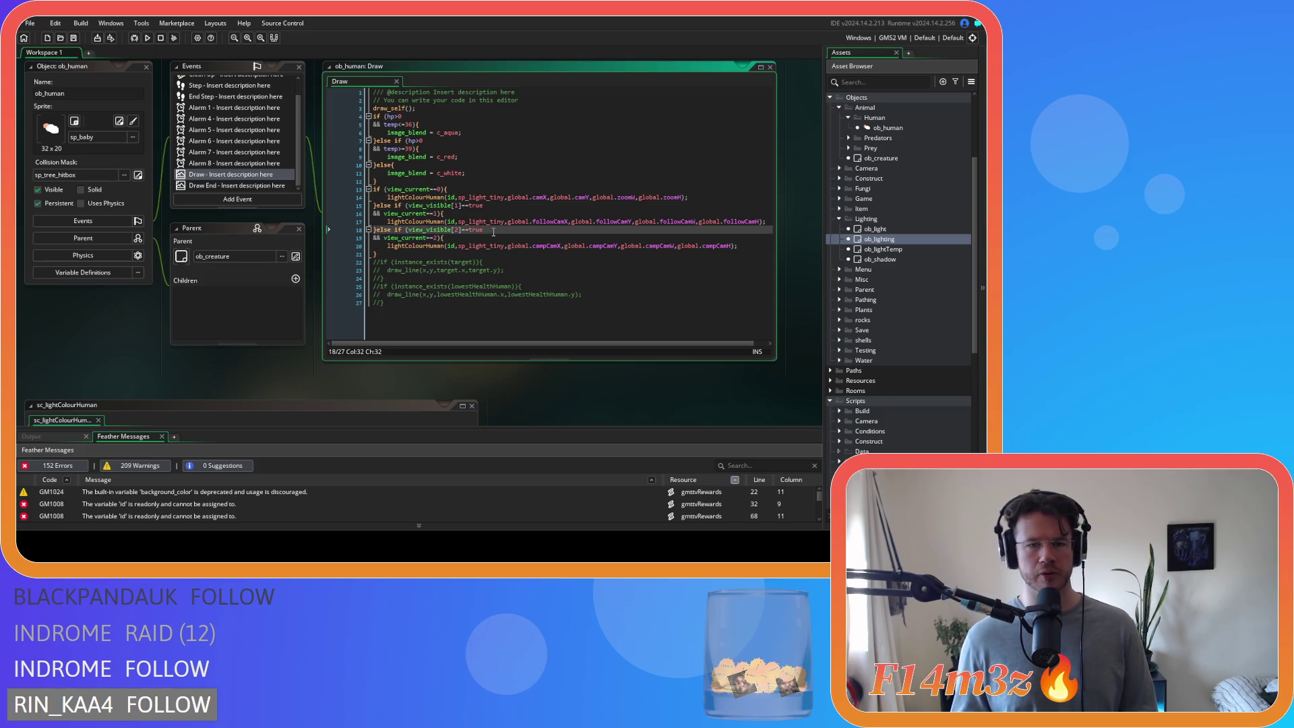
pyautogui.press('F5')
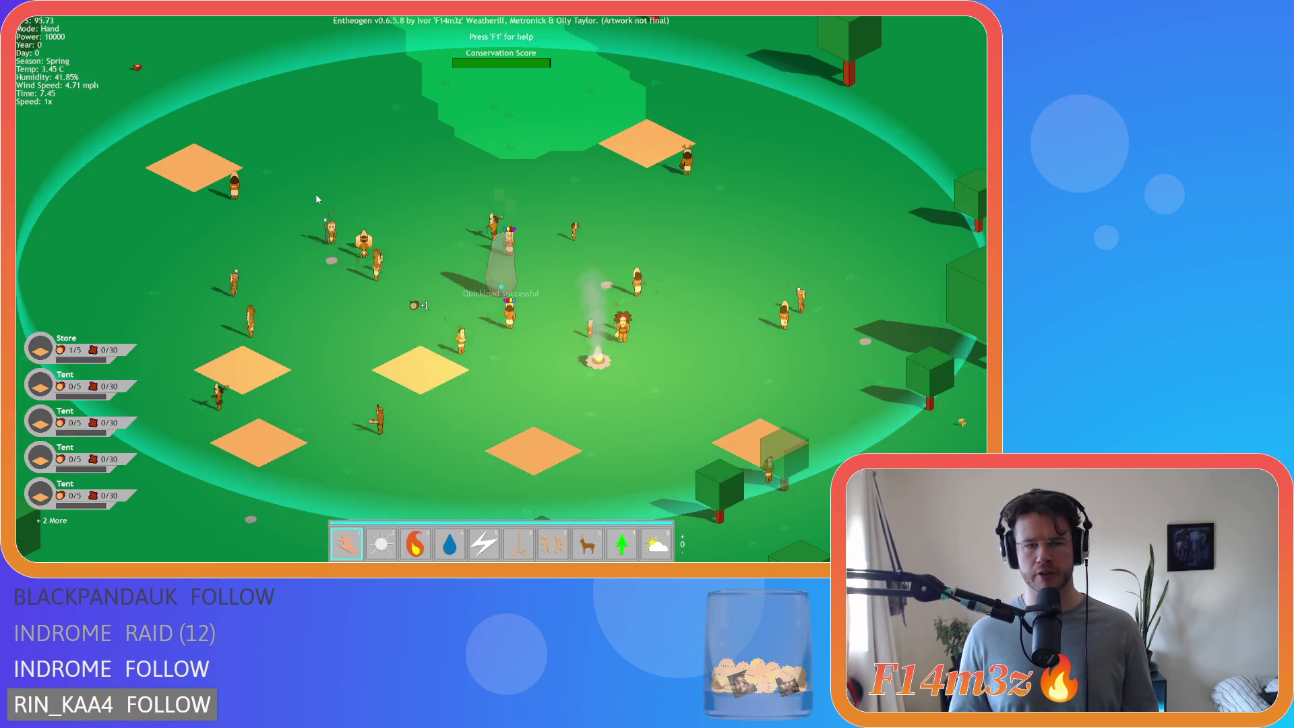
# - Pan and zoom the game view to centre the villager camp
pyautogui.press('Down')
pyautogui.press('Right')
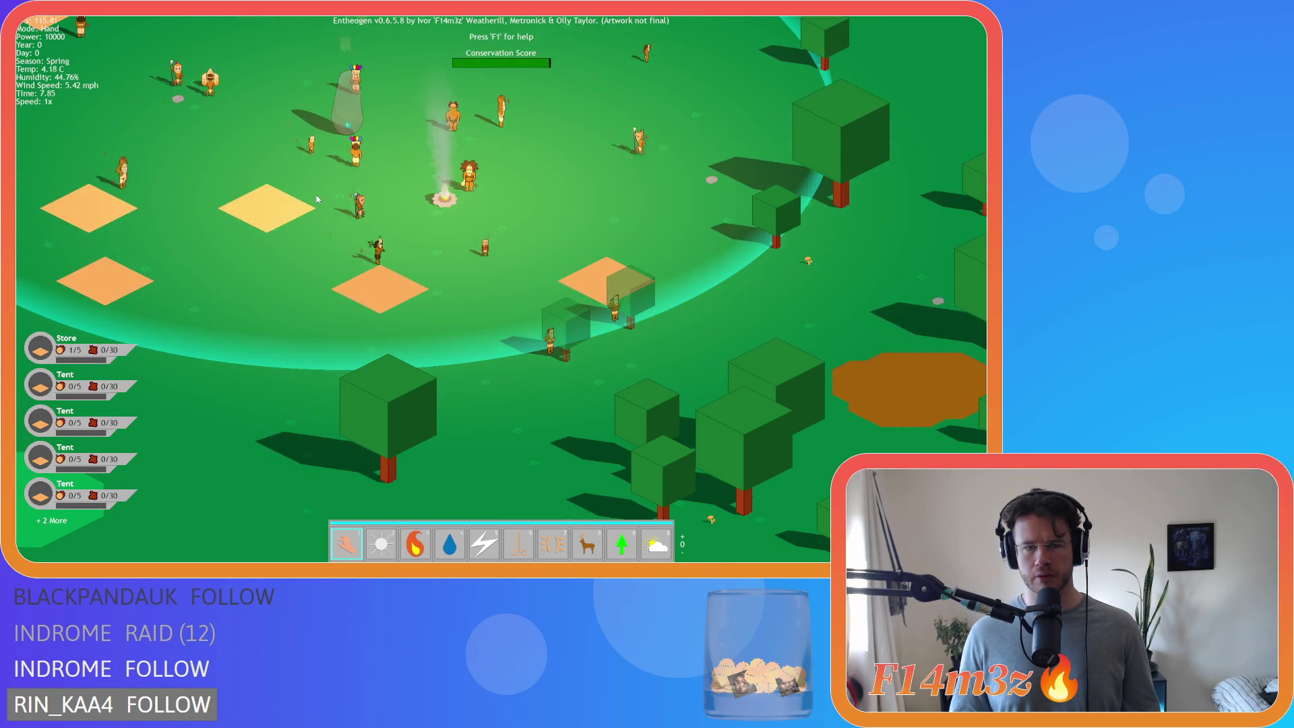
pyautogui.press('w')
pyautogui.press('a')
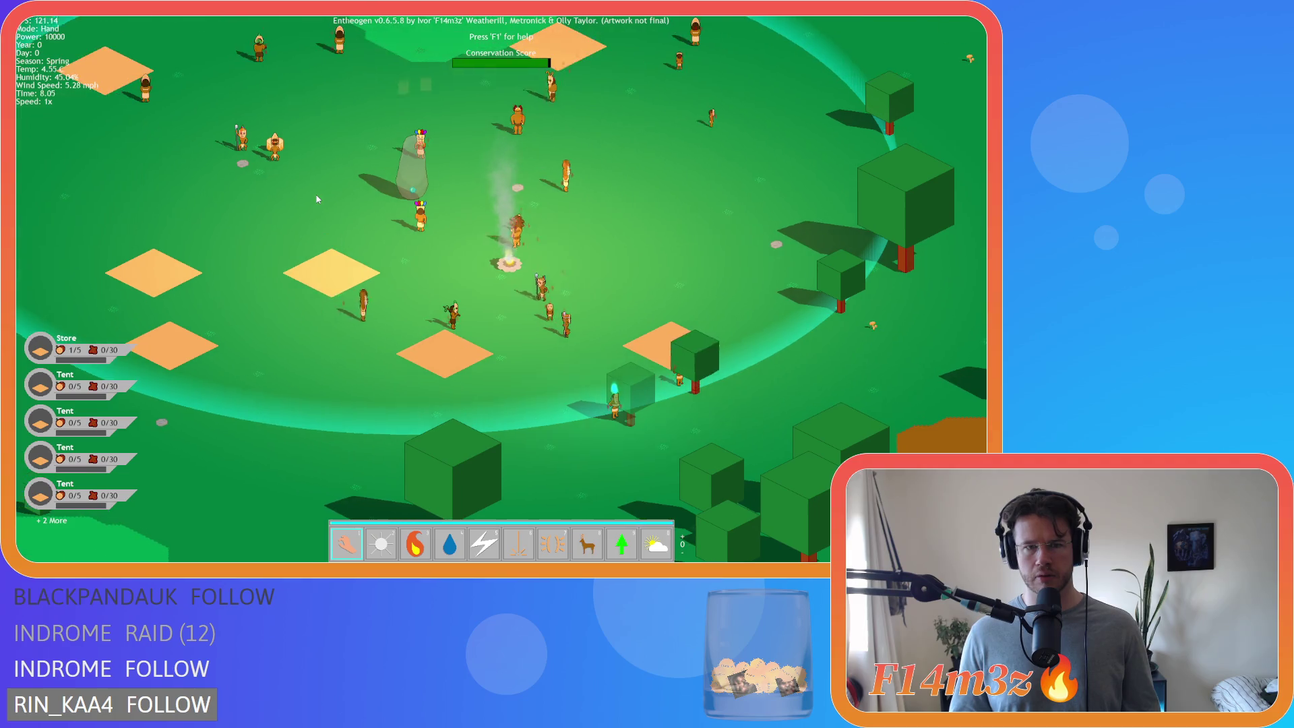
pyautogui.press('a')
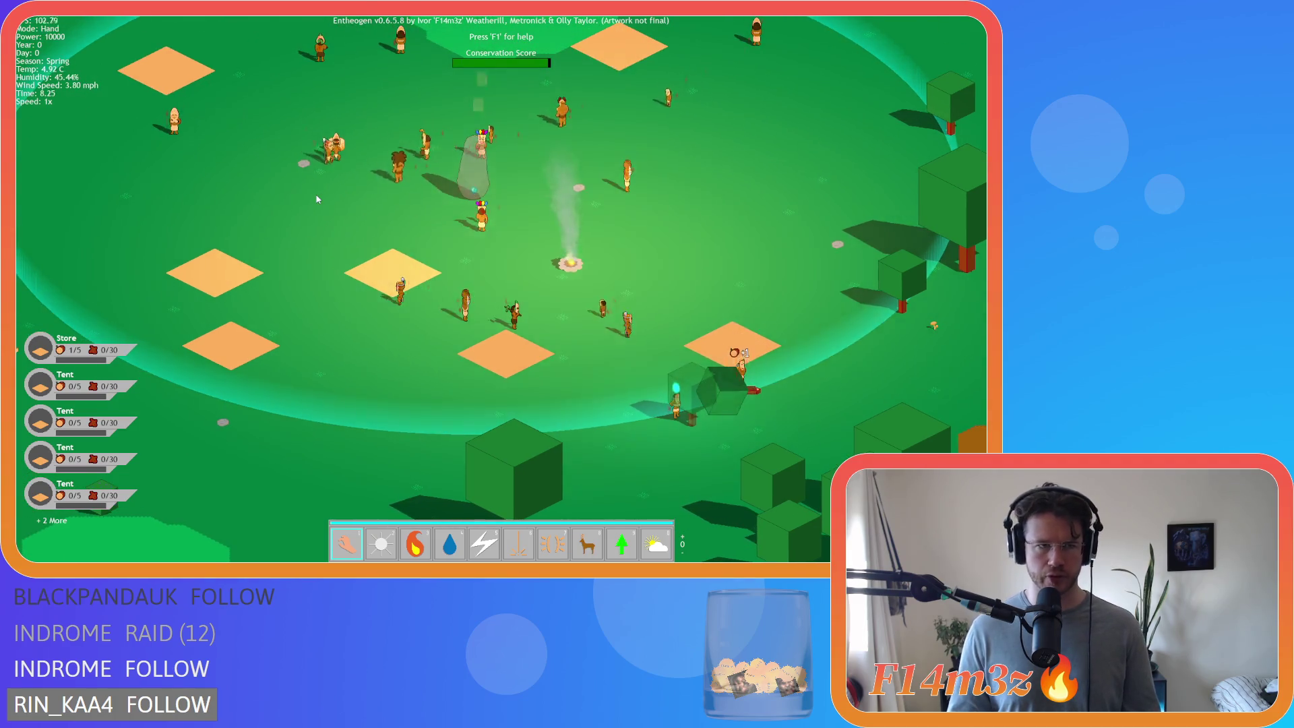
pyautogui.press('d')
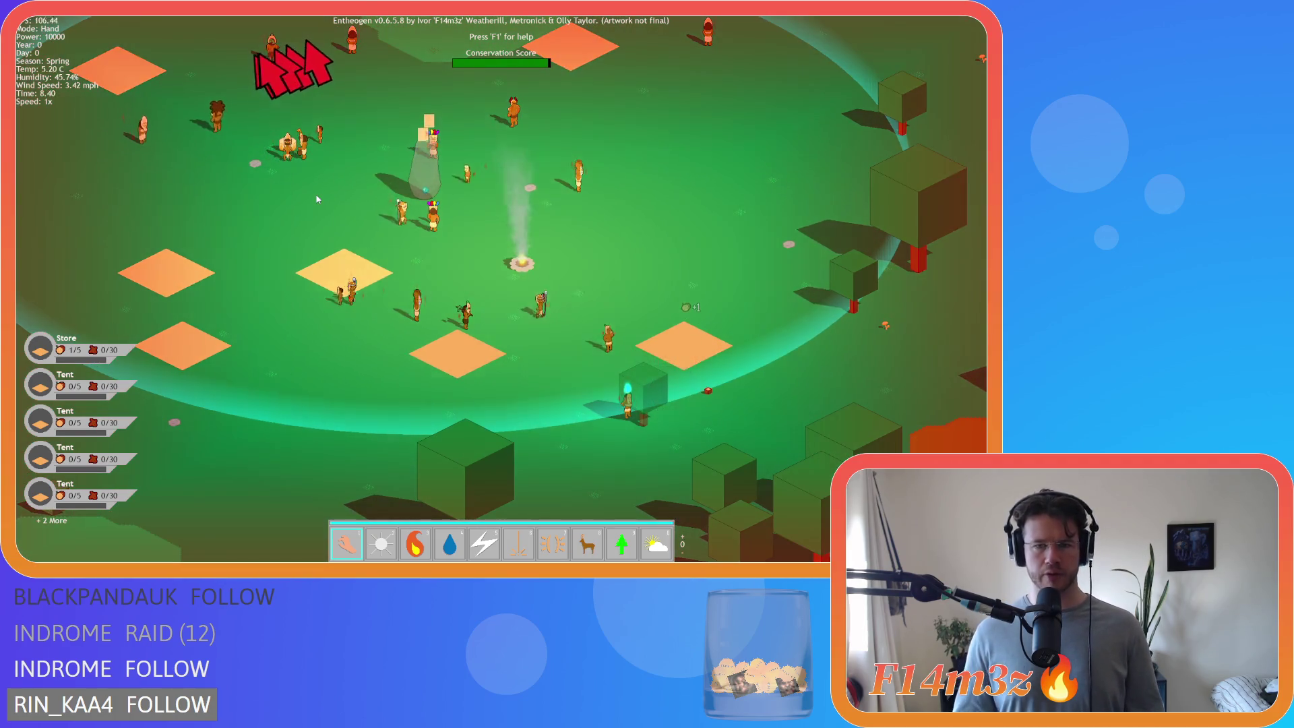
pyautogui.scroll(-5, 318, 199)
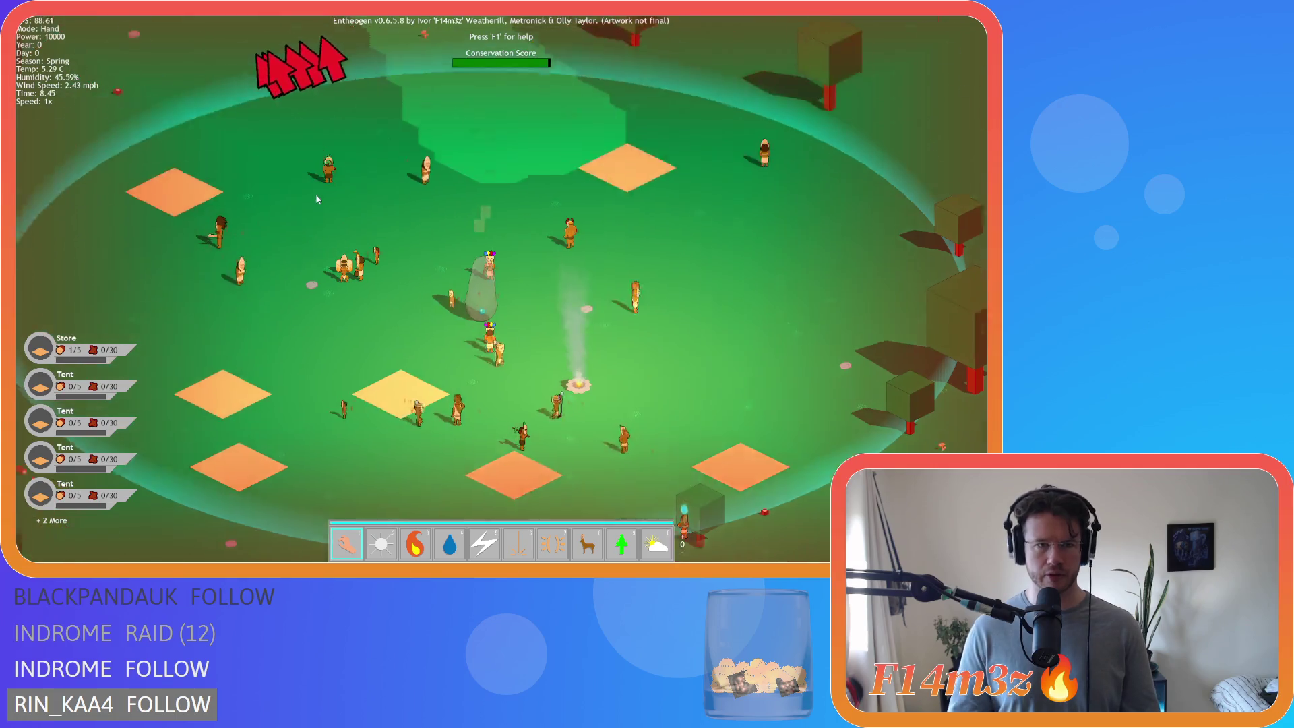
pyautogui.scroll(3, 383, 241)
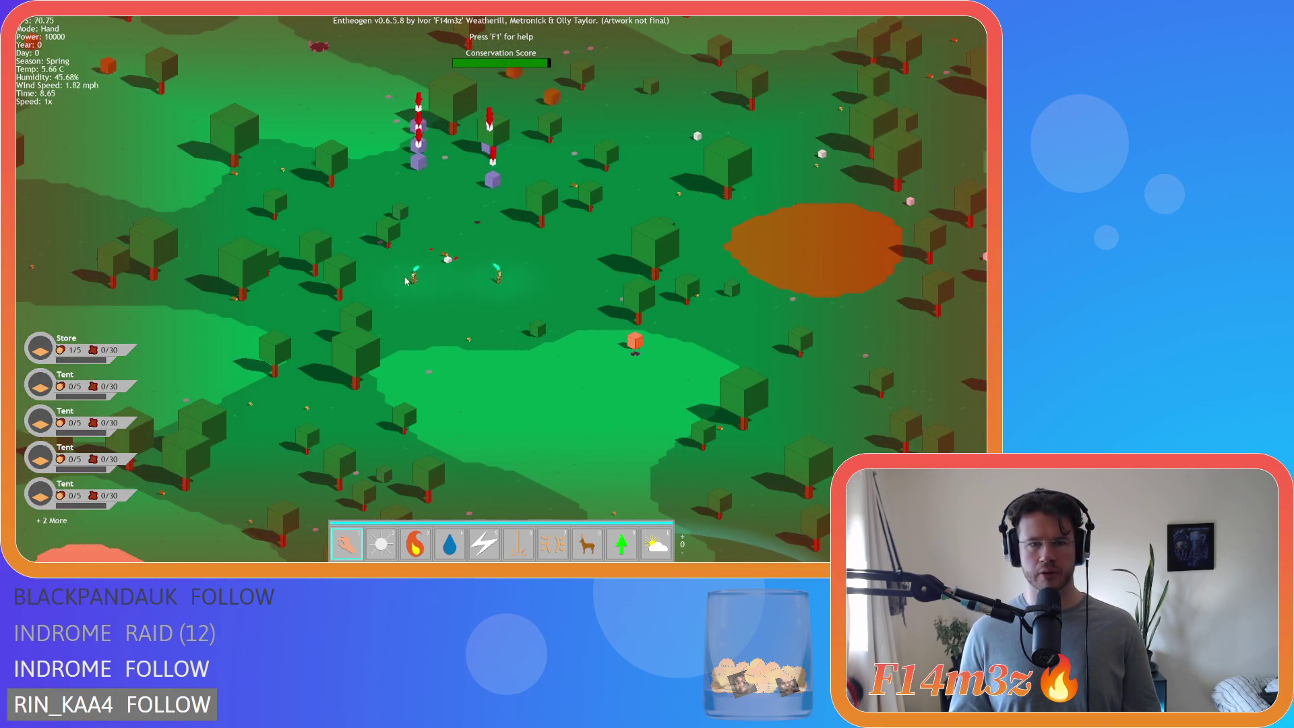
pyautogui.press('s')
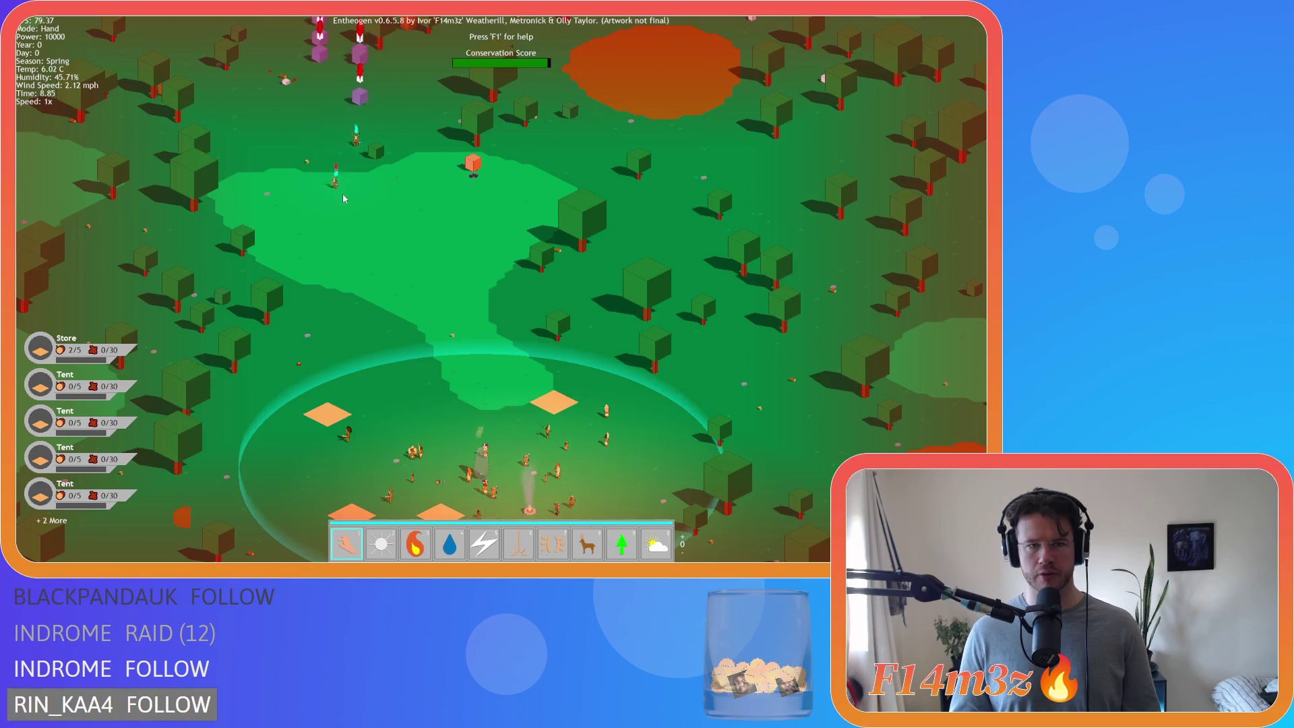
pyautogui.scroll(3, 369, 233)
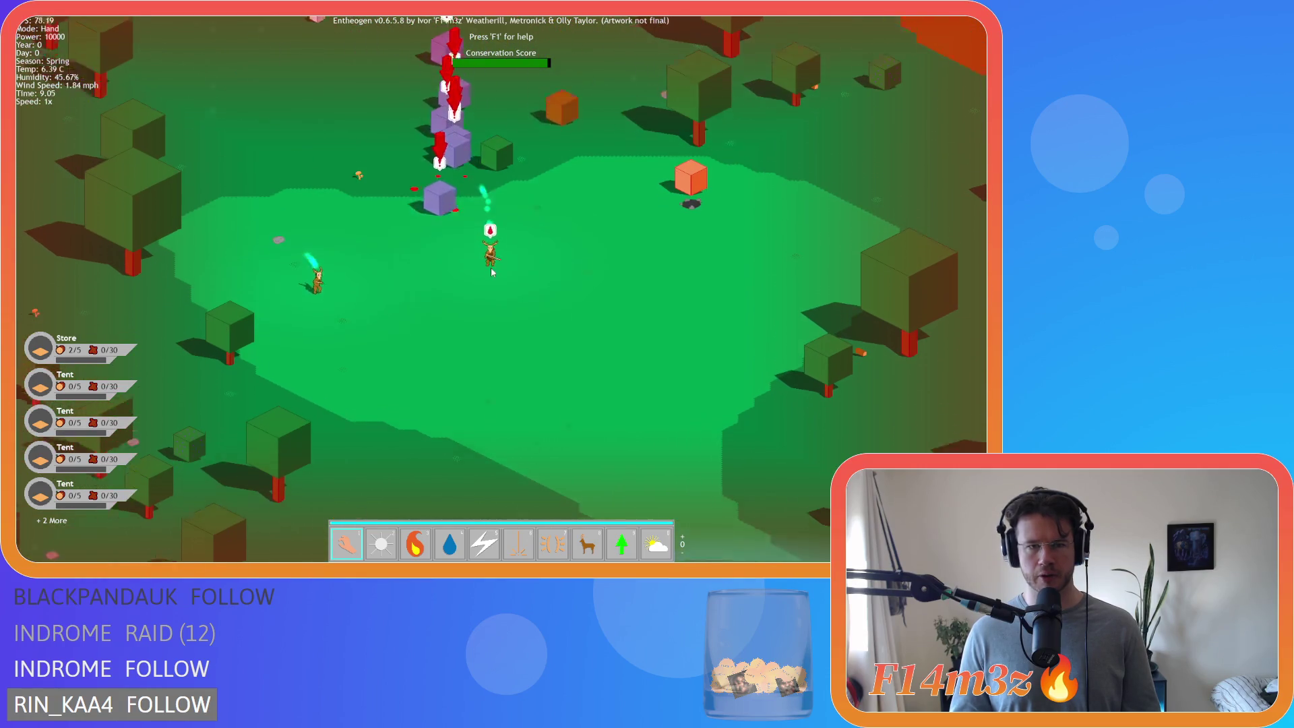
pyautogui.scroll(2, 438, 270)
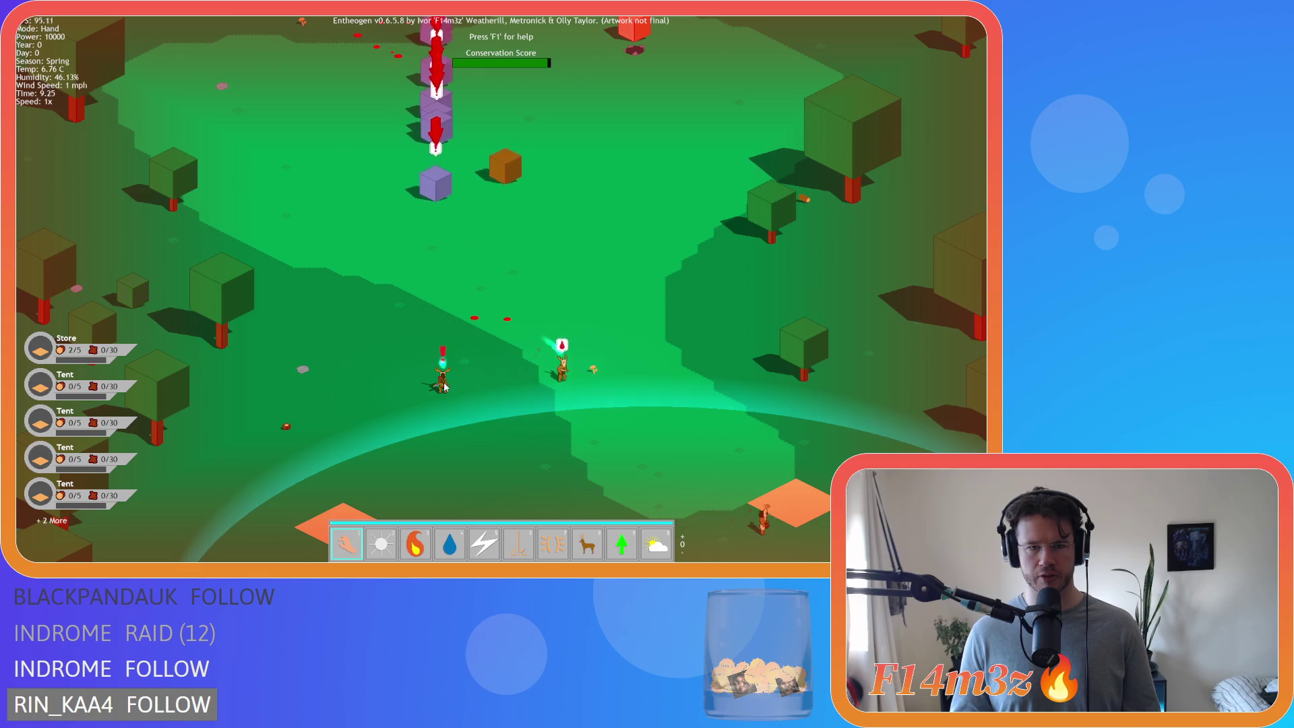
pyautogui.press('s')
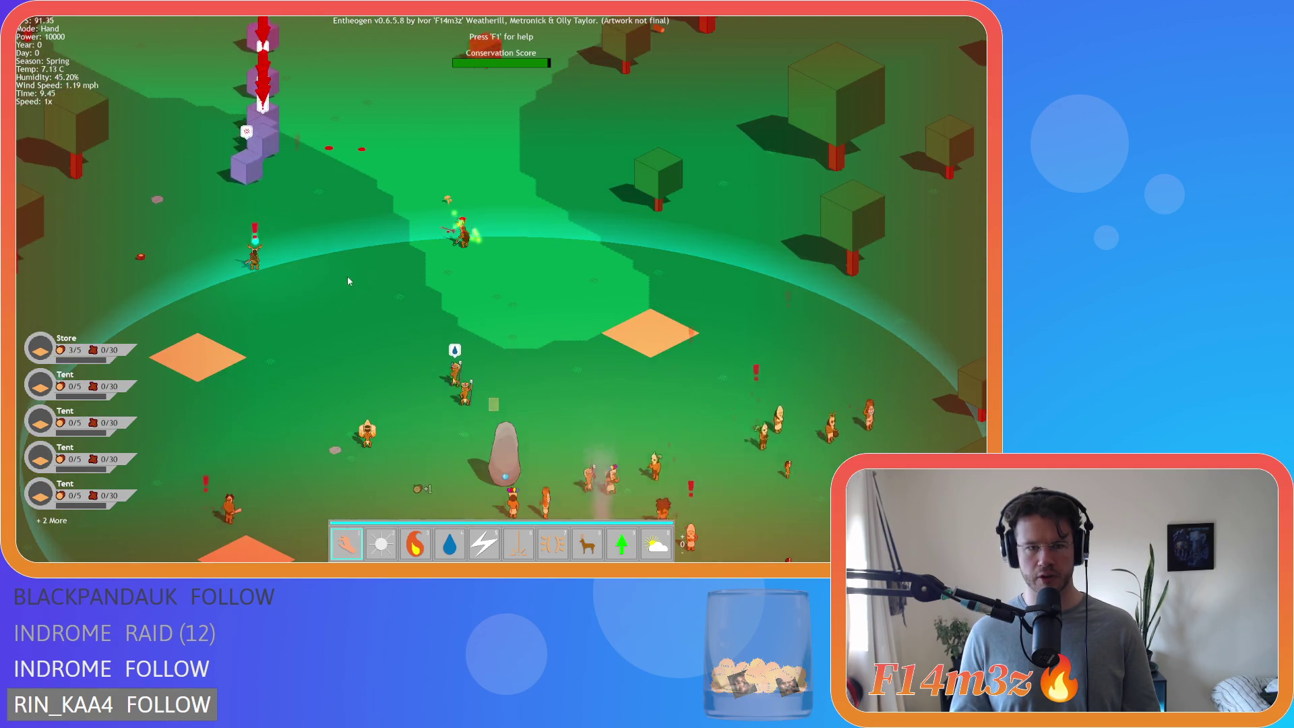
pyautogui.press('s')
pyautogui.press('d')
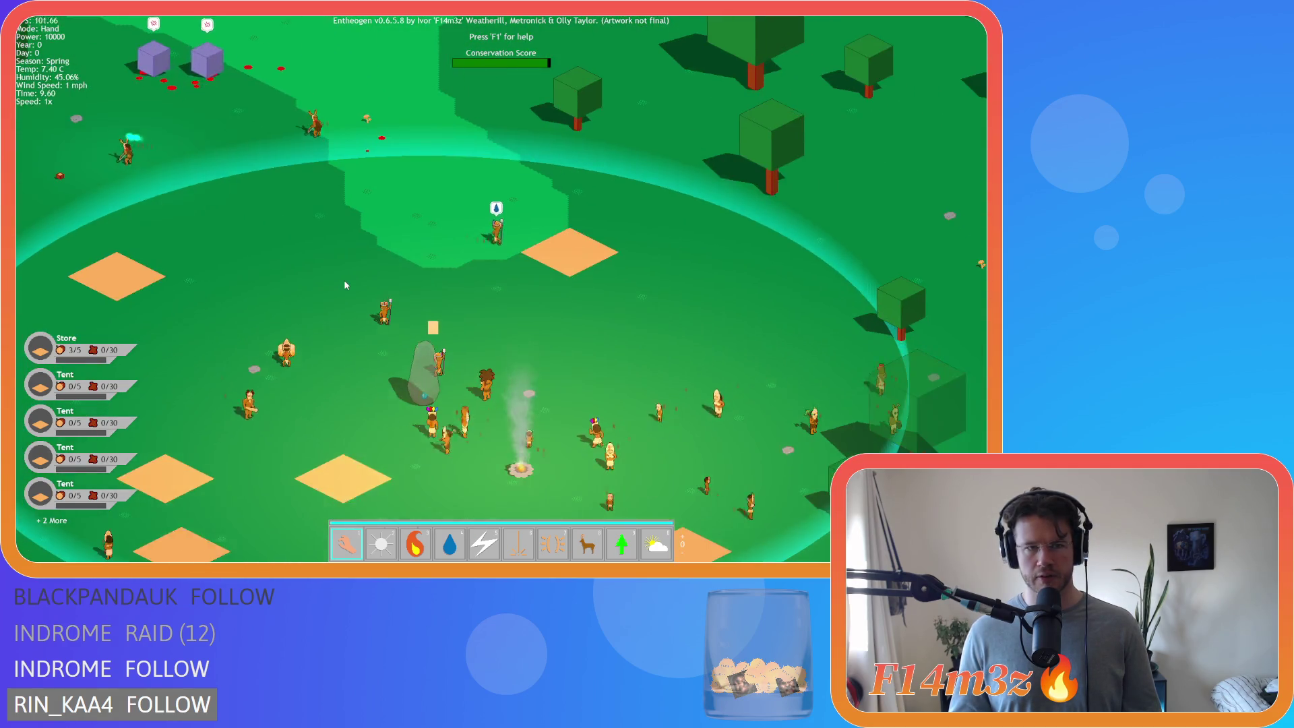
pyautogui.press('w')
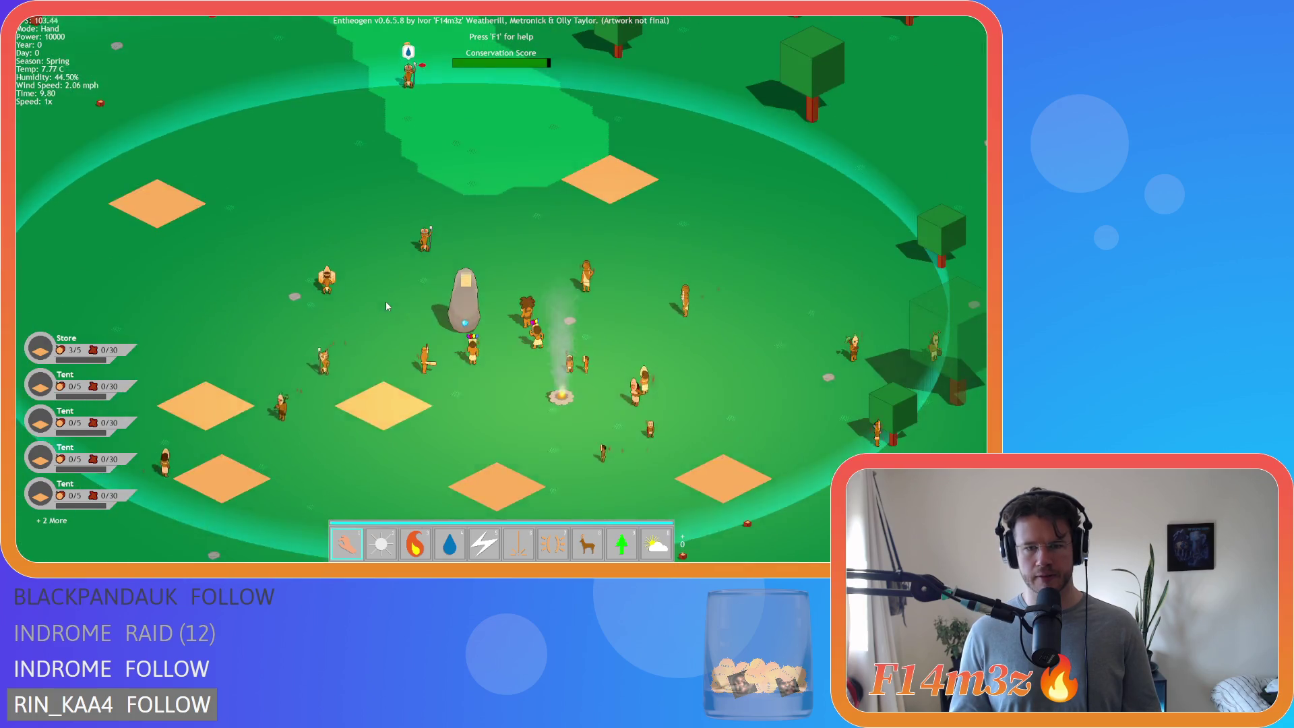
pyautogui.press('s')
pyautogui.press('d')
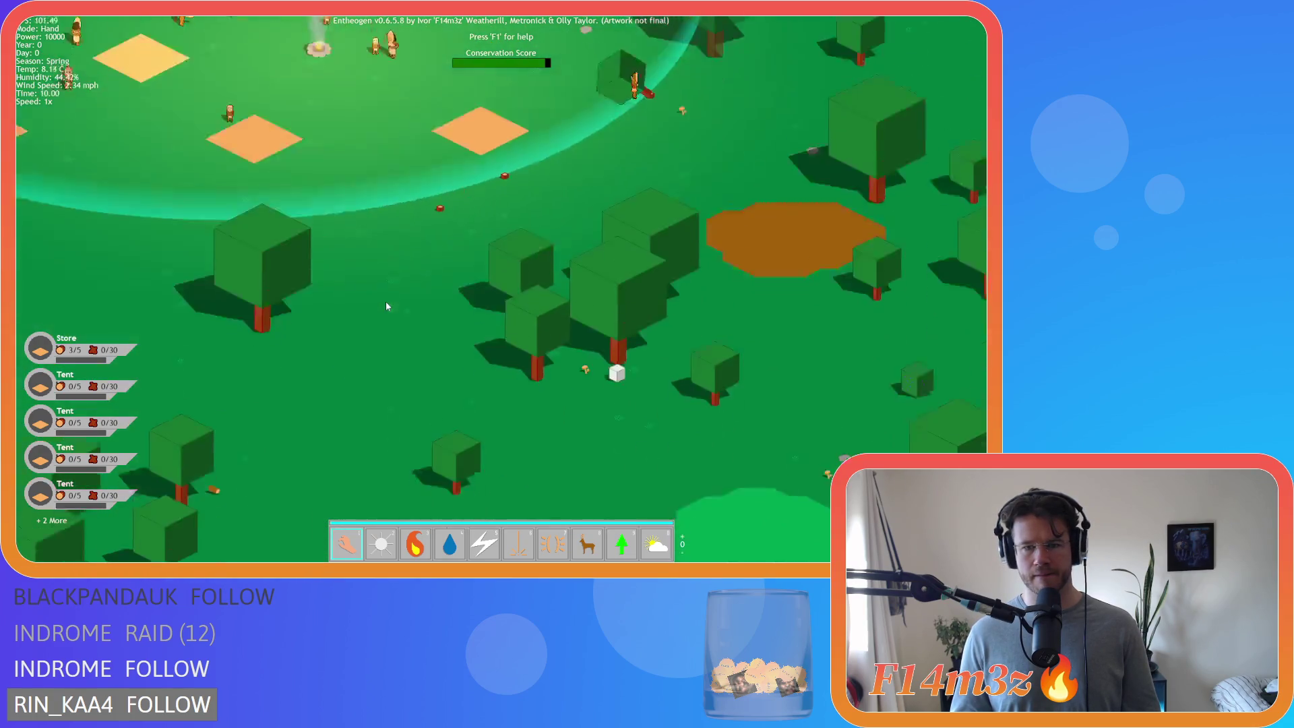
pyautogui.scroll(-5, 386, 307)
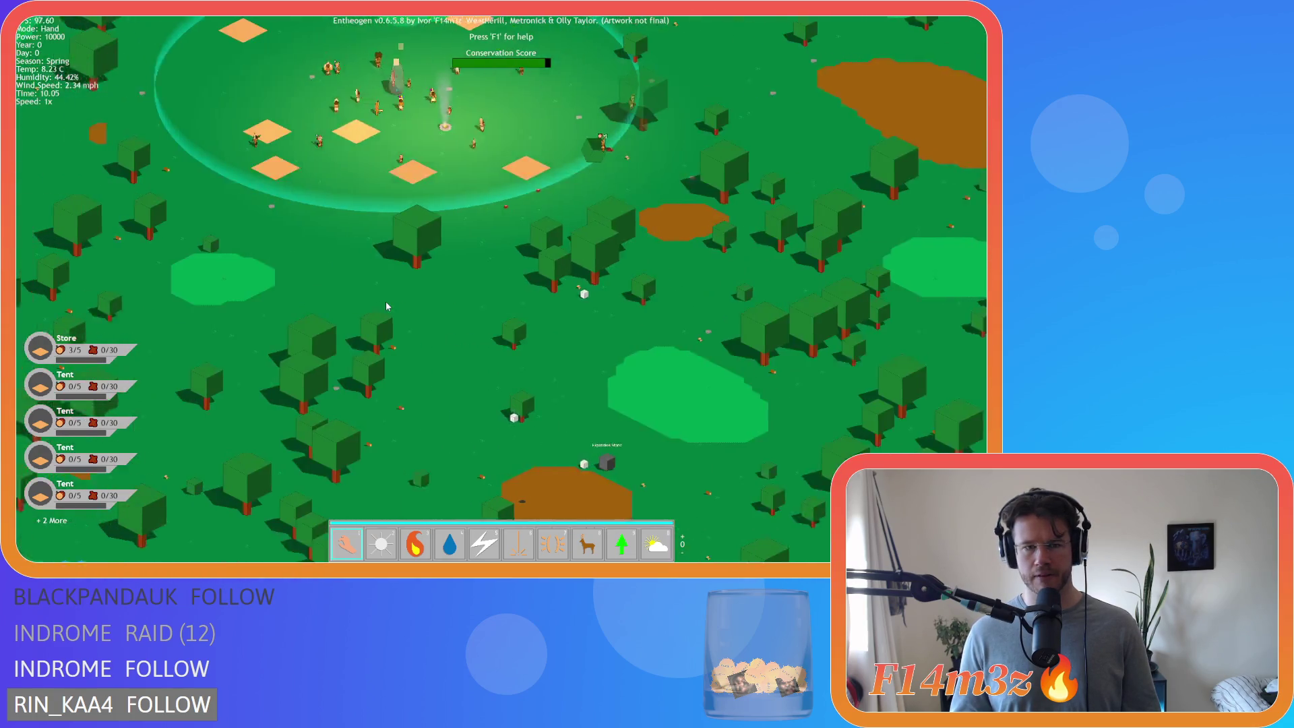
pyautogui.press('w')
pyautogui.scroll(3, 387, 307)
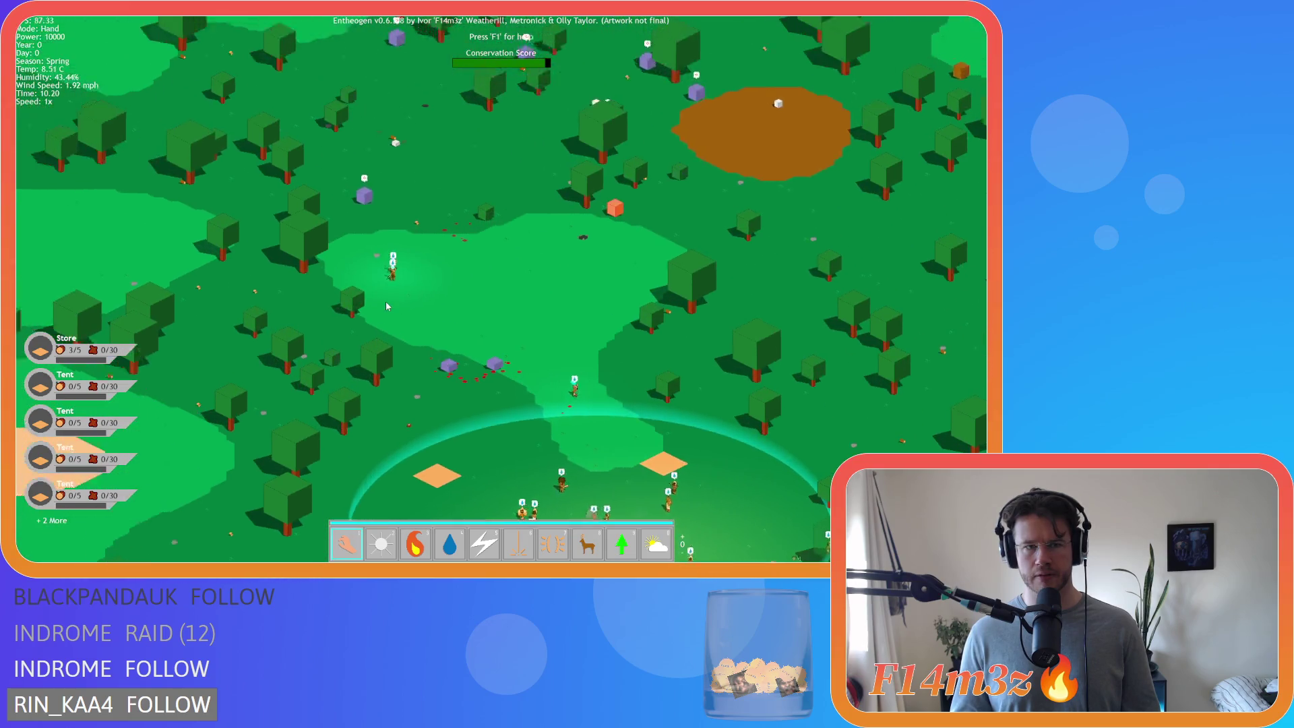
pyautogui.scroll(3, 386, 307)
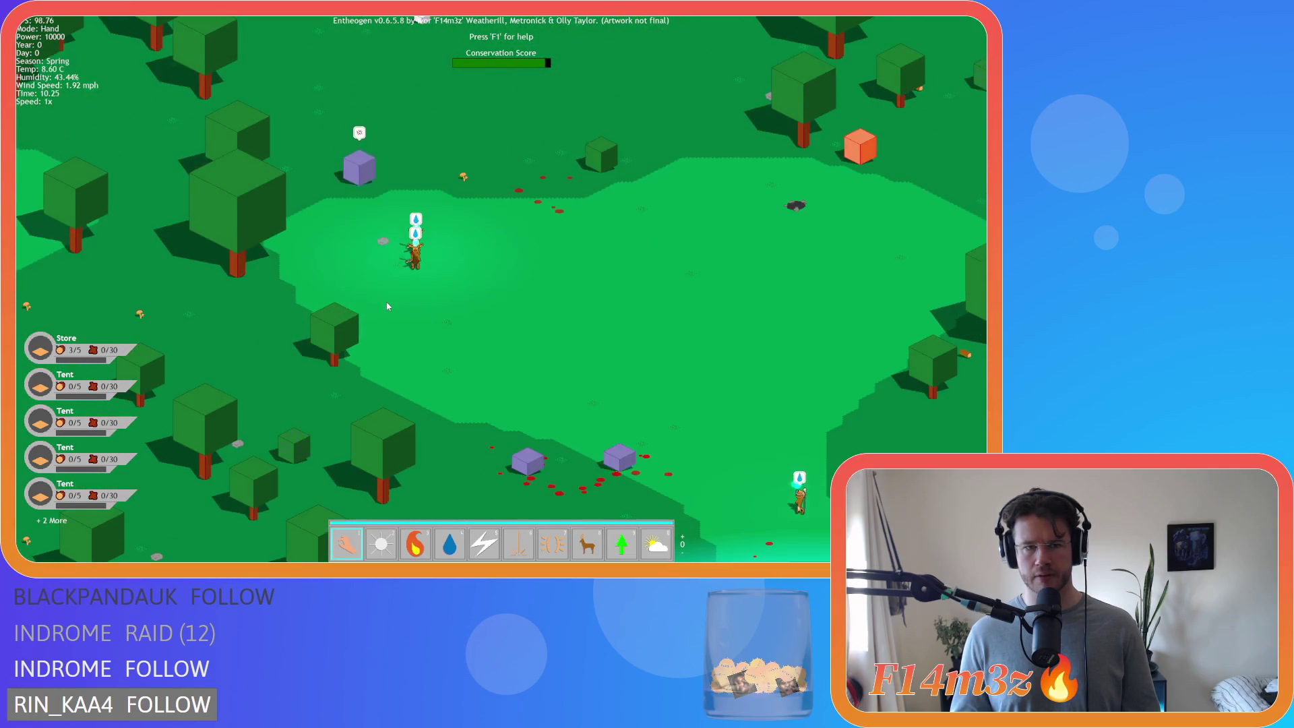
pyautogui.scroll(-3, 386, 307)
pyautogui.press('s')
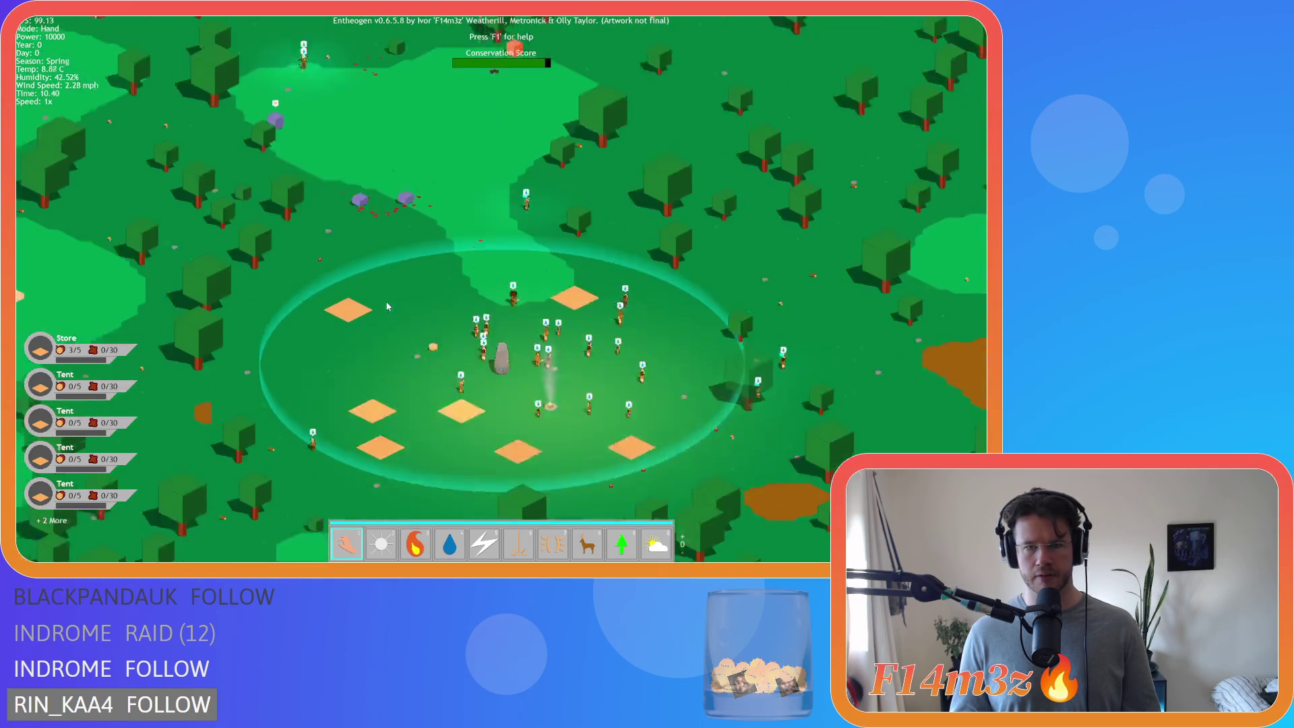
# - Use Fire mode to set several spots among the villagers alight, then return to Hand
pyautogui.press('4')
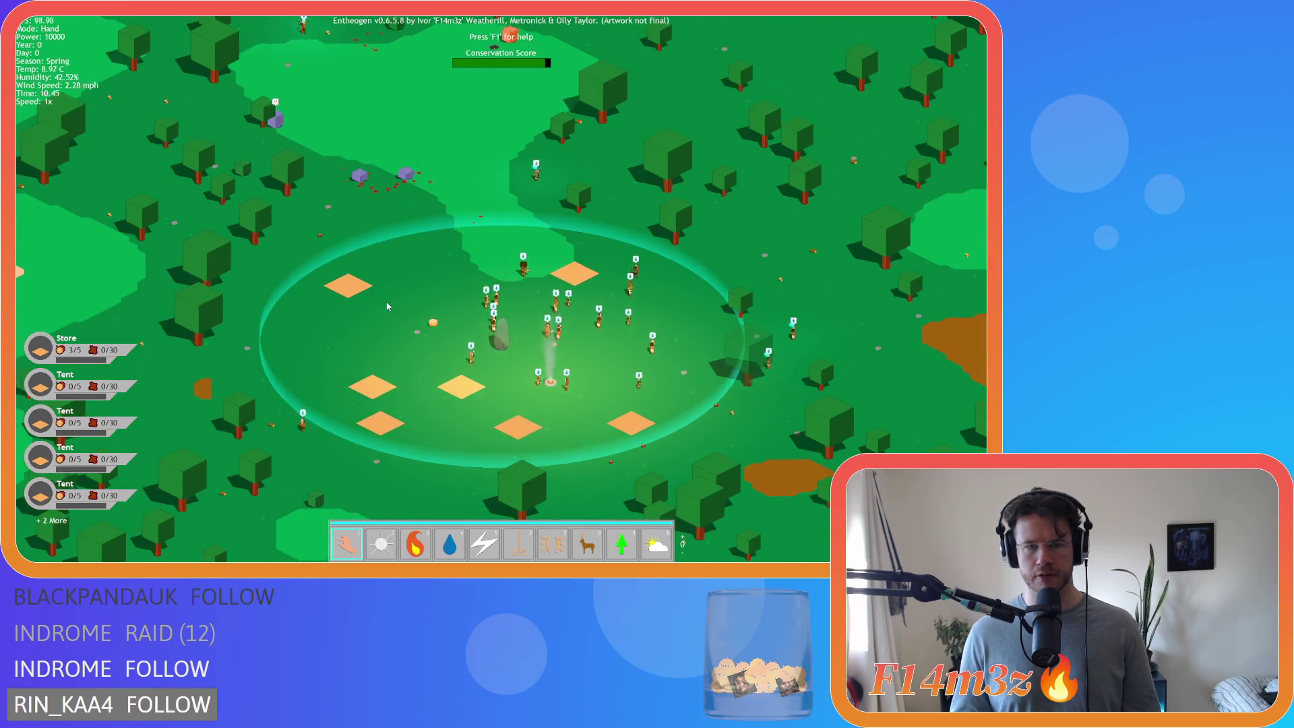
pyautogui.scroll(3, 388, 307)
pyautogui.press('d')
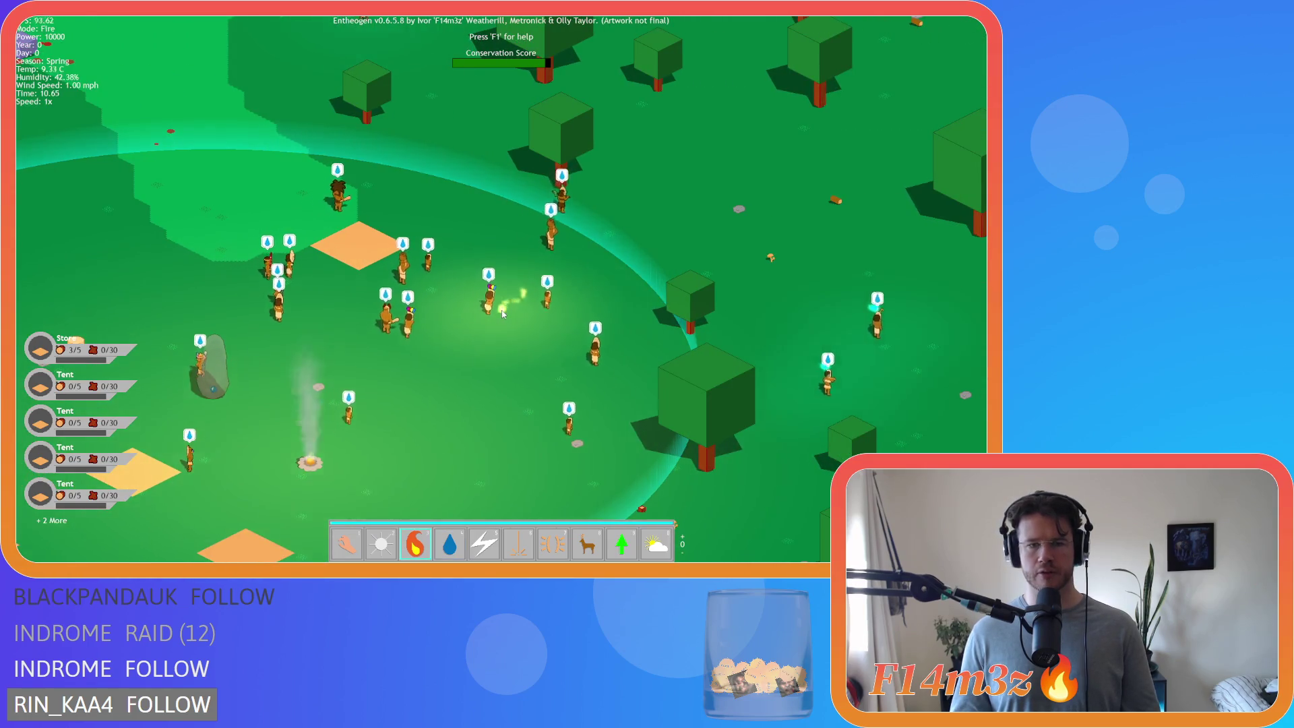
pyautogui.press('3')
pyautogui.click(486, 283)
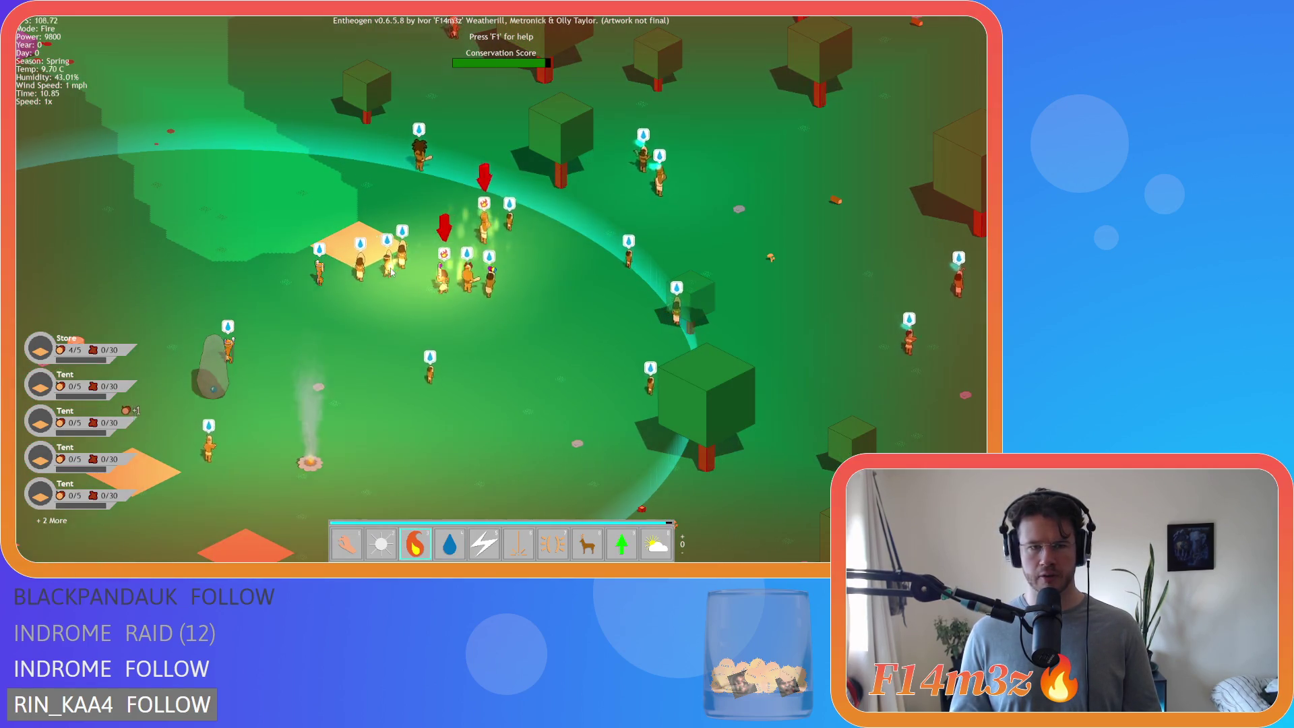
pyautogui.click(695, 235)
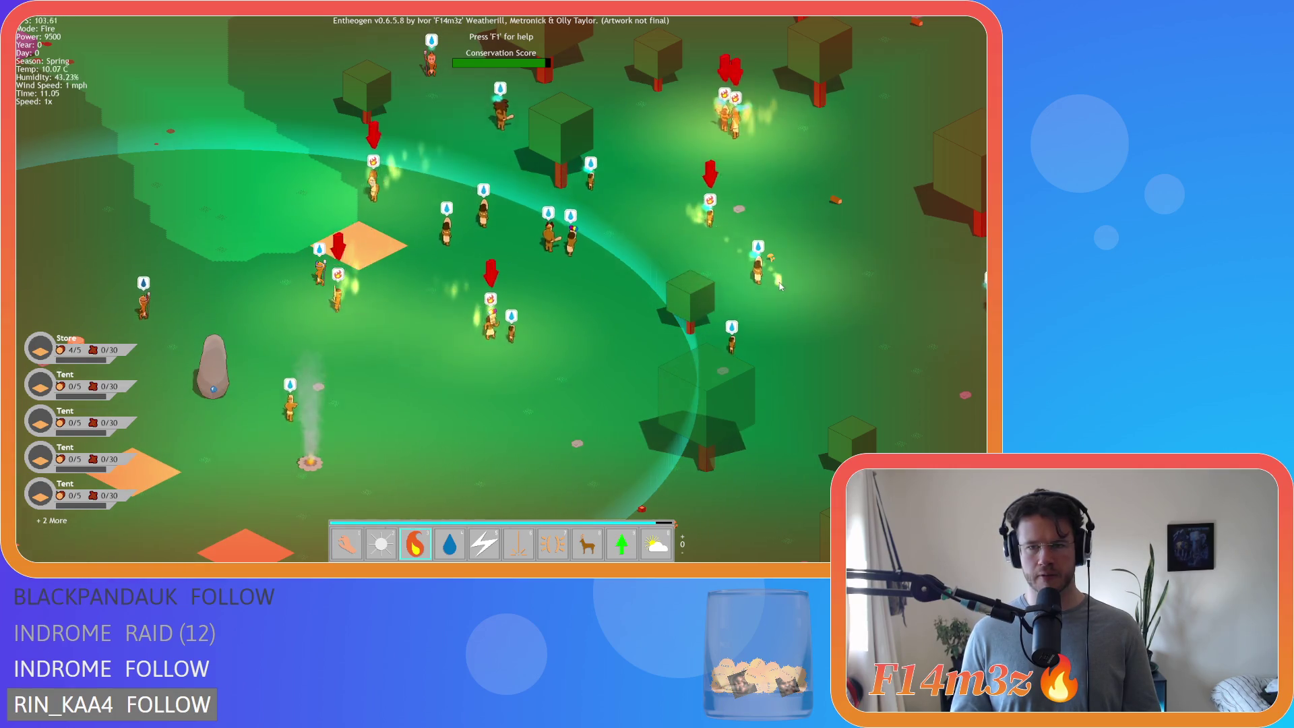
pyautogui.press('d')
pyautogui.click(745, 399)
pyautogui.press('1')
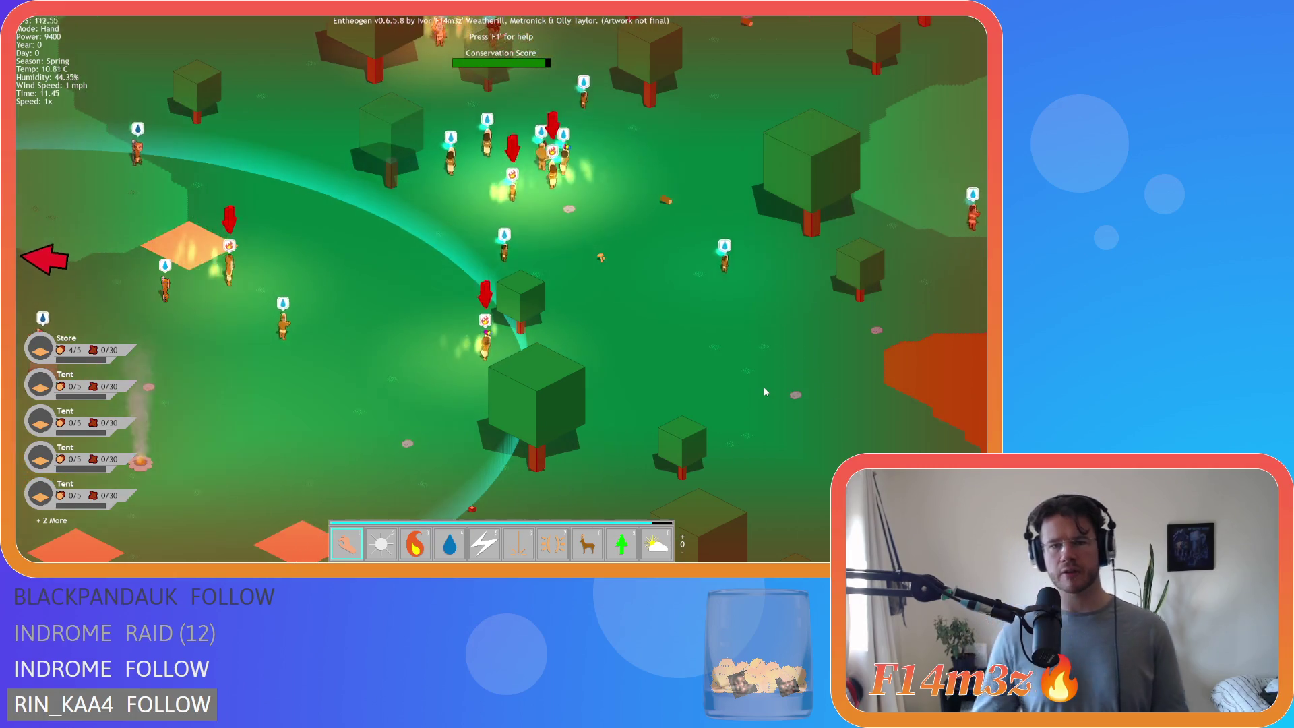
# - Pan across the forest and start another fire near the villagers with the Fire power
pyautogui.press('a')
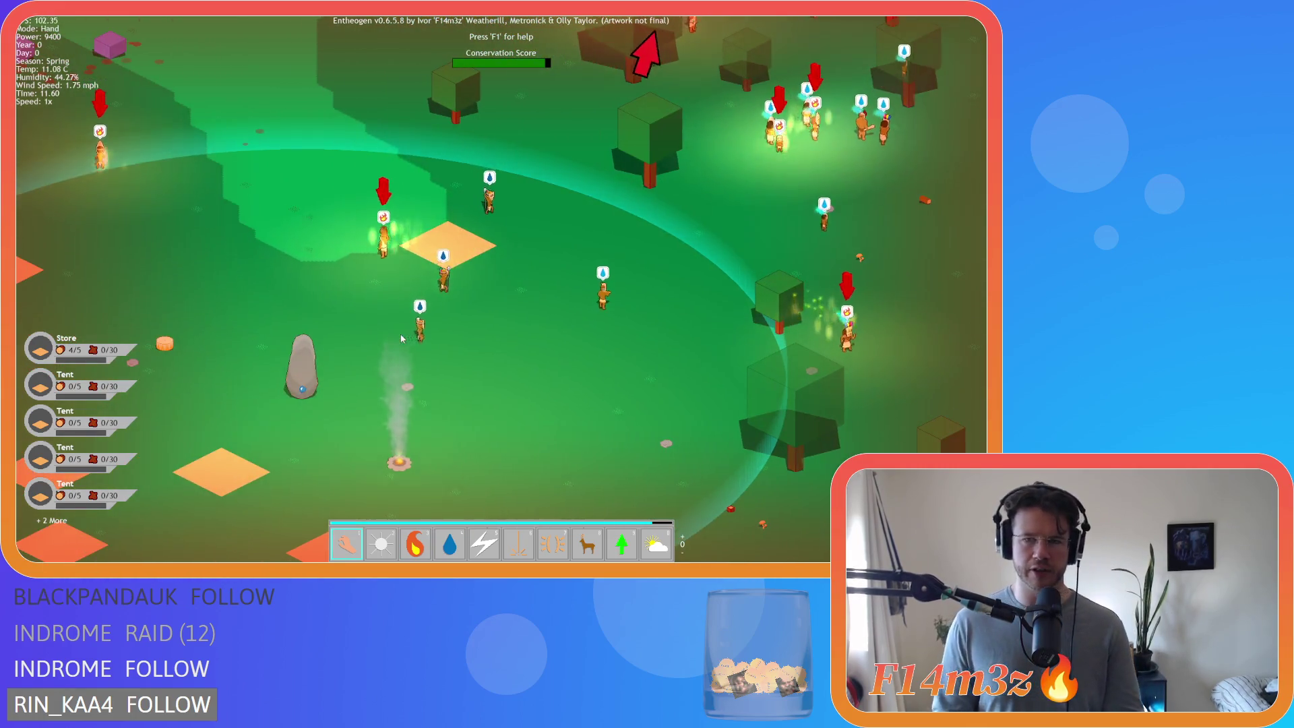
pyautogui.press('w')
pyautogui.press('d')
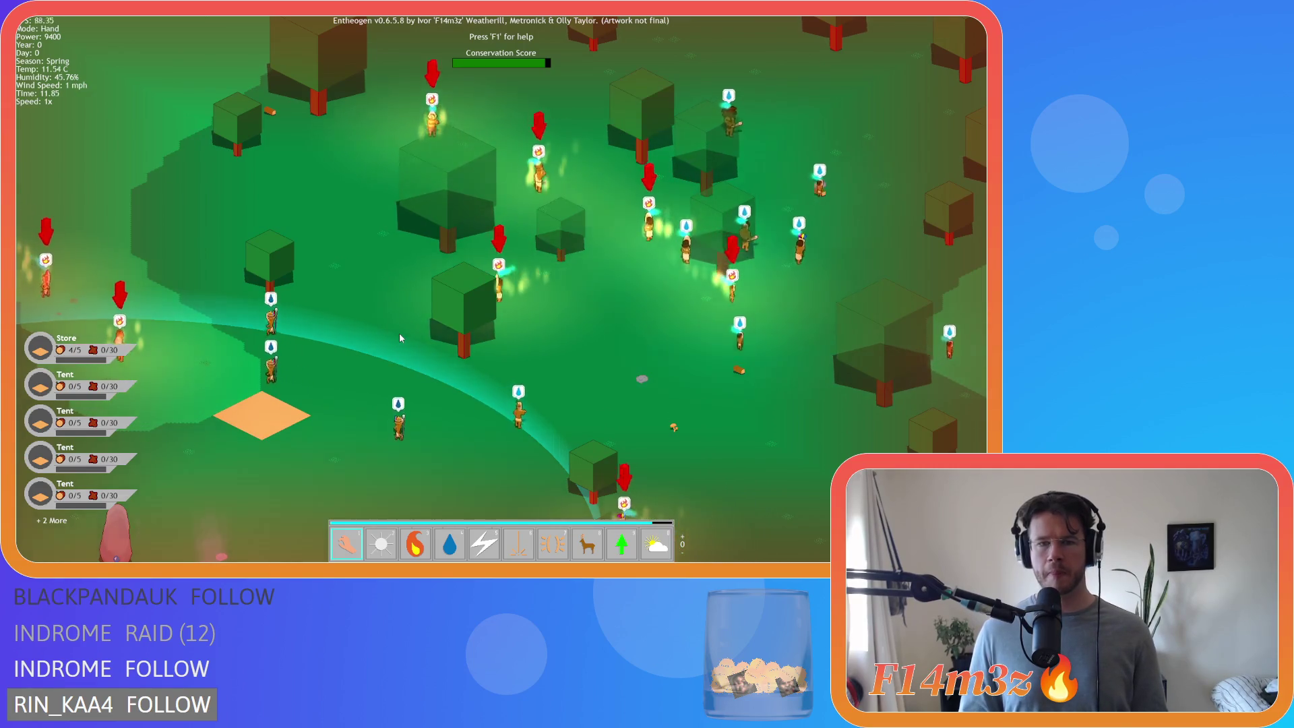
pyautogui.press('3')
pyautogui.press('s')
pyautogui.press('d')
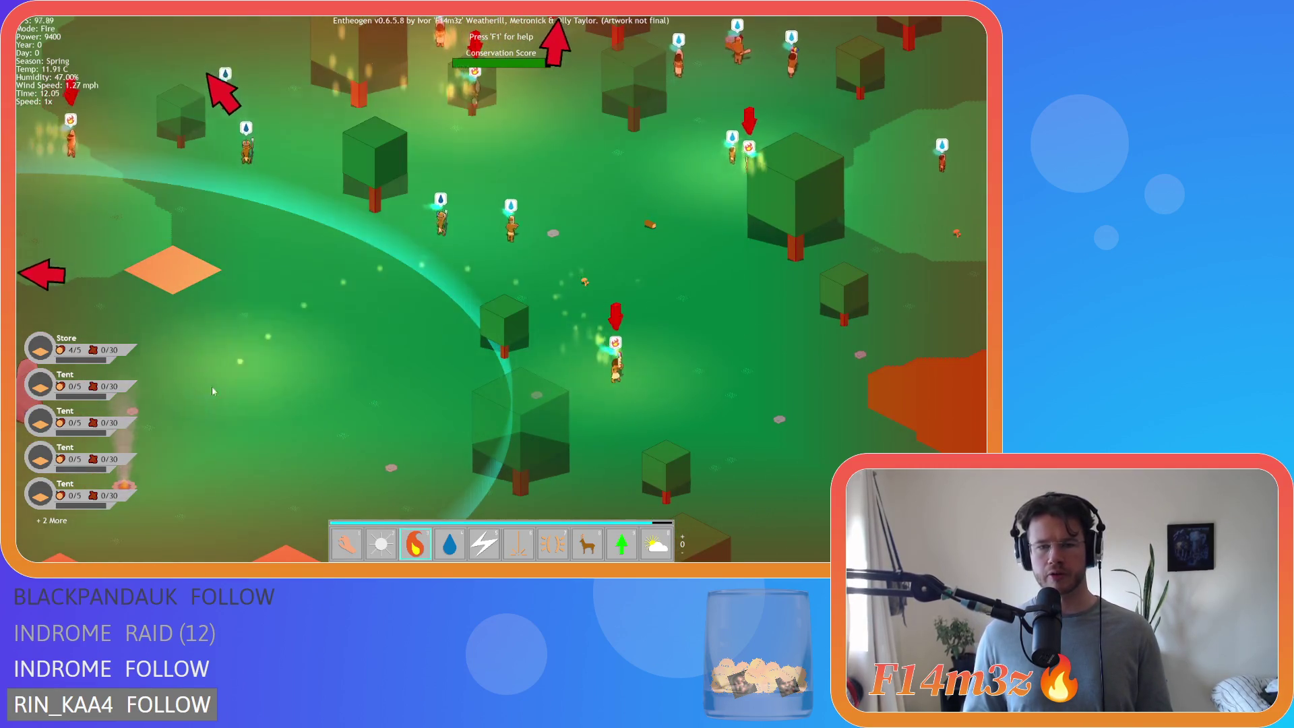
pyautogui.click(348, 386)
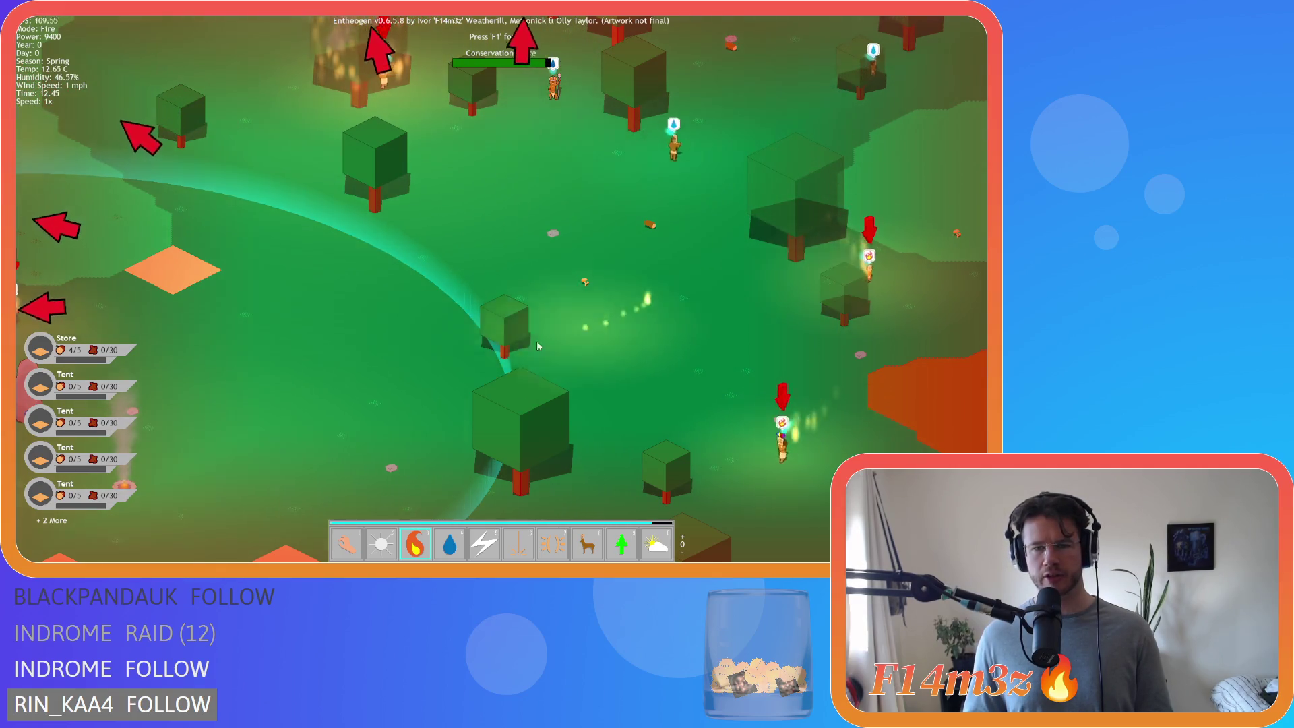
pyautogui.press('1')
# - Pan the camera around the map to watch the fires' lighting
pyautogui.press('w')
pyautogui.press('a')
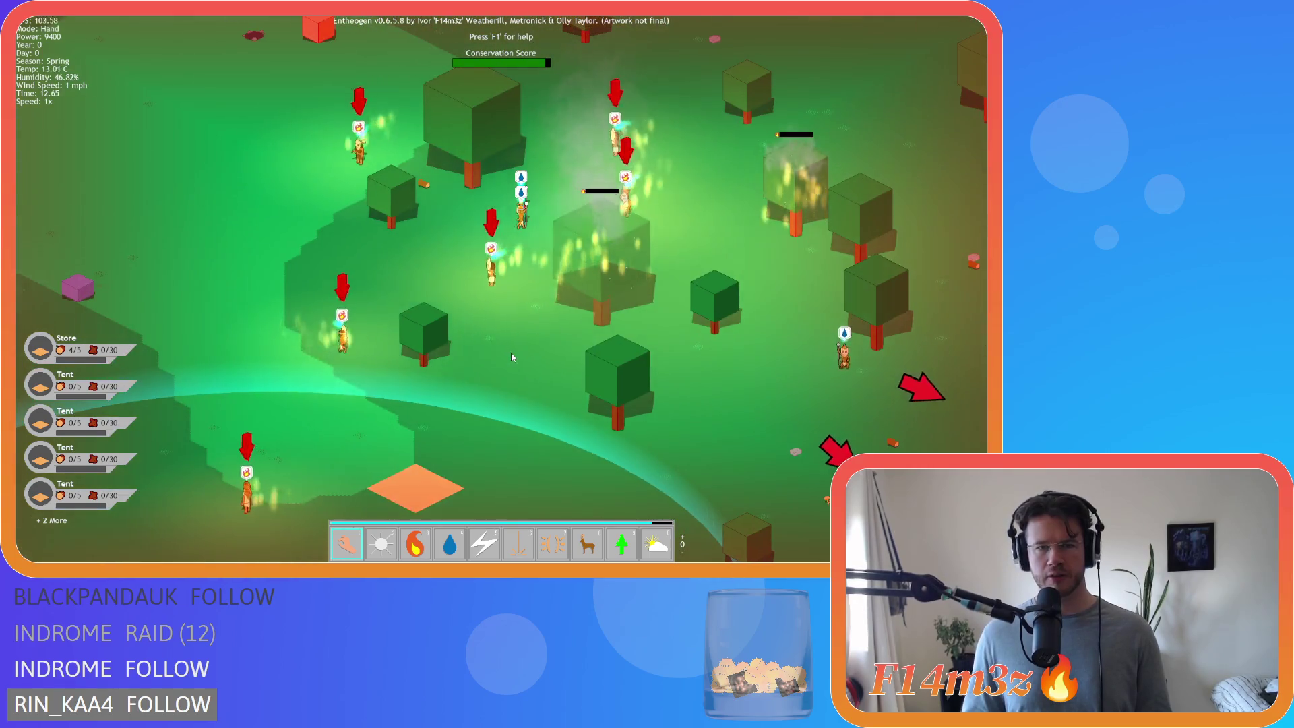
pyautogui.scroll(-5, 511, 353)
pyautogui.press('s')
pyautogui.press('d')
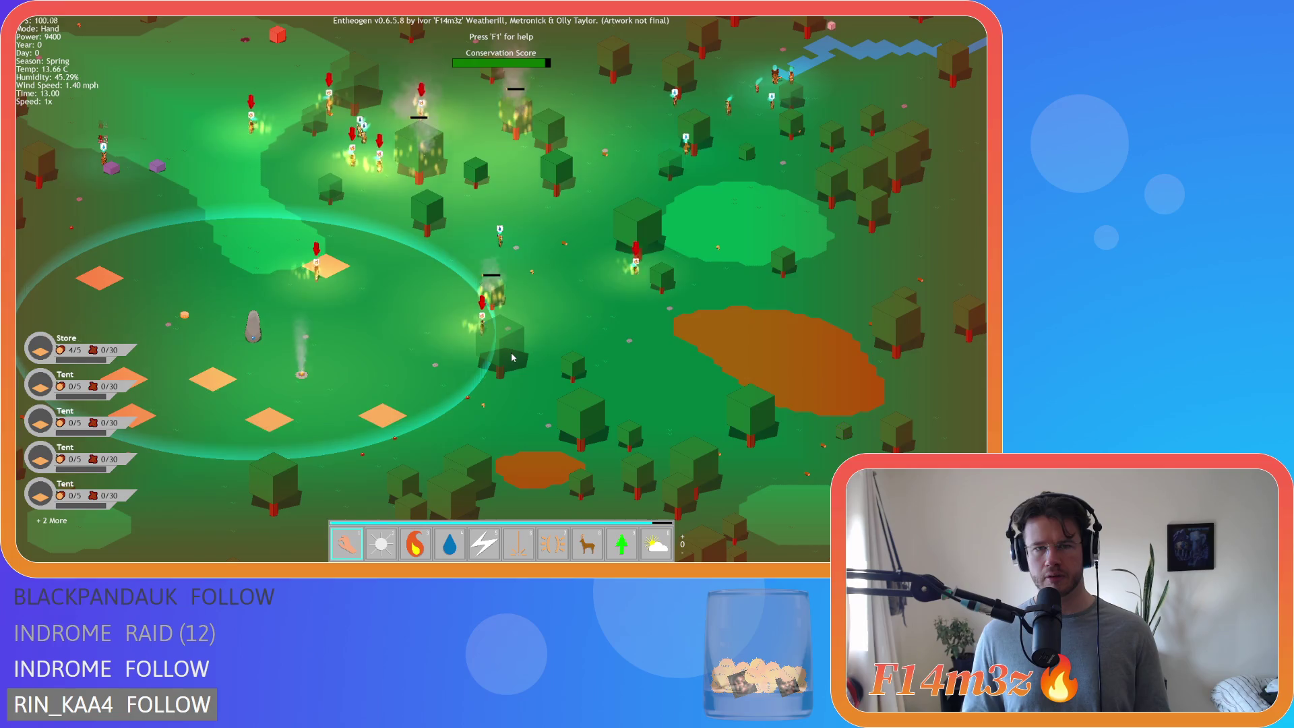
pyautogui.press('w')
pyautogui.press('a')
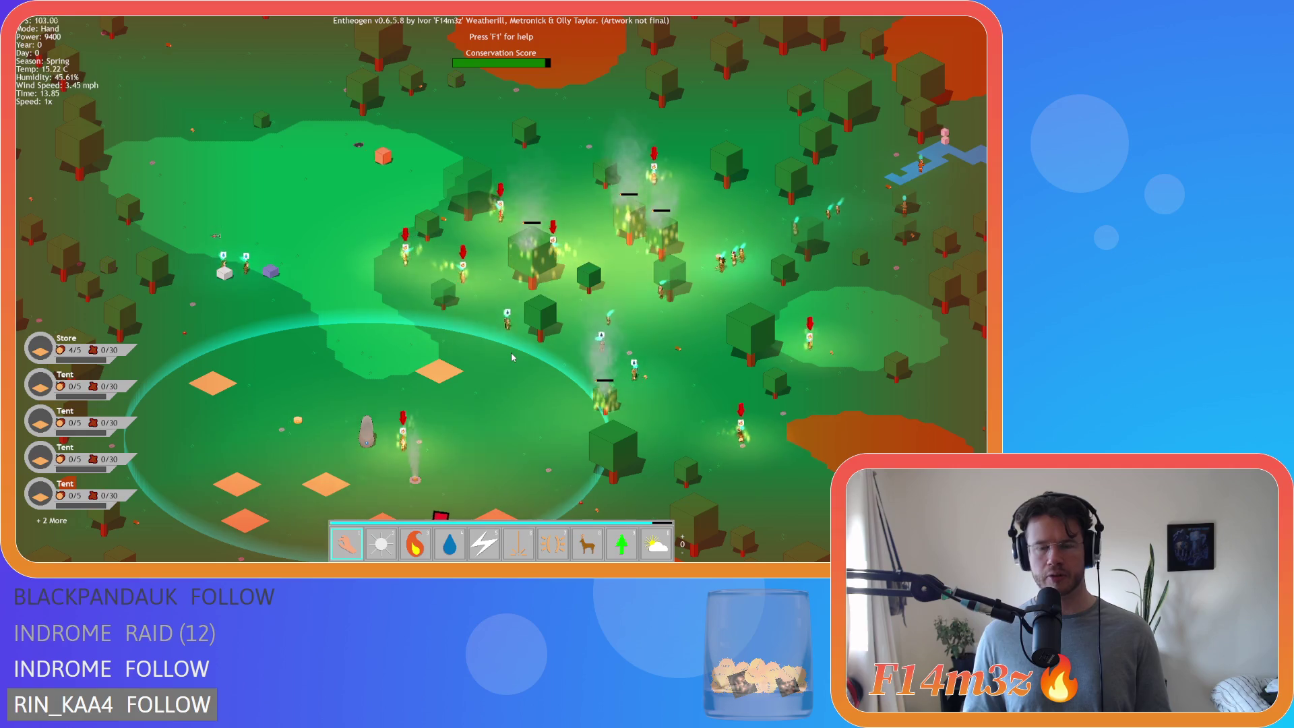
pyautogui.press('s')
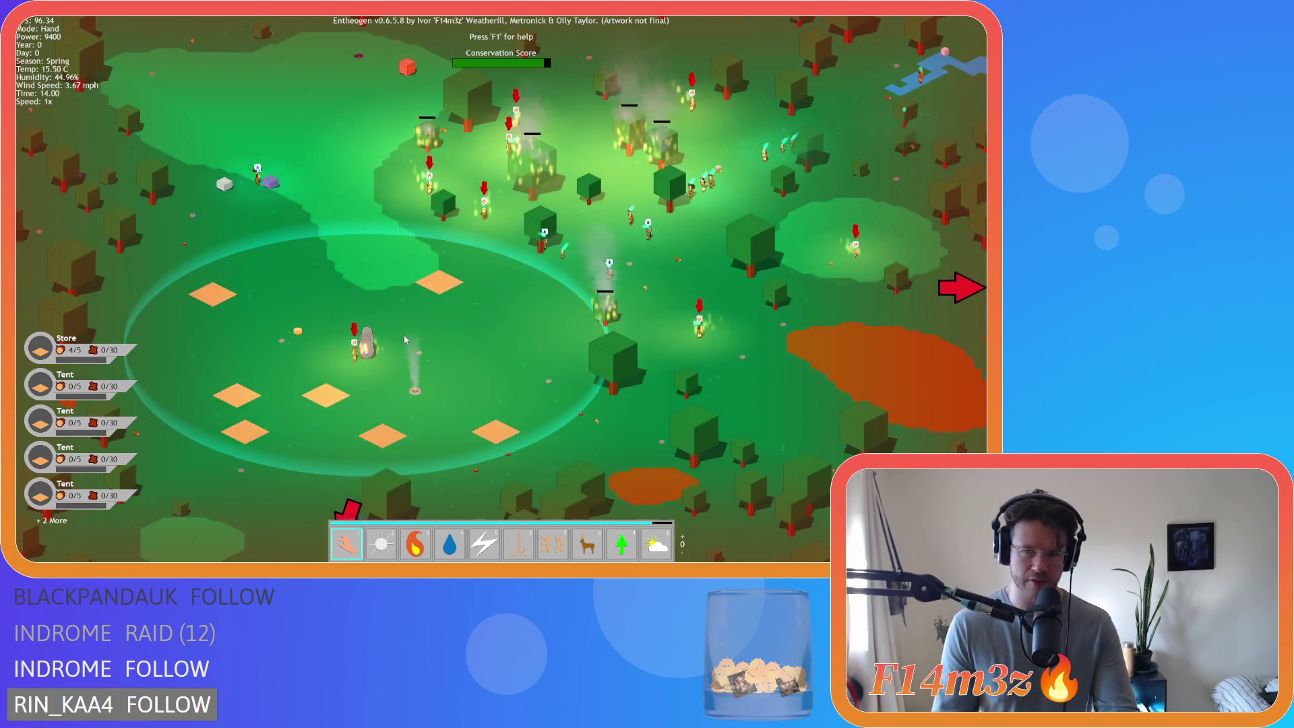
pyautogui.press('d')
pyautogui.press('w')
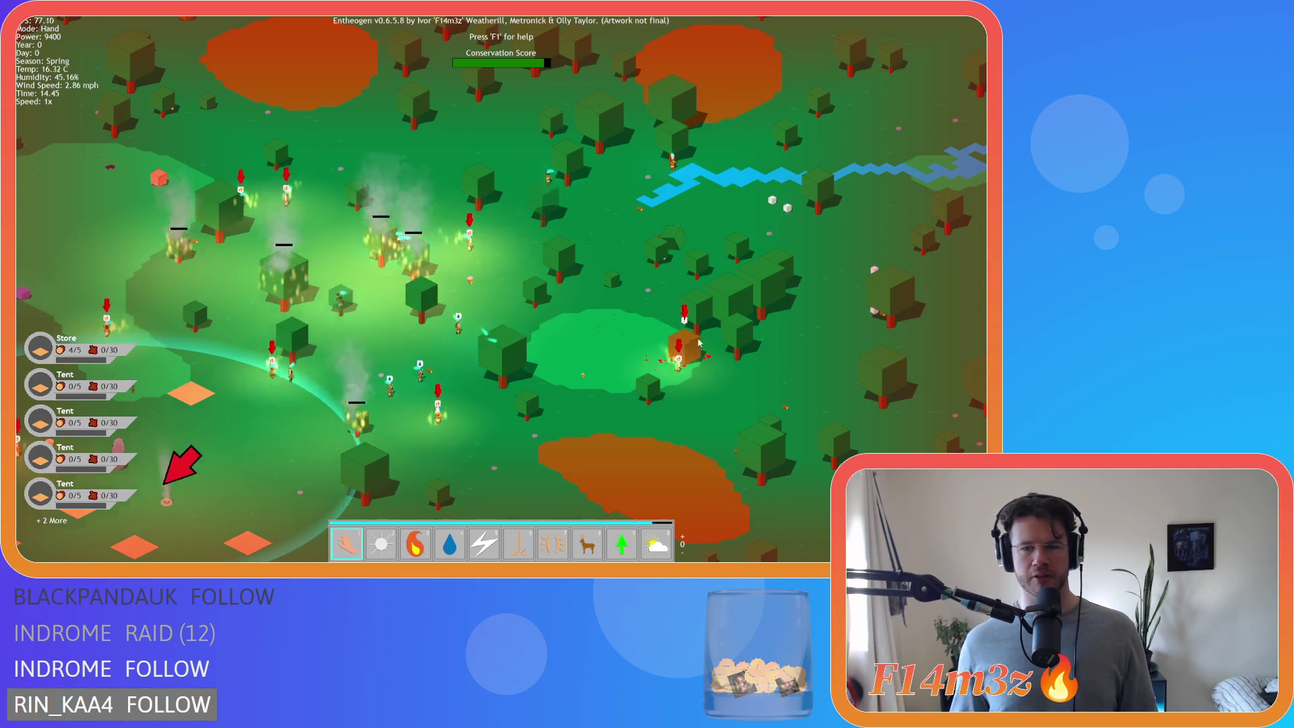
pyautogui.scroll(5, 700, 370)
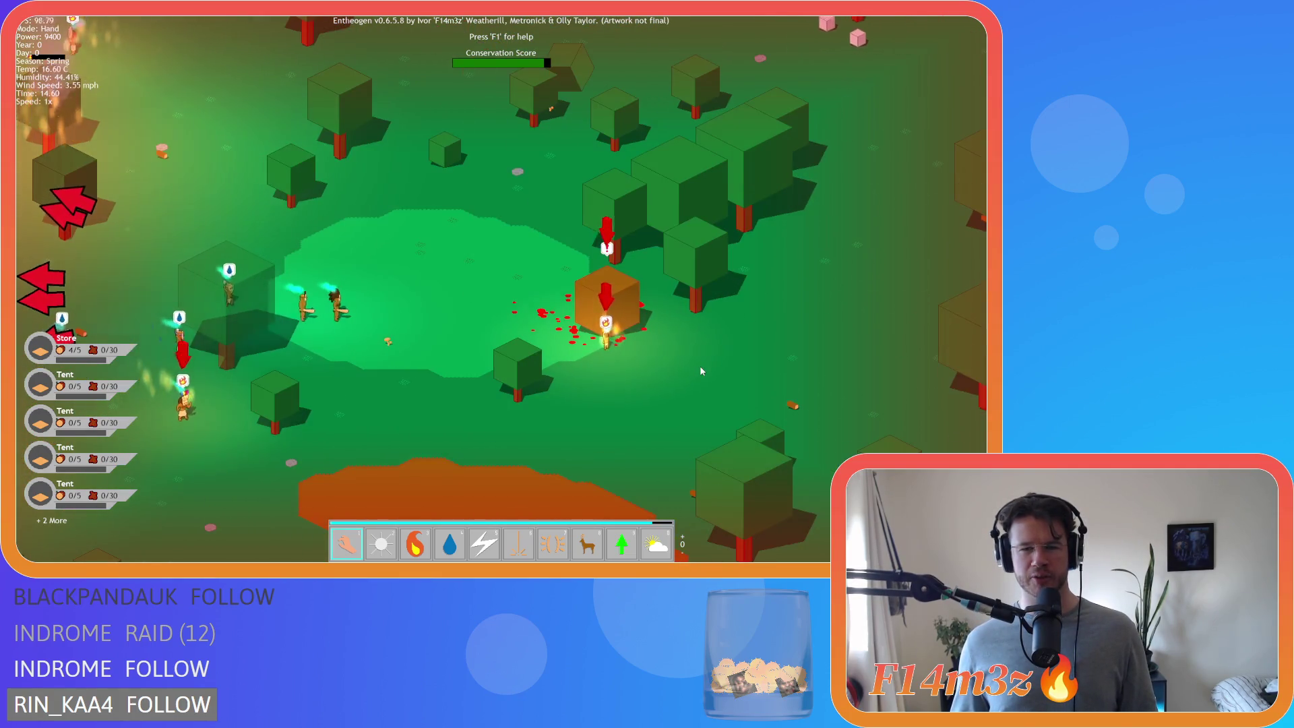
pyautogui.press('a')
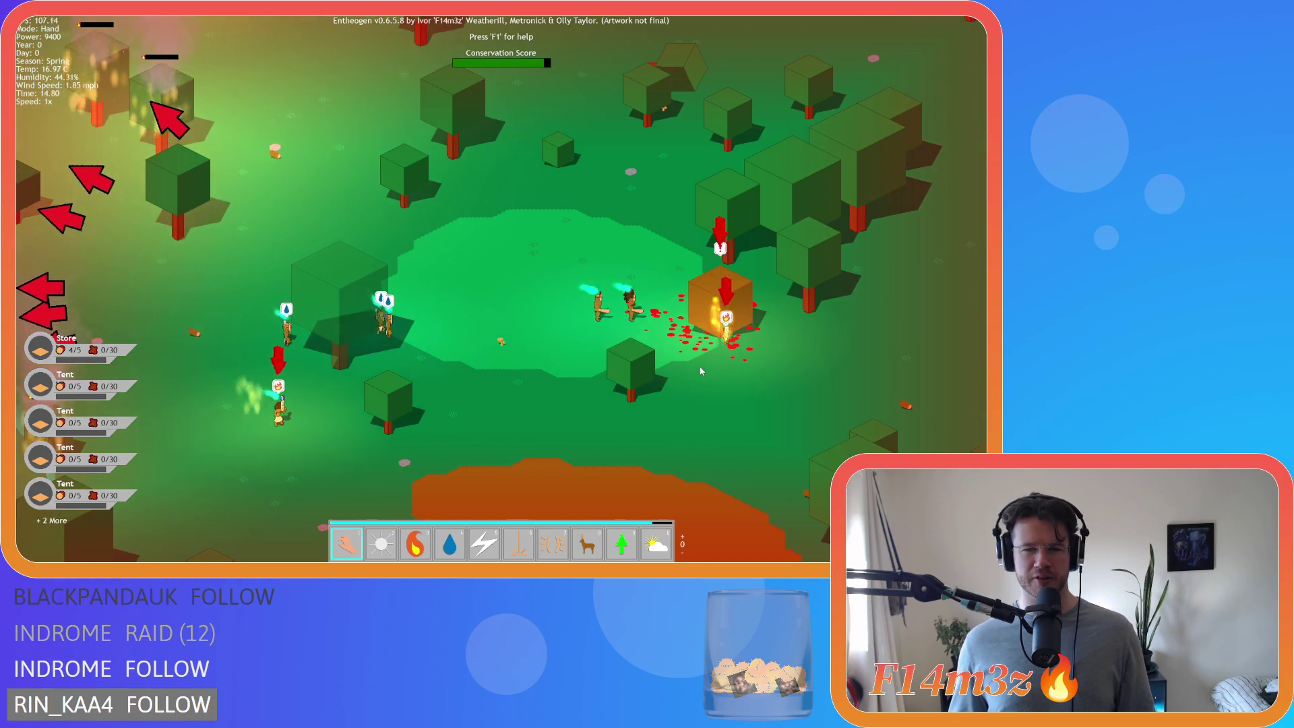
# - Quit the running game with Esc and confirm with Y
pyautogui.press('d')
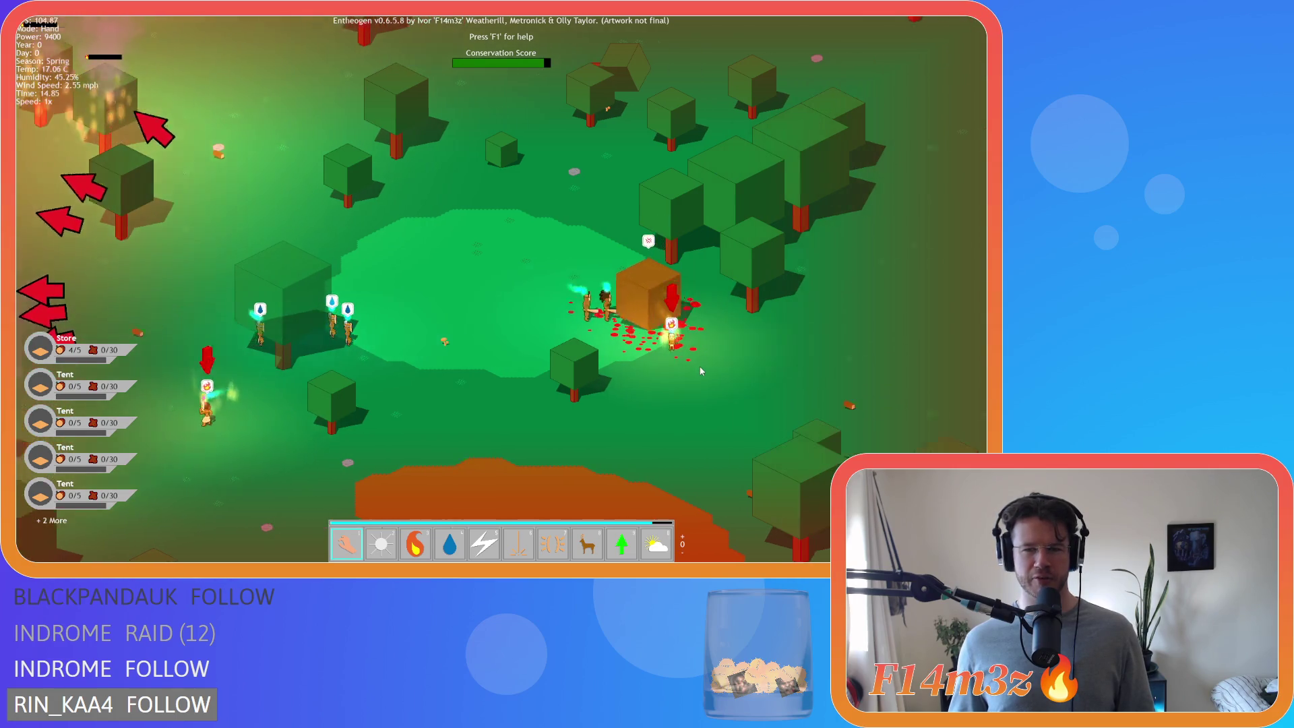
pyautogui.press('Escape')
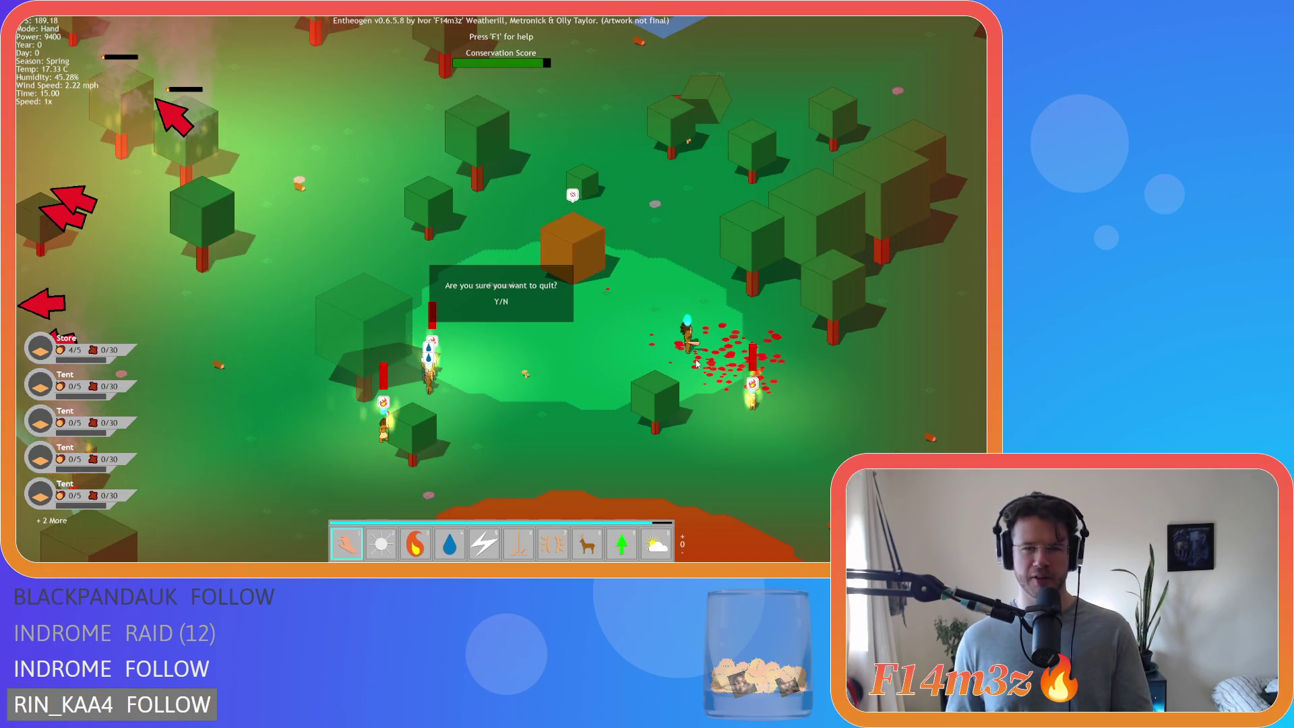
pyautogui.press('y')
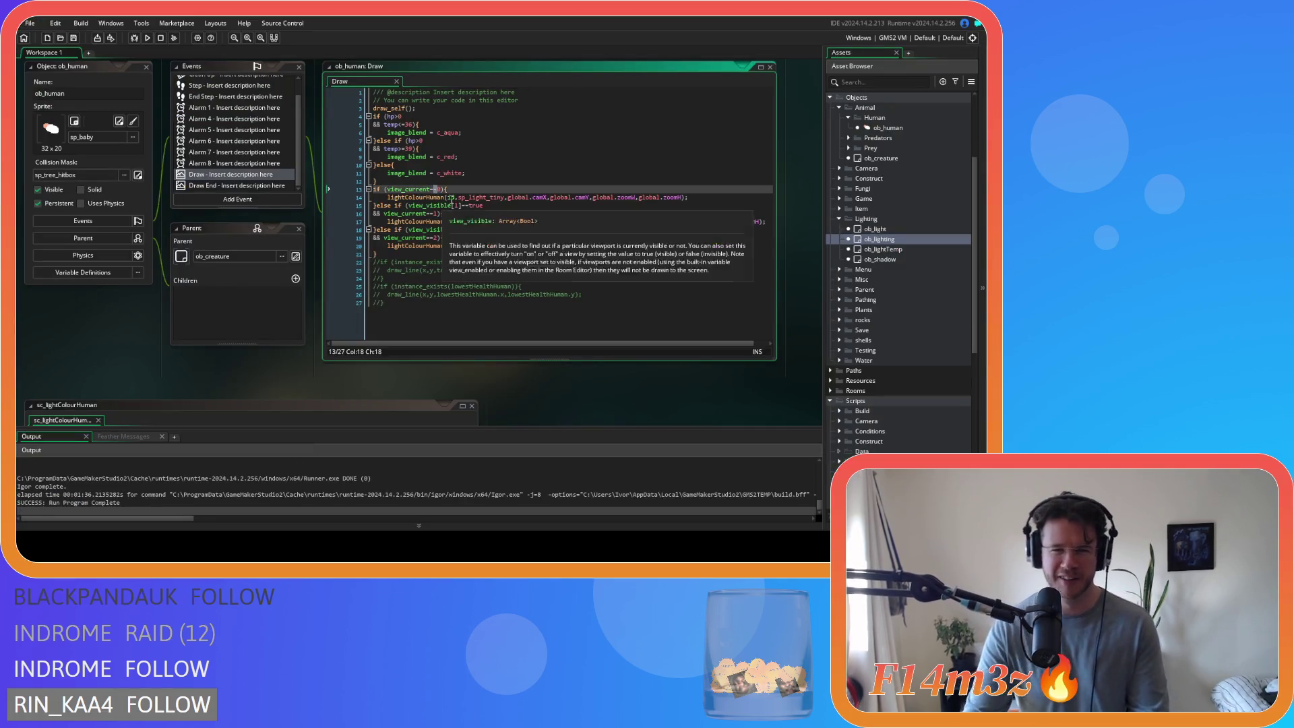
# - Inspect the three view branches and their lightColourHuman arguments on lines 11–20
pyautogui.click(533, 213)
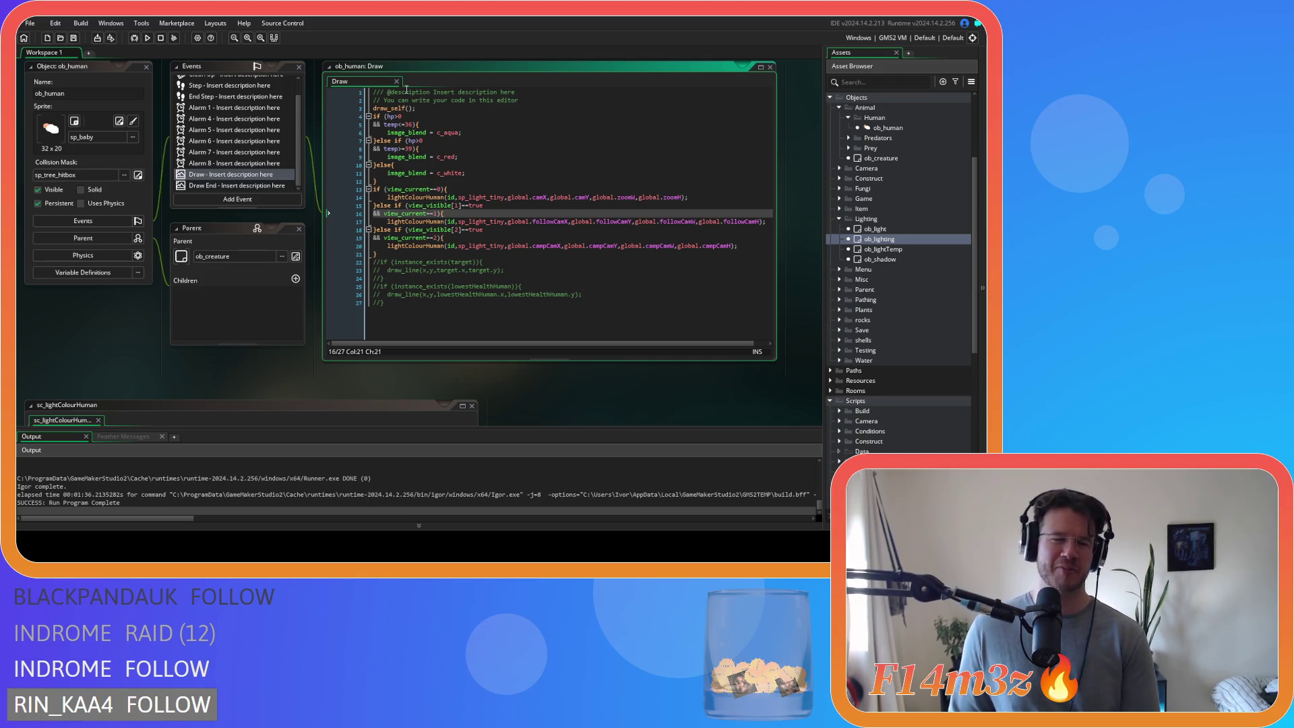
pyautogui.click(616, 245)
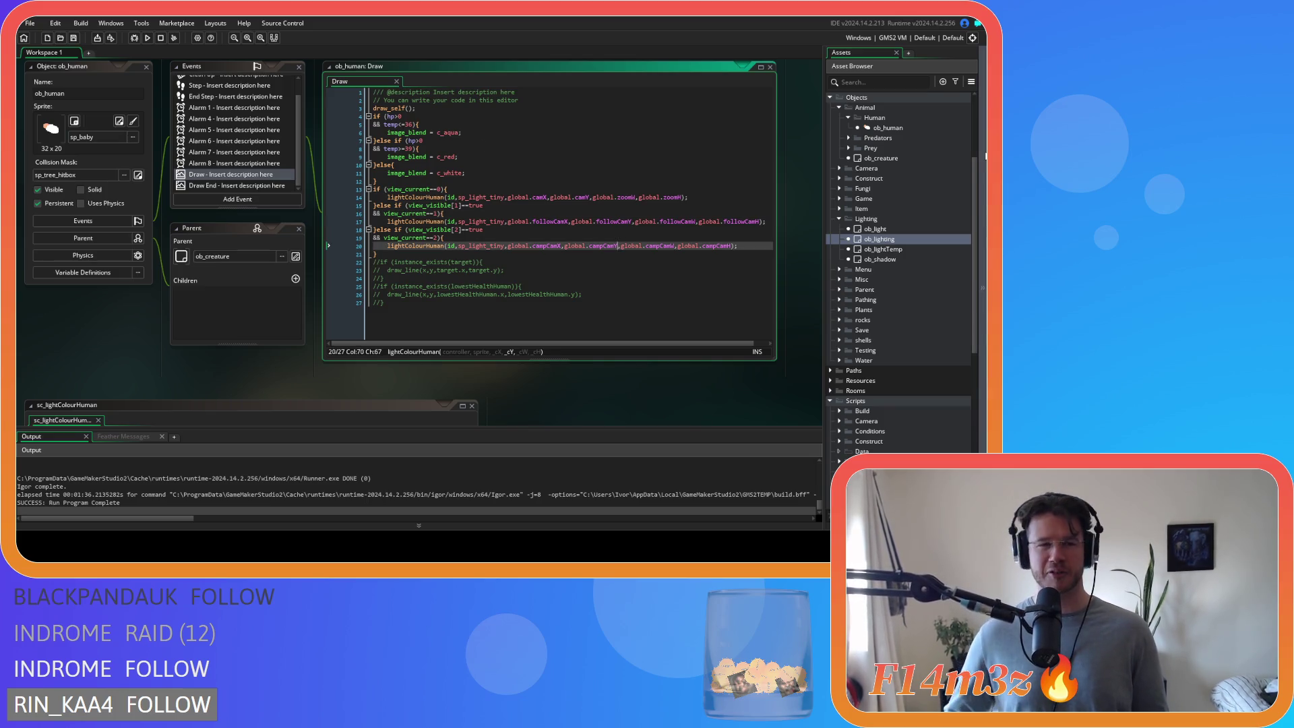
pyautogui.click(587, 173)
pyautogui.click(586, 205)
pyautogui.click(587, 245)
pyautogui.click(638, 234)
# - Insert a line above the per-view lighting block for the //lighting comment
pyautogui.moveTo(360, 254); pyautogui.dragTo(359, 191)
pyautogui.moveTo(419, 241)
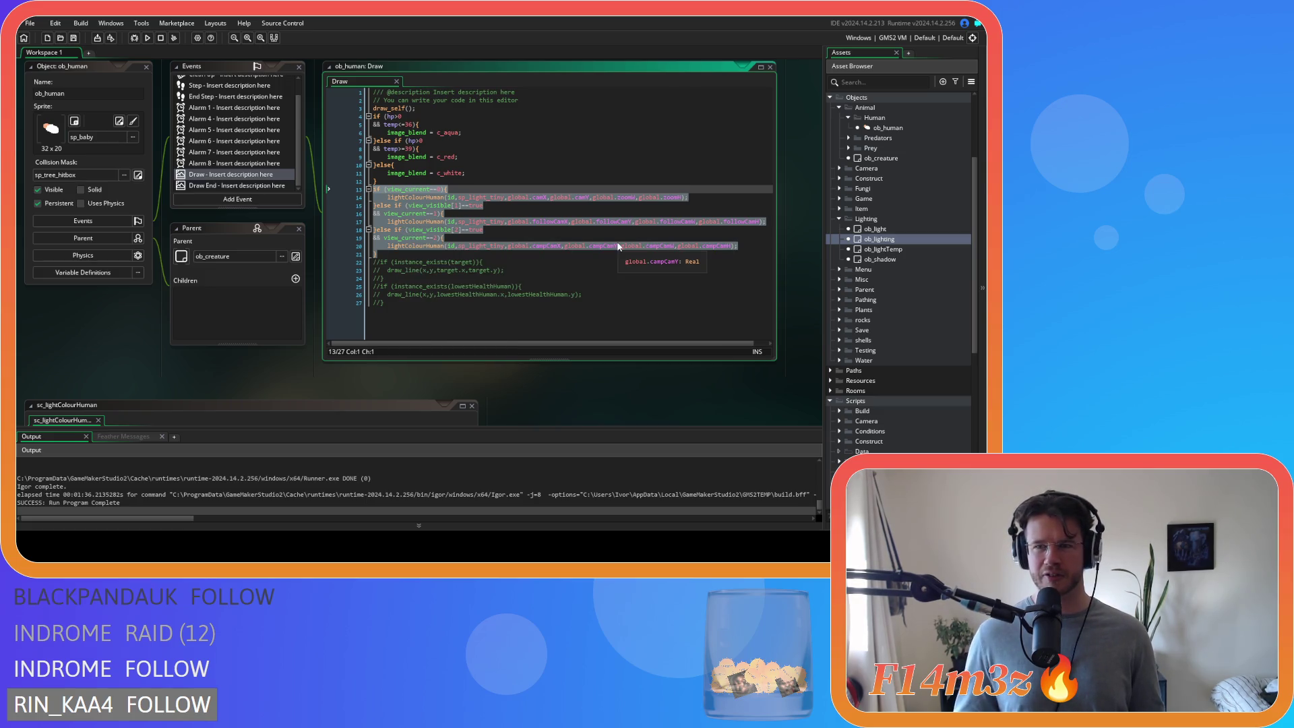
pyautogui.rightClick(430, 219)
pyautogui.click(445, 239)
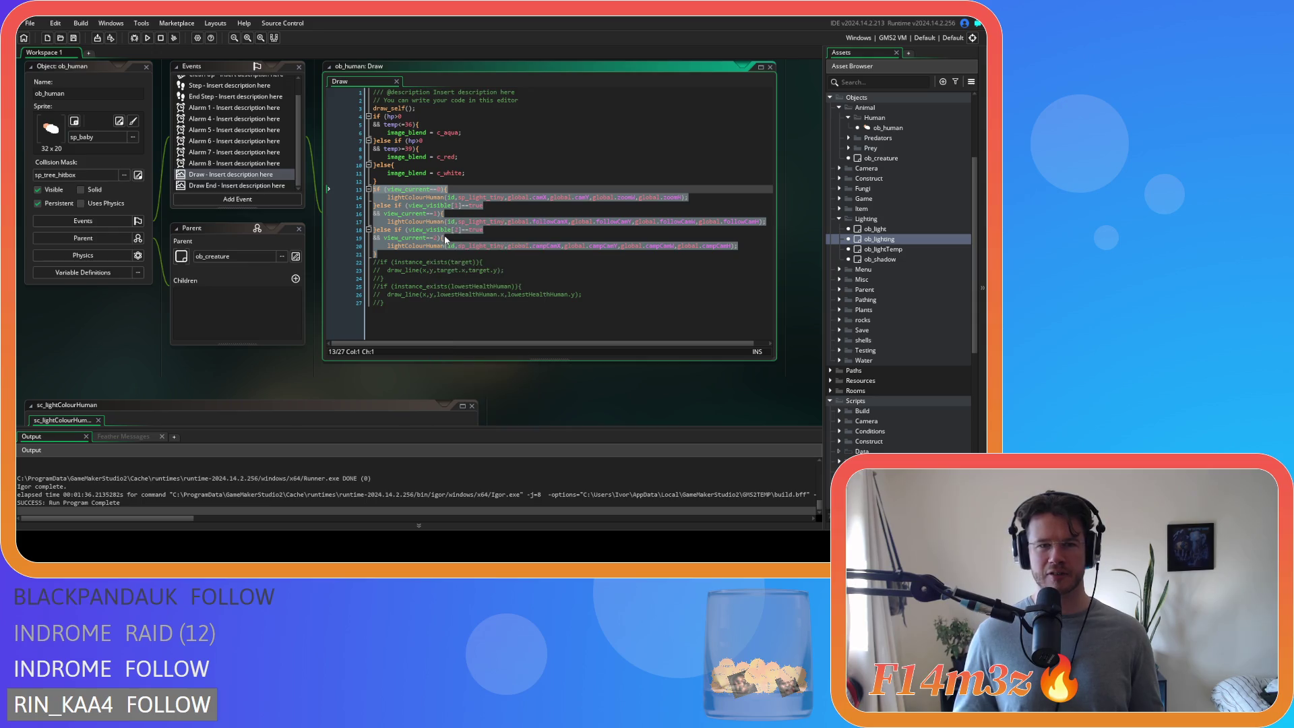
pyautogui.click(480, 254)
pyautogui.moveTo(452, 254); pyautogui.dragTo(340, 194)
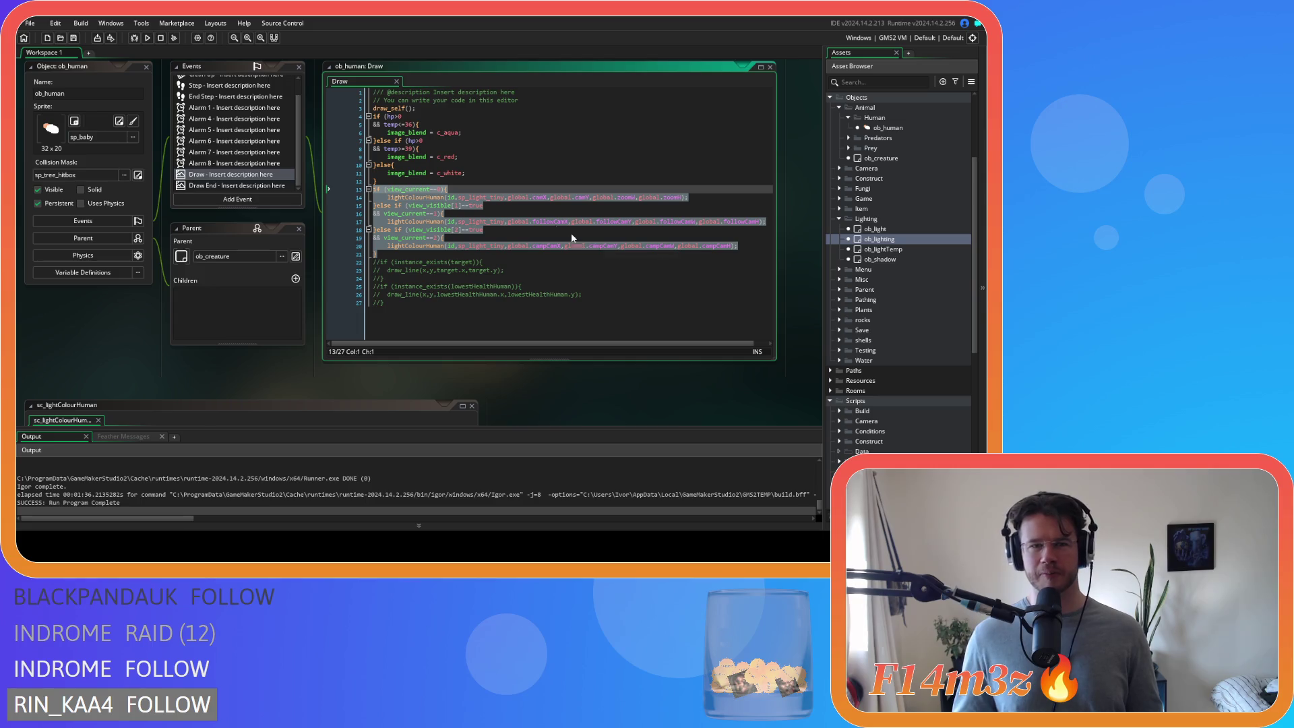
pyautogui.click(426, 180)
pyautogui.press('Return')
pyautogui.write('//lighting')
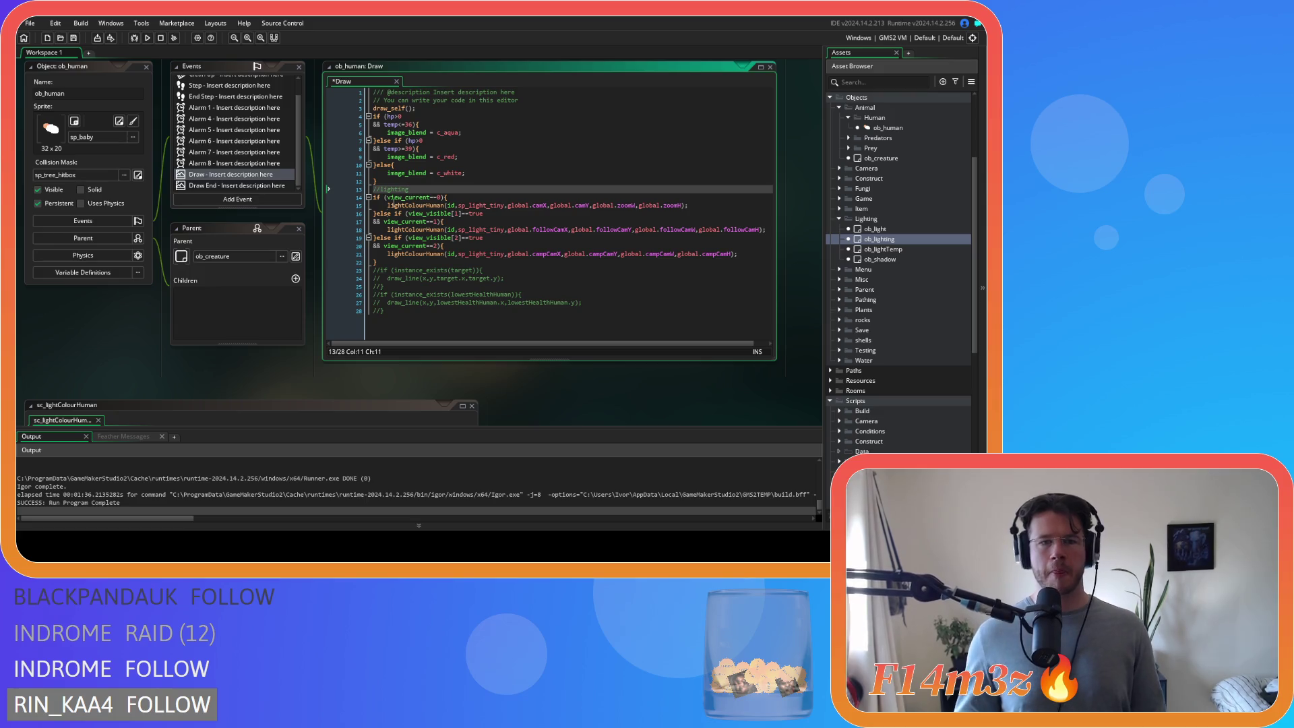
# - Copy the commented lighting block, lines 13–22
pyautogui.moveTo(387, 259); pyautogui.dragTo(364, 193)
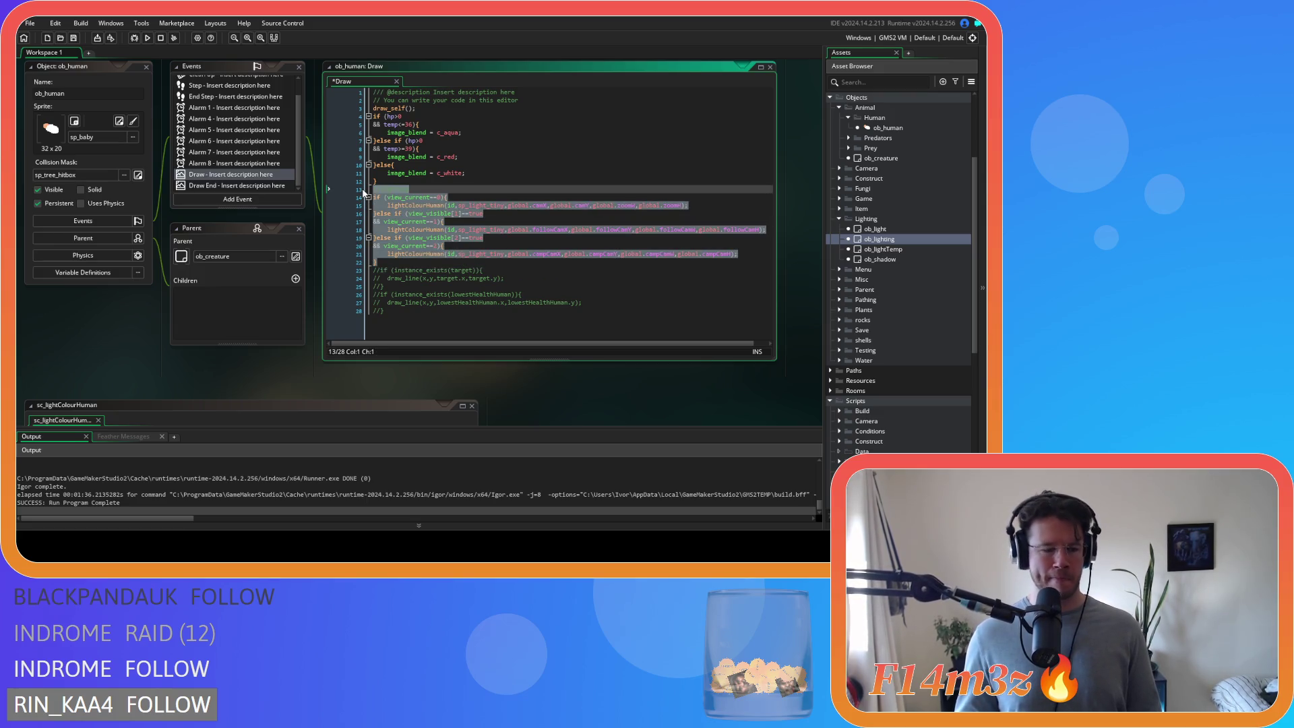
pyautogui.rightClick(431, 217)
pyautogui.click(451, 240)
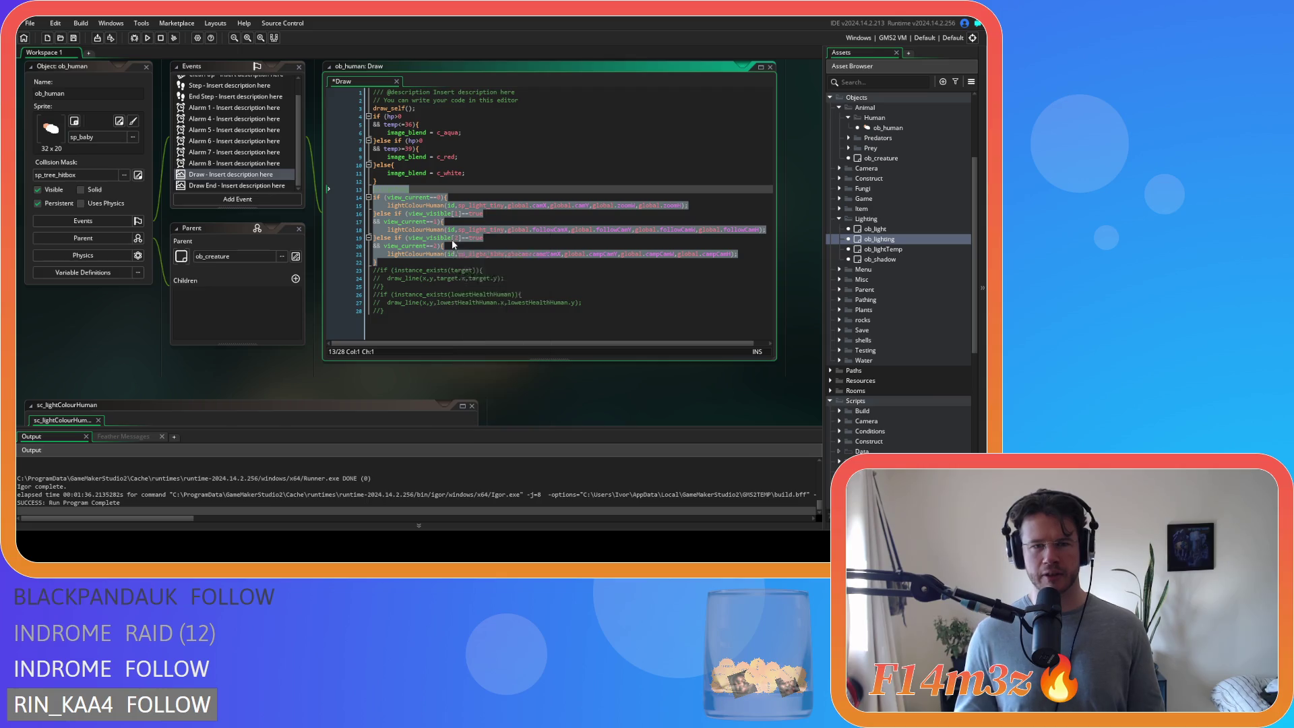
pyautogui.rightClick(431, 230)
pyautogui.click(448, 244)
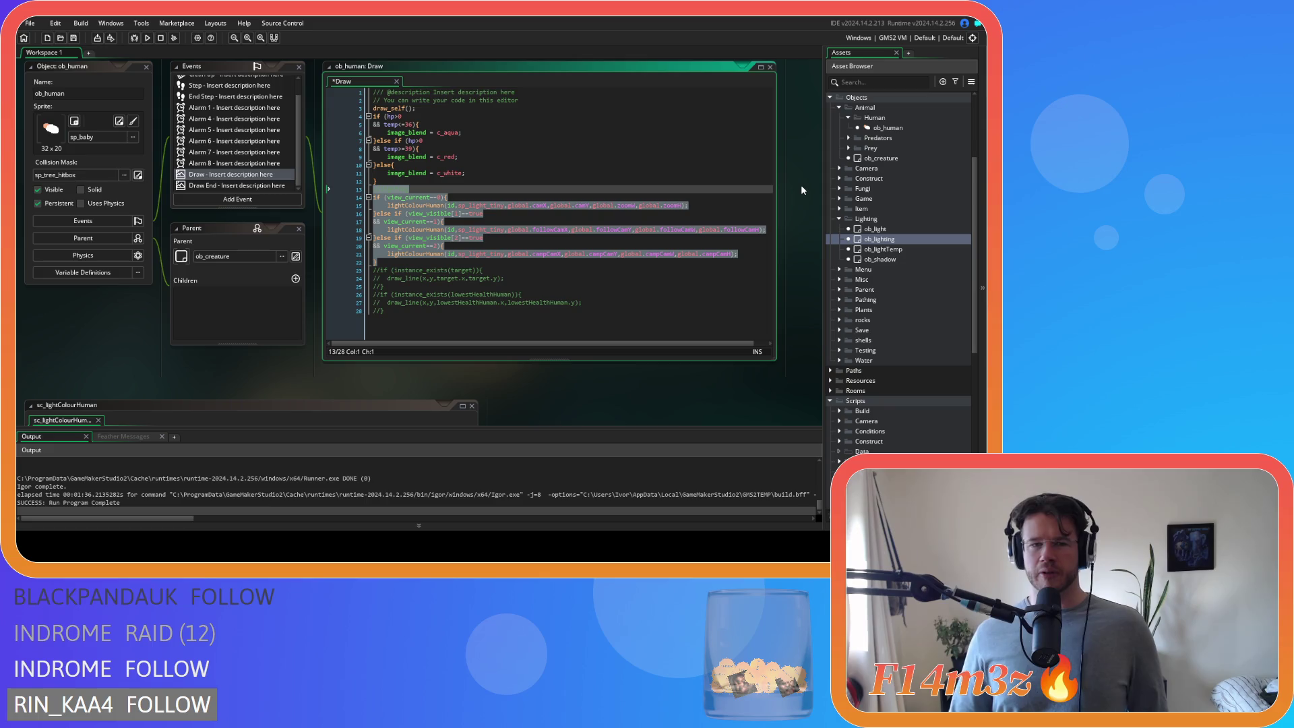
pyautogui.click(848, 118)
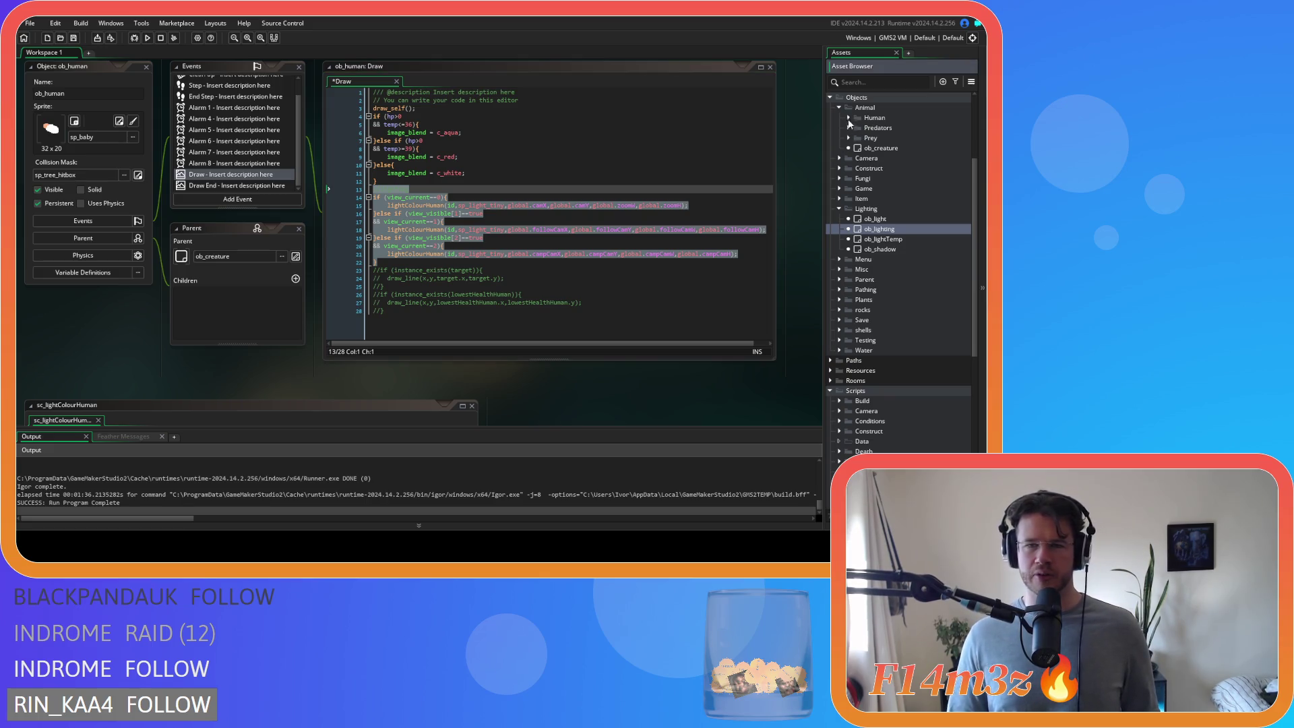
# - Open ob_bear's Draw event from the Predators folder
pyautogui.click(849, 127)
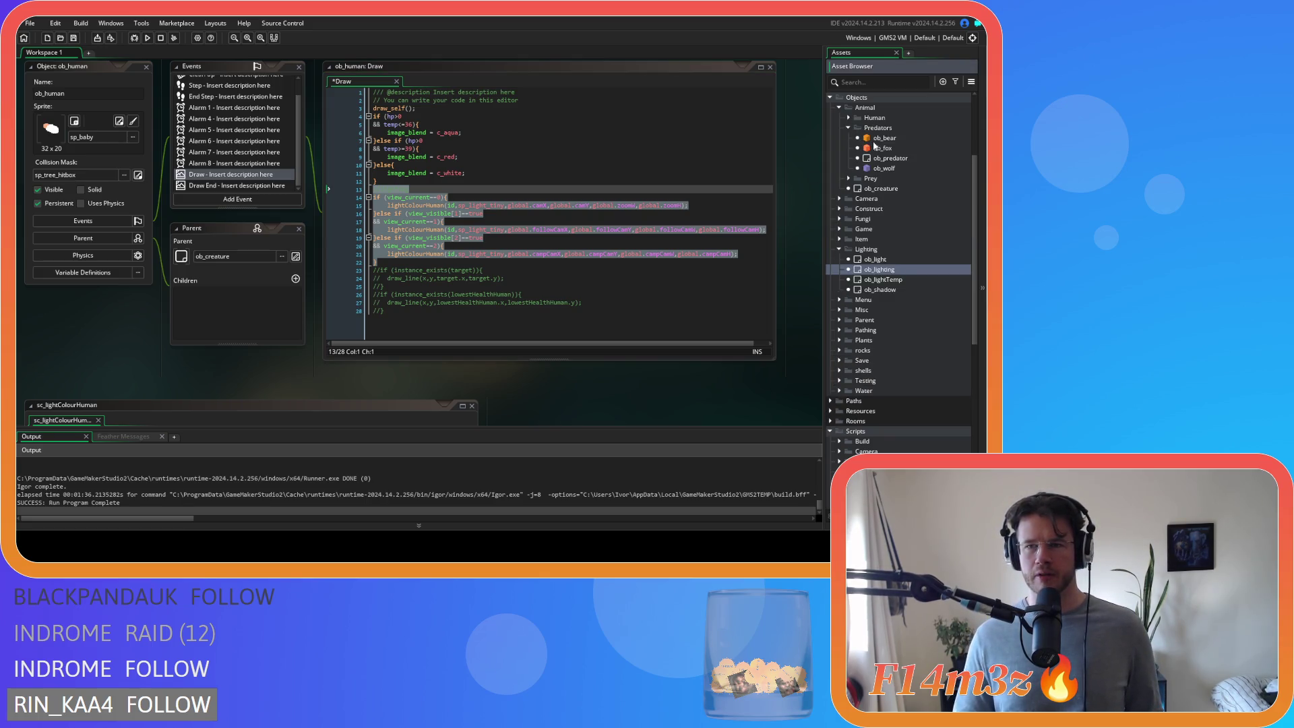
pyautogui.doubleClick(874, 140)
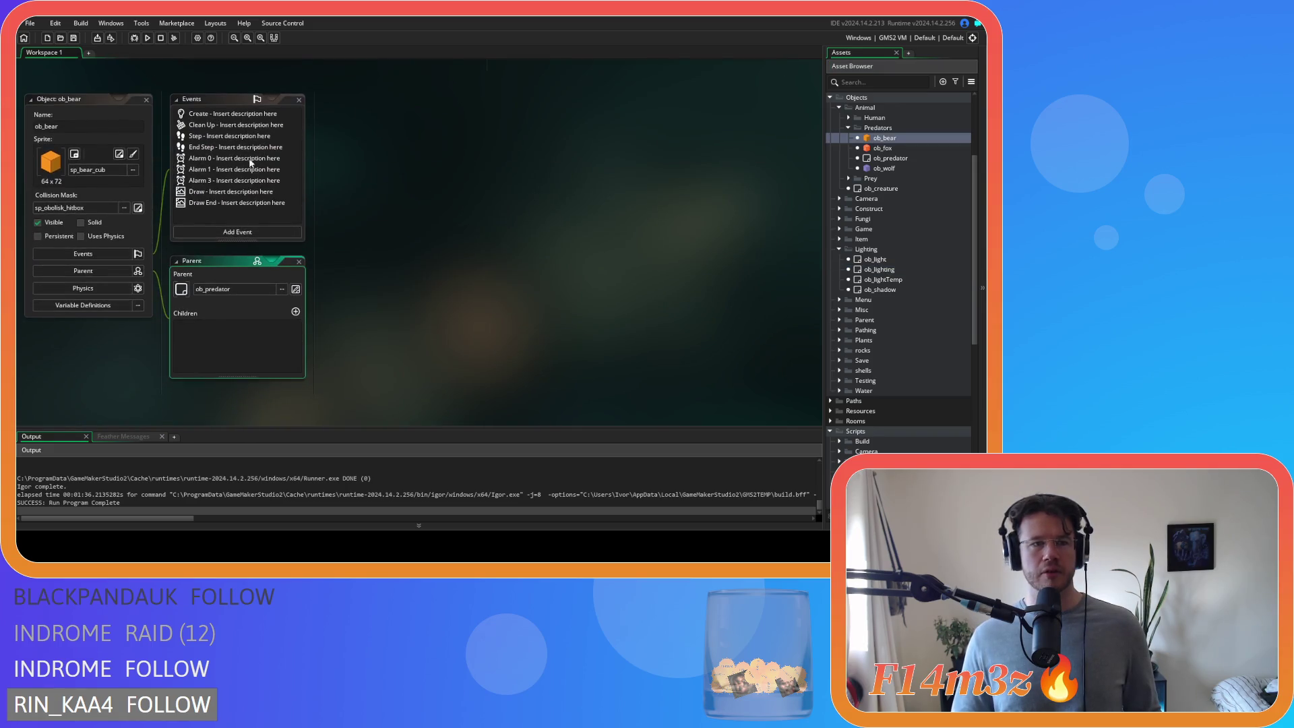
pyautogui.click(213, 194)
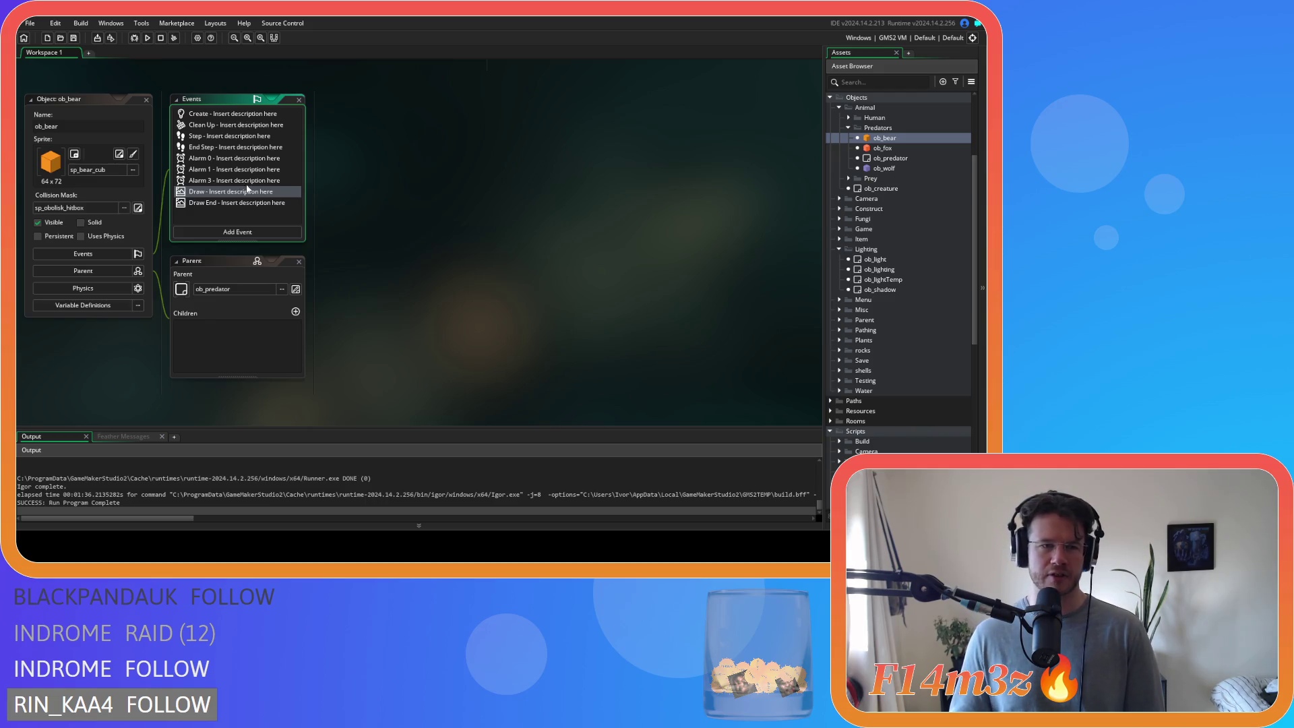
pyautogui.doubleClick(207, 197)
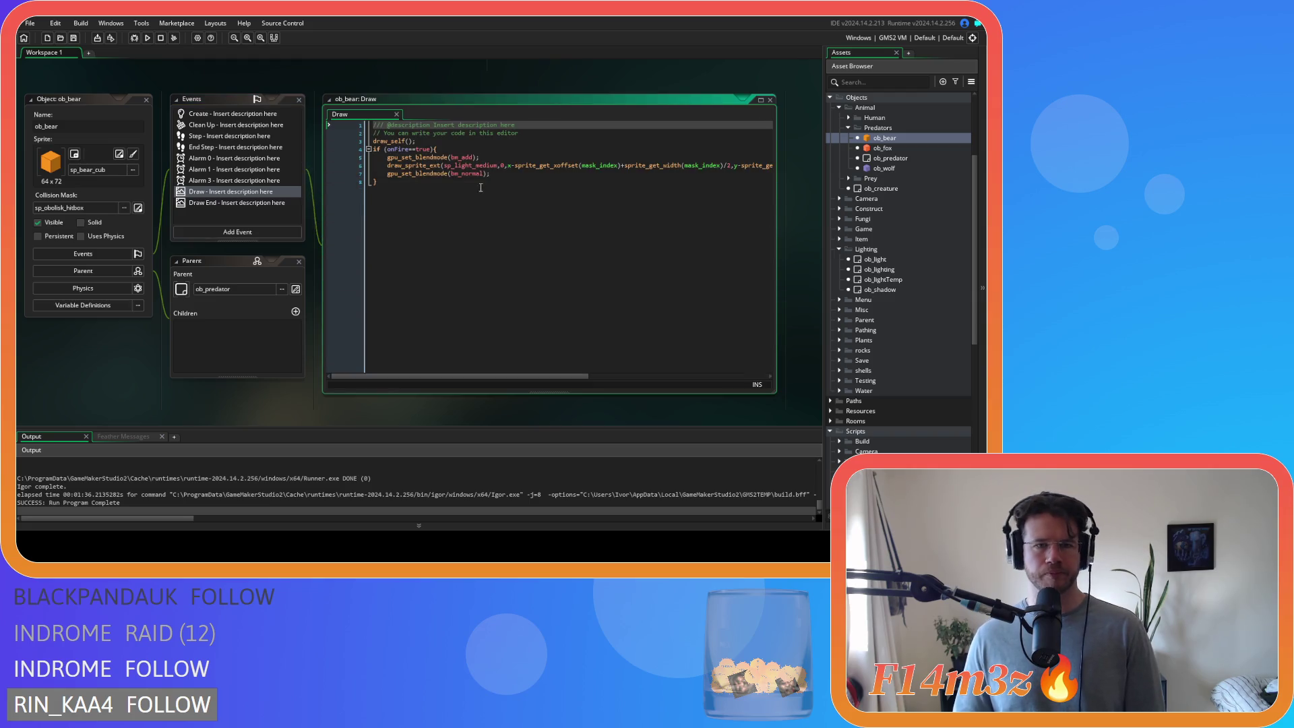
# - Paste the lighting block on a new line right after draw_self()
pyautogui.click(441, 149)
pyautogui.press('Return')
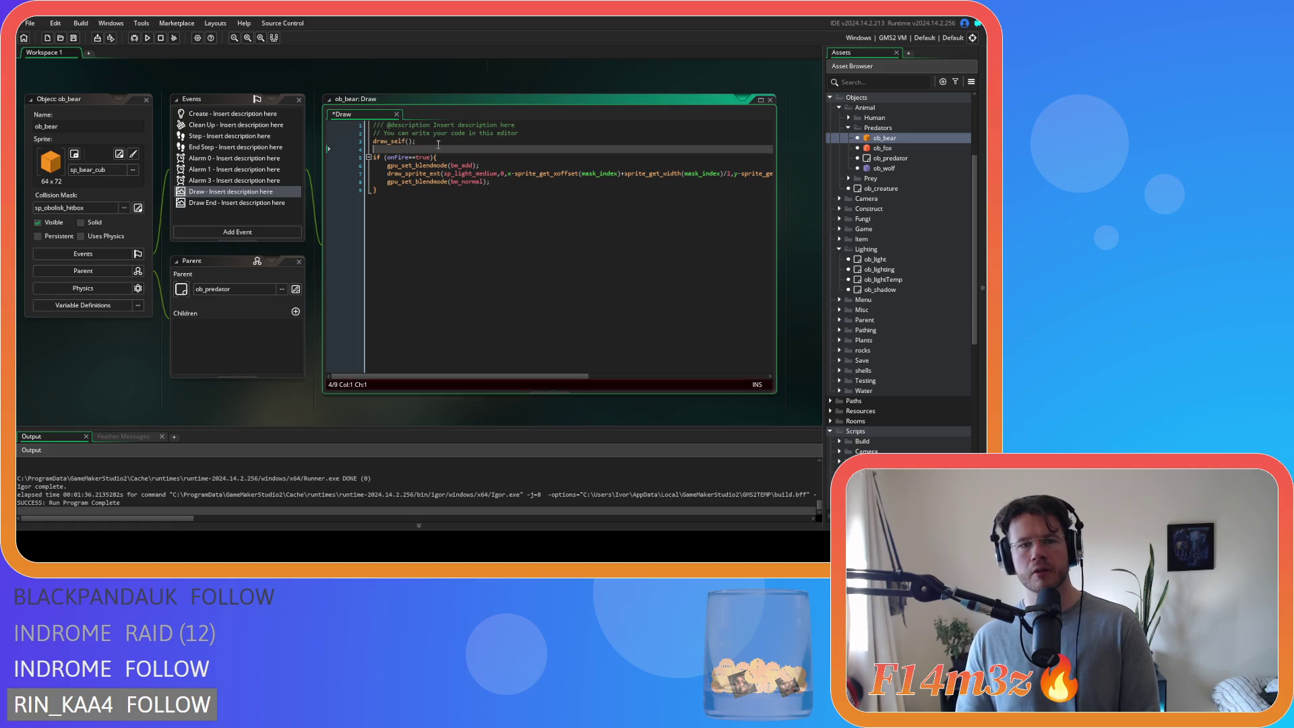
pyautogui.hotkey('ctrl', 'v')
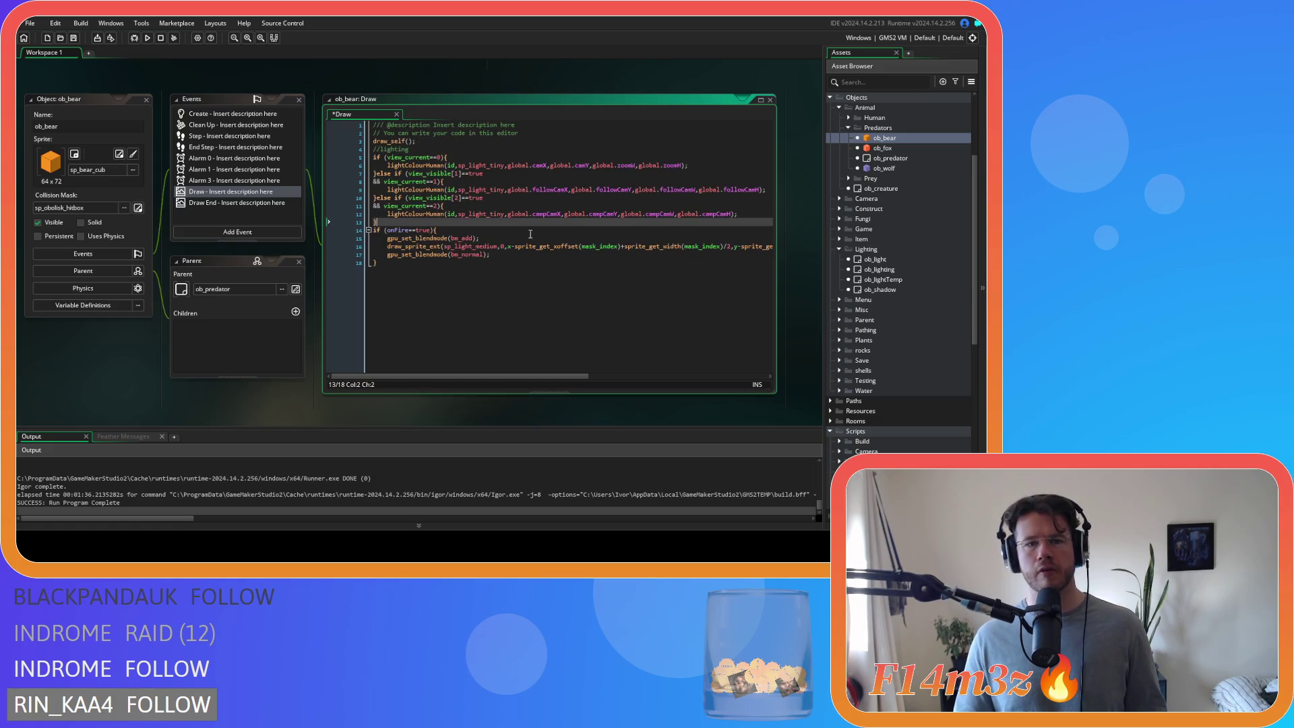
pyautogui.scroll(-10, 946, 354)
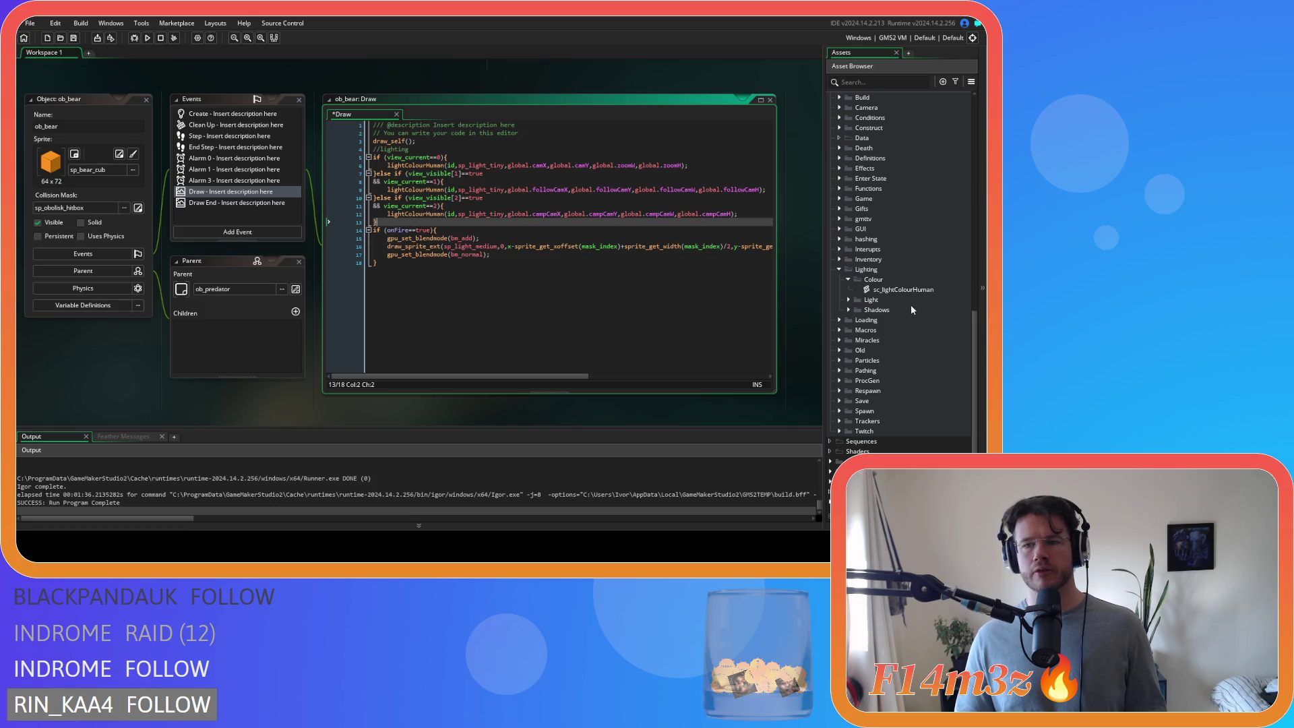
pyautogui.click(908, 290)
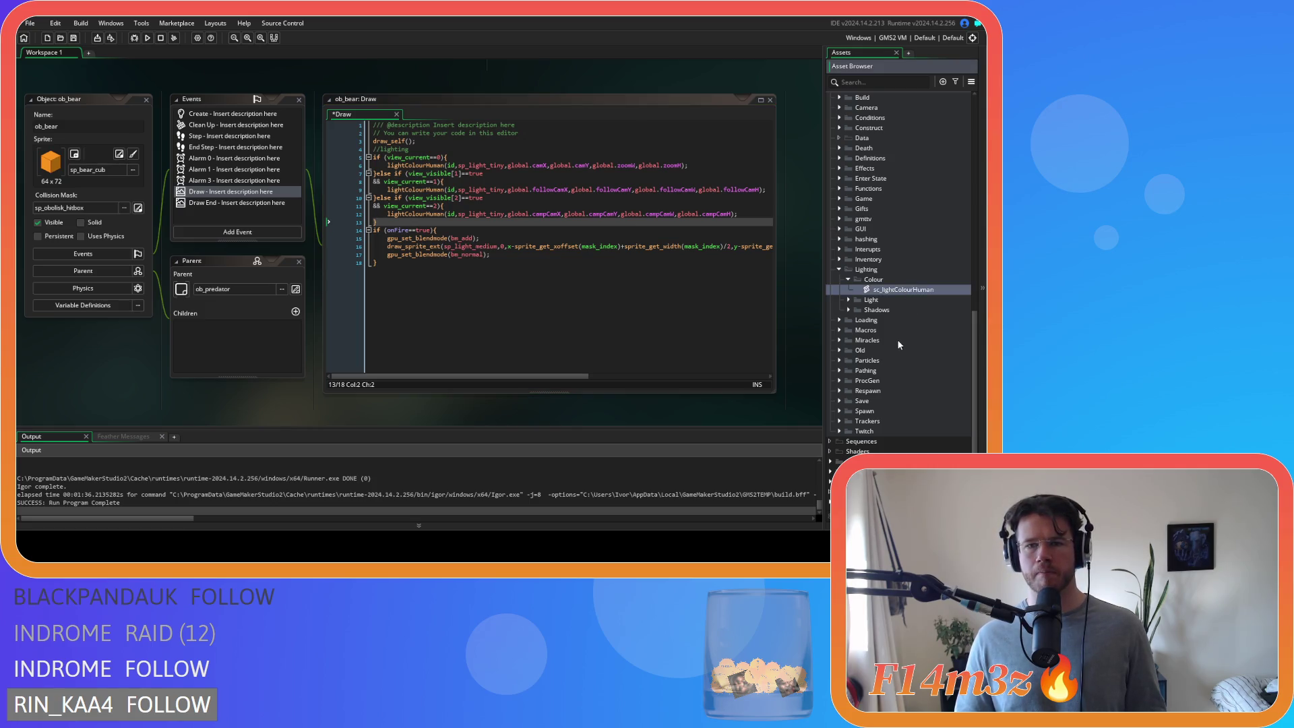
# - Duplicate sc_lightColourHuman and name the copy sc_lightColourCreature
pyautogui.hotkey('ctrl', 'd')
pyautogui.write('sc_lightColourCreature')
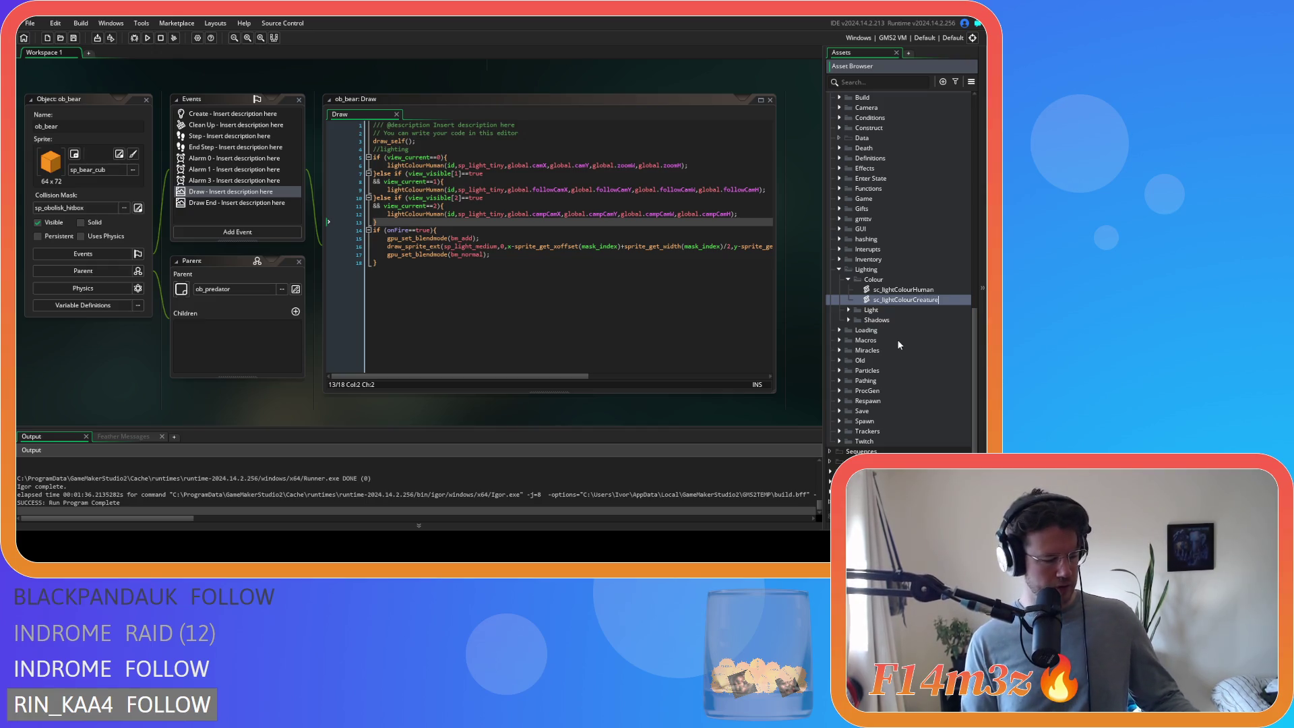
pyautogui.press('Return')
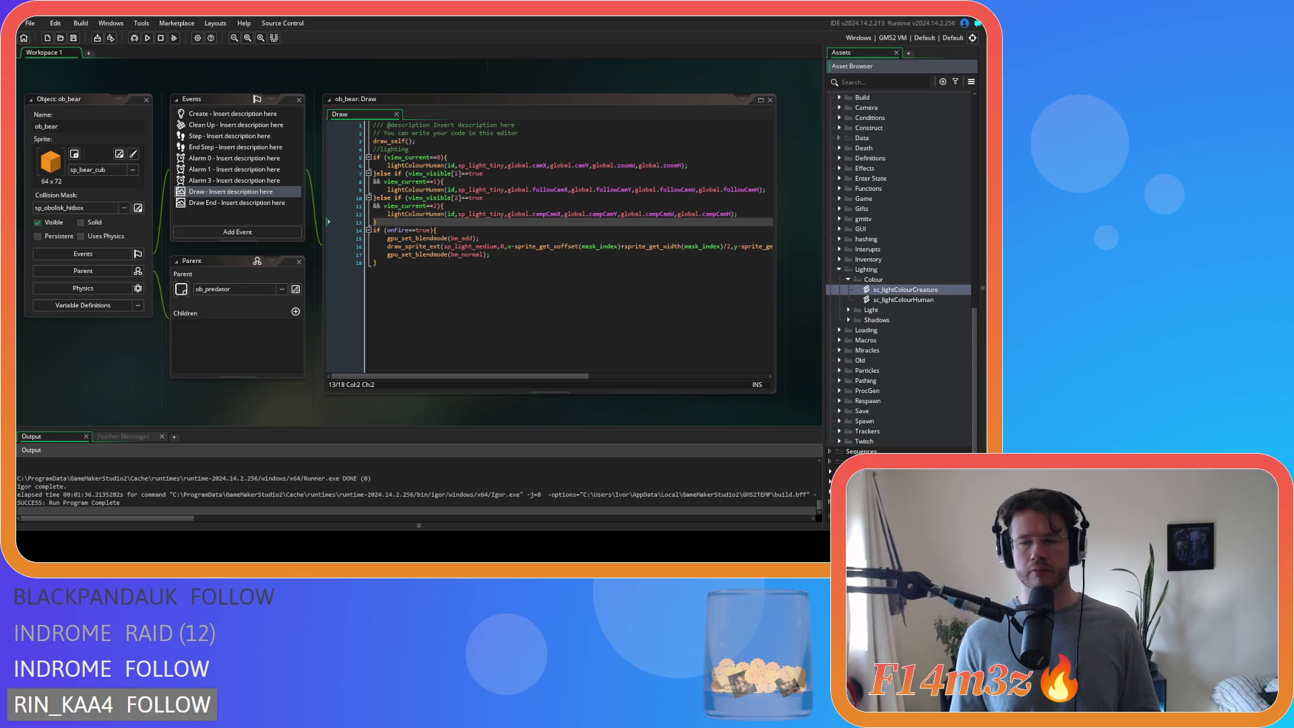
pyautogui.click(483, 262)
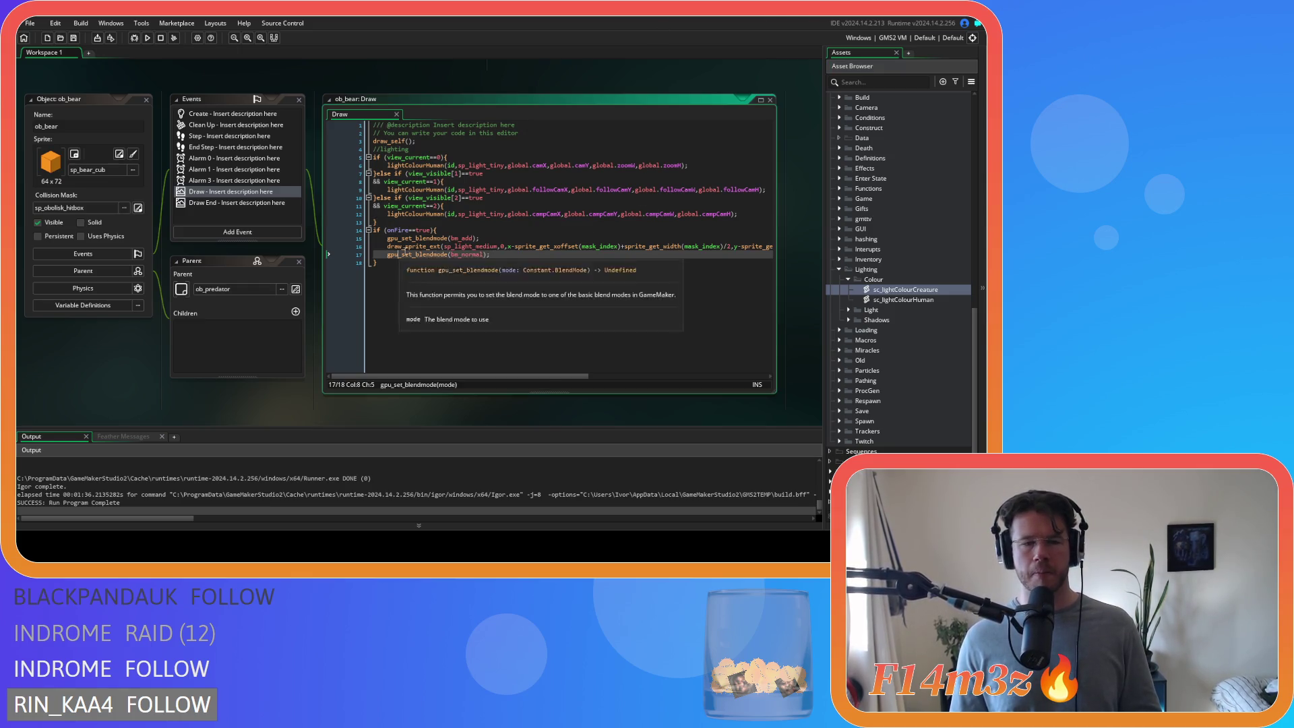
# - Save the project from ob_bear's Draw editor so the sc_lightColourCreature rename is kept
pyautogui.hotkey('ctrl', 's')
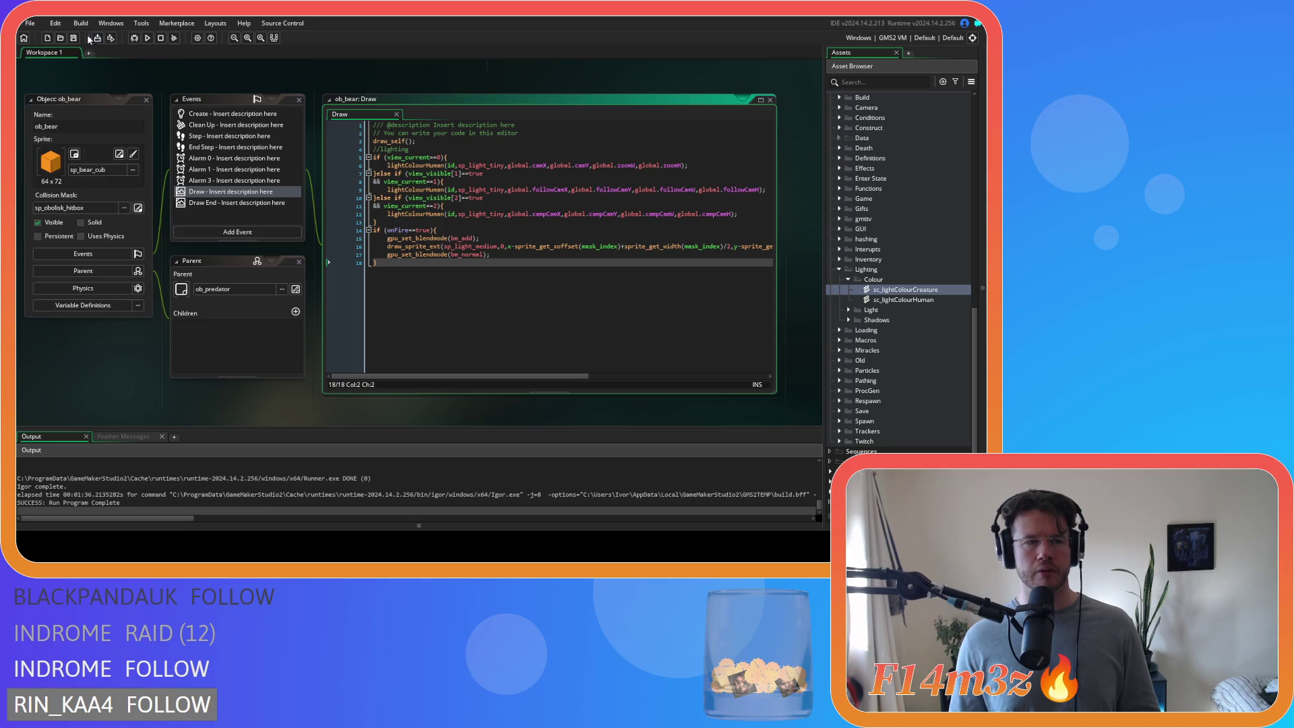
pyautogui.press('Up')
pyautogui.press('Up')
pyautogui.press('Up')
pyautogui.press('Down')
pyautogui.press('Down')
pyautogui.press('Down')
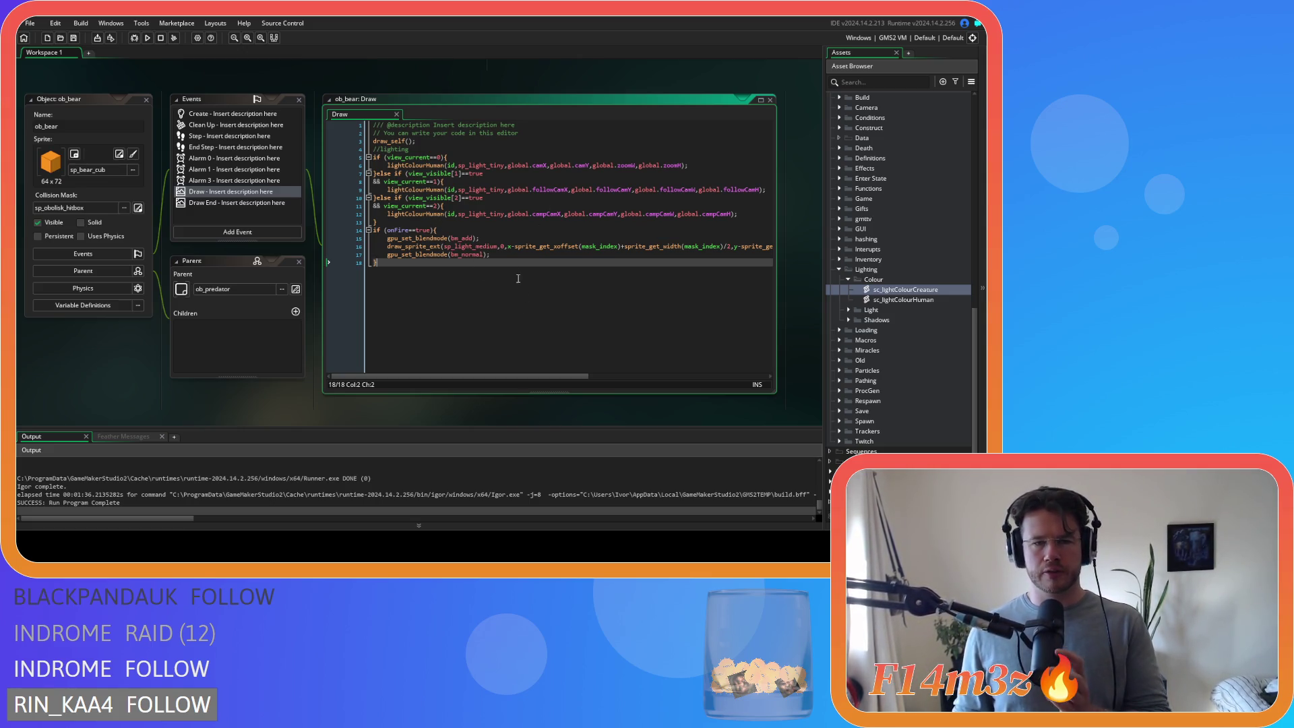
# - Call lightColourCreature in ob_bear's Draw and delete the script's sphere==false glow block
pyautogui.click(443, 166)
pyautogui.write('Creaturte')
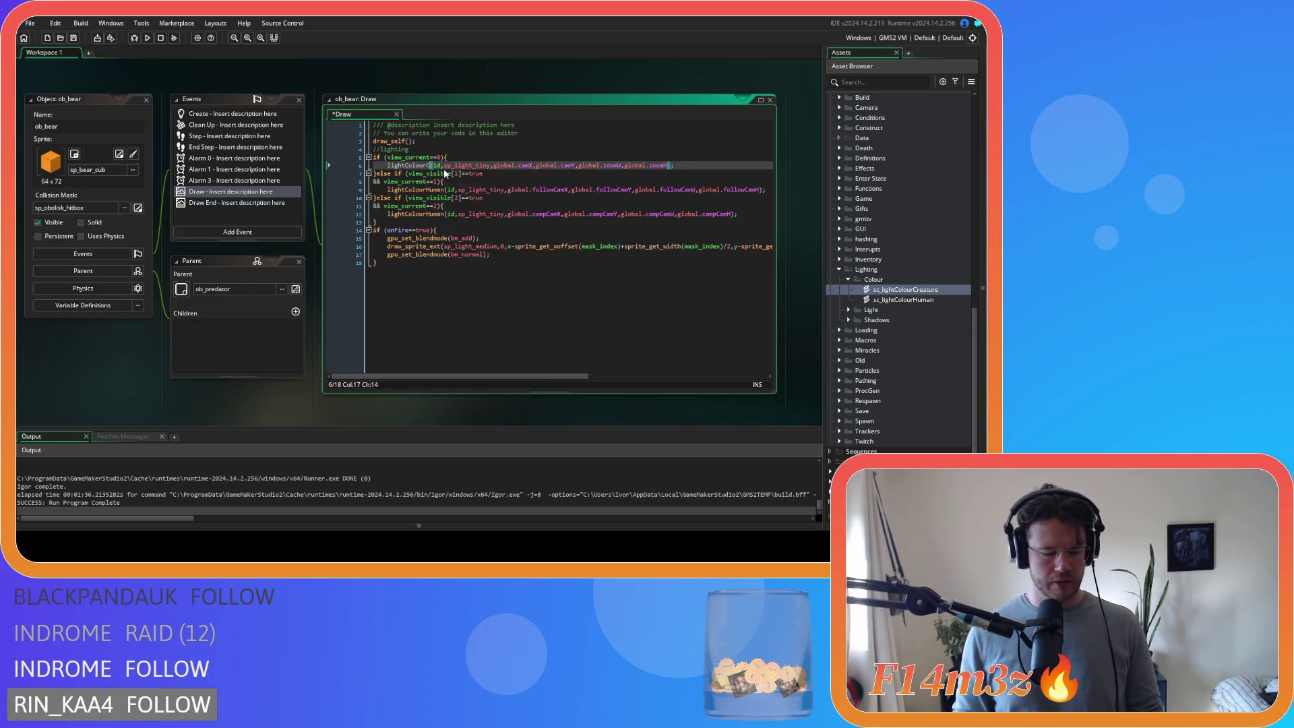
pyautogui.middleClick(445, 172)
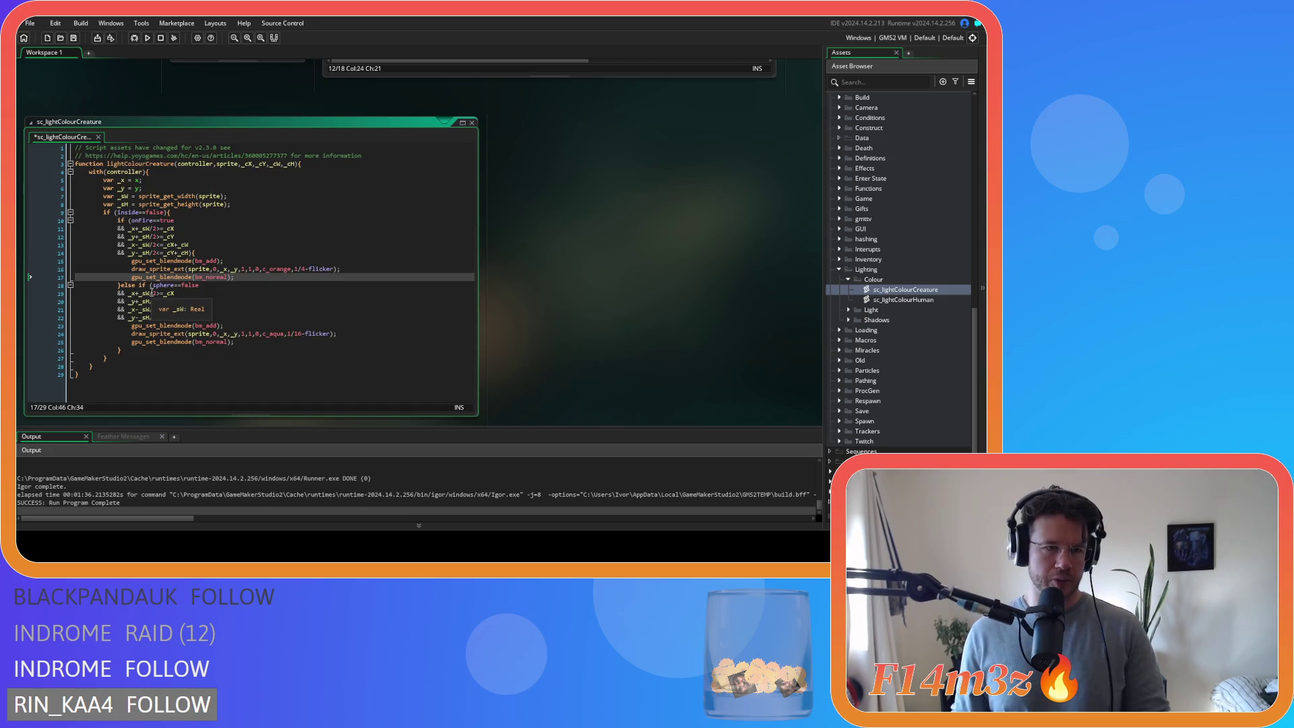
pyautogui.click(171, 220)
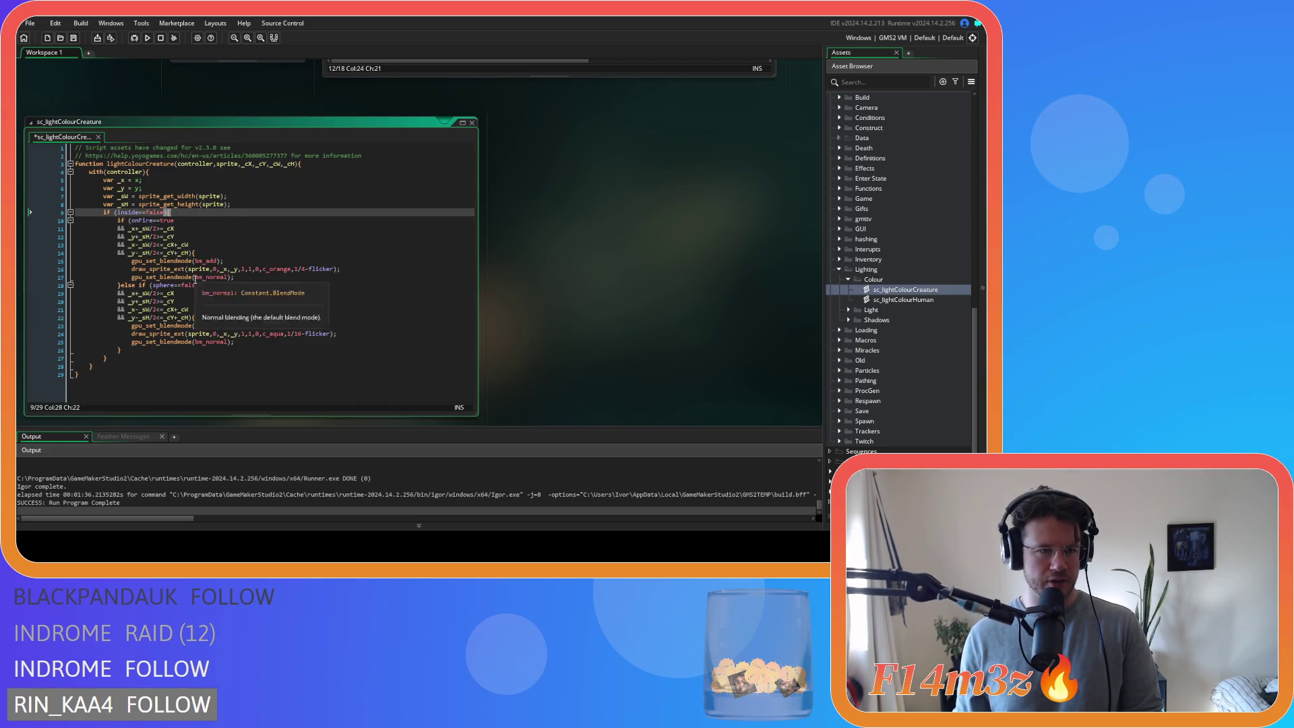
pyautogui.click(257, 247)
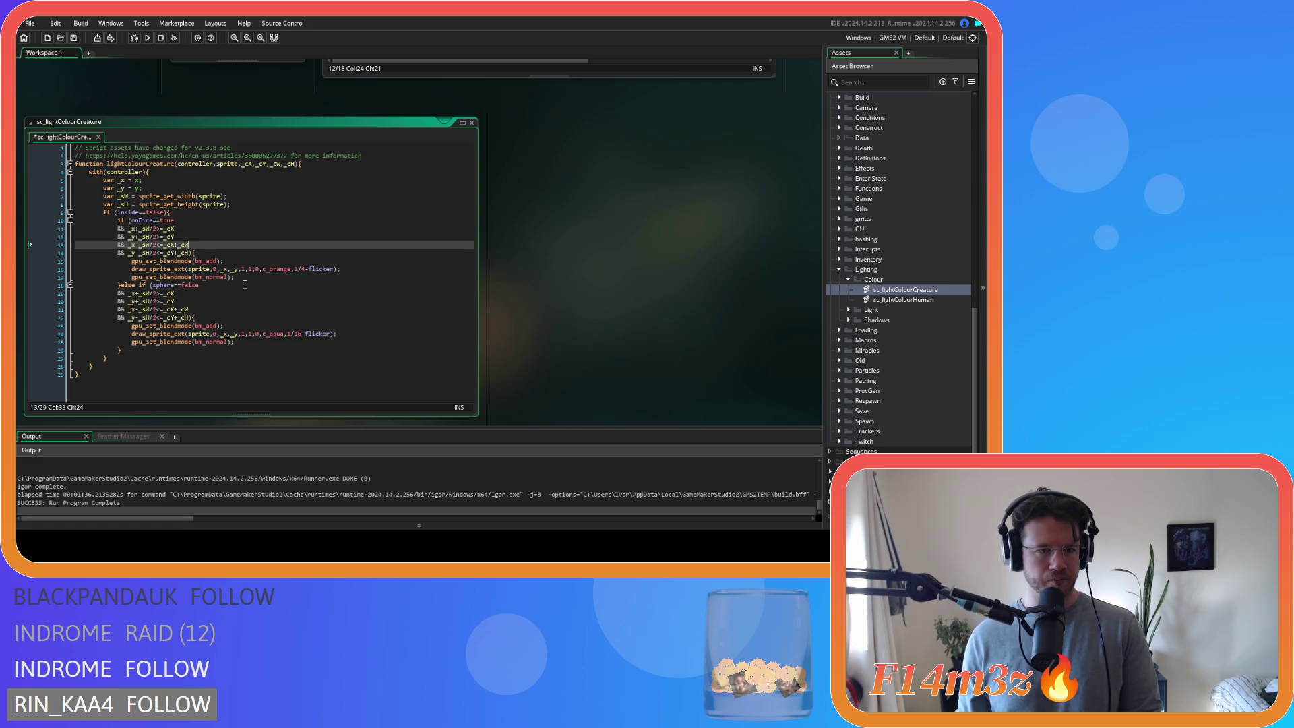
pyautogui.press('Down')
pyautogui.press('Down')
pyautogui.press('Down')
pyautogui.moveTo(120, 286); pyautogui.dragTo(134, 353)
pyautogui.press('BackSpace')
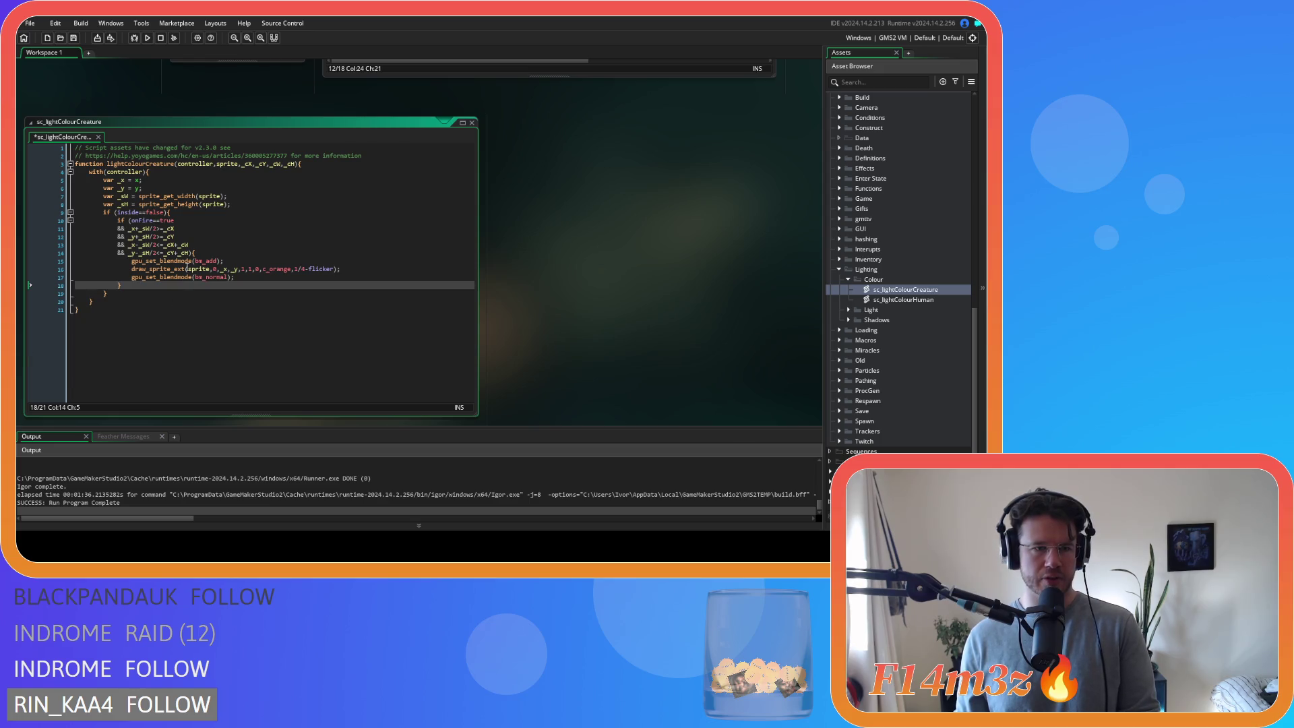
# - Move inside==false from the outer if into the onFire condition, joined with &&
pyautogui.moveTo(118, 213); pyautogui.dragTo(165, 216)
pyautogui.hotkey('ctrl', 'c')
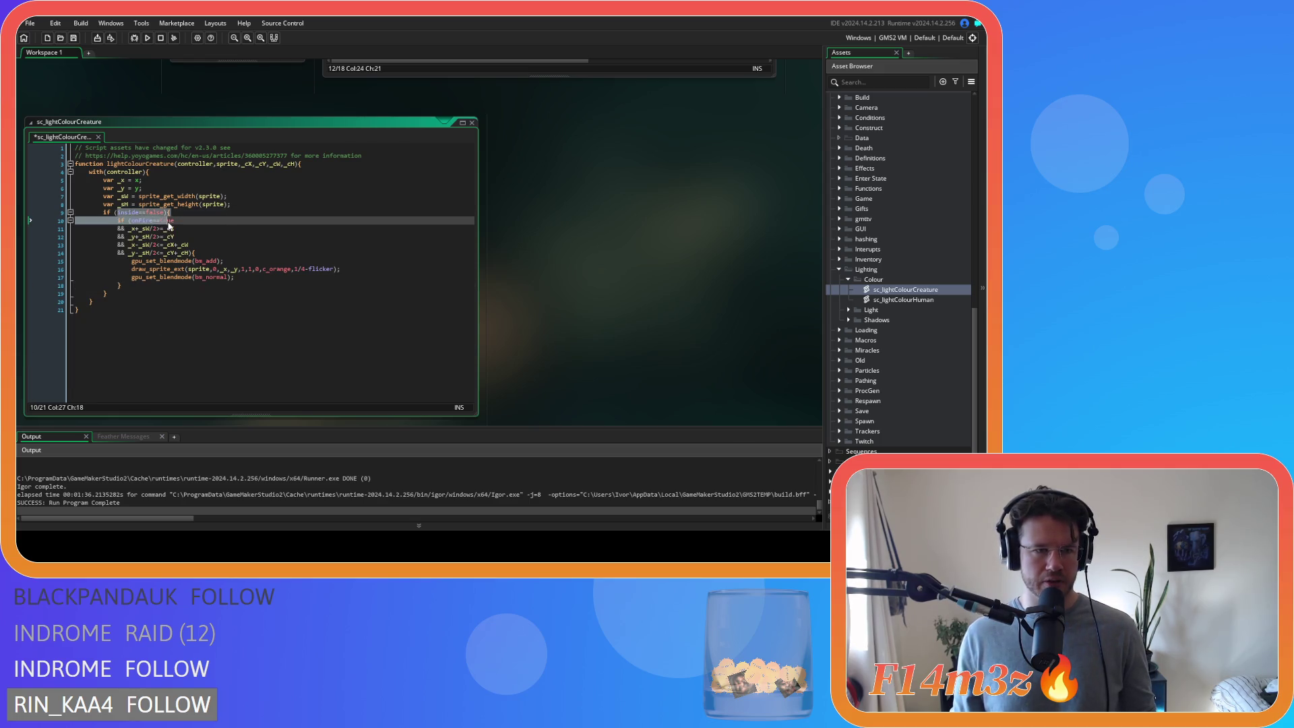
pyautogui.press('BackSpace')
pyautogui.click(132, 222)
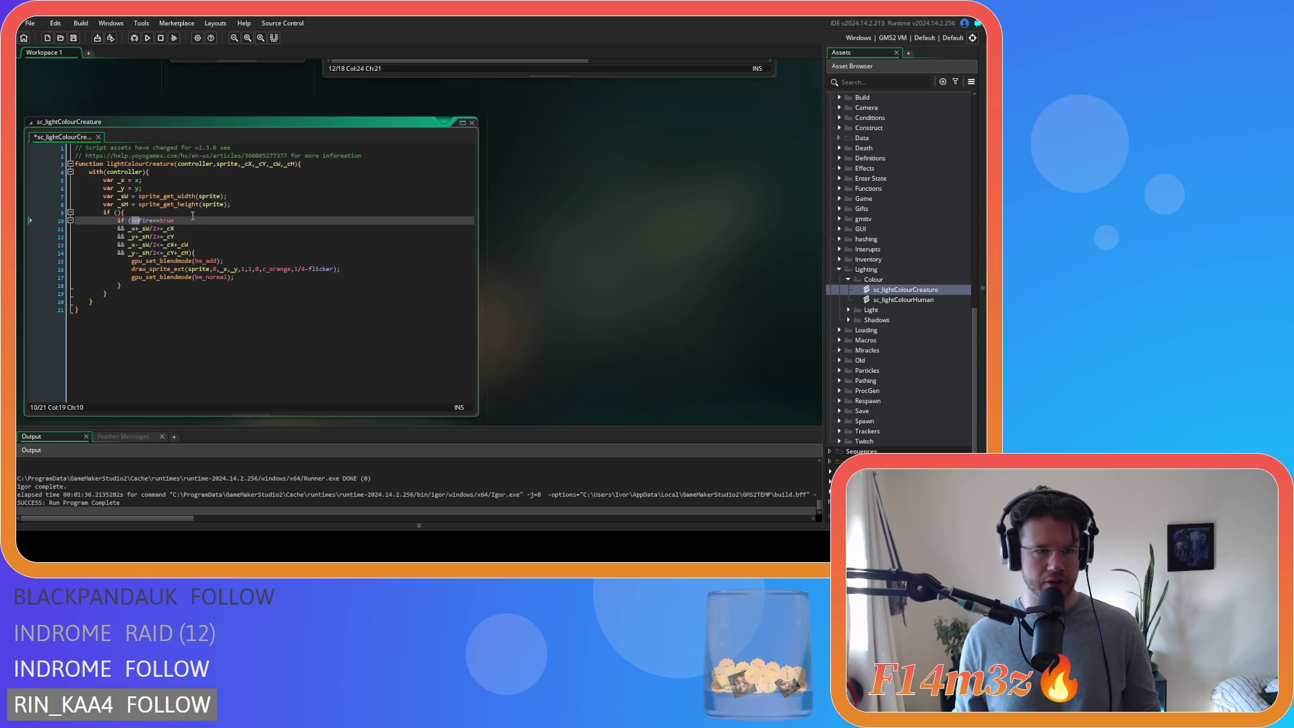
pyautogui.hotkey('ctrl', 'v')
pyautogui.press('Return')
pyautogui.write('&&')
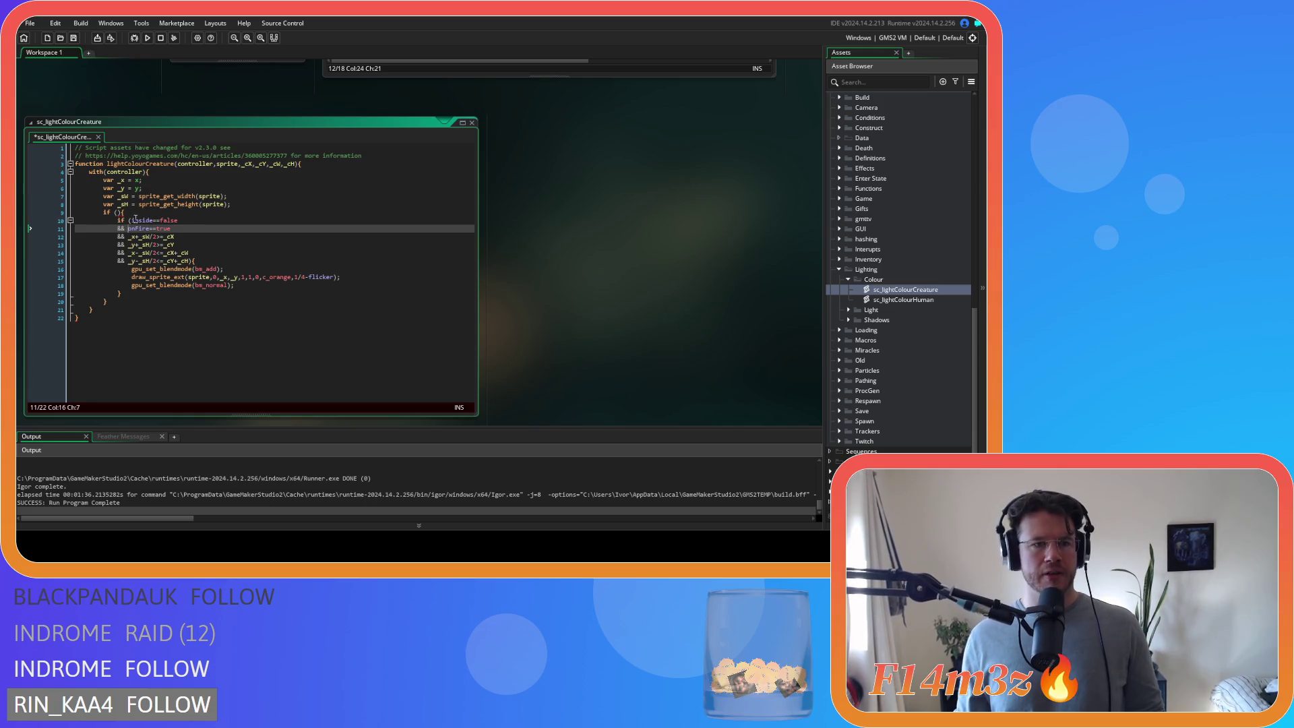
# - Remove the empty outer if and its extra brace, outdent the block, and save the script
pyautogui.click(132, 213)
pyautogui.moveTo(132, 212); pyautogui.dragTo(56, 213)
pyautogui.press('BackSpace')
pyautogui.press('BackSpace')
pyautogui.moveTo(108, 293)
pyautogui.mouseDown()
pyautogui.moveTo(20, 293)
pyautogui.moveTo(33, 211)
pyautogui.mouseUp()
pyautogui.press('BackSpace')
pyautogui.press('BackSpace')
pyautogui.hotkey('shift', 'Tab')
pyautogui.click(203, 231)
pyautogui.hotkey('ctrl', 's')
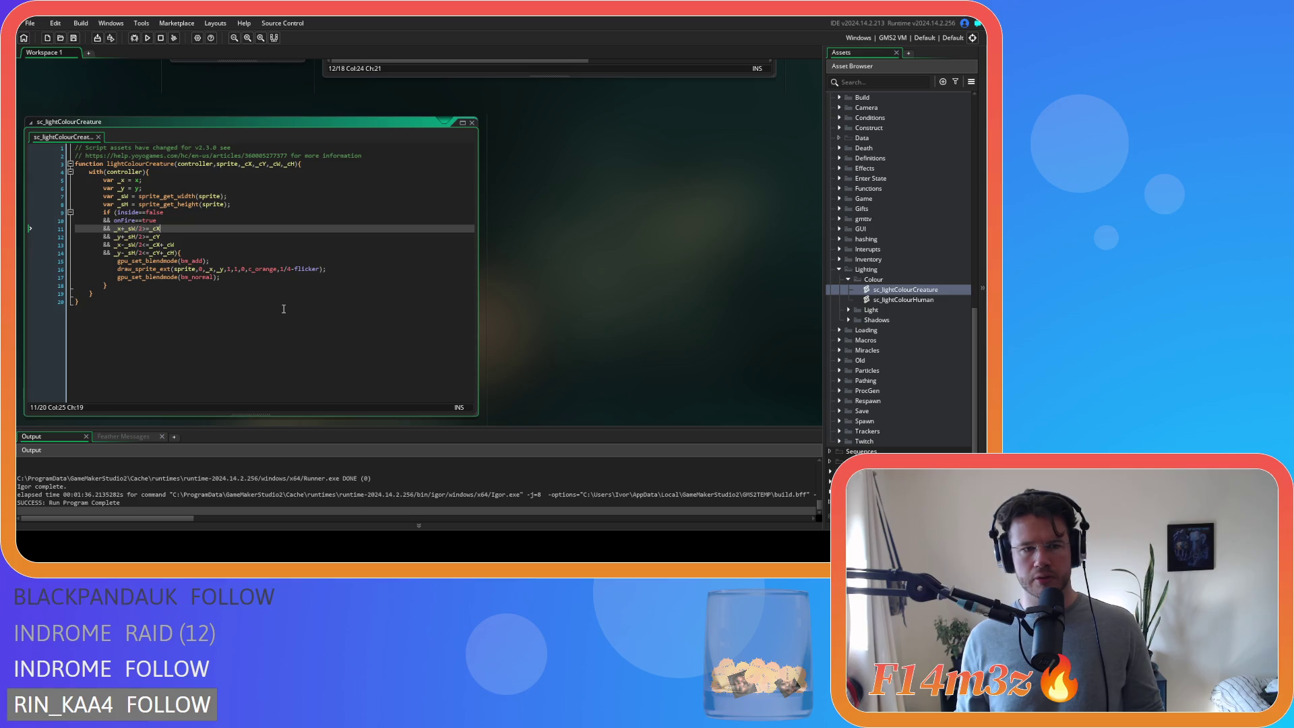
# - Select the sp_light_medium sprite name in ob_bear's Draw code for reuse
pyautogui.scroll(5, 645, 361)
pyautogui.doubleClick(470, 203)
pyautogui.hotkey('ctrl', 'c')
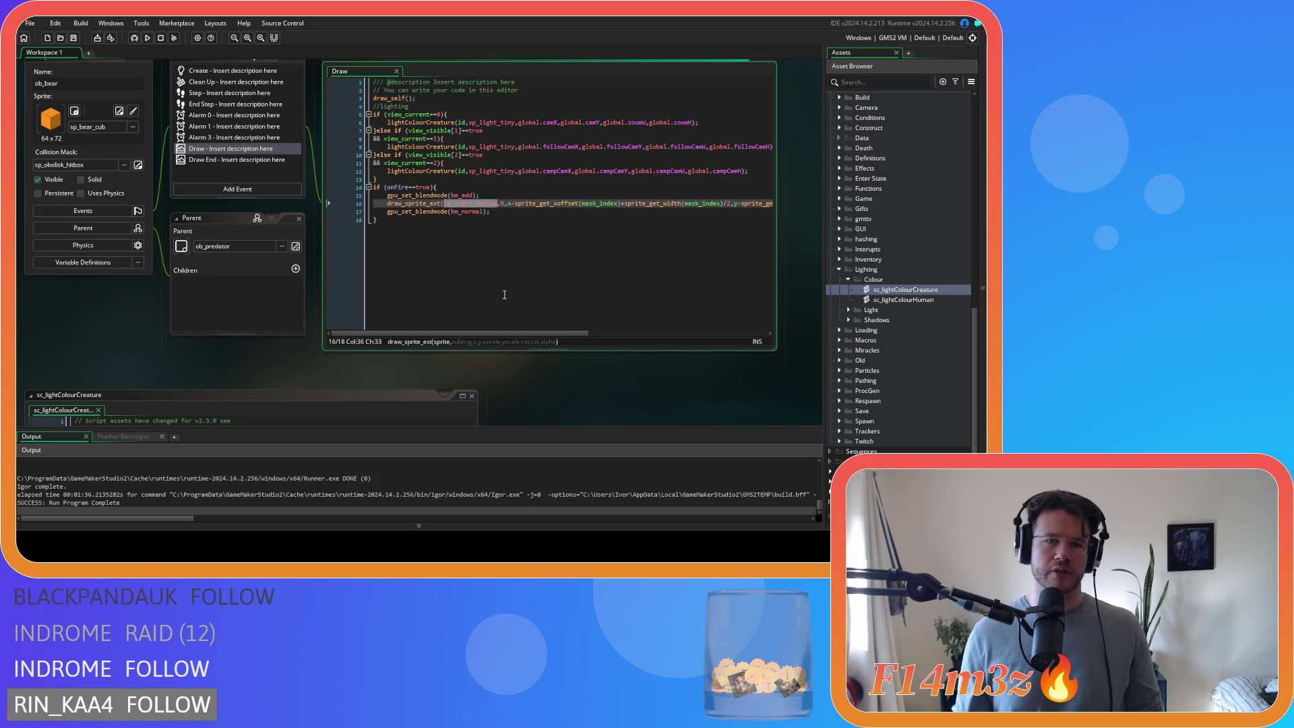
pyautogui.scroll(-2, 610, 403)
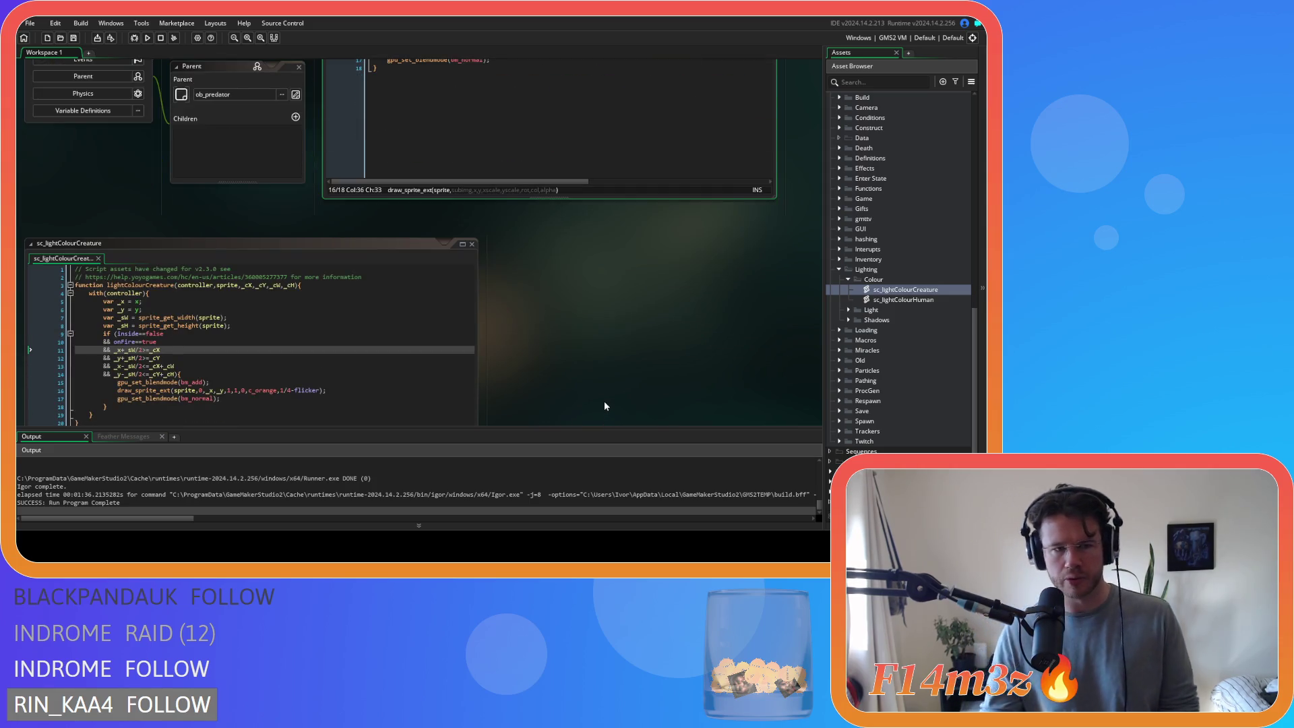
# - Replace sp_light_tiny with sp_light_medium in all three lightColourCreature calls and save
pyautogui.scroll(3, 604, 401)
pyautogui.scroll(-1, 561, 353)
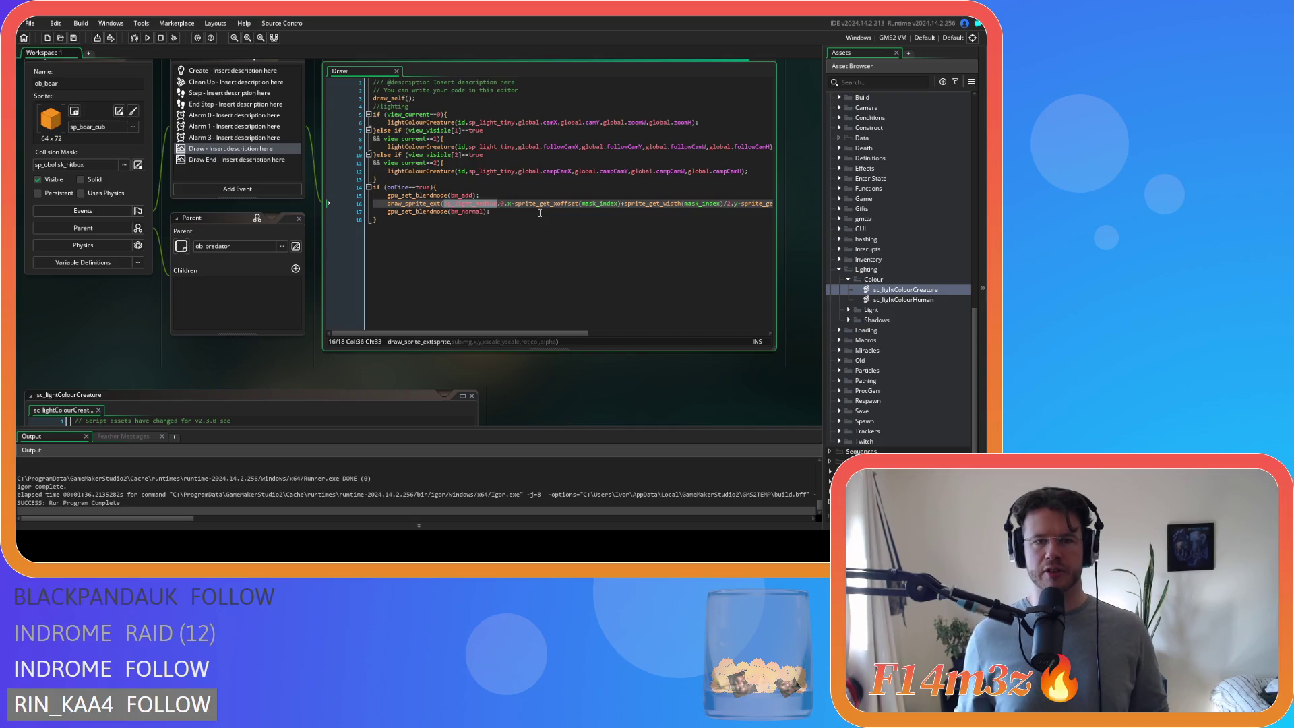
pyautogui.click(495, 122)
pyautogui.doubleClick(496, 122)
pyautogui.hotkey('ctrl', 'v')
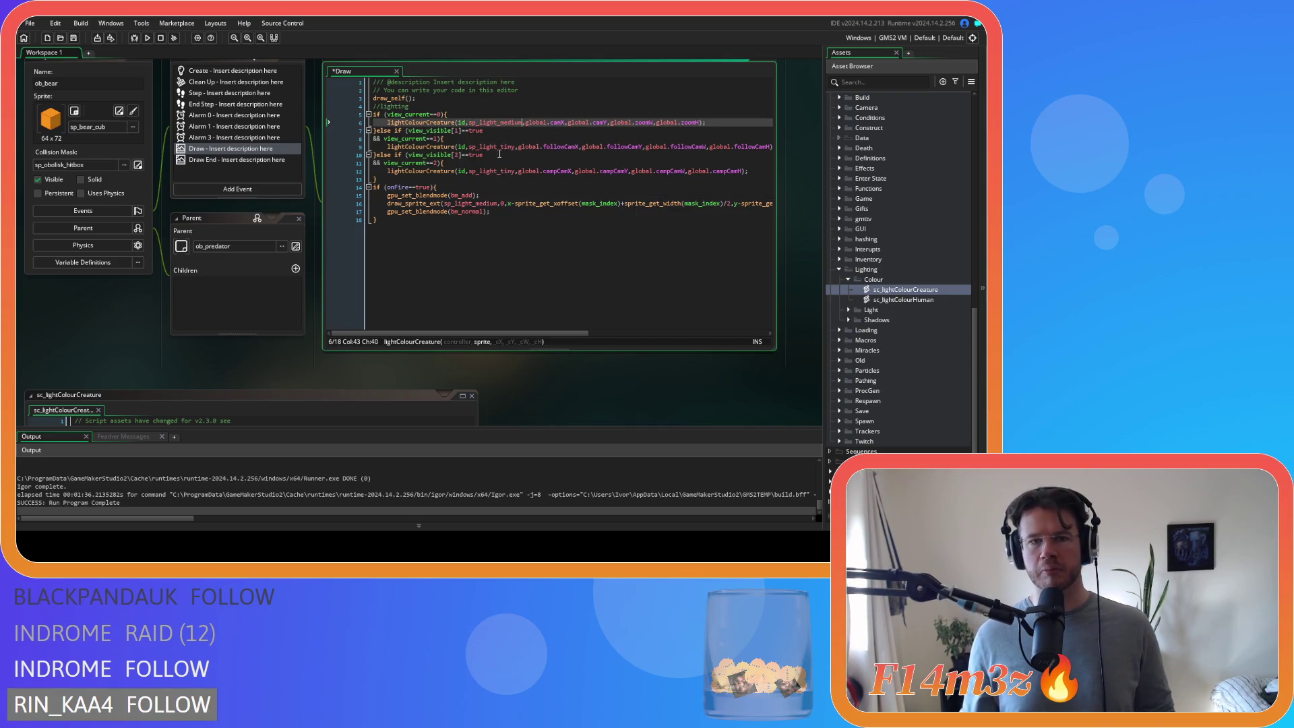
pyautogui.doubleClick(495, 147)
pyautogui.hotkey('ctrl', 'v')
pyautogui.doubleClick(499, 171)
pyautogui.hotkey('ctrl', 'v')
pyautogui.hotkey('ctrl', 's')
pyautogui.scroll(-3, 532, 380)
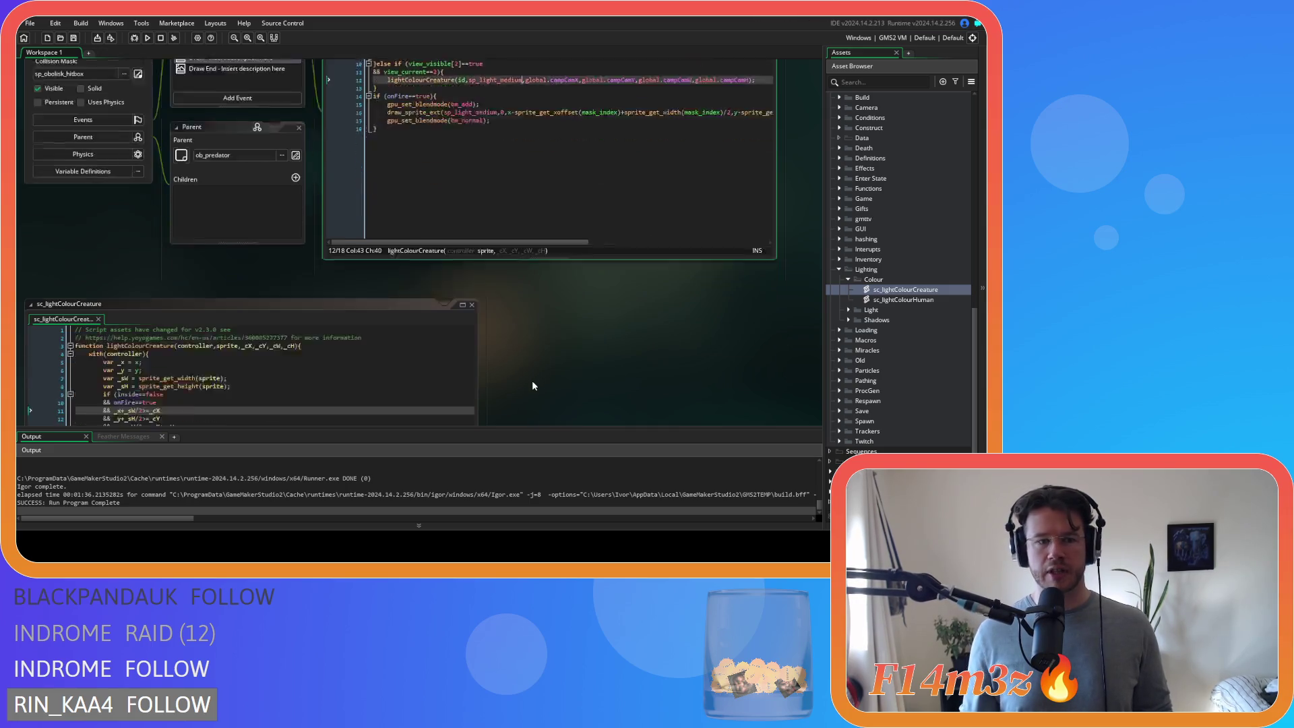
pyautogui.click(360, 305)
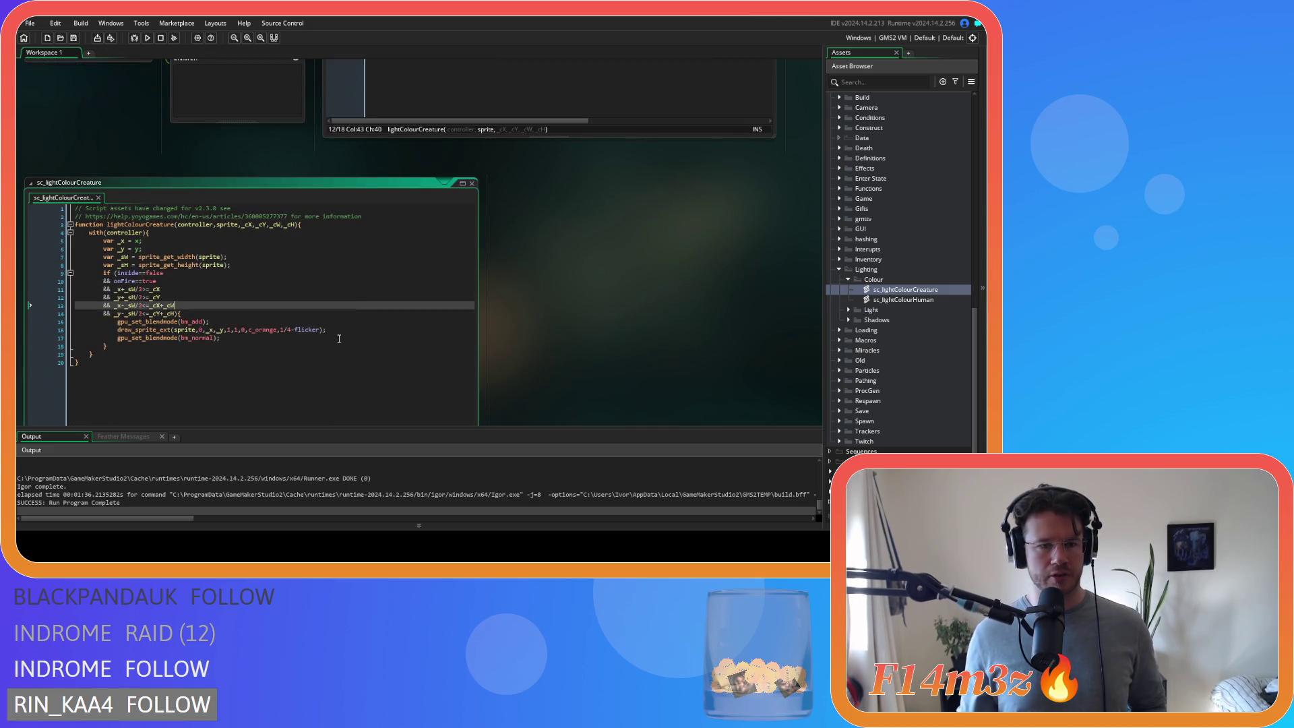
pyautogui.click(339, 338)
pyautogui.click(344, 329)
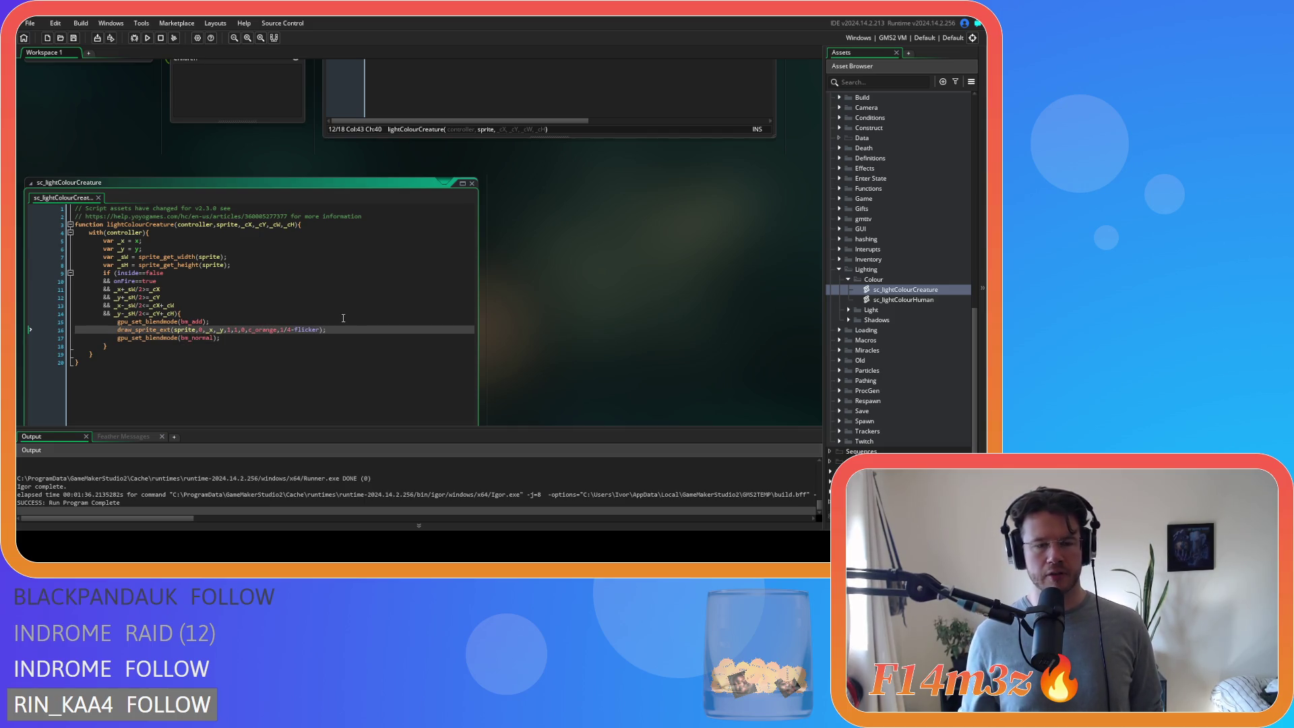
pyautogui.doubleClick(289, 330)
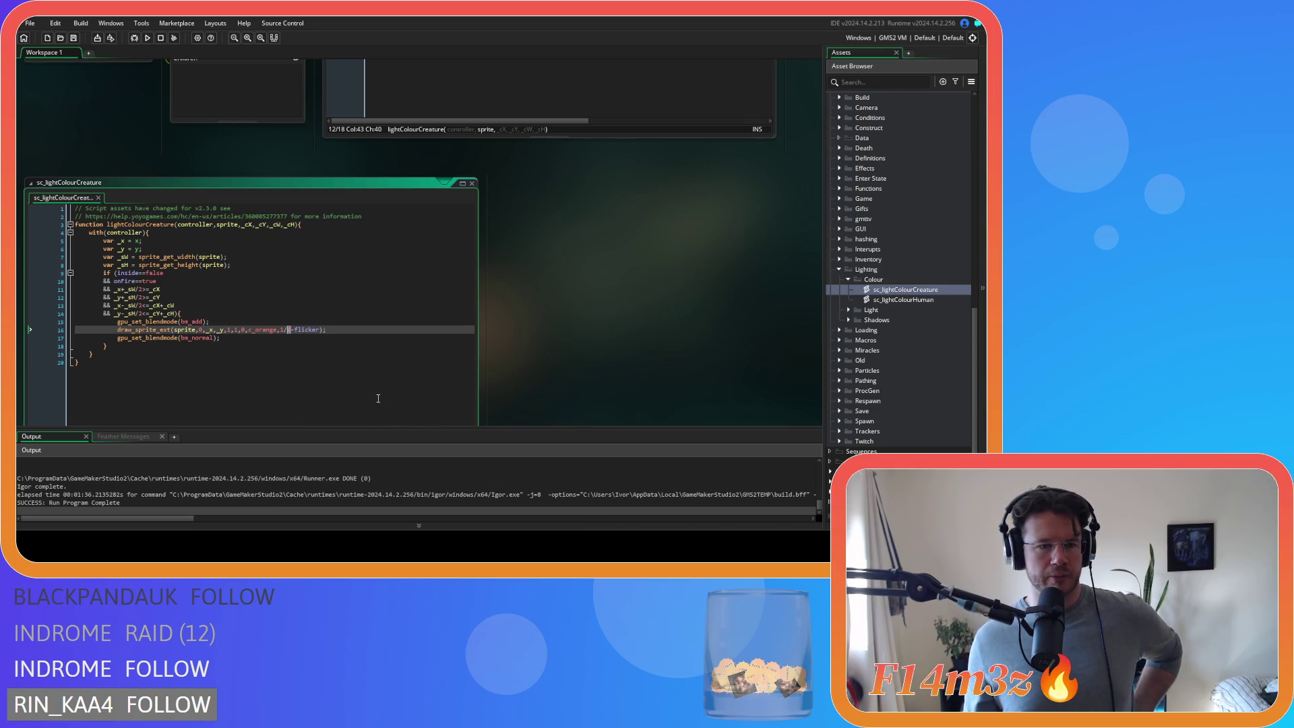
pyautogui.moveTo(290, 333); pyautogui.dragTo(290, 335)
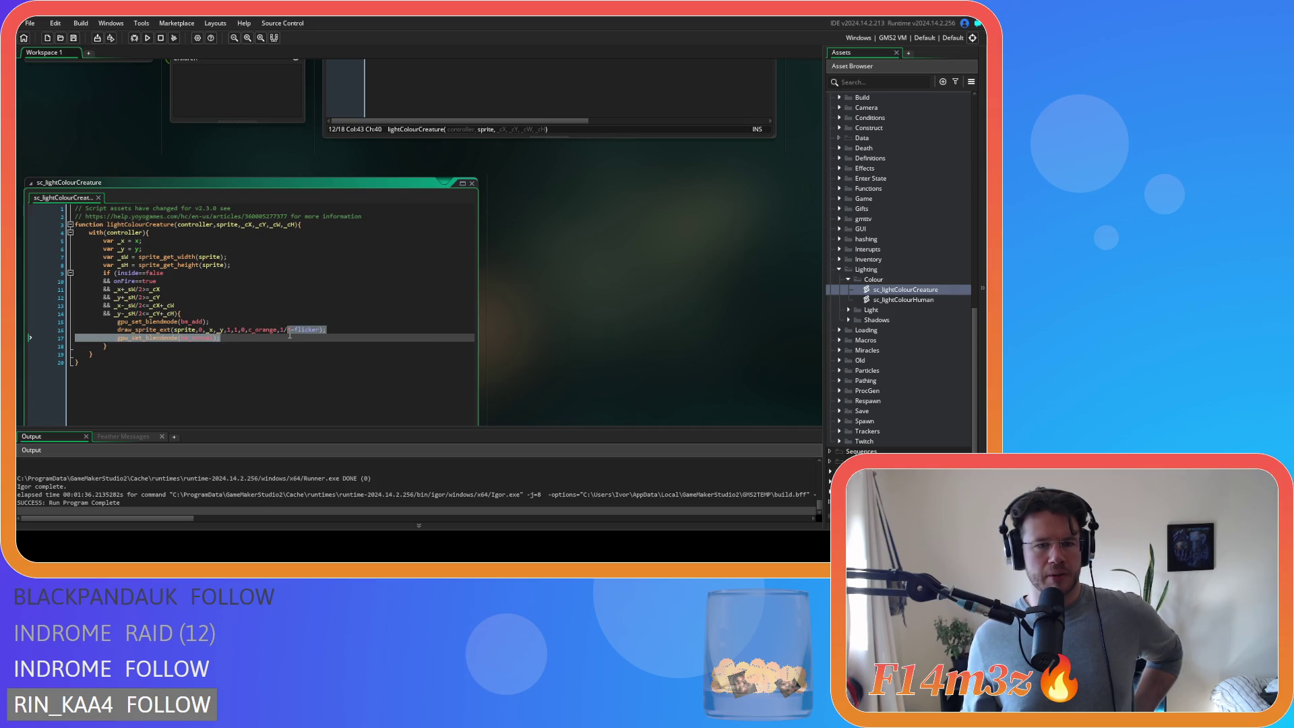
pyautogui.click(290, 331)
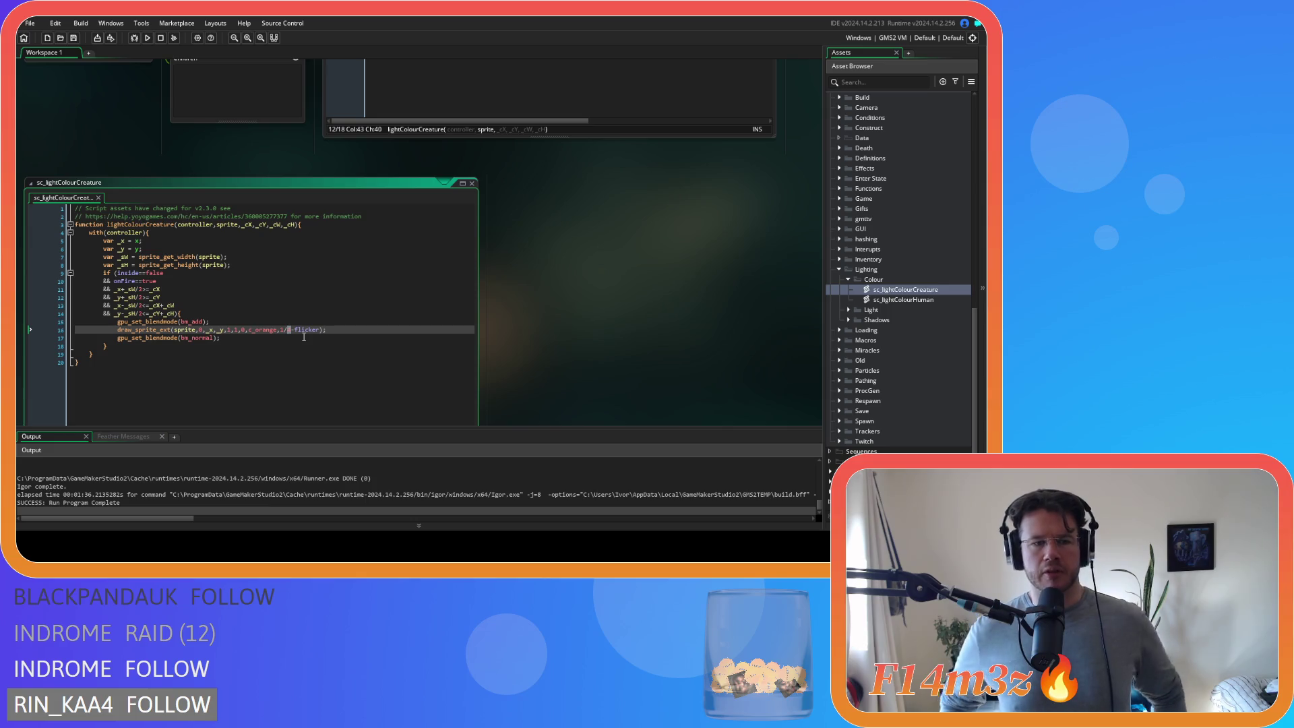
pyautogui.click(232, 265)
pyautogui.click(224, 314)
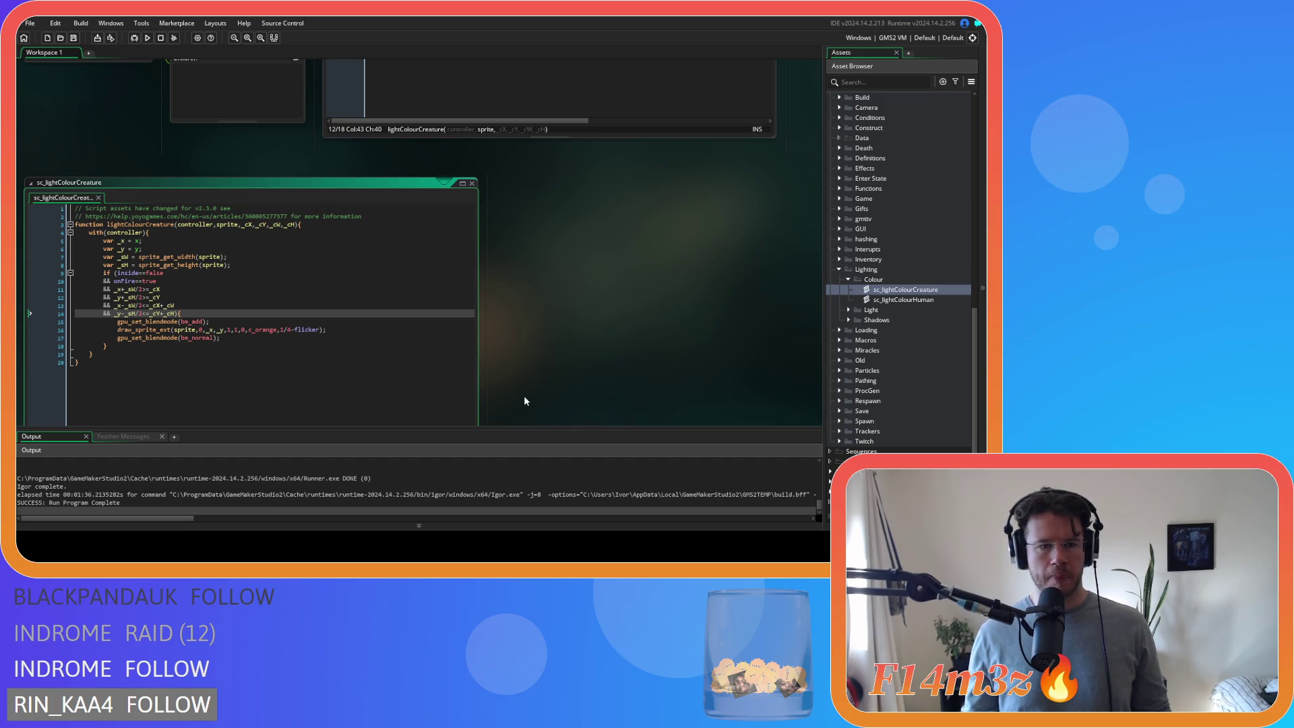
pyautogui.scroll(5, 524, 399)
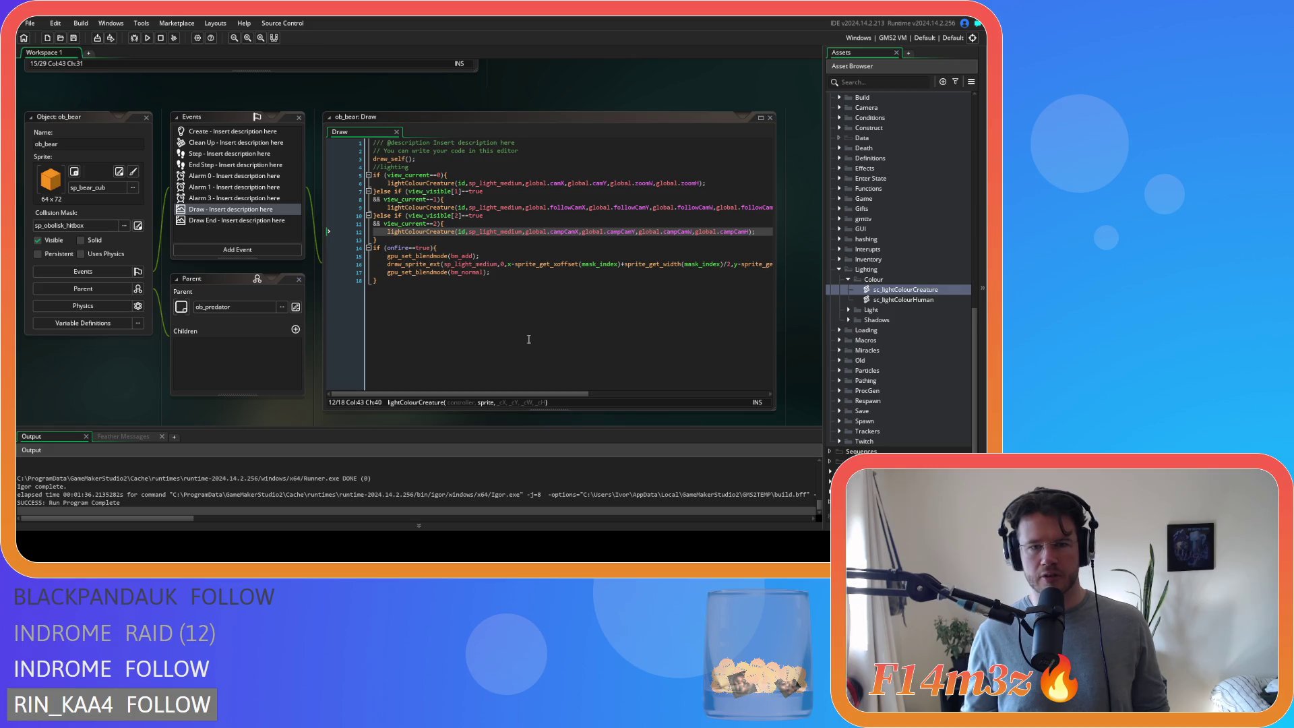
# - Replace x on line 5 of sc_lightColourCreature with the glow code's centred x offset expression
pyautogui.scroll(-3, 245, 358)
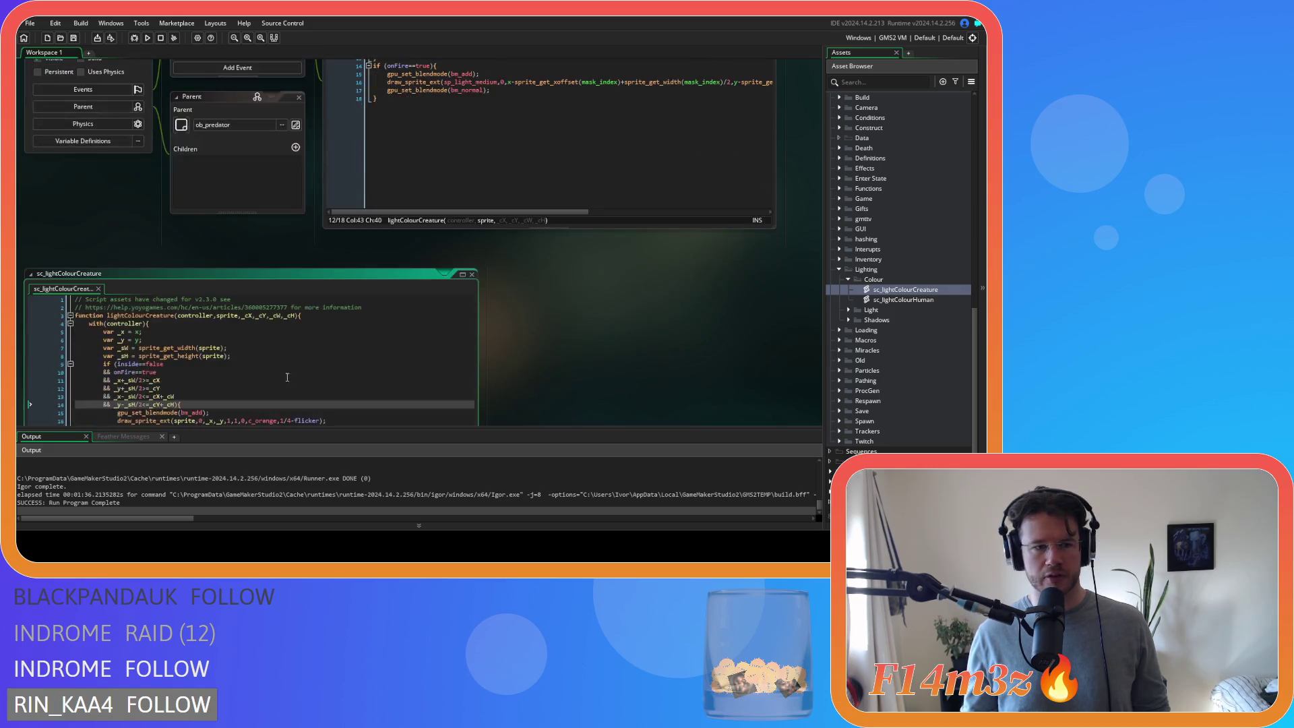
pyautogui.scroll(3, 539, 386)
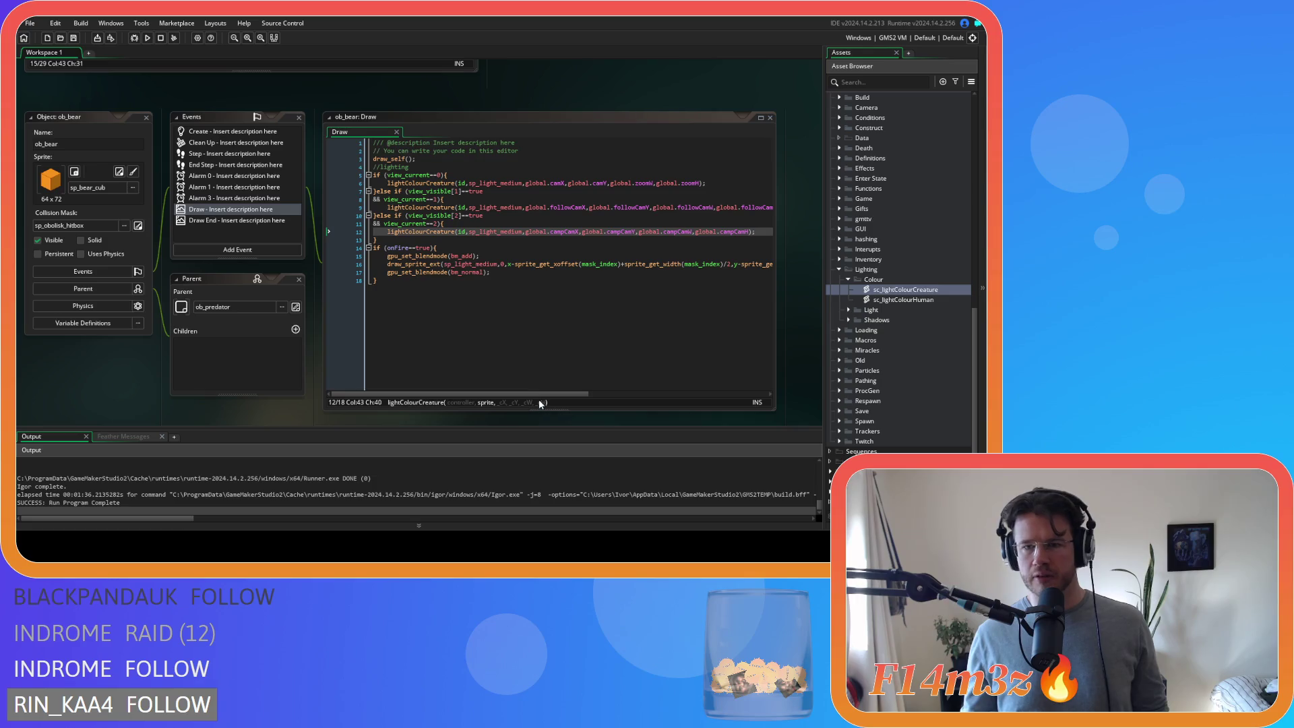
pyautogui.click(427, 332)
pyautogui.moveTo(428, 332); pyautogui.dragTo(318, 246)
pyautogui.scroll(-4, 470, 412)
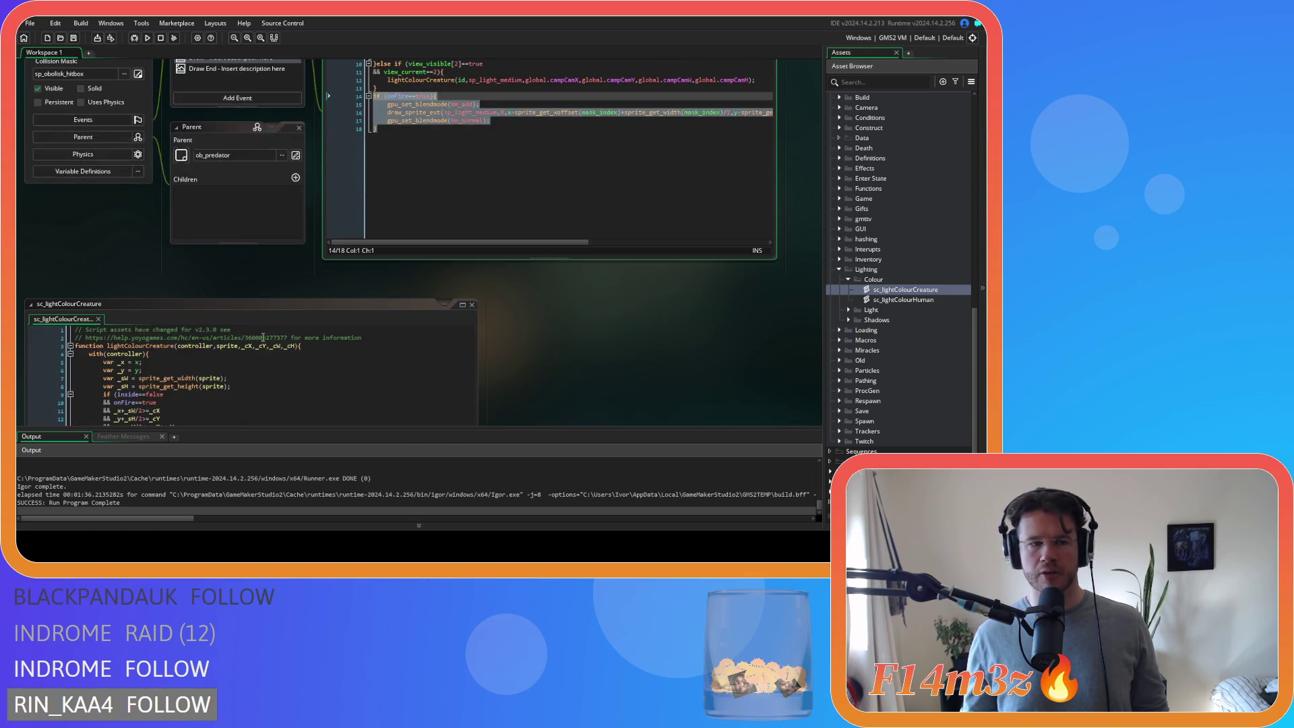
pyautogui.scroll(2, 470, 412)
pyautogui.click(641, 167)
pyautogui.moveTo(733, 174); pyautogui.dragTo(508, 174)
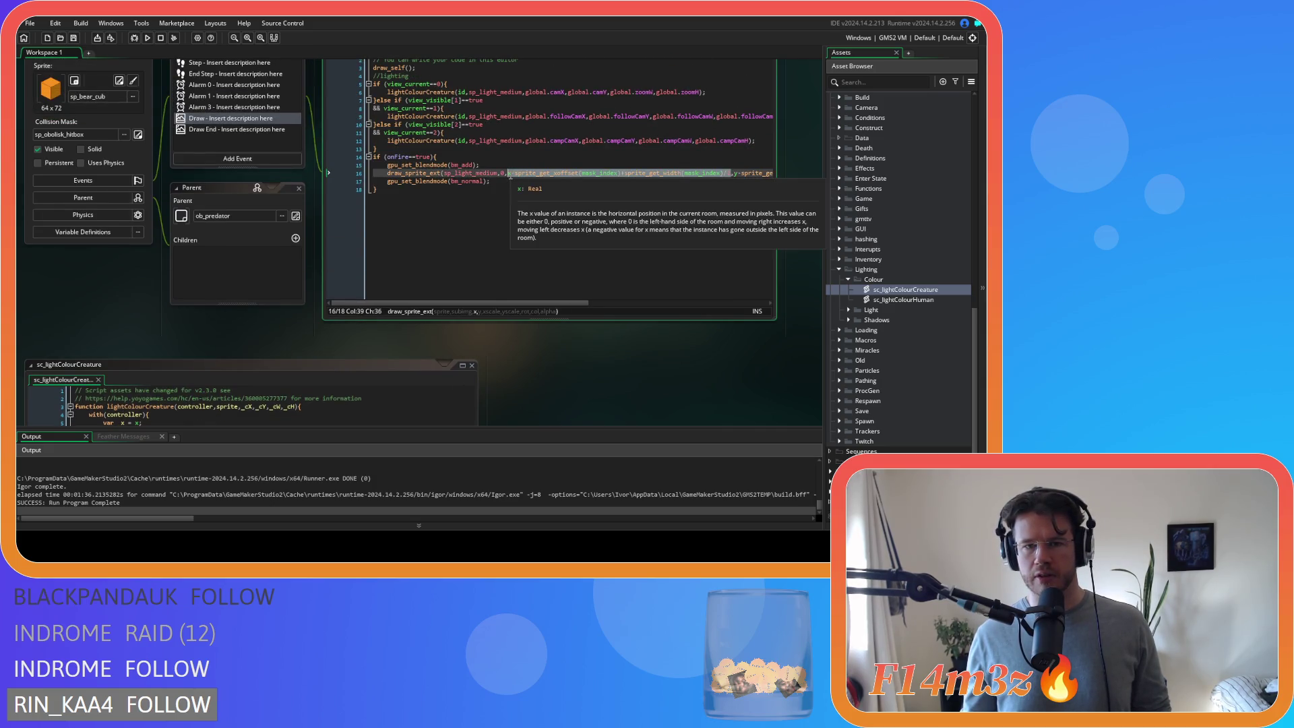
pyautogui.scroll(-3, 124, 305)
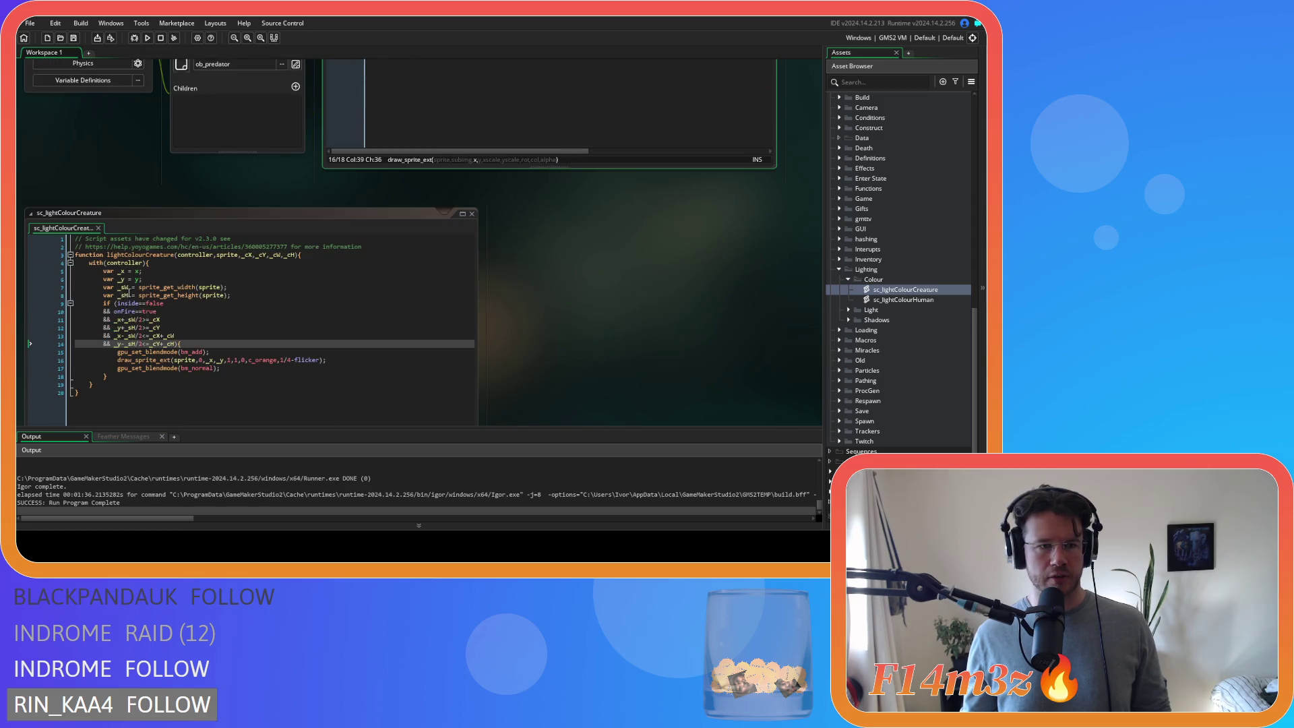
pyautogui.click(139, 272)
pyautogui.write('x-sprite_get_xoffset(mask_index)+sprite_get_width(mask_index)/2')
# - Replace y on line 6 with the centred y offset expression and save the script
pyautogui.scroll(3, 557, 347)
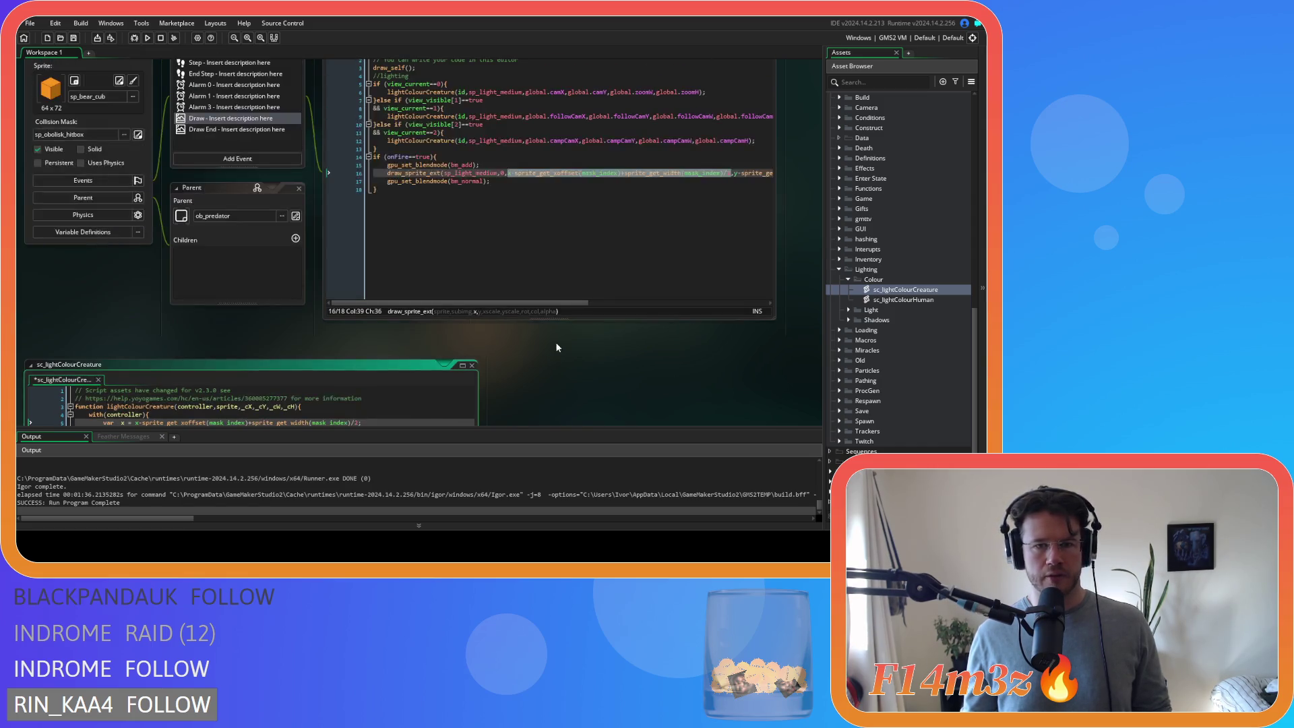
pyautogui.moveTo(562, 304); pyautogui.dragTo(708, 286)
pyautogui.moveTo(480, 173); pyautogui.dragTo(708, 173)
pyautogui.hotkey('ctrl', 'c')
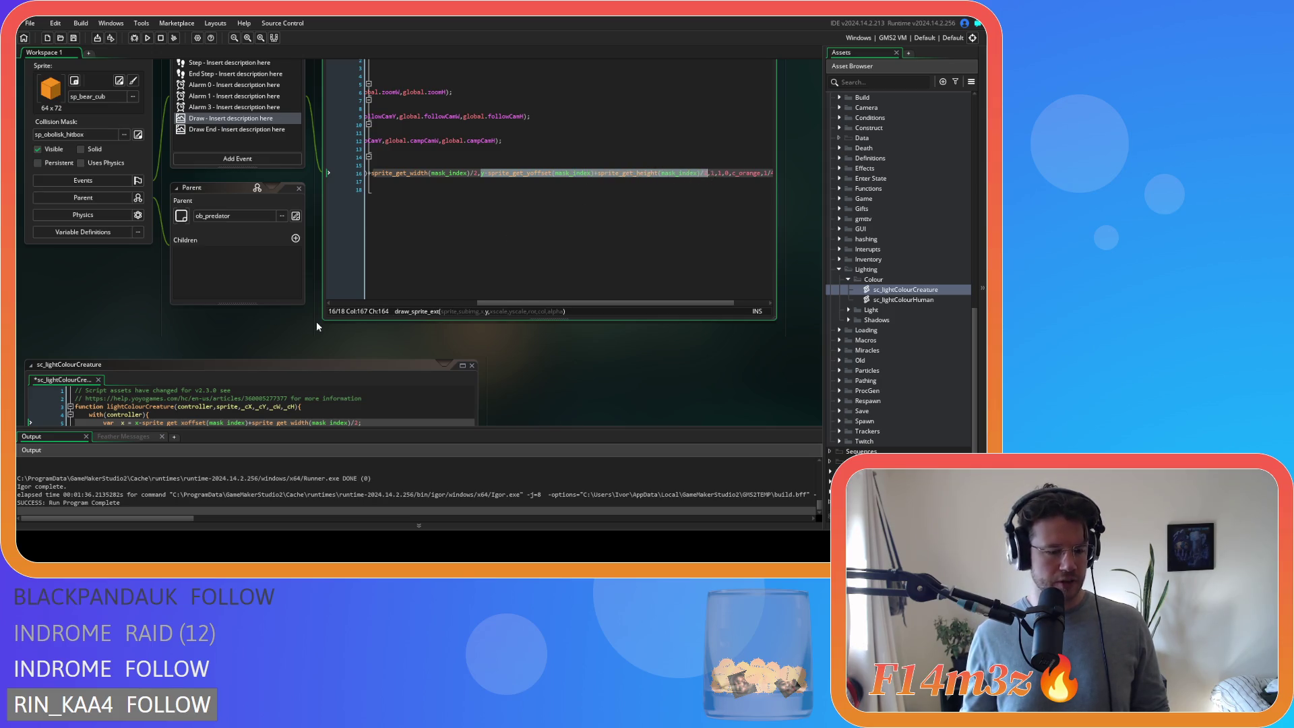
pyautogui.scroll(-5, 316, 321)
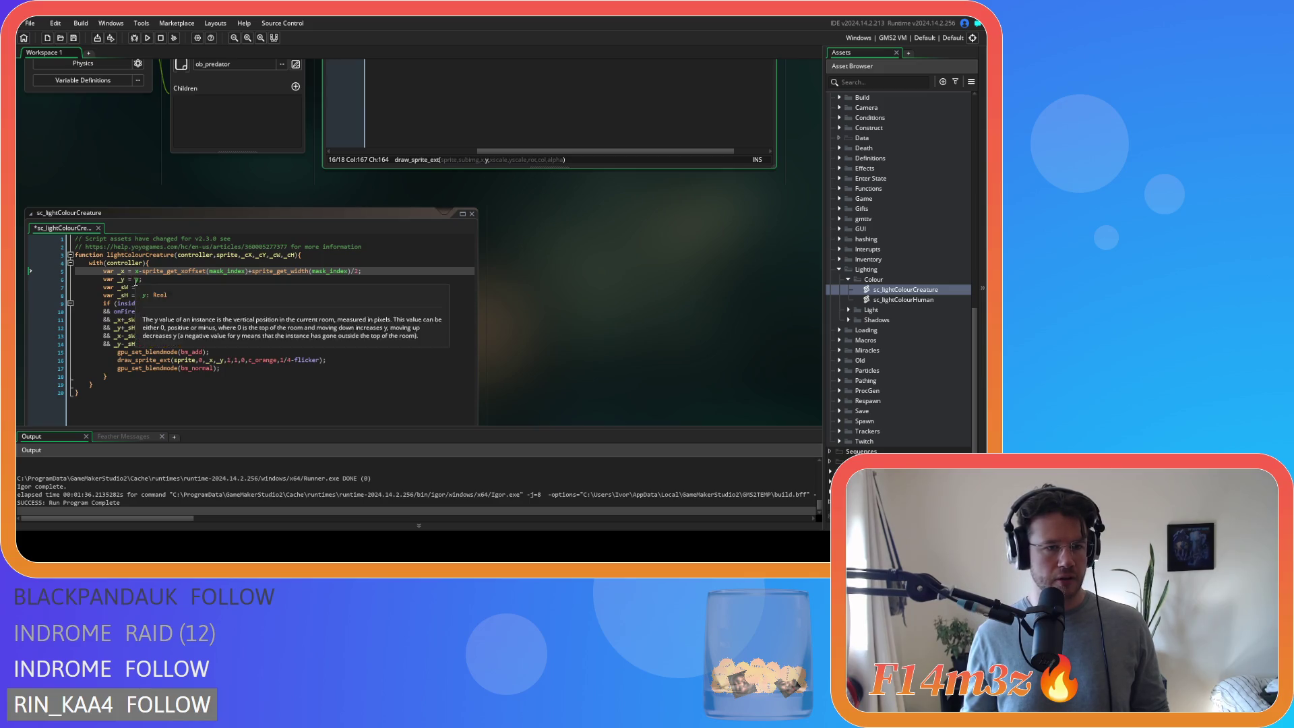
pyautogui.click(136, 280)
pyautogui.hotkey('ctrl', 'v')
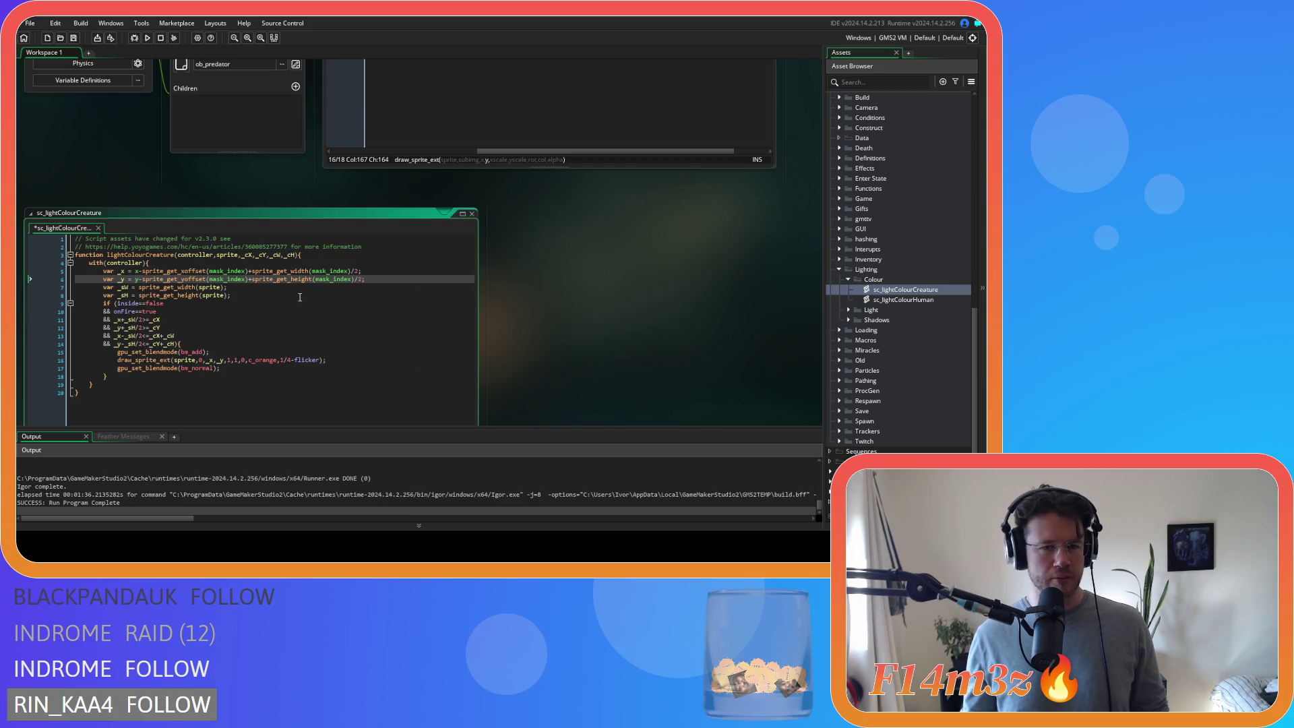
pyautogui.hotkey('ctrl', 's')
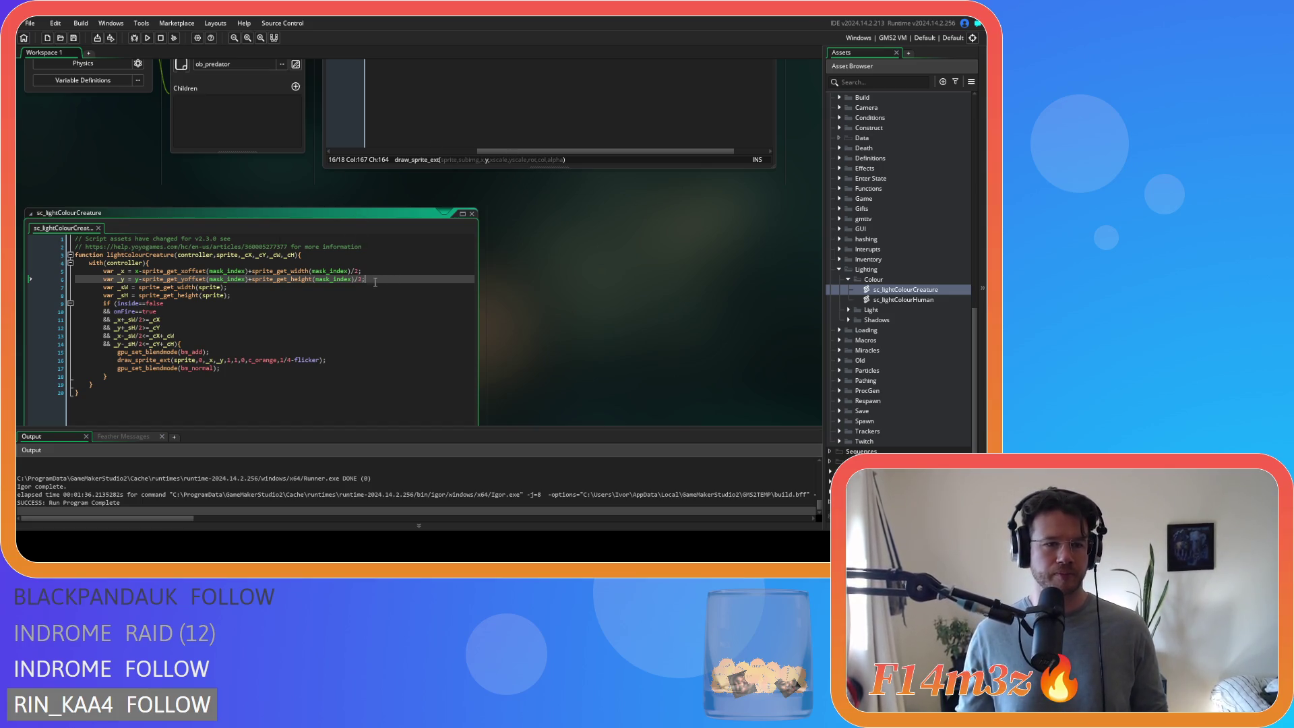
# - Delete the onFire glow block, lines 14–18, from ob_bear's Draw code
pyautogui.scroll(3, 639, 341)
pyautogui.click(576, 356)
pyautogui.click(466, 234)
pyautogui.moveTo(439, 306); pyautogui.dragTo(465, 210)
pyautogui.press('Delete')
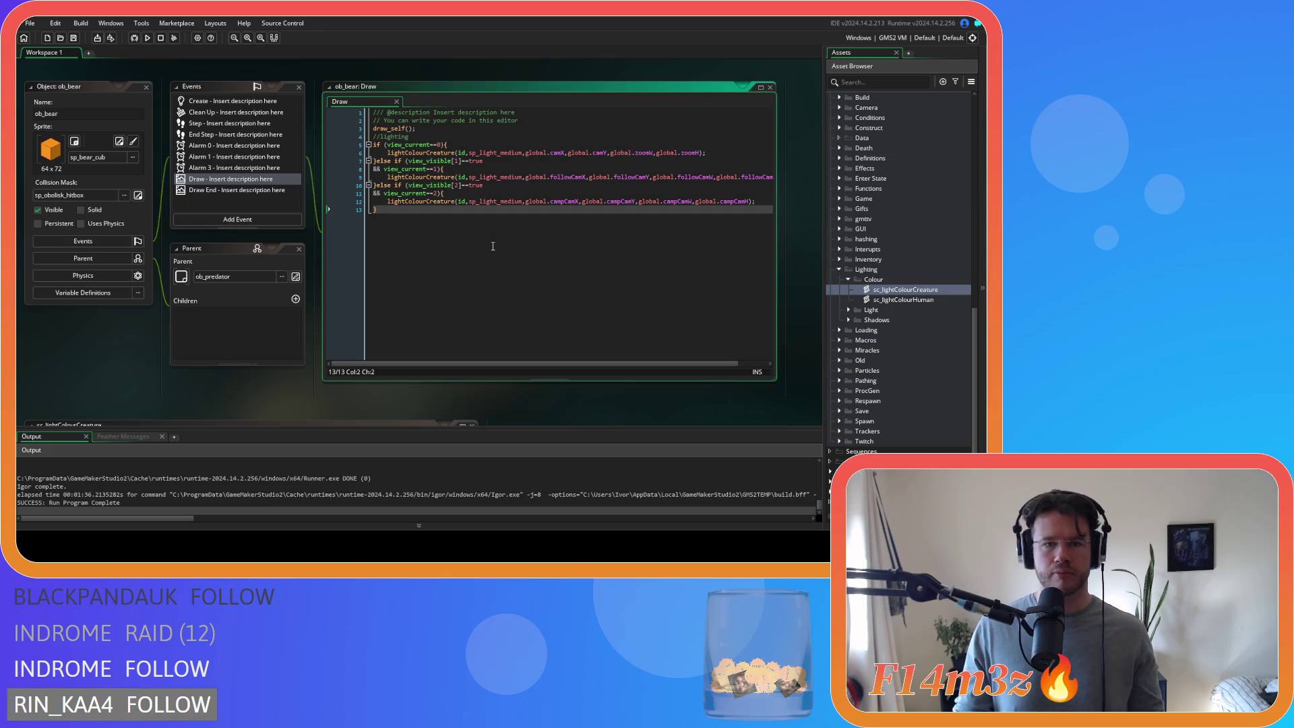
pyautogui.scroll(-4, 248, 353)
pyautogui.moveTo(561, 324); pyautogui.dragTo(614, 221)
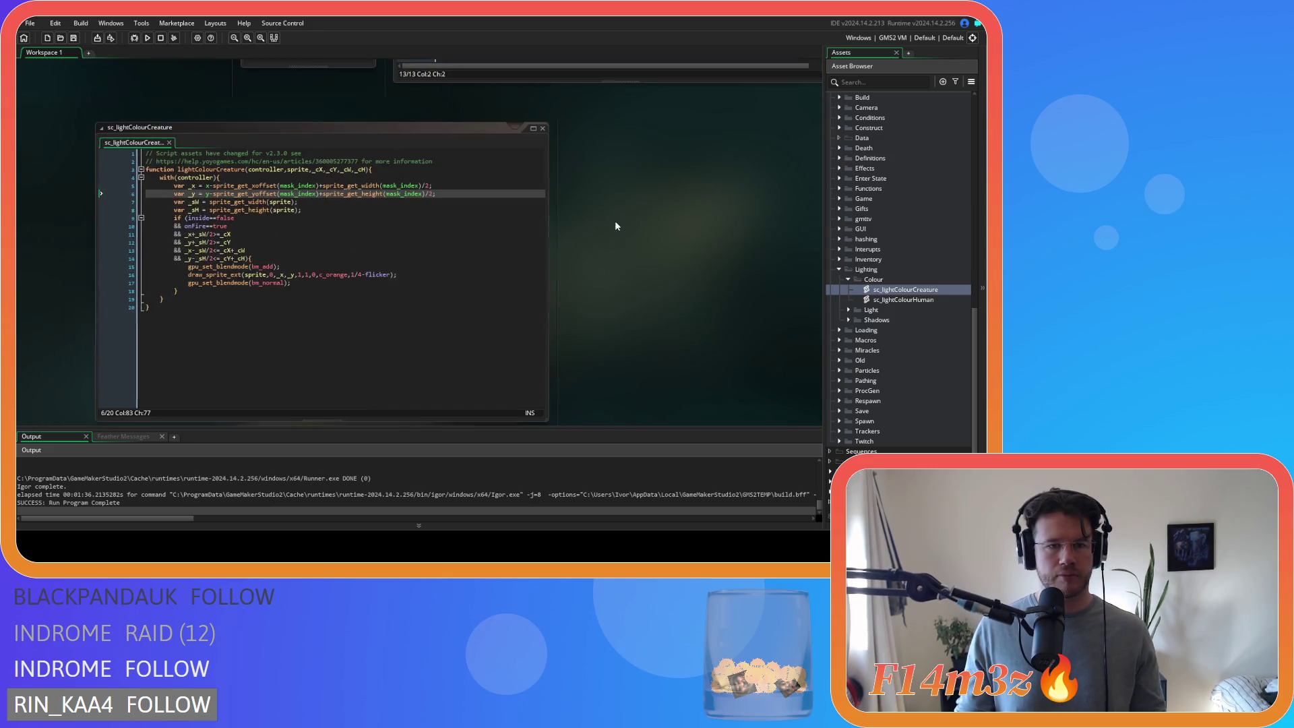
# - Close the lightColourCreature script and select ob_bear's per-view lighting lines 4–13
pyautogui.click(467, 210)
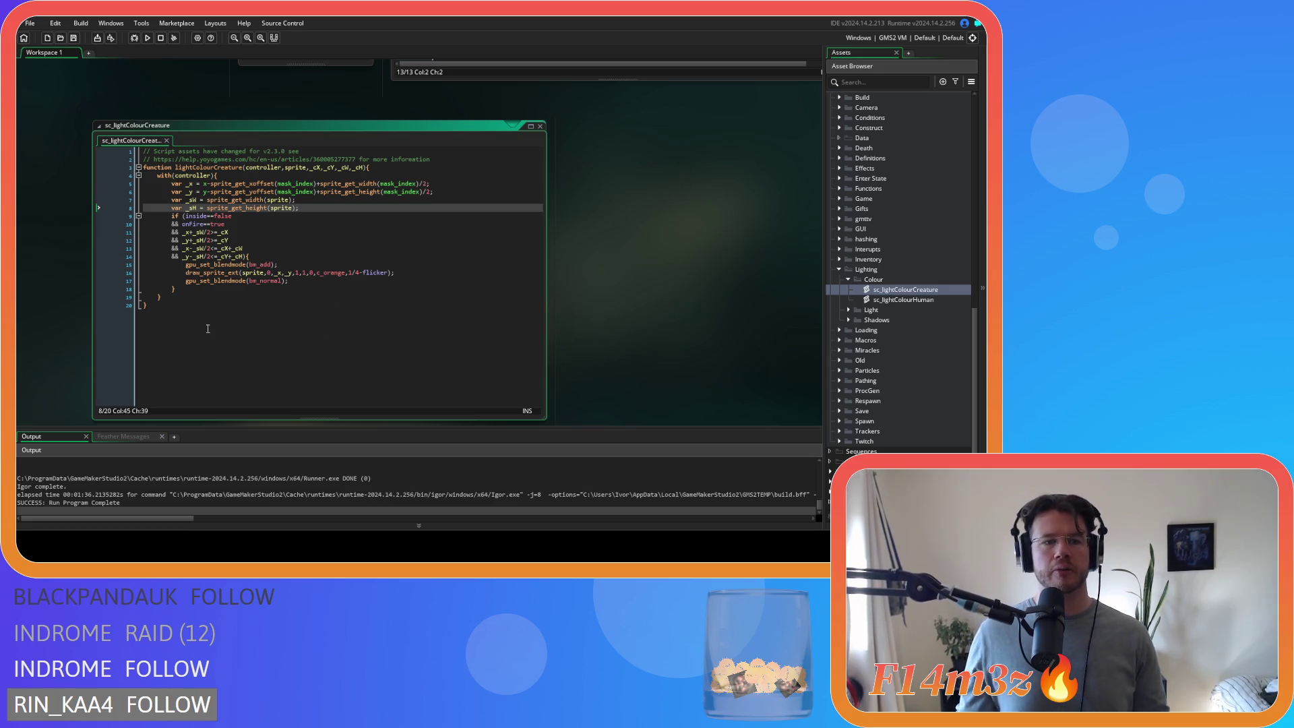
pyautogui.hotkey('ctrl', 'w')
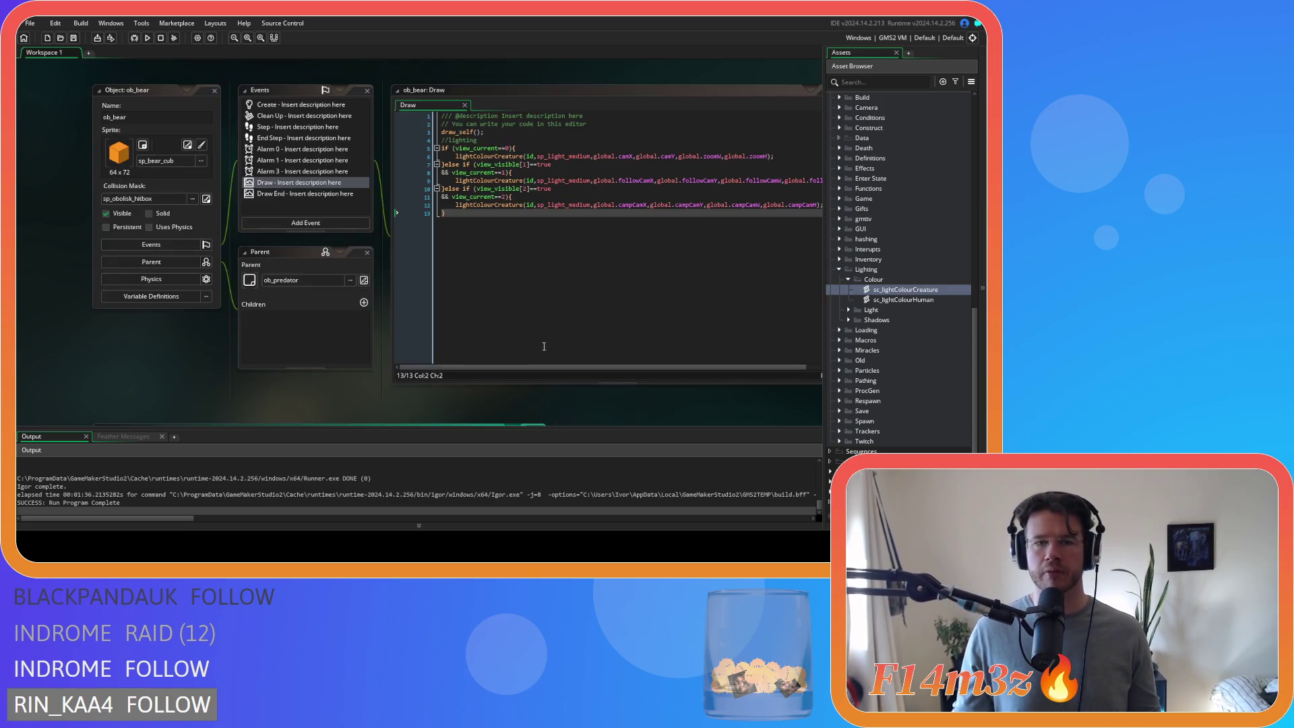
pyautogui.hotkey('shift', 'Up')
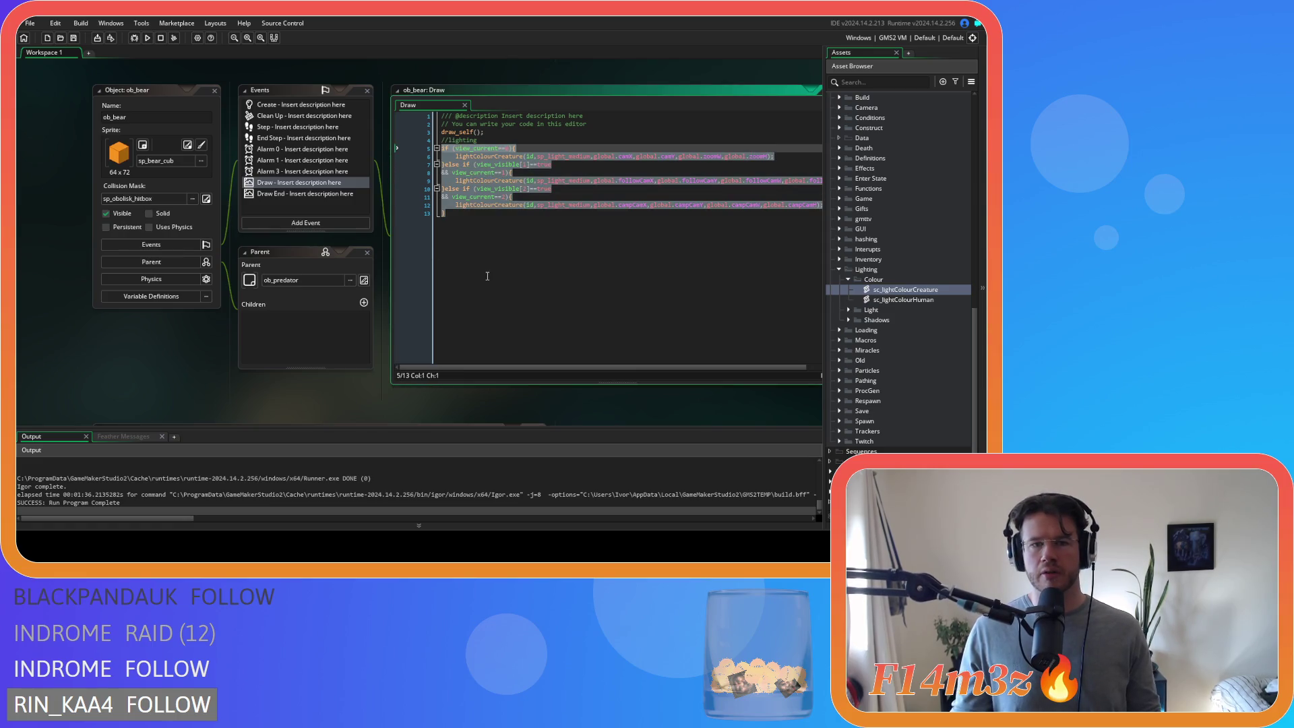
pyautogui.hotkey('shift', 'Up')
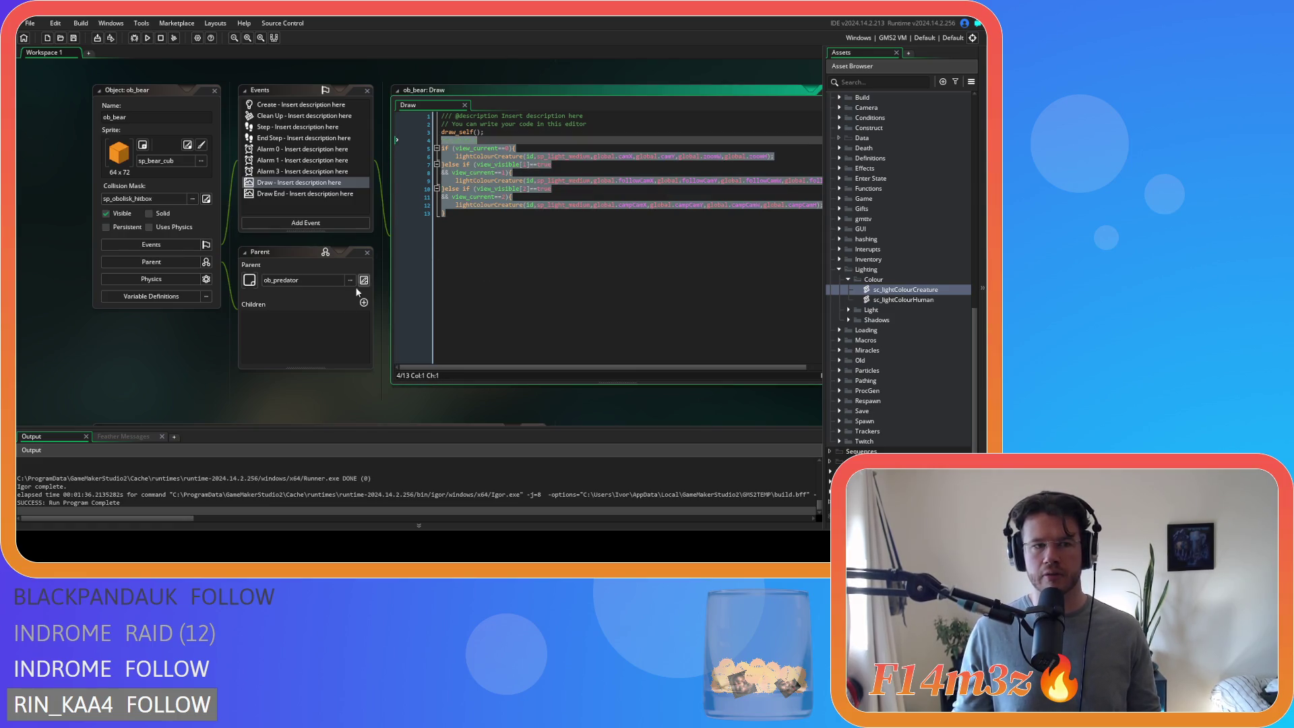
pyautogui.scroll(1, 358, 292)
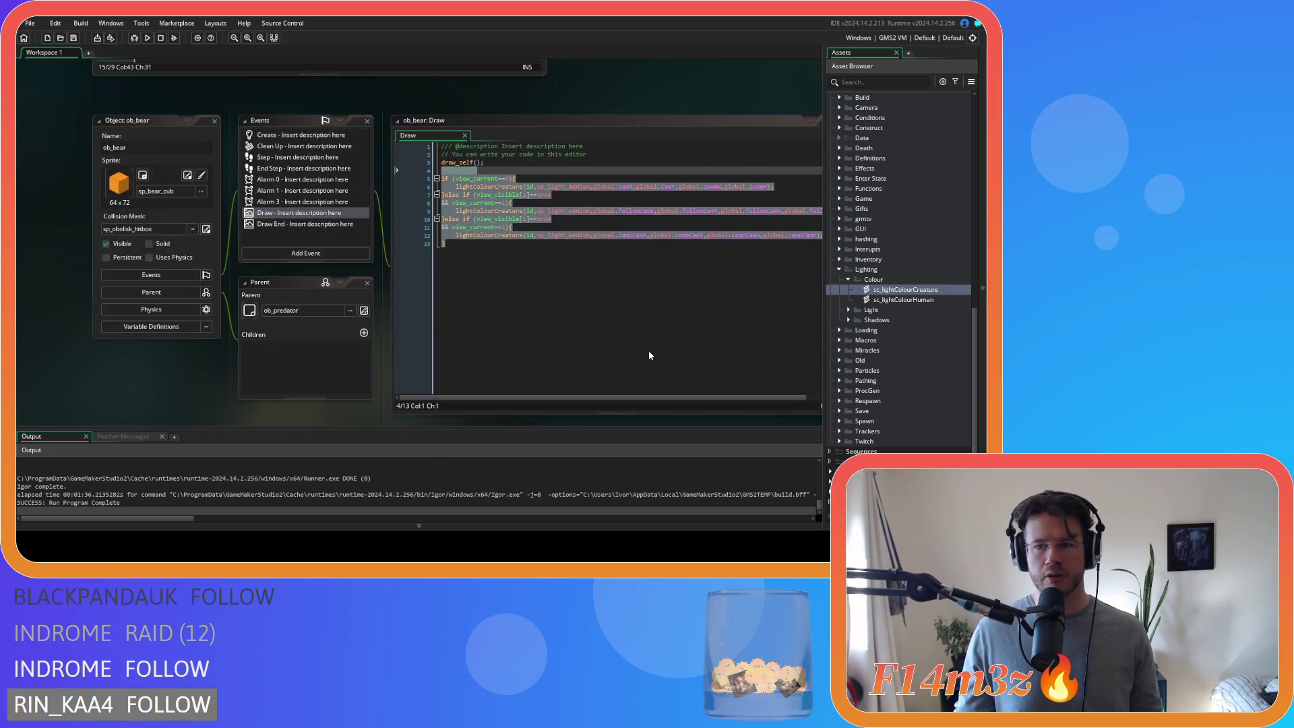
pyautogui.scroll(10, 903, 237)
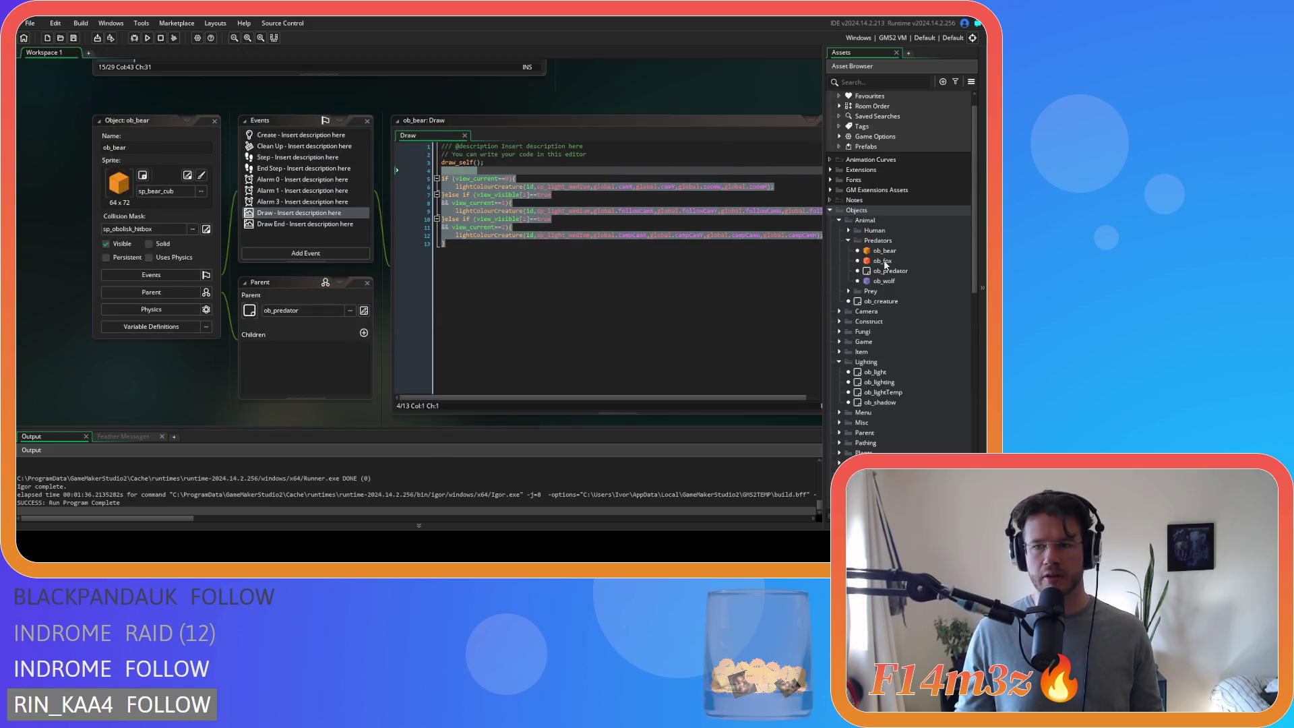
# - Paste the per-view lighting code after draw_self() in ob_fox's Draw event
pyautogui.doubleClick(884, 263)
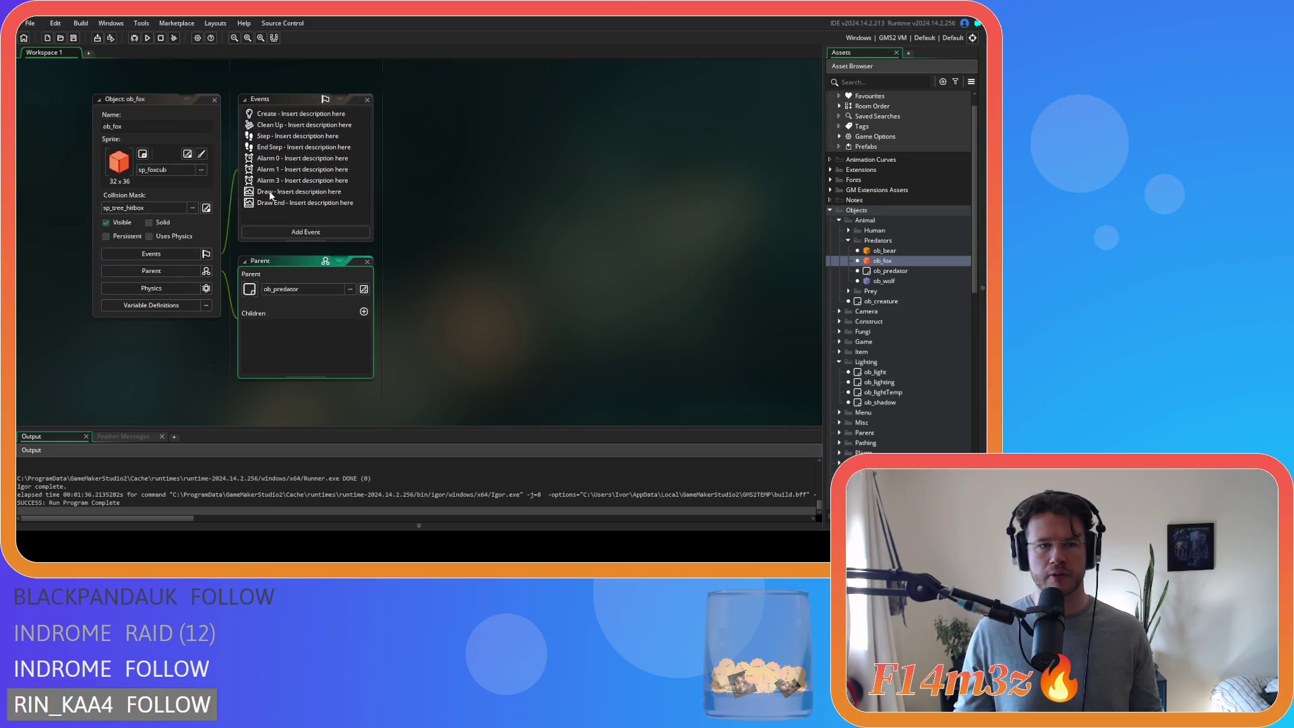
pyautogui.doubleClick(271, 194)
pyautogui.click(554, 144)
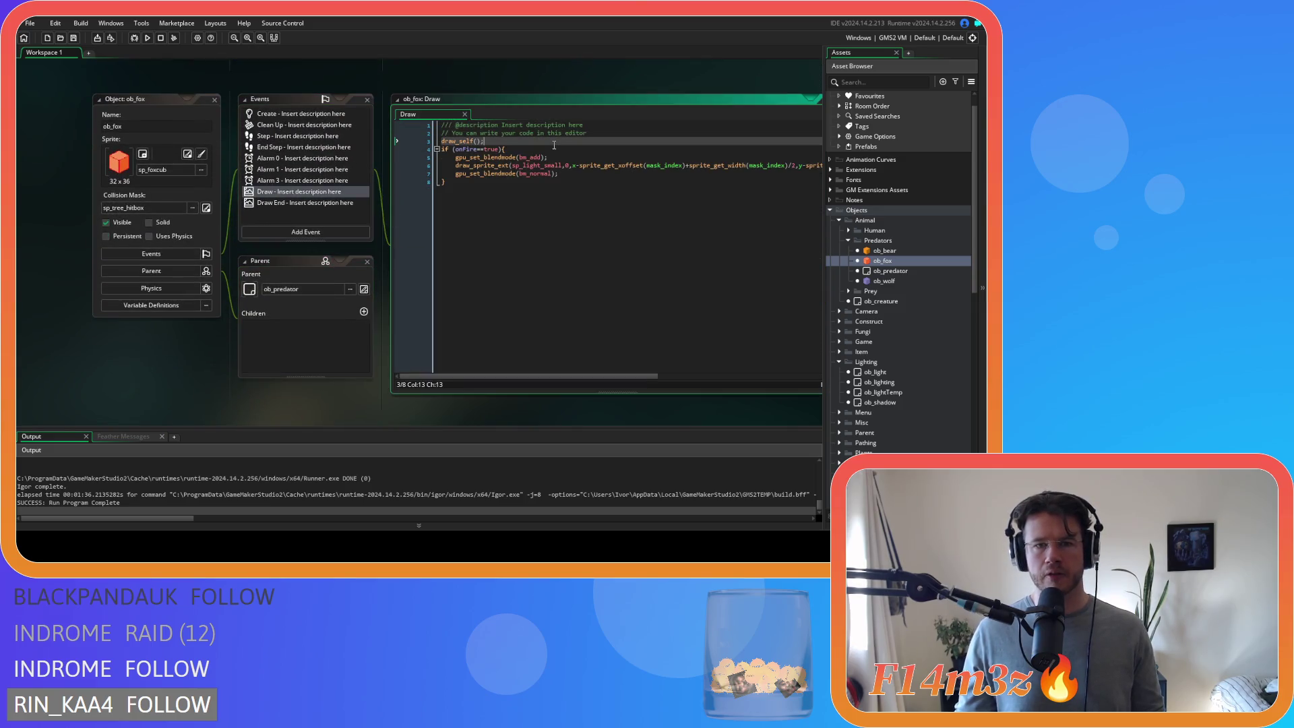
pyautogui.hotkey('ctrl', 'v')
# - Swap sp_light_medium for sp_light_small in the calls on lines 6, 9 and 12
pyautogui.doubleClick(536, 246)
pyautogui.hotkey('ctrl', 'c')
pyautogui.doubleClick(564, 165)
pyautogui.hotkey('ctrl', 'v')
pyautogui.click(570, 197)
pyautogui.doubleClick(564, 190)
pyautogui.hotkey('ctrl', 'v')
pyautogui.doubleClick(564, 214)
pyautogui.hotkey('ctrl', 'v')
# - Delete ob_fox's inline onFire glow block and select the lighting lines 4–13
pyautogui.moveTo(431, 264); pyautogui.dragTo(402, 229)
pyautogui.press('BackSpace')
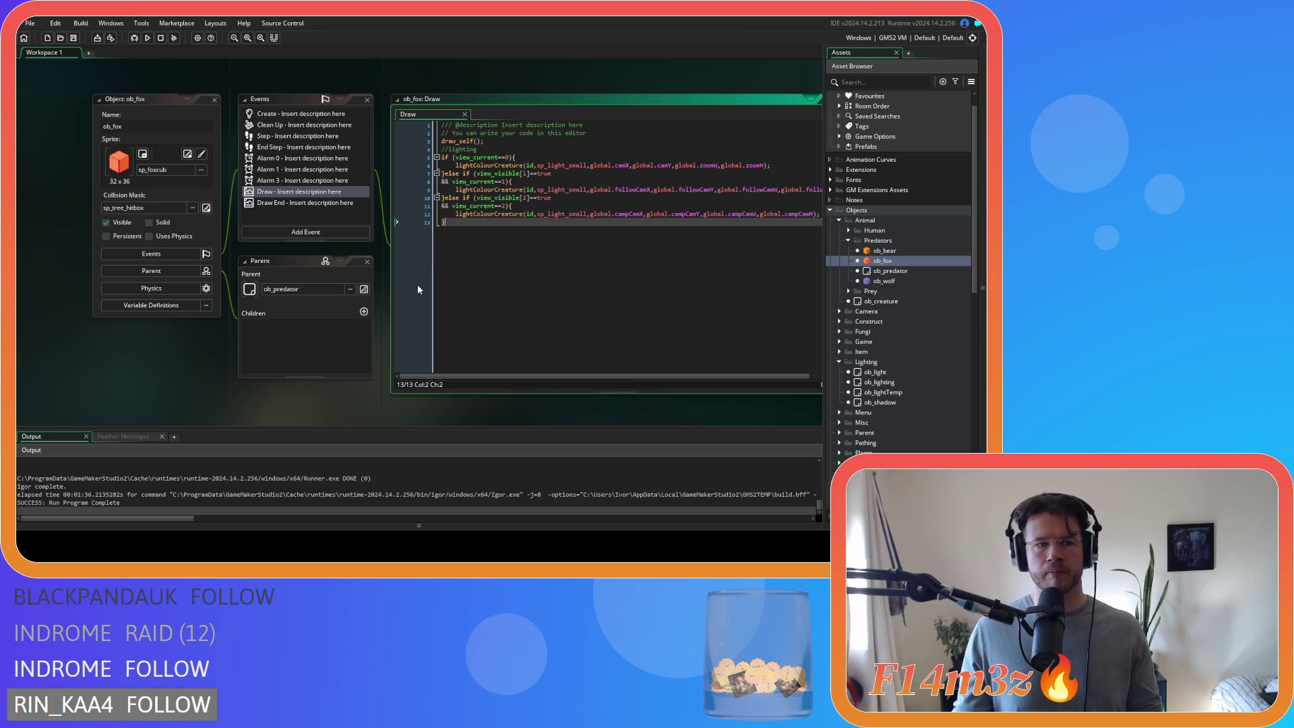
pyautogui.scroll(-3, 167, 330)
pyautogui.scroll(3, 167, 330)
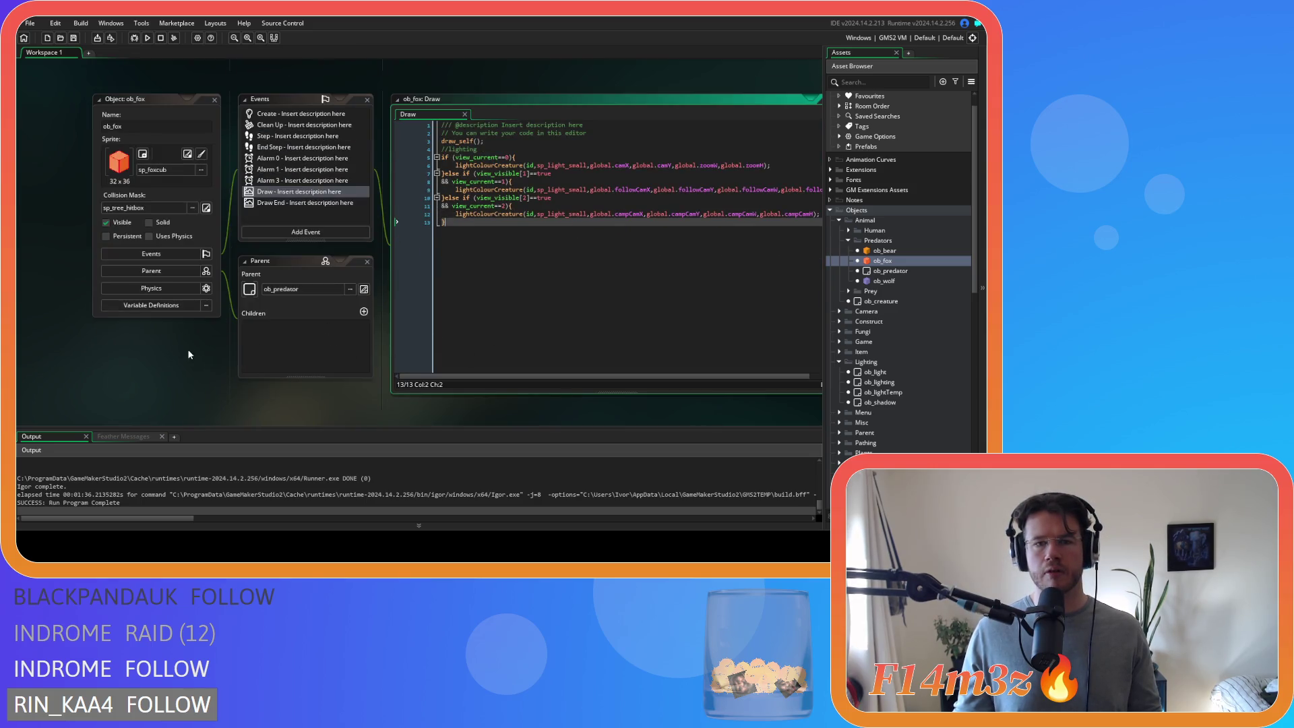
pyautogui.moveTo(509, 288); pyautogui.dragTo(391, 149)
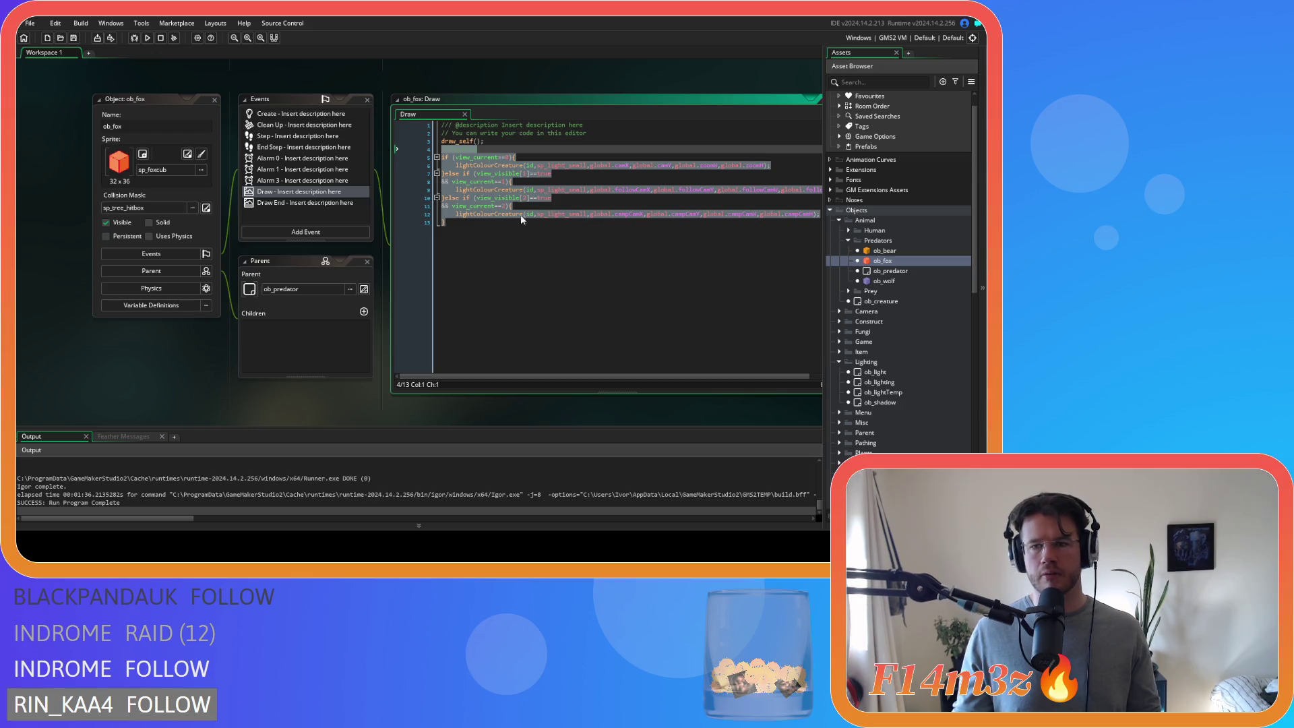
pyautogui.doubleClick(883, 281)
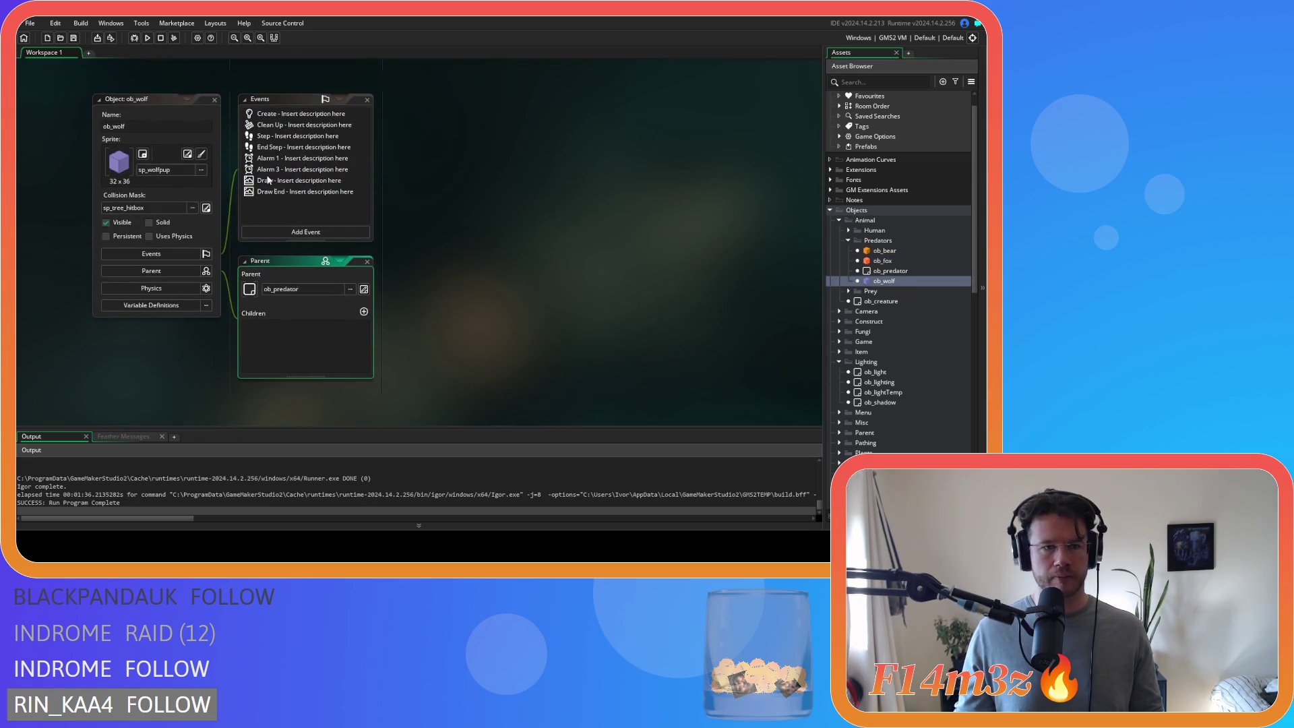
# - Paste the per-view lighting code after draw_self() in ob_wolf's Draw event and check its light sprite
pyautogui.click(269, 181)
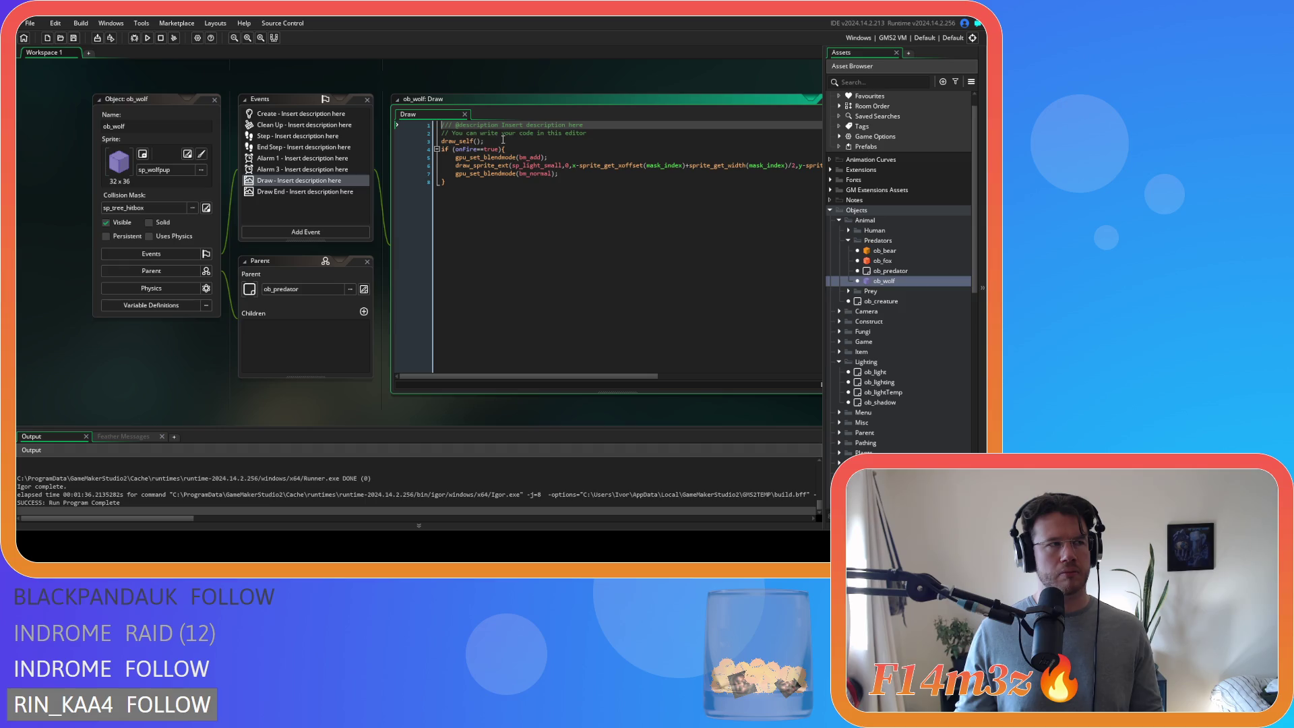
pyautogui.click(503, 140)
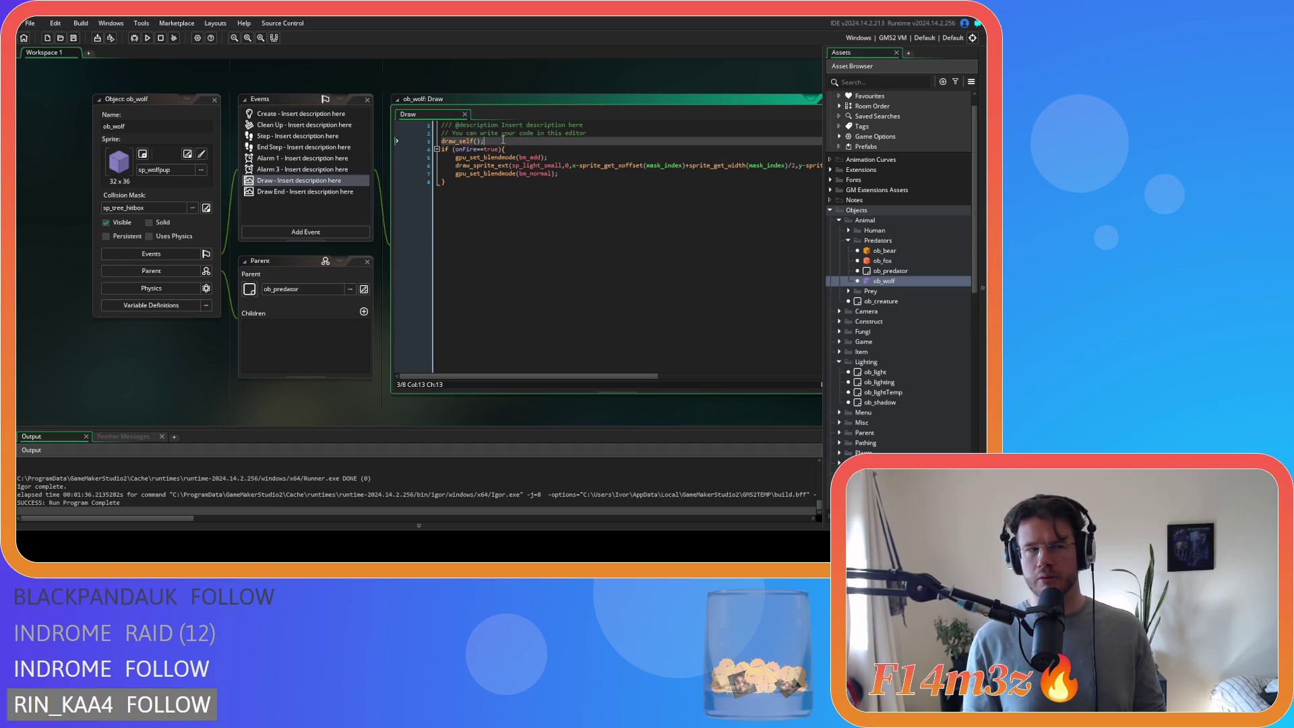
pyautogui.hotkey('ctrl', 'v')
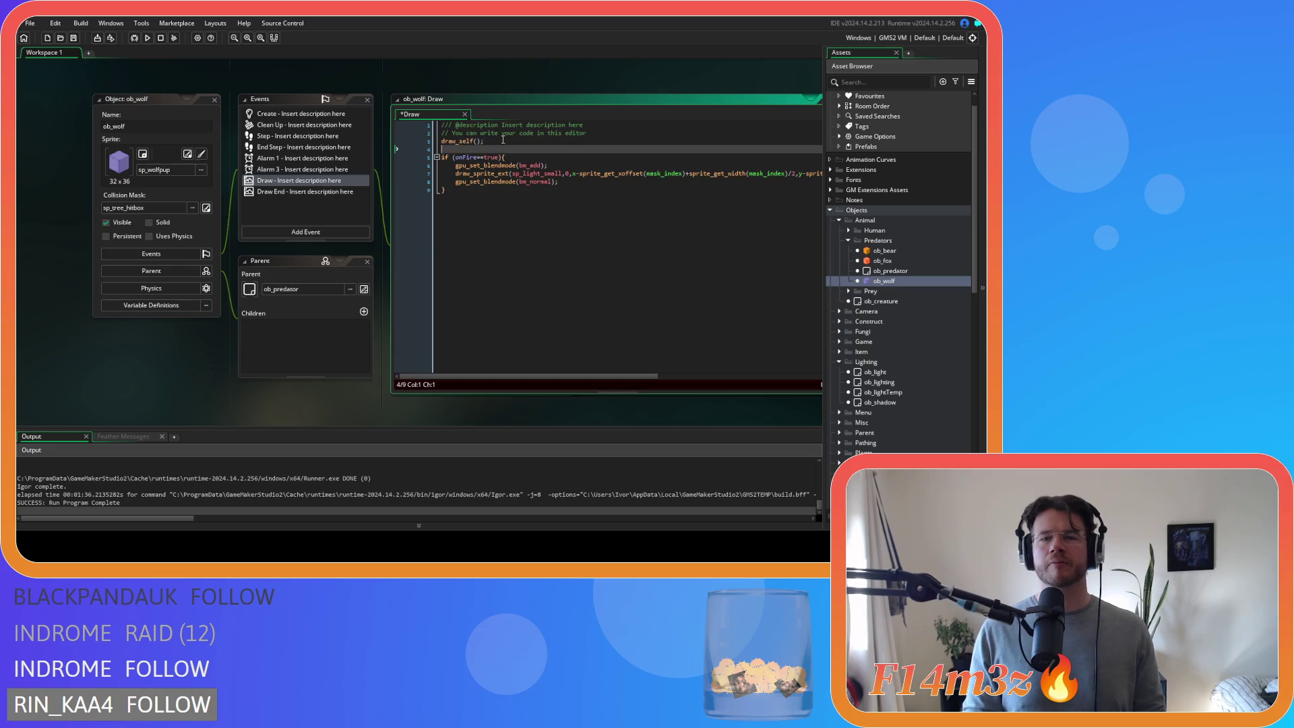
pyautogui.doubleClick(537, 247)
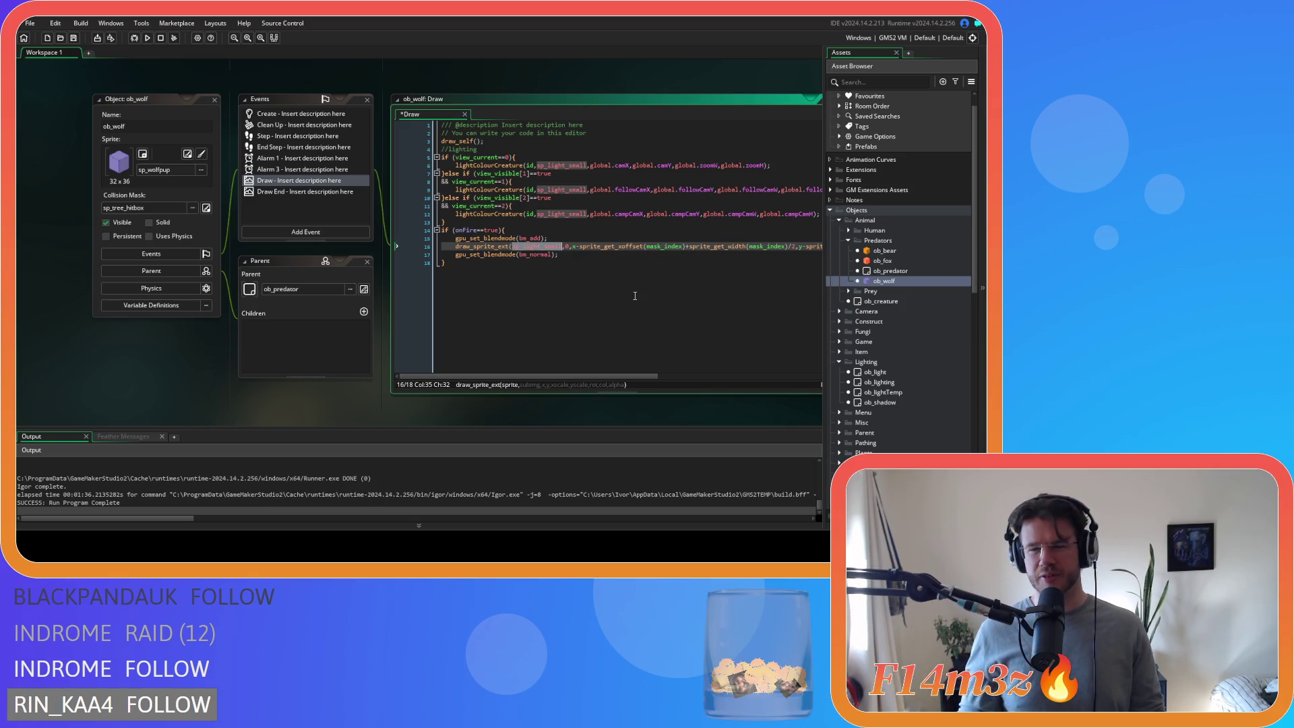
pyautogui.doubleClick(561, 166)
pyautogui.moveTo(566, 191)
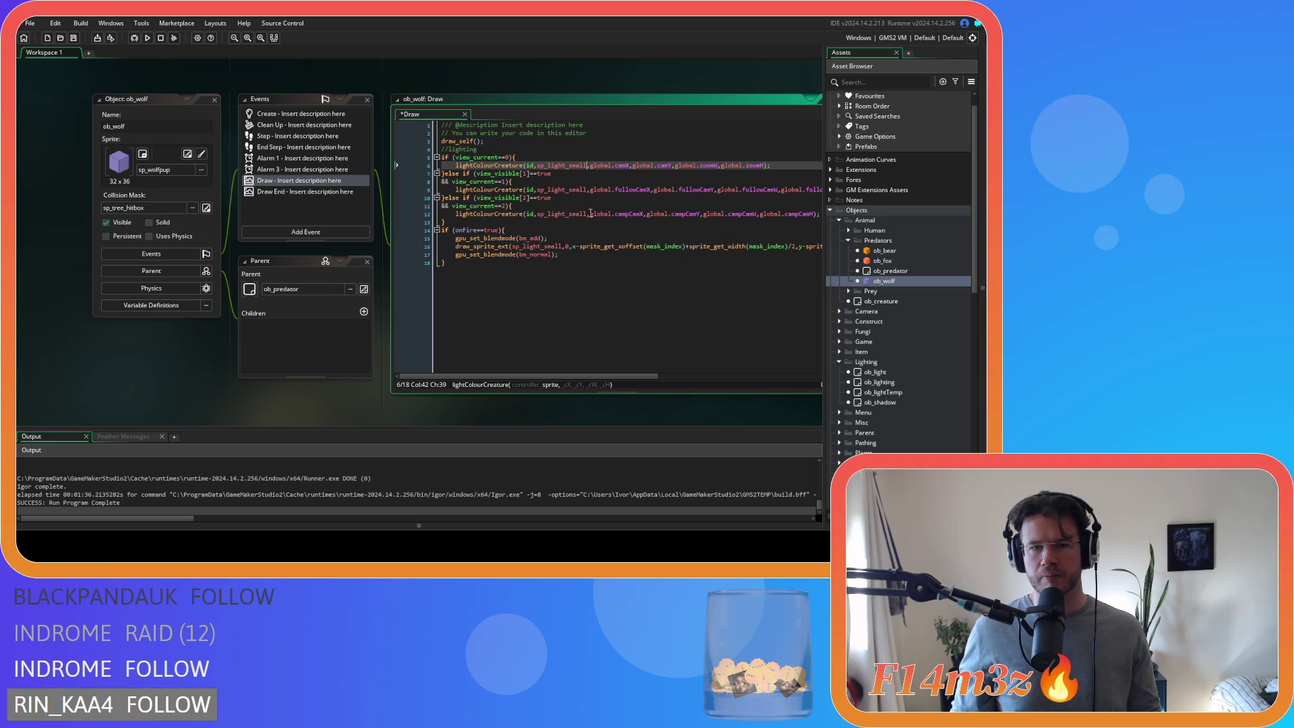
# - Delete ob_wolf's inline onFire glow block, lines 14–18, and save the Draw code
pyautogui.click(569, 226)
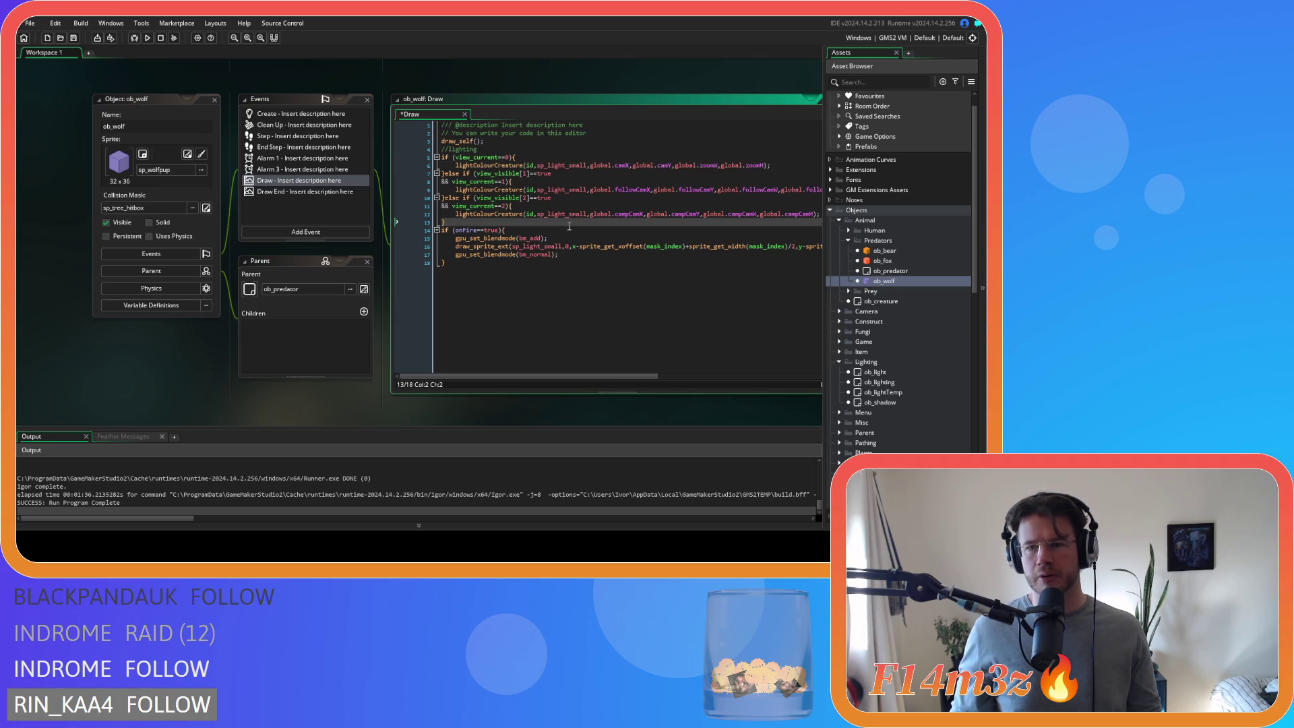
pyautogui.moveTo(517, 306); pyautogui.dragTo(402, 232)
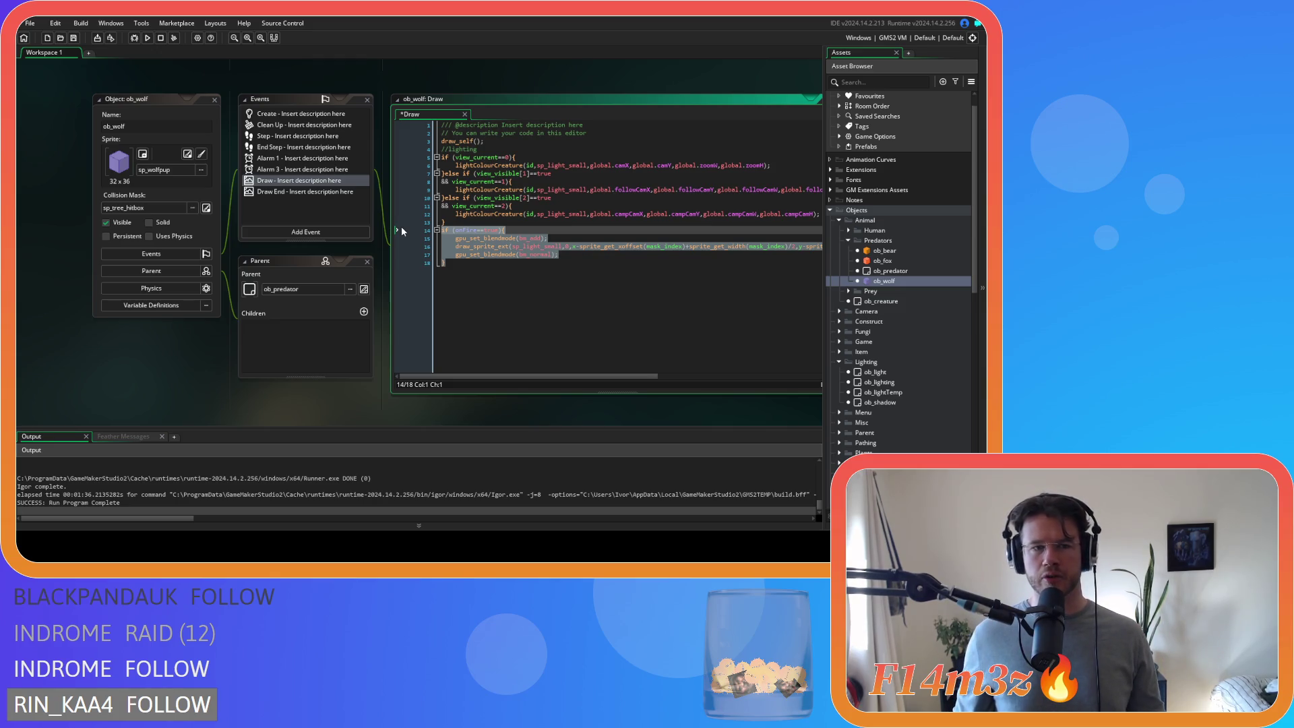
pyautogui.moveTo(575, 258); pyautogui.dragTo(373, 232)
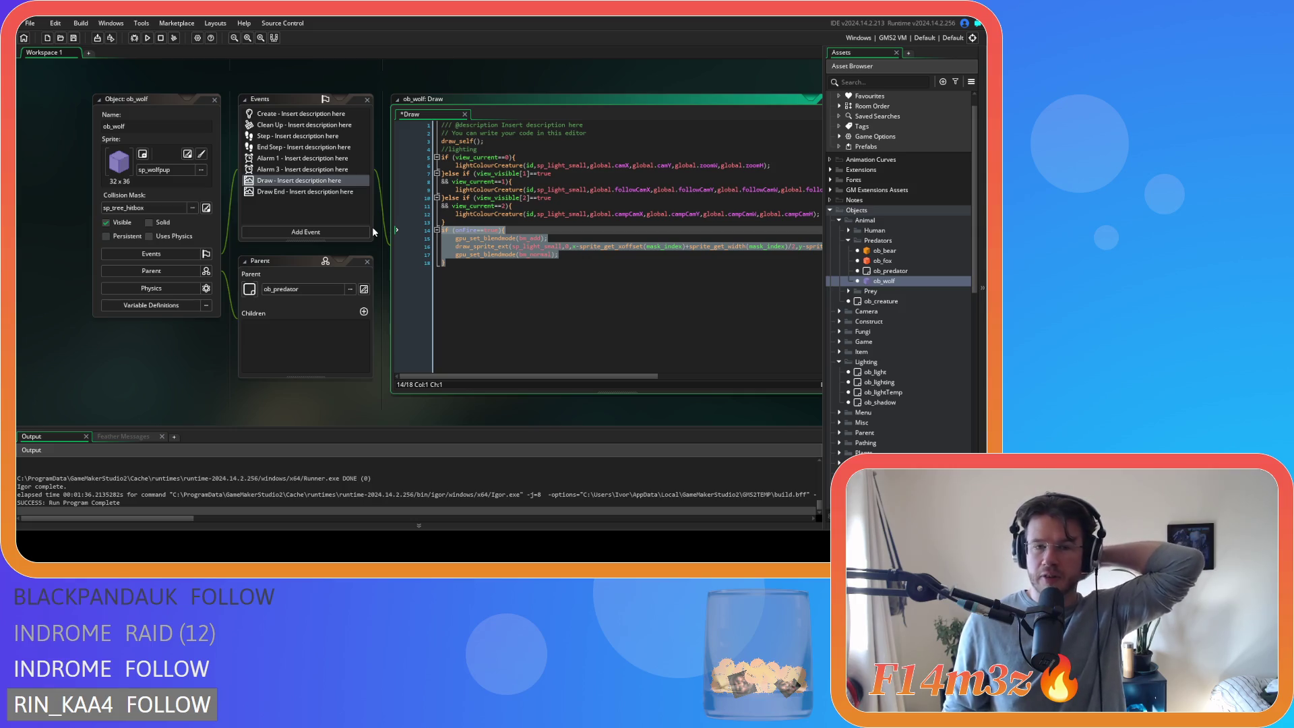
pyautogui.click(414, 251)
pyautogui.moveTo(414, 248); pyautogui.dragTo(386, 229)
pyautogui.press('Delete')
pyautogui.press('BackSpace')
pyautogui.hotkey('ctrl', 's')
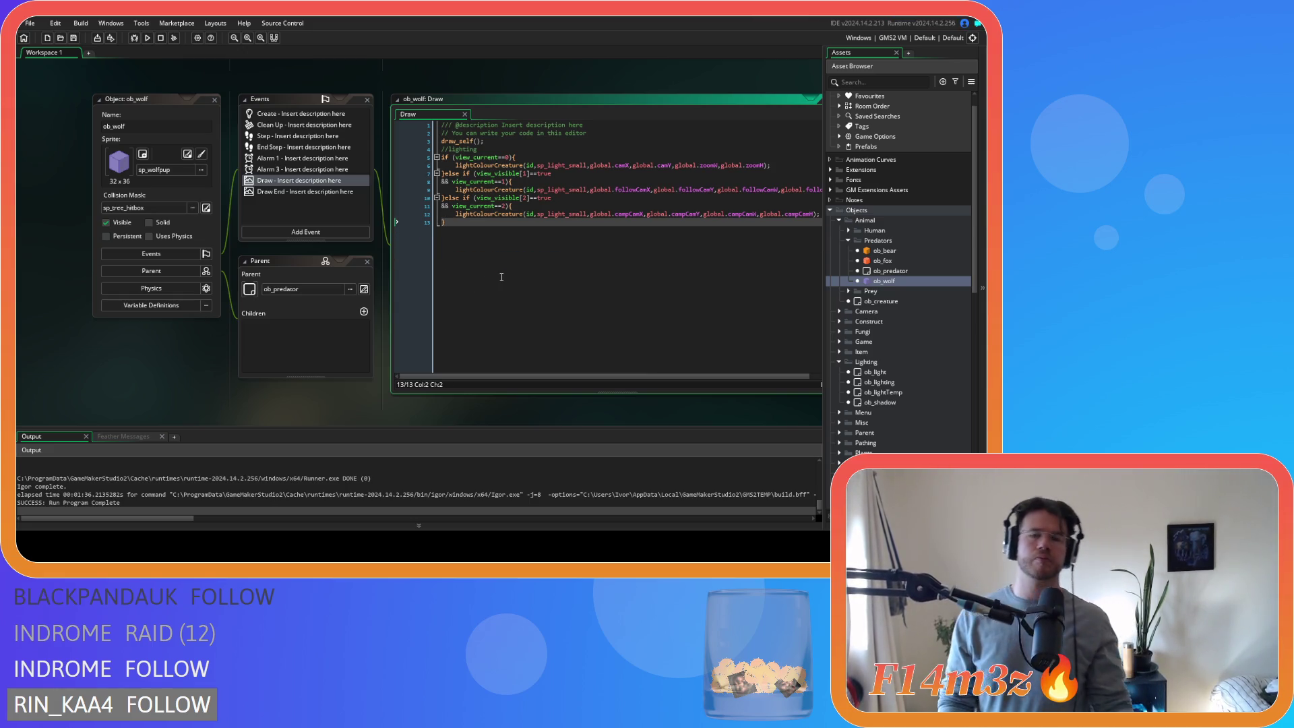
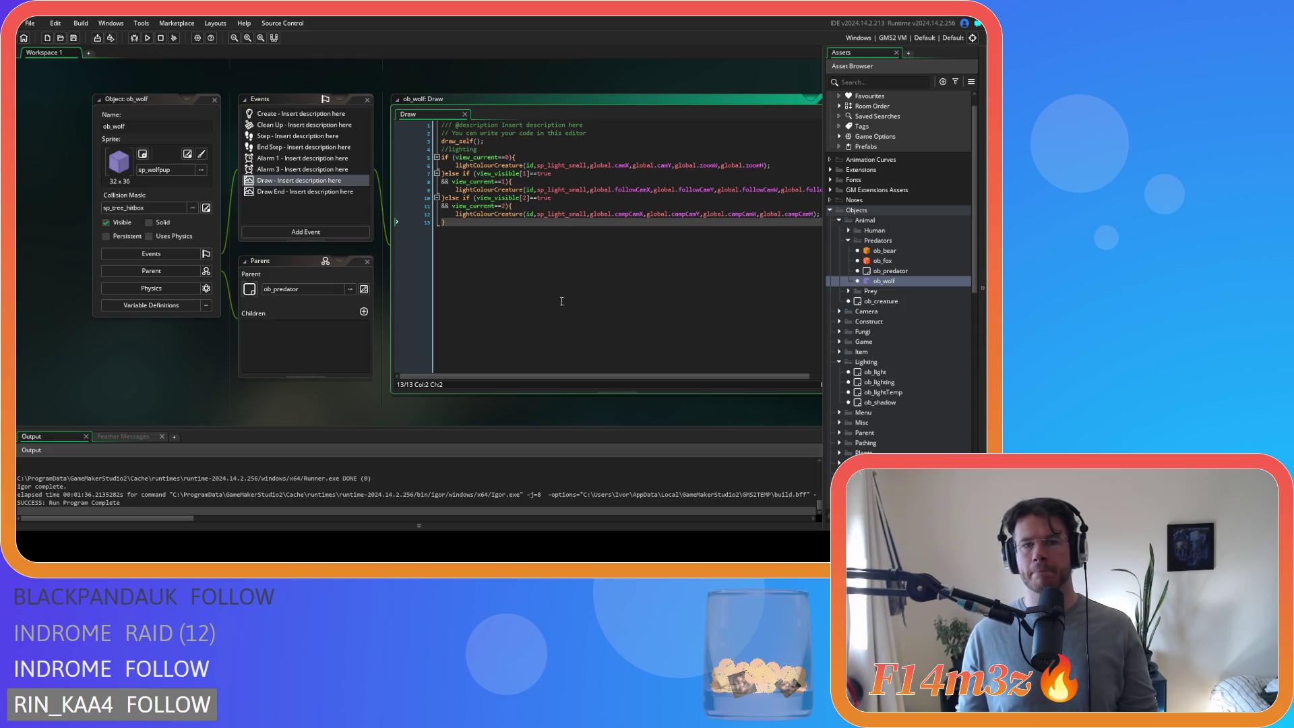
# - Copy ob_wolf's lighting calls, paste them over all of ob_deer's Draw code, and save
pyautogui.moveTo(562, 301); pyautogui.dragTo(424, 144)
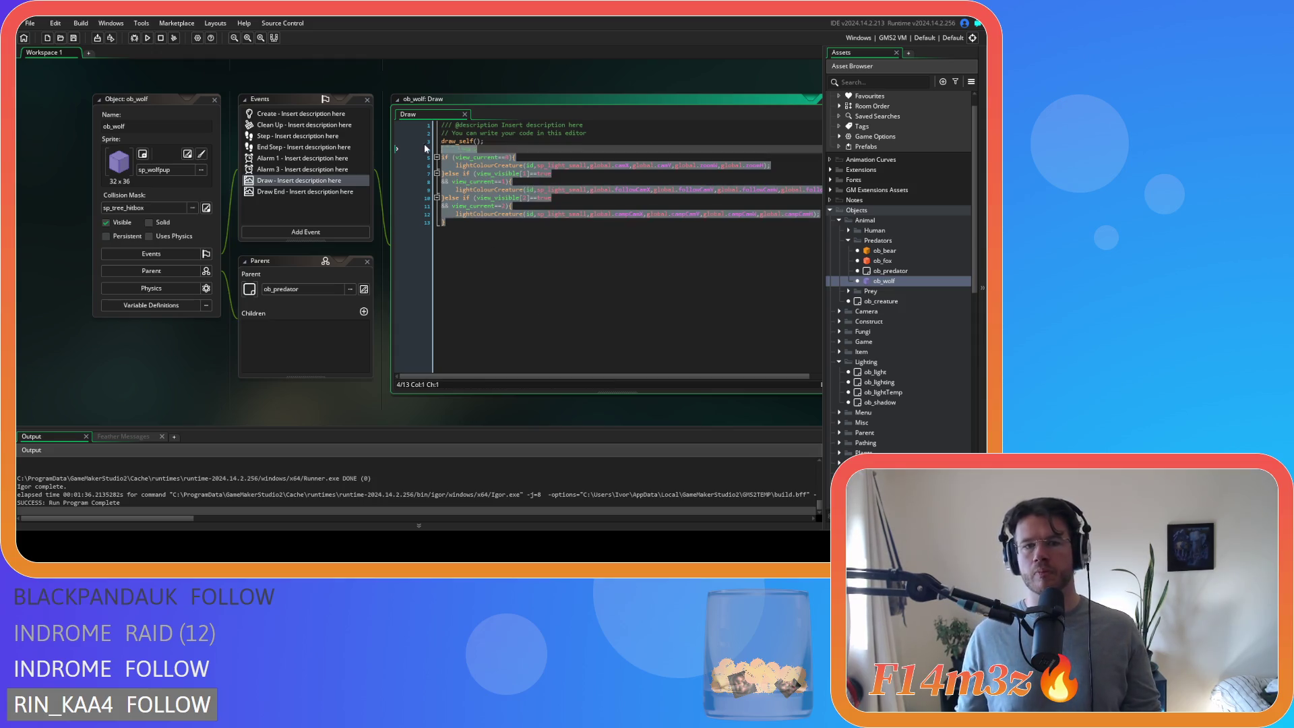
pyautogui.click(849, 291)
pyautogui.doubleClick(884, 301)
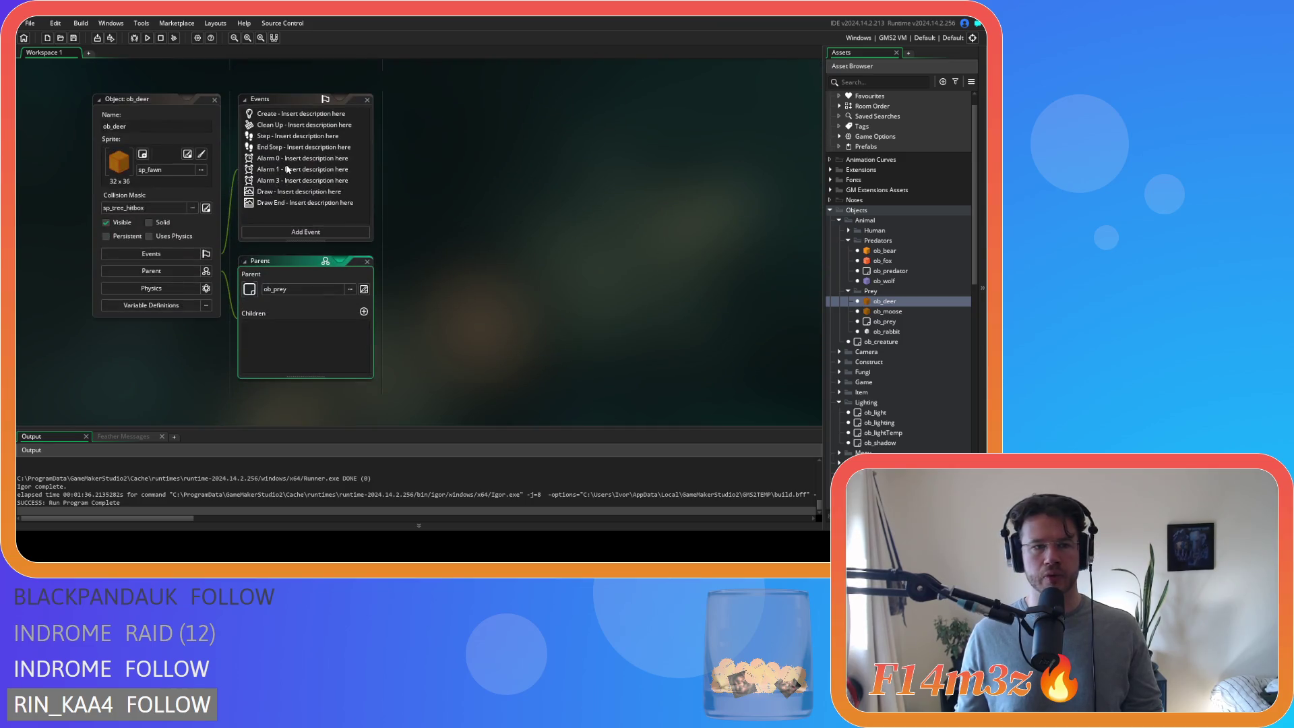
pyautogui.click(263, 194)
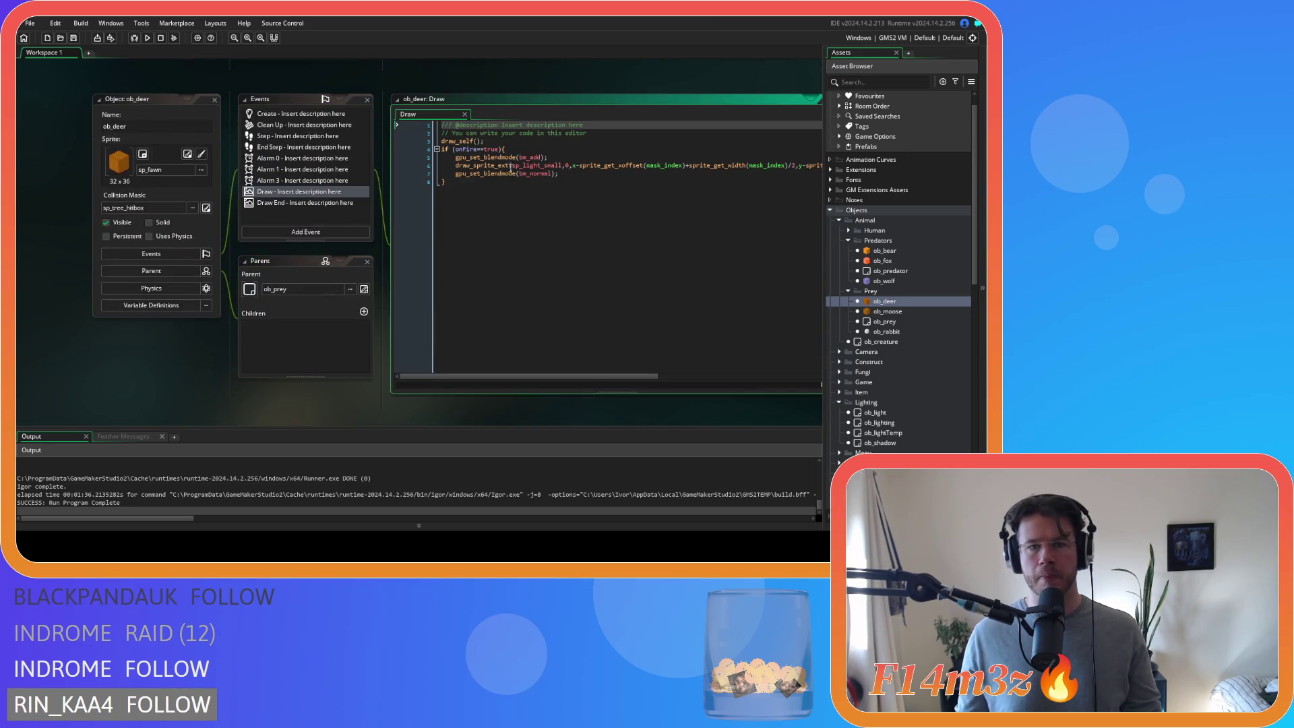
pyautogui.hotkey('ctrl', 'a')
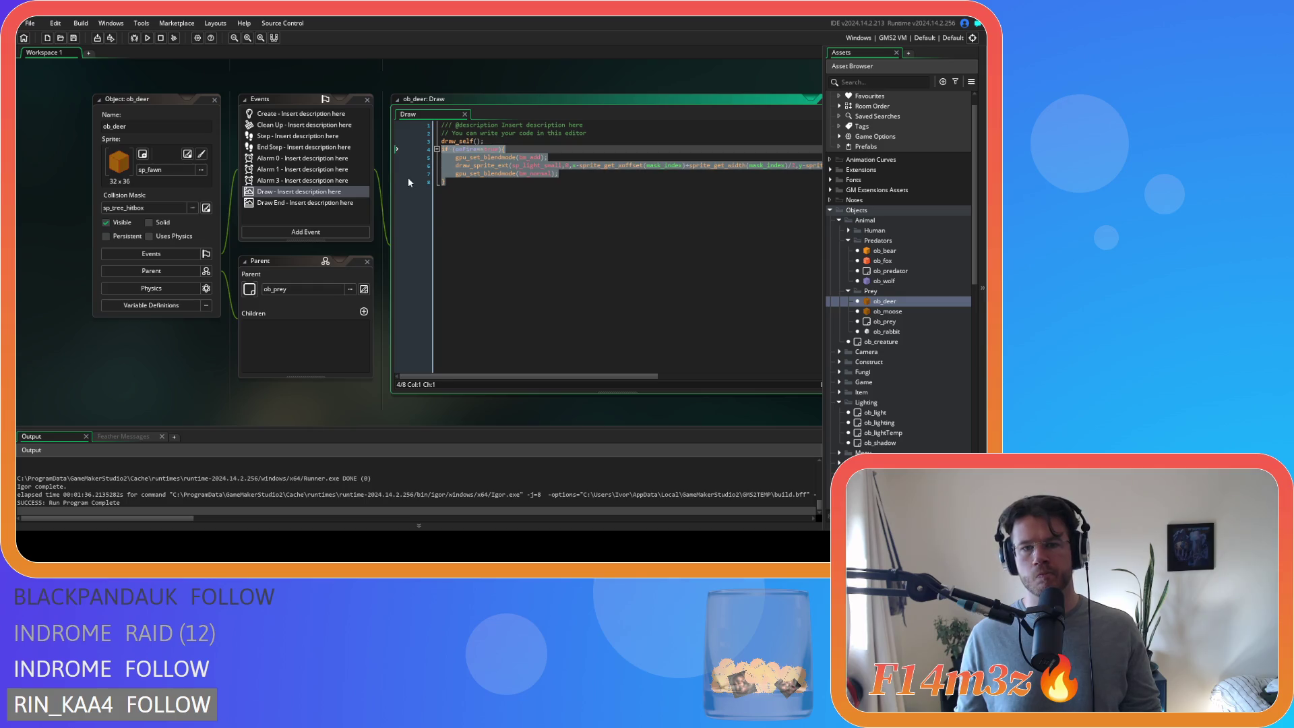
pyautogui.hotkey('ctrl', 'v')
pyautogui.hotkey('ctrl', 's')
# - Paste the lighting calls into ob_moose's Draw code, switching lines 6, 9 and 12 to sp_light_medium
pyautogui.doubleClick(887, 312)
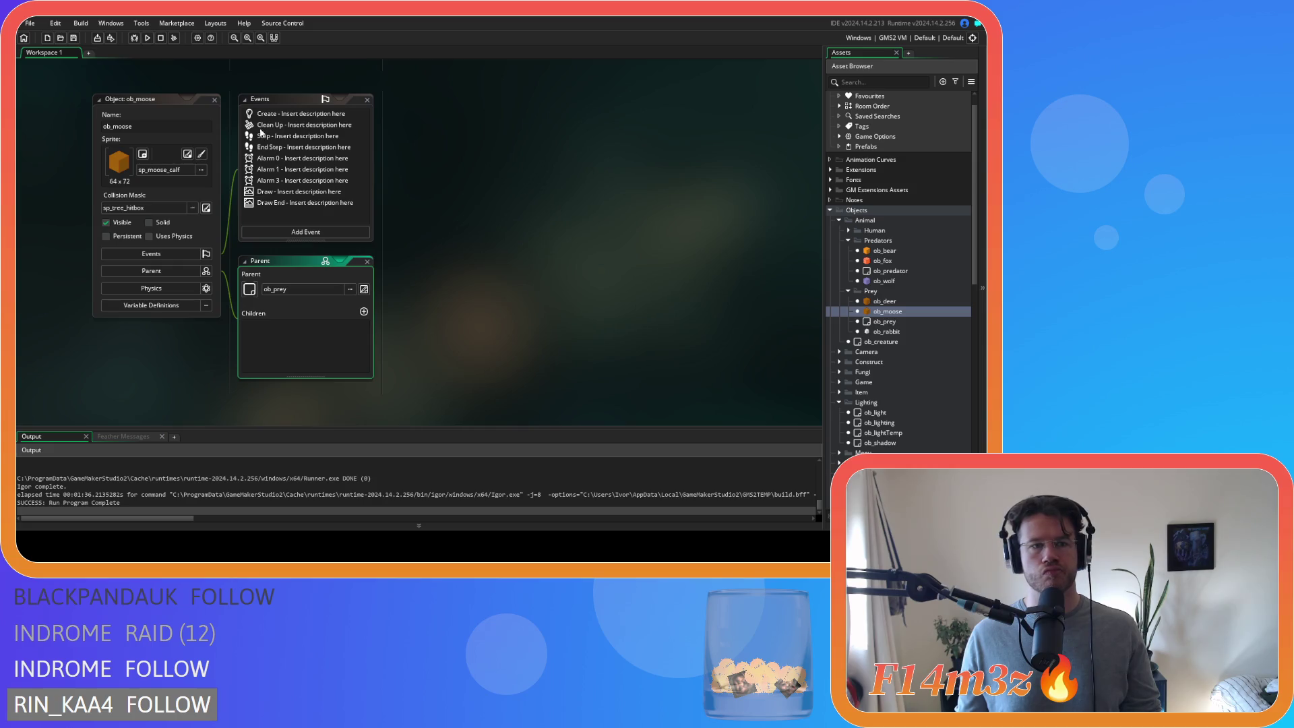
pyautogui.doubleClick(319, 193)
pyautogui.click(519, 141)
pyautogui.hotkey('ctrl', 'v')
pyautogui.doubleClick(539, 246)
pyautogui.hotkey('ctrl', 'c')
pyautogui.doubleClick(563, 214)
pyautogui.hotkey('ctrl', 'v')
pyautogui.doubleClick(574, 190)
pyautogui.hotkey('ctrl', 'v')
pyautogui.doubleClick(562, 165)
pyautogui.hotkey('ctrl', 'v')
# - Delete the moose's old onFire glow block and save its Draw code
pyautogui.moveTo(445, 262)
pyautogui.mouseDown()
pyautogui.moveTo(402, 238)
pyautogui.moveTo(402, 145)
pyautogui.mouseUp()
pyautogui.press('BackSpace')
pyautogui.hotkey('ctrl', 's')
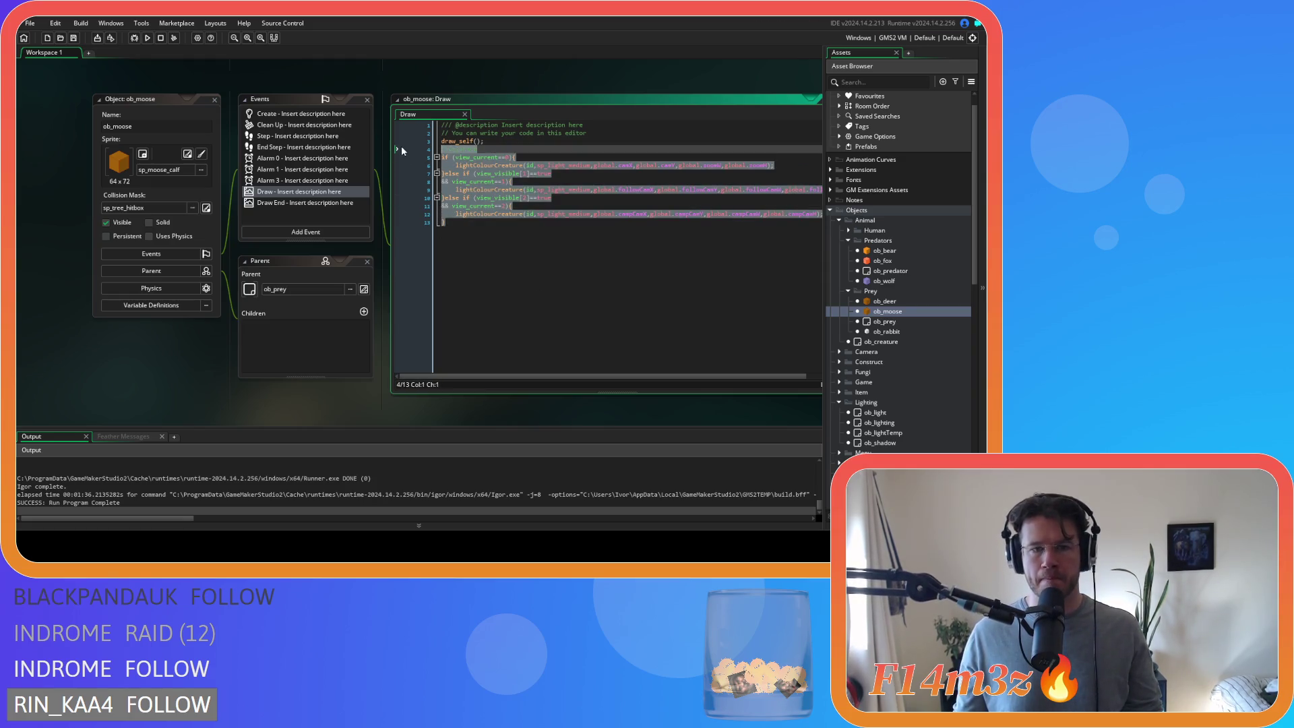
pyautogui.doubleClick(900, 332)
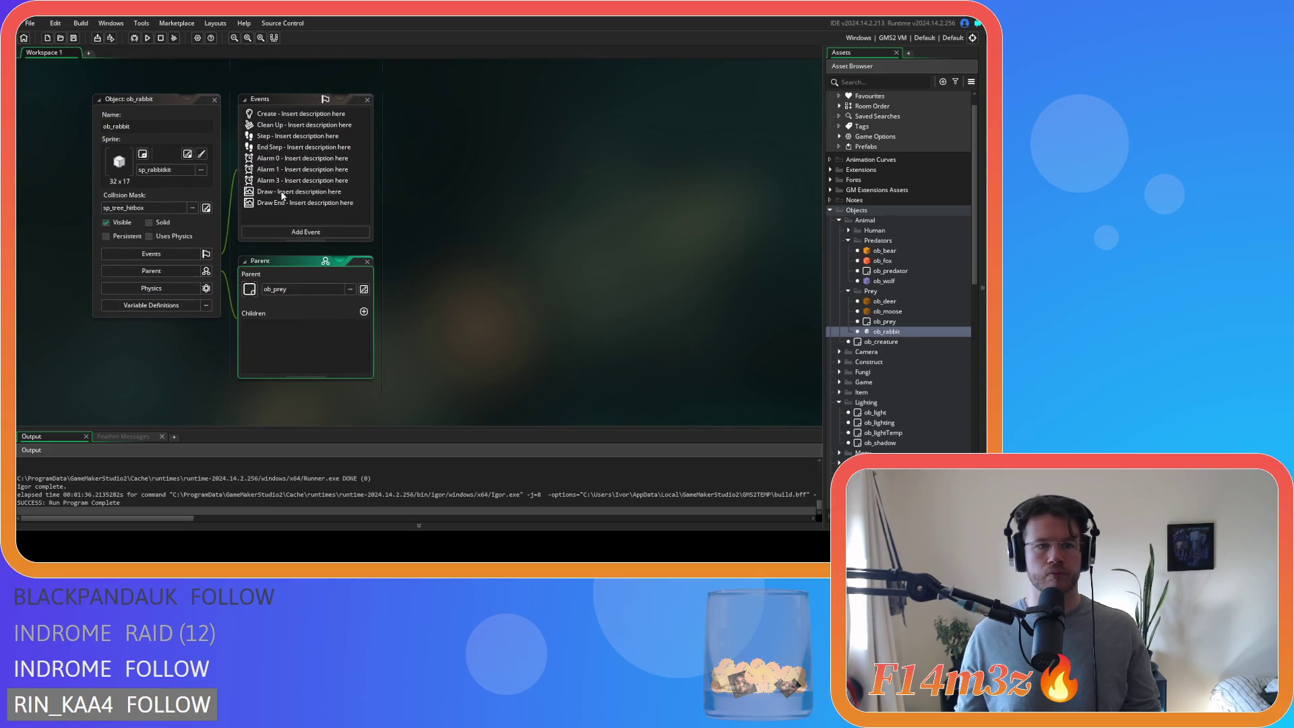
# - Paste the lighting calls over the onFire lines in ob_rabbit's Draw event
pyautogui.click(283, 196)
pyautogui.moveTo(398, 183); pyautogui.dragTo(394, 140)
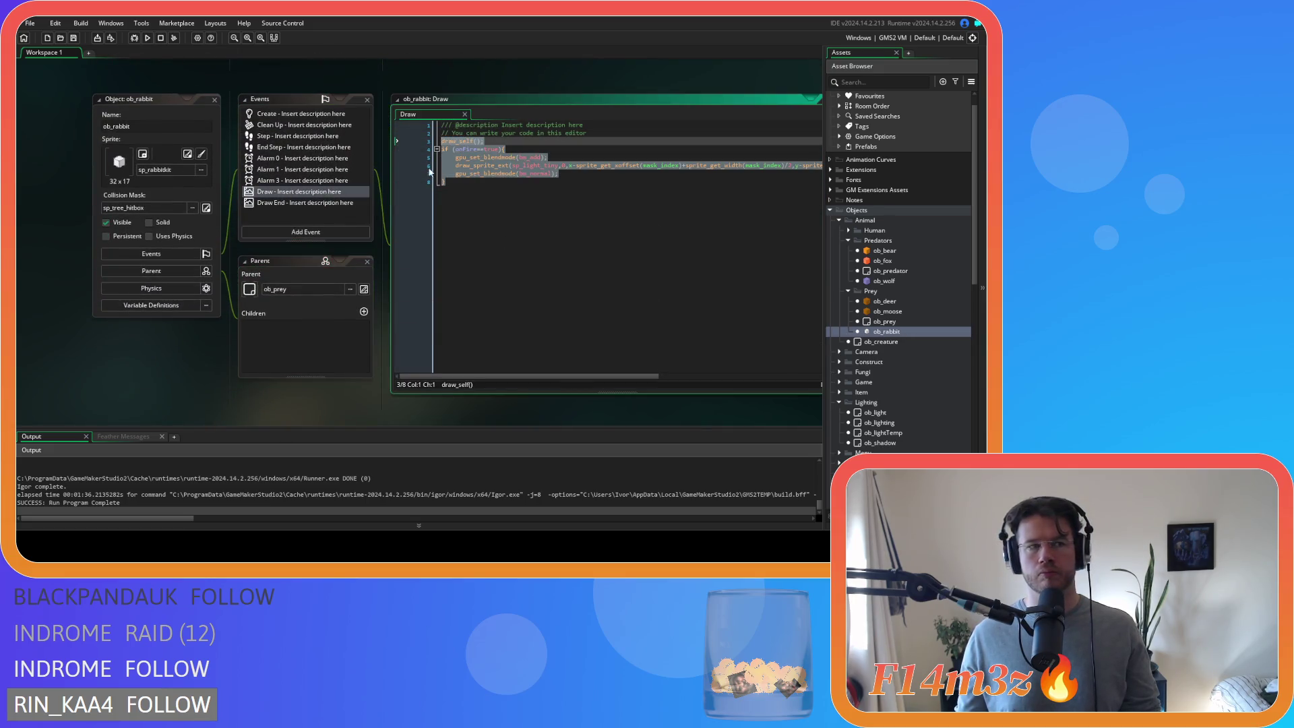
pyautogui.hotkey('ctrl', 'v')
pyautogui.hotkey('ctrl', 'z')
pyautogui.hotkey('ctrl', 'v')
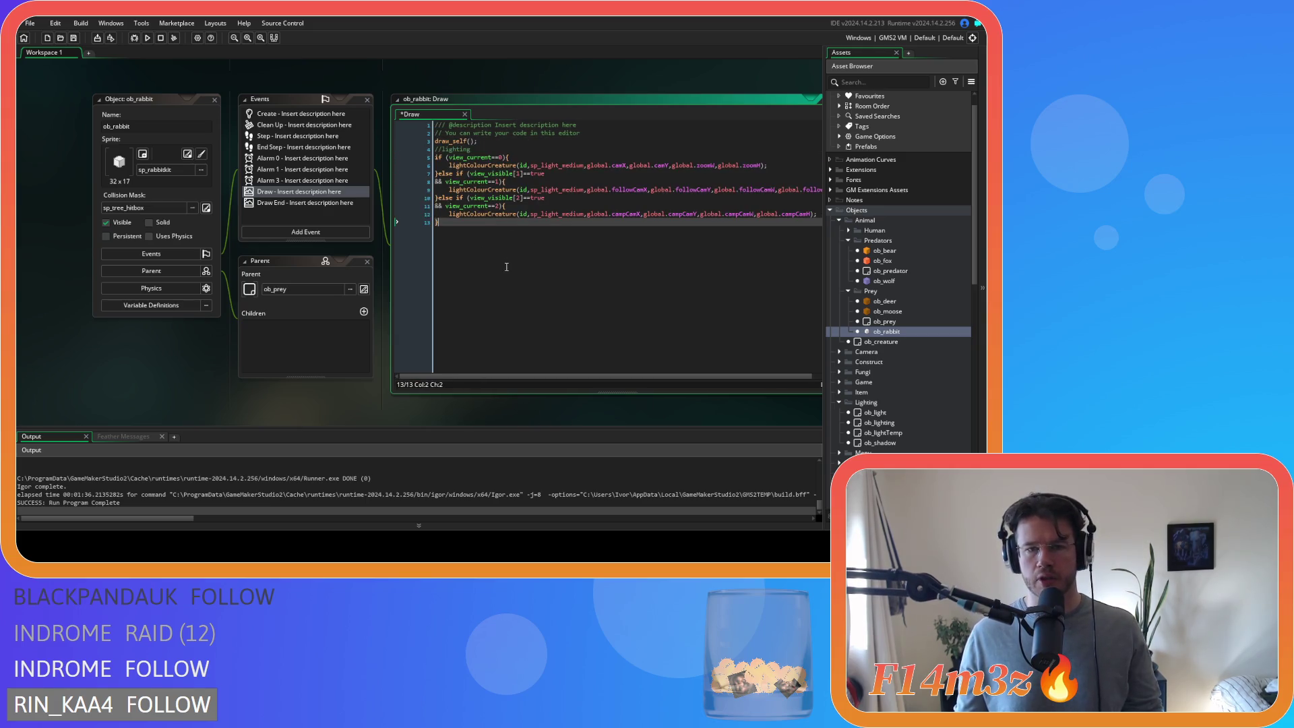
# - Change the rabbit's three light sprites from sp_light_medium to sp_light_tiny and save
pyautogui.moveTo(563, 166); pyautogui.dragTo(584, 167)
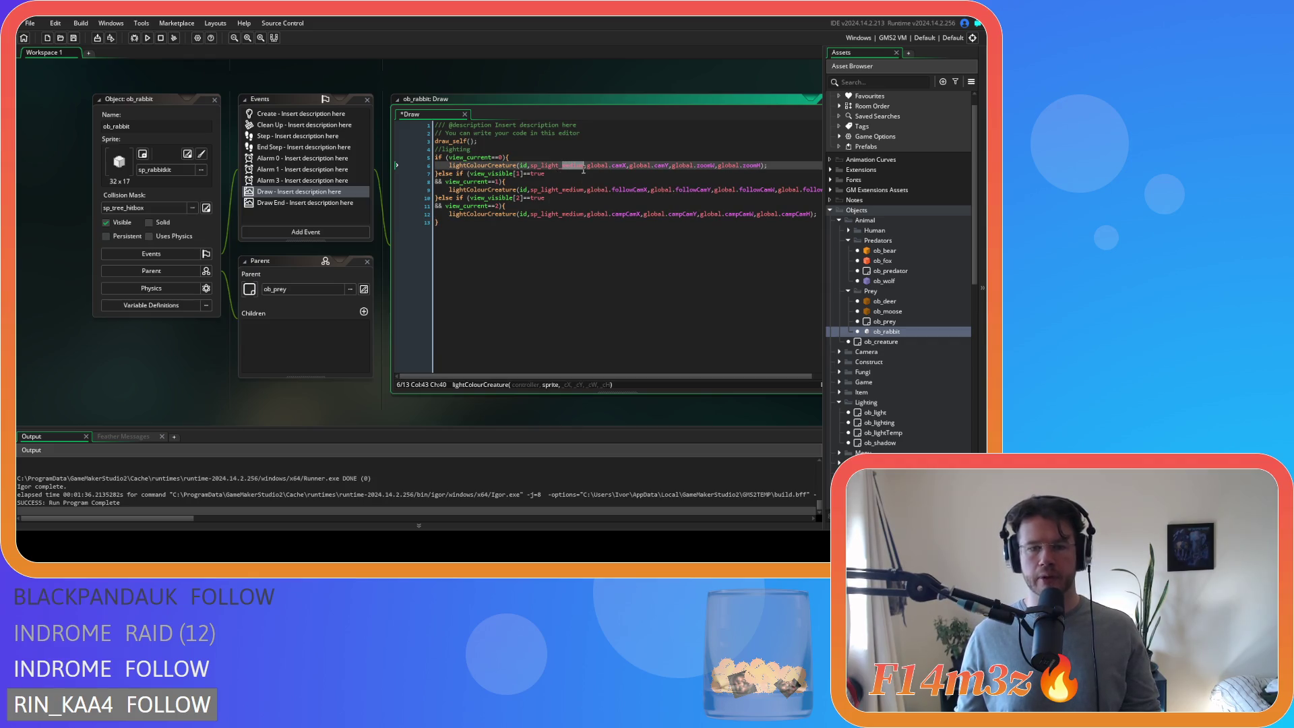
pyautogui.write('tiny')
pyautogui.click(564, 167)
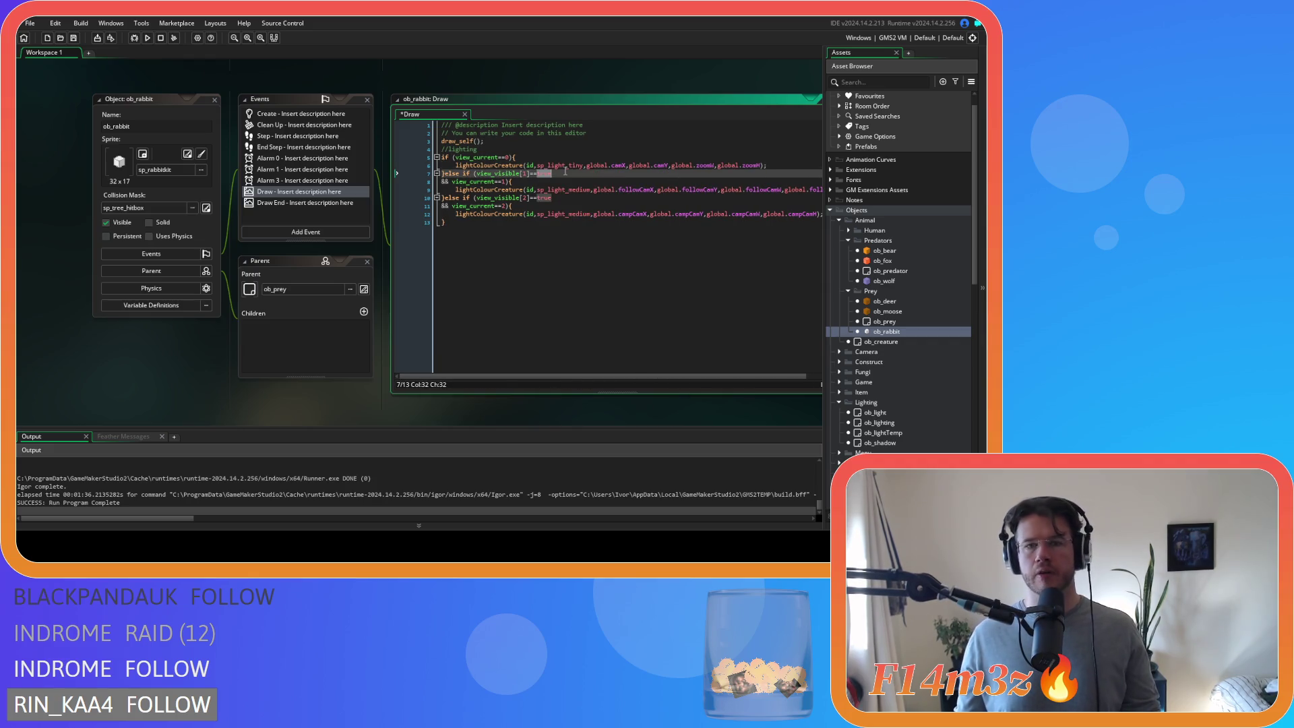
pyautogui.doubleClick(566, 165)
pyautogui.hotkey('ctrl', 'c')
pyautogui.doubleClick(564, 190)
pyautogui.hotkey('ctrl', 'v')
pyautogui.doubleClick(570, 214)
pyautogui.hotkey('ctrl', 'v')
pyautogui.hotkey('ctrl', 's')
pyautogui.moveTo(817, 214)
pyautogui.mouseDown()
pyautogui.moveTo(607, 214)
pyautogui.moveTo(411, 187)
pyautogui.mouseUp()
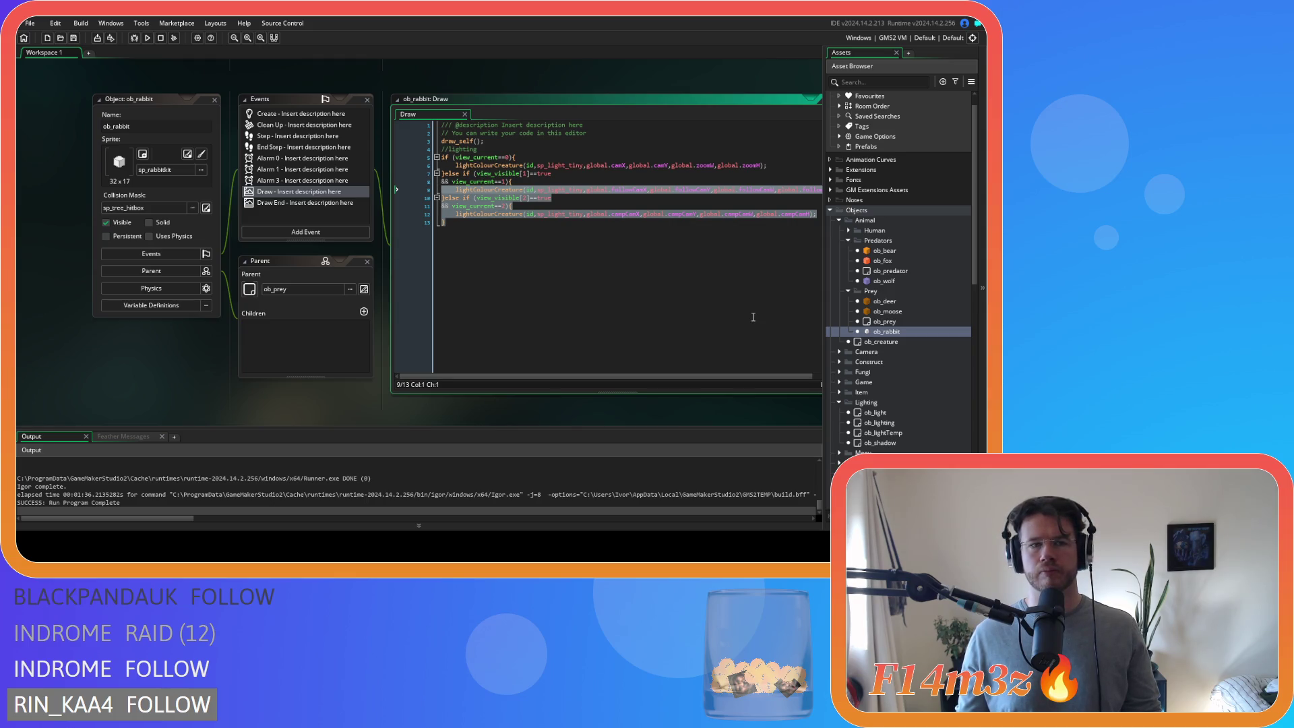
pyautogui.click(842, 290)
# - Duplicate sc_lightColourCreature and name the copy sc_lightColourTent
pyautogui.click(843, 238)
pyautogui.scroll(-5, 870, 304)
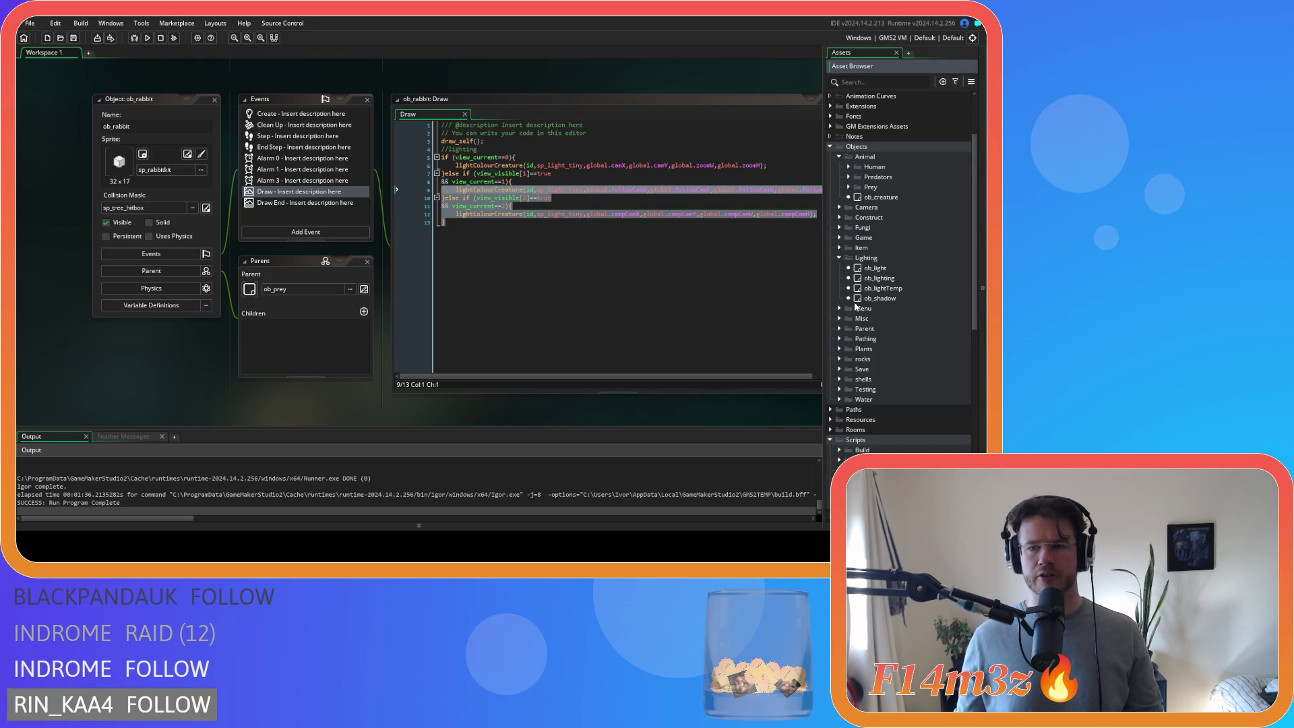
pyautogui.scroll(-2, 810, 408)
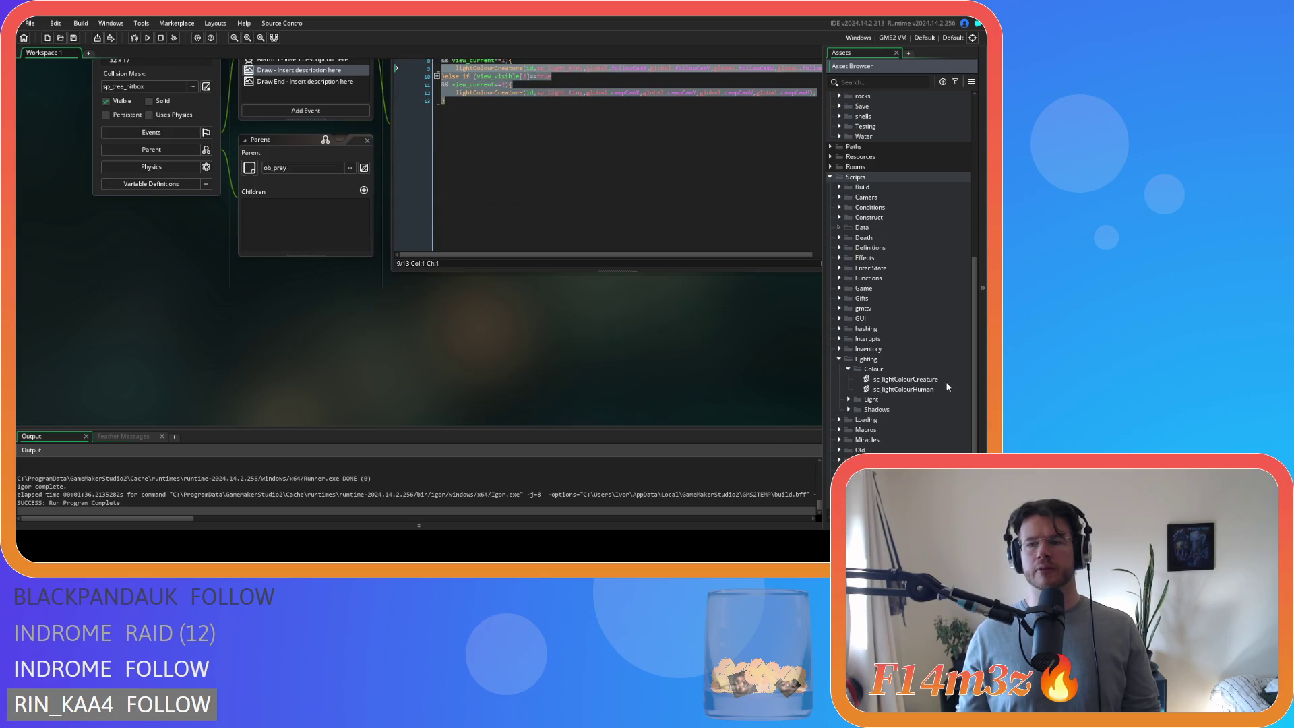
pyautogui.click(945, 382)
pyautogui.hotkey('ctrl', 'd')
pyautogui.press('End')
pyautogui.press('BackSpace')
pyautogui.press('BackSpace')
pyautogui.press('BackSpace')
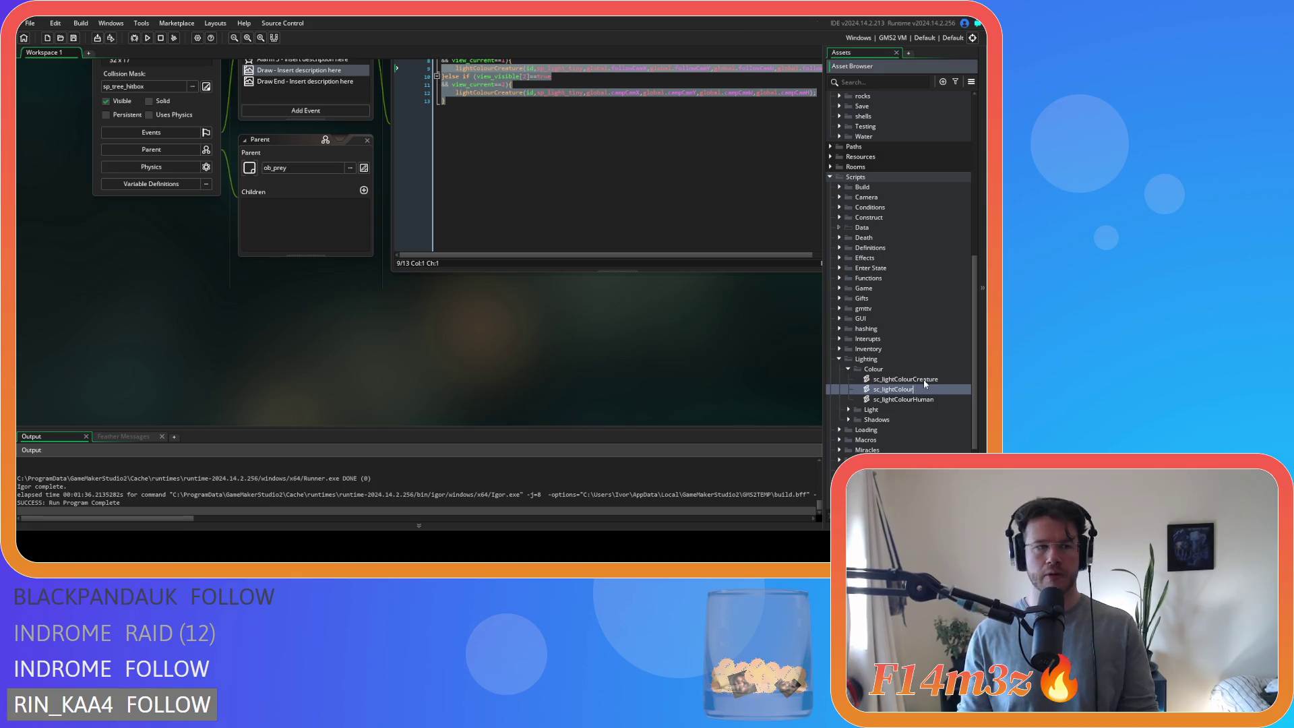
pyautogui.write('Tent')
pyautogui.press('Return')
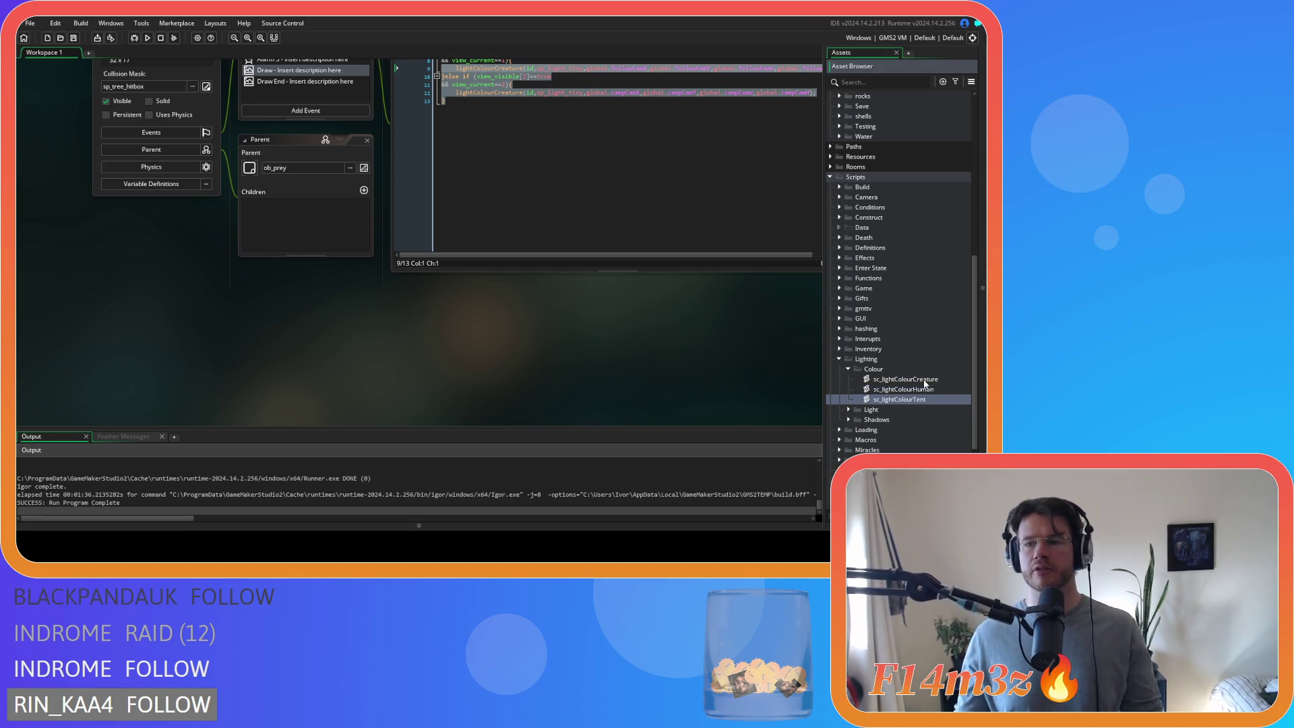
# - Rename the script's function to lightColourTent and delete the 'inside==false &&' condition
pyautogui.doubleClick(910, 400)
pyautogui.click(491, 324)
pyautogui.moveTo(214, 135); pyautogui.dragTo(242, 138)
pyautogui.write('Tent')
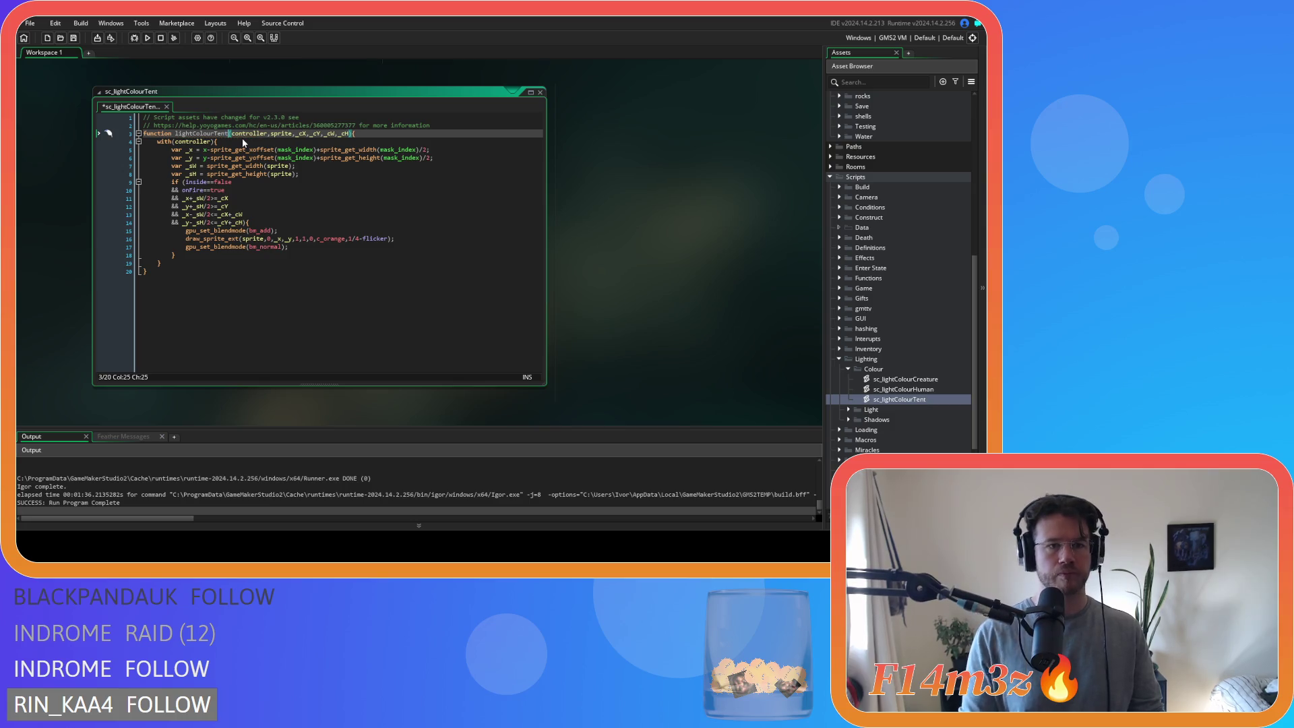
pyautogui.moveTo(190, 149); pyautogui.dragTo(431, 158)
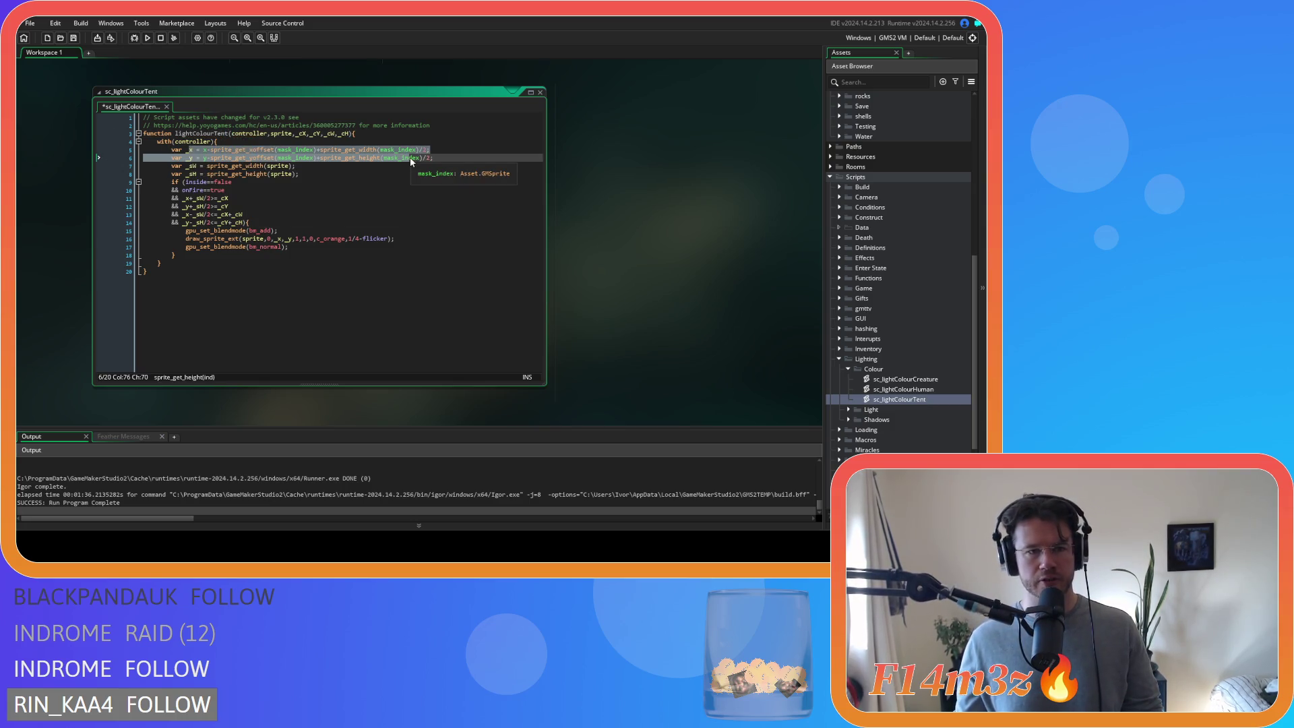
pyautogui.click(187, 182)
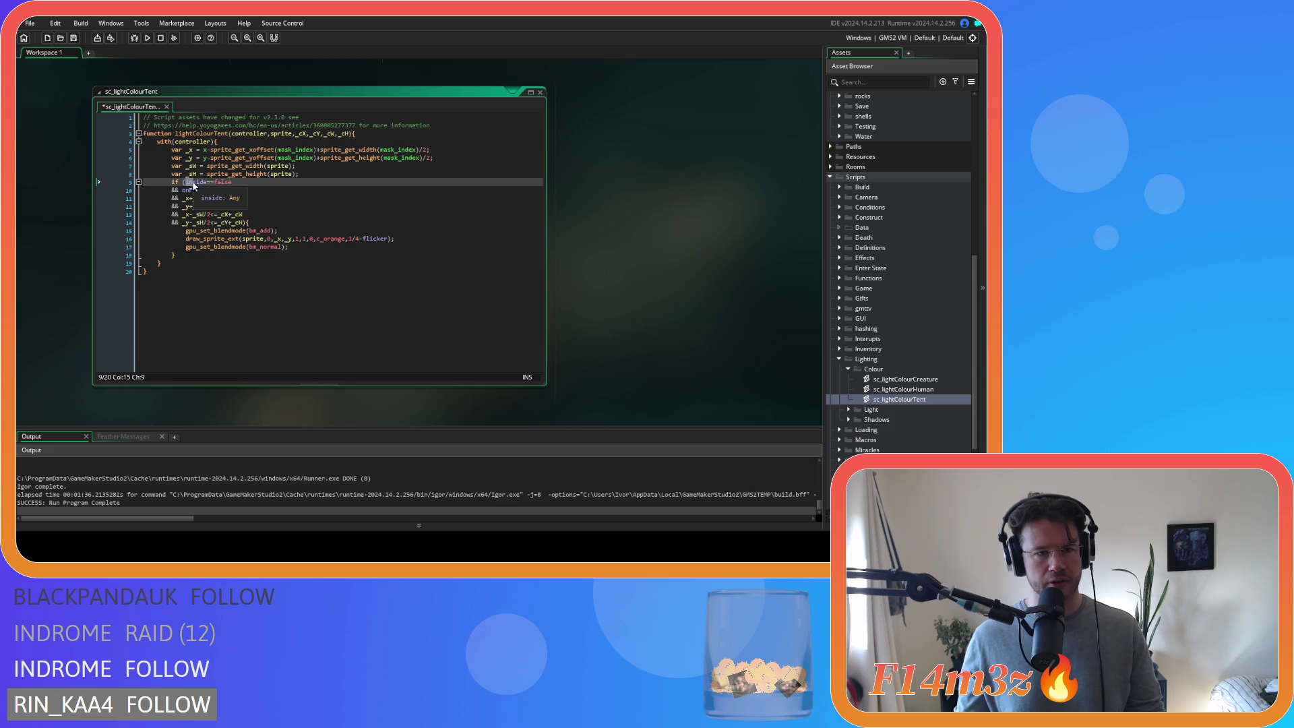
pyautogui.keyDown('shift'); pyautogui.click(183, 191); pyautogui.keyUp('shift')
pyautogui.press('BackSpace')
pyautogui.click(306, 187)
pyautogui.click(303, 252)
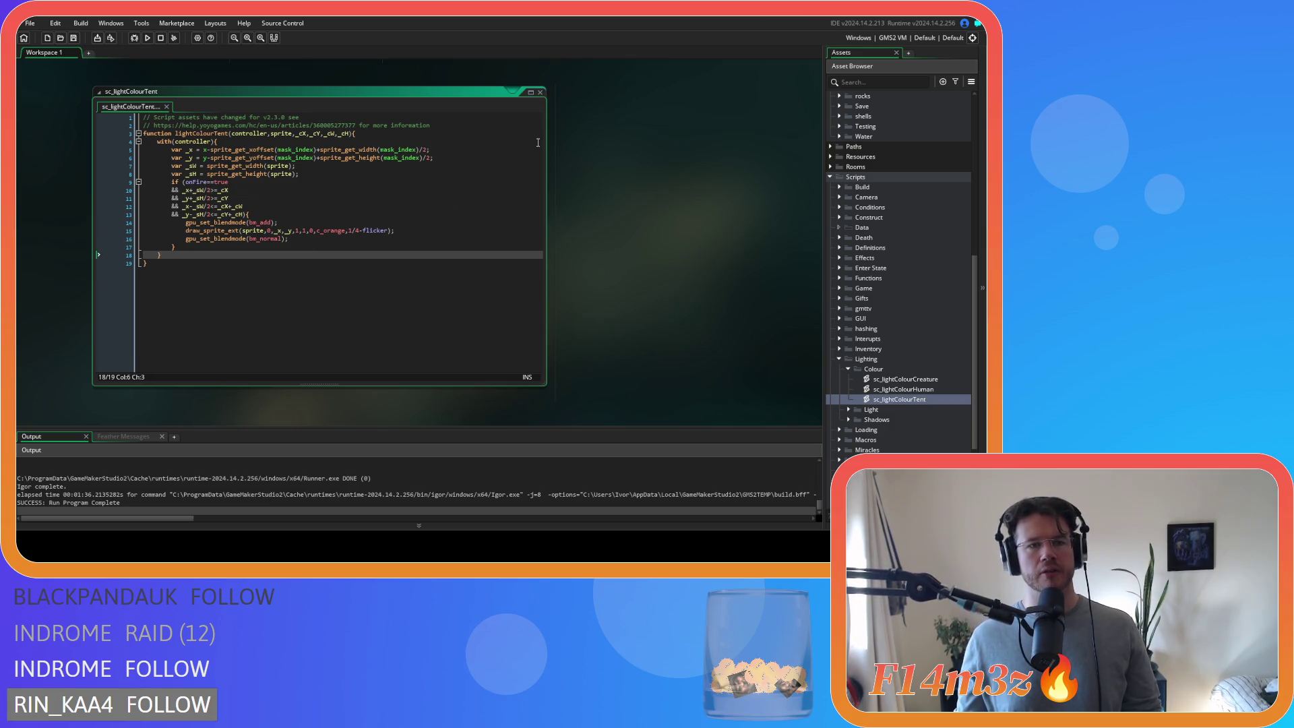
pyautogui.click(540, 92)
pyautogui.moveTo(529, 315)
pyautogui.mouseDown()
pyautogui.moveTo(483, 281)
pyautogui.moveTo(412, 164)
pyautogui.mouseUp()
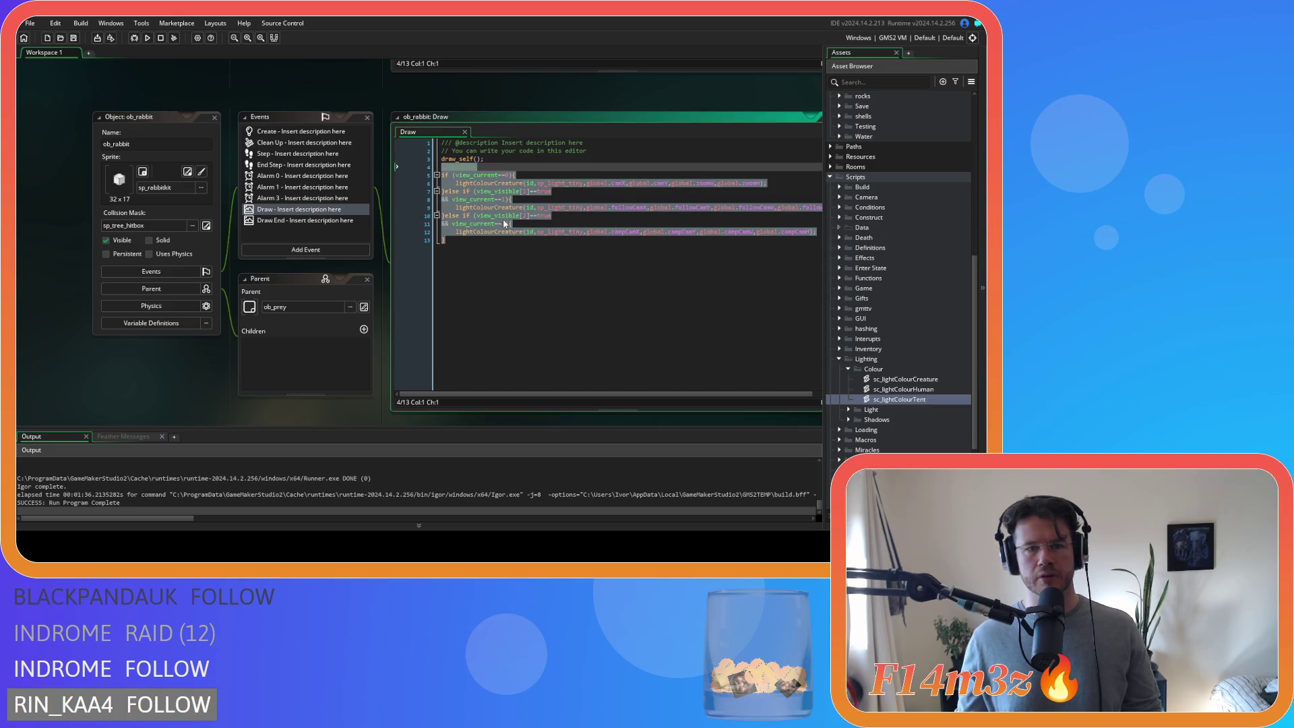
# - Close the rabbit's editors and paste the lighting calls into ob_hut's Draw code after draw_self
pyautogui.scroll(10, 877, 303)
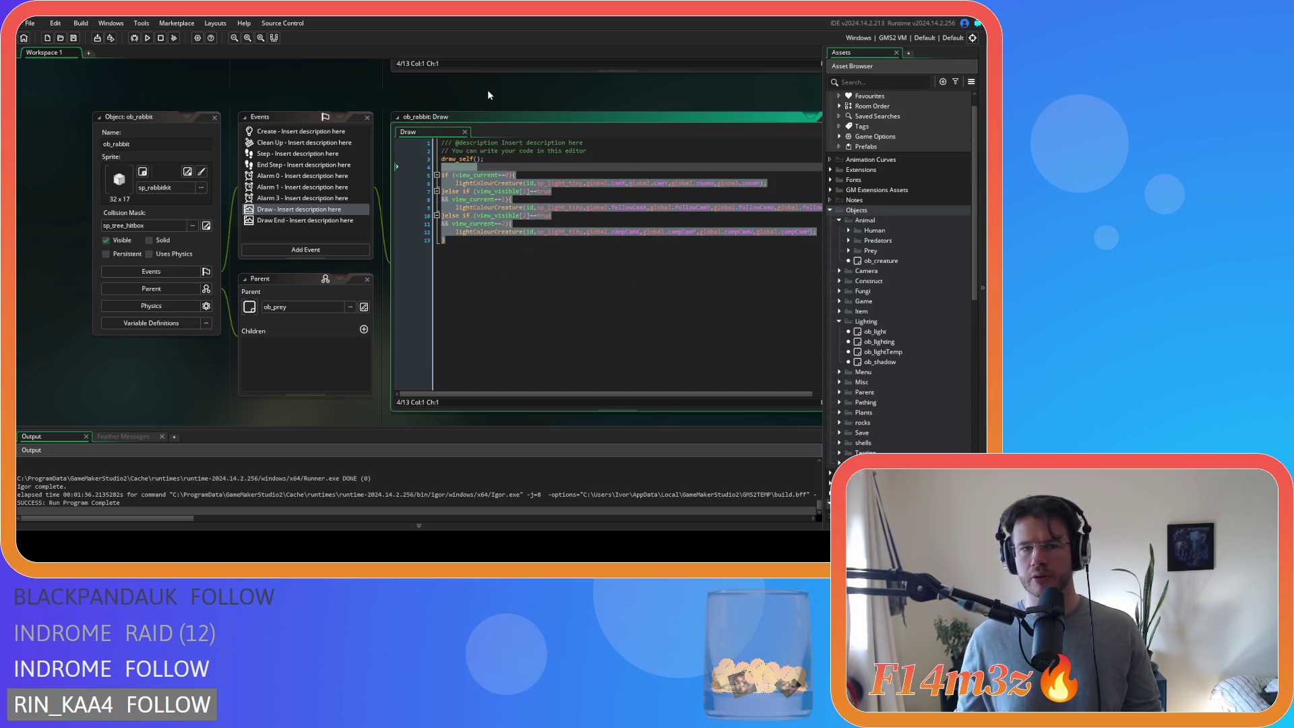
pyautogui.moveTo(808, 411); pyautogui.dragTo(809, 255)
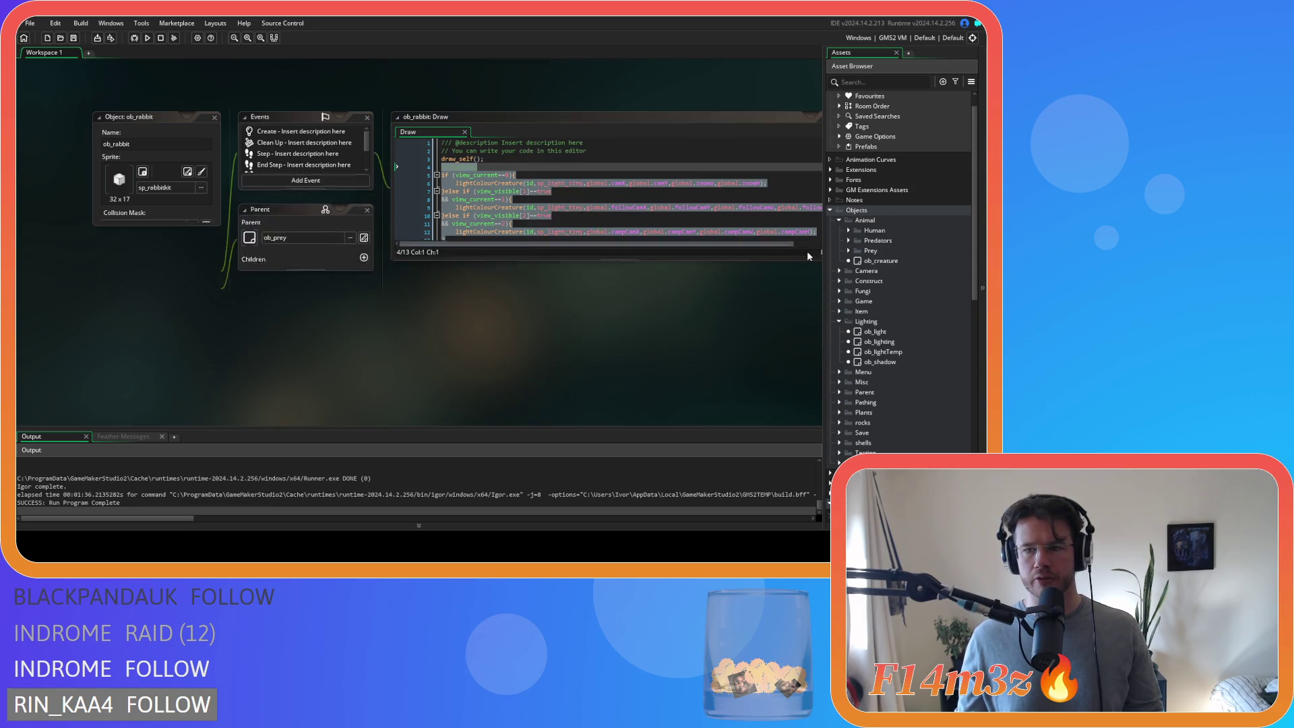
pyautogui.click(839, 221)
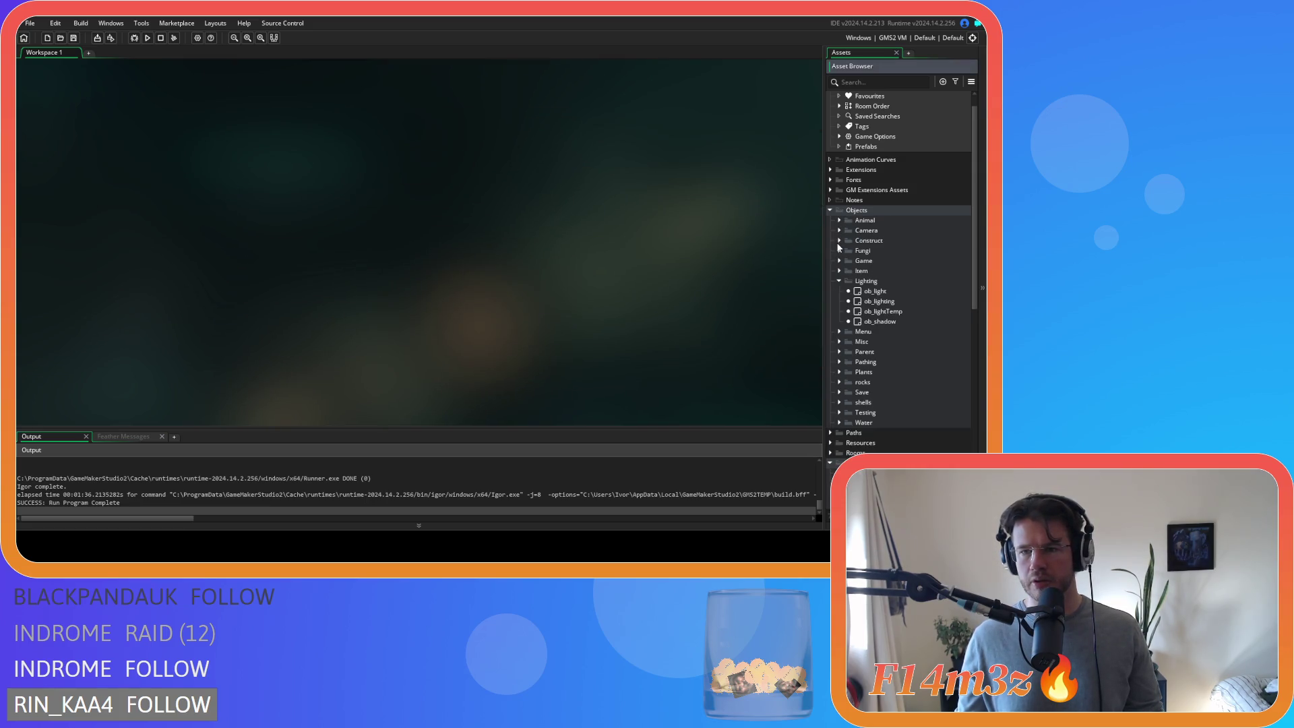
pyautogui.click(839, 241)
pyautogui.doubleClick(874, 311)
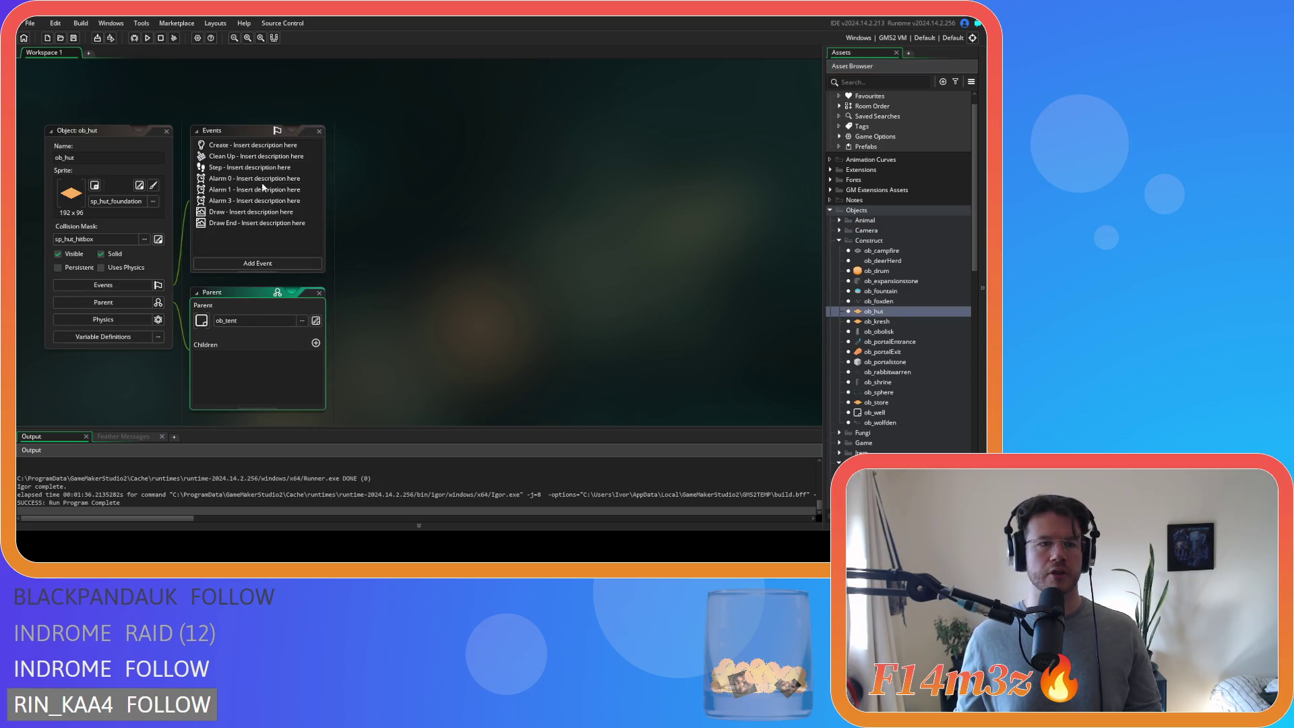
pyautogui.click(217, 212)
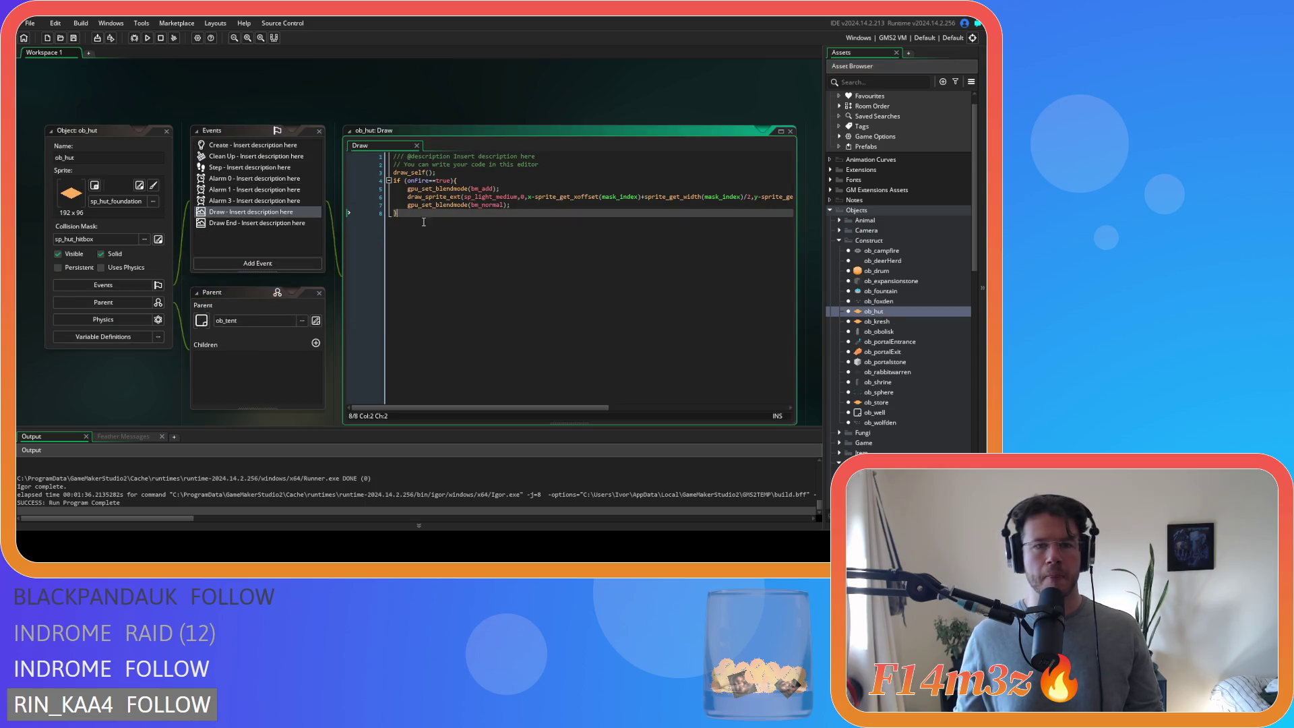
pyautogui.click(469, 171)
pyautogui.hotkey('ctrl', 'v')
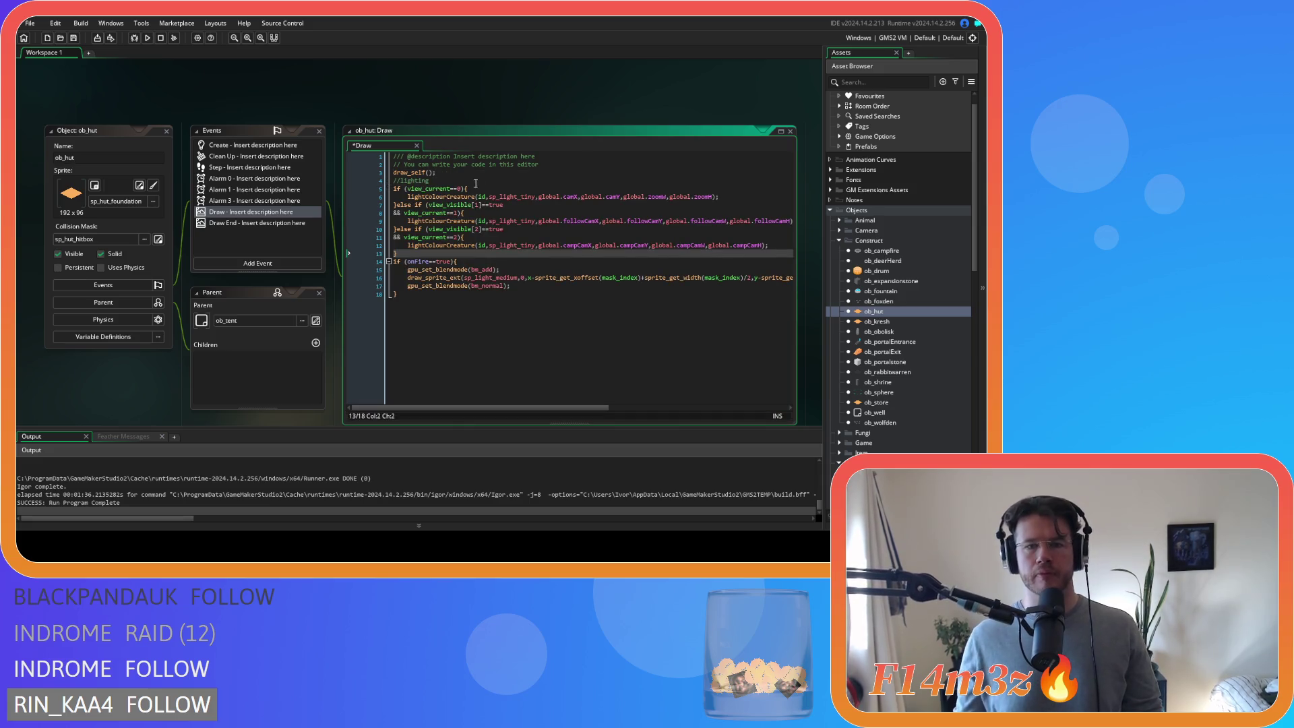
# - Switch the hut's three sp_light_tiny sprites to sp_light_medium and delete the old onFire glow block
pyautogui.doubleClick(491, 277)
pyautogui.hotkey('ctrl', 'c')
pyautogui.doubleClick(507, 197)
pyautogui.hotkey('ctrl', 'v')
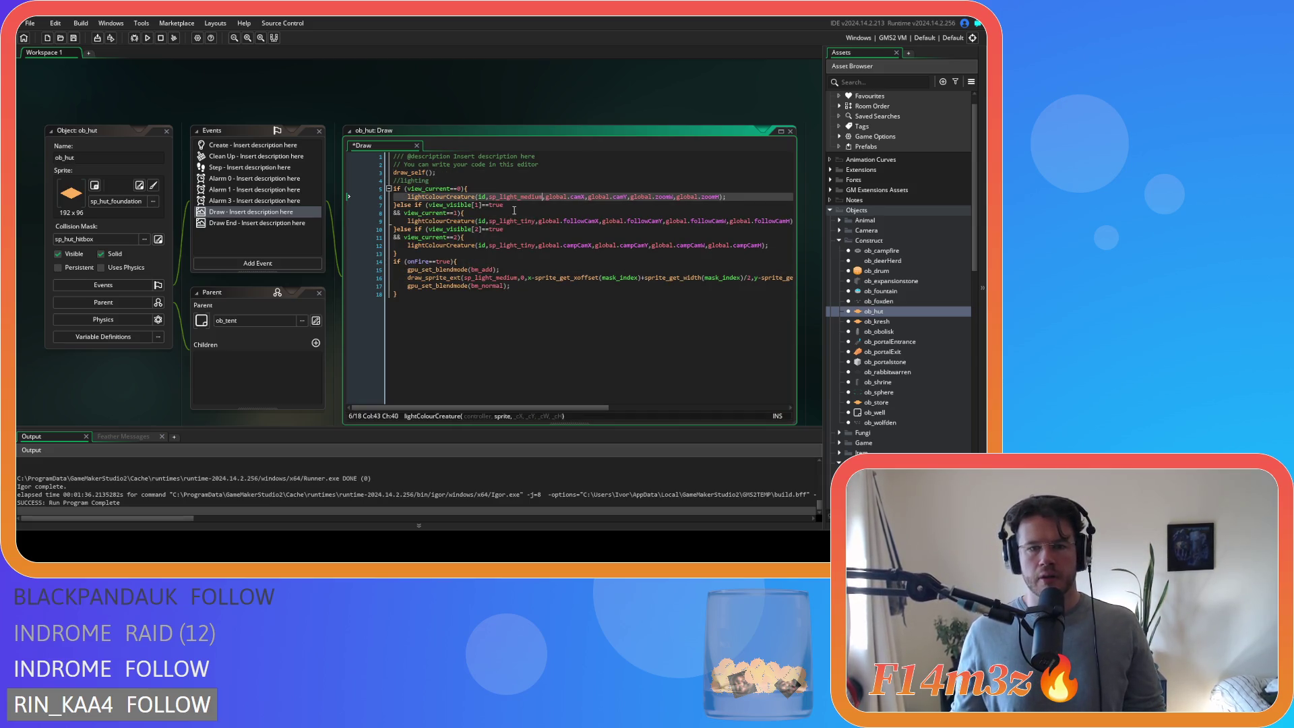
pyautogui.click(517, 220)
pyautogui.doubleClick(517, 221)
pyautogui.hotkey('ctrl', 'v')
pyautogui.doubleClick(511, 245)
pyautogui.hotkey('ctrl', 'v')
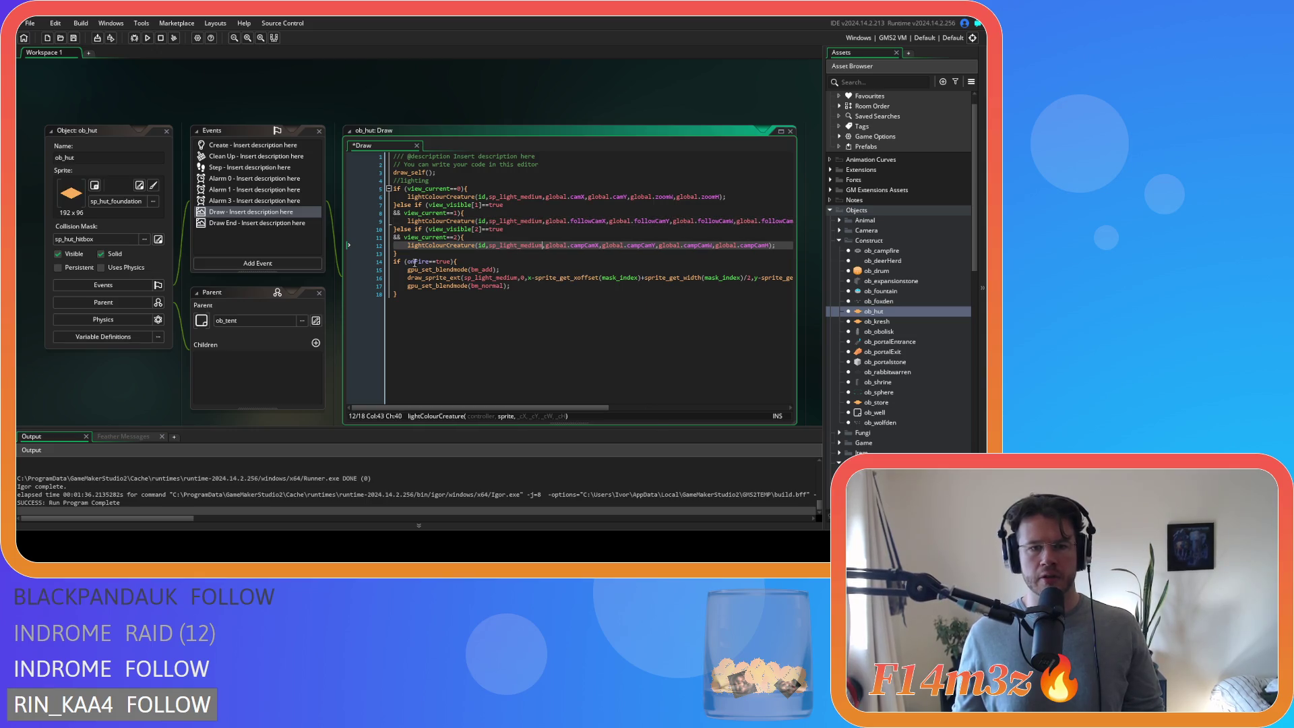
pyautogui.moveTo(425, 296); pyautogui.dragTo(333, 263)
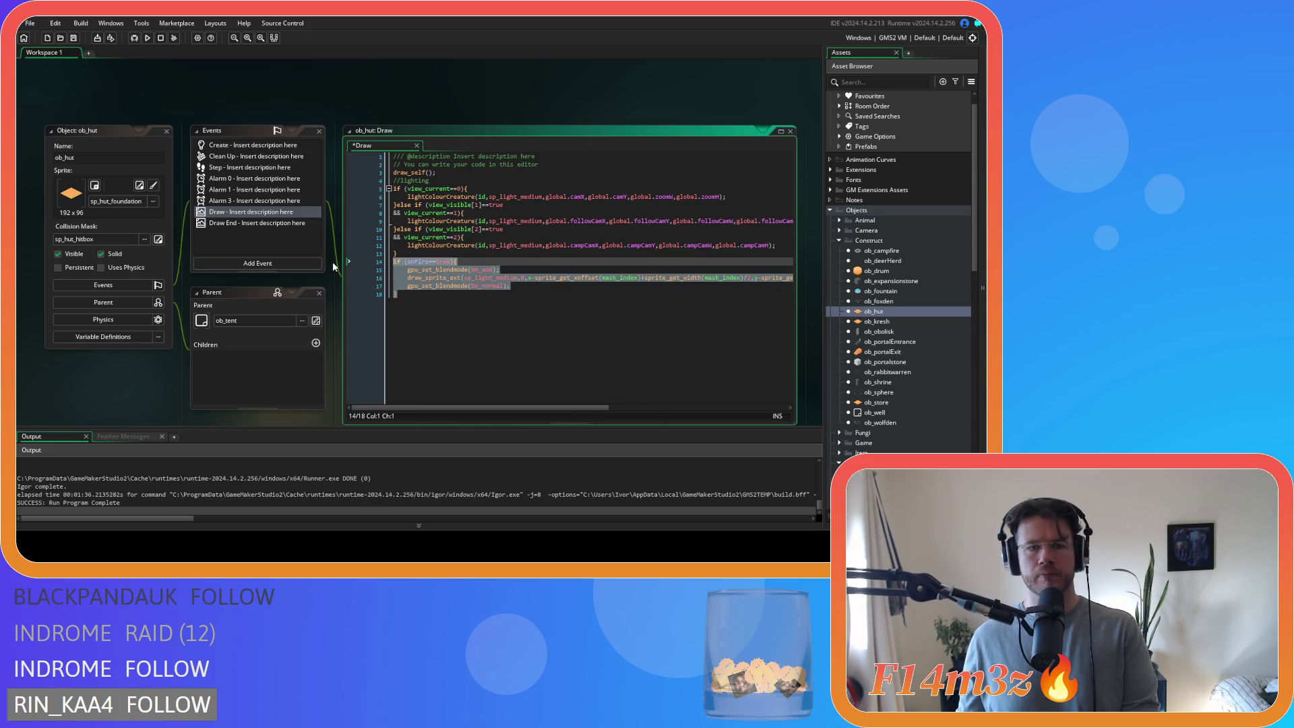
pyautogui.press('BackSpace')
pyautogui.press('BackSpace')
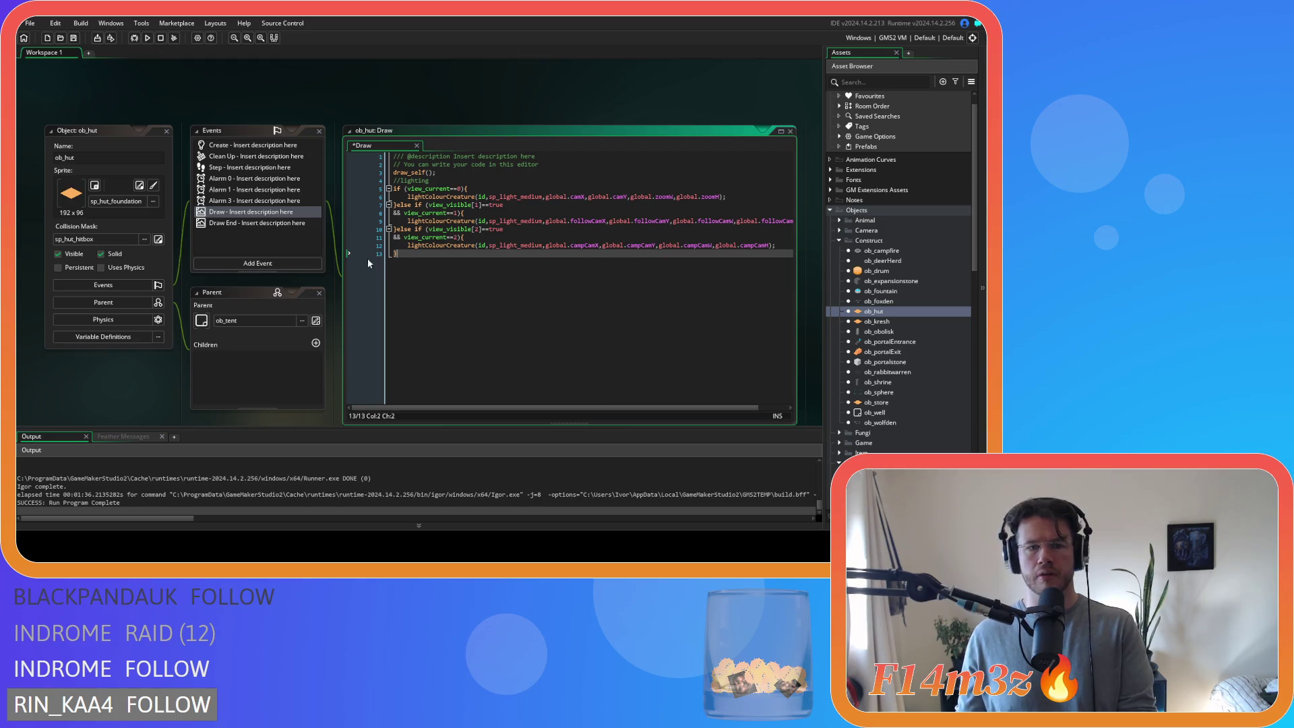
# - Change the calls on lines 6, 9 and 12 to lightColourTent and copy lines 4–13
pyautogui.moveTo(449, 197); pyautogui.dragTo(476, 197)
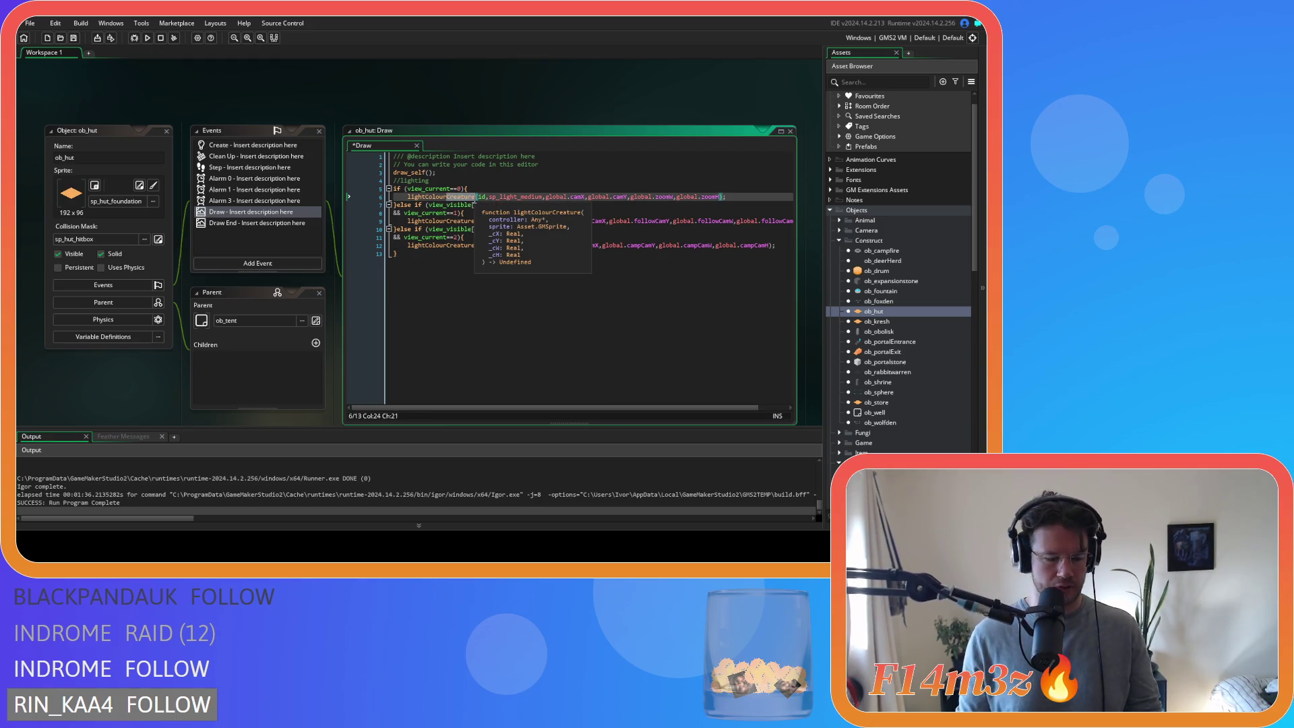
pyautogui.write('Tent')
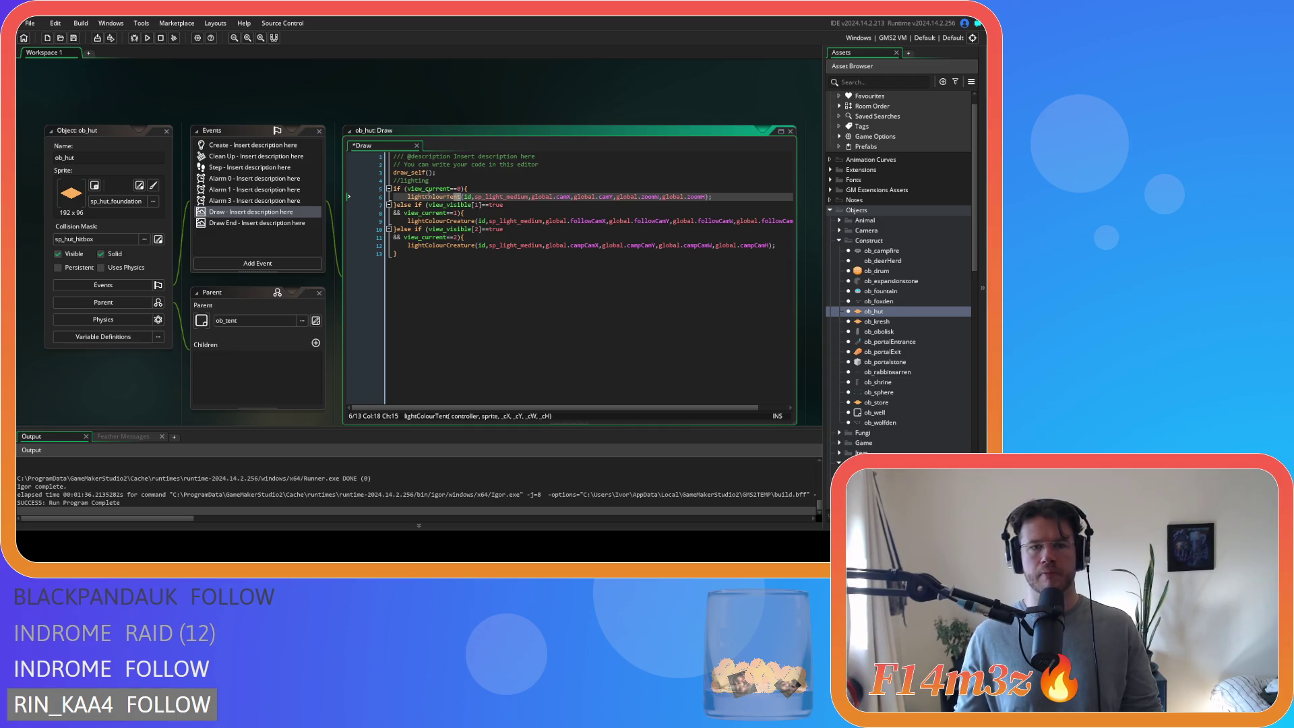
pyautogui.hotkey('ctrl', 'c')
pyautogui.doubleClick(438, 221)
pyautogui.hotkey('ctrl', 'v')
pyautogui.doubleClick(445, 246)
pyautogui.hotkey('ctrl', 'v')
pyautogui.moveTo(448, 256)
pyautogui.mouseDown()
pyautogui.moveTo(363, 204)
pyautogui.moveTo(358, 179)
pyautogui.mouseUp()
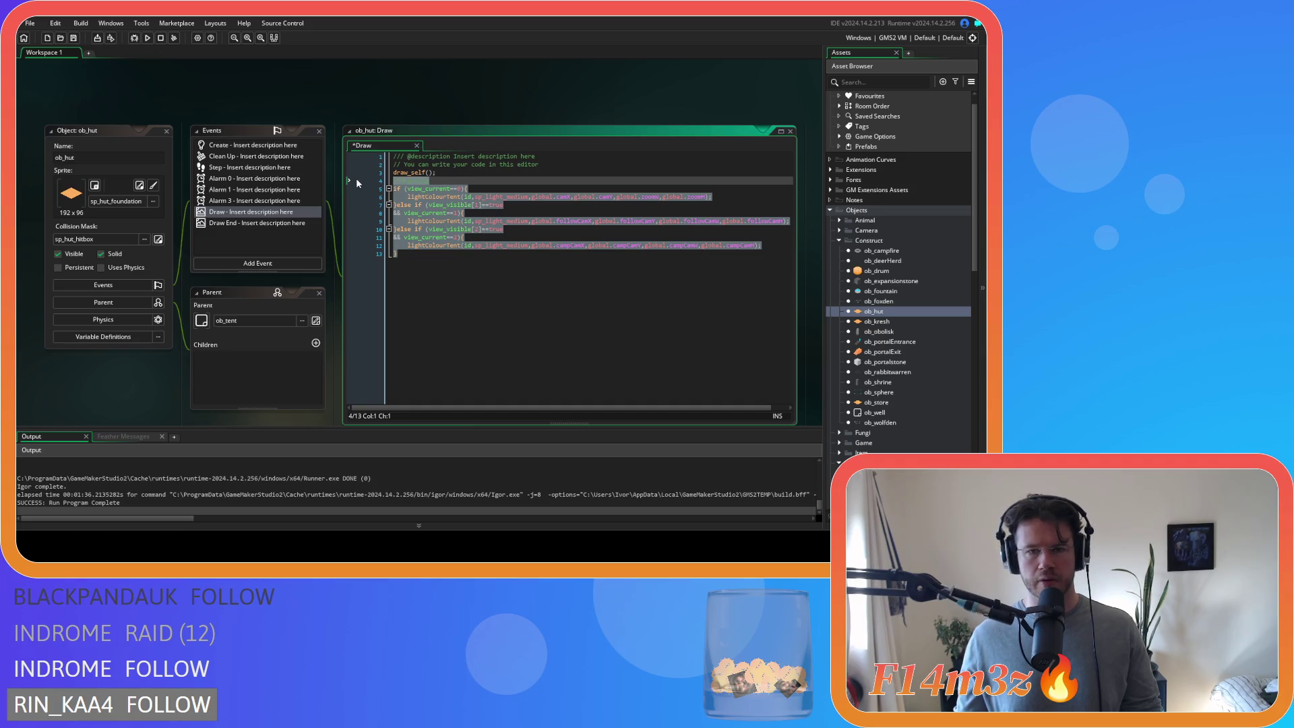
pyautogui.doubleClick(876, 322)
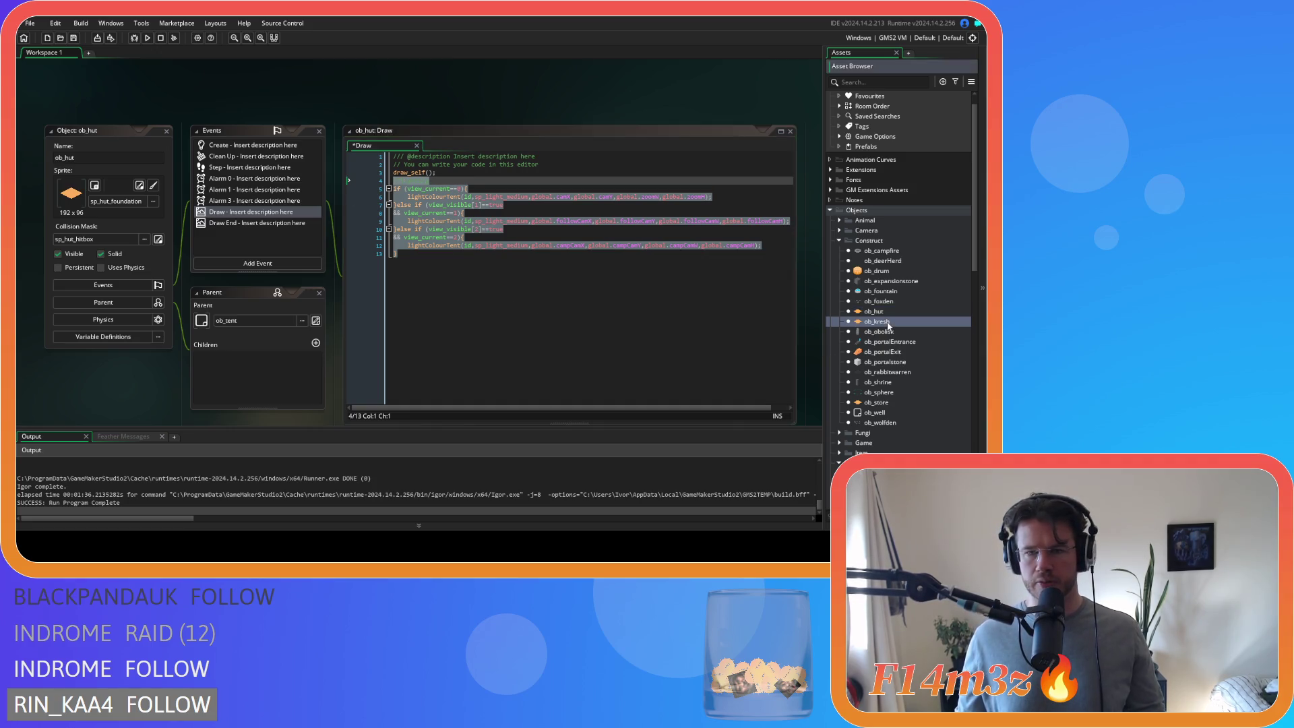
# - Replace ob_kresh's onFire Draw code with the lightColourTent block and save
pyautogui.click(233, 181)
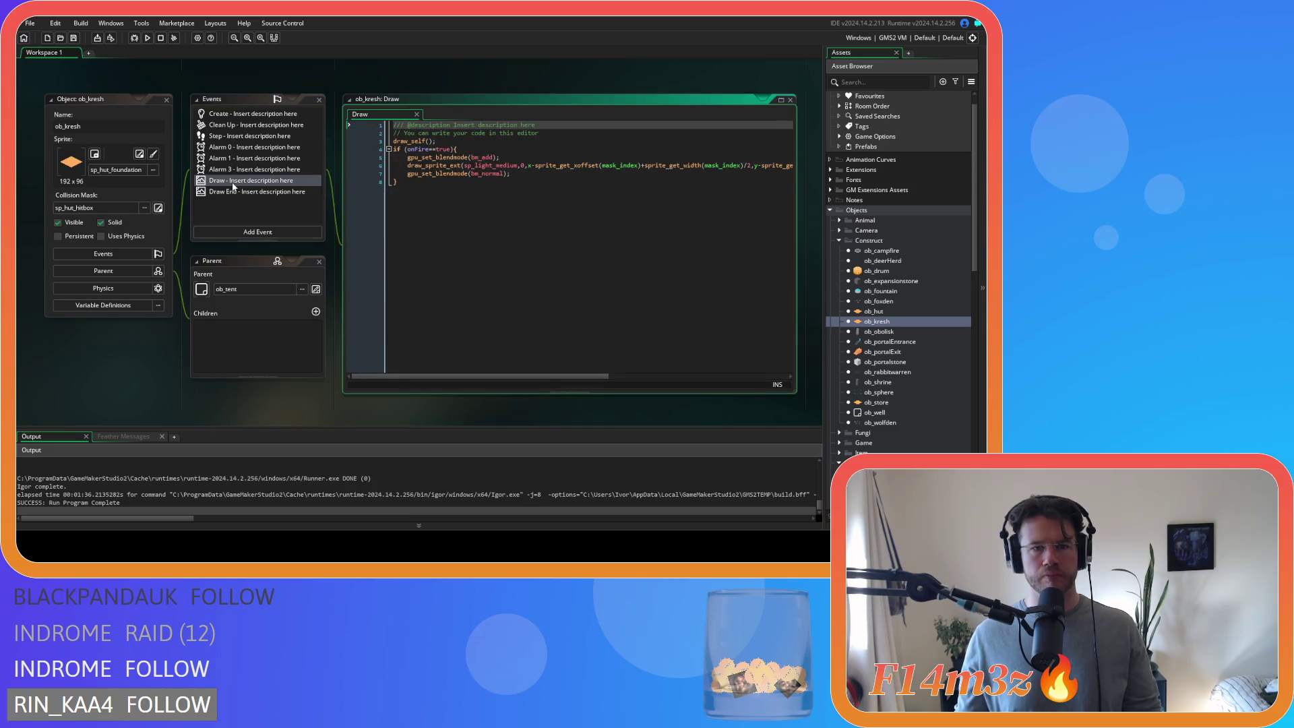
pyautogui.moveTo(472, 180); pyautogui.dragTo(380, 163)
pyautogui.hotkey('ctrl', 'v')
pyautogui.hotkey('ctrl', 's')
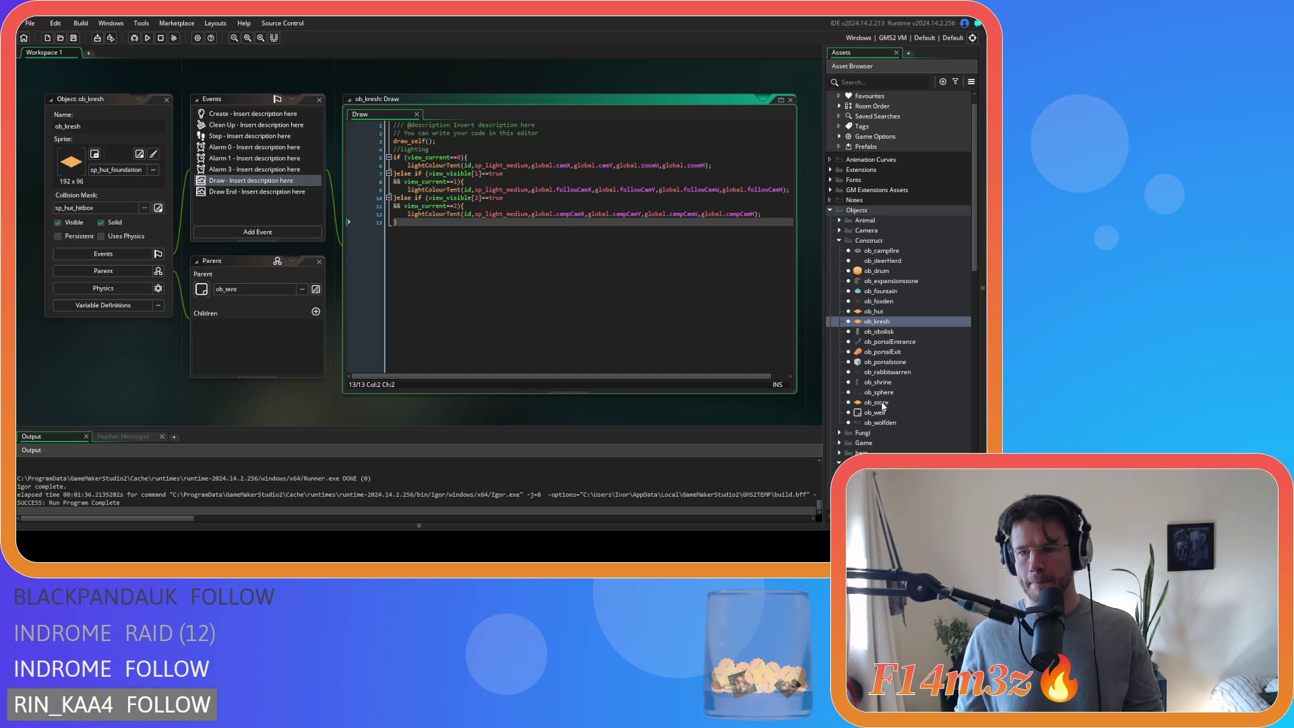
# - Paste the lightColourTent block over lines 4–8 of ob_store's Draw code
pyautogui.doubleClick(883, 402)
pyautogui.doubleClick(242, 181)
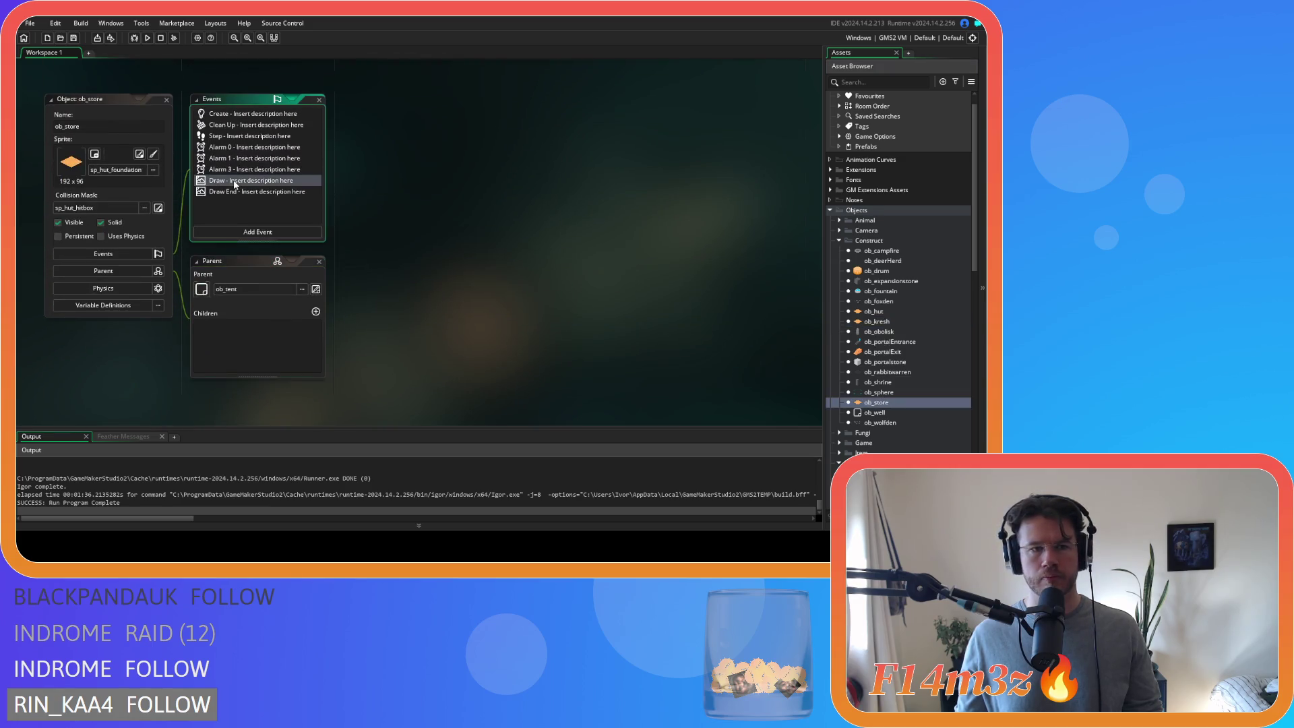
pyautogui.moveTo(367, 182); pyautogui.dragTo(360, 147)
pyautogui.hotkey('ctrl', 'v')
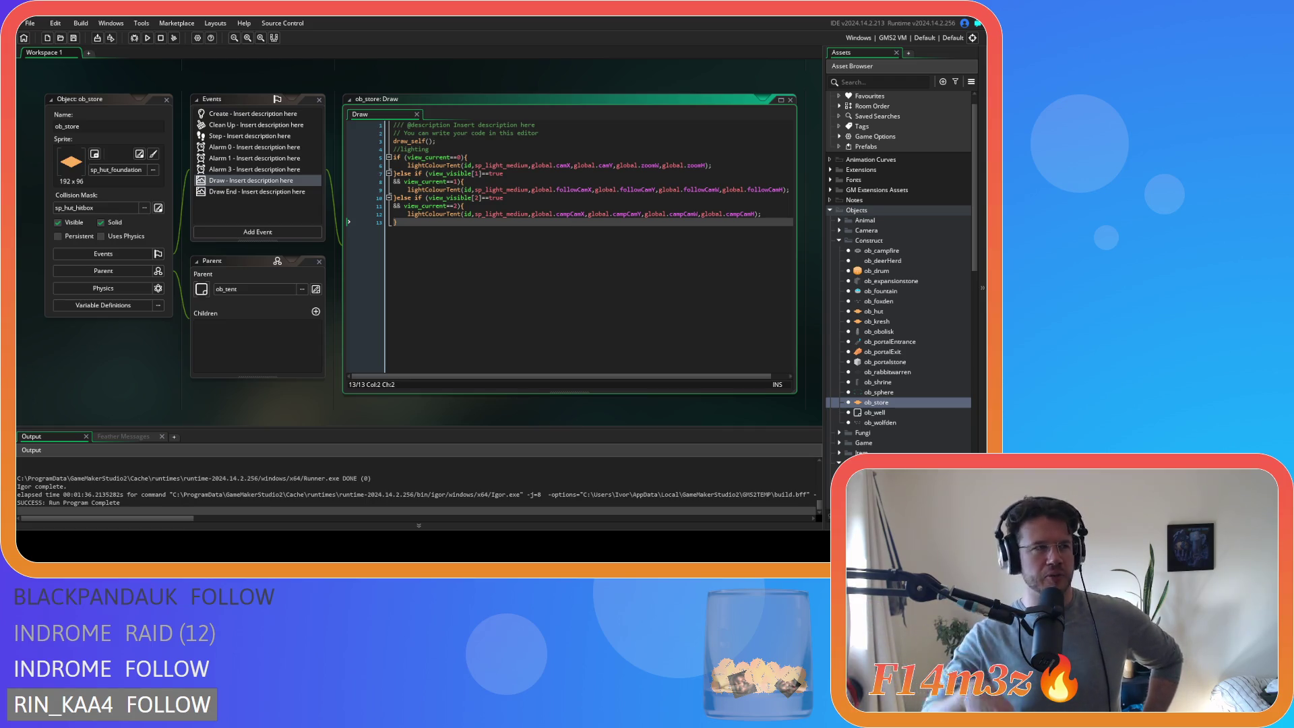
pyautogui.middleClick(450, 170)
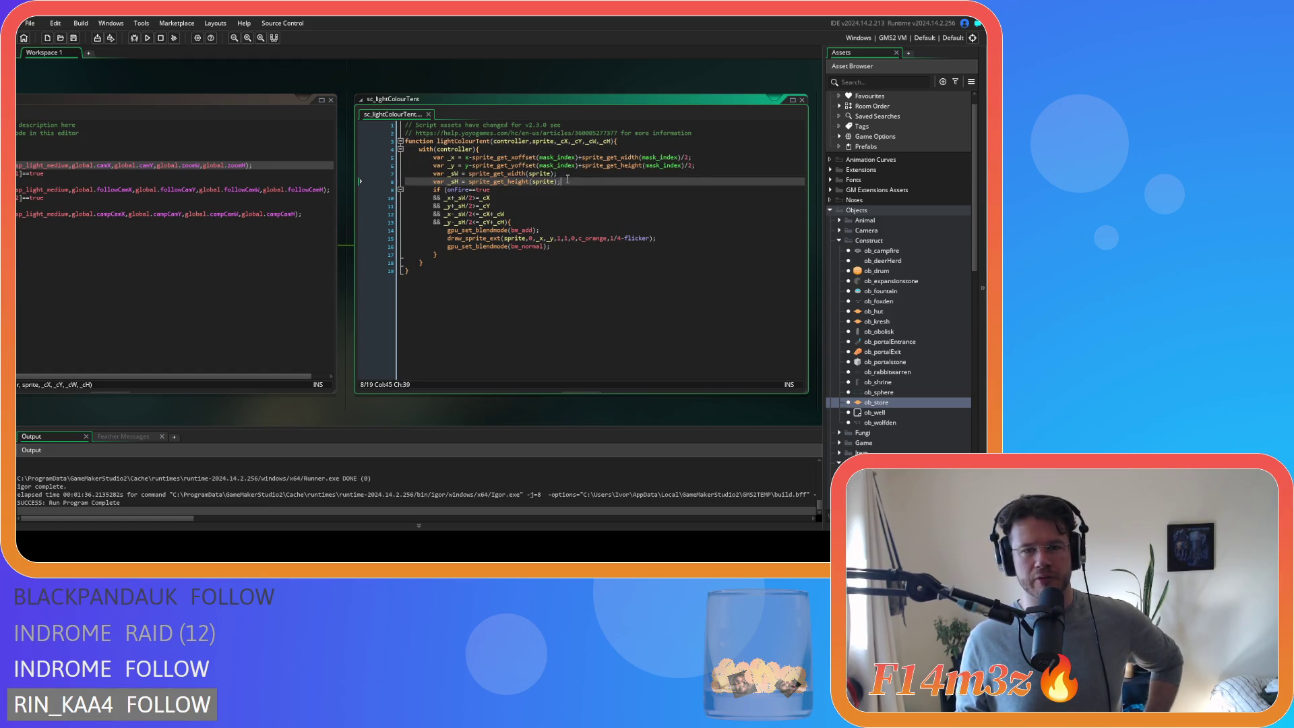
pyautogui.click(537, 157)
pyautogui.click(707, 167)
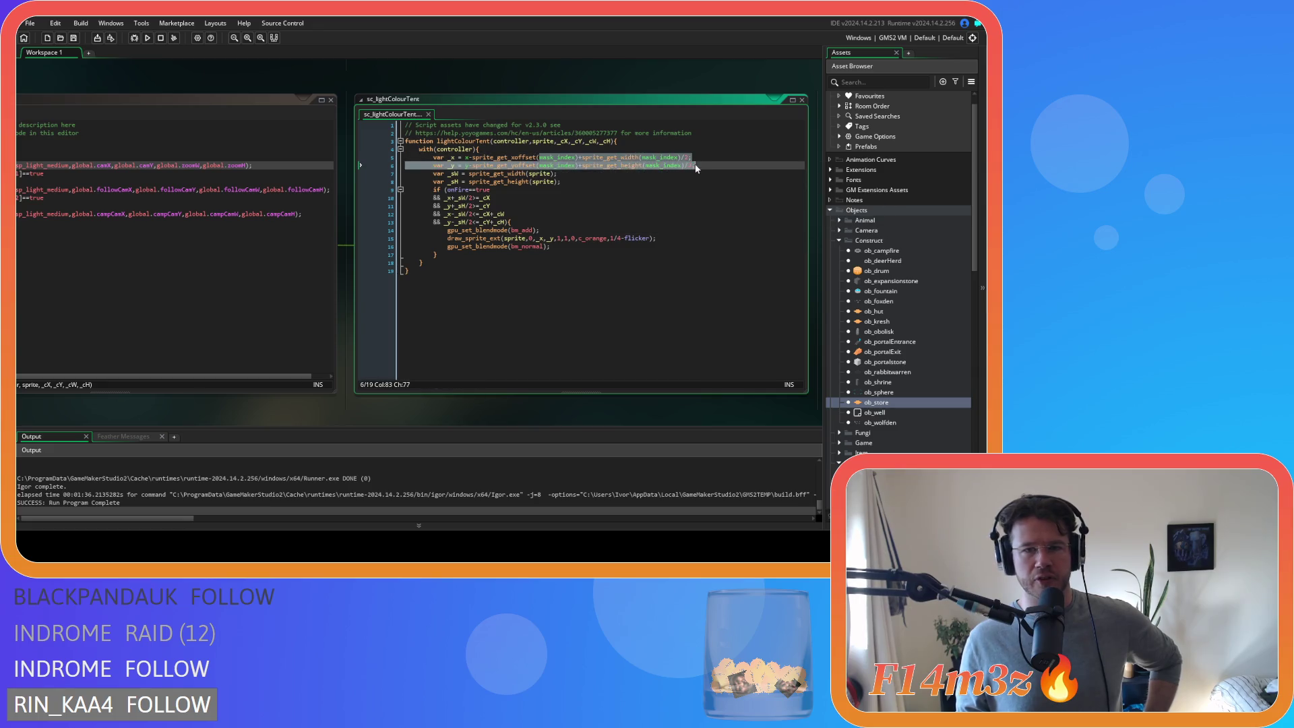
pyautogui.moveTo(450, 189); pyautogui.dragTo(491, 190)
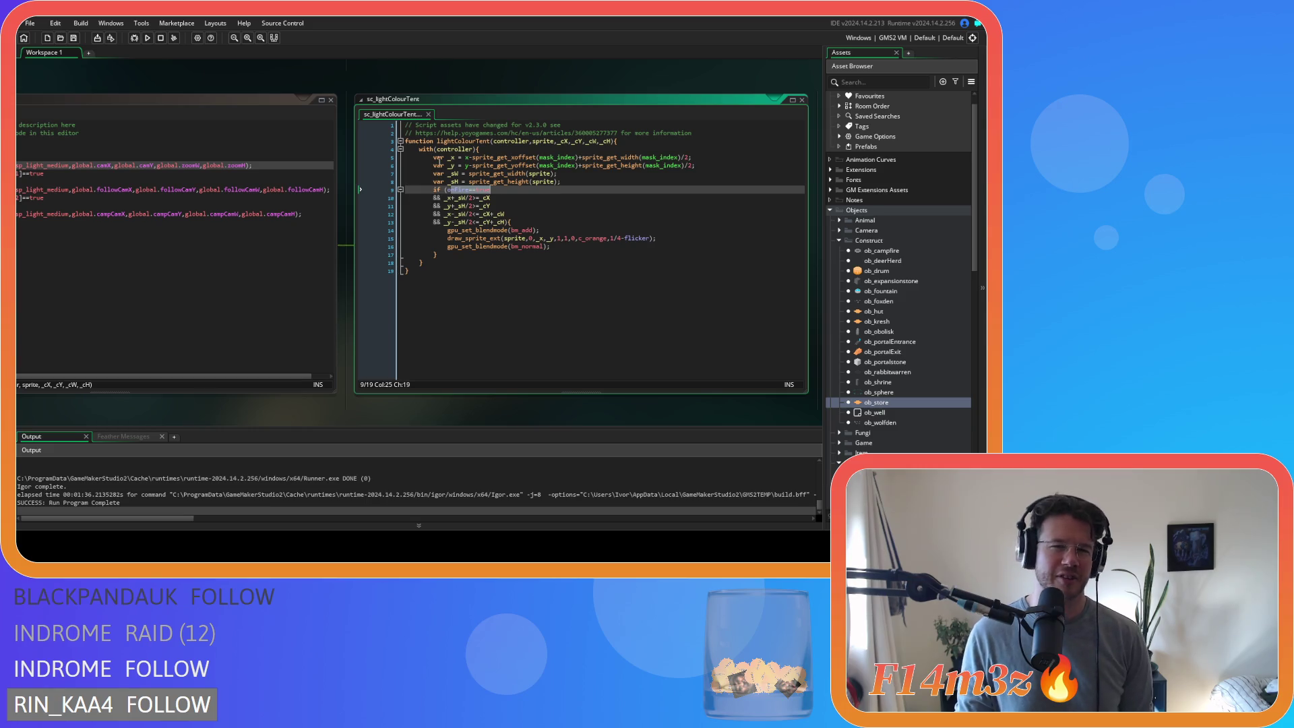
pyautogui.hotkey('ctrl', 'w')
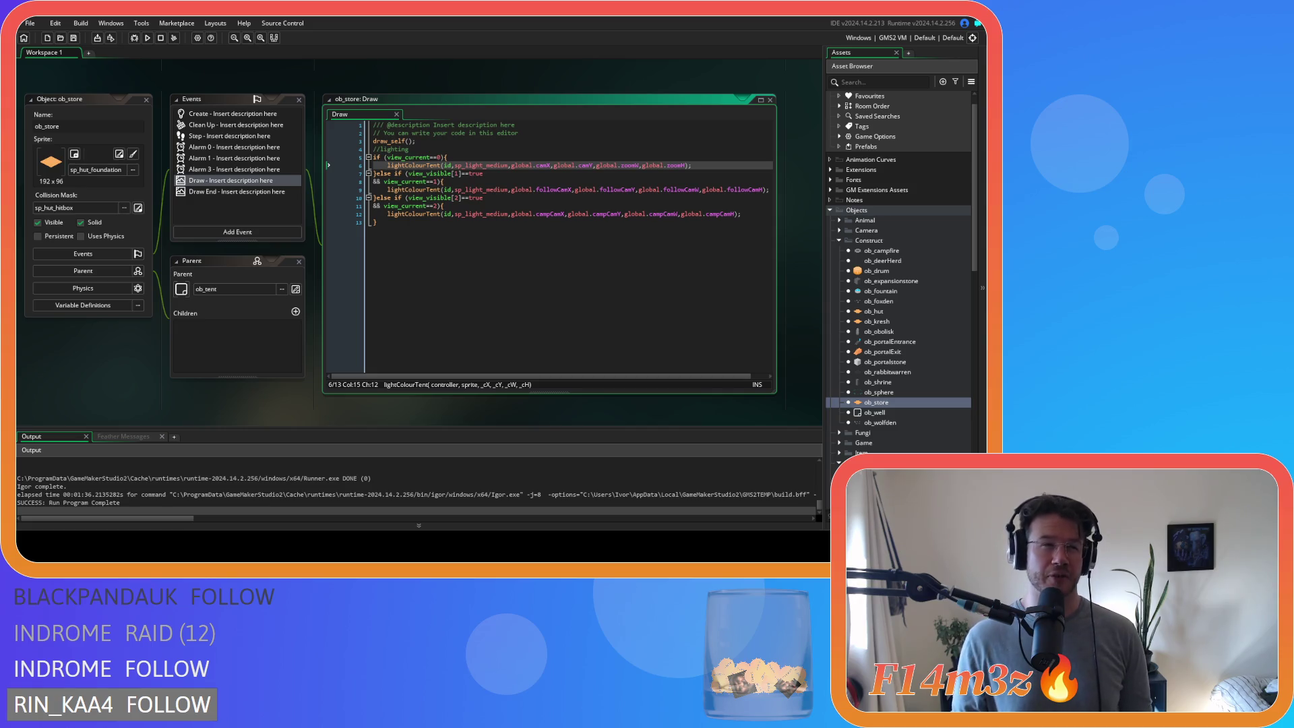
pyautogui.click(553, 265)
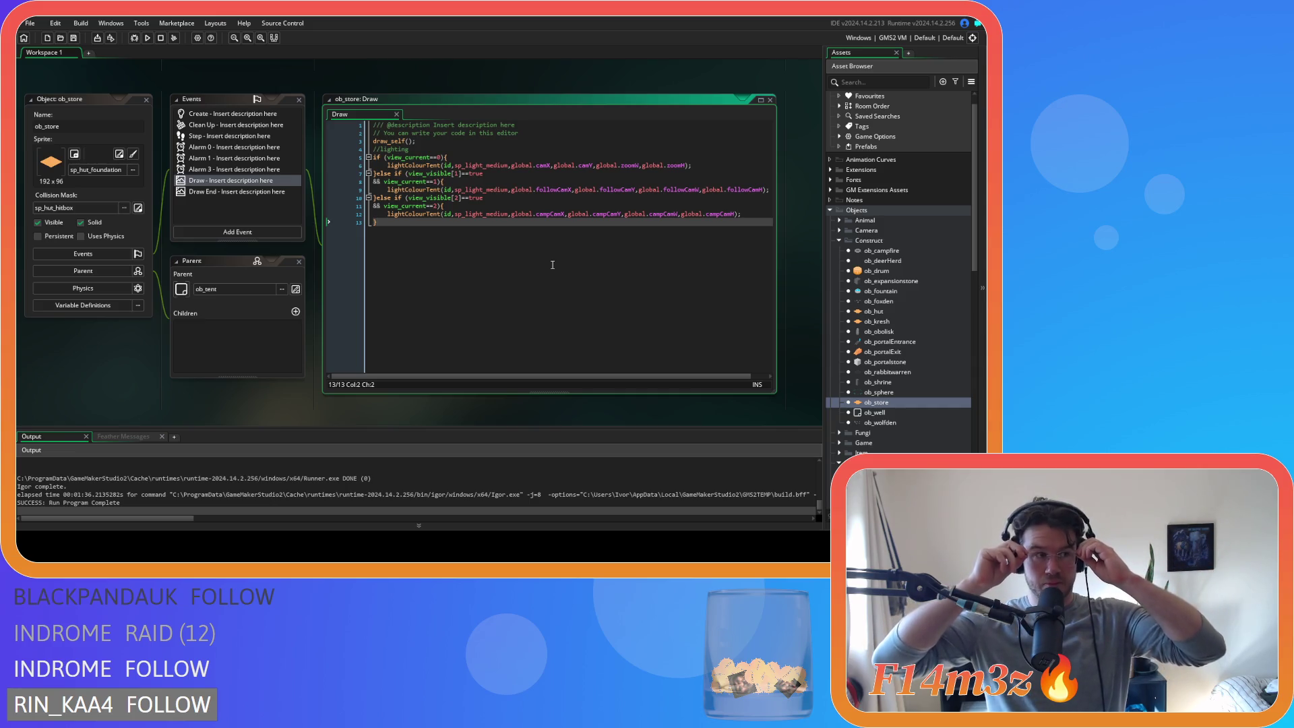
pyautogui.click(413, 182)
pyautogui.moveTo(412, 182); pyautogui.dragTo(432, 184)
pyautogui.click(443, 182)
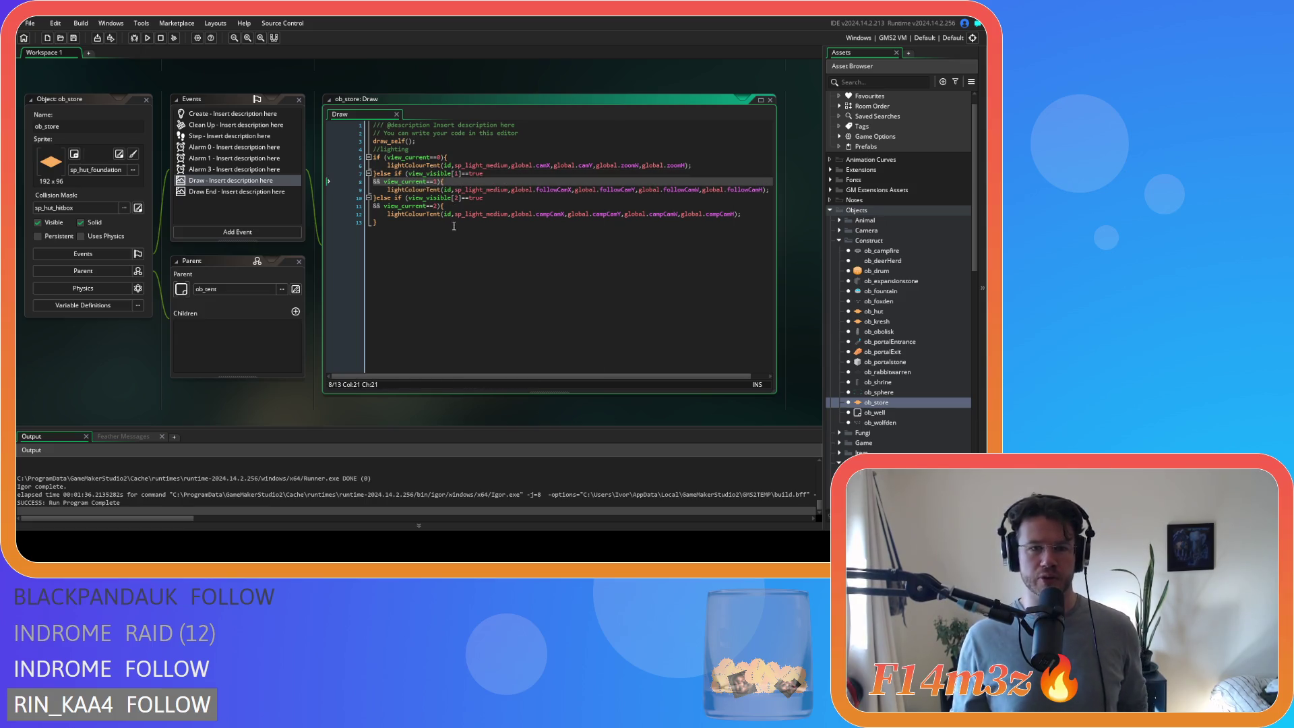
pyautogui.click(471, 253)
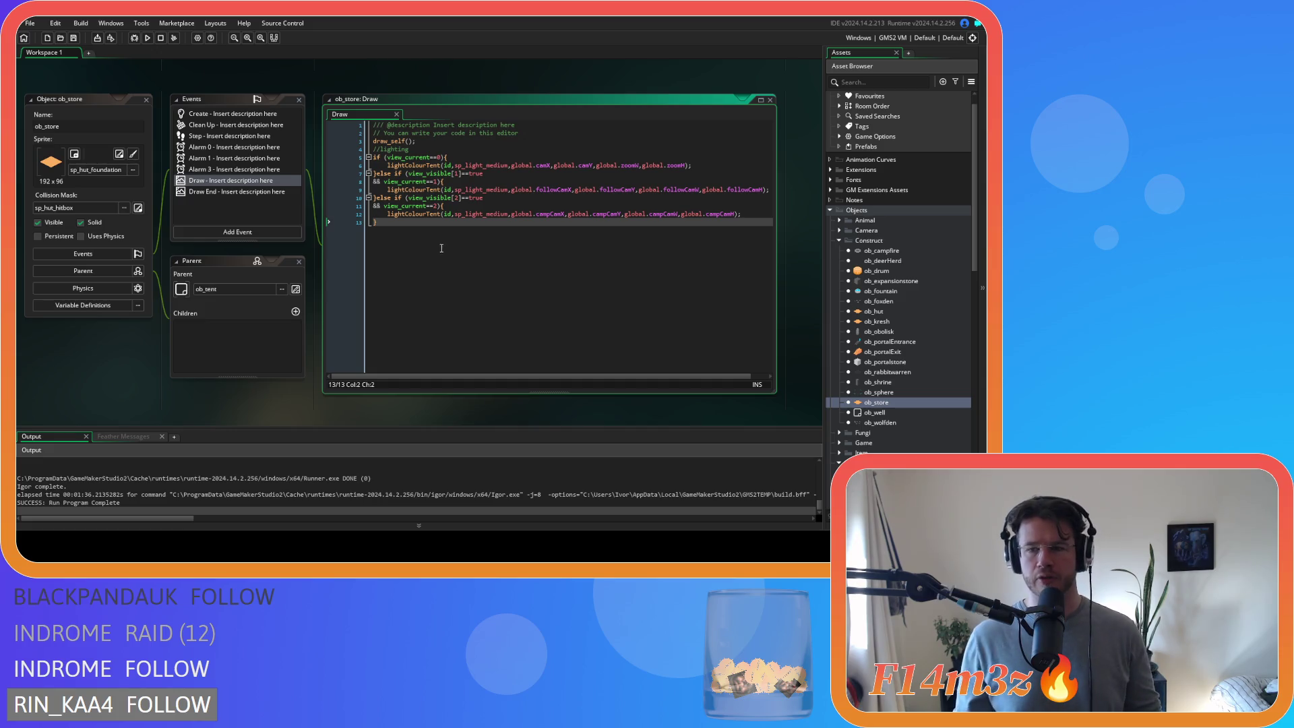
pyautogui.moveTo(471, 309)
pyautogui.mouseDown()
pyautogui.moveTo(341, 184)
pyautogui.moveTo(345, 156)
pyautogui.mouseUp()
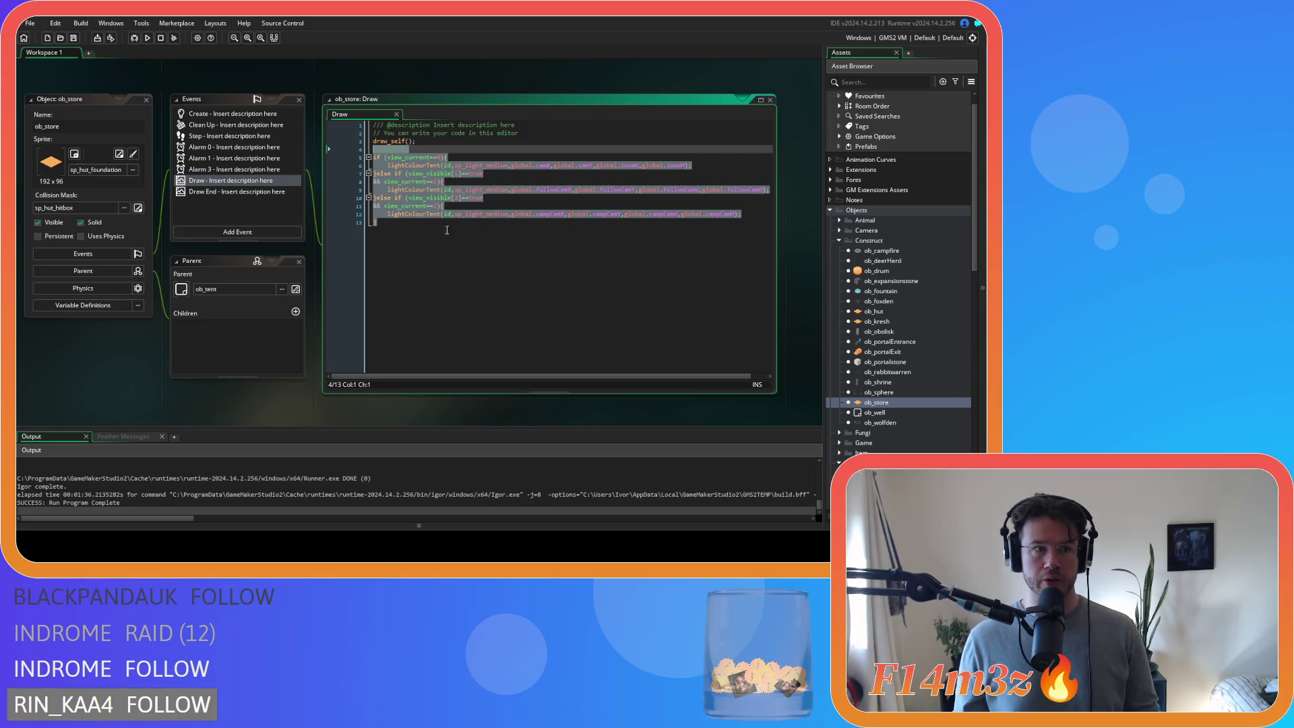
pyautogui.click(495, 284)
pyautogui.hotkey('shift', 'Up')
pyautogui.hotkey('shift', 'Up')
pyautogui.hotkey('shift', 'Up')
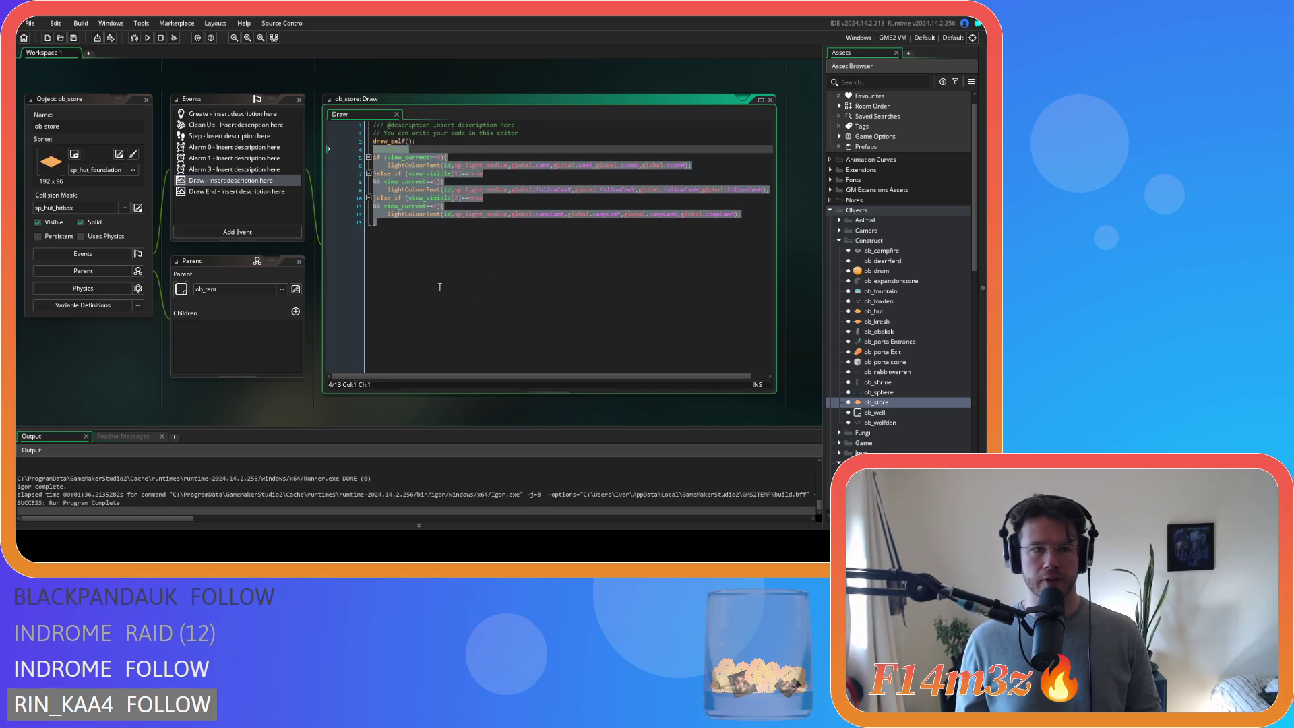
pyautogui.click(601, 329)
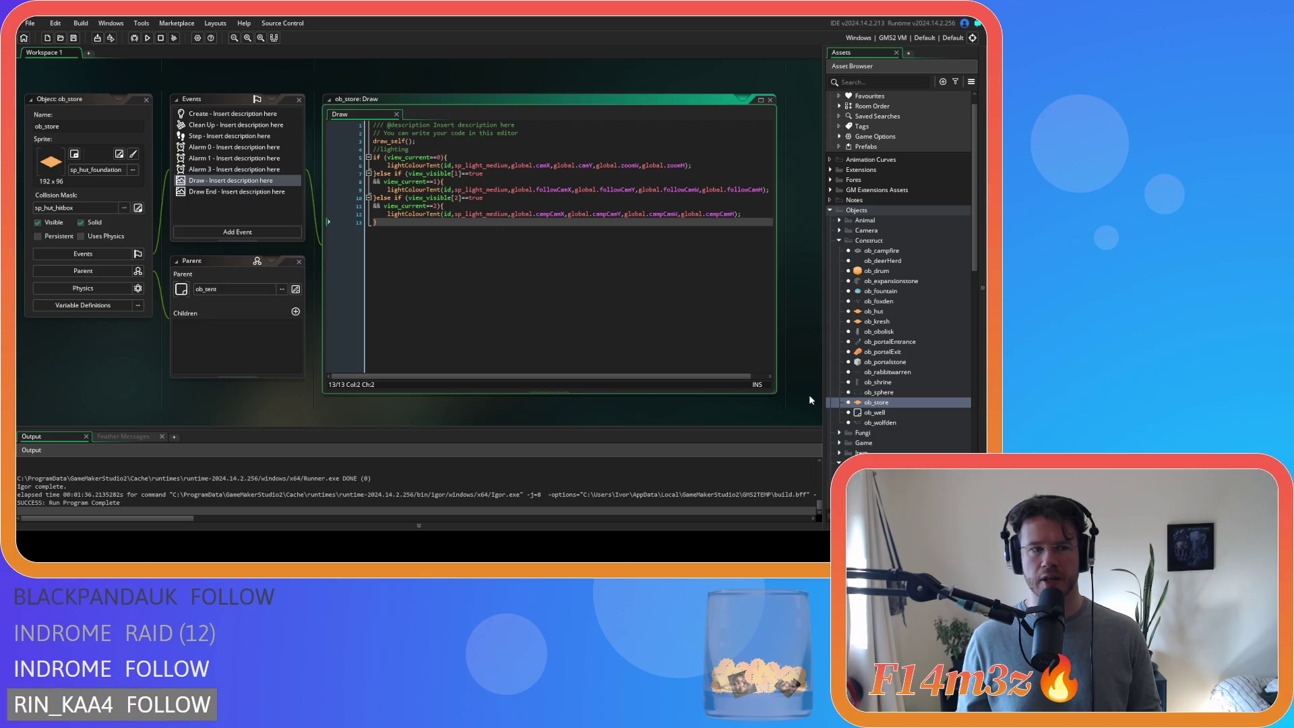
pyautogui.rightClick(147, 343)
# - Close all open editors with Windows > Close All, then briefly open and close ob_bush
pyautogui.moveTo(172, 358)
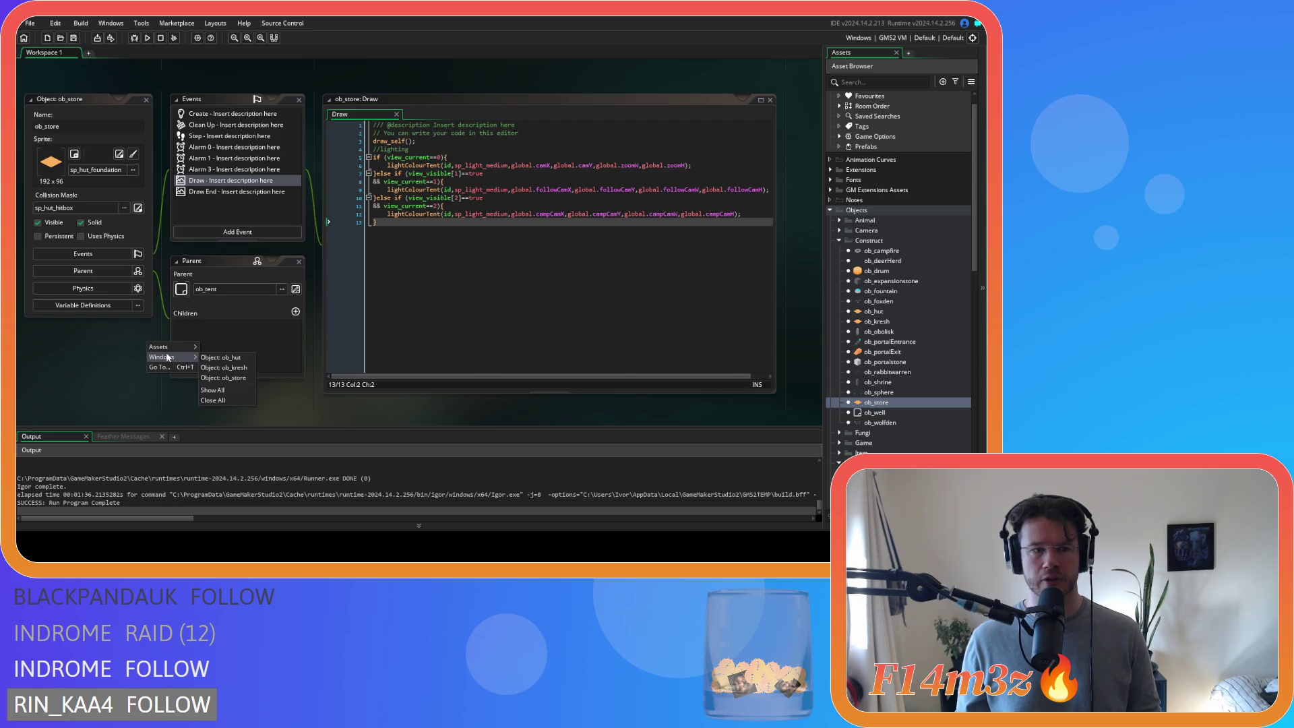
pyautogui.click(230, 399)
pyautogui.click(839, 240)
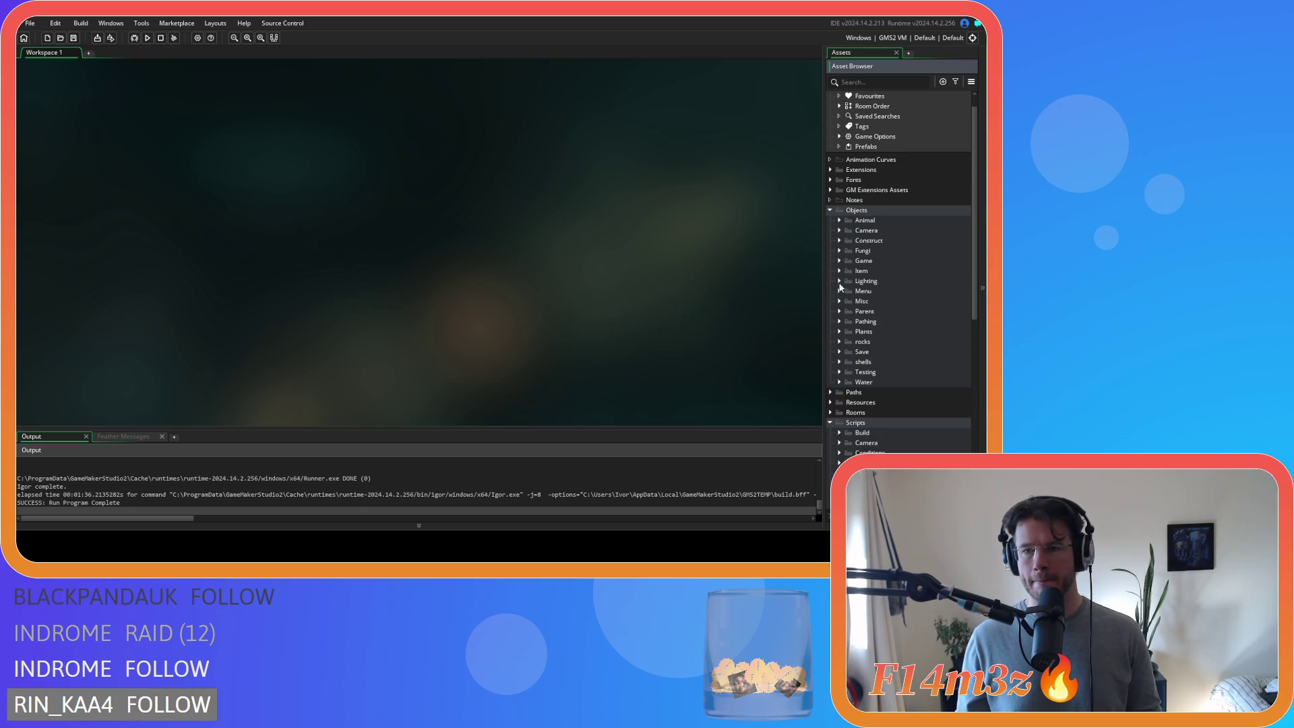
pyautogui.scroll(-2, 840, 288)
pyautogui.scroll(-2, 840, 288)
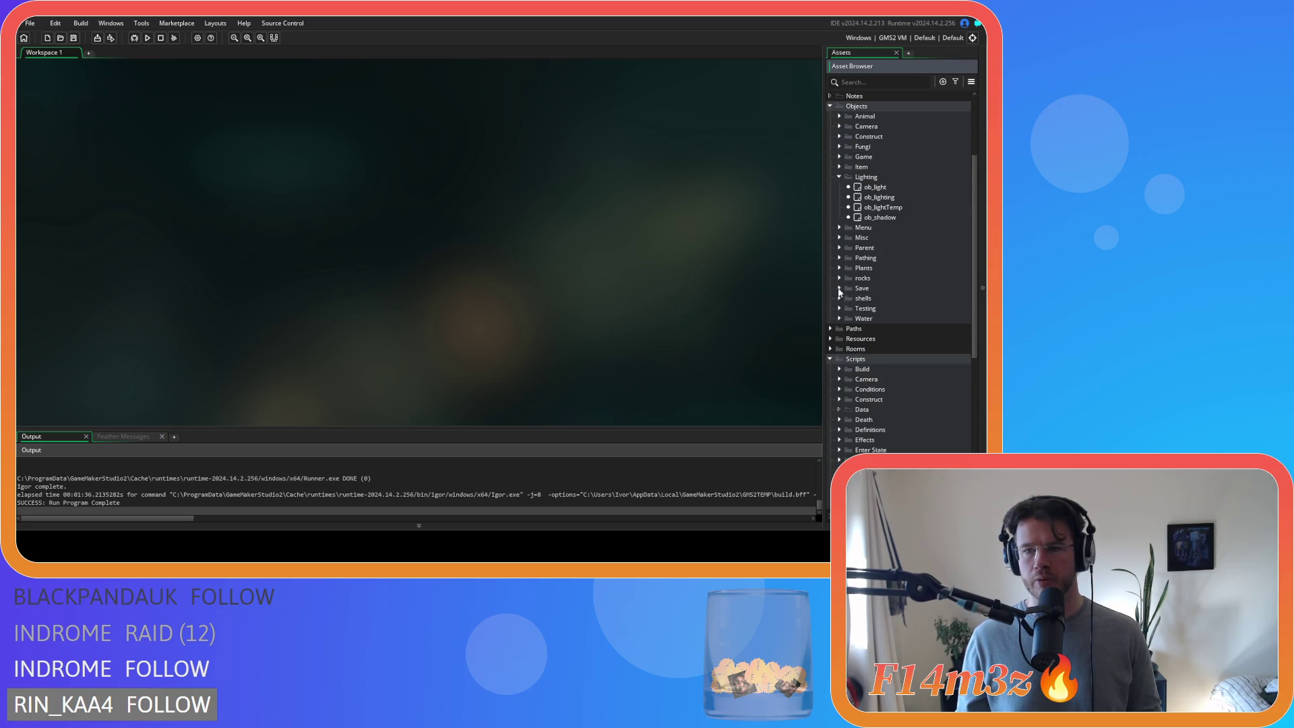
pyautogui.click(840, 267)
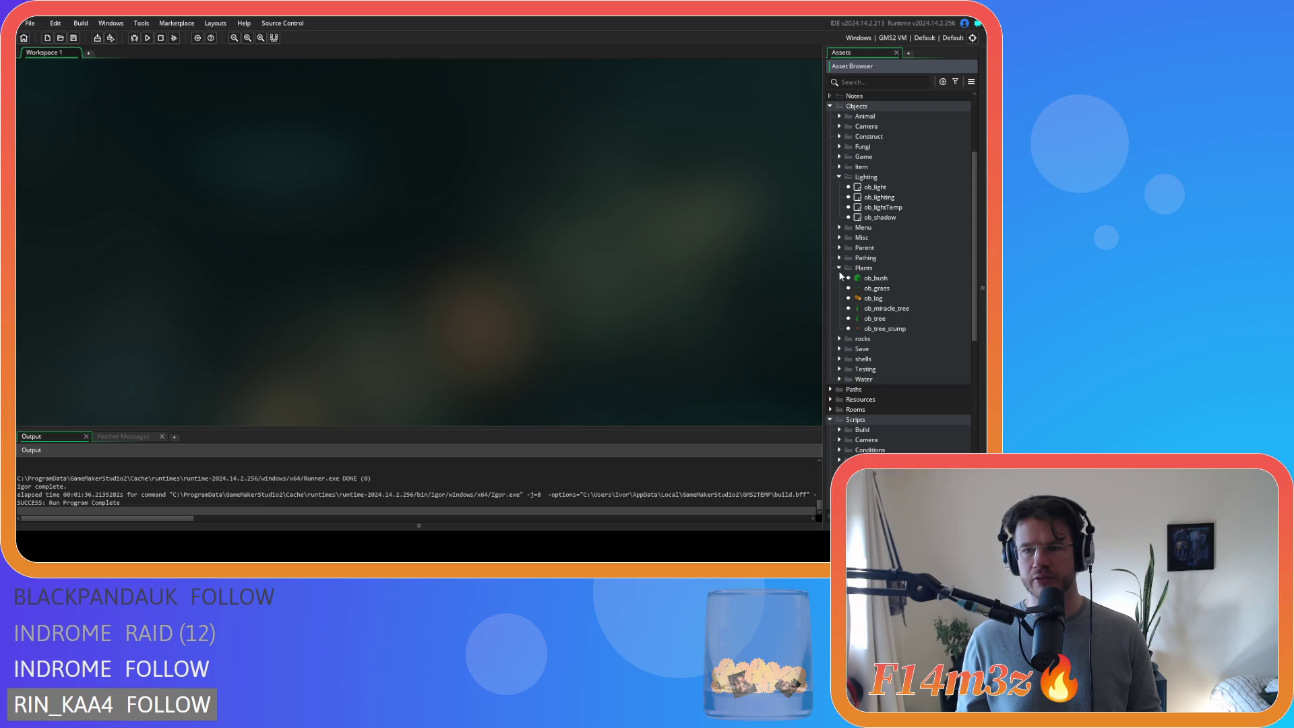
pyautogui.doubleClick(877, 278)
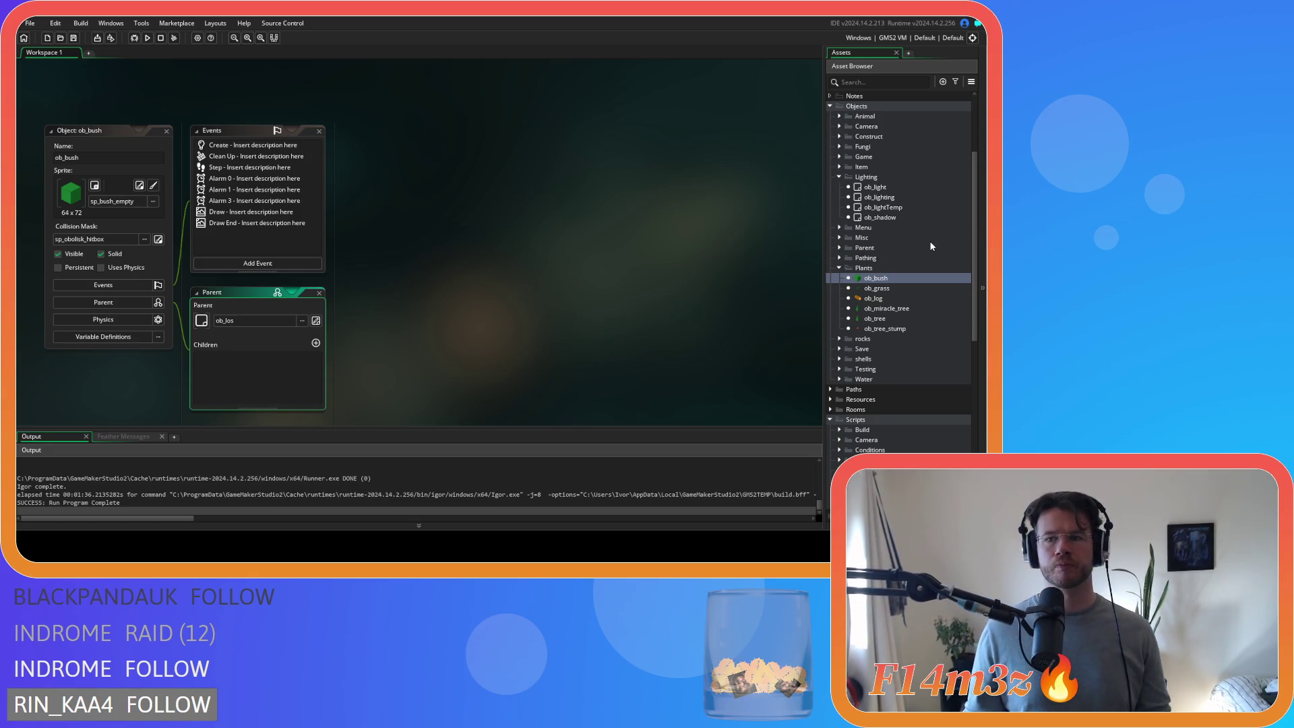
pyautogui.scroll(5, 929, 241)
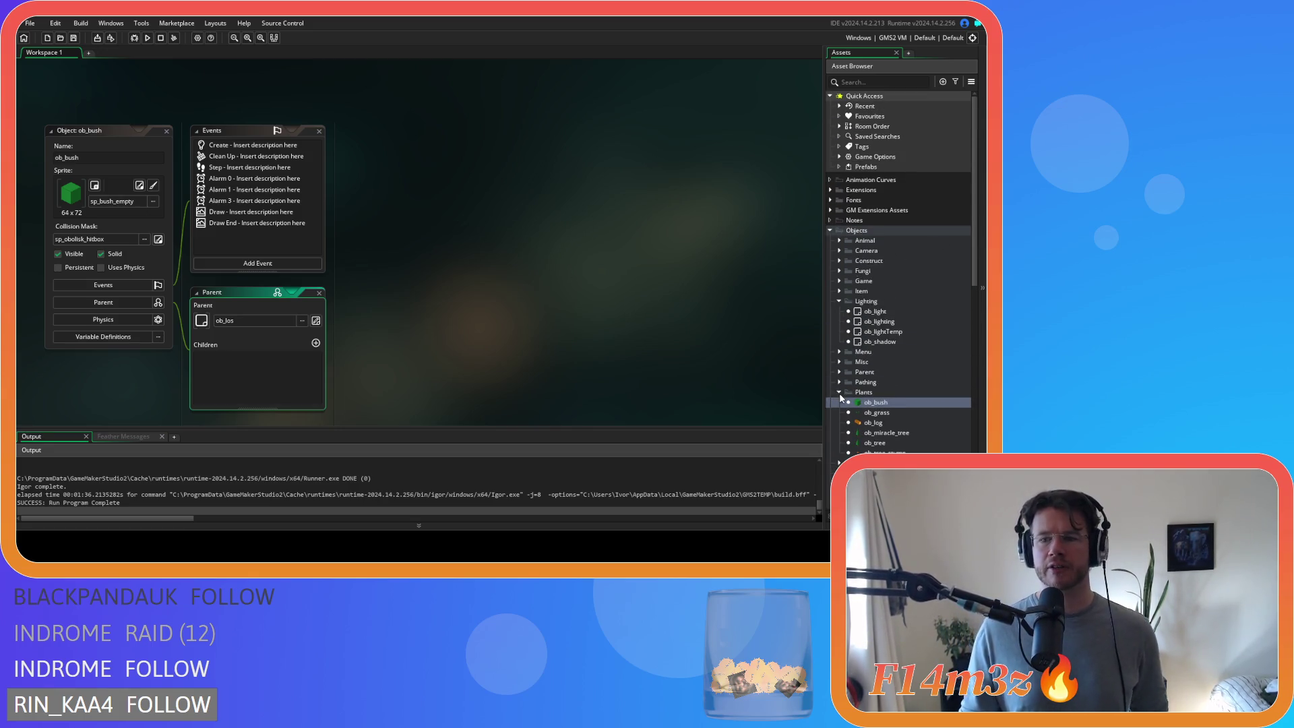
pyautogui.click(166, 135)
pyautogui.click(166, 131)
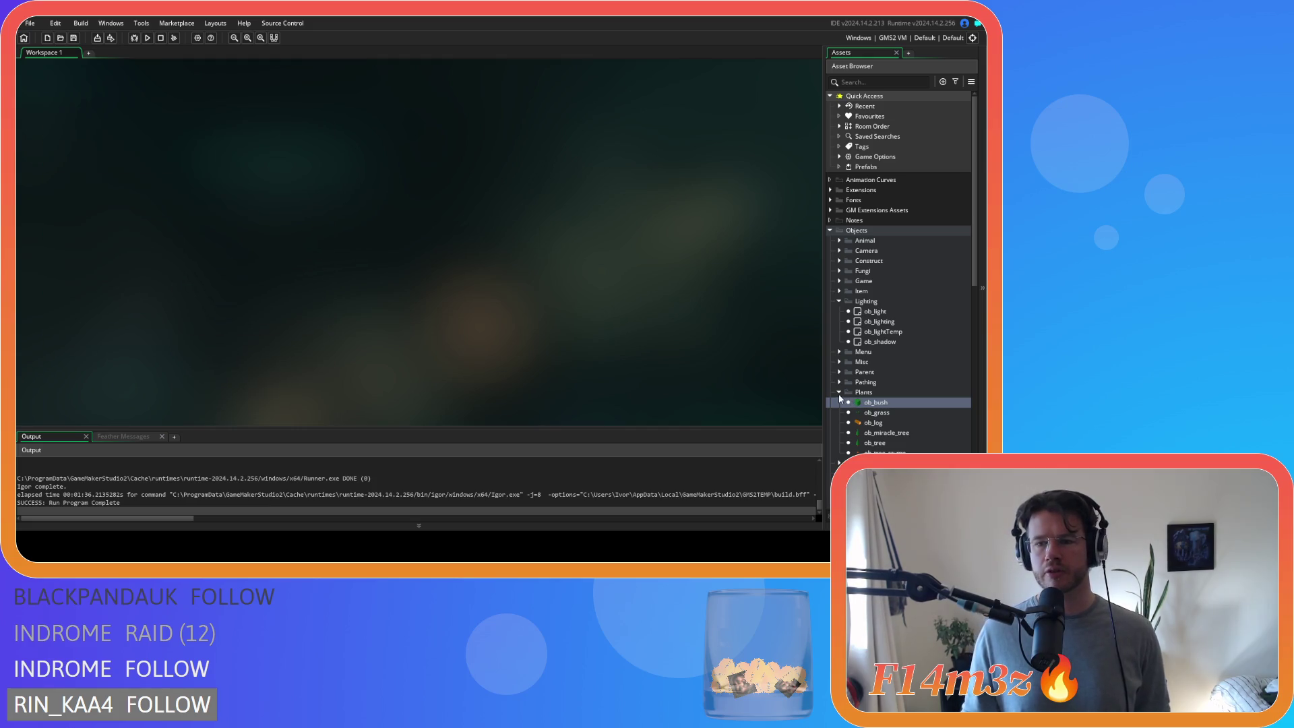
# - Collapse the Plants and Lighting folders and expand the Construct folder
pyautogui.click(839, 392)
pyautogui.click(838, 301)
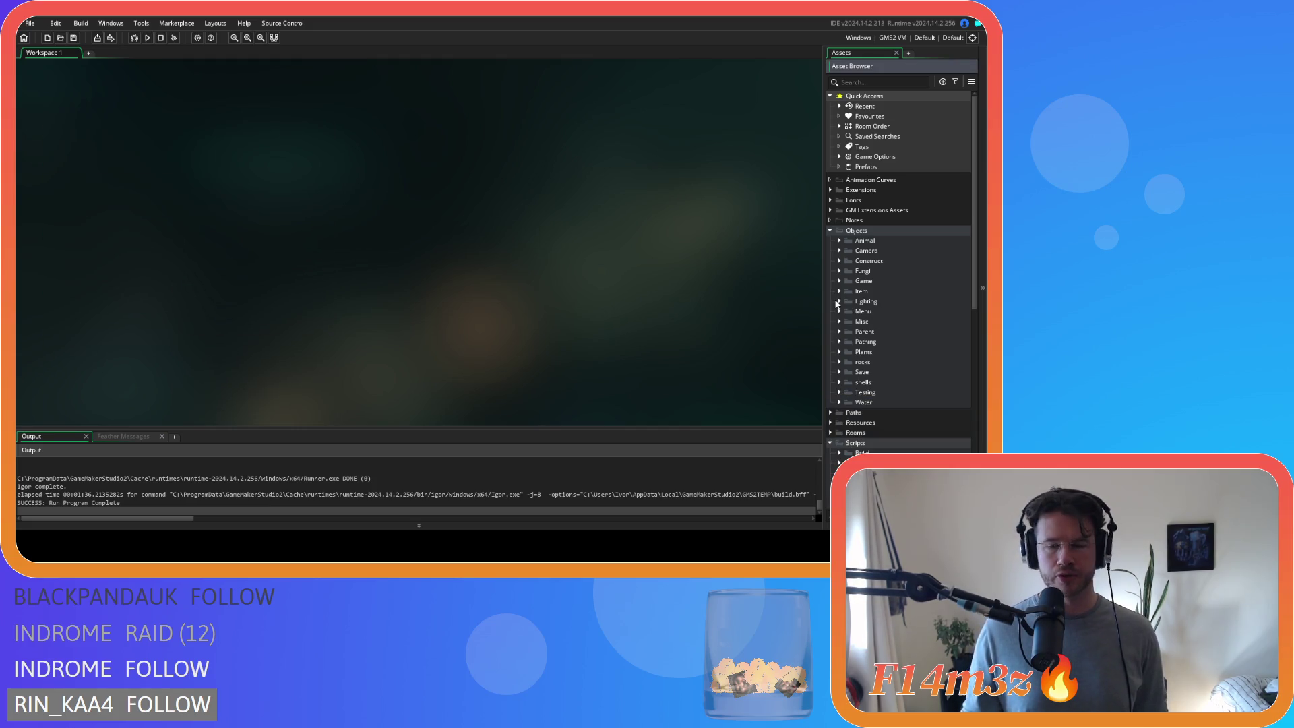
pyautogui.click(839, 261)
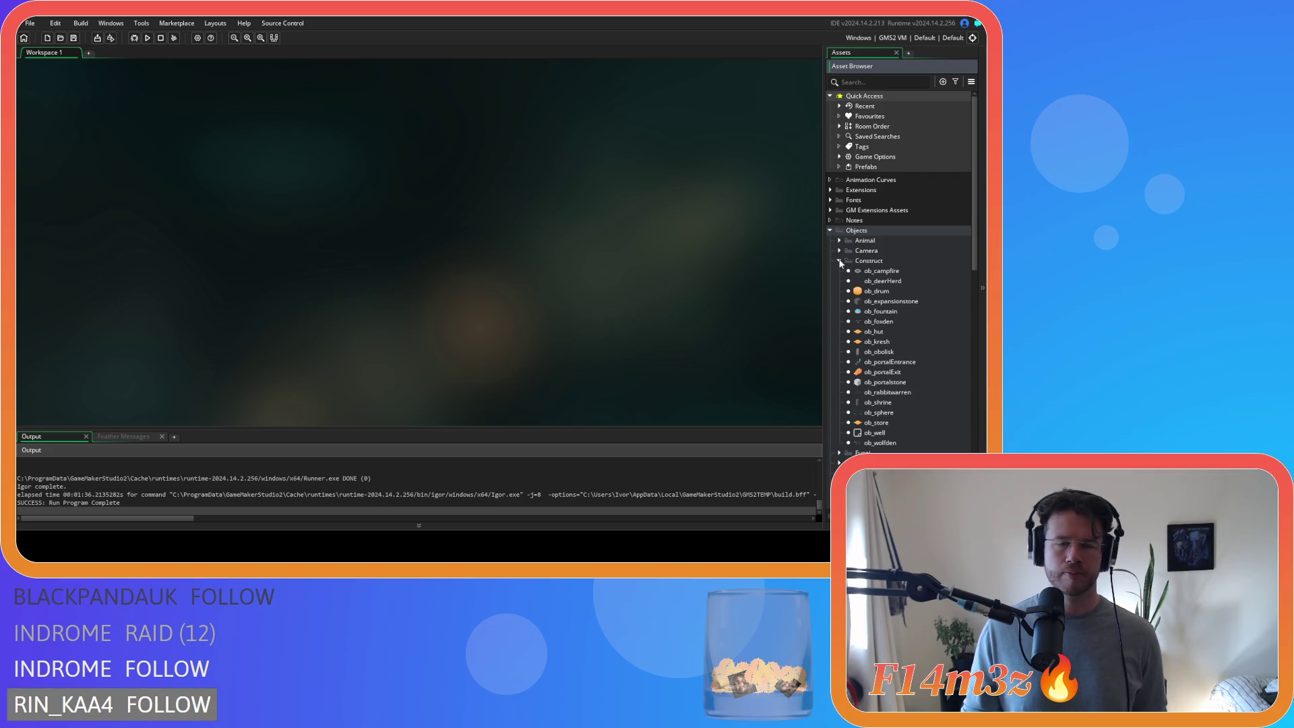
pyautogui.doubleClick(881, 271)
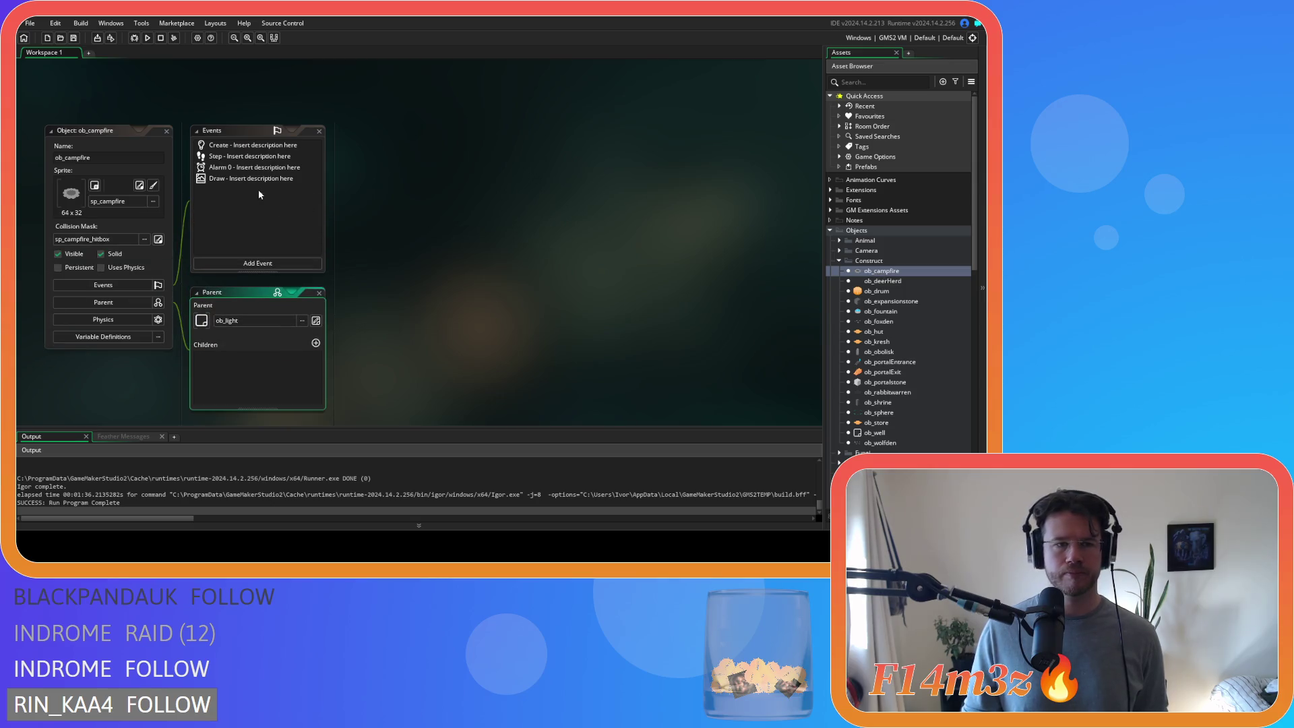
# - Open ob_campfire's Draw code, then duplicate sc_lightColourHuman and name the copy sc_lightColourCampfire
pyautogui.click(247, 180)
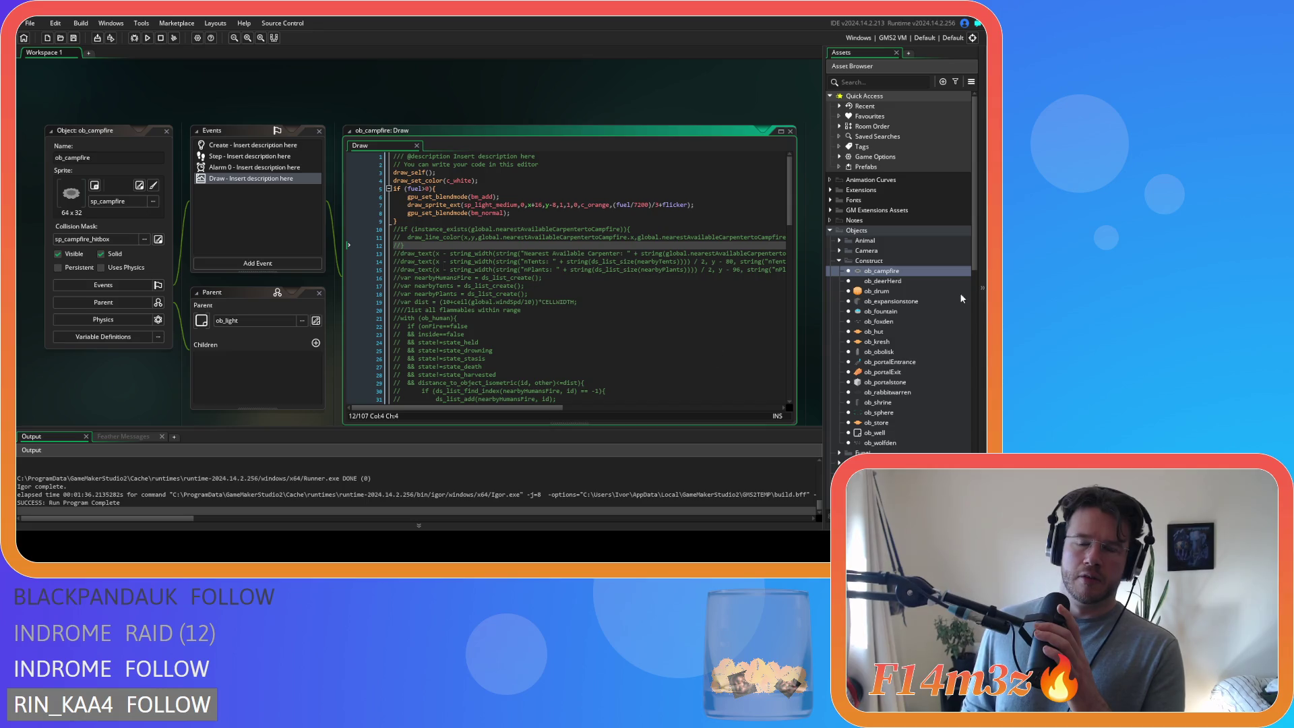
pyautogui.scroll(-15, 961, 297)
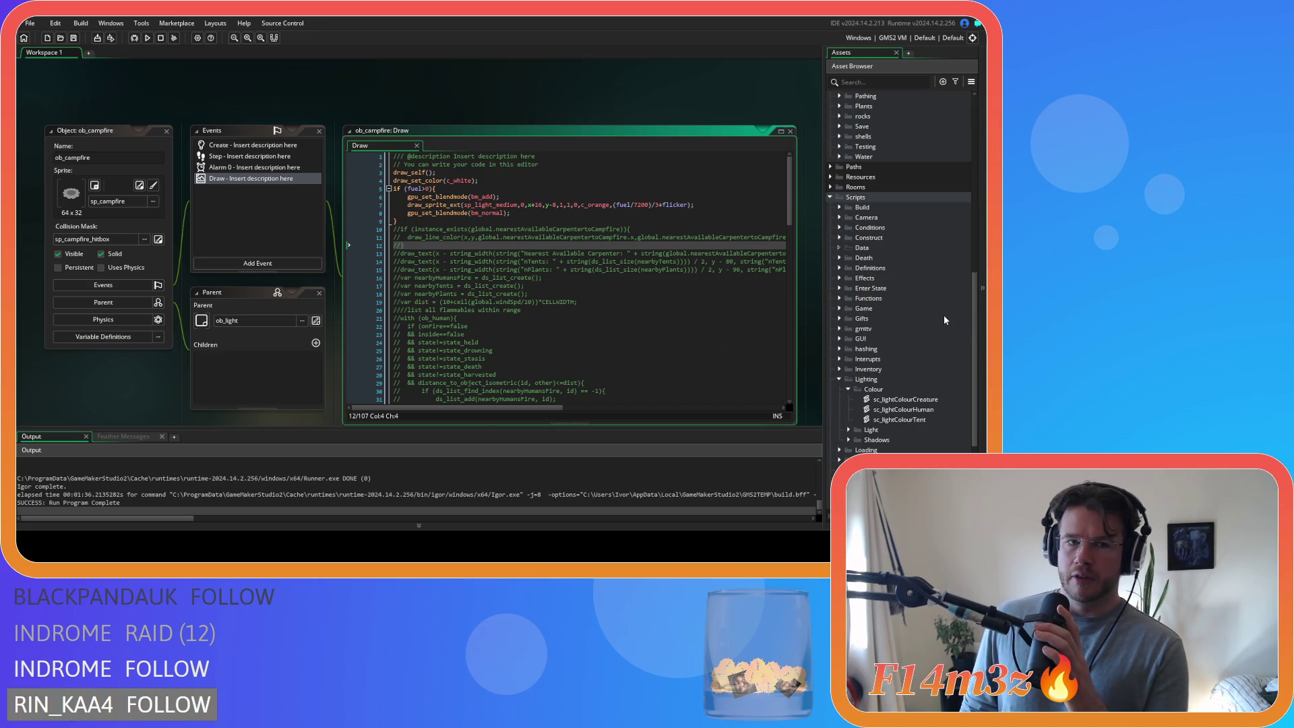
pyautogui.click(934, 410)
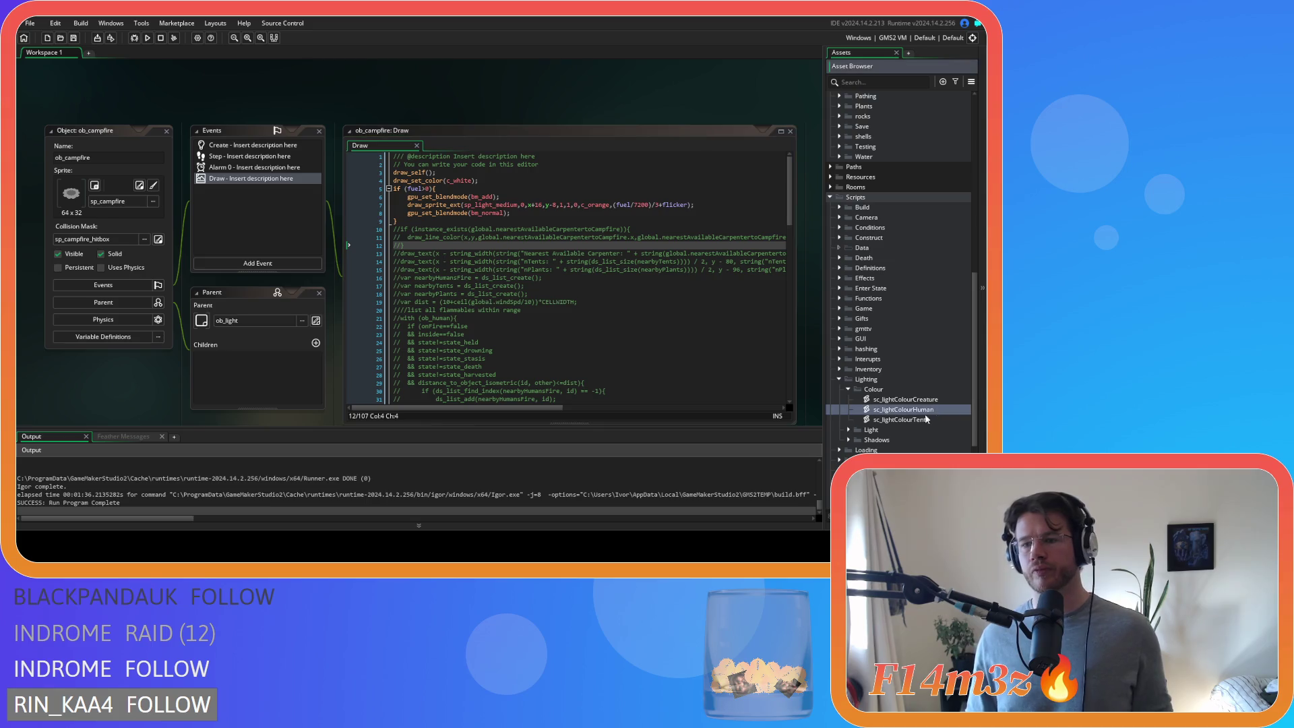
pyautogui.hotkey('ctrl', 'd')
pyautogui.press('BackSpace')
pyautogui.press('BackSpace')
pyautogui.press('BackSpace')
pyautogui.write('Campfire')
pyautogui.press('Return')
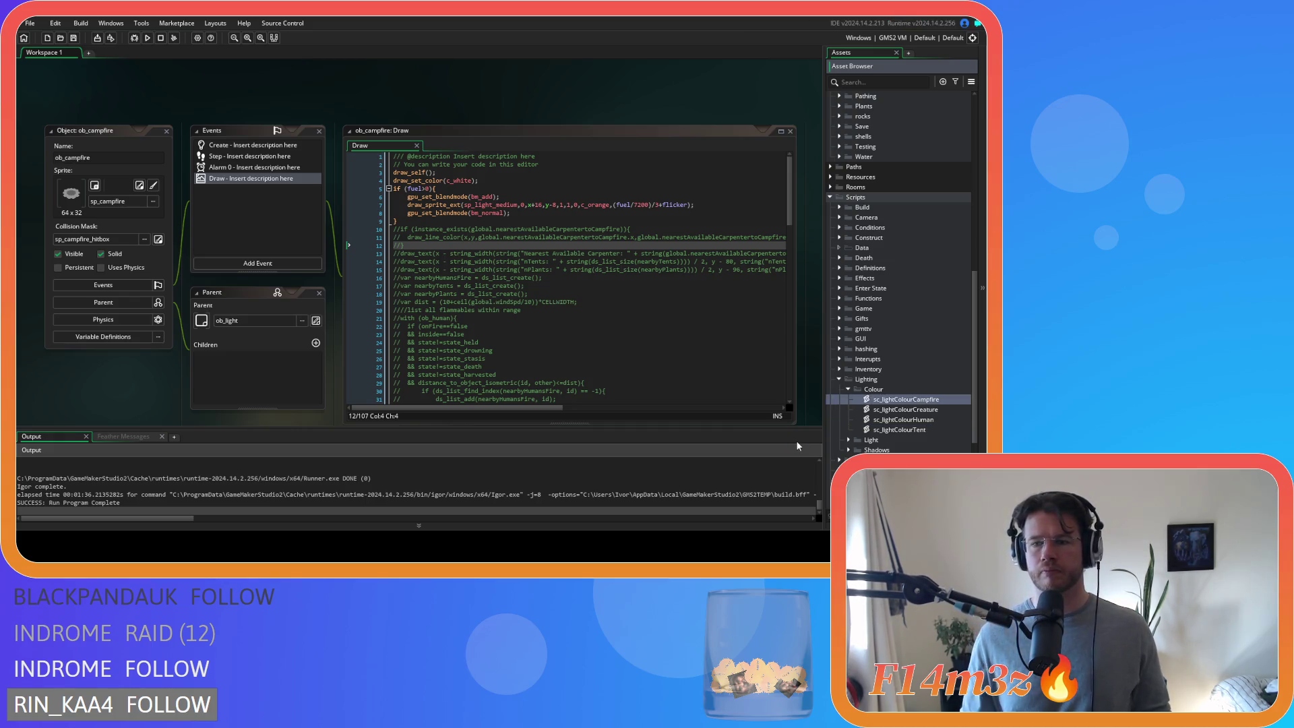
pyautogui.scroll(7, 968, 359)
pyautogui.scroll(-7, 969, 366)
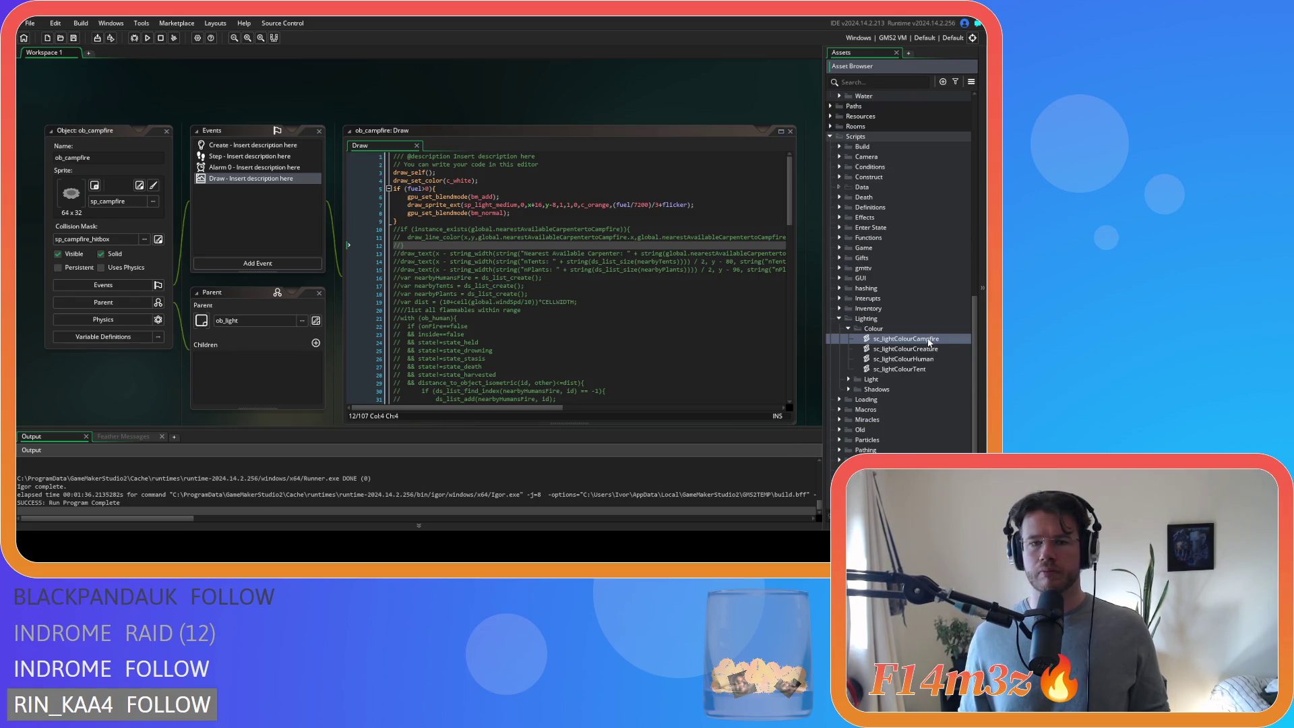
# - Open sc_lightColourCampfire and rename its function from lightColourHuman to lightColourCampfire
pyautogui.doubleClick(931, 339)
pyautogui.doubleClick(174, 134)
pyautogui.press('BackSpace')
pyautogui.write('Campfire')
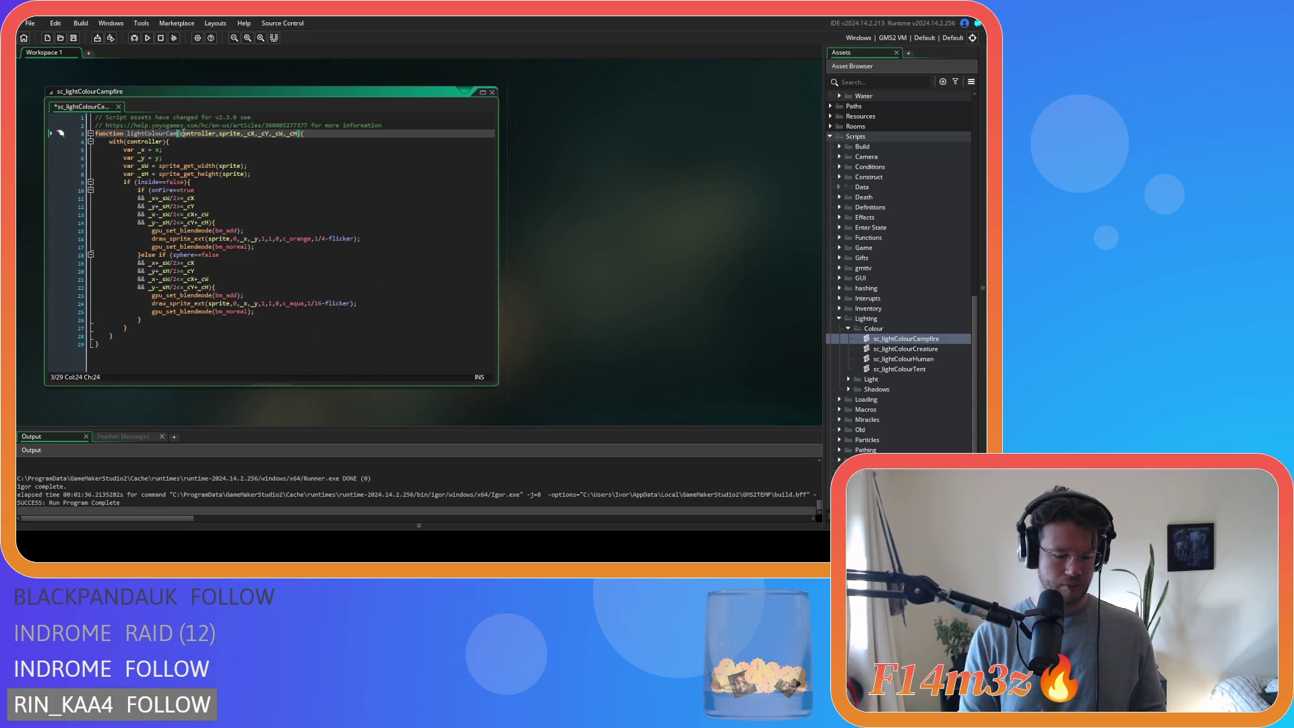
# - Change the glow alpha to (fuel/7200)/4 + flicker
pyautogui.click(268, 183)
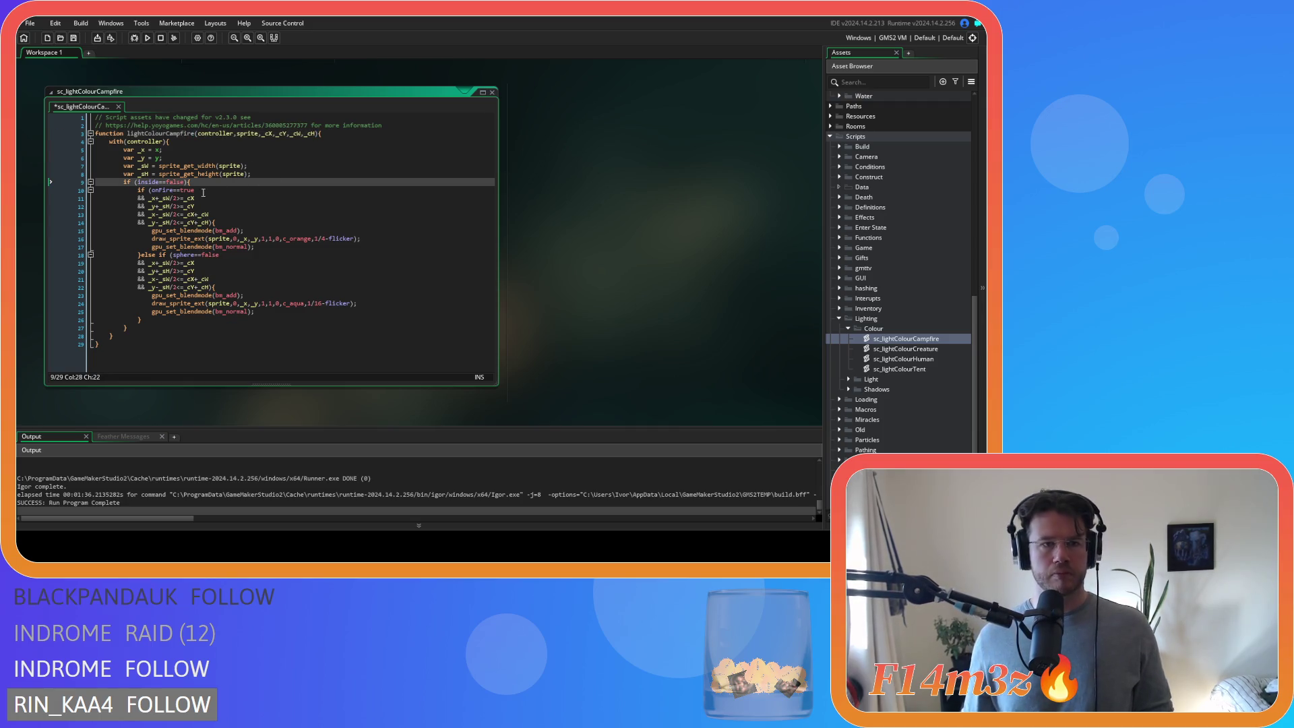
pyautogui.click(249, 197)
pyautogui.click(197, 184)
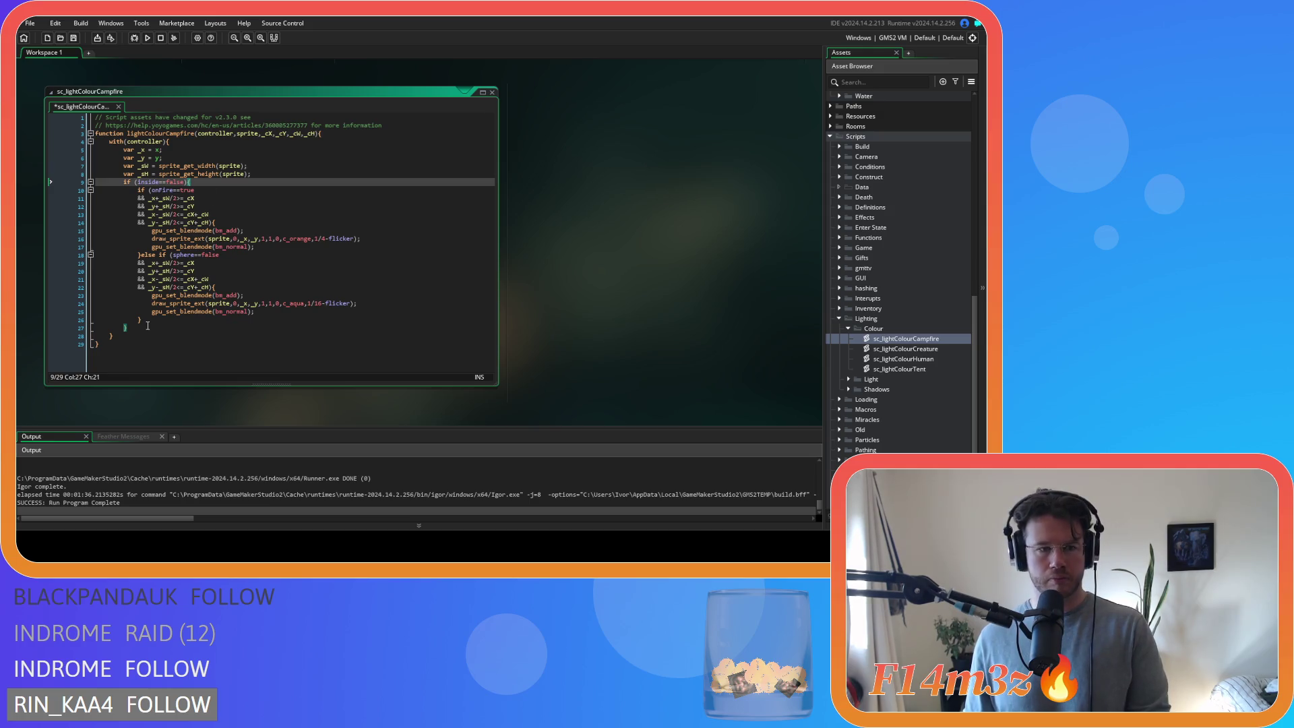
pyautogui.scroll(5, 597, 278)
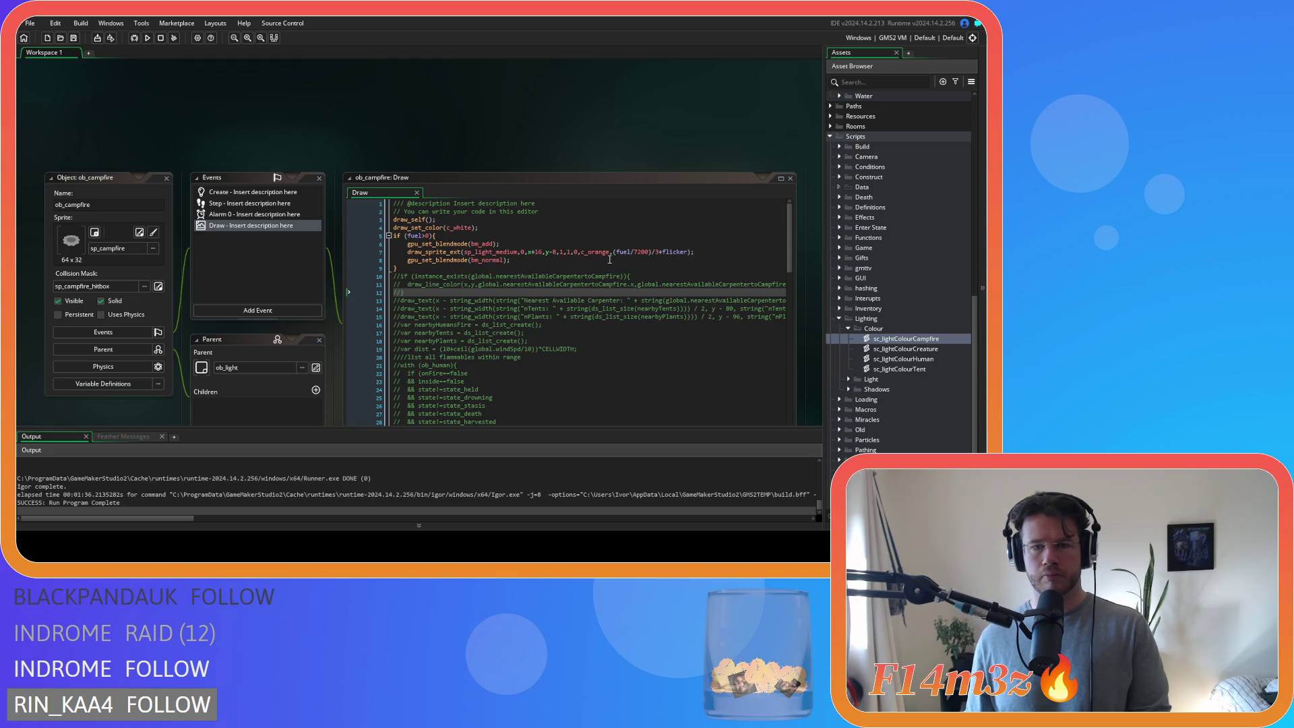
pyautogui.moveTo(613, 251); pyautogui.dragTo(649, 252)
pyautogui.write('(')
pyautogui.write('4')
pyautogui.moveTo(613, 251); pyautogui.dragTo(659, 253)
pyautogui.hotkey('ctrl', 'c')
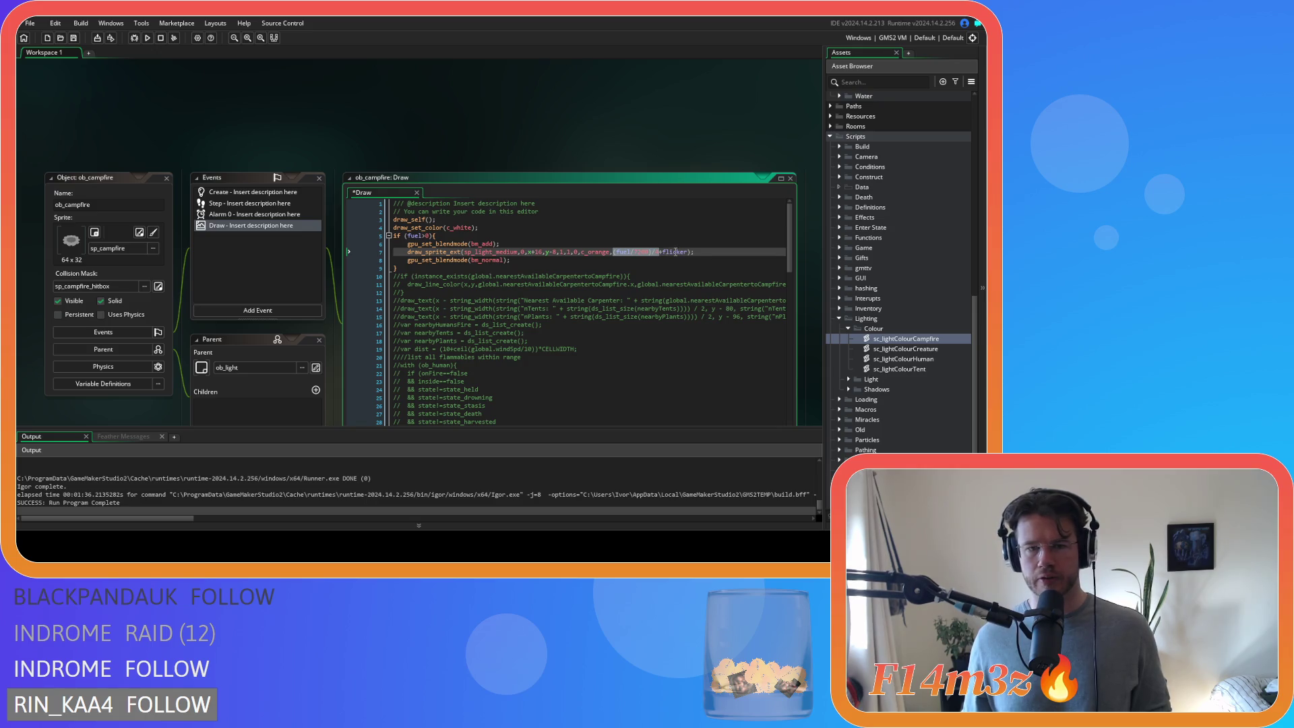
pyautogui.scroll(-5, 477, 138)
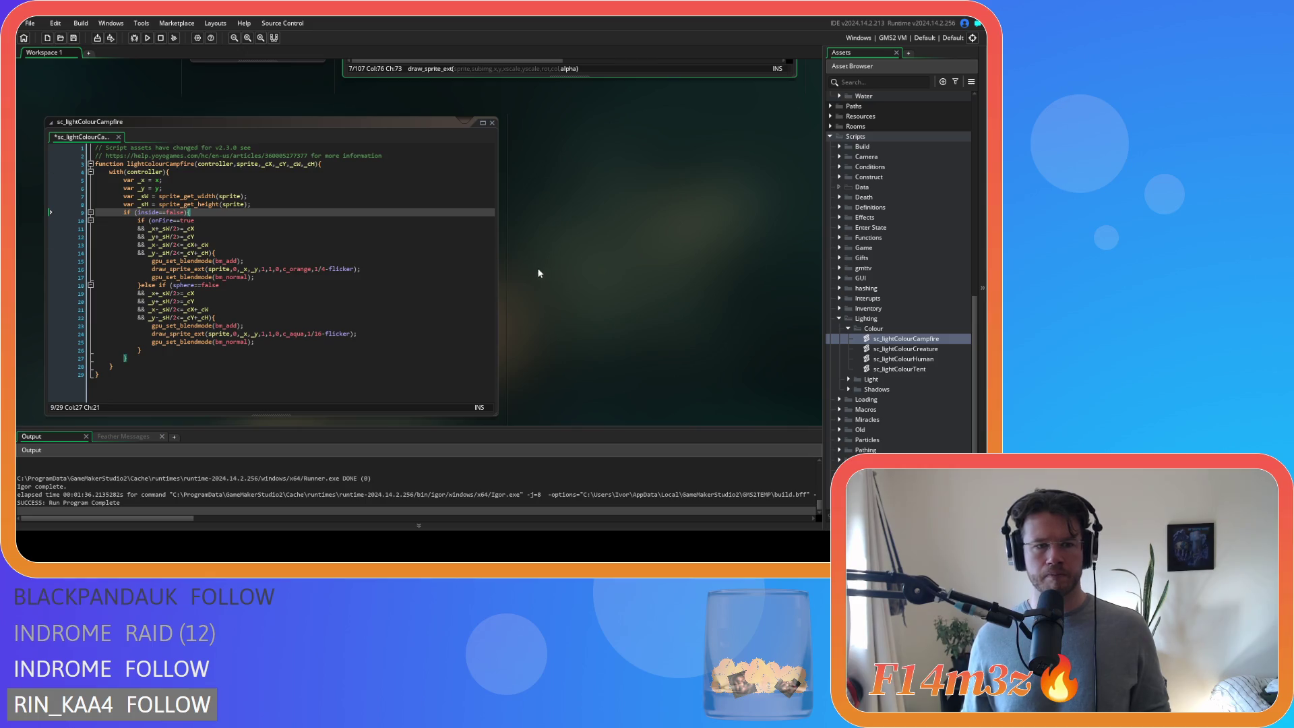
pyautogui.scroll(2, 539, 277)
pyautogui.doubleClick(320, 329)
pyautogui.hotkey('ctrl', 'v')
pyautogui.press('Right')
pyautogui.press('Right')
pyautogui.press('Delete')
pyautogui.write('+')
# - Replace the onFire==true condition with fuel>0 and save the script
pyautogui.scroll(5, 604, 314)
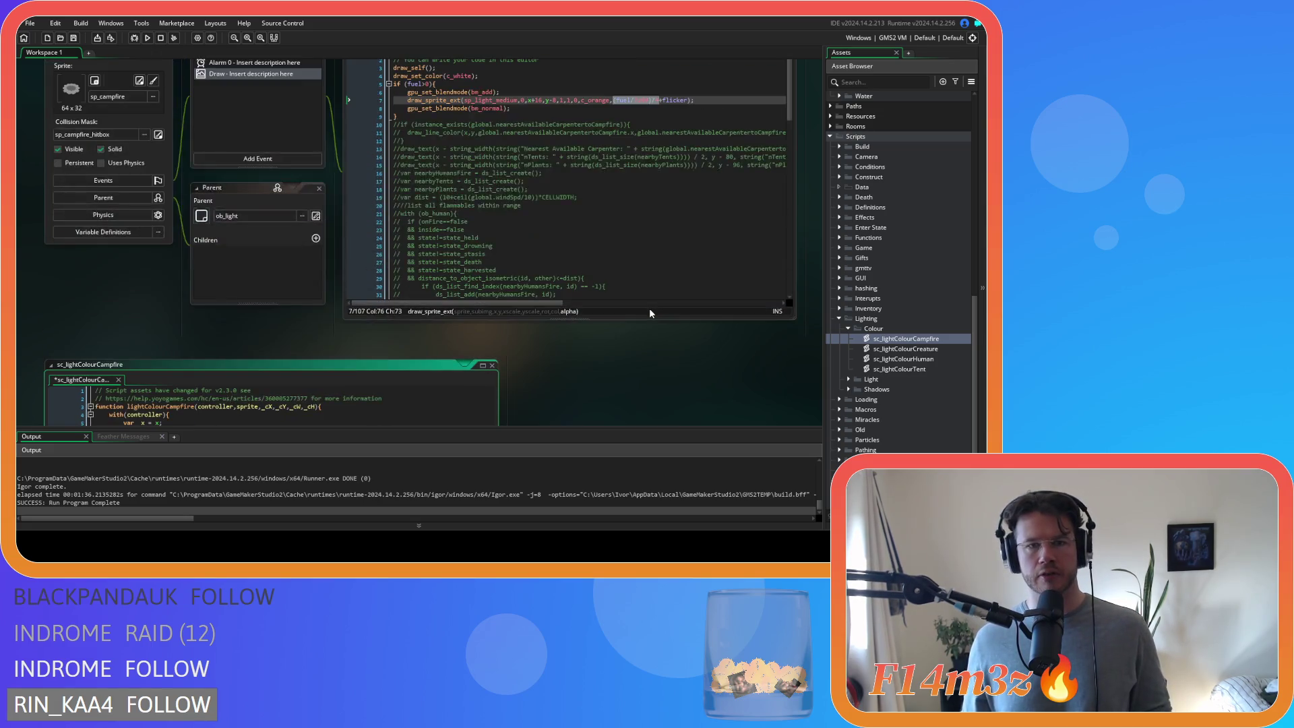
pyautogui.moveTo(408, 175); pyautogui.dragTo(431, 176)
pyautogui.hotkey('ctrl', 'c')
pyautogui.scroll(-5, 343, 329)
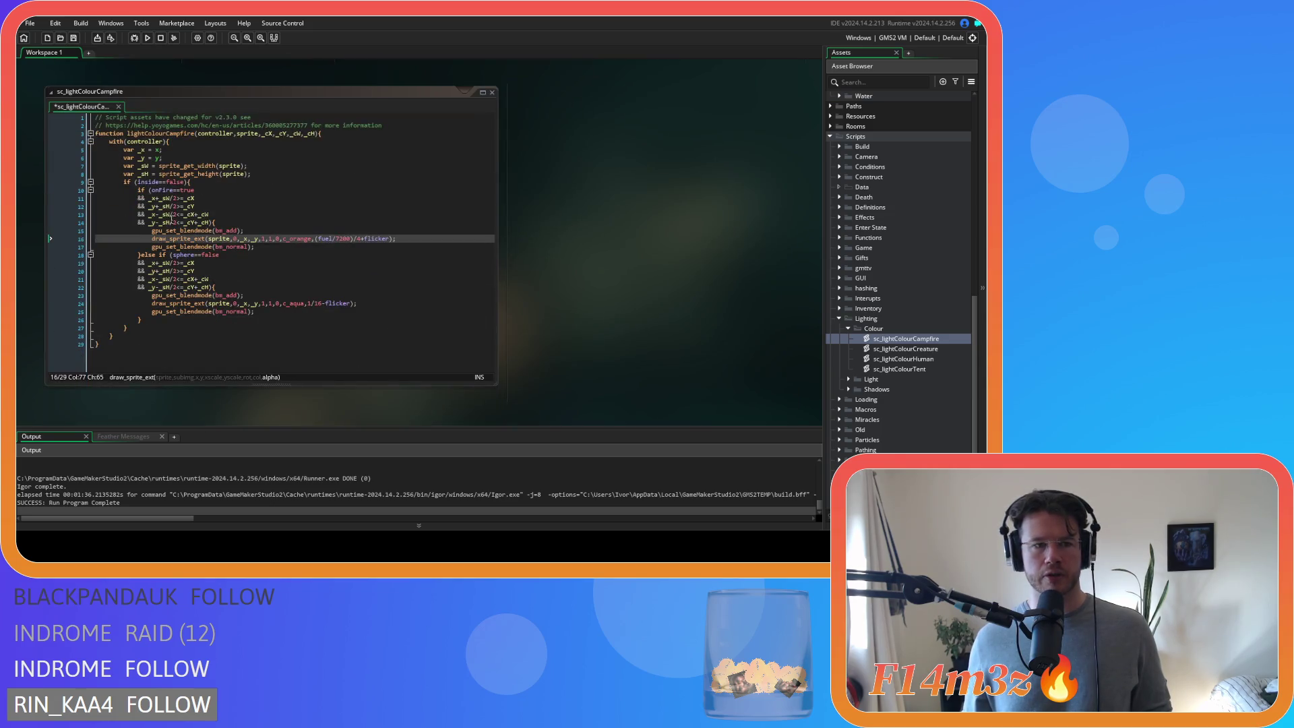
pyautogui.moveTo(150, 190); pyautogui.dragTo(196, 191)
pyautogui.hotkey('ctrl', 'v')
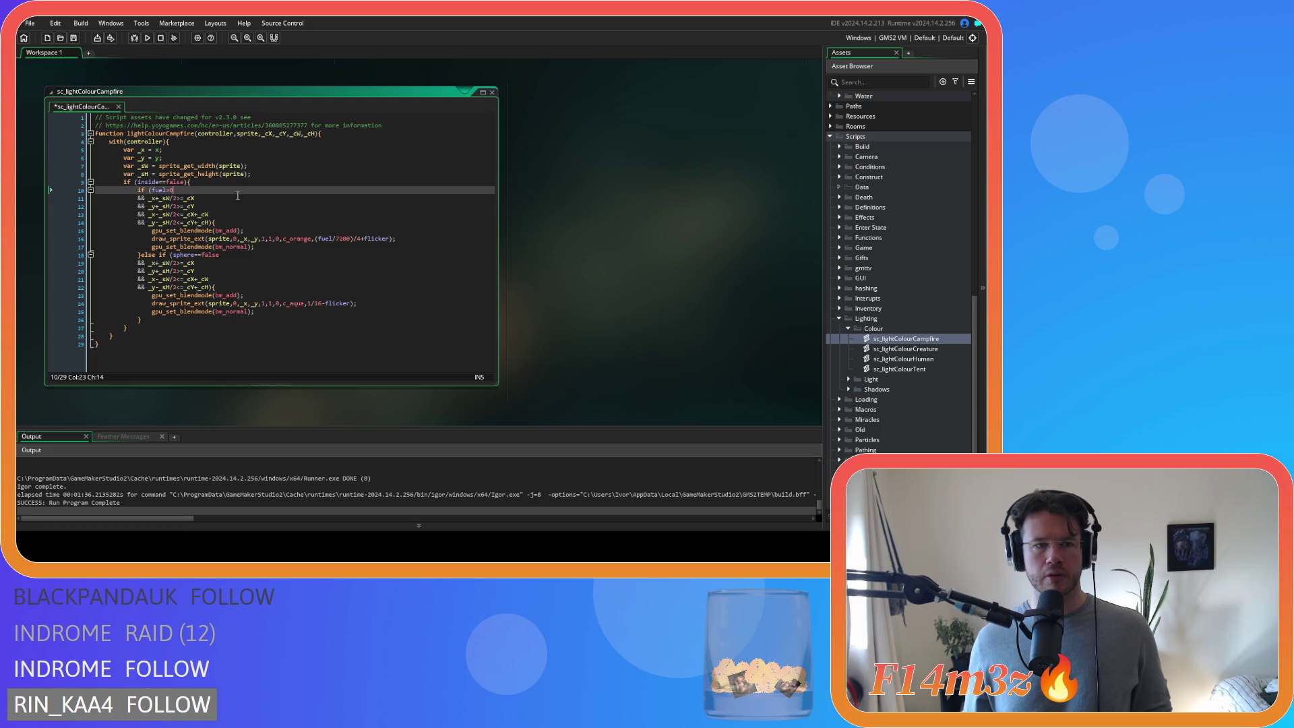
pyautogui.click(238, 195)
pyautogui.hotkey('ctrl', 's')
# - Delete the inside==false check, the sphere==false block and the stray brace, then dedent and save
pyautogui.click(189, 182)
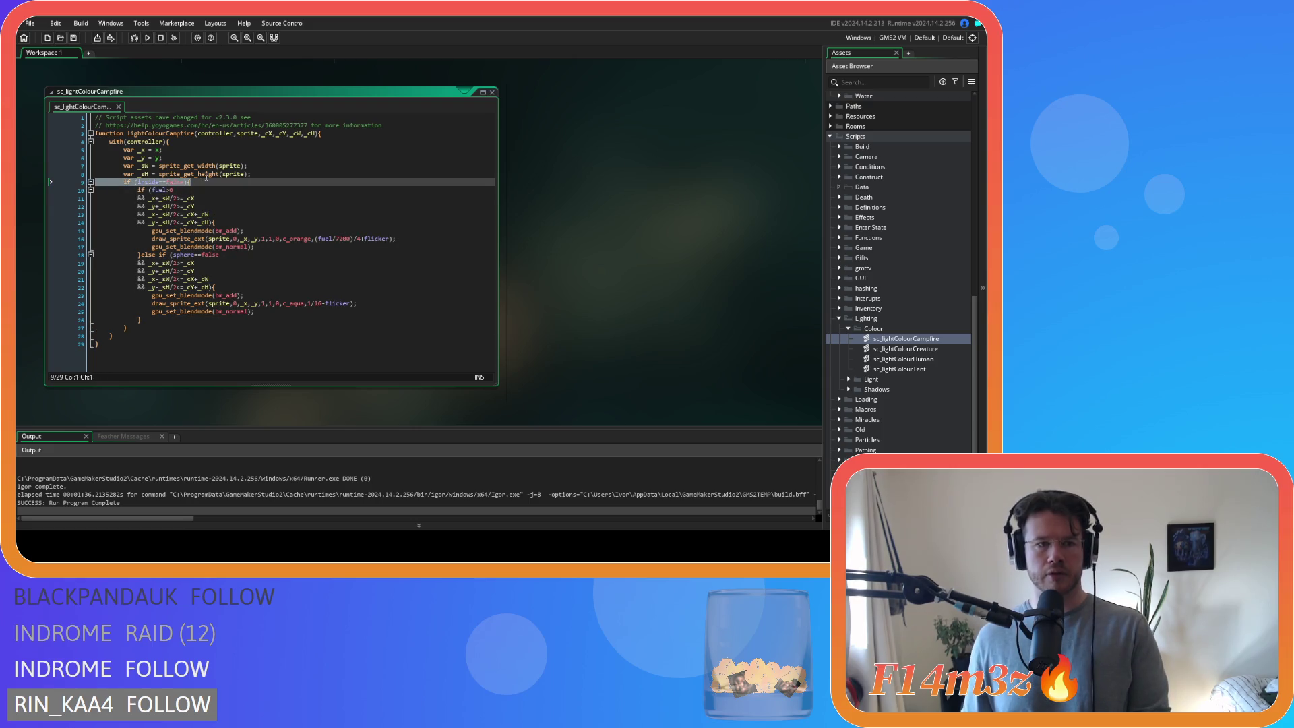
pyautogui.click(142, 330)
pyautogui.press('BackSpace')
pyautogui.press('BackSpace')
pyautogui.press('BackSpace')
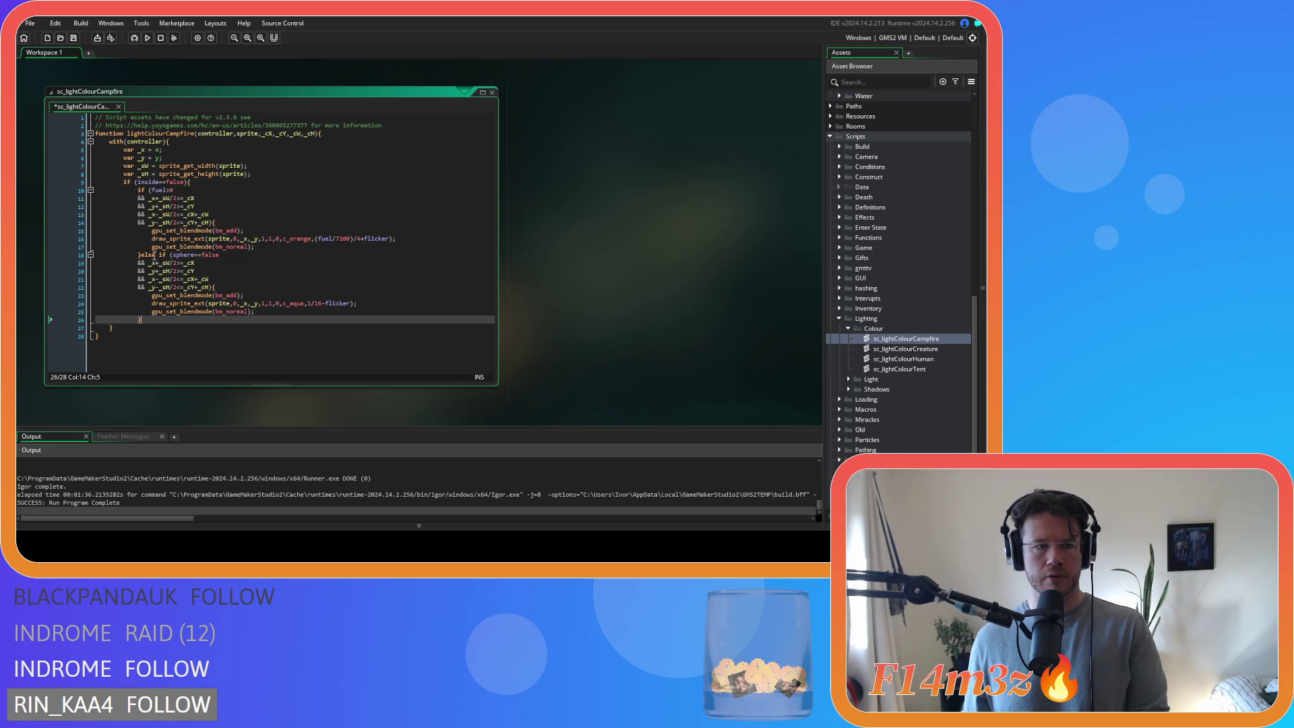
pyautogui.click(56, 179)
pyautogui.press('BackSpace')
pyautogui.press('BackSpace')
pyautogui.moveTo(147, 311)
pyautogui.mouseDown()
pyautogui.moveTo(138, 247)
pyautogui.moveTo(47, 197)
pyautogui.moveTo(48, 180)
pyautogui.mouseUp()
pyautogui.press('BackSpace')
pyautogui.hotkey('shift', 'Tab')
pyautogui.hotkey('ctrl', 's')
pyautogui.click(306, 240)
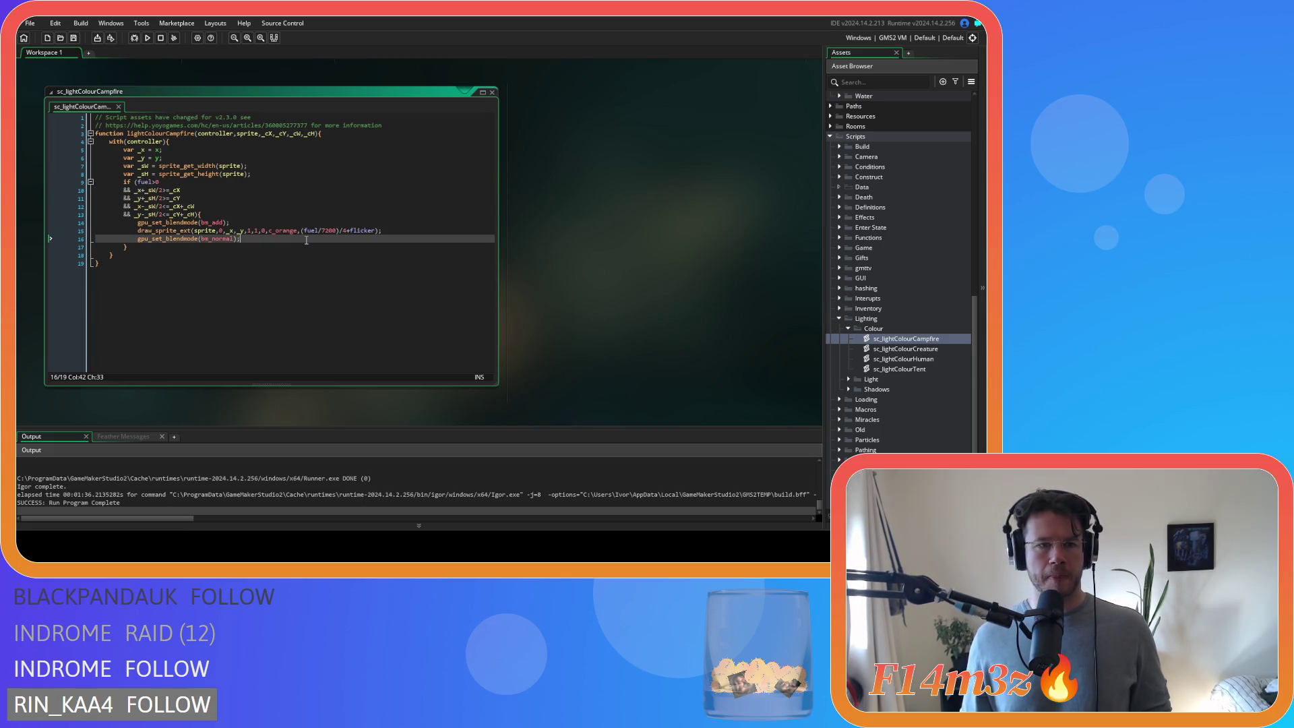
pyautogui.click(216, 232)
pyautogui.hotkey('ctrl', 'Tab')
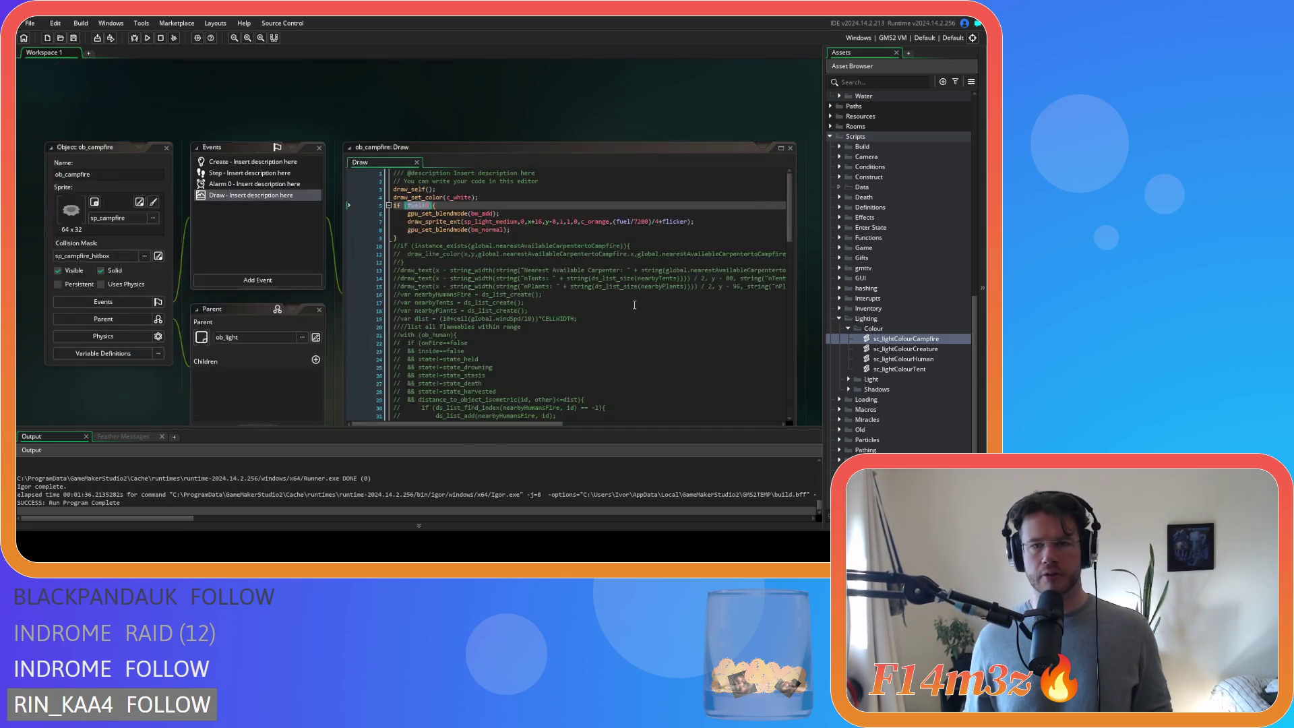
# - Copy ob_human's Draw lighting block into ob_campfire's Draw code above the fuel>0 check
pyautogui.click(494, 222)
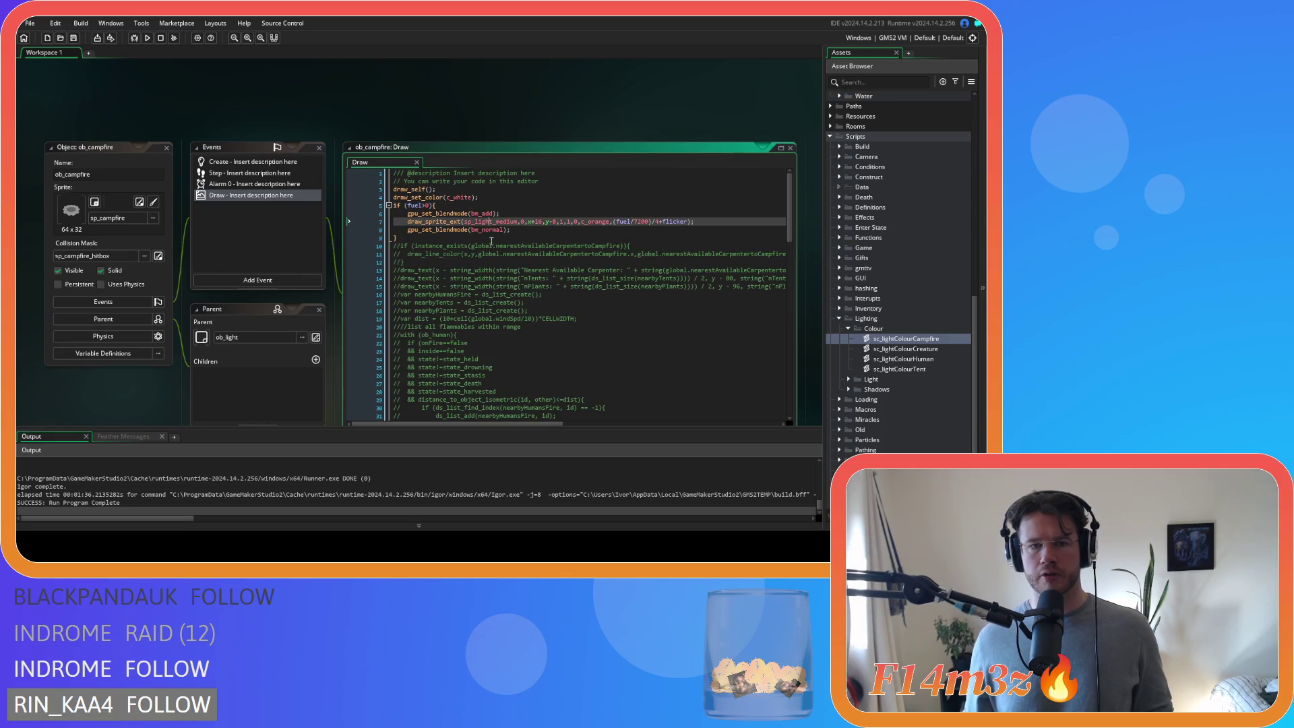
pyautogui.click(508, 206)
pyautogui.press('Up')
pyautogui.press('Return')
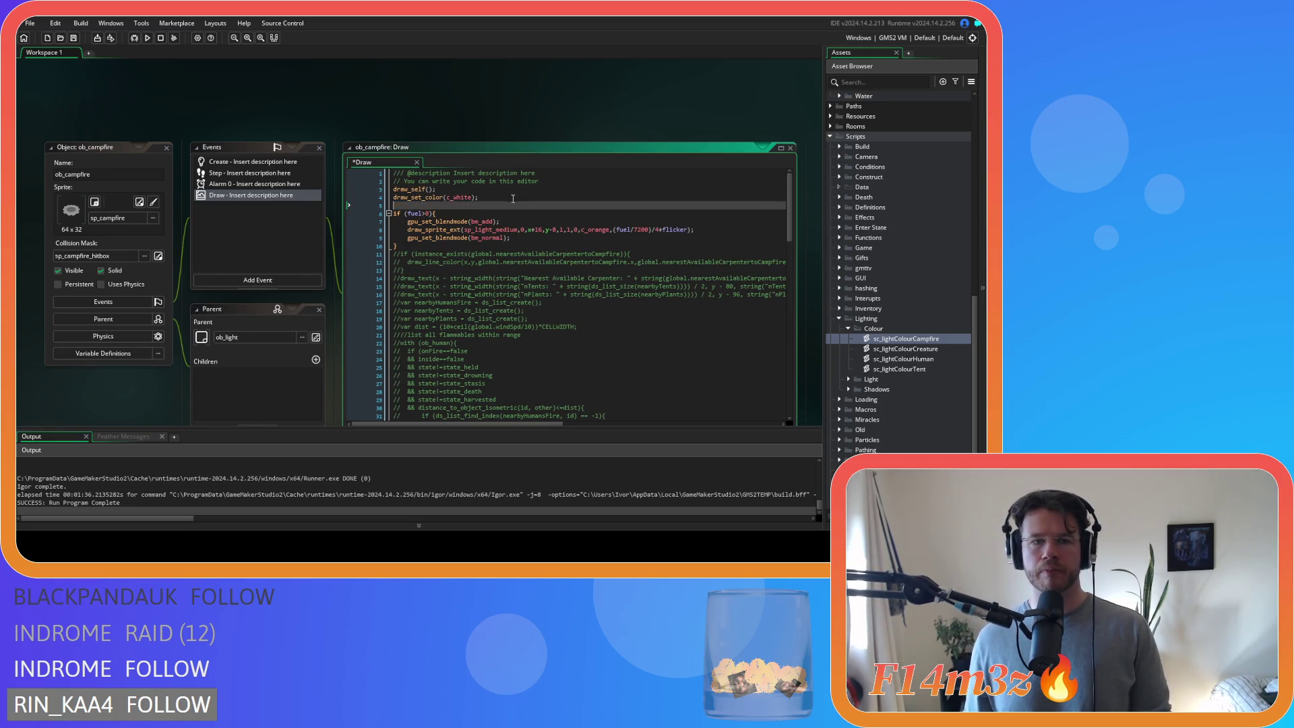
pyautogui.scroll(10, 842, 192)
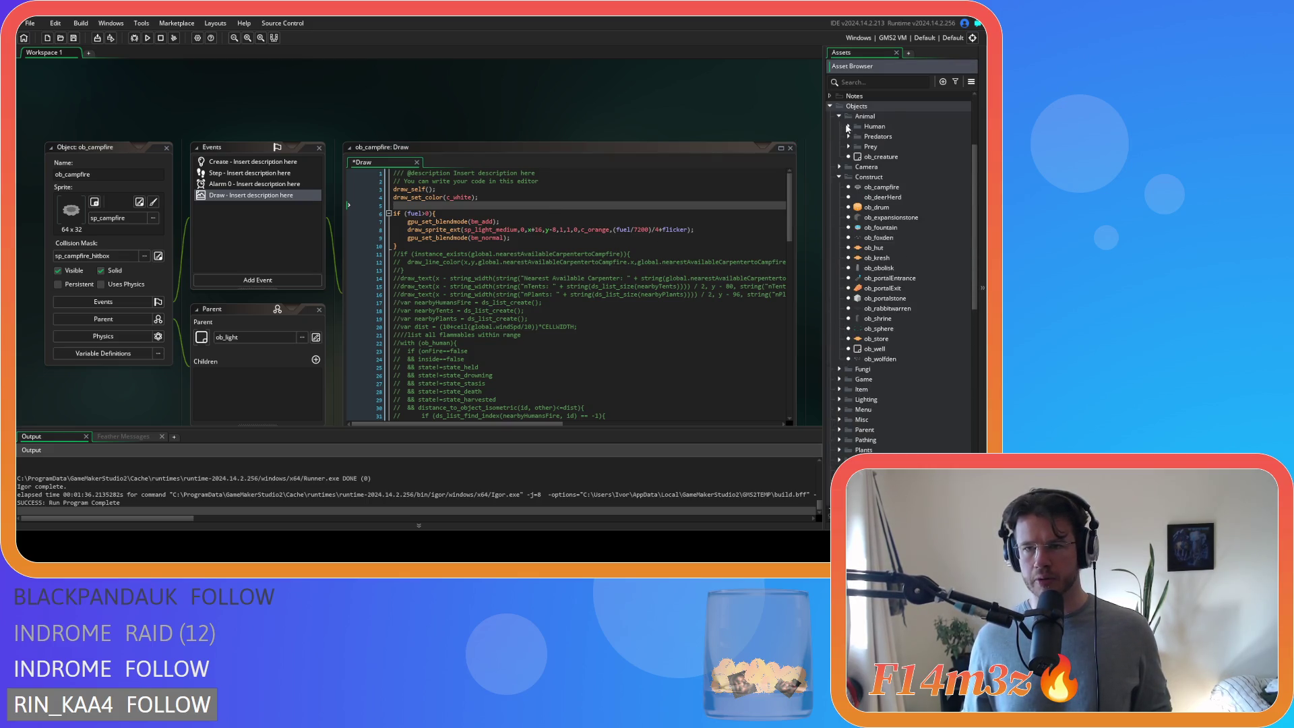
pyautogui.click(840, 116)
pyautogui.doubleClick(887, 136)
pyautogui.moveTo(419, 289); pyautogui.dragTo(362, 212)
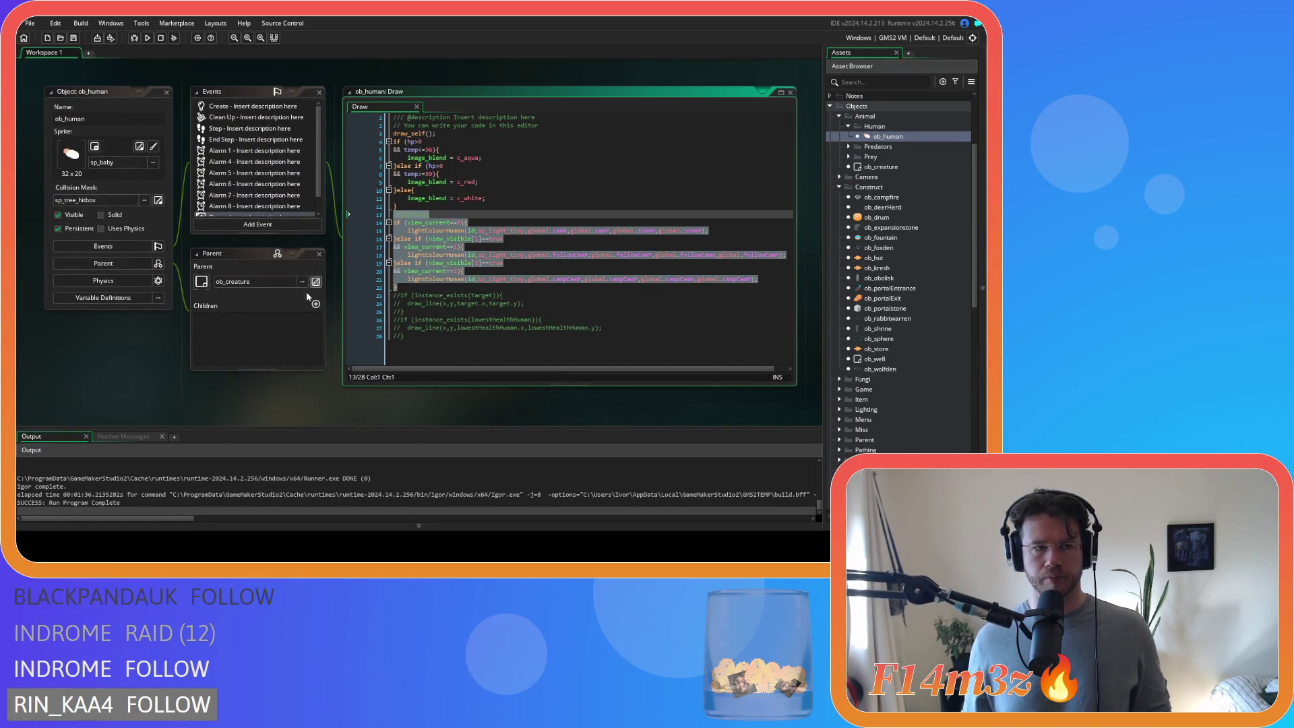
pyautogui.hotkey('ctrl', 'Tab')
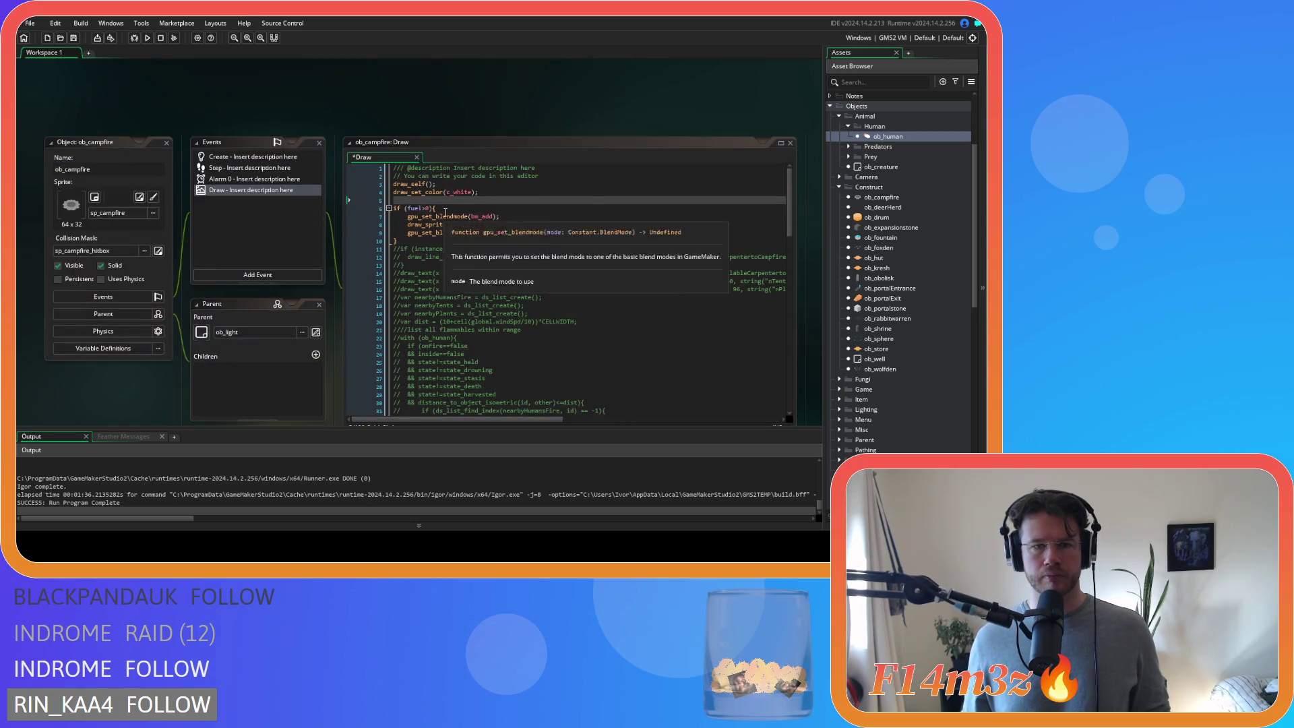
pyautogui.click(438, 199)
pyautogui.write('//lighting if (view_current==0){     lightColourHuman(id,sp_light_tiny,global.camX,global.camY,global.zoomW,global.zoomH); }else if (view_visible[1]==true && view_current==1){     lightColourHuman(id,sp_light_tiny,global.followCamX,global.followCamY,global.followCamW,global.followCamH); }else if (view_visible[2]==true && view_current==2){     lightColourHuman(id,sp_light_tiny,global.campCamX,global.campCamY,global.campCamW,global.campCamH); }')
# - Replace sp_light_tiny with sp_light_medium on lines 7, 10 and 13
pyautogui.doubleClick(490, 297)
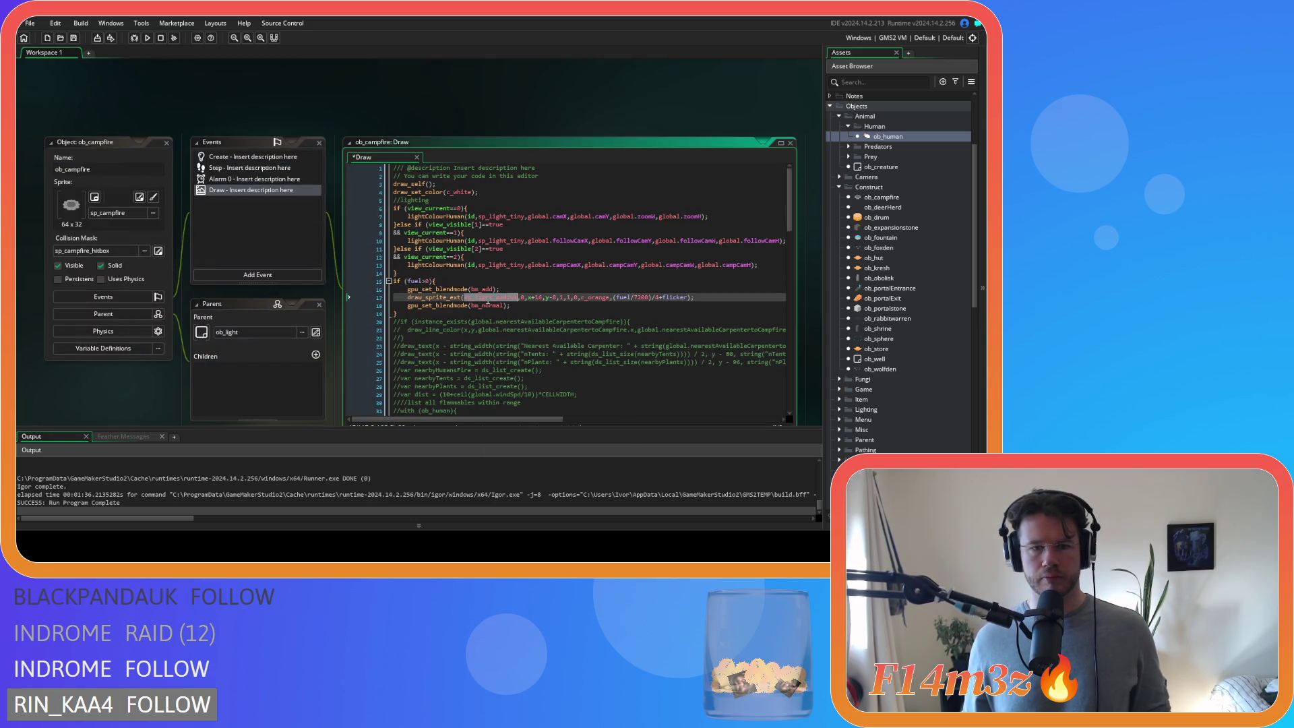
pyautogui.hotkey('ctrl', 'c')
pyautogui.doubleClick(497, 217)
pyautogui.hotkey('ctrl', 'v')
pyautogui.doubleClick(497, 241)
pyautogui.hotkey('ctrl', 'v')
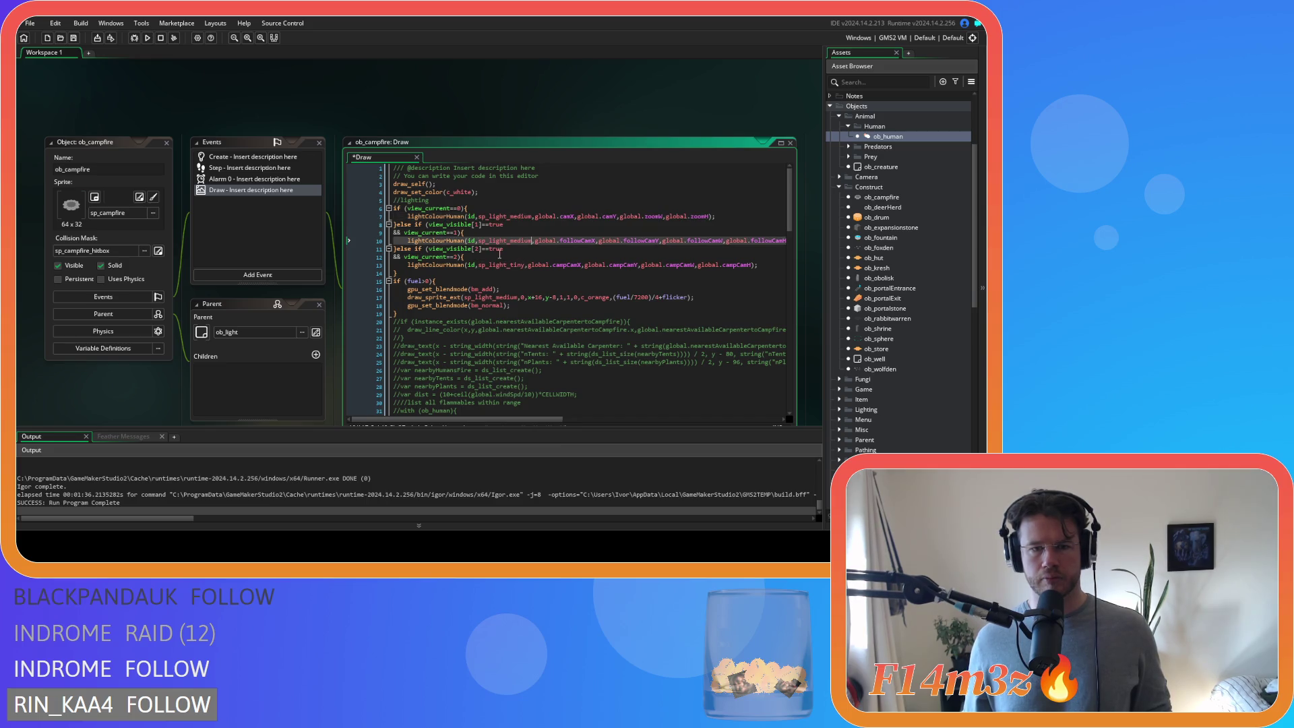
pyautogui.click(498, 265)
pyautogui.doubleClick(498, 265)
pyautogui.hotkey('ctrl', 'v')
# - Change all three lightColourHuman calls to lightColourCampfire
pyautogui.moveTo(449, 217); pyautogui.dragTo(465, 216)
pyautogui.write('Ca')
pyautogui.press('Return')
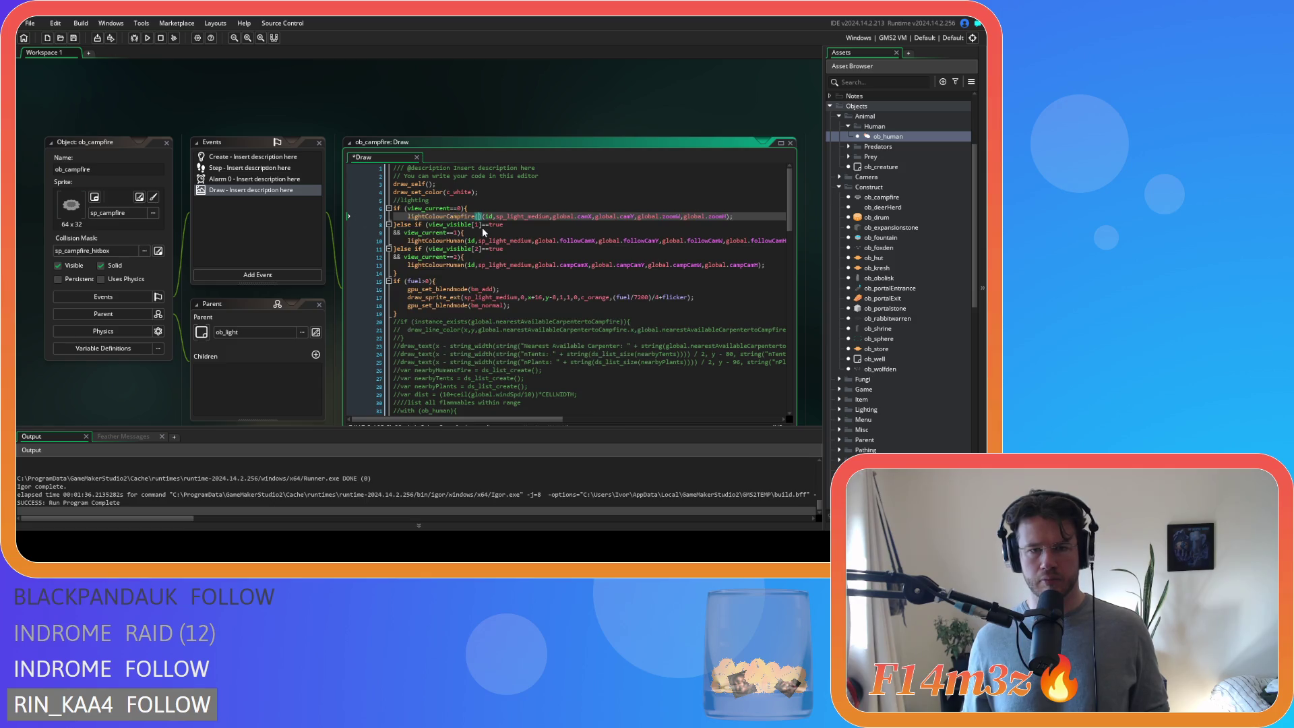
pyautogui.doubleClick(442, 216)
pyautogui.hotkey('ctrl', 'c')
pyautogui.doubleClick(438, 240)
pyautogui.hotkey('ctrl', 'v')
pyautogui.click(445, 265)
pyautogui.doubleClick(444, 265)
pyautogui.hotkey('ctrl', 'v')
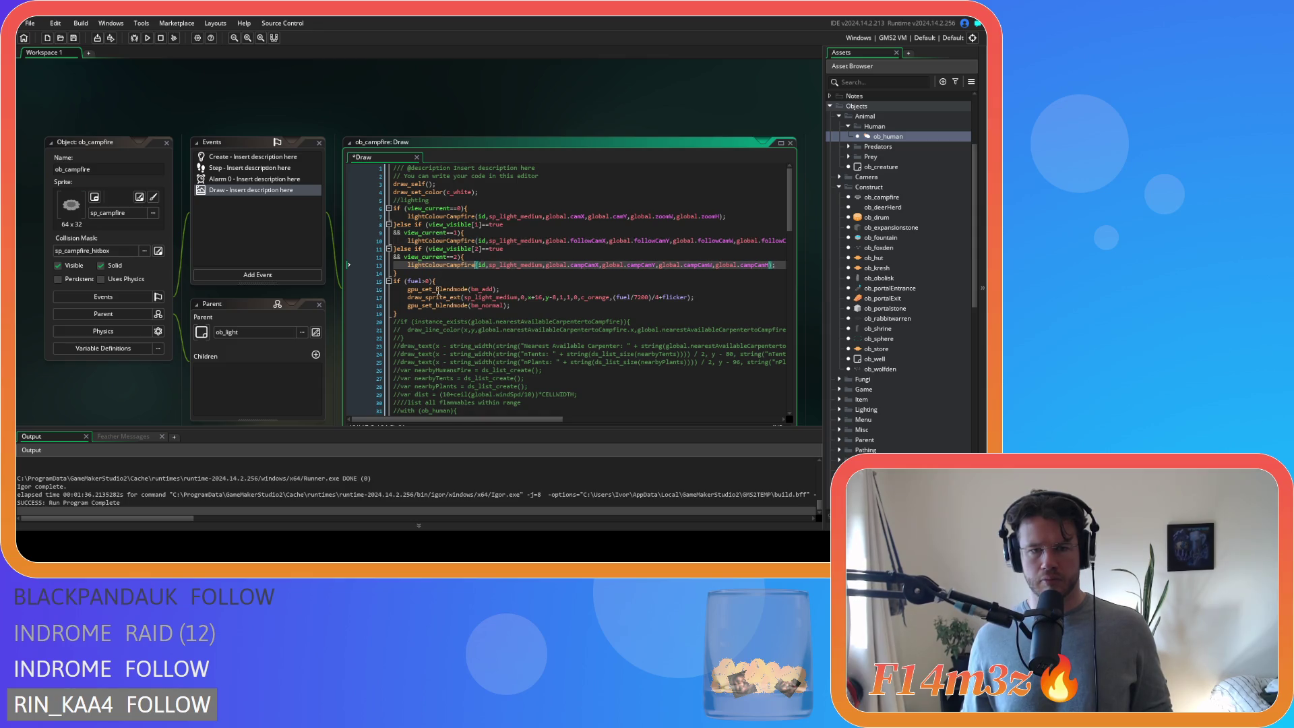
# - Delete the old fuel>0 glow block and its leftover empty line
pyautogui.moveTo(422, 314); pyautogui.dragTo(358, 278)
pyautogui.press('BackSpace')
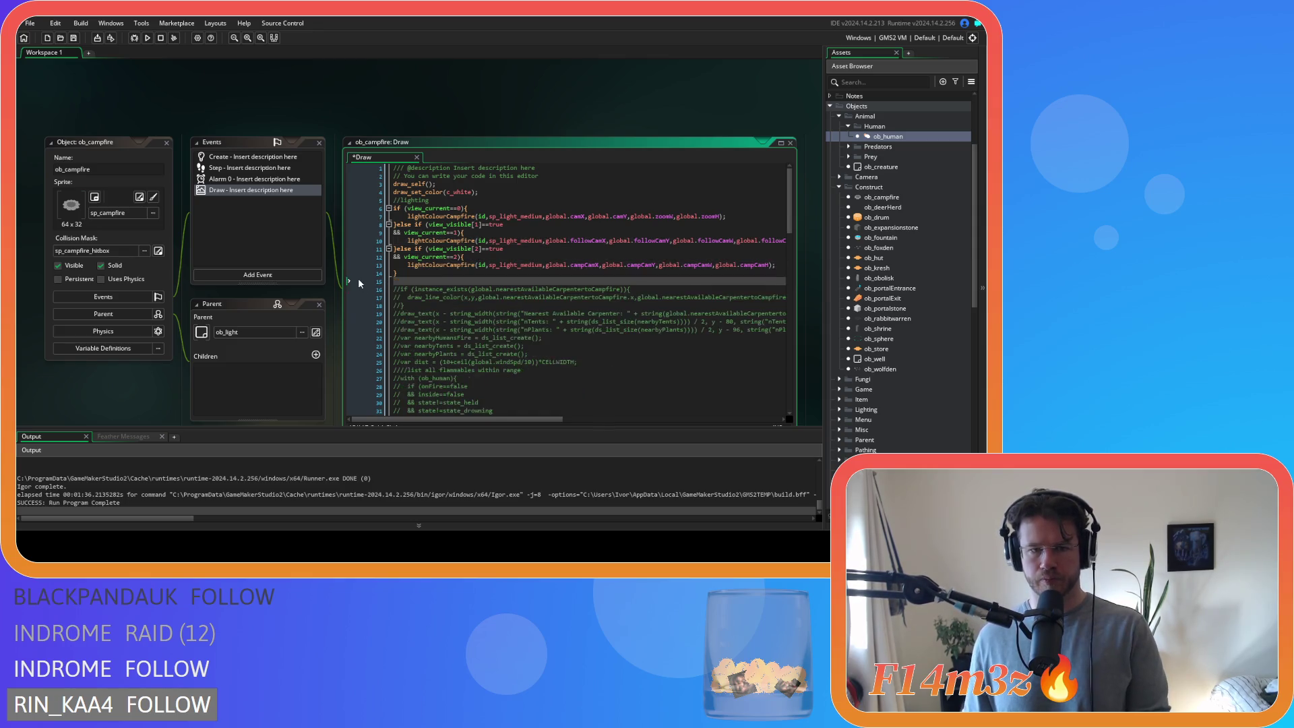
pyautogui.press('BackSpace')
pyautogui.middleClick(439, 265)
# - Check the _y and sprite-width lines of the campfire light script, then build and run with F5
pyautogui.click(368, 276)
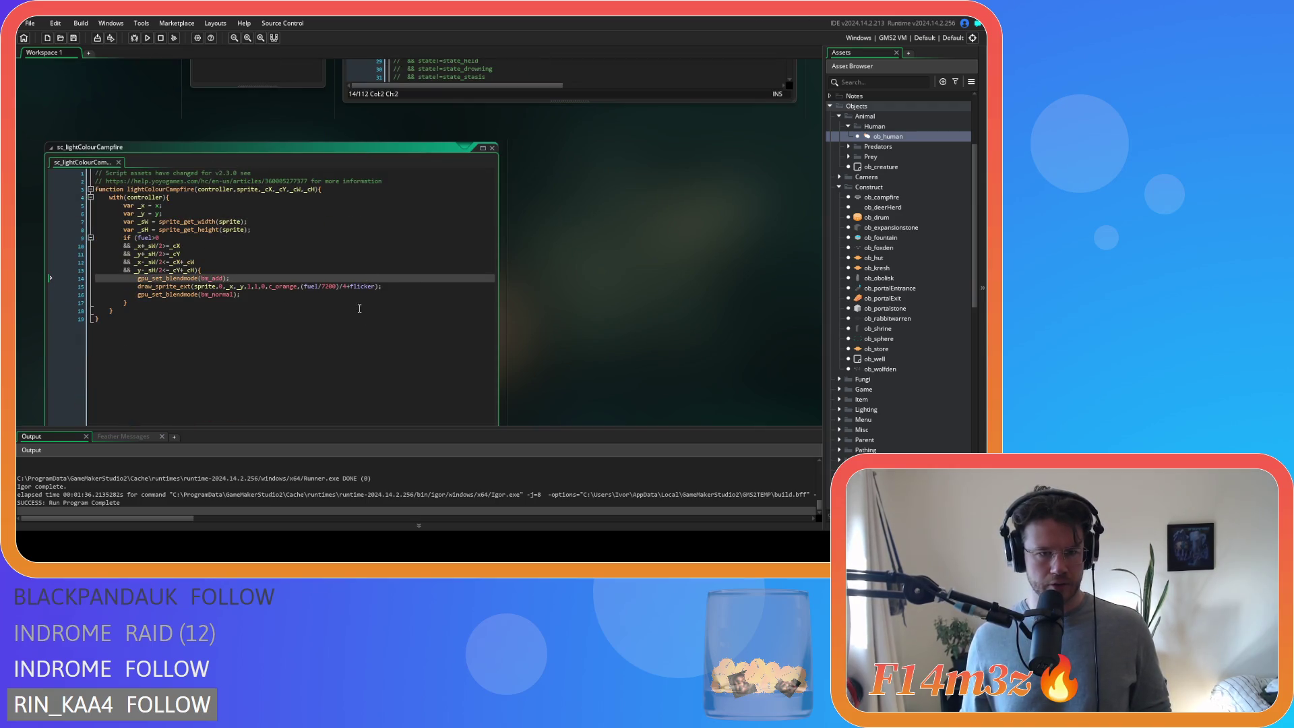
pyautogui.click(234, 212)
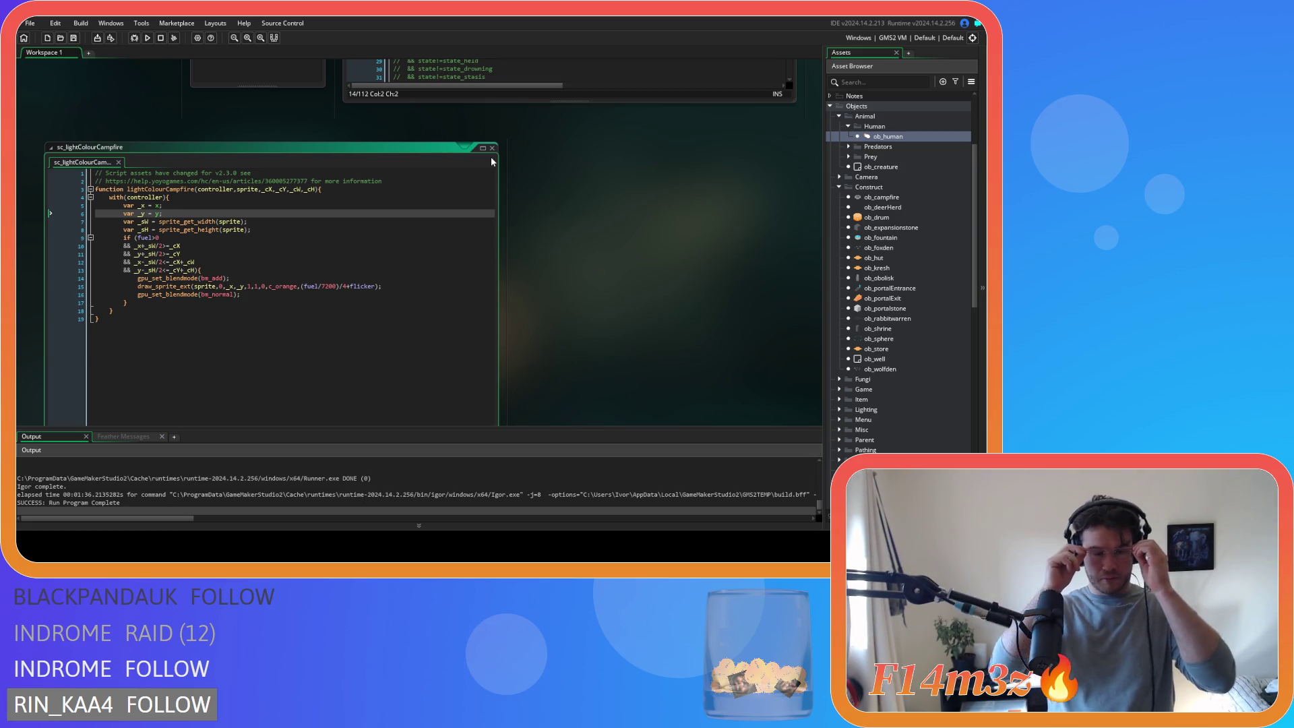
pyautogui.click(232, 222)
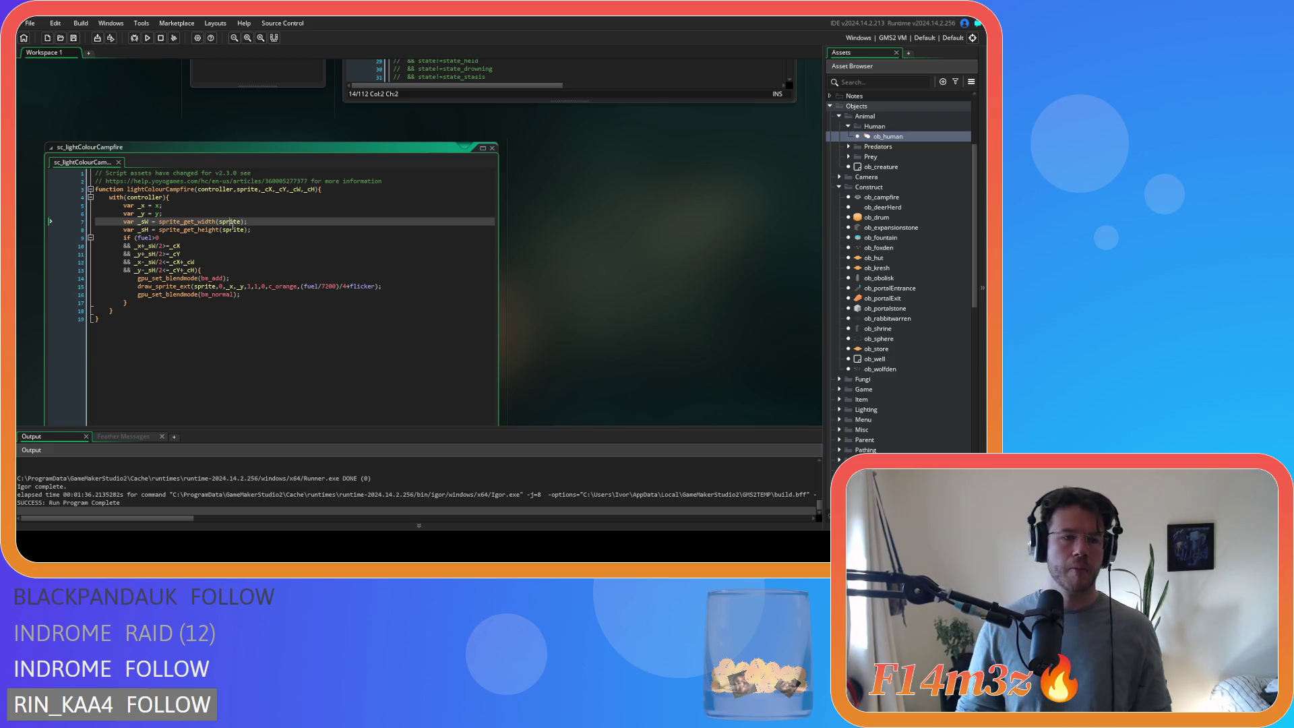
pyautogui.press('F5')
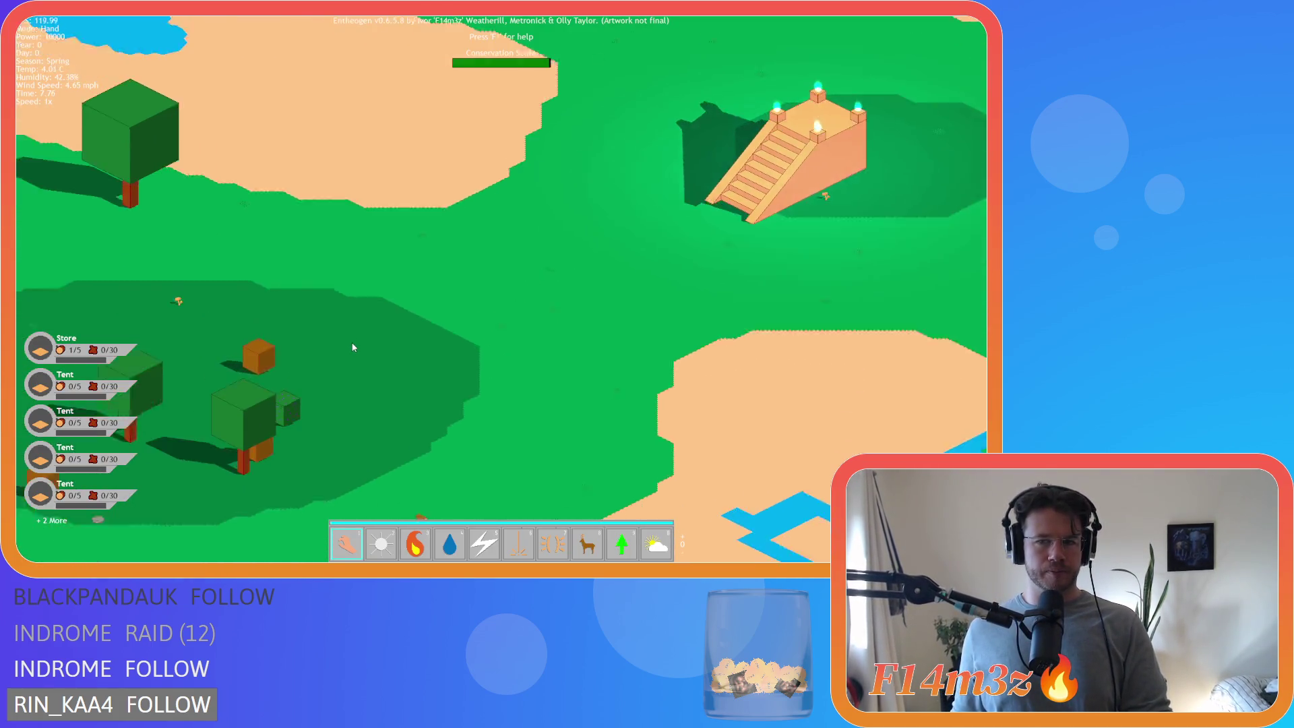
pyautogui.scroll(-10, 351, 348)
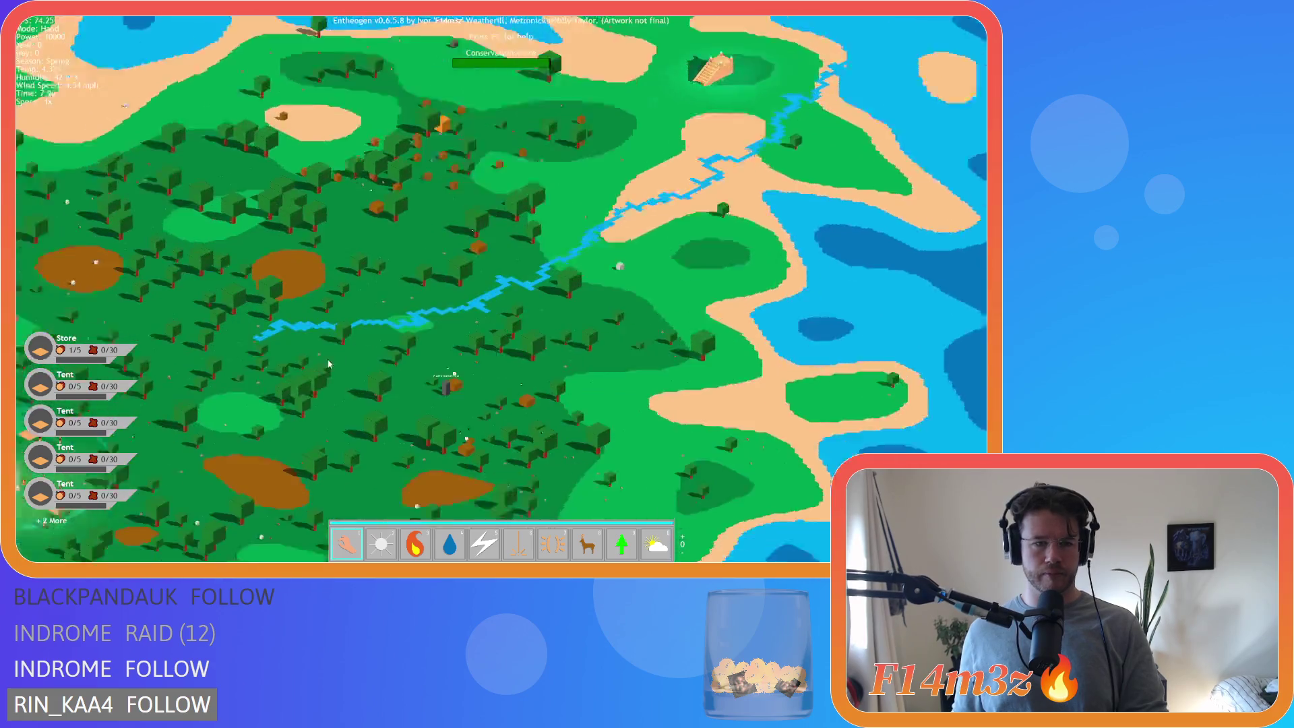
# - Switch to hand mode and pan between the purple tower and the village
pyautogui.scroll(10, 329, 364)
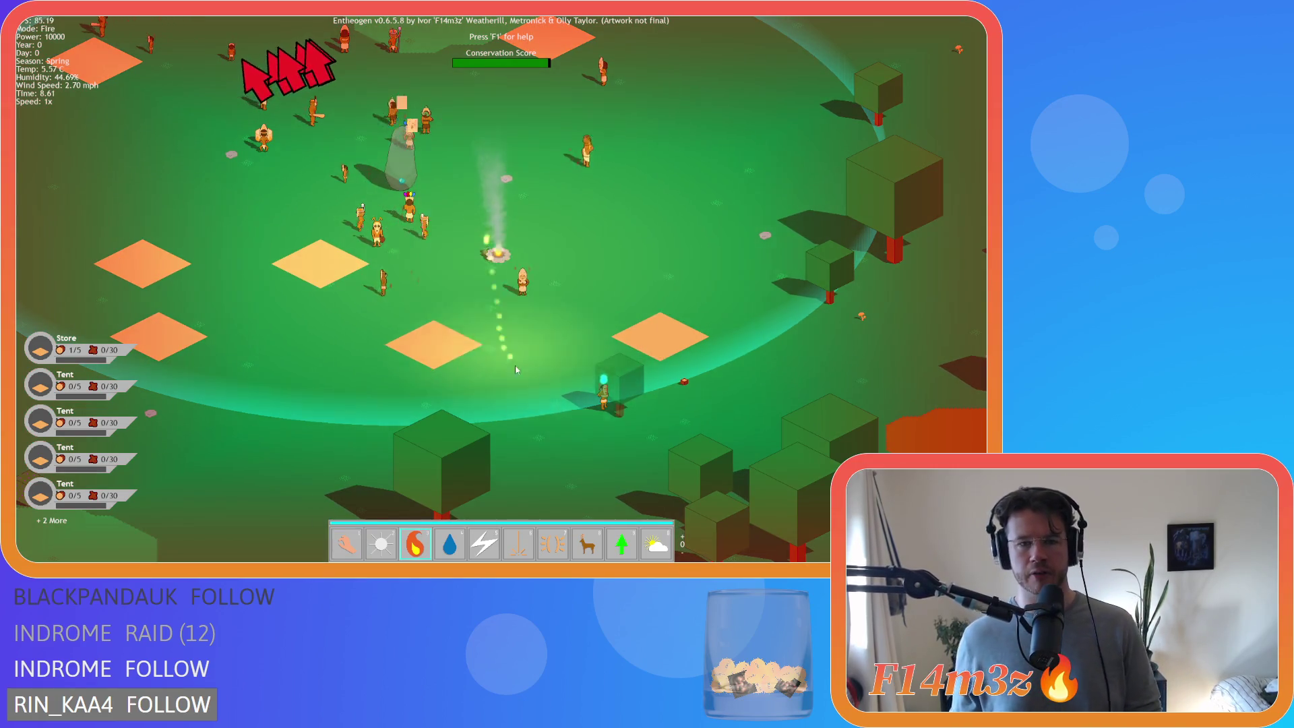
pyautogui.press('1')
pyautogui.scroll(-5, 726, 299)
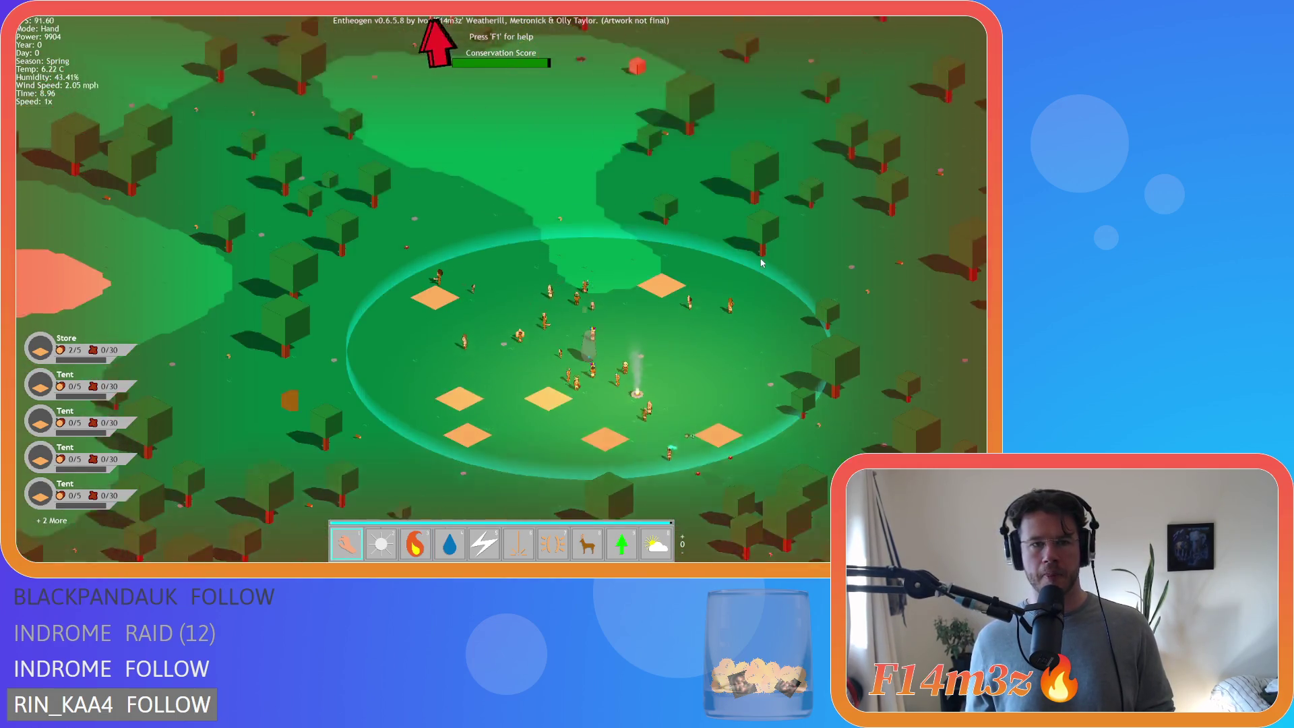
pyautogui.press('w')
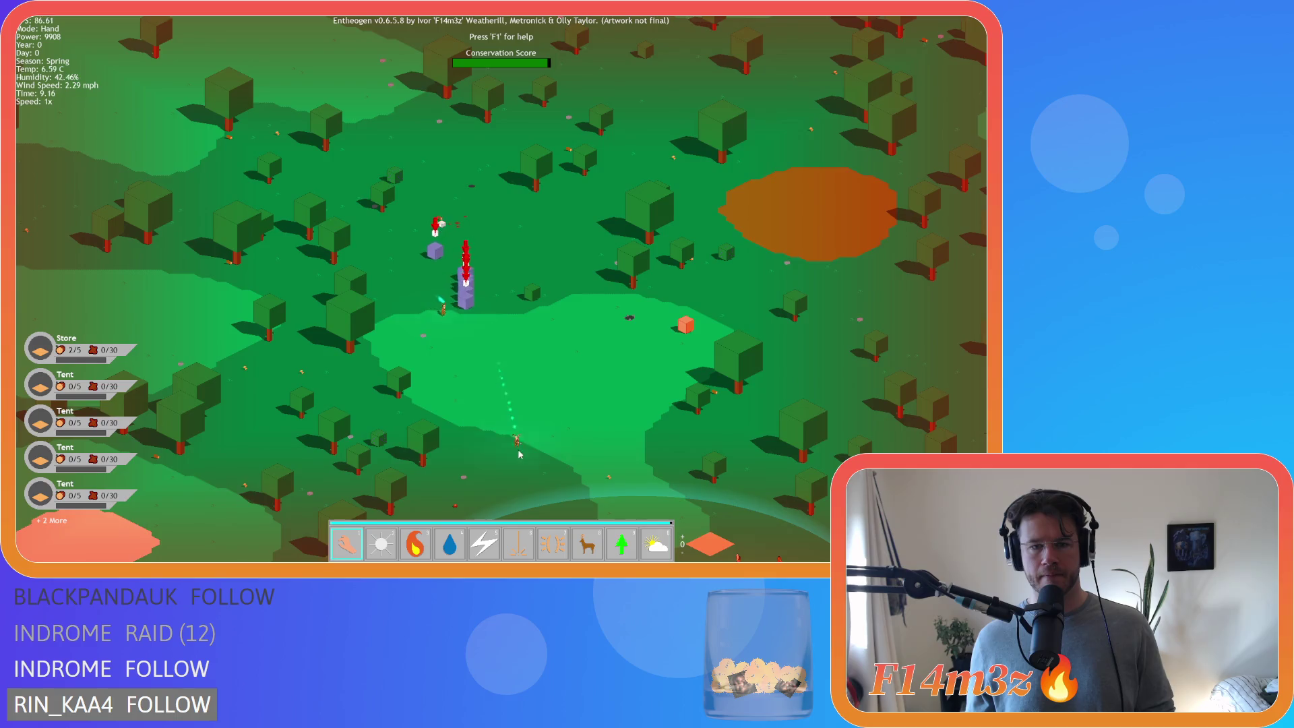
pyautogui.press('s')
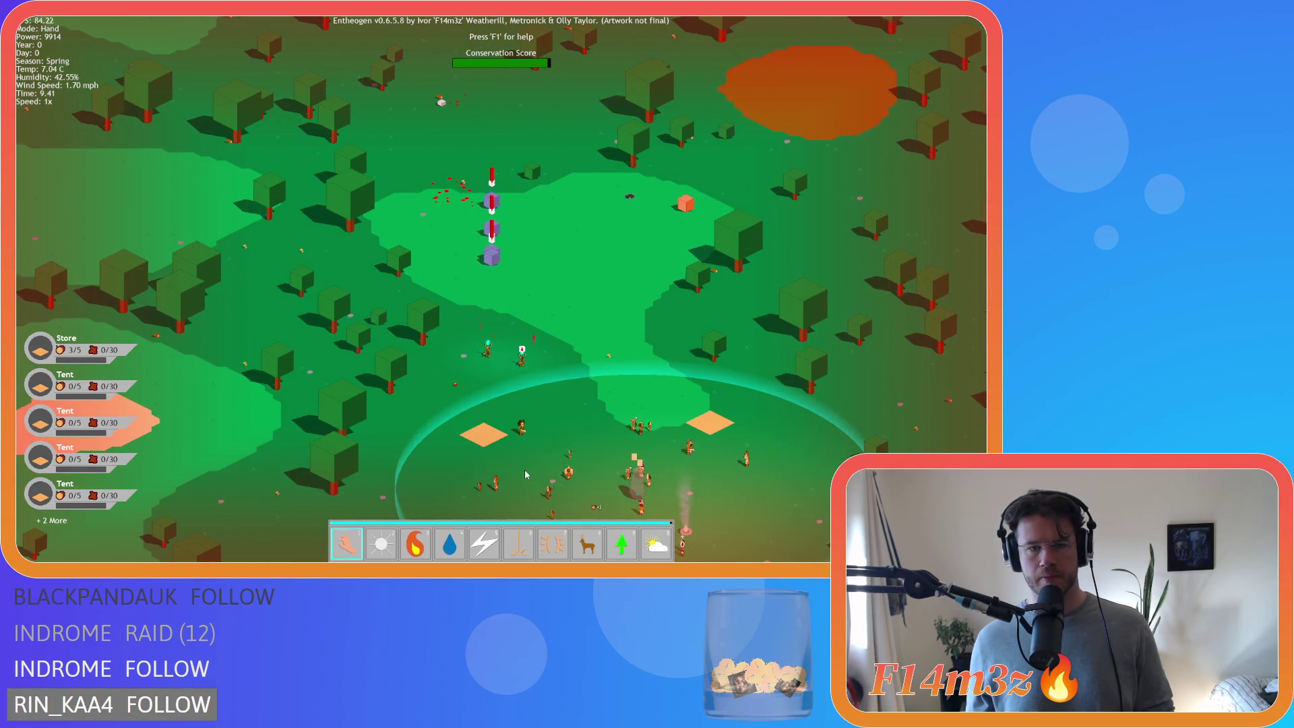
pyautogui.press('s')
pyautogui.press('d')
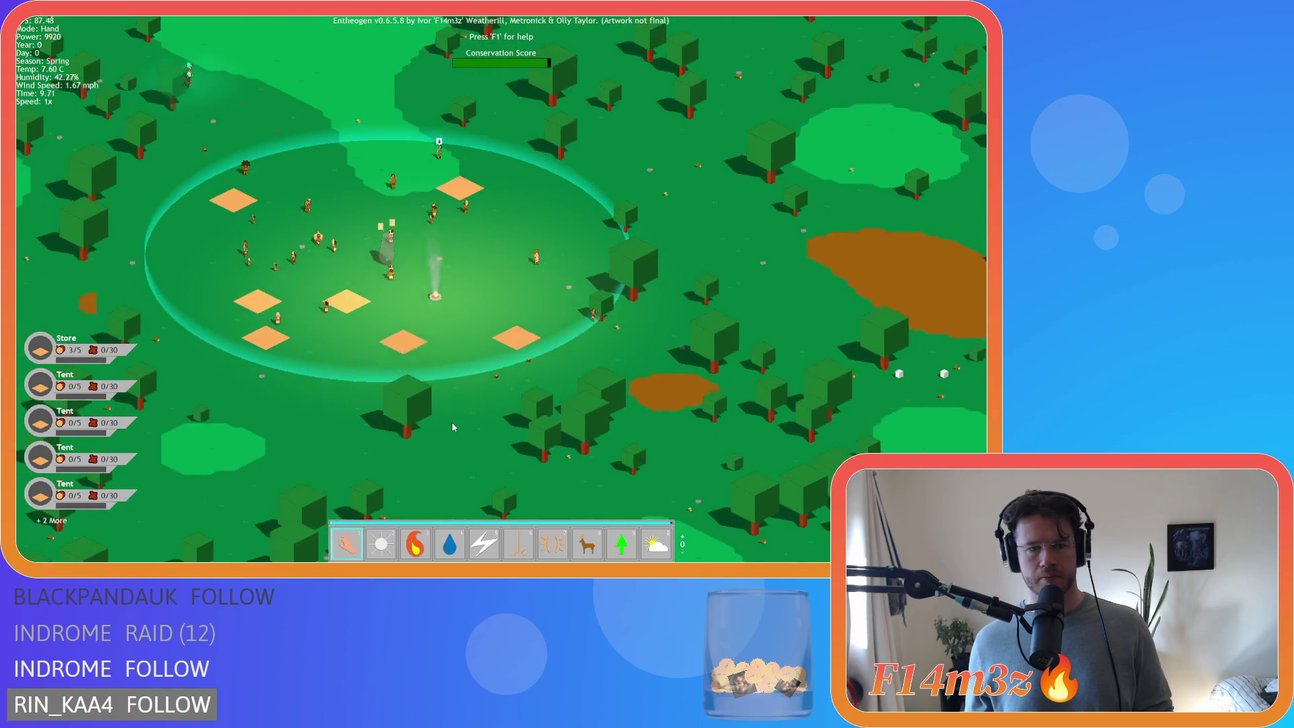
pyautogui.press('w')
pyautogui.press('a')
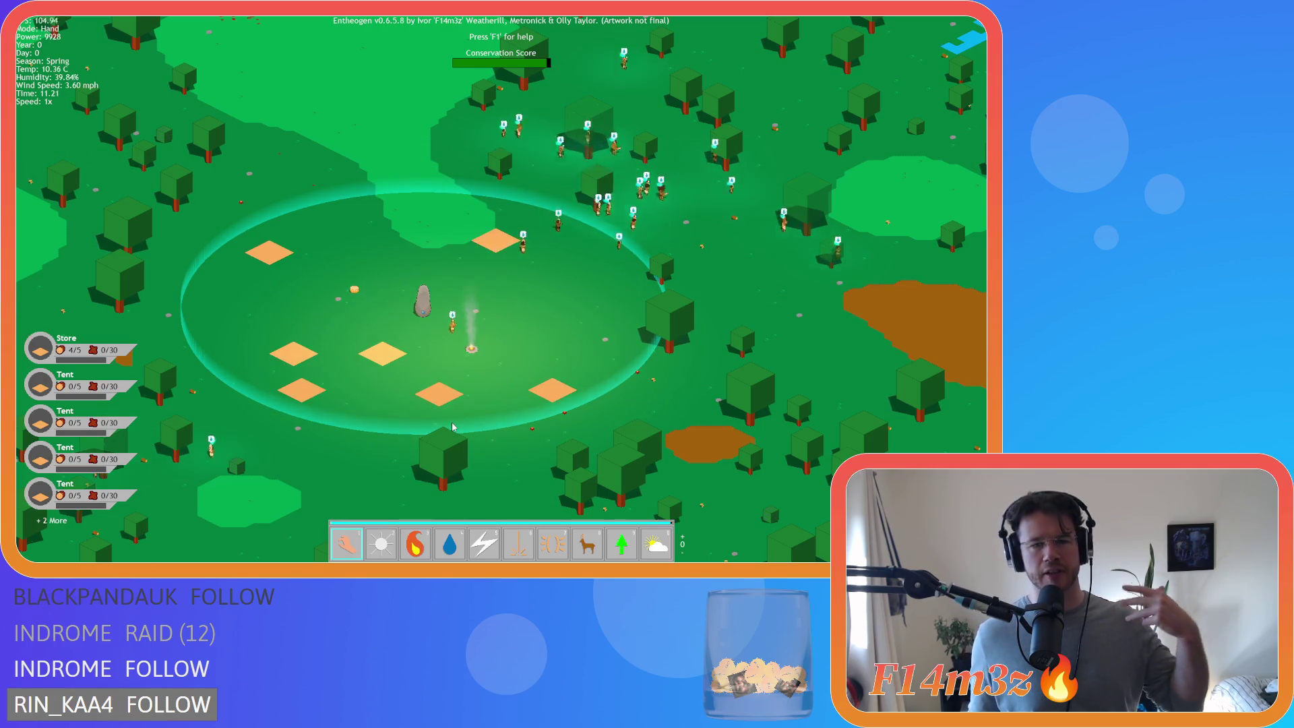
# - Pan over to the villagers, zoom in and out to check their glow, then quit
pyautogui.press('w')
pyautogui.press('d')
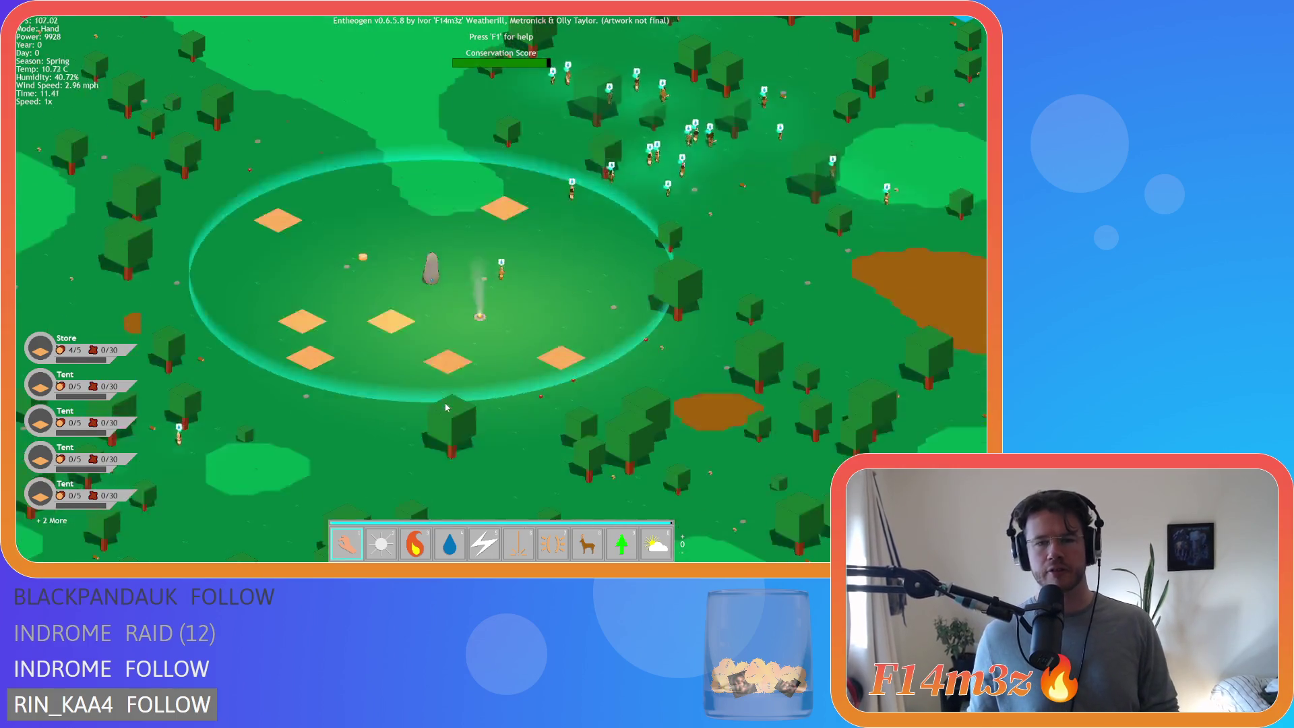
pyautogui.press('w')
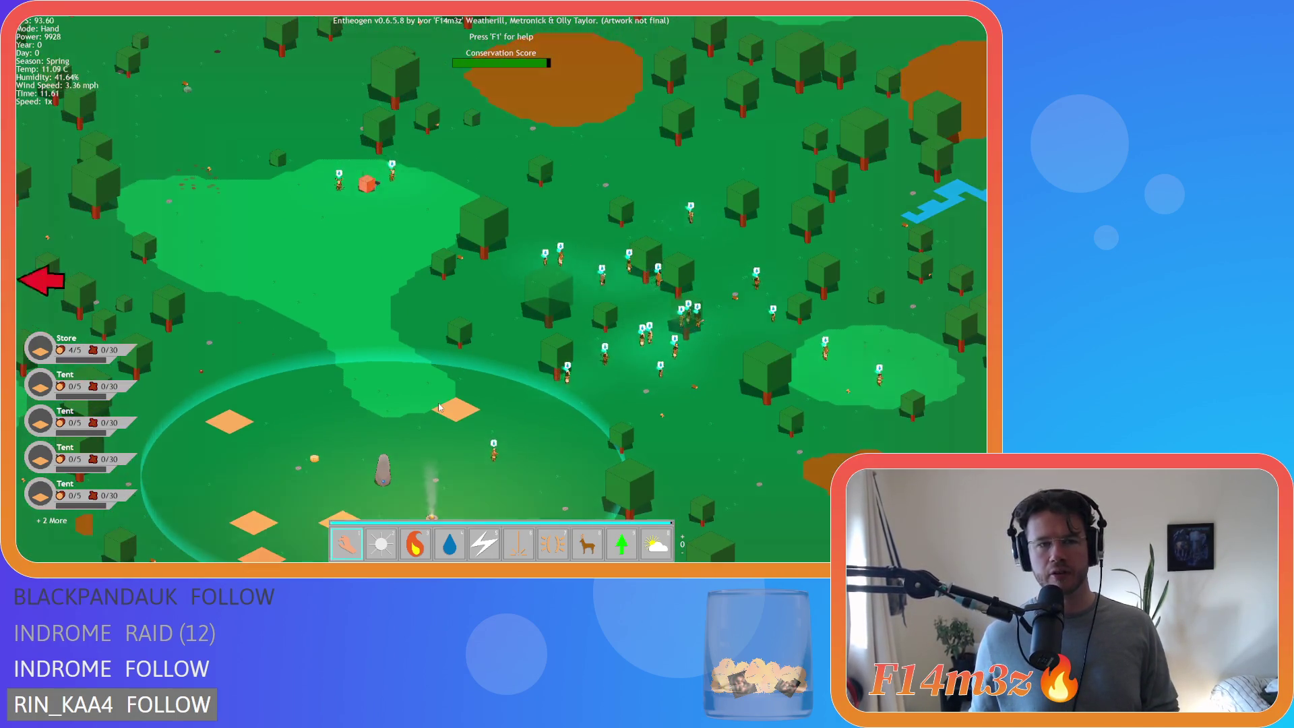
pyautogui.press('d')
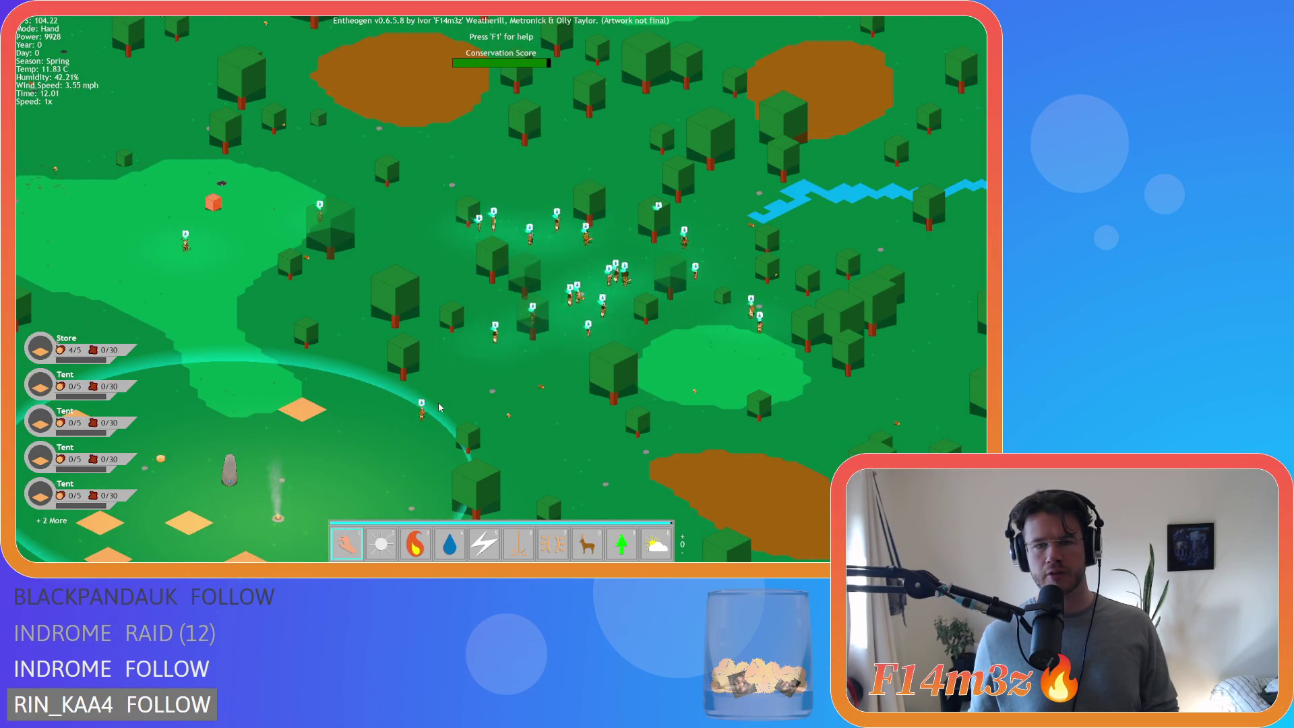
pyautogui.press('d')
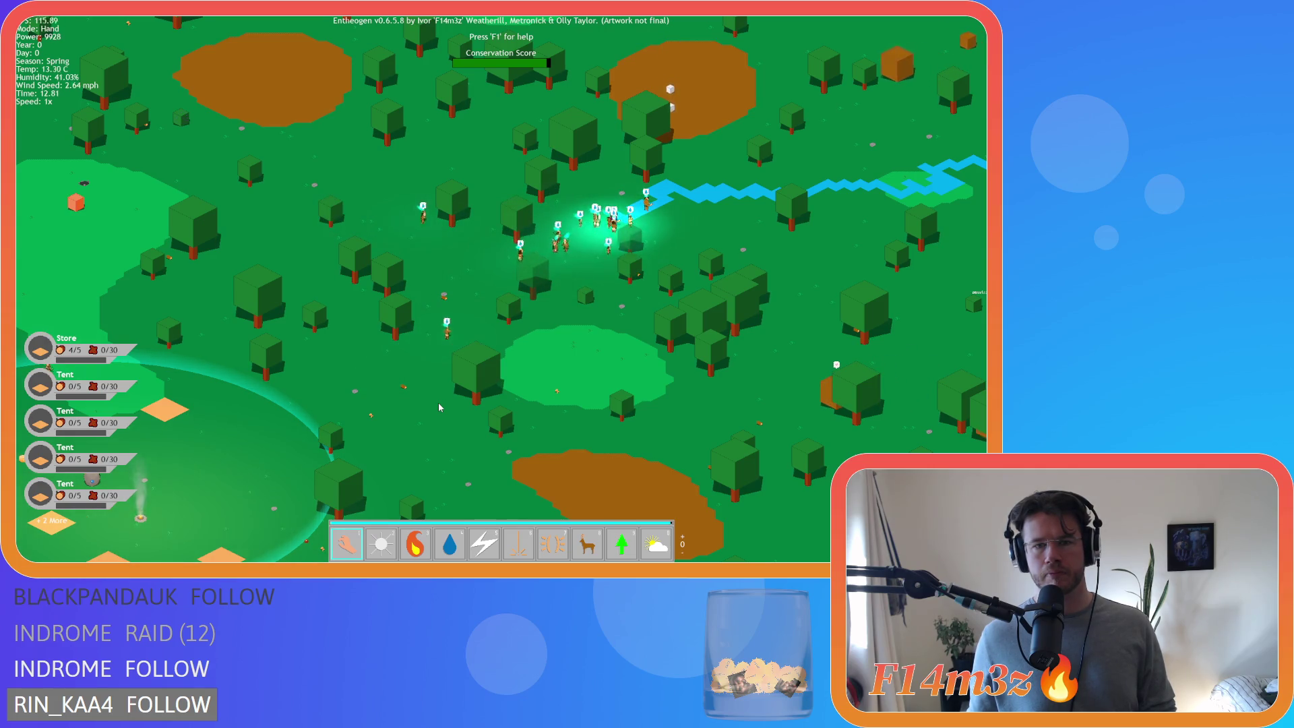
pyautogui.scroll(3, 439, 404)
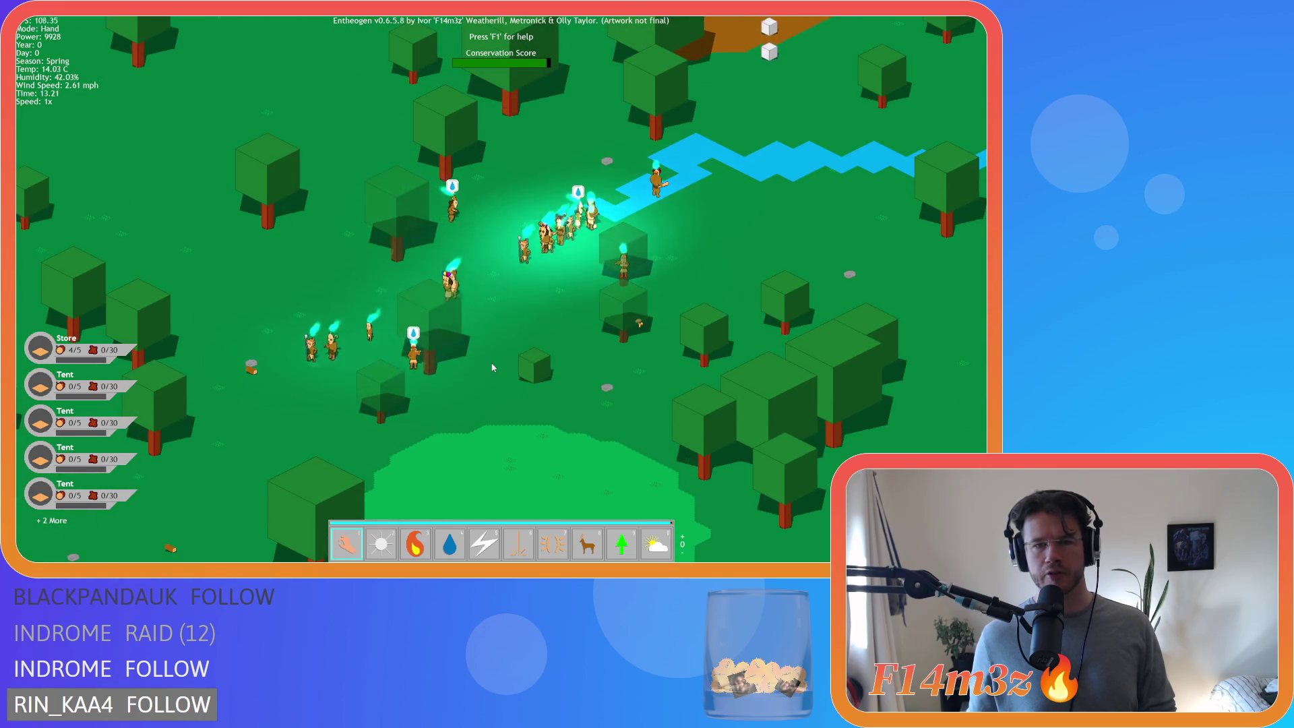
pyautogui.scroll(-5, 493, 368)
pyautogui.scroll(2, 493, 367)
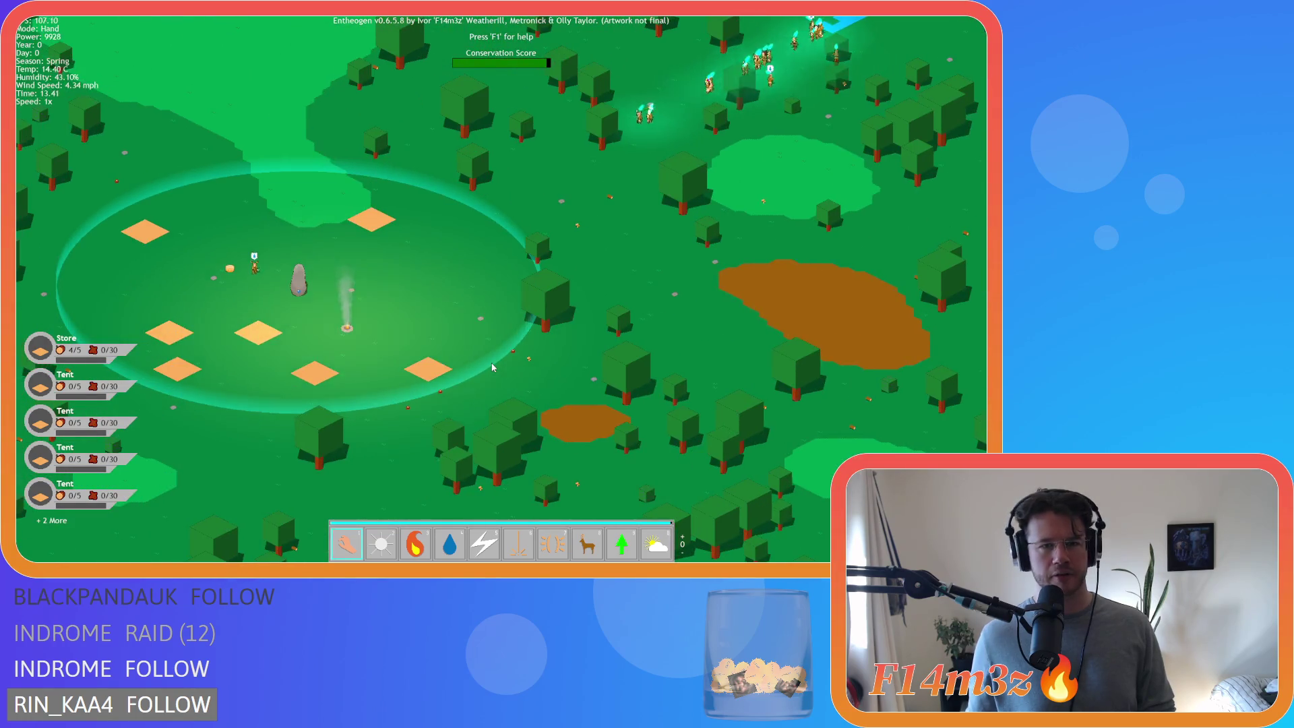
pyautogui.scroll(2, 493, 367)
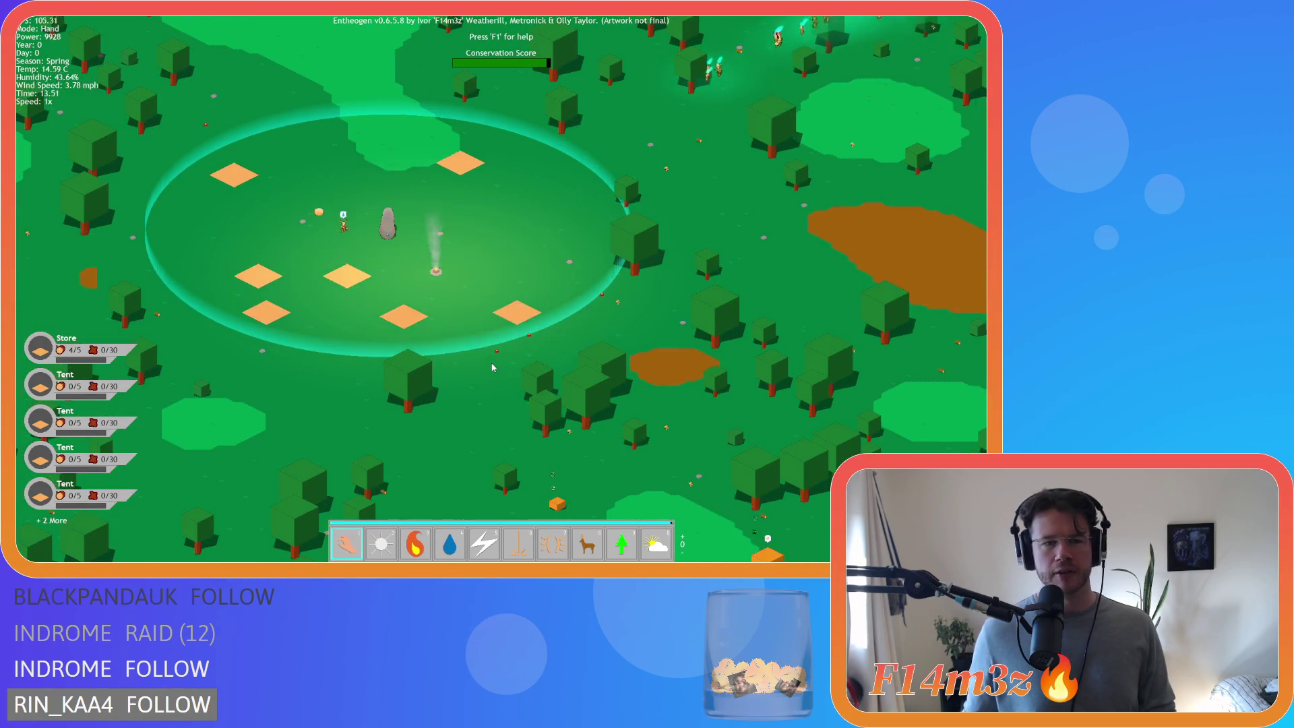
pyautogui.press('Escape')
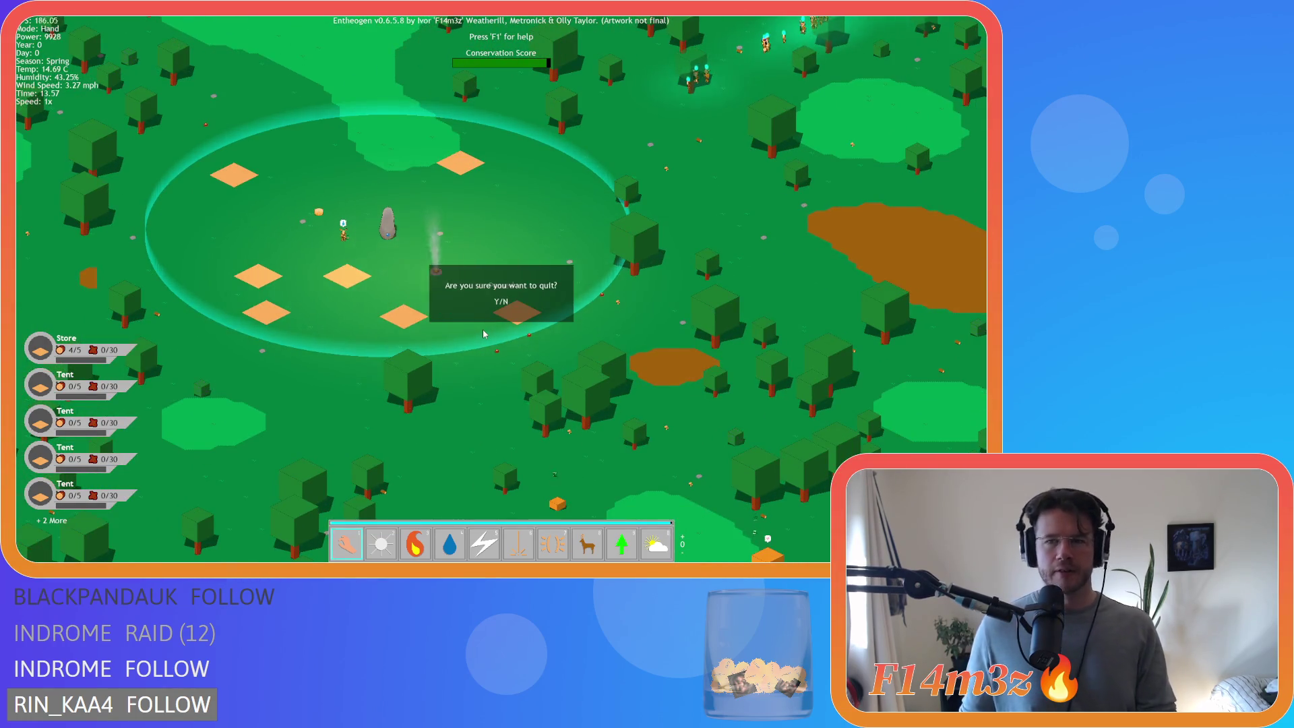
# - Confirm quitting, then offset the campfire light to x+16 and y-8 and save
pyautogui.press('y')
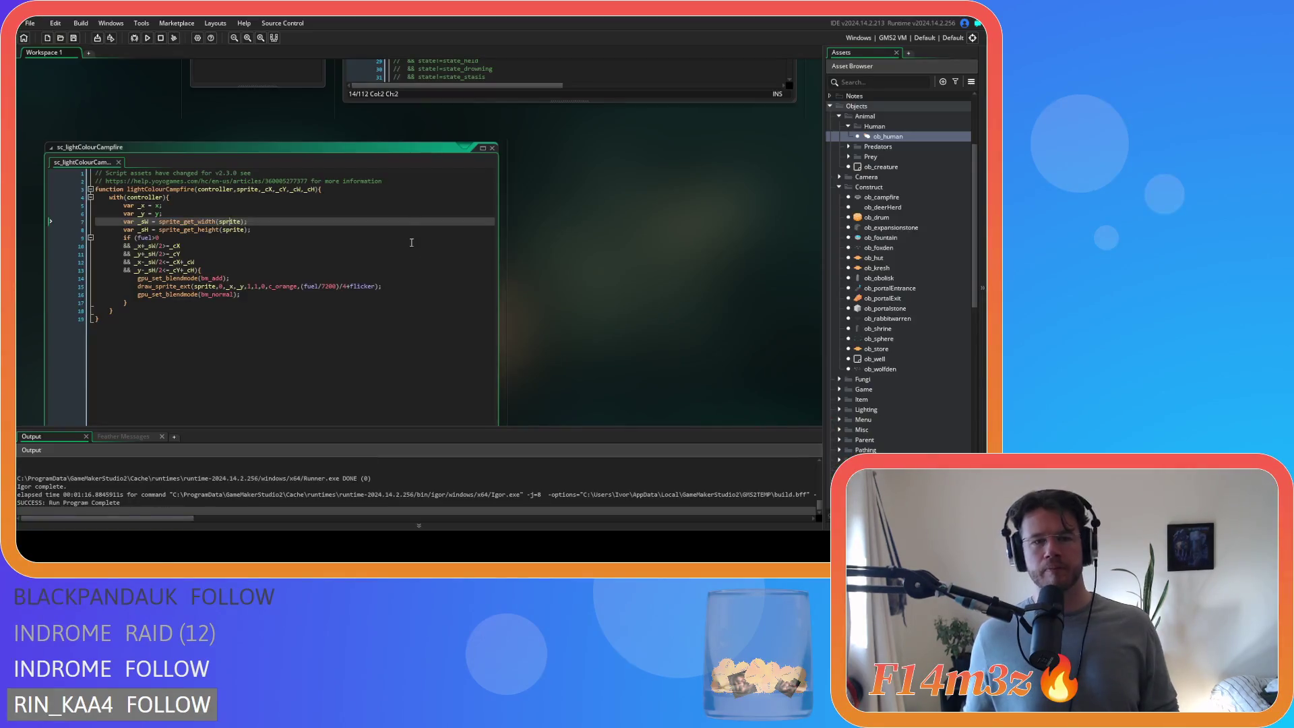
pyautogui.click(281, 258)
pyautogui.click(422, 316)
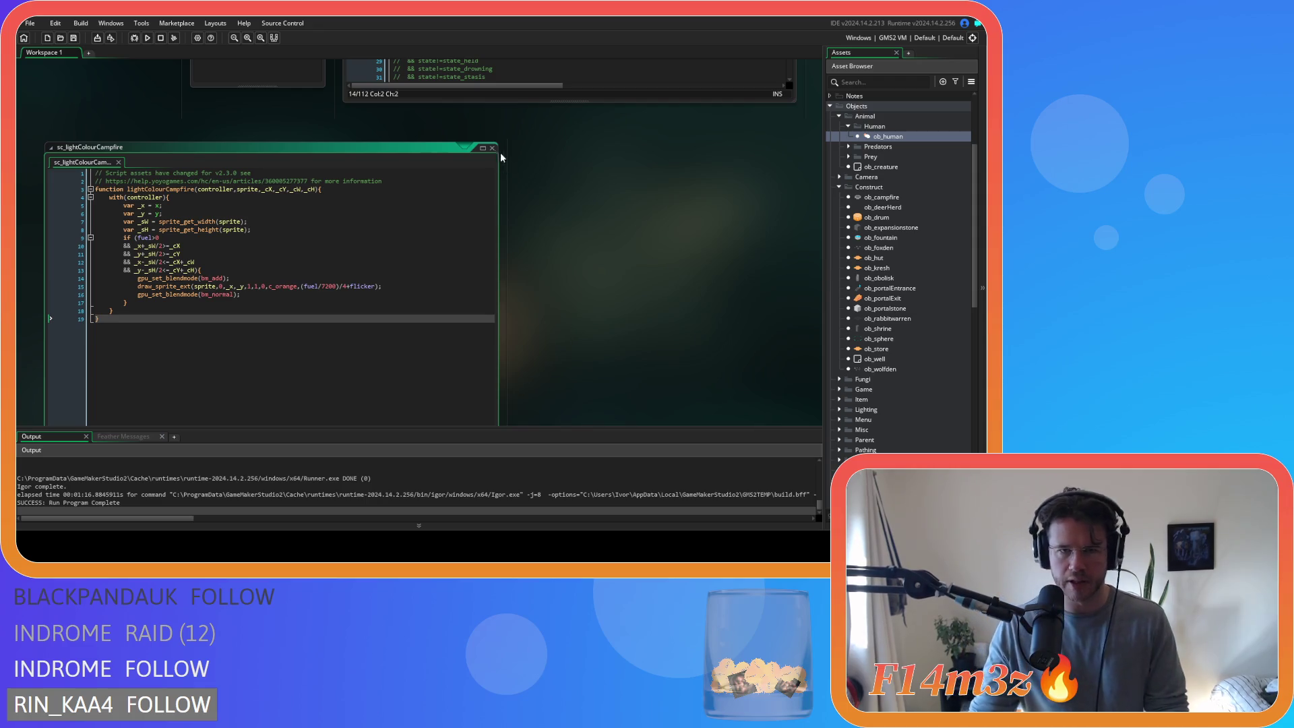
pyautogui.moveTo(193, 221)
pyautogui.click(157, 212)
pyautogui.press('Up')
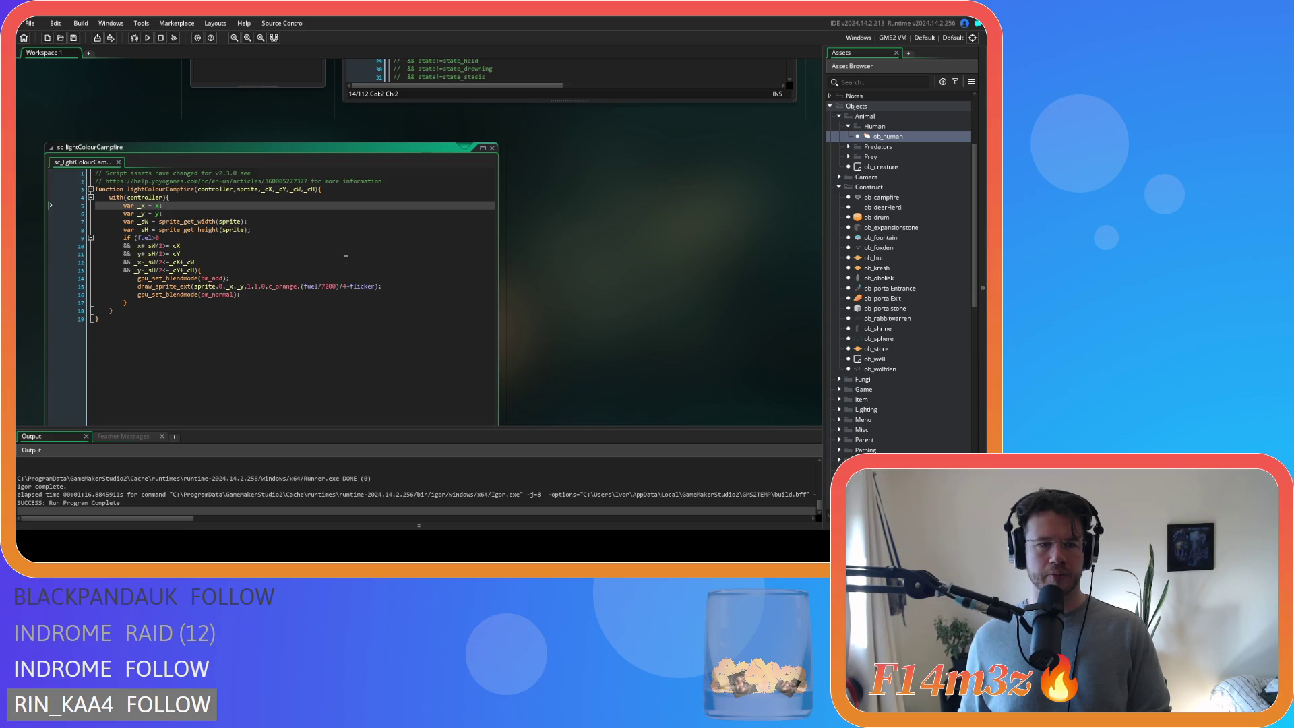
pyautogui.write('+')
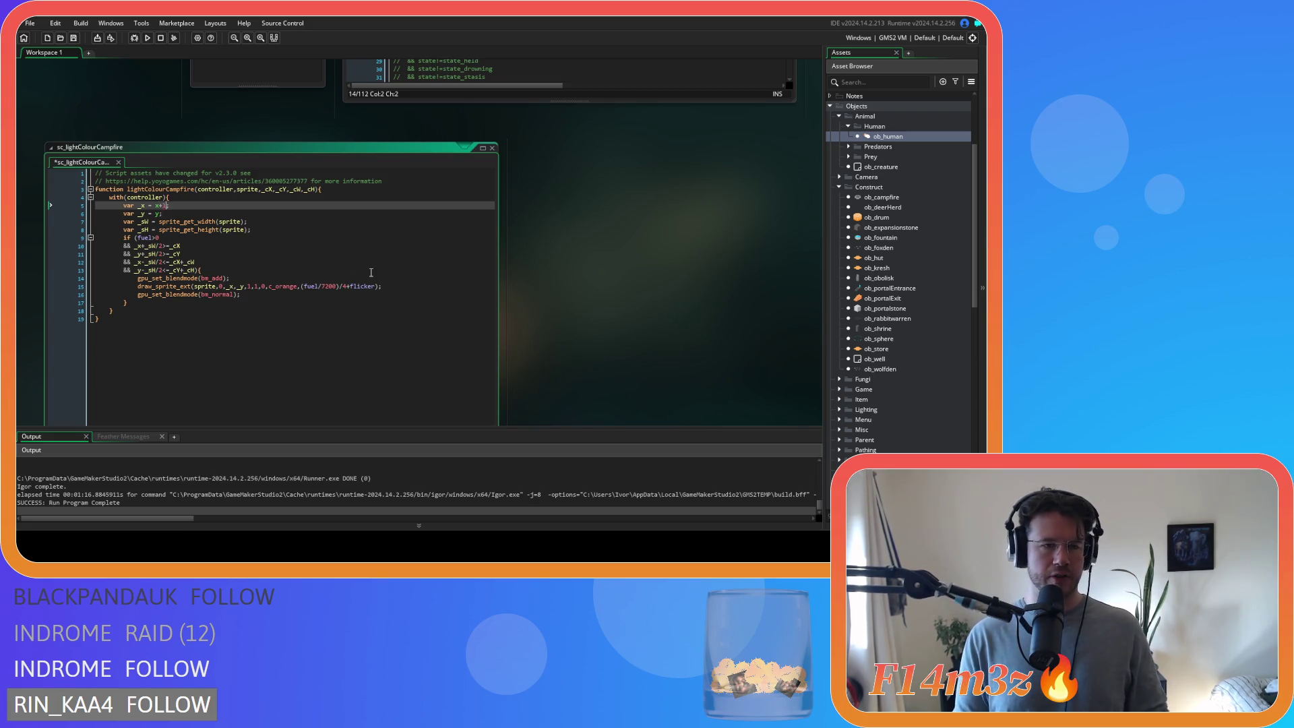
pyautogui.write('16')
pyautogui.press('Down')
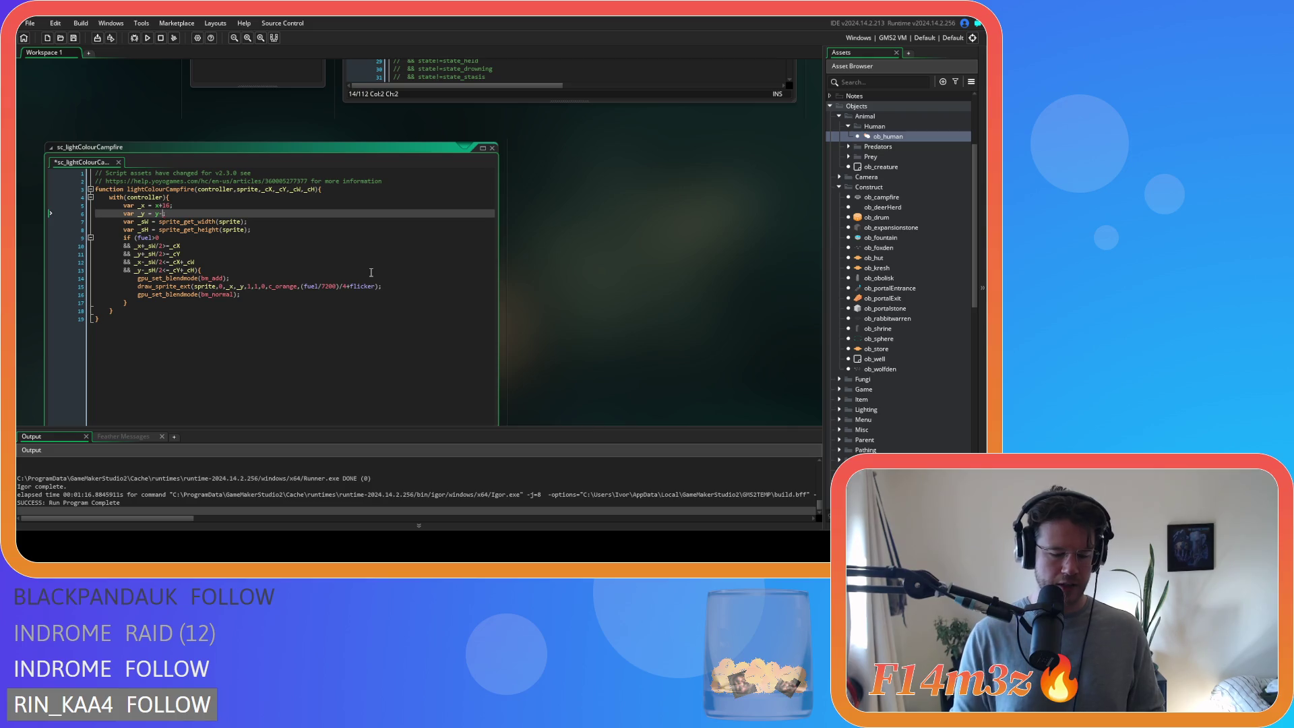
pyautogui.hotkey('ctrl', 's')
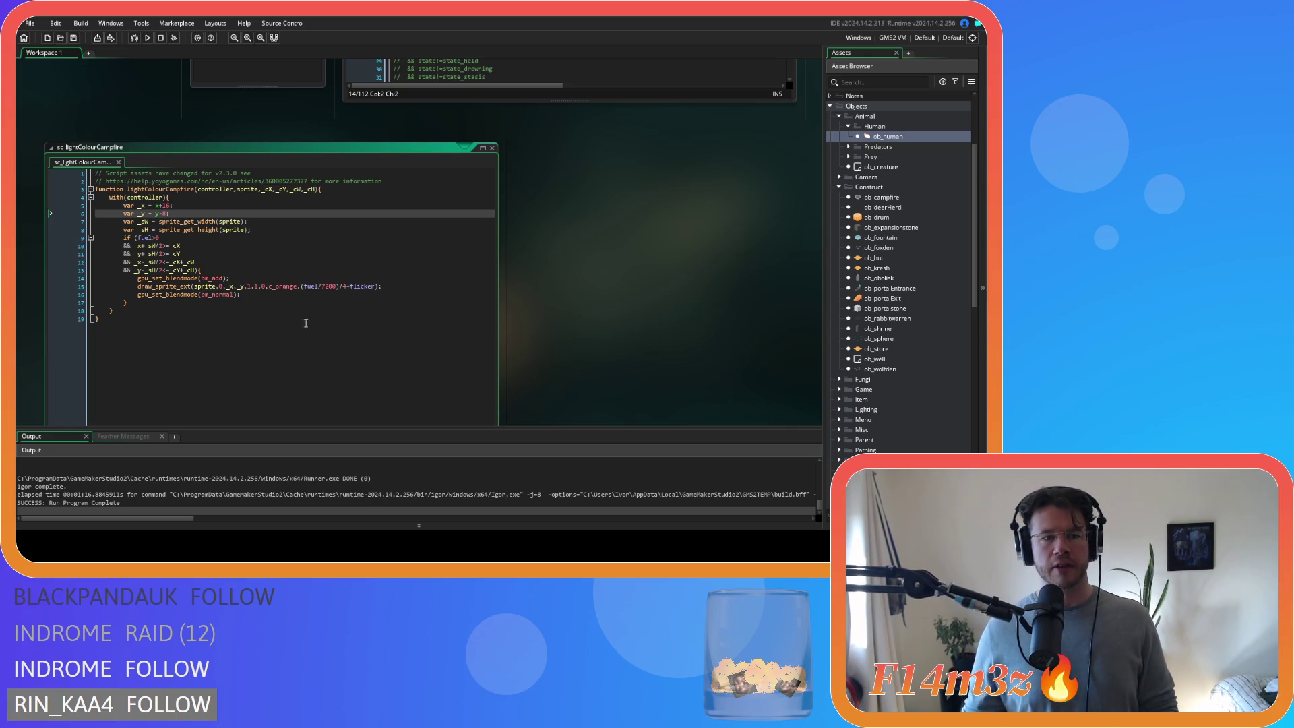
# - Review the draw_sprite_ext line and close the sc_lightColourCampfire script
pyautogui.click(303, 319)
pyautogui.scroll(2, 602, 350)
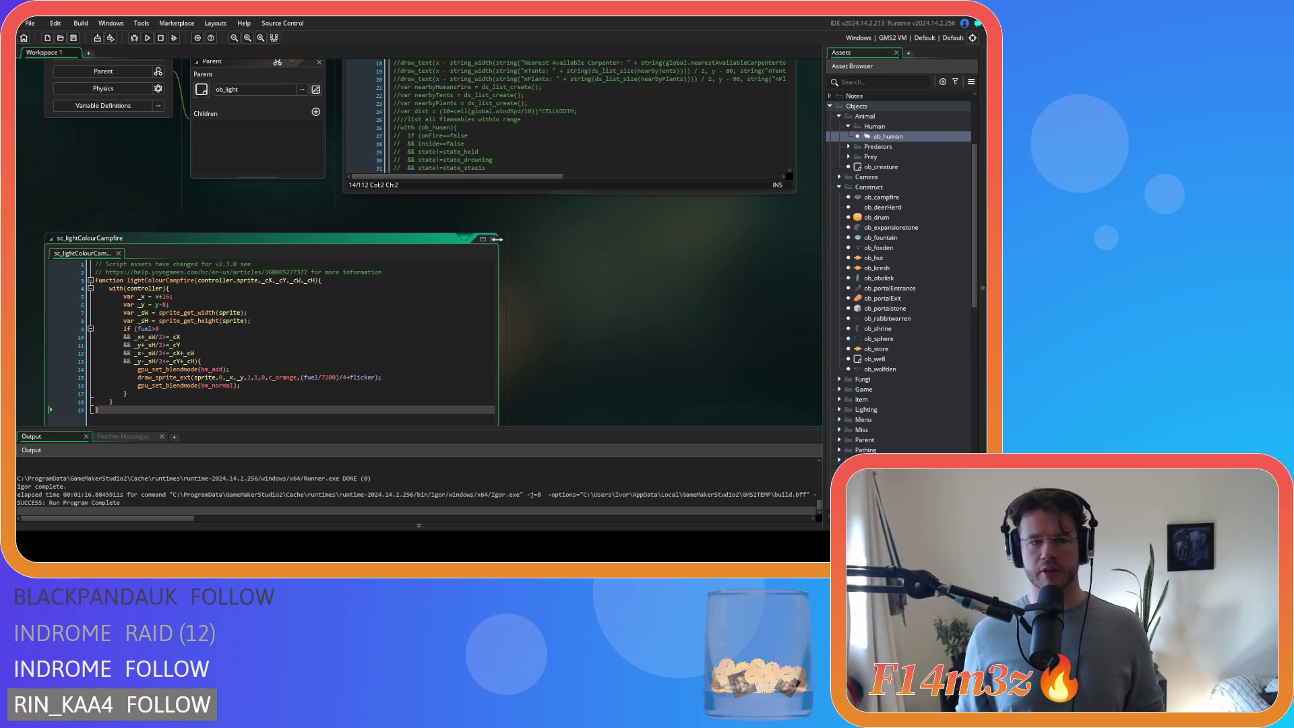
pyautogui.click(419, 378)
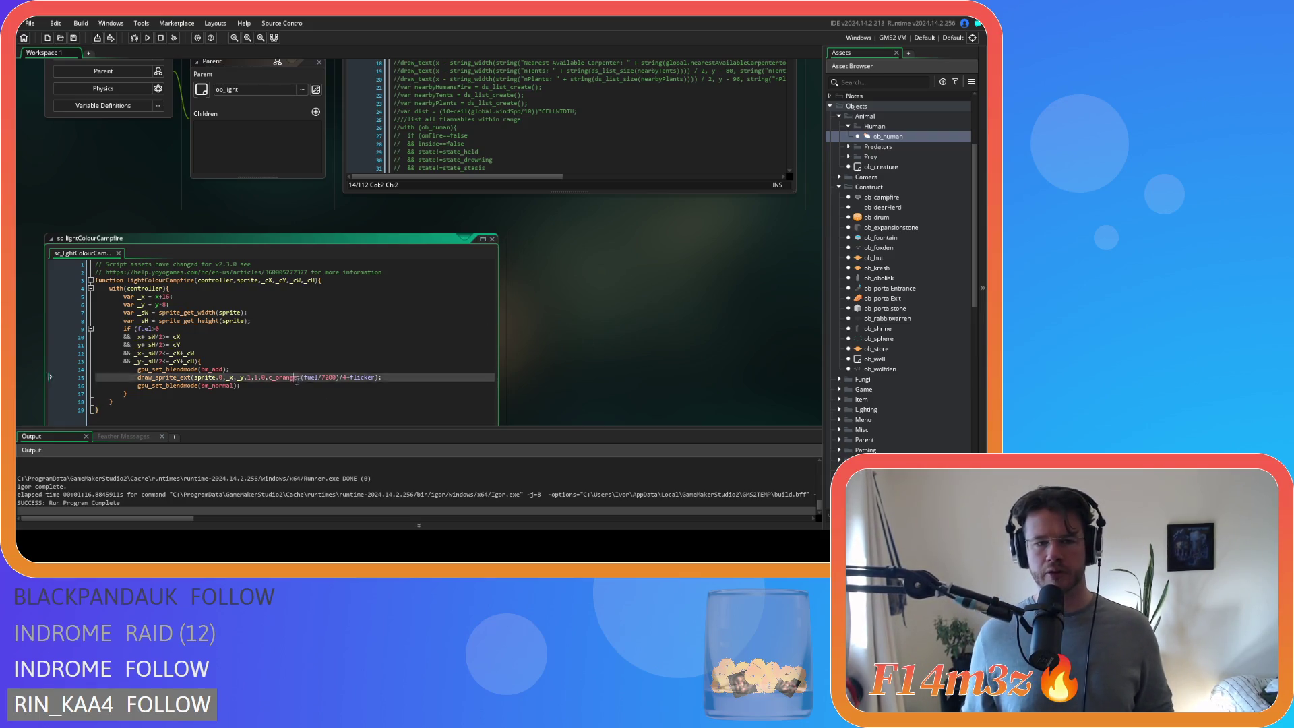
pyautogui.click(493, 239)
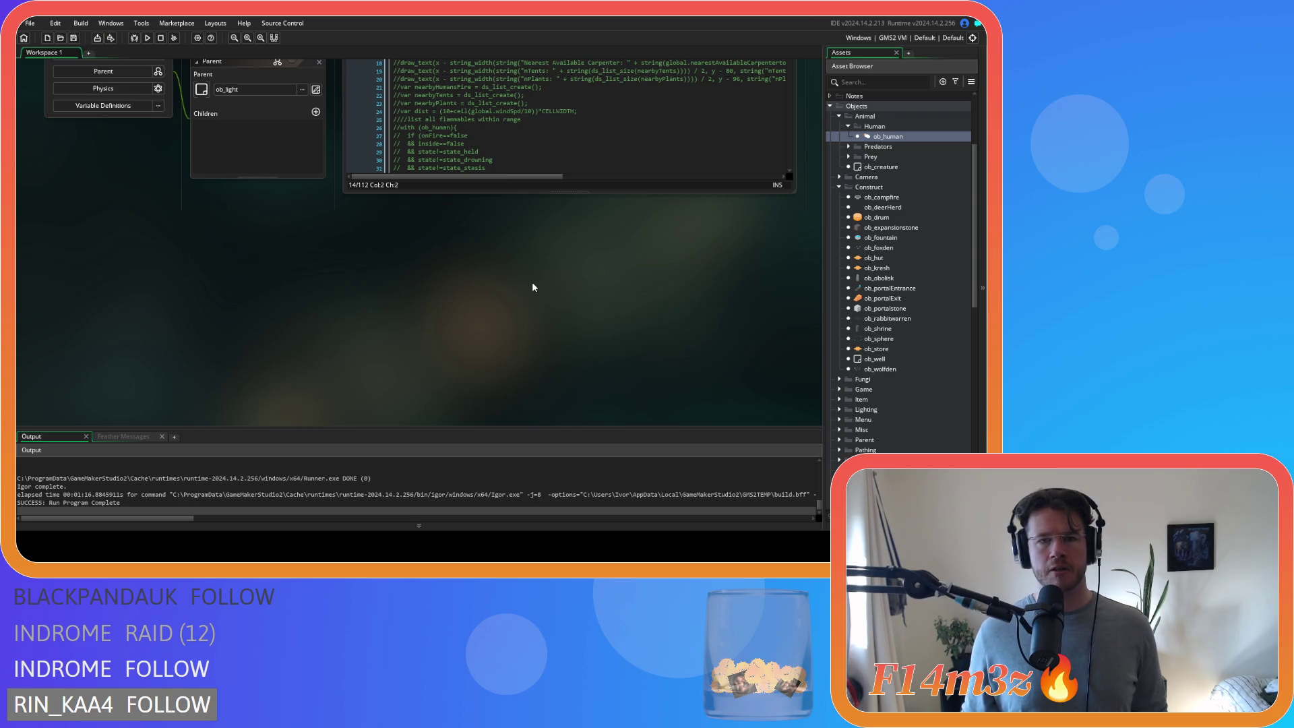
# - Read through ob_campfire's Draw code, including the commented human check, then close the object editor
pyautogui.scroll(3, 532, 283)
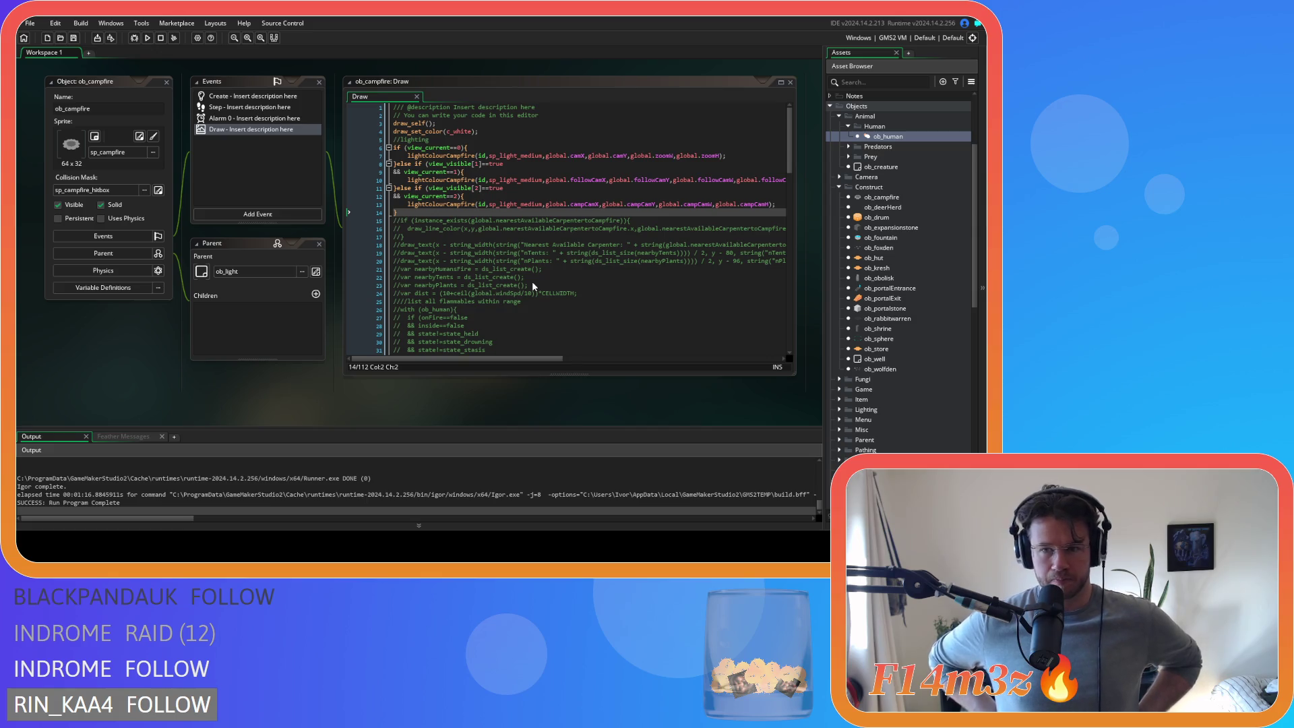
pyautogui.scroll(-5, 630, 311)
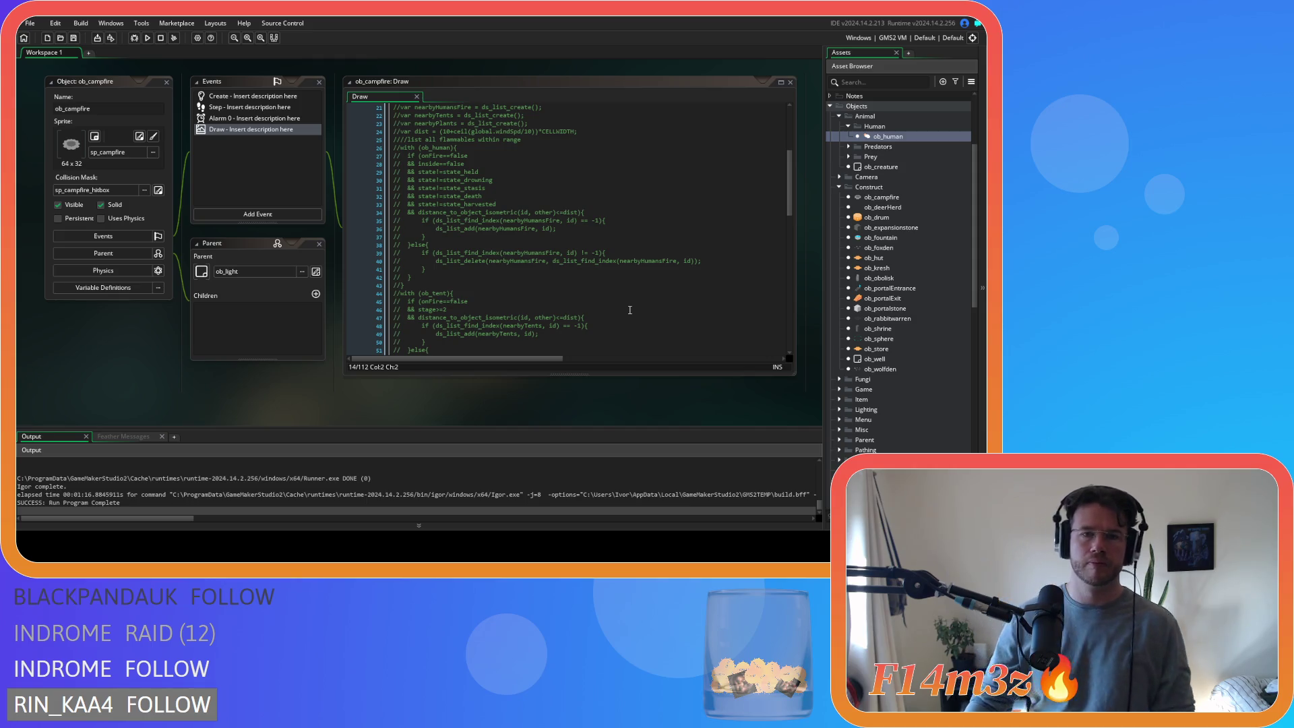
pyautogui.click(604, 204)
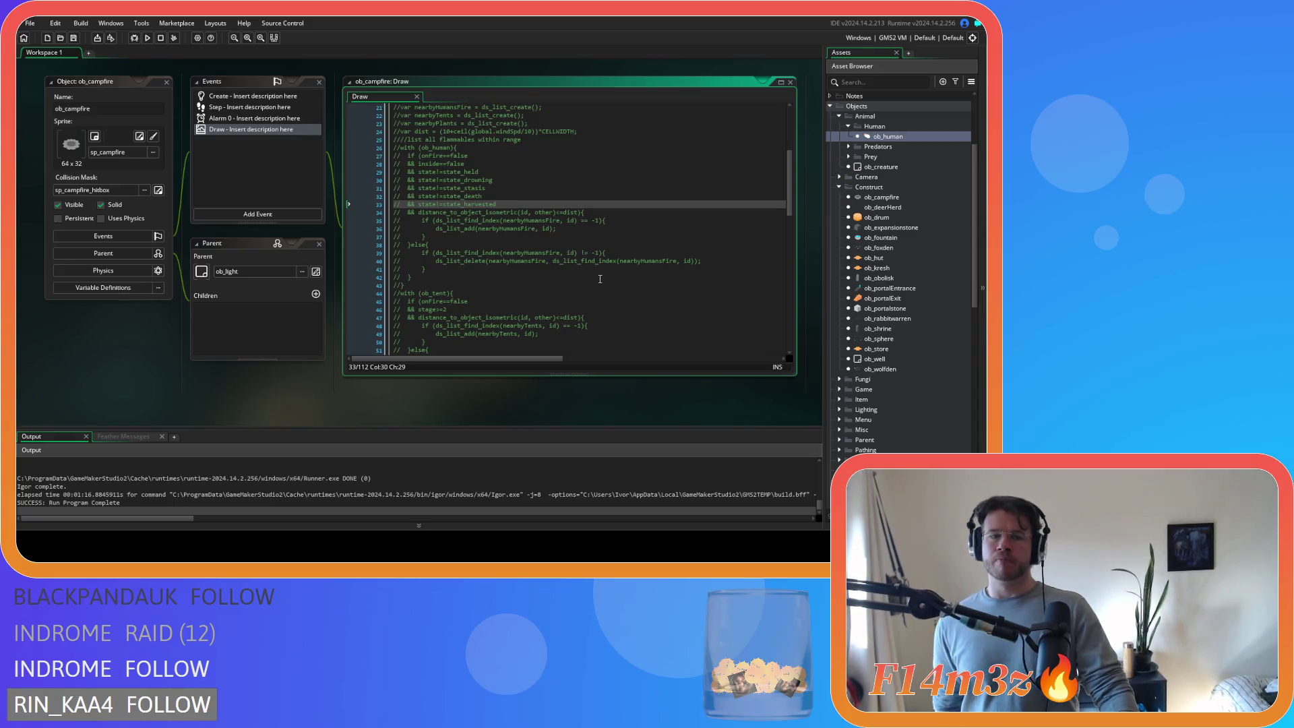
pyautogui.scroll(3, 601, 279)
pyautogui.scroll(-15, 974, 300)
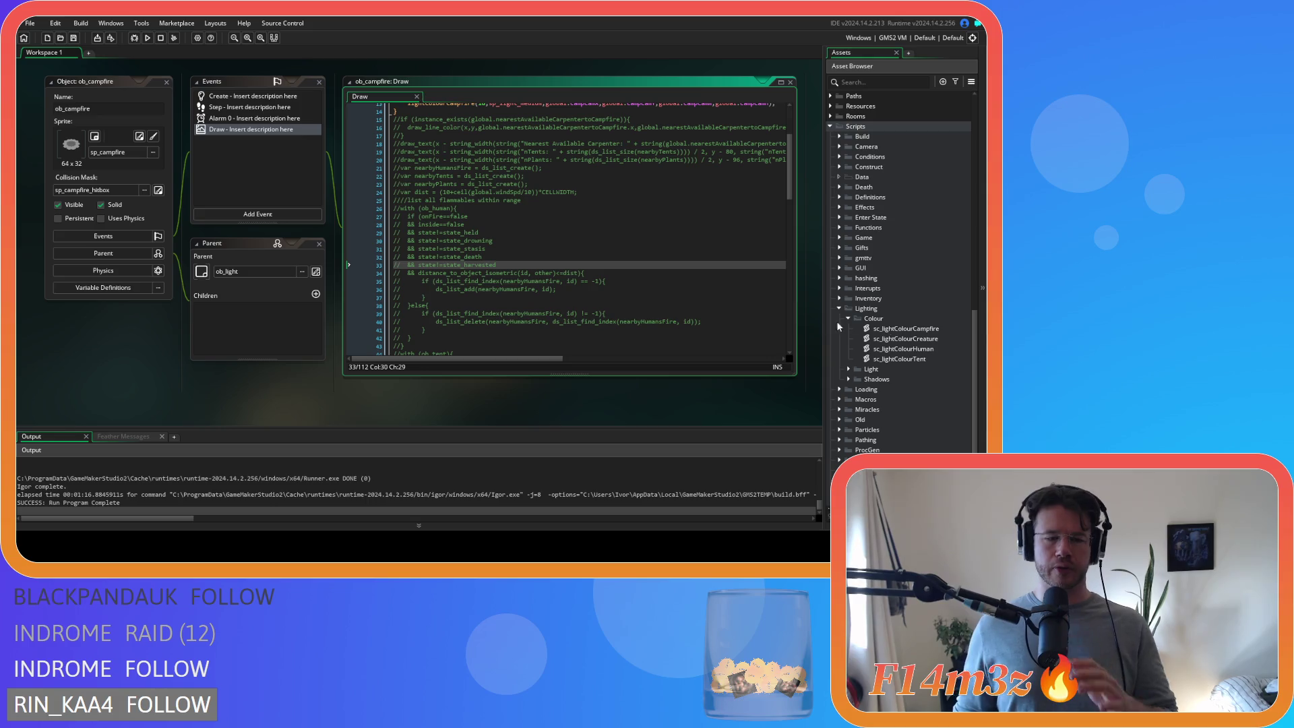
pyautogui.click(621, 291)
pyautogui.scroll(5, 645, 277)
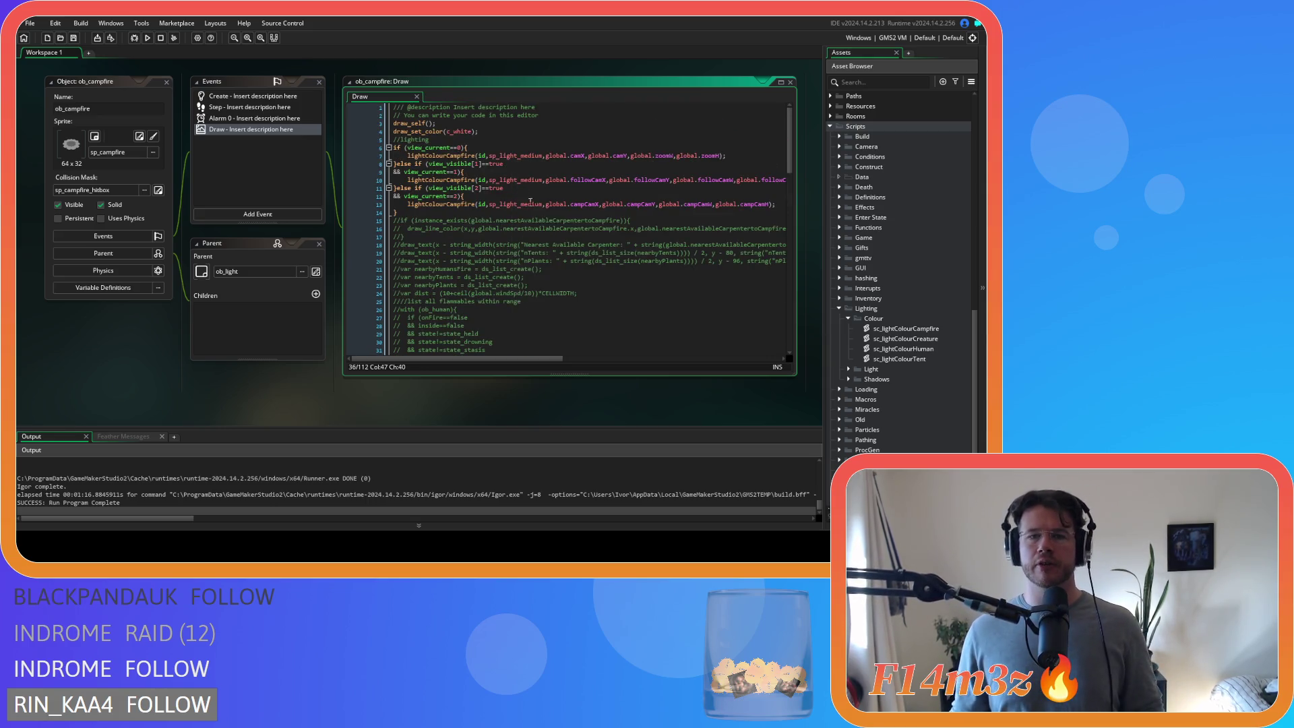
pyautogui.click(586, 253)
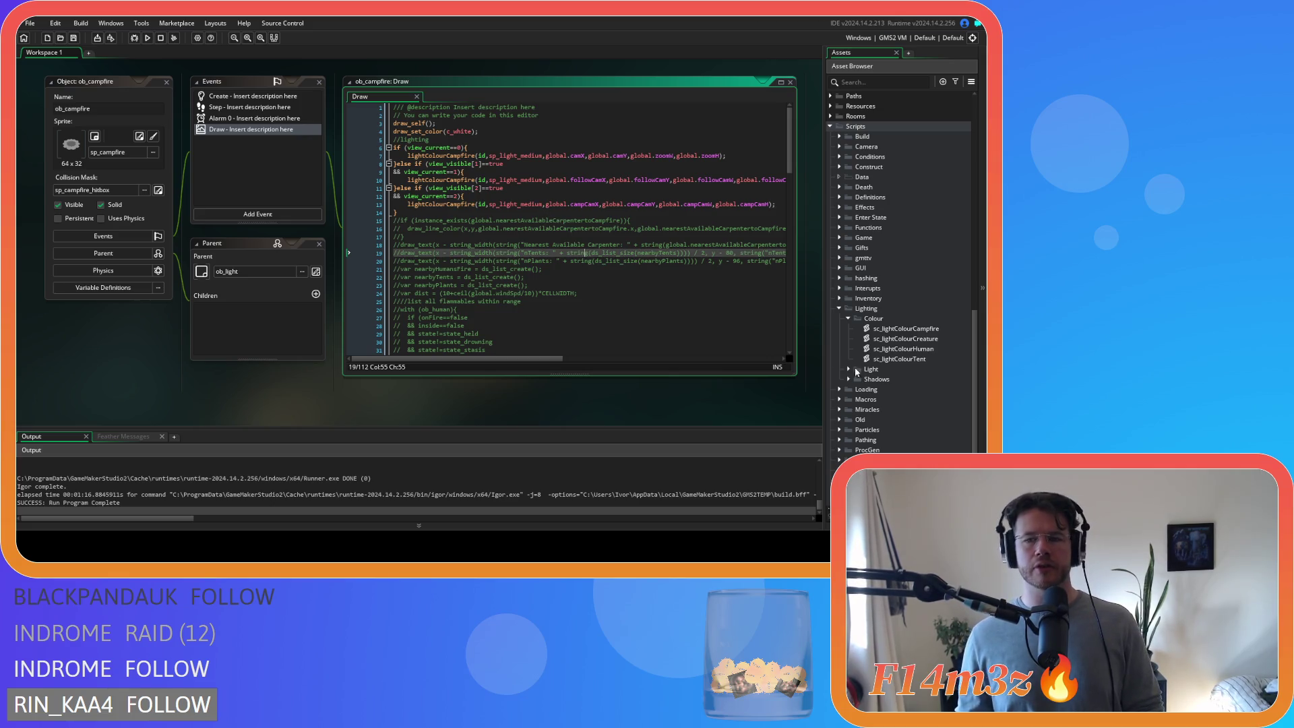
pyautogui.click(168, 81)
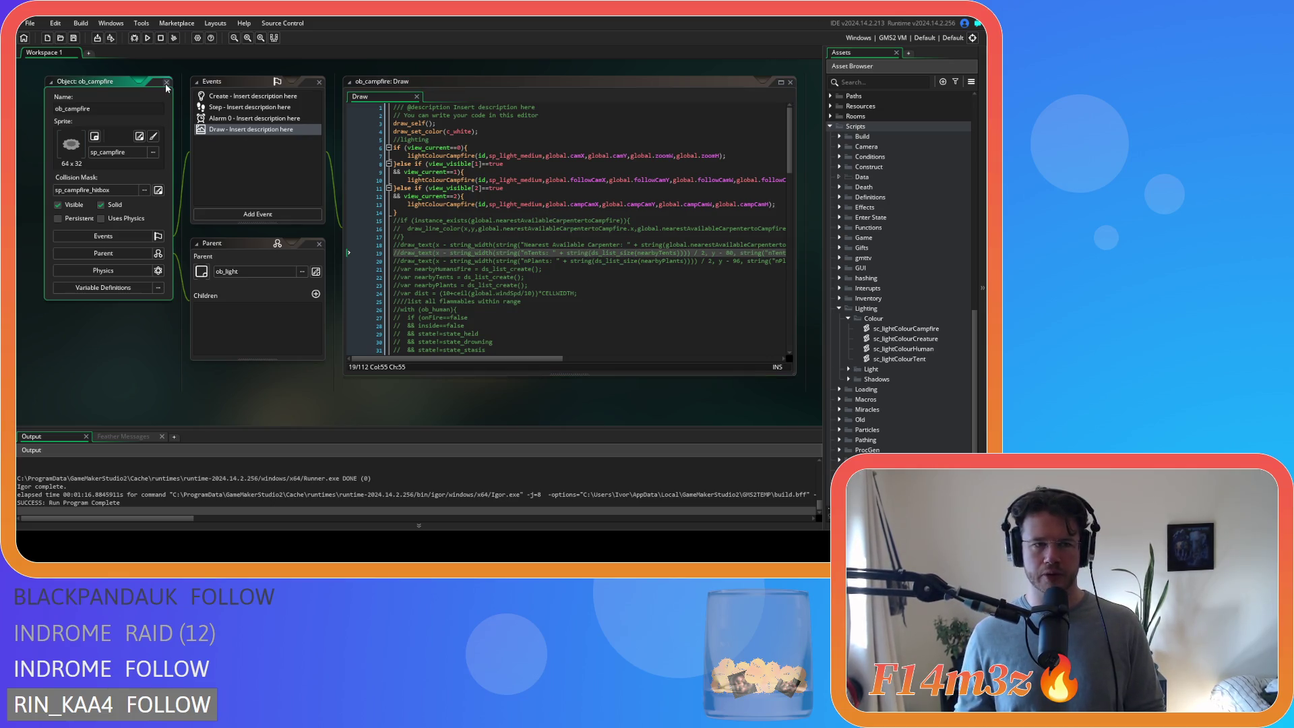
pyautogui.scroll(3, 855, 390)
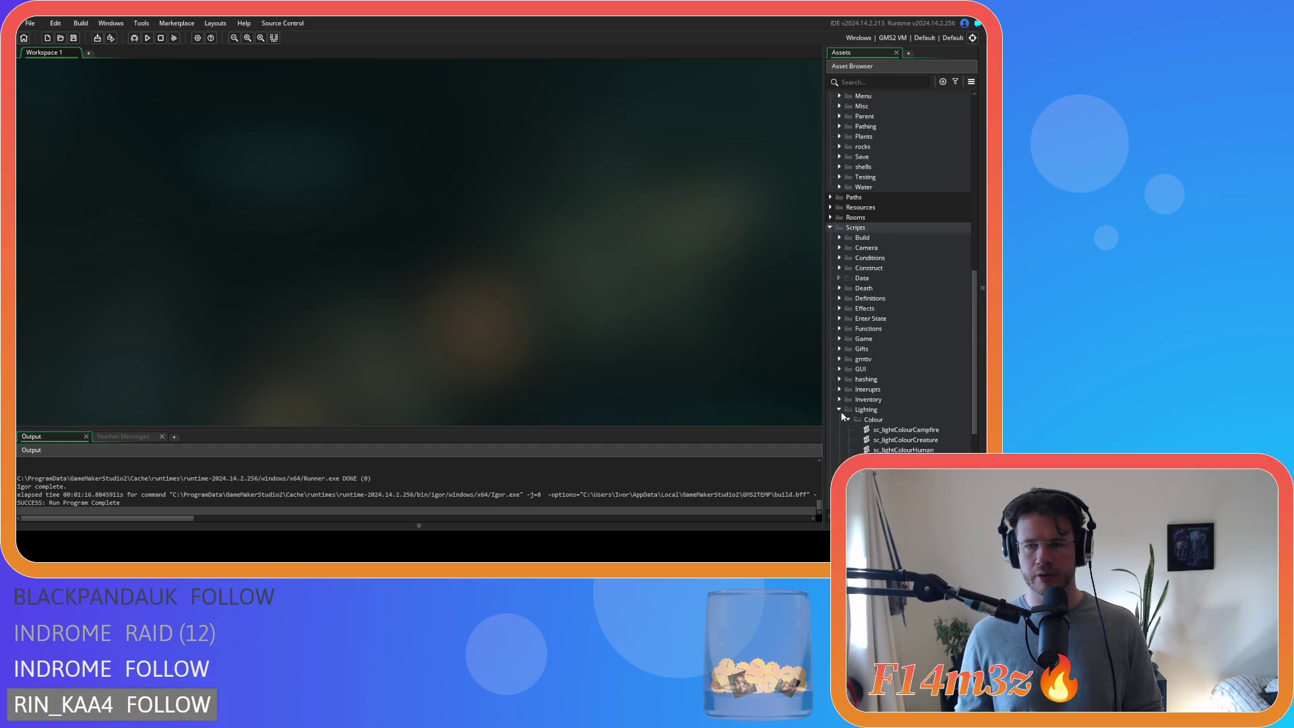
# - Open the ob_portalExit object's Draw event code
pyautogui.scroll(6, 856, 397)
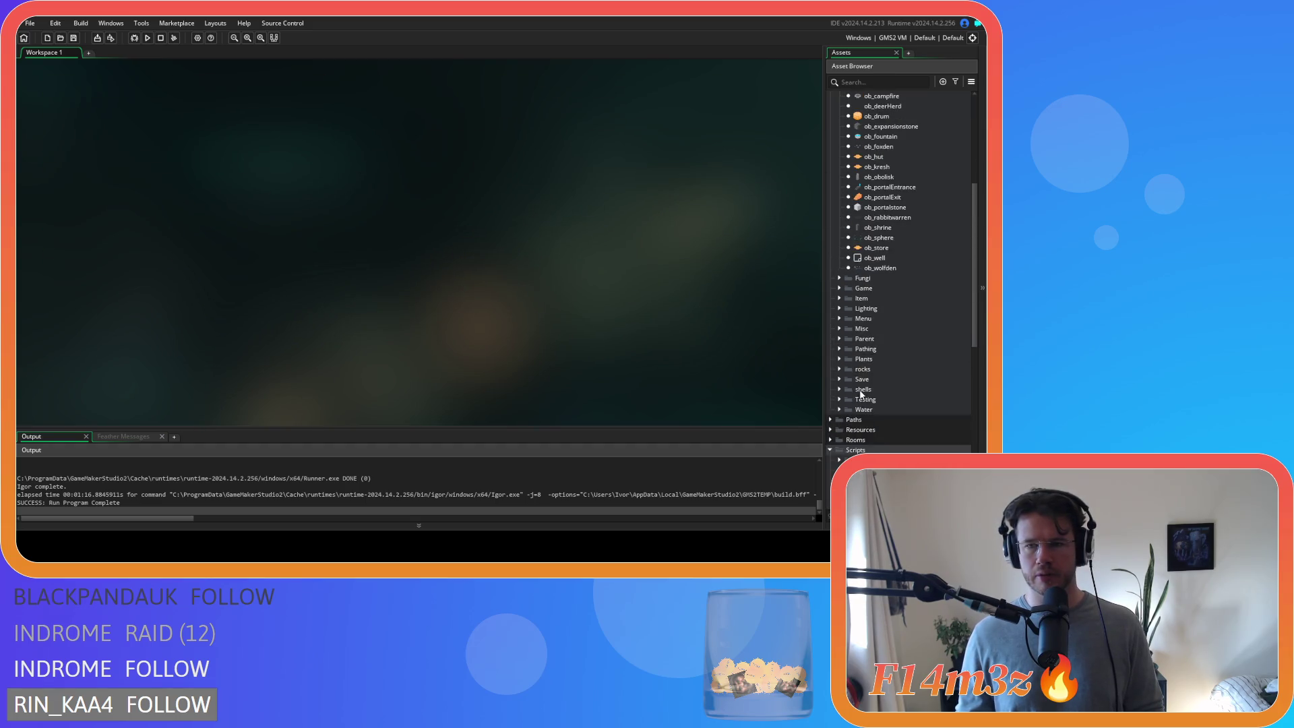
pyautogui.doubleClick(889, 197)
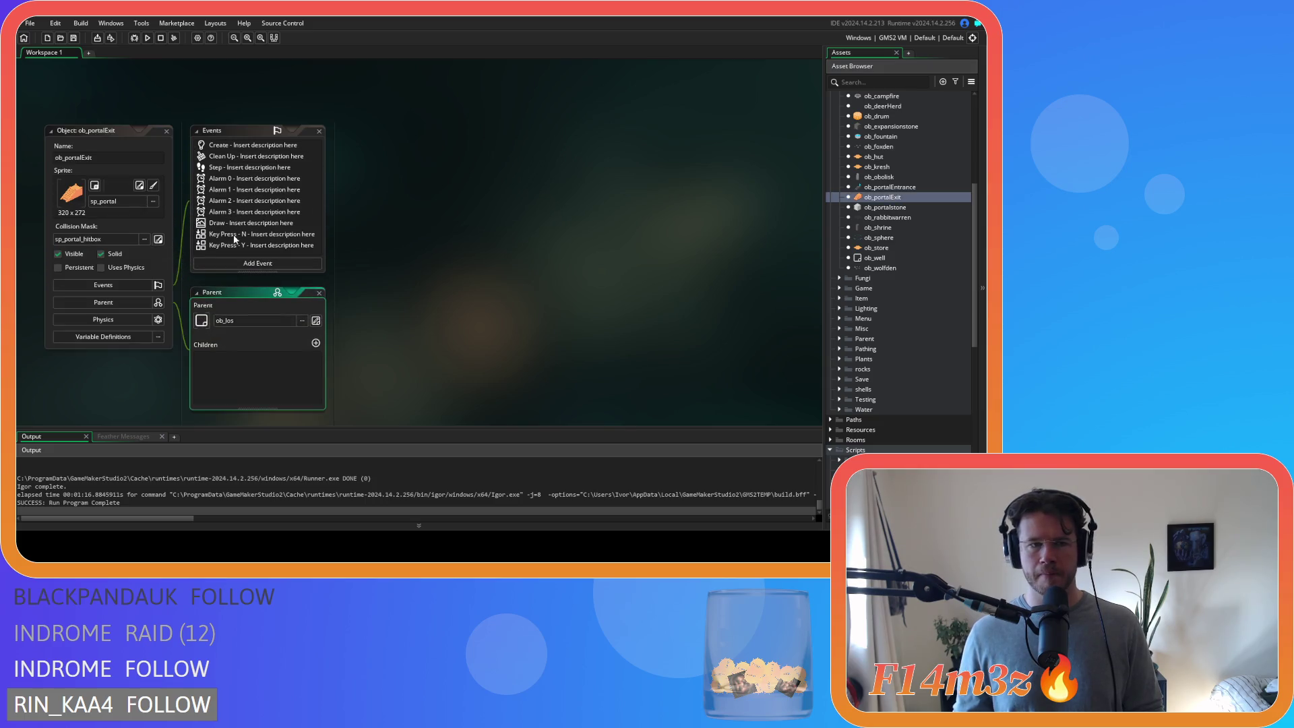
pyautogui.doubleClick(232, 223)
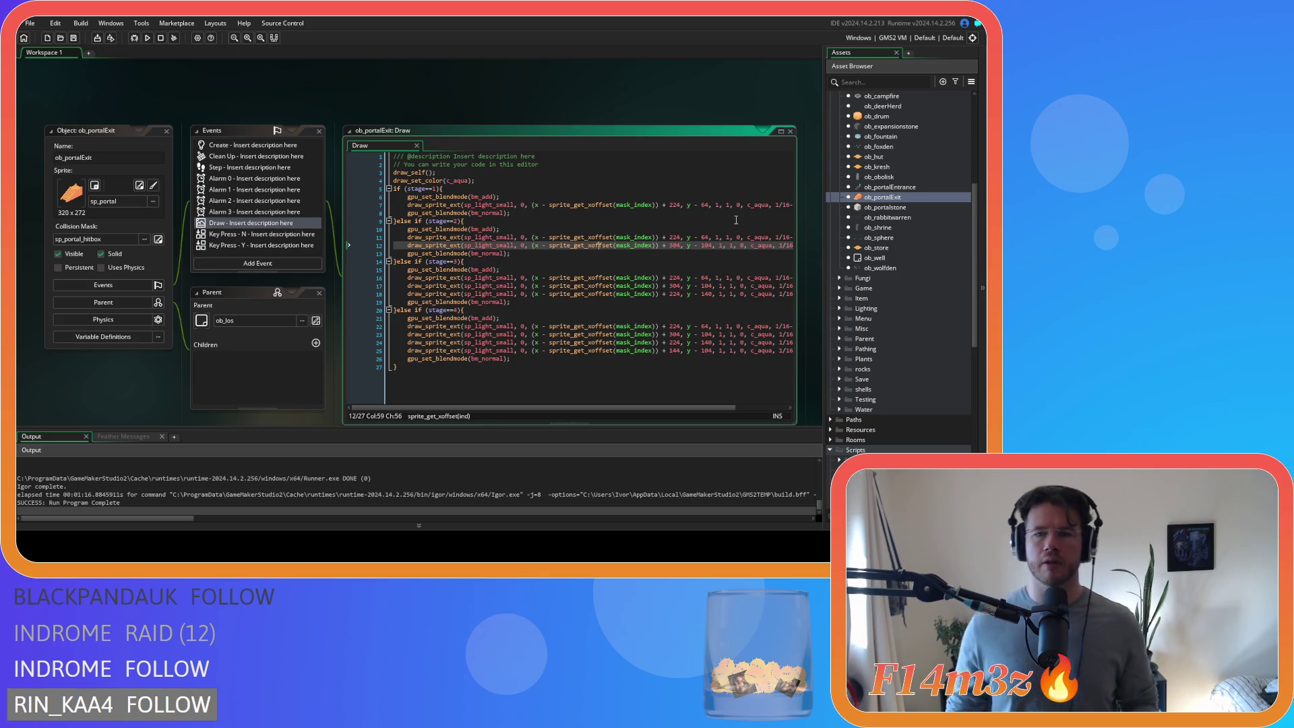
pyautogui.scroll(-10, 898, 265)
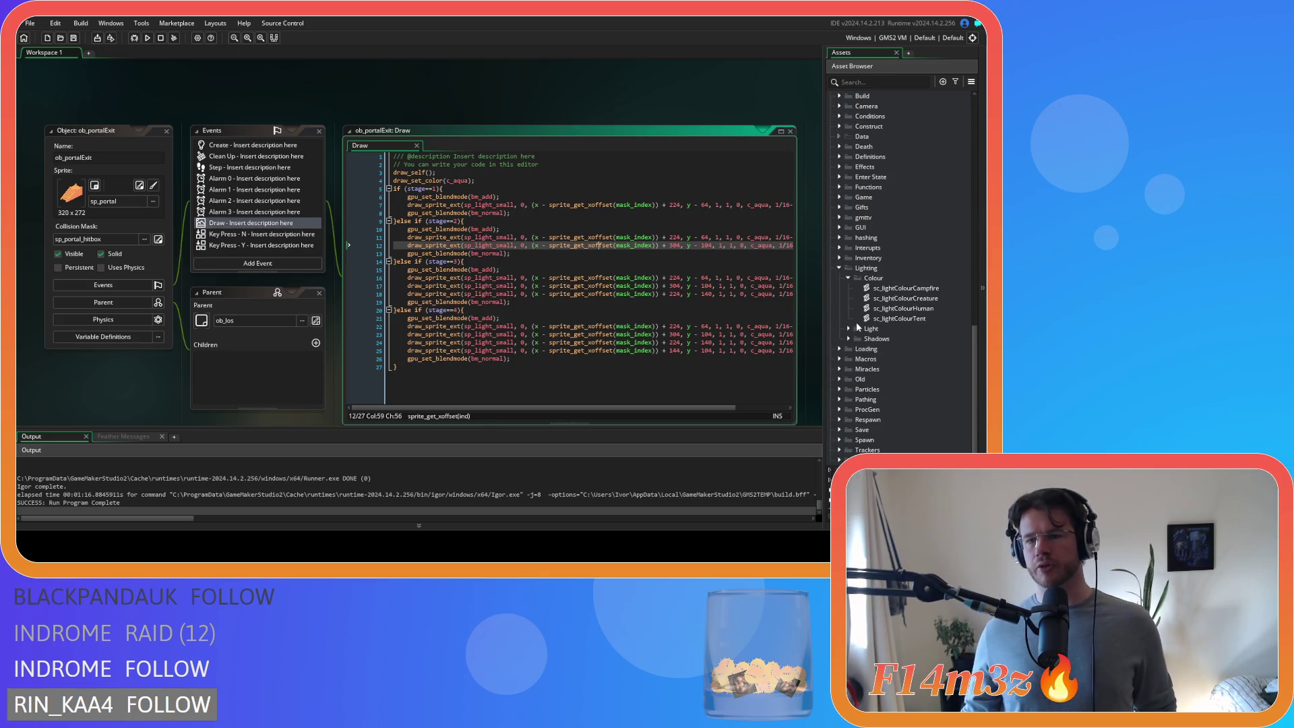
# - Duplicate sc_lightPortalExit and name the copy sc_lightColourPortalExit
pyautogui.click(850, 329)
pyautogui.click(916, 391)
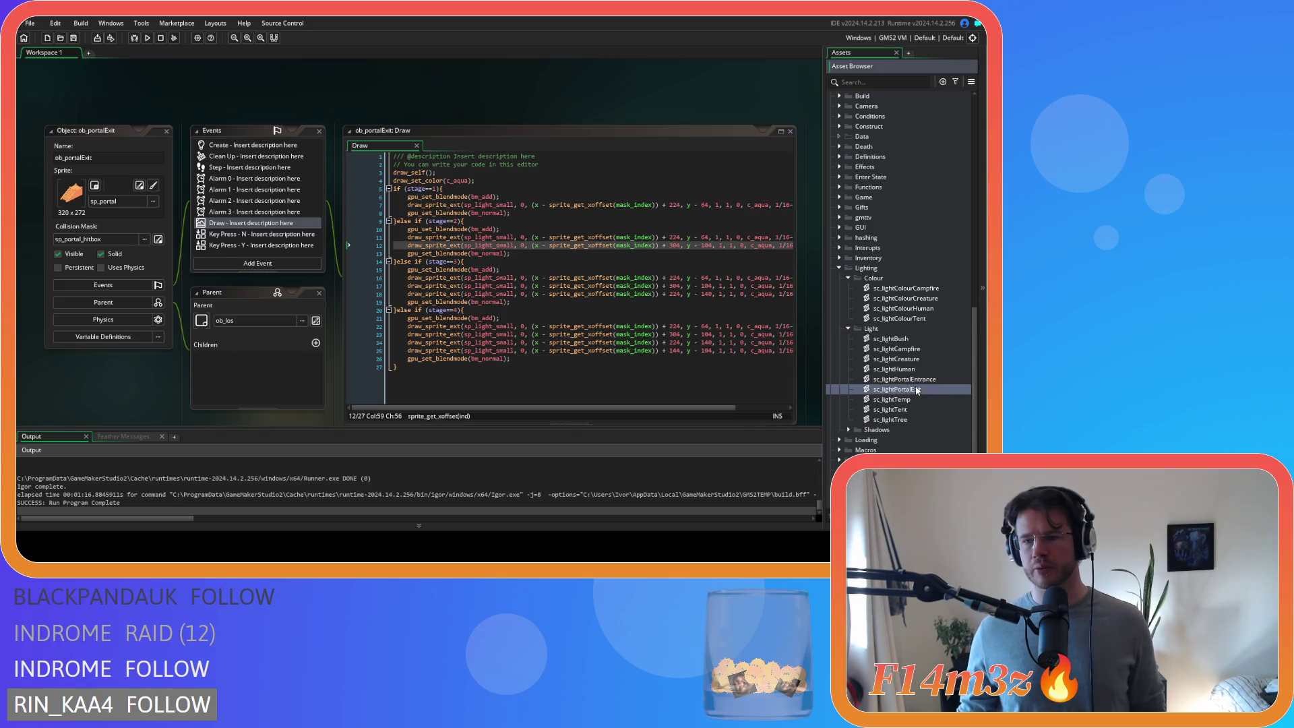
pyautogui.hotkey('ctrl', 'd')
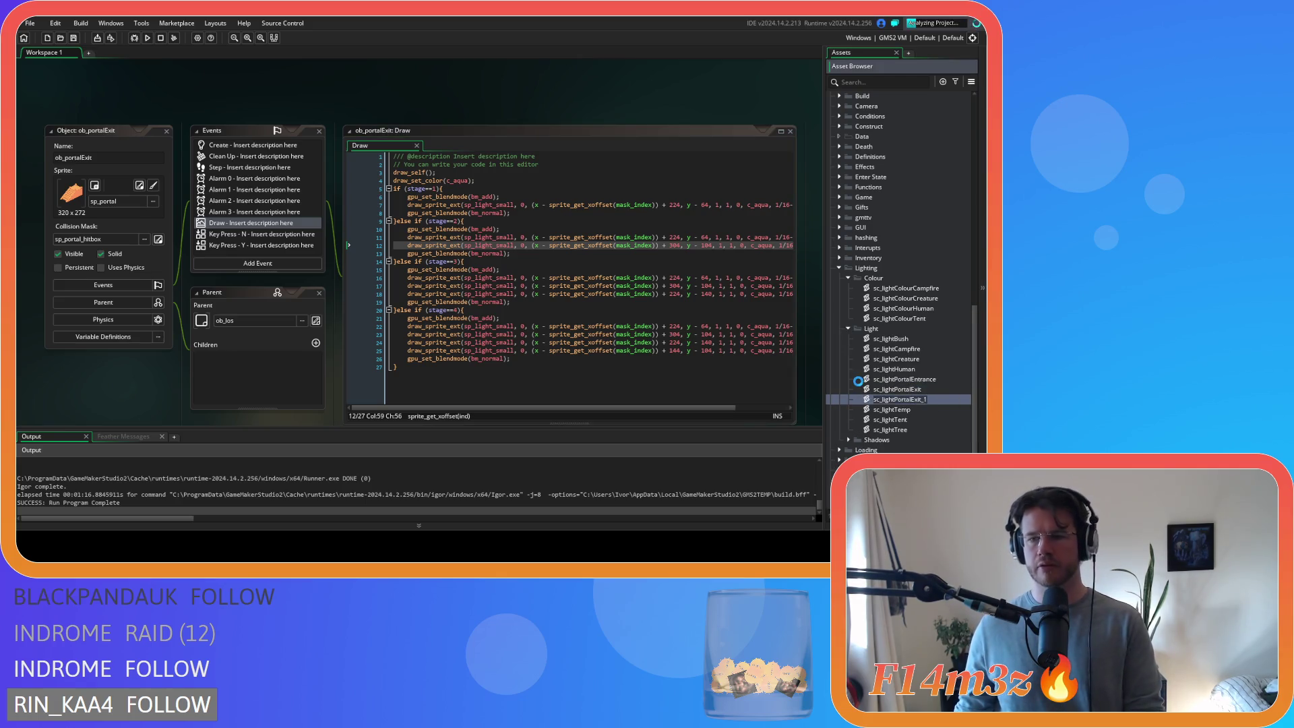
pyautogui.press('BackSpace')
pyautogui.press('BackSpace')
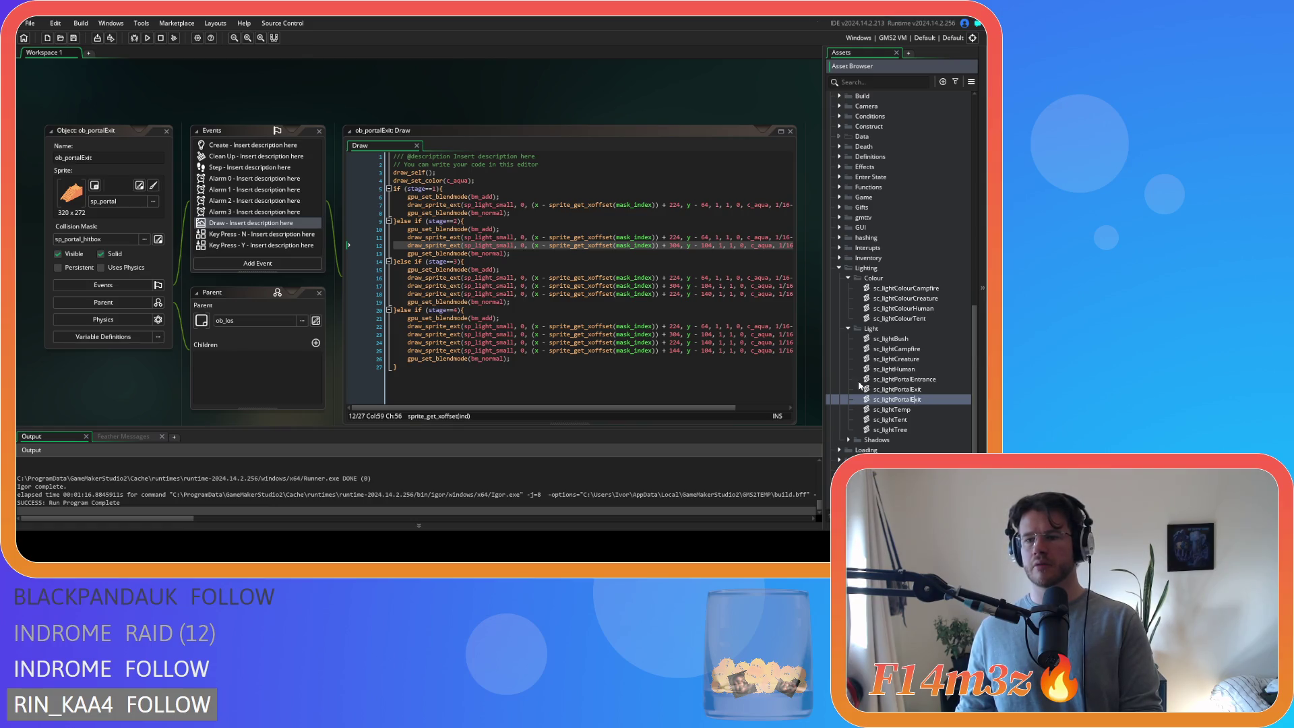
pyautogui.write('Colour')
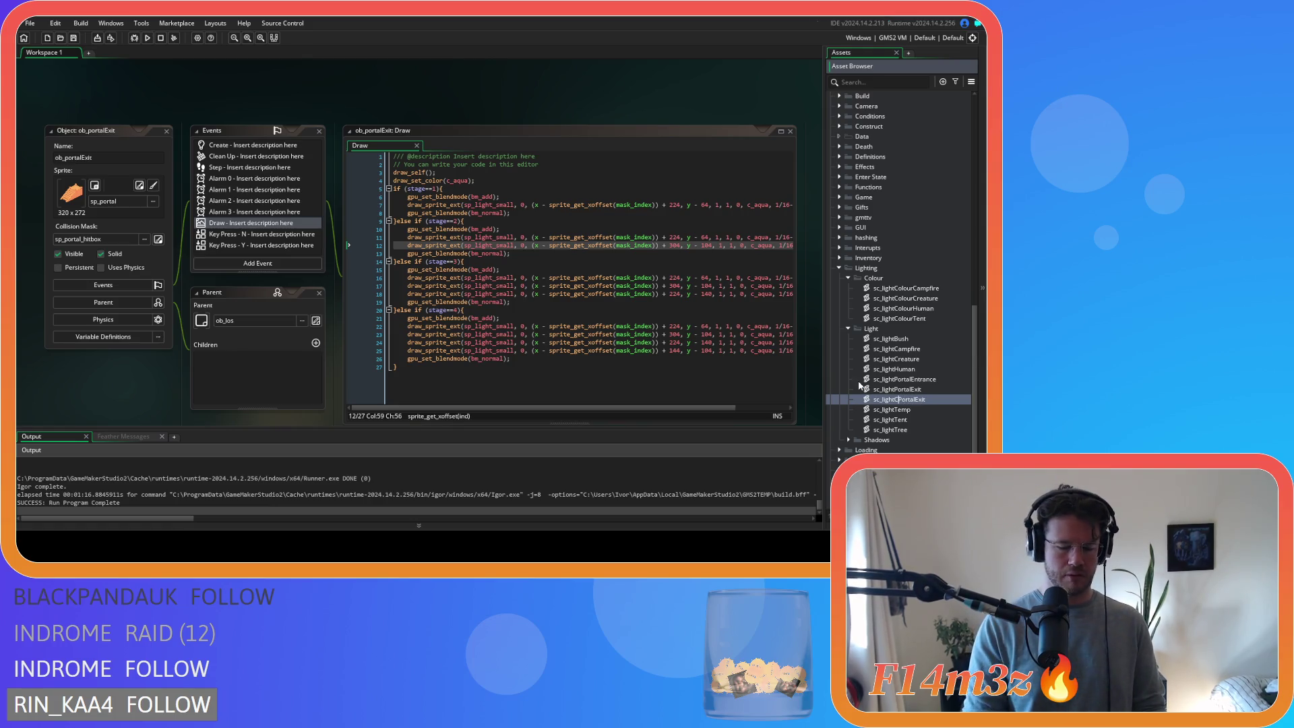
pyautogui.press('Return')
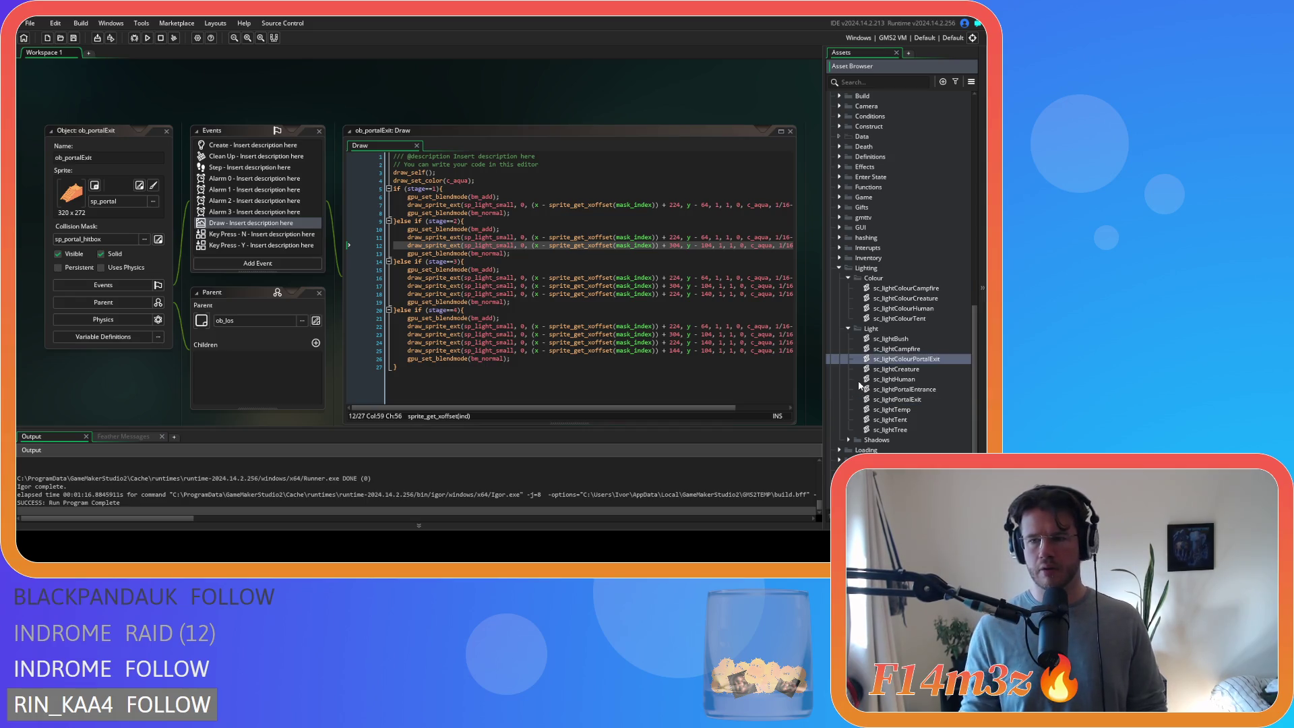
# - Move sc_lightColourPortalExit into the Lighting > Colour folder and open it
pyautogui.moveTo(905, 363); pyautogui.dragTo(888, 278)
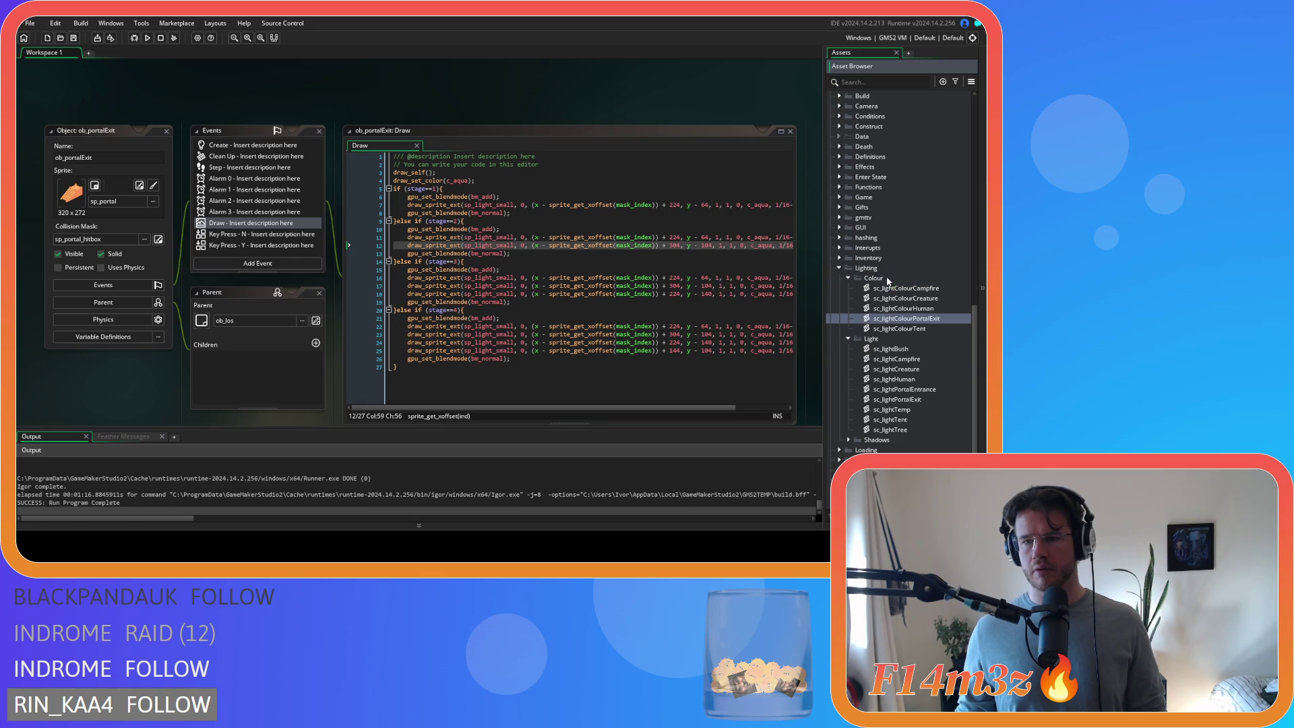
pyautogui.click(849, 339)
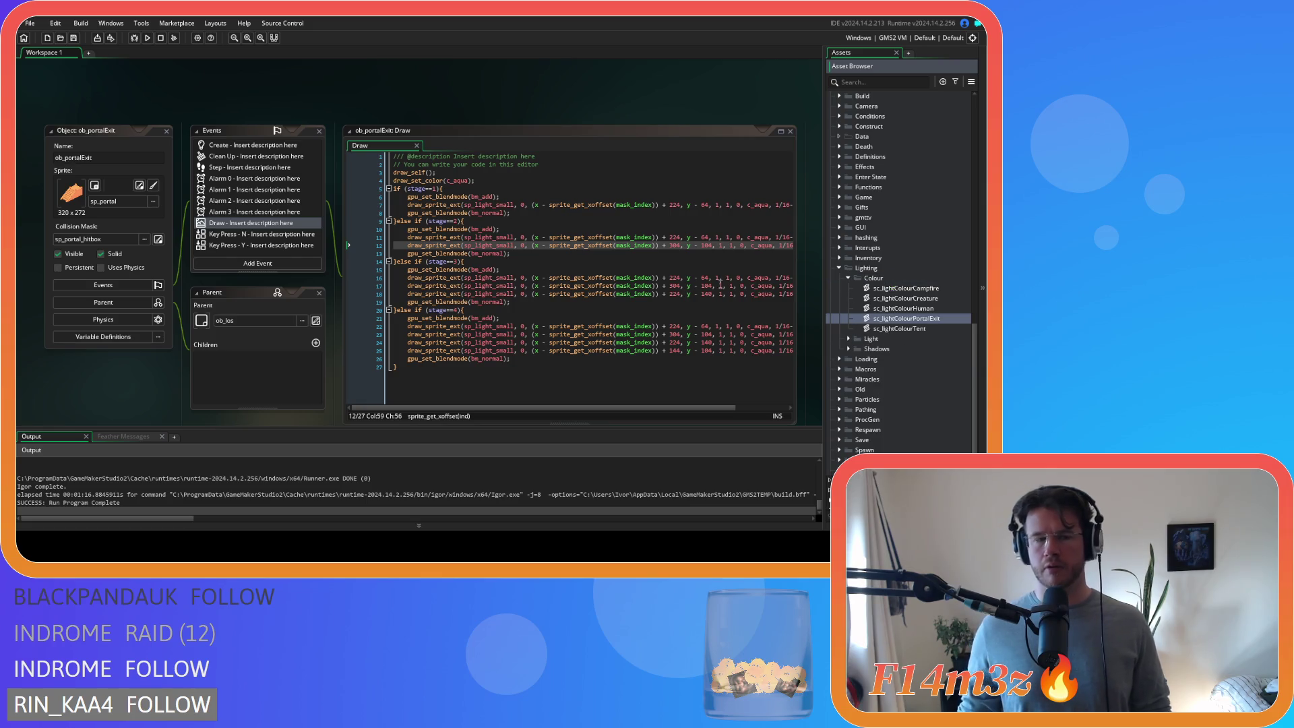
pyautogui.moveTo(470, 267)
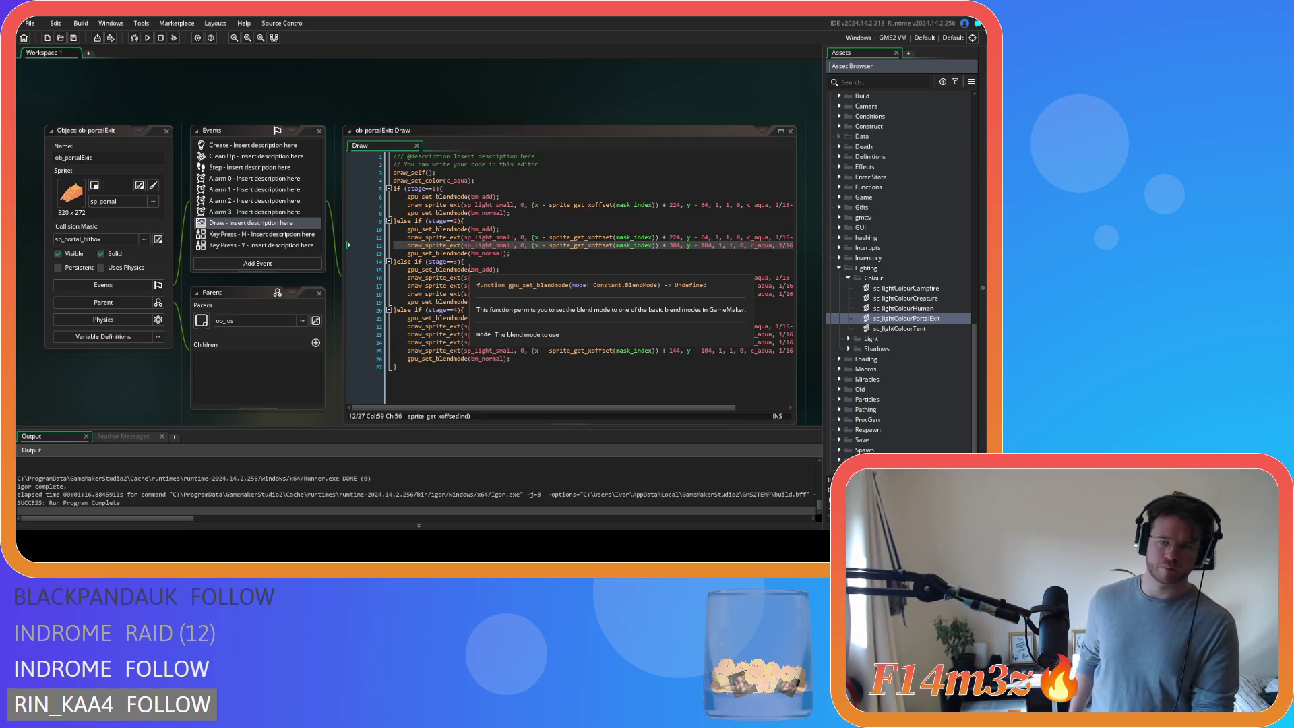
pyautogui.doubleClick(907, 318)
pyautogui.click(144, 133)
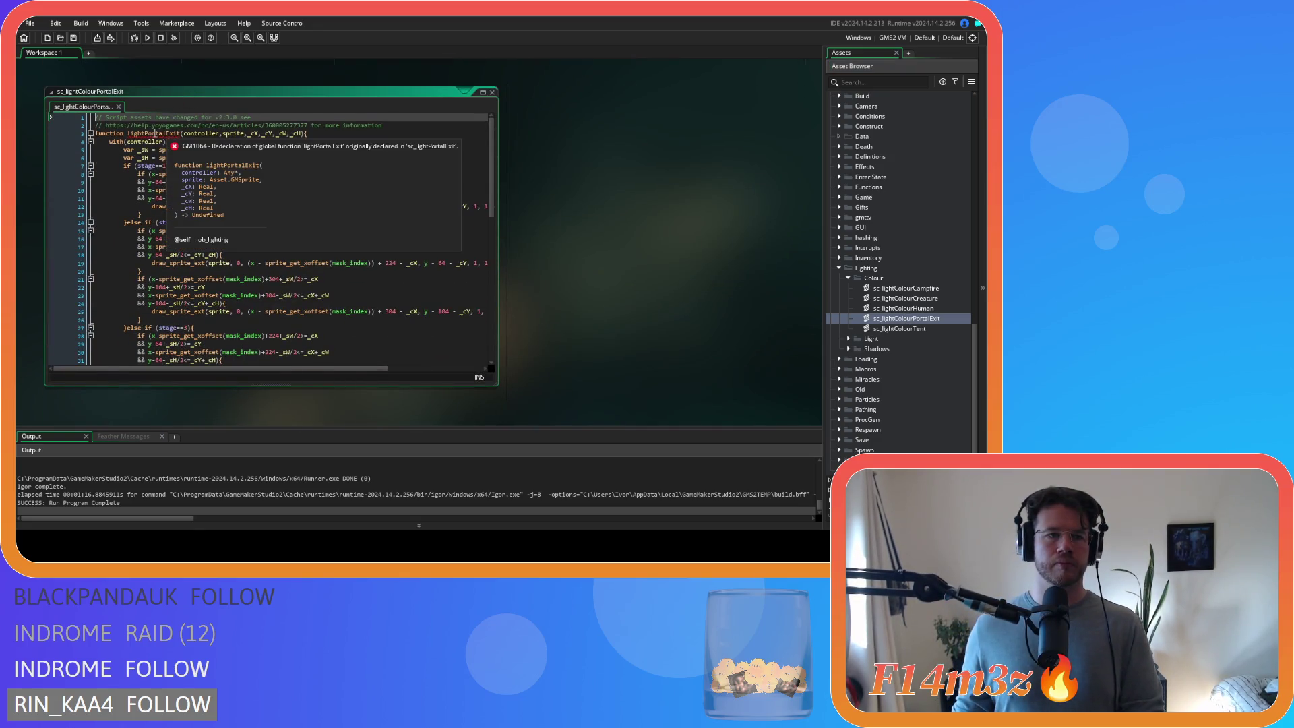
# - Rename the function to lightColourPortalExit, review its sprite-size lines, then open sc_lightColourHuman
pyautogui.write('Colour')
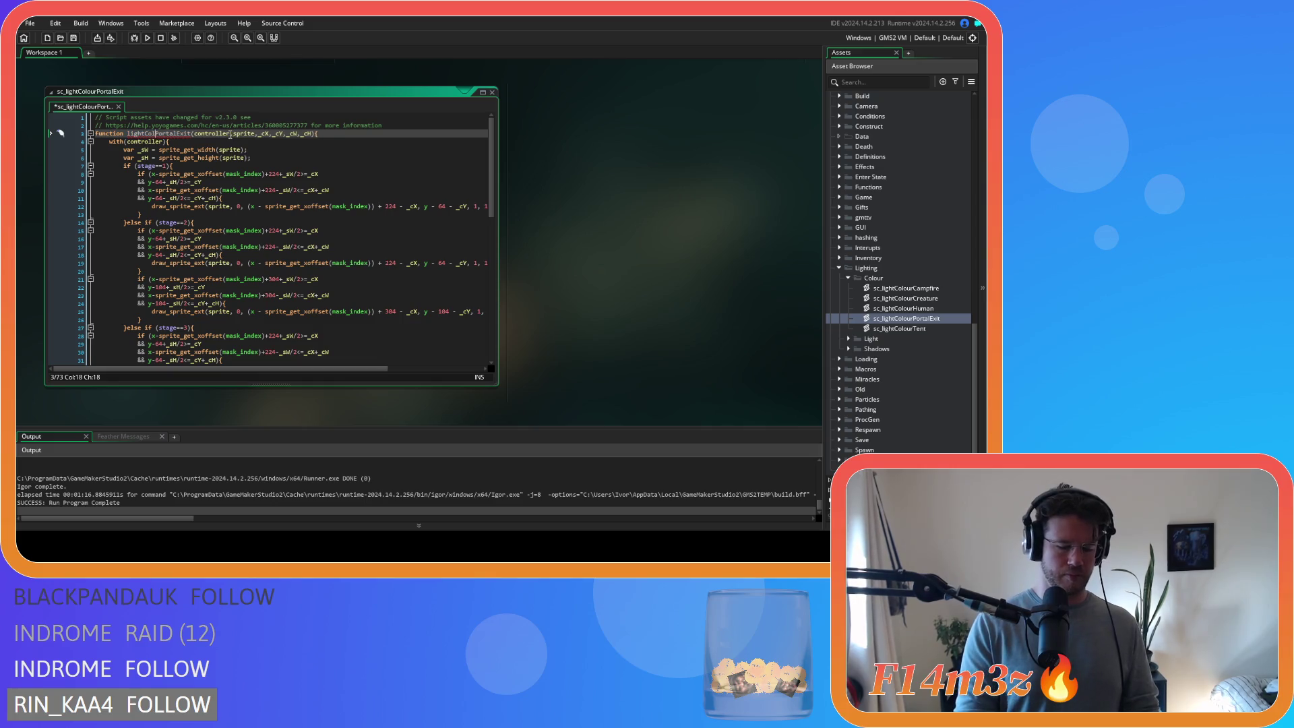
pyautogui.click(195, 150)
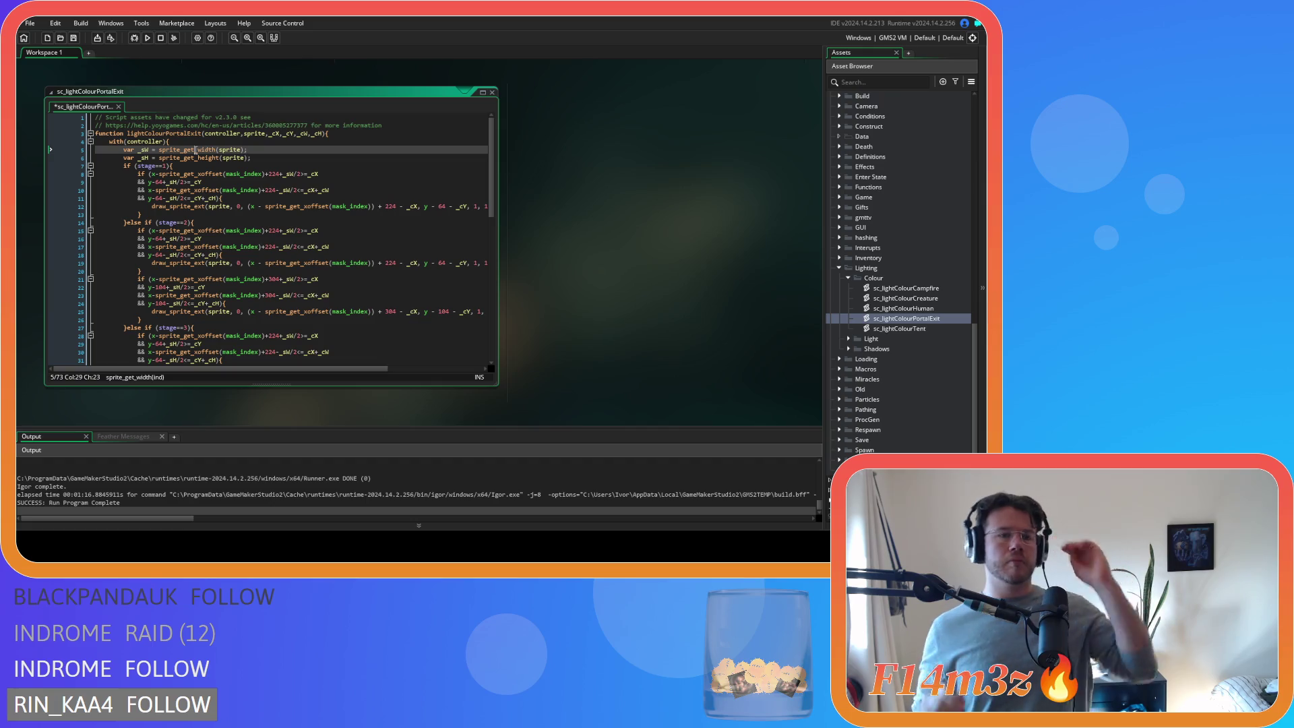
pyautogui.click(213, 159)
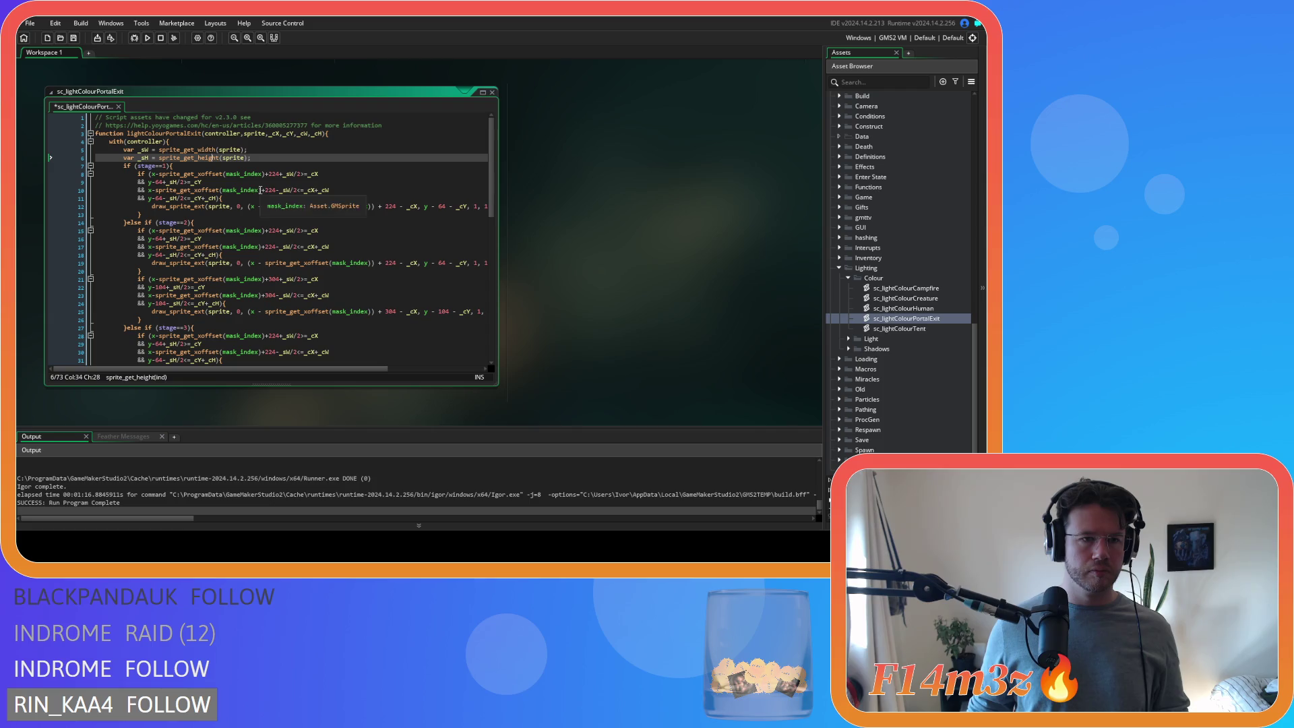
pyautogui.click(342, 194)
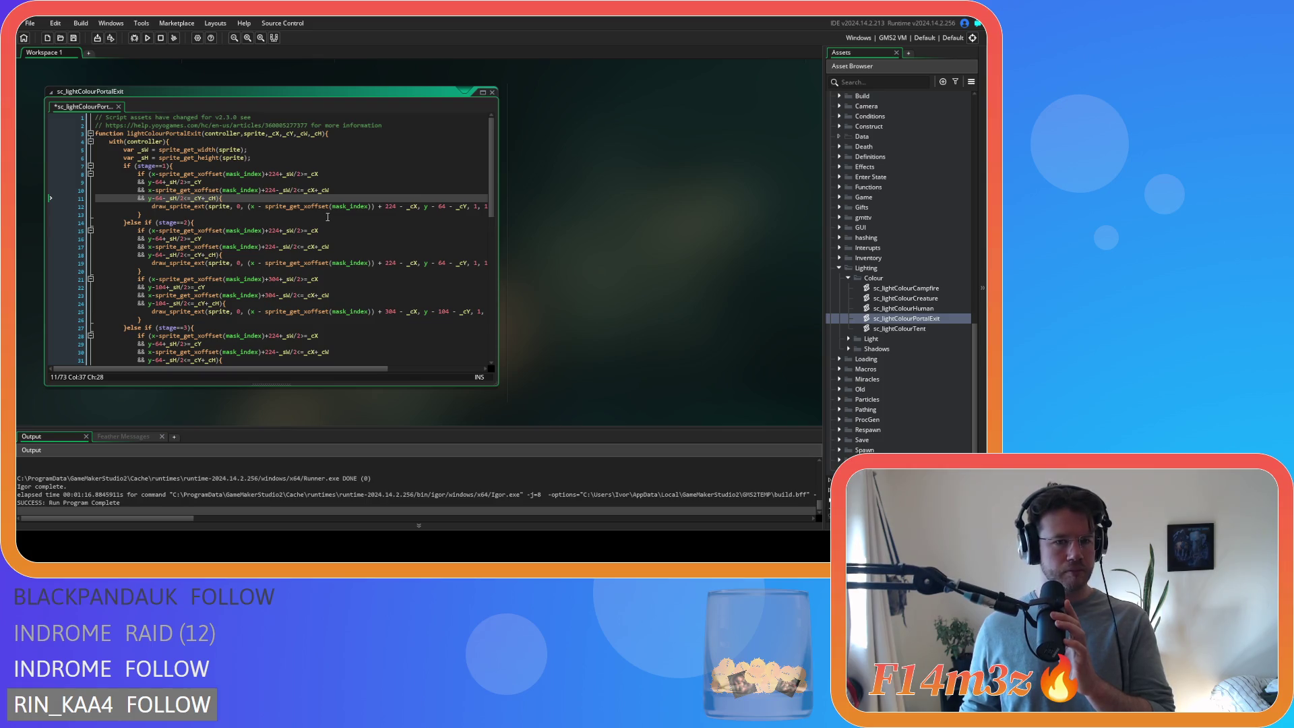
pyautogui.moveTo(326, 369); pyautogui.dragTo(423, 372)
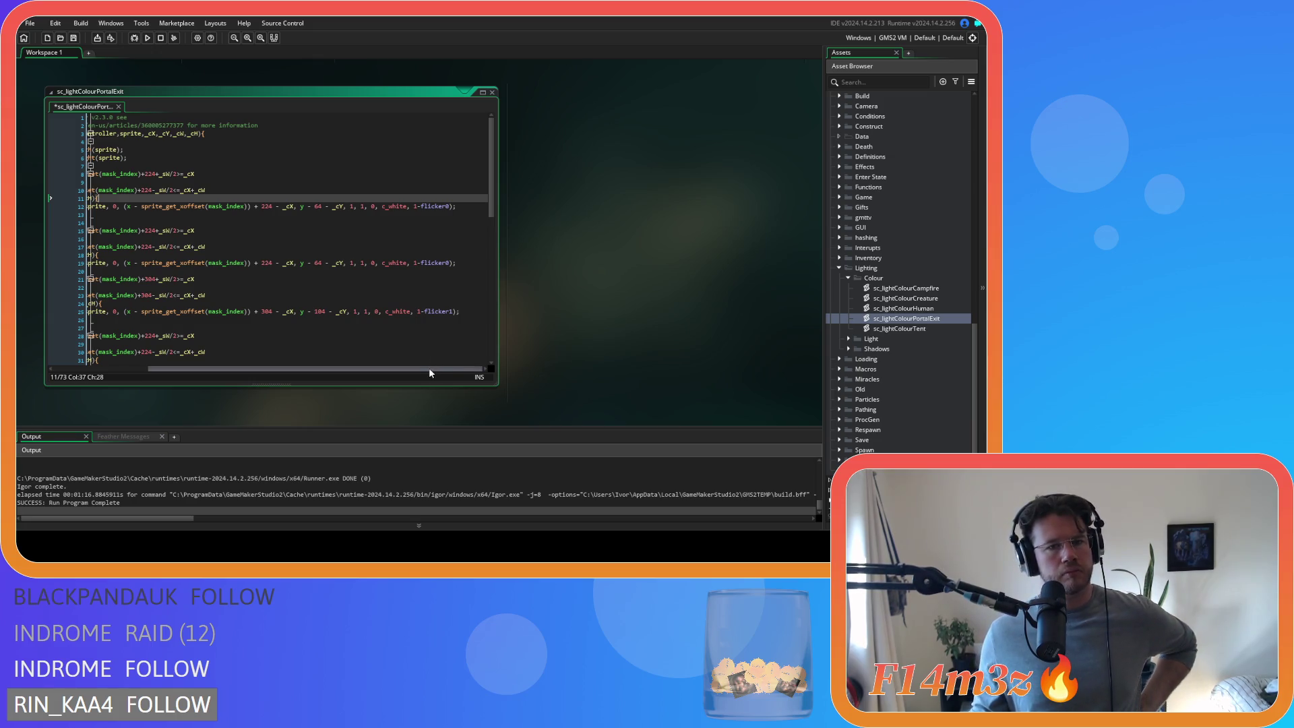
pyautogui.moveTo(429, 372)
pyautogui.mouseDown()
pyautogui.moveTo(326, 371)
pyautogui.moveTo(399, 371)
pyautogui.mouseUp()
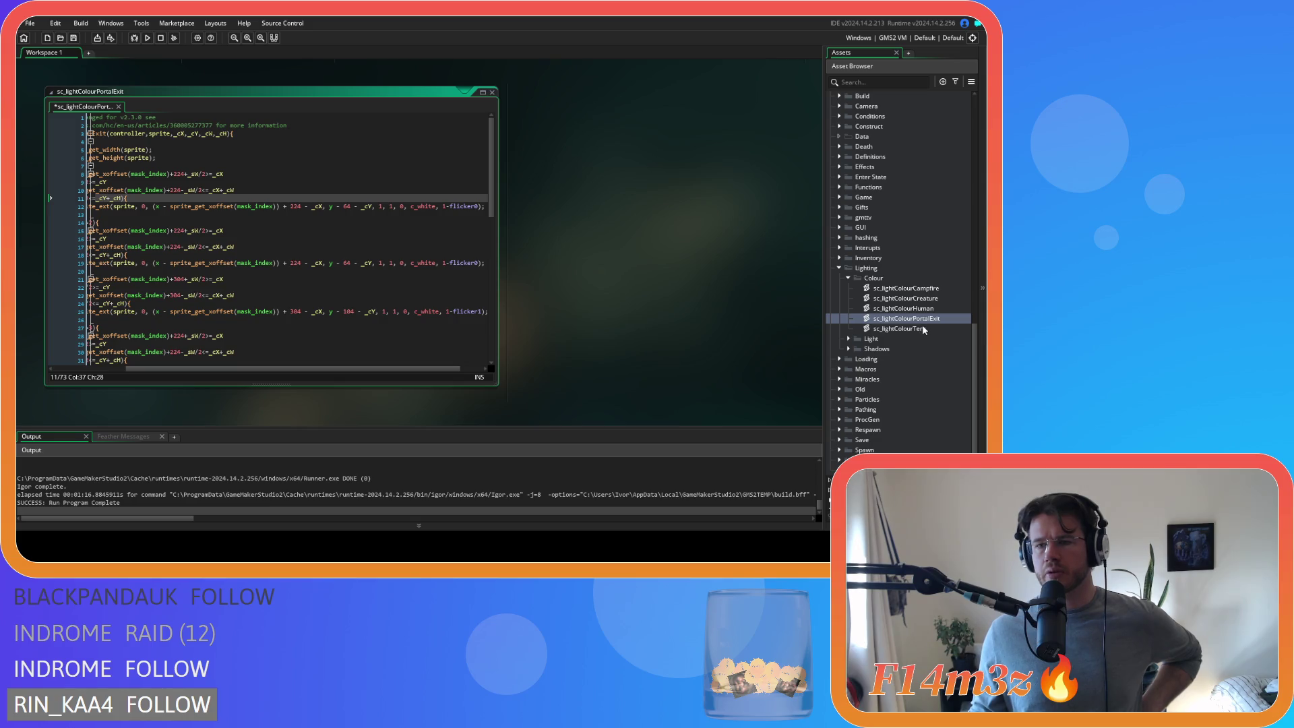
pyautogui.doubleClick(849, 307)
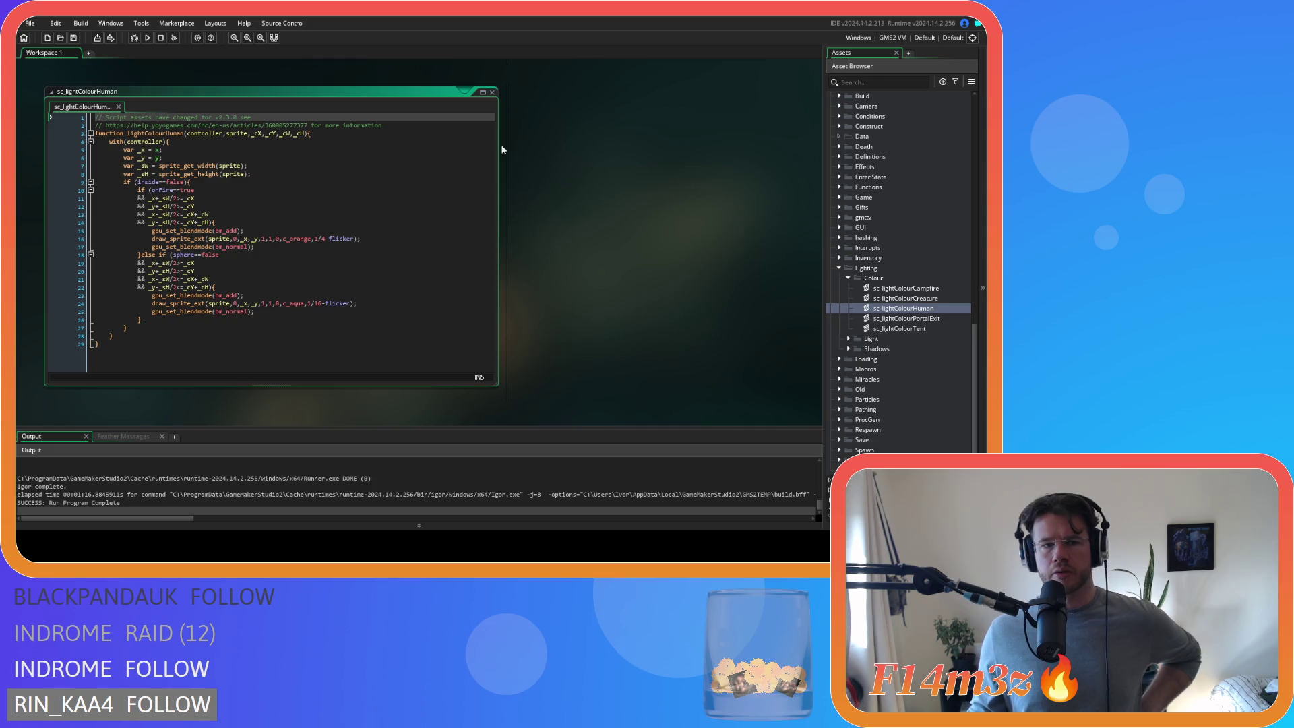
# - Close sc_lightColourHuman and open ob_portalExit's Draw event showing its aqua sp_light_small glows
pyautogui.click(492, 92)
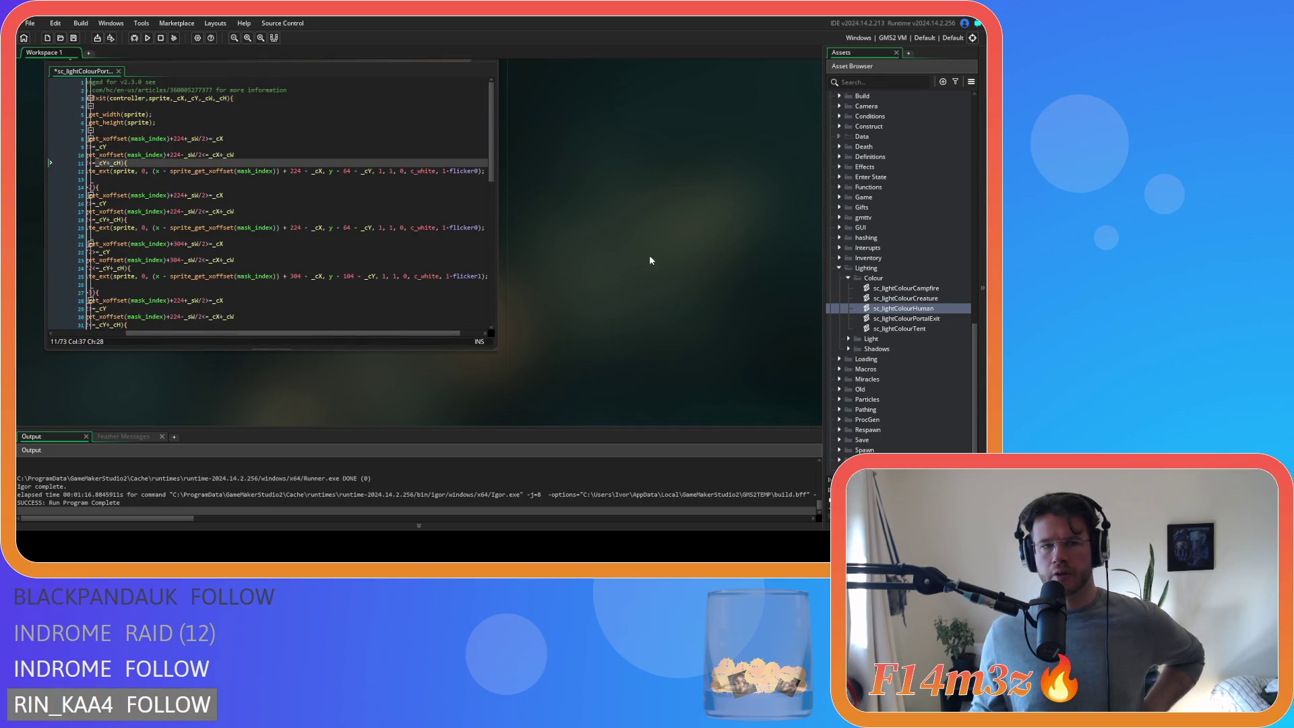
pyautogui.moveTo(395, 363)
pyautogui.mouseDown()
pyautogui.moveTo(340, 367)
pyautogui.moveTo(433, 365)
pyautogui.mouseUp()
pyautogui.scroll(5, 682, 311)
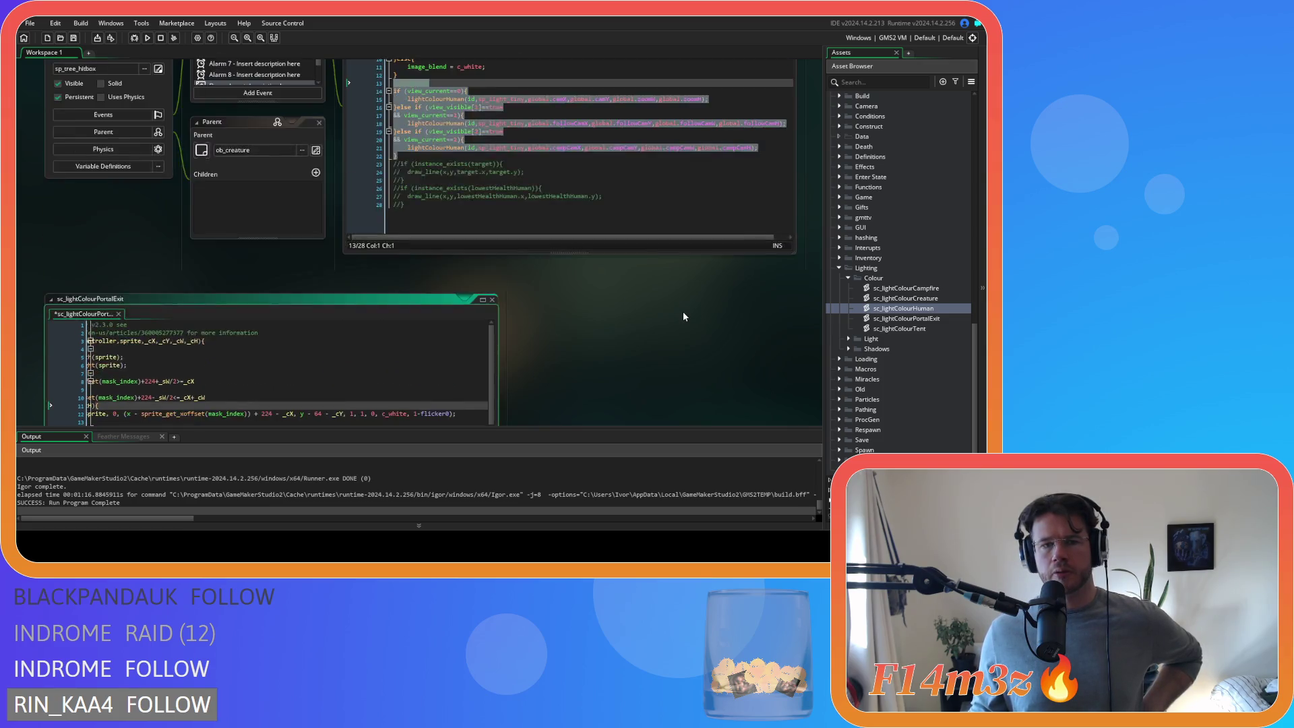
pyautogui.scroll(-5, 185, 266)
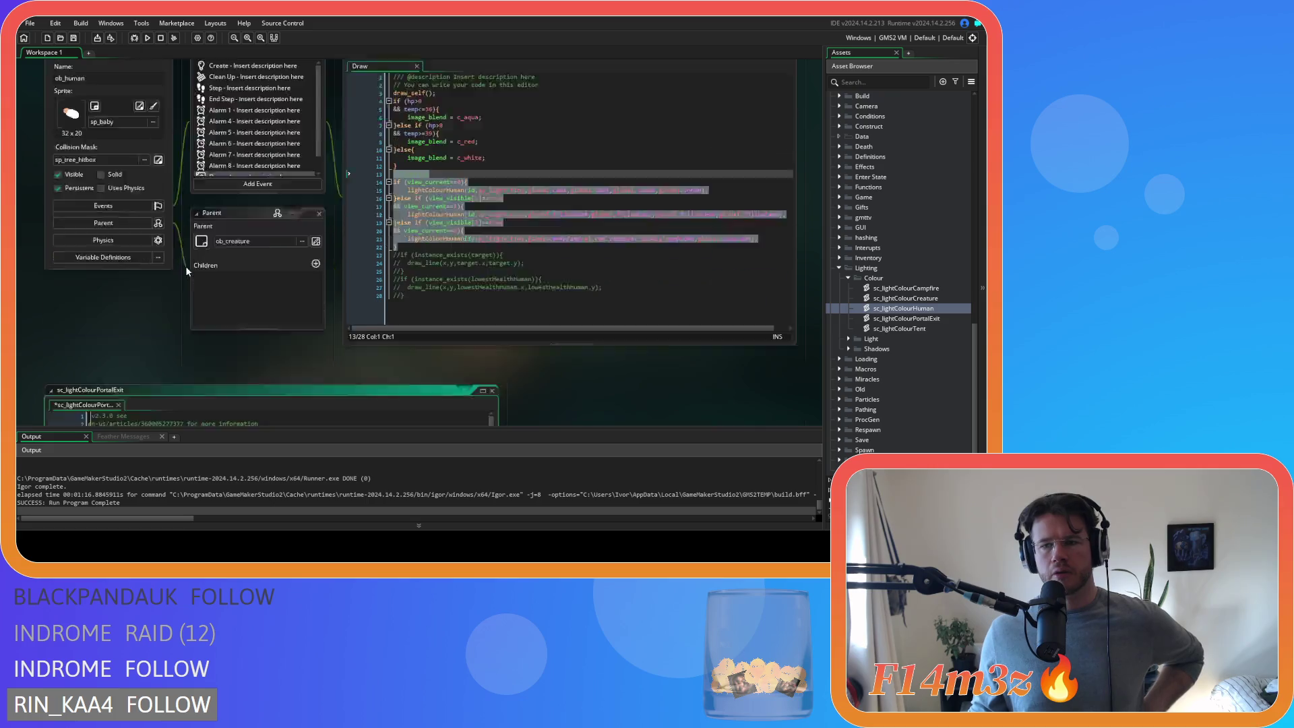
pyautogui.scroll(10, 928, 293)
pyautogui.scroll(5, 928, 294)
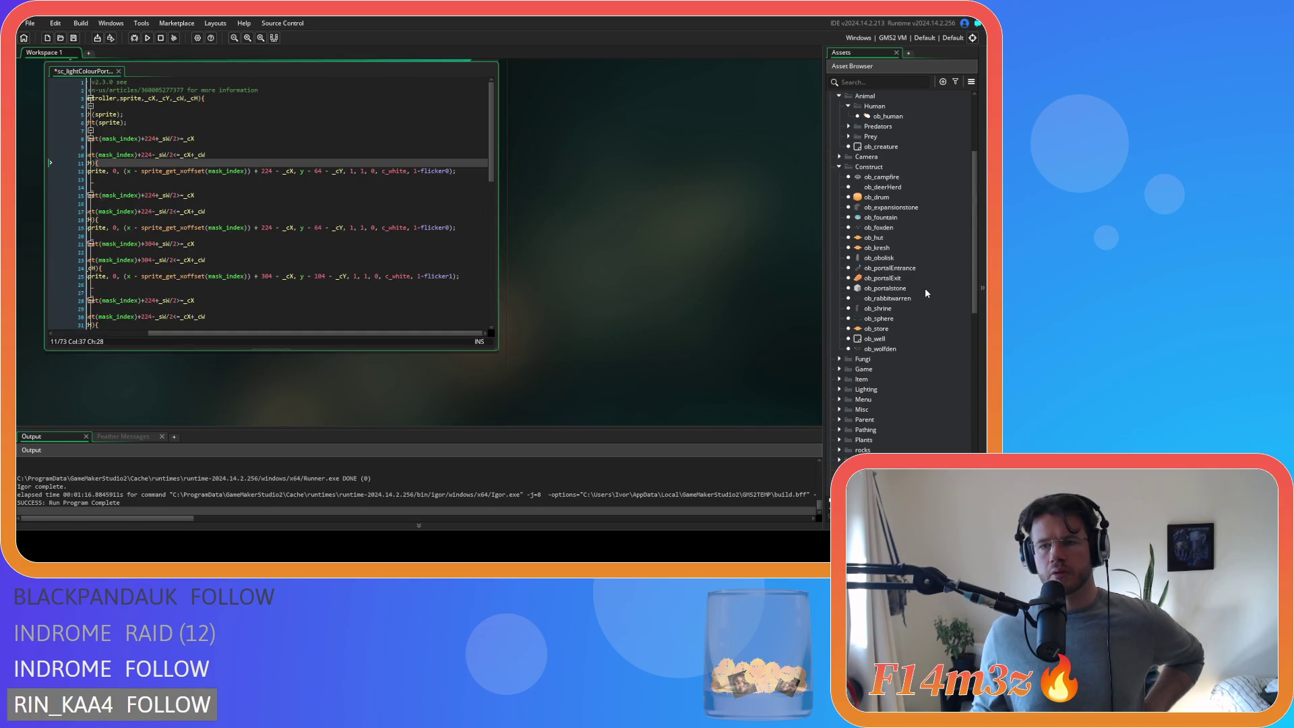
pyautogui.doubleClick(883, 278)
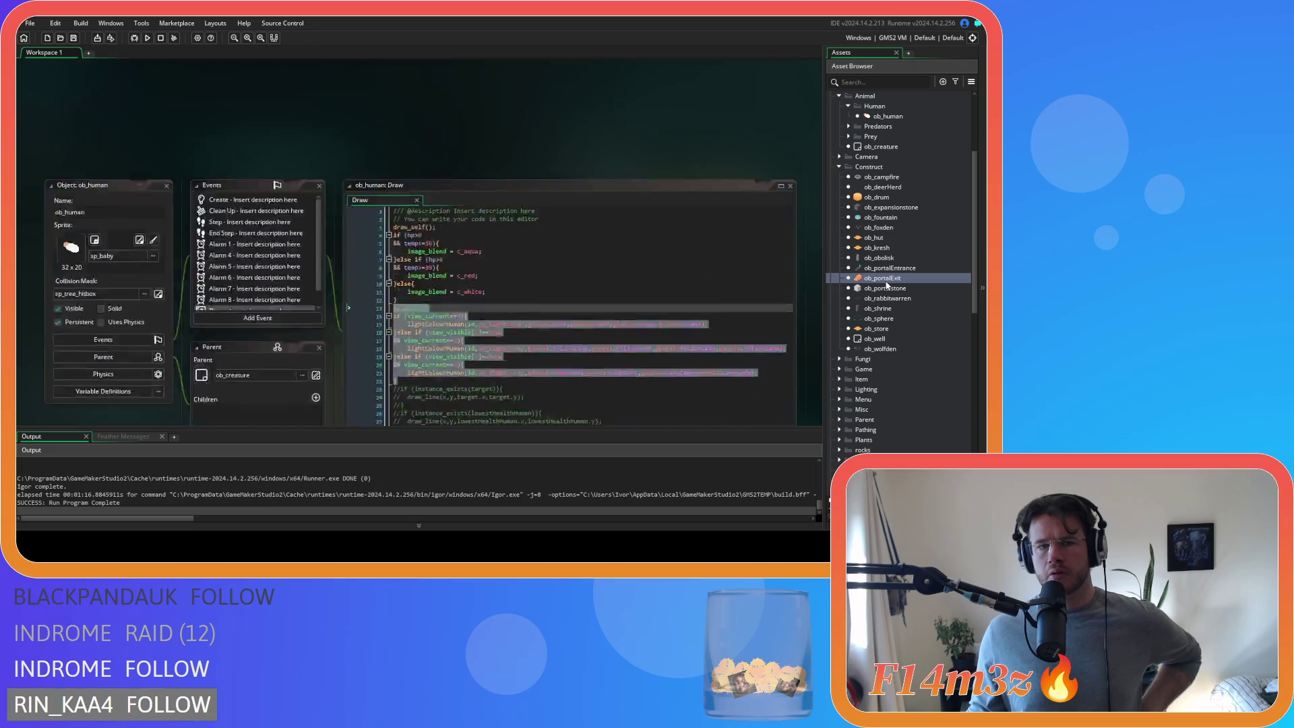
pyautogui.moveTo(633, 367); pyautogui.dragTo(790, 346)
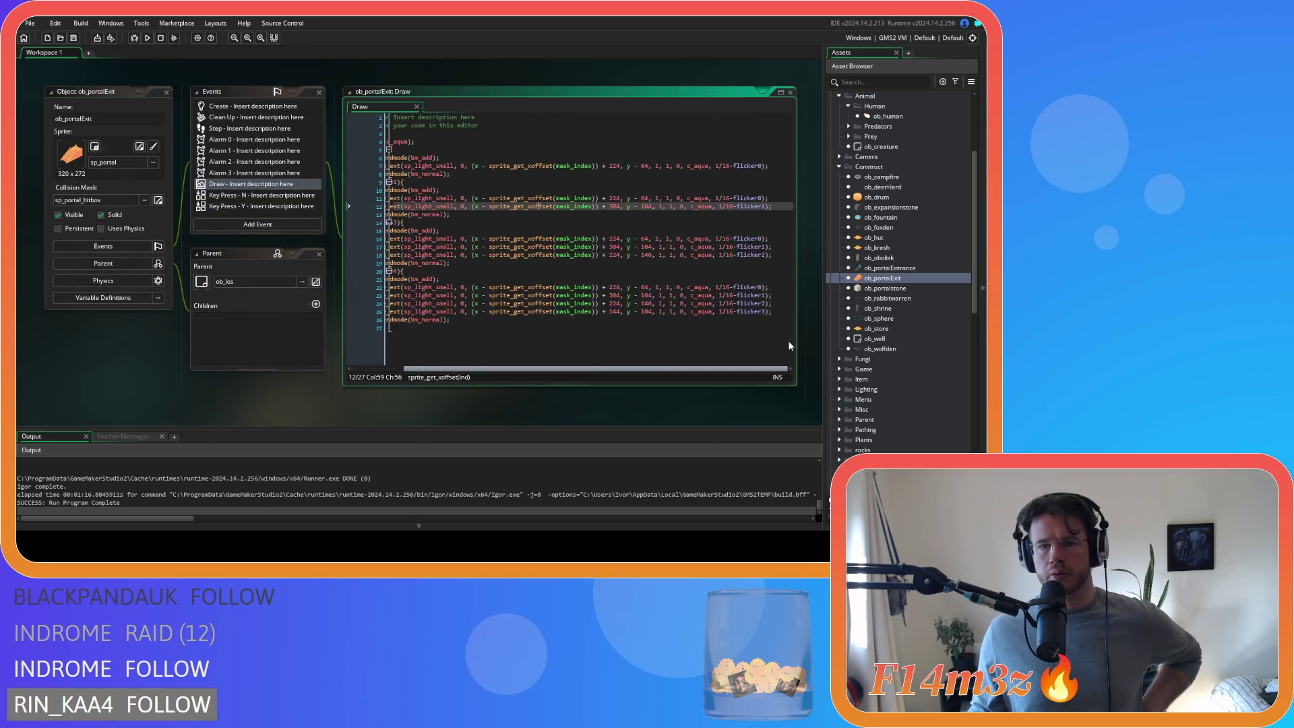
pyautogui.moveTo(772, 163)
pyautogui.mouseDown()
pyautogui.moveTo(391, 166)
pyautogui.moveTo(407, 166)
pyautogui.mouseUp()
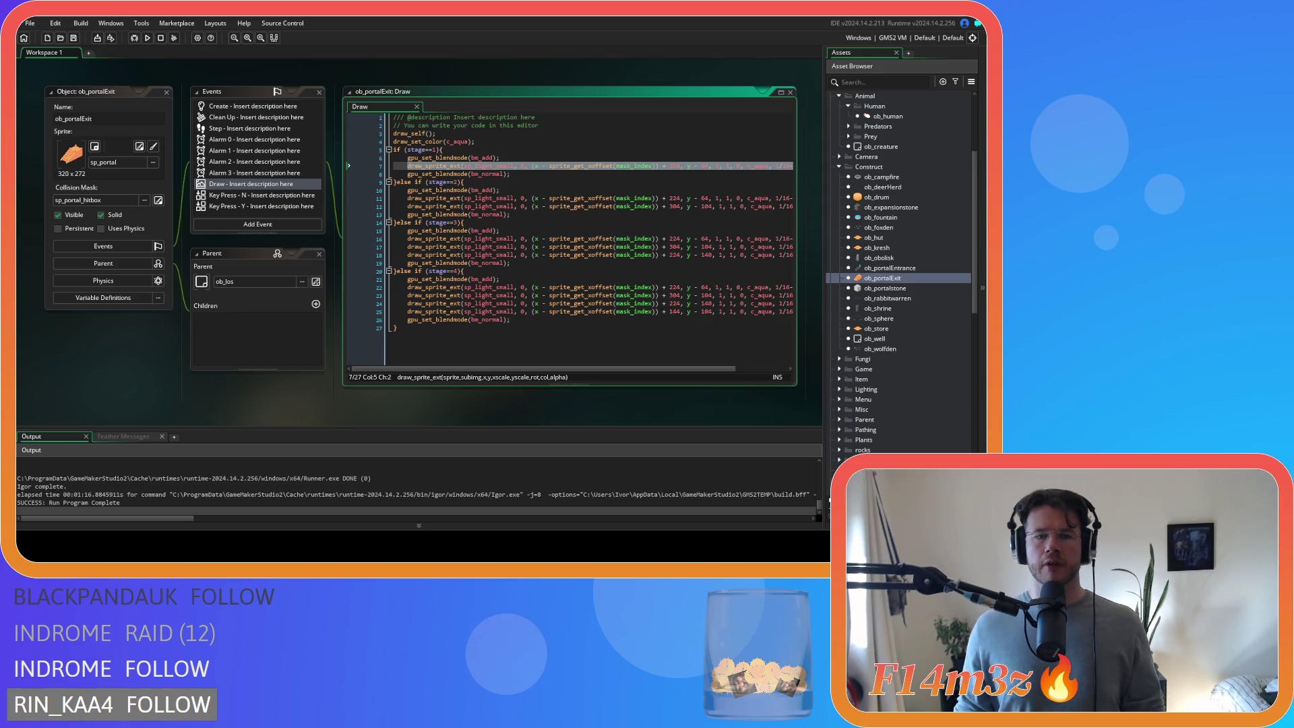
pyautogui.scroll(-1, 422, 223)
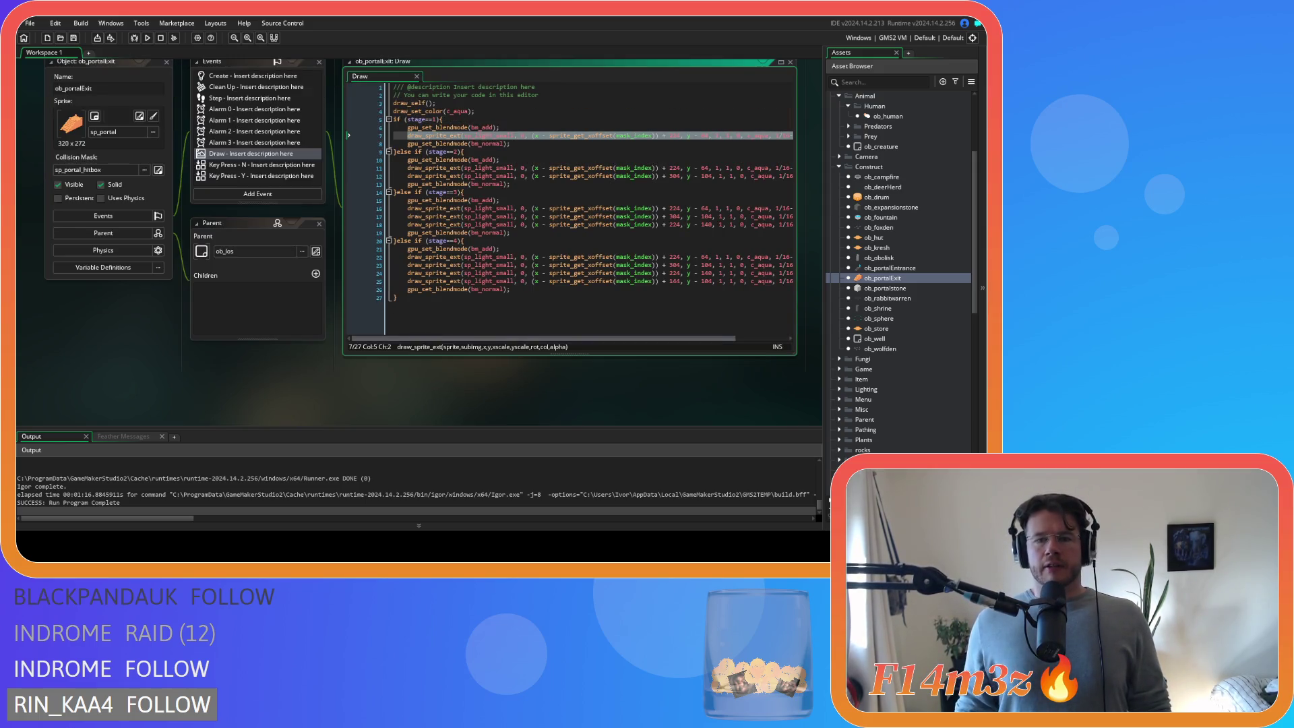
# - Replace every 1/16 in the Draw code with 0.0625 using Find and Replace
pyautogui.moveTo(472, 338); pyautogui.dragTo(524, 338)
pyautogui.moveTo(716, 136); pyautogui.dragTo(731, 142)
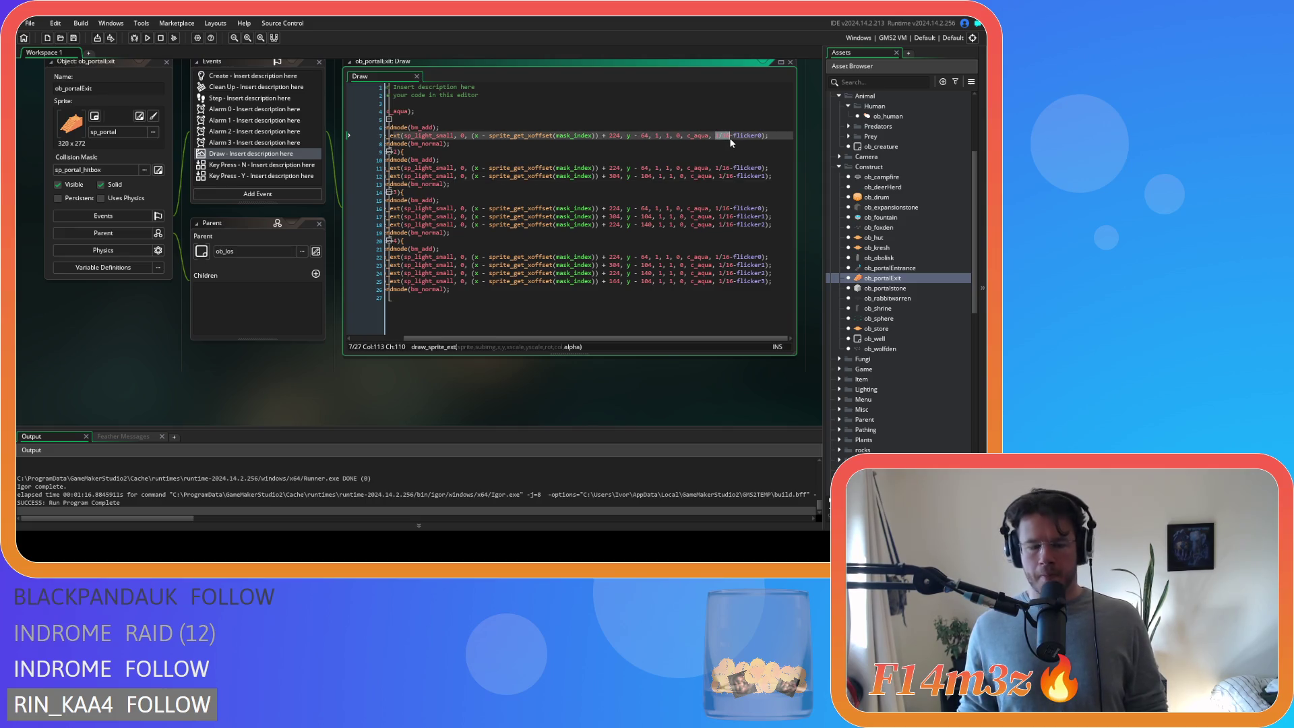
pyautogui.hotkey('ctrl', 'f')
pyautogui.click(631, 101)
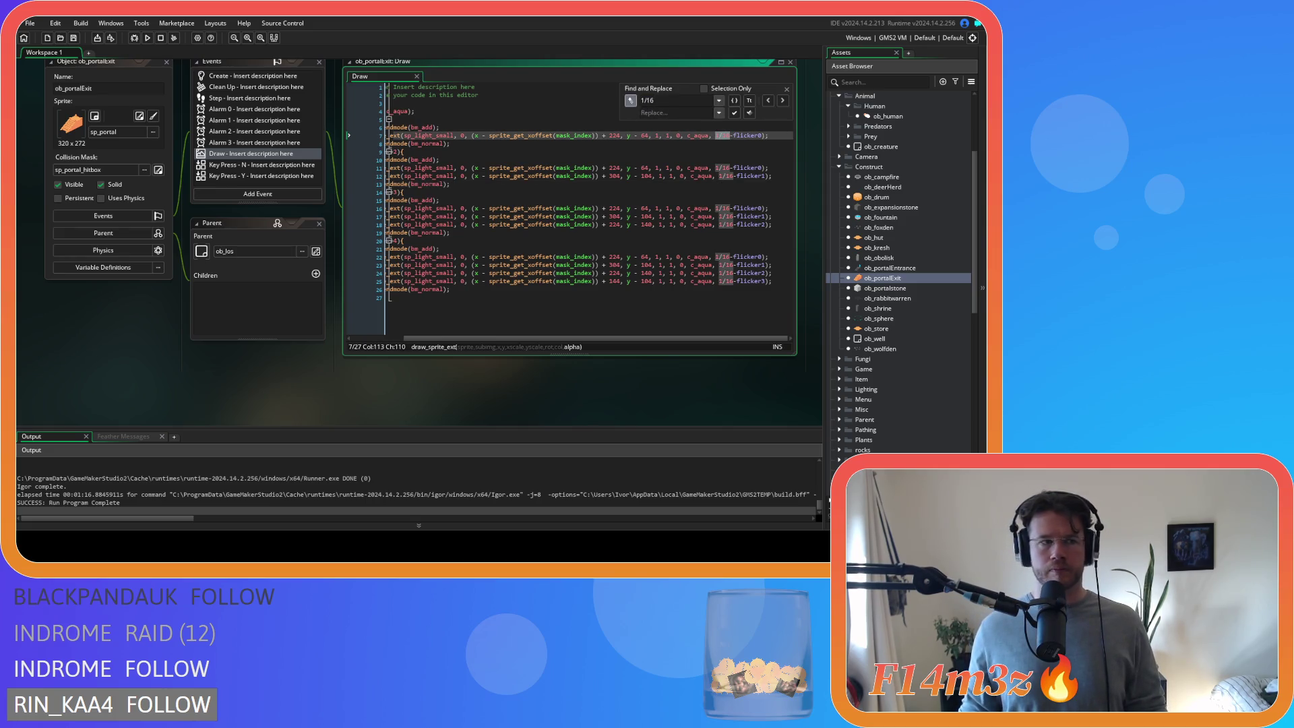
pyautogui.write('0.0625')
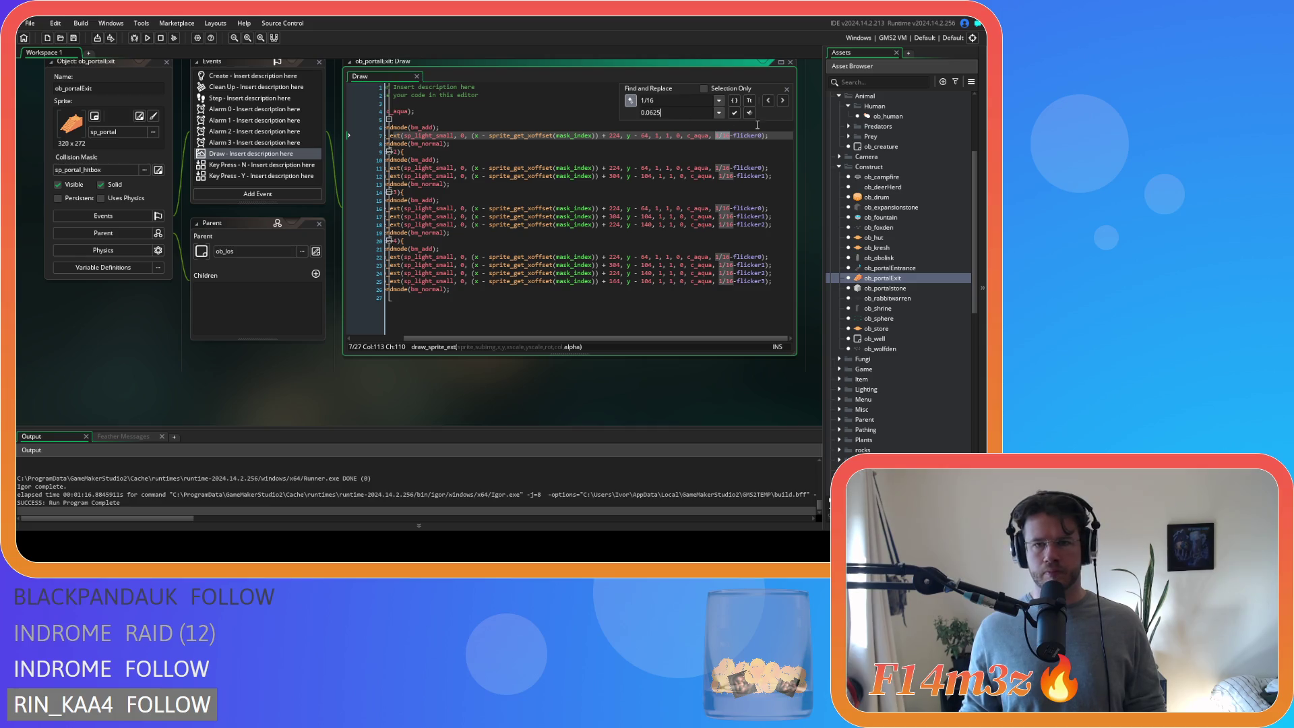
pyautogui.click(749, 112)
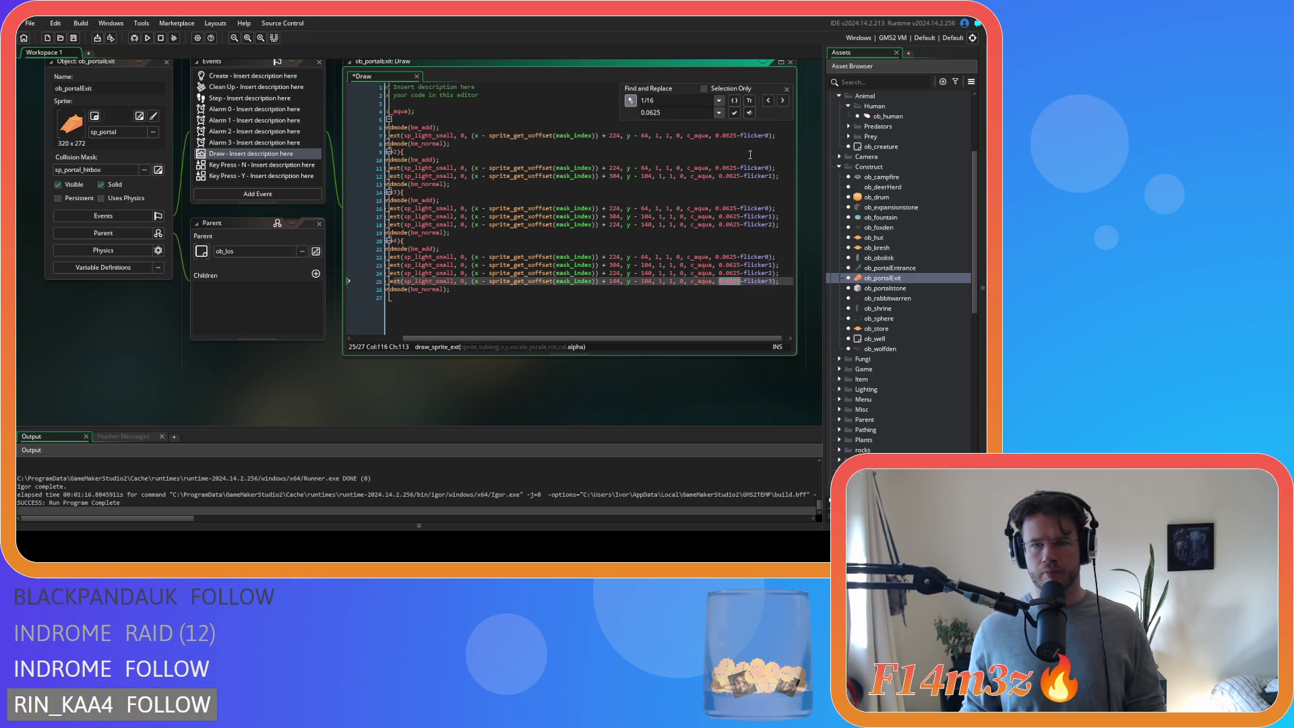
pyautogui.click(787, 89)
# - Save the Draw code and select line 7's draw_sprite_ext light call
pyautogui.click(528, 251)
pyautogui.hotkey('ctrl', 's')
pyautogui.moveTo(560, 338)
pyautogui.mouseDown()
pyautogui.moveTo(458, 333)
pyautogui.moveTo(571, 328)
pyautogui.mouseUp()
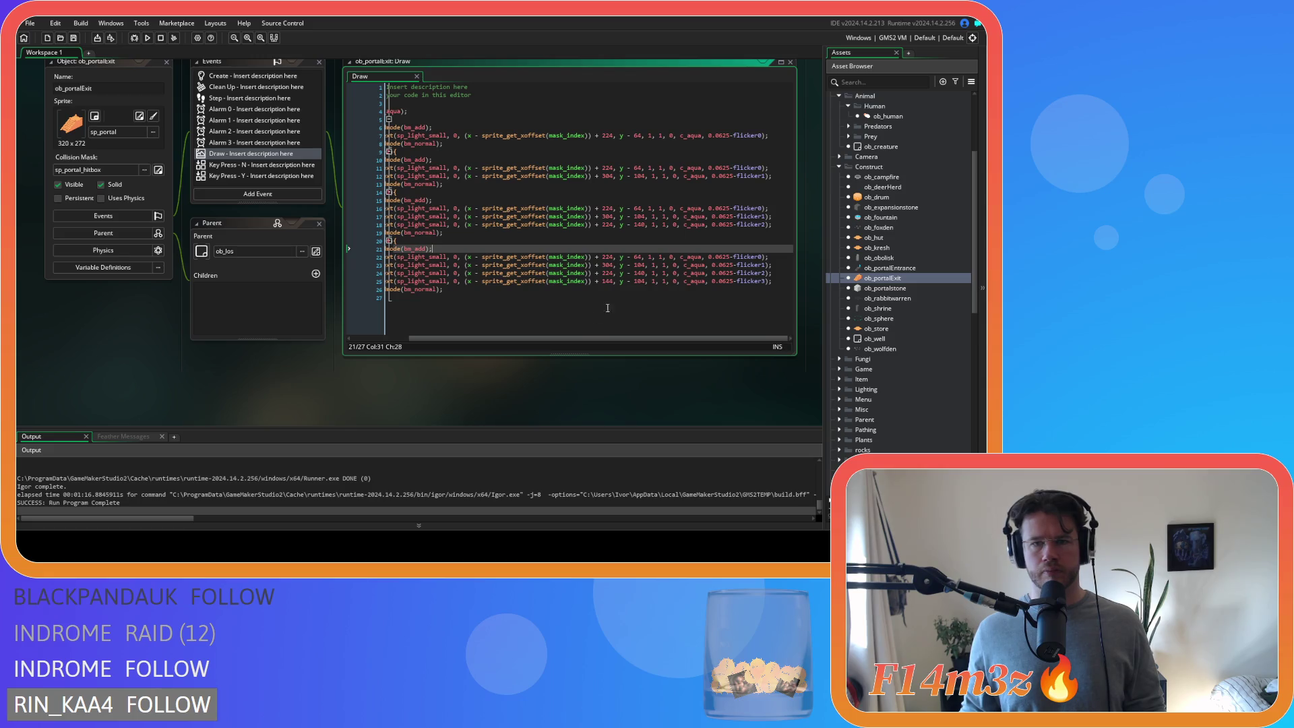
pyautogui.moveTo(782, 135); pyautogui.dragTo(407, 136)
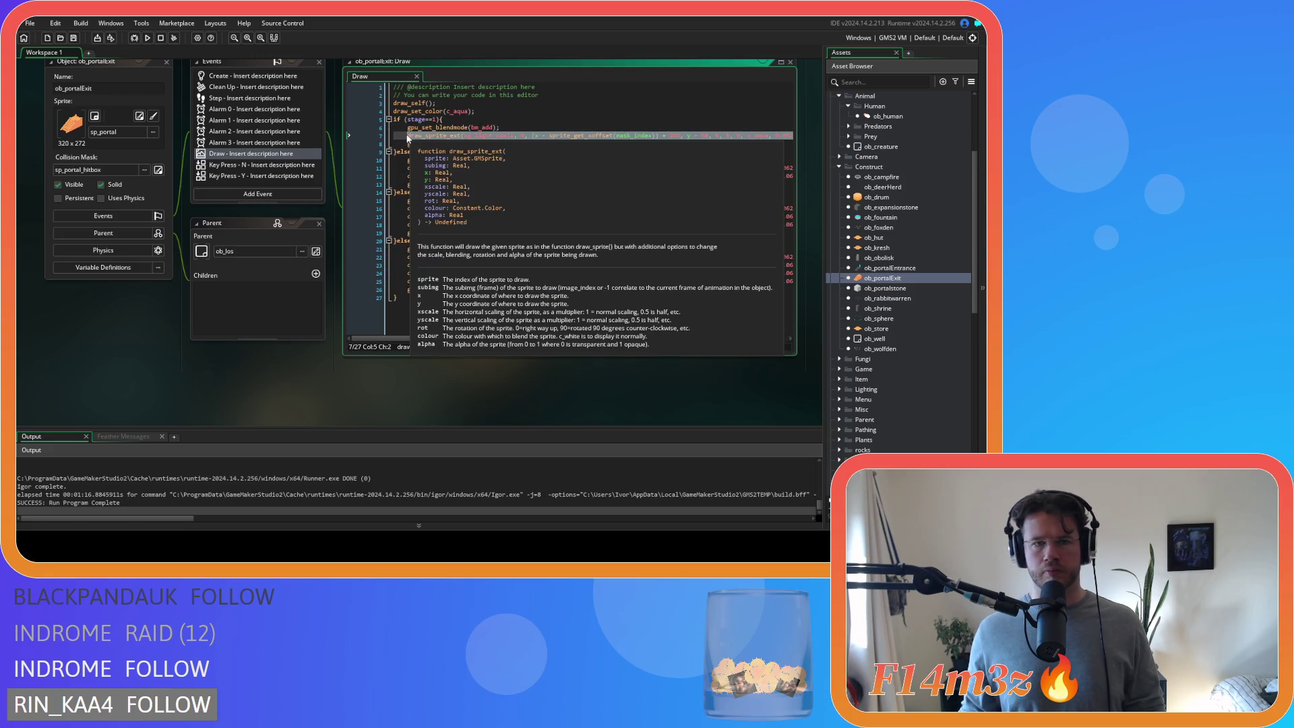
# - Paste the aqua light call over the sprite draws on lines 12, 19 and 32
pyautogui.scroll(-5, 283, 356)
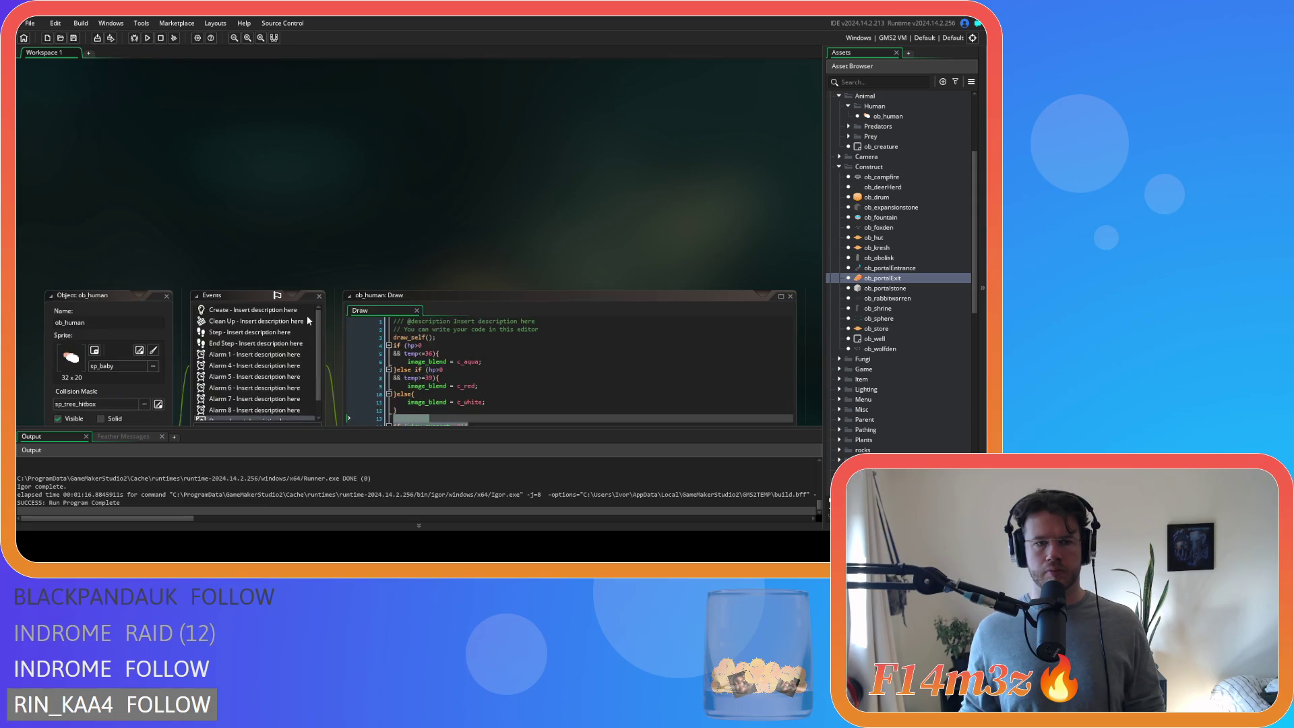
pyautogui.moveTo(468, 232)
pyautogui.mouseDown()
pyautogui.moveTo(101, 234)
pyautogui.moveTo(140, 236)
pyautogui.mouseUp()
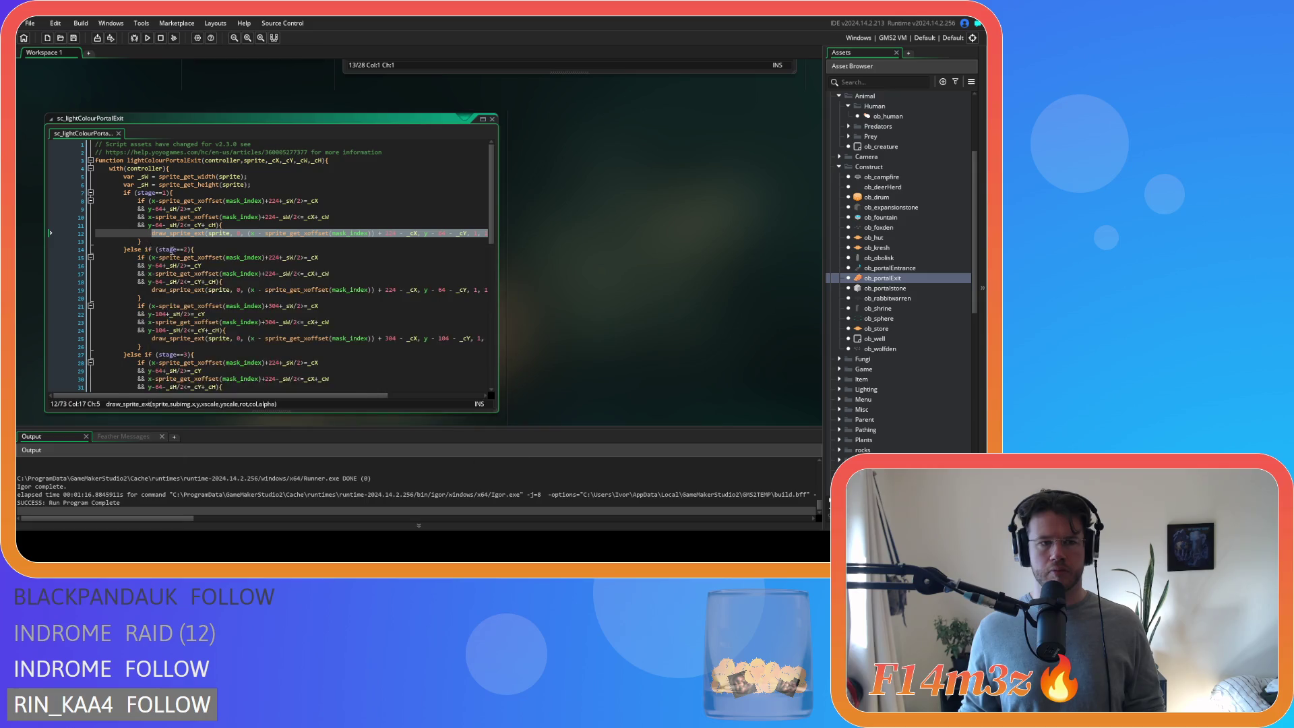
pyautogui.hotkey('ctrl', 'v')
pyautogui.moveTo(471, 290)
pyautogui.mouseDown()
pyautogui.moveTo(155, 292)
pyautogui.moveTo(246, 292)
pyautogui.mouseUp()
pyautogui.hotkey('ctrl', 'v')
pyautogui.scroll(-3, 467, 277)
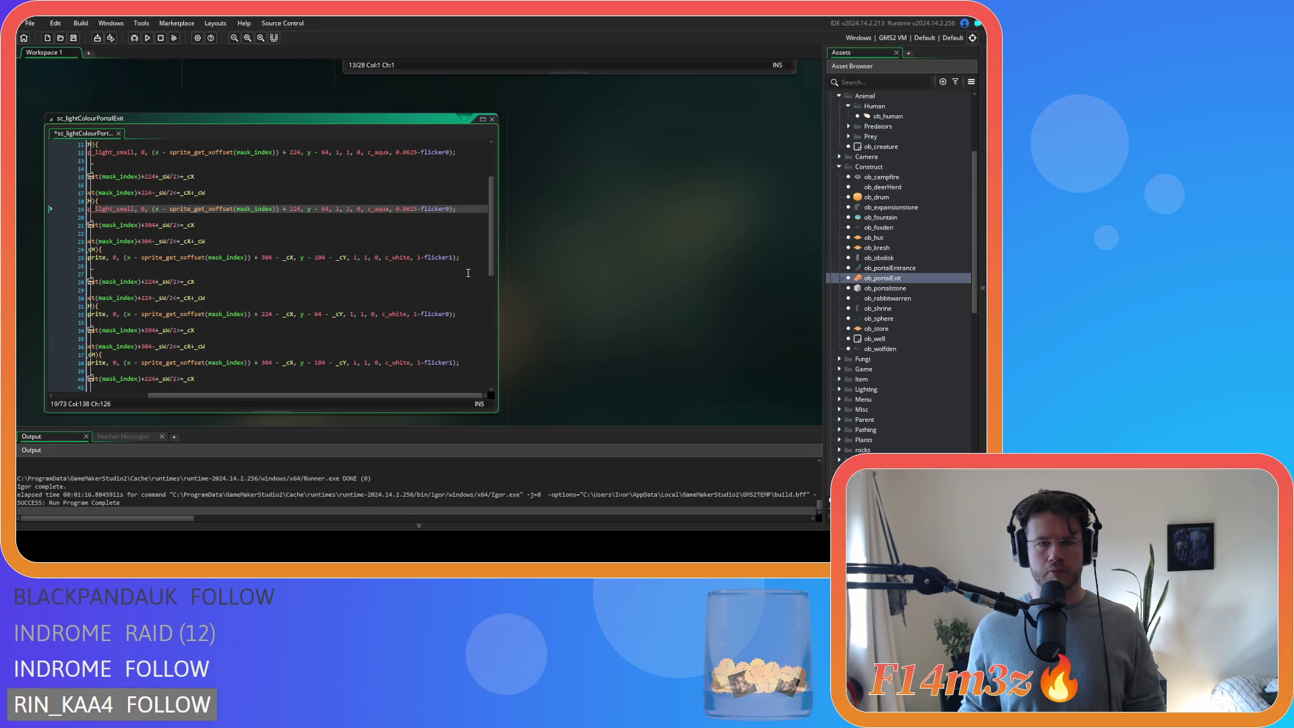
pyautogui.scroll(-1, 470, 270)
pyautogui.moveTo(475, 294); pyautogui.dragTo(149, 296)
pyautogui.press('End')
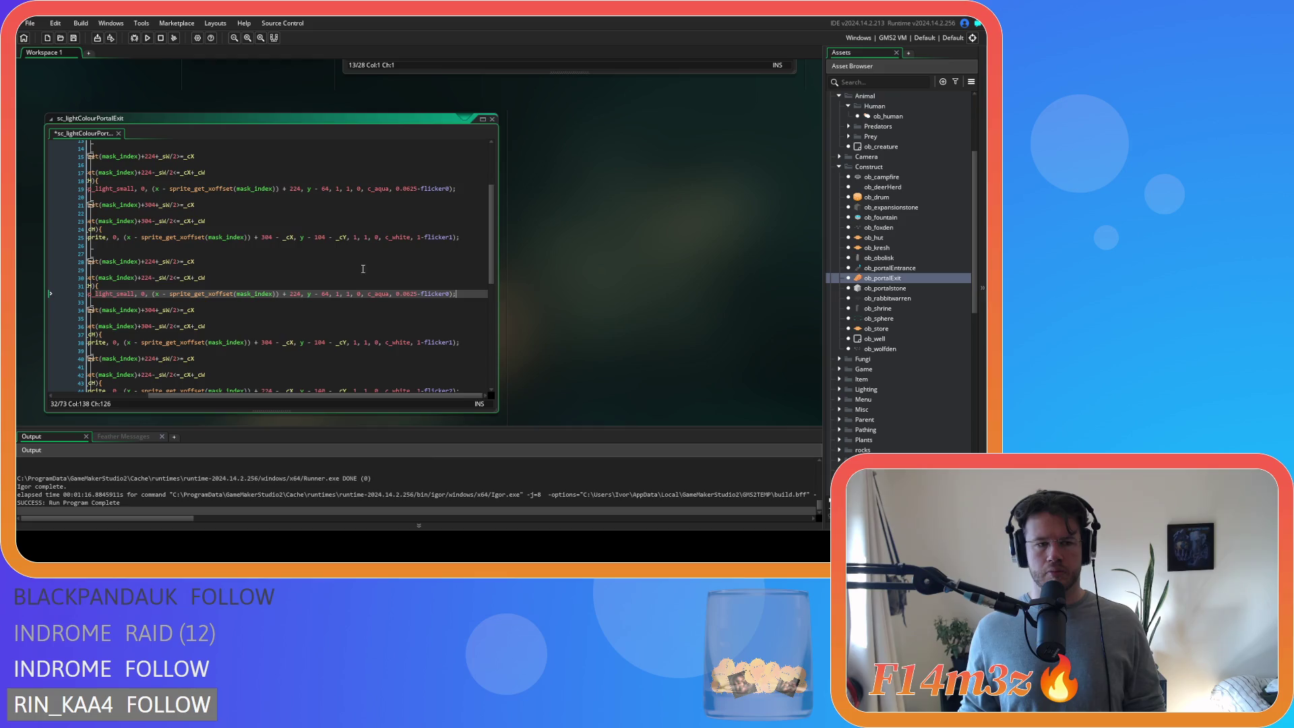
pyautogui.scroll(-6, 413, 277)
pyautogui.moveTo(467, 289); pyautogui.dragTo(83, 295)
# - Check ob_human's Draw code, then select an aqua light call in ob_portalExit's Draw code
pyautogui.hotkey('ctrl', 'Tab')
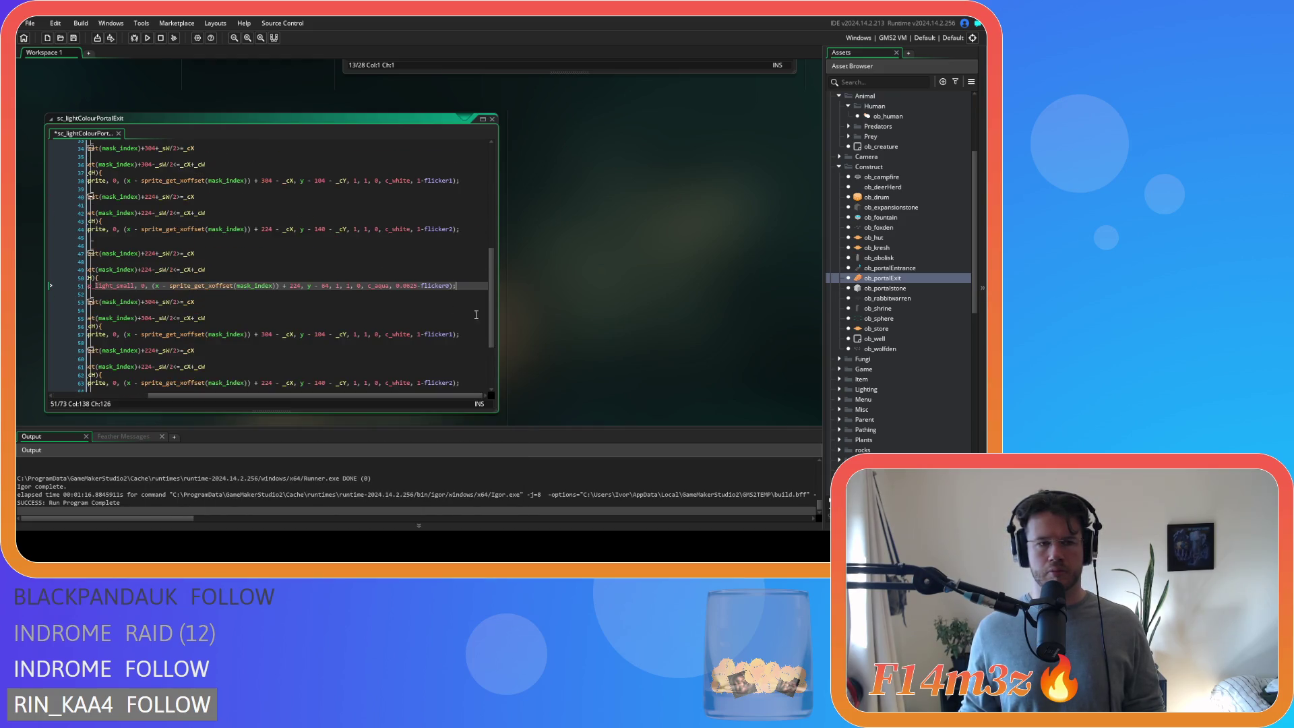
pyautogui.scroll(-4, 554, 278)
pyautogui.scroll(2, 290, 268)
pyautogui.hotkey('ctrl', 'Tab')
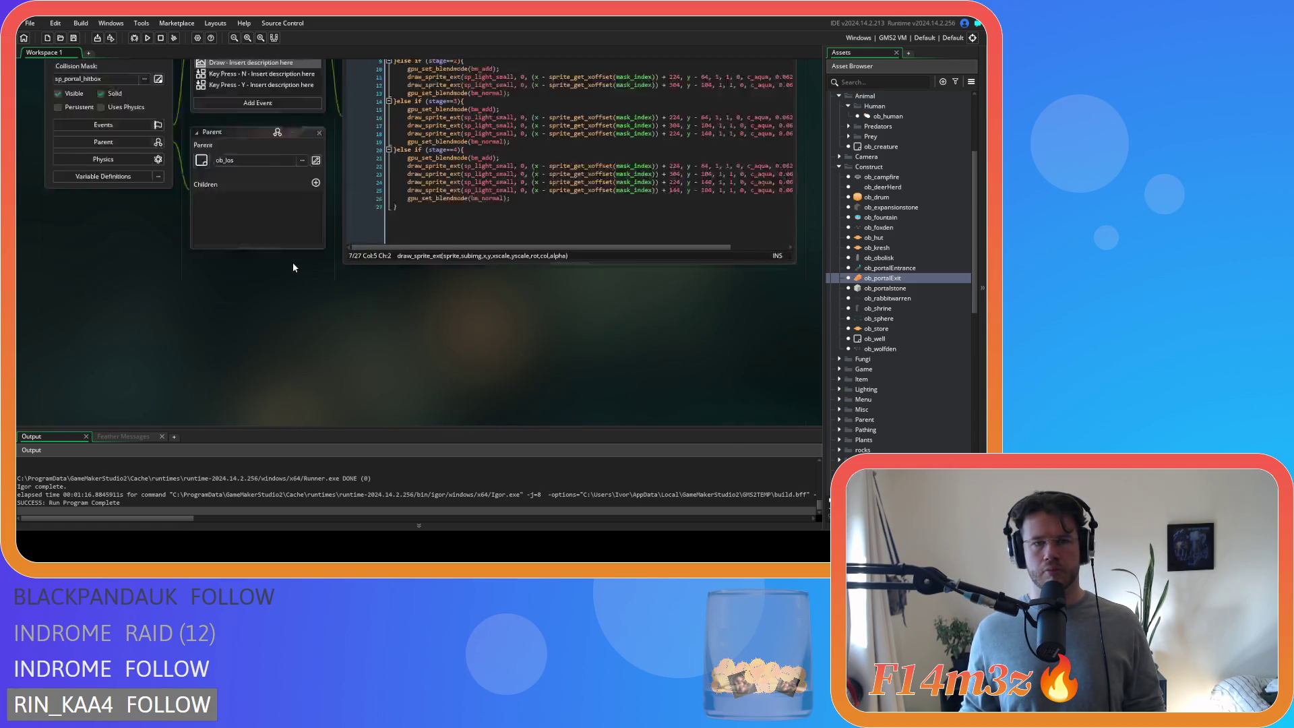
pyautogui.moveTo(407, 237); pyautogui.dragTo(799, 239)
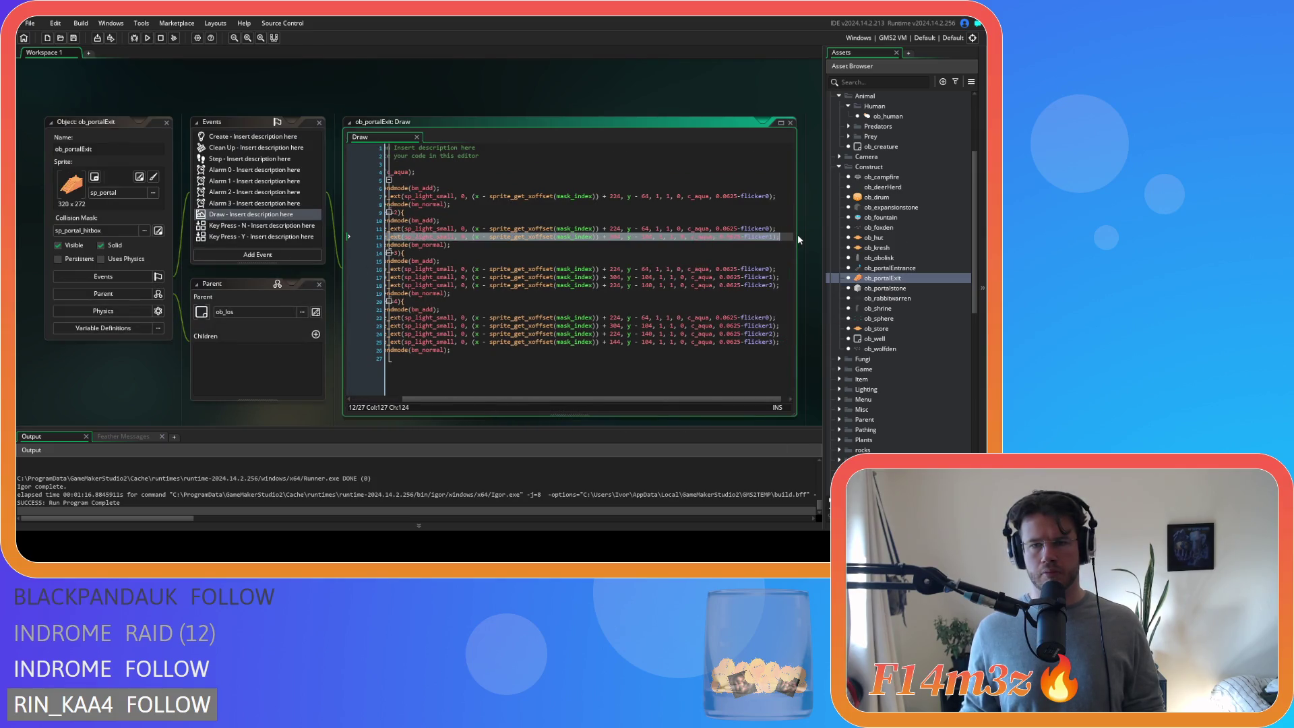
pyautogui.scroll(-2, 244, 379)
pyautogui.scroll(4, 244, 379)
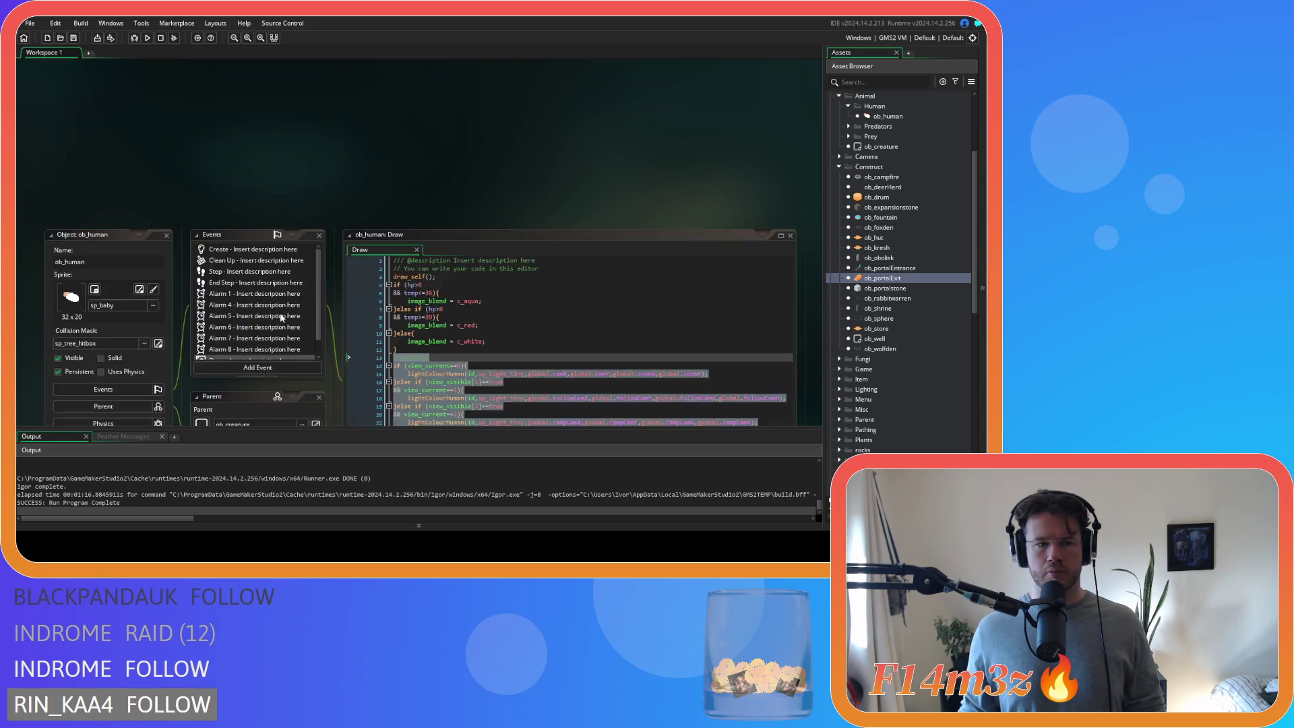
pyautogui.scroll(-8, 284, 277)
pyautogui.moveTo(492, 305); pyautogui.dragTo(491, 202)
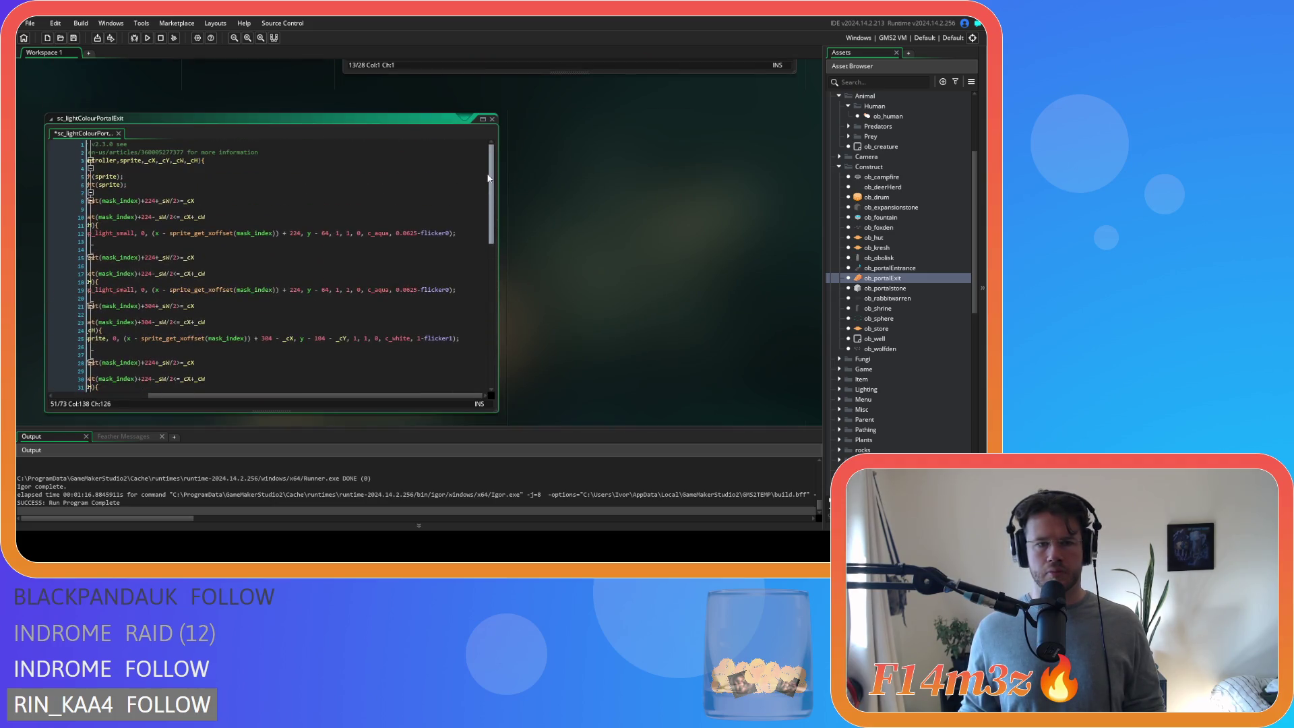
# - Paste the aqua light call over the sprite draws on lines 25 and 38
pyautogui.scroll(-2, 461, 294)
pyautogui.moveTo(463, 297)
pyautogui.mouseDown()
pyautogui.moveTo(94, 302)
pyautogui.moveTo(144, 303)
pyautogui.mouseUp()
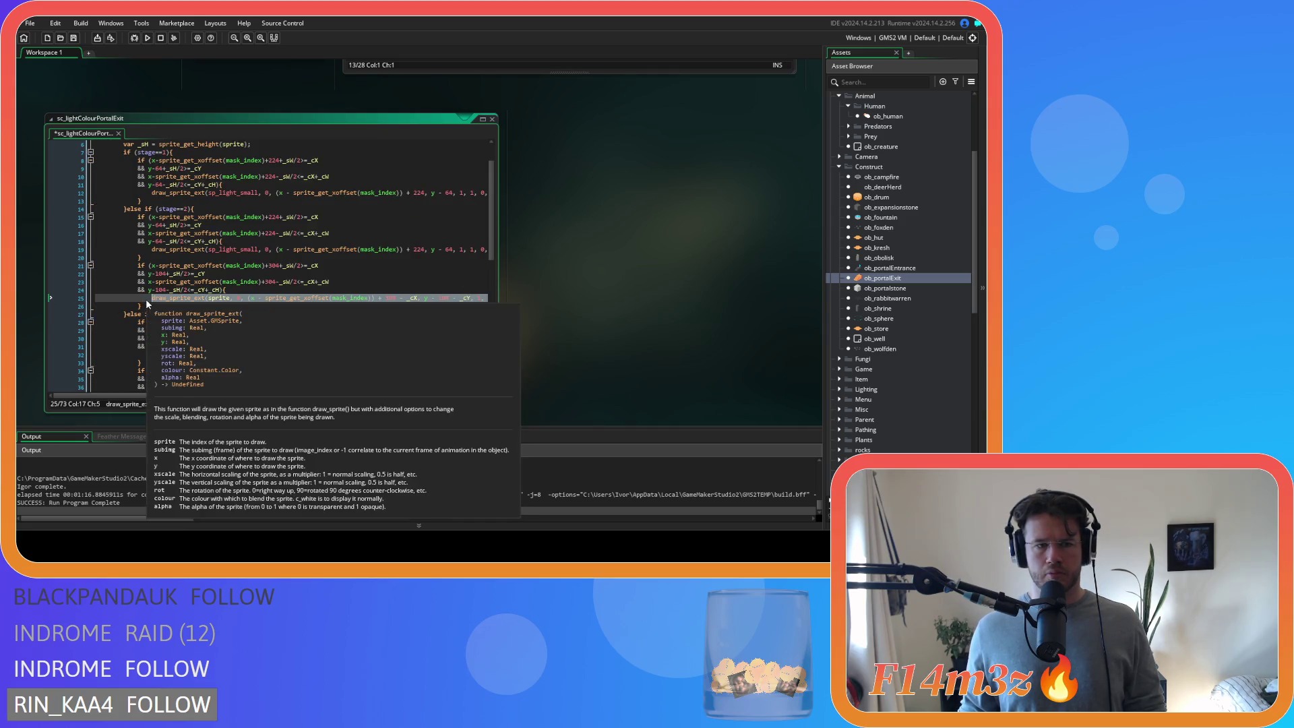
pyautogui.hotkey('ctrl', 'v')
pyautogui.scroll(-3, 471, 319)
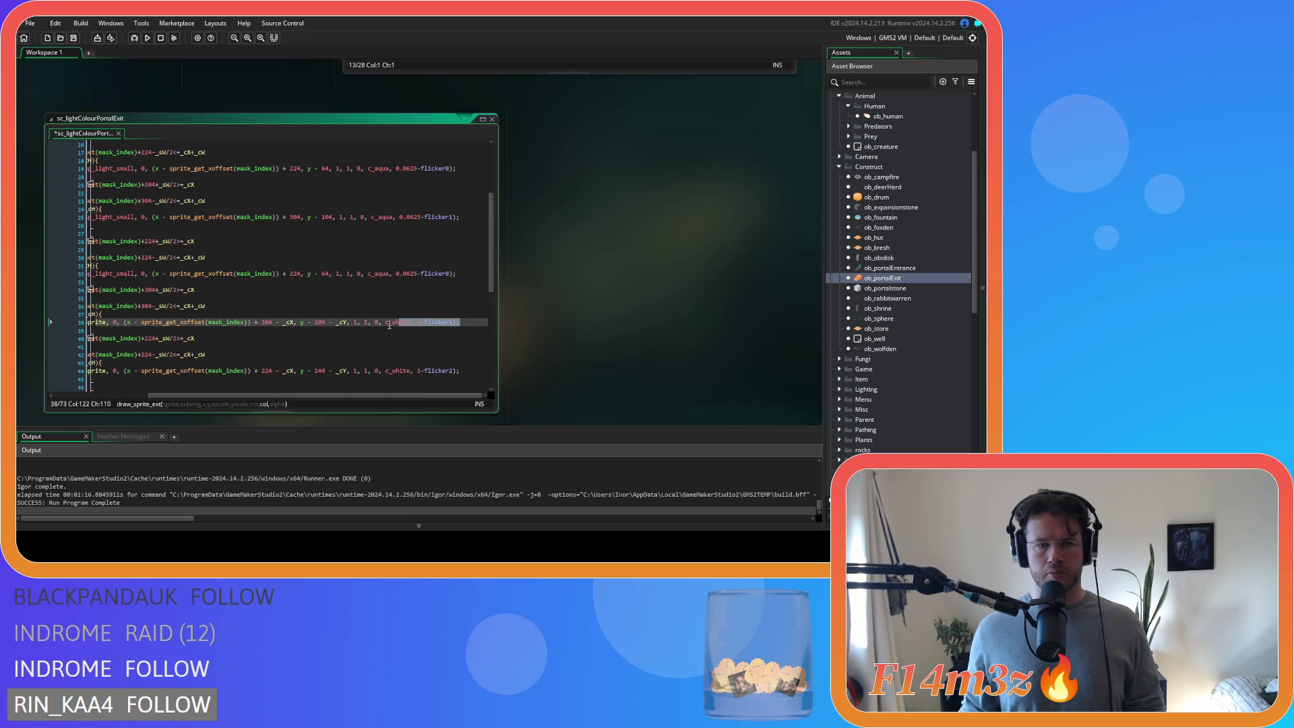
pyautogui.click(471, 323)
pyautogui.press('Home')
pyautogui.moveTo(162, 324)
pyautogui.hotkey('shift', 'End')
pyautogui.hotkey('ctrl', 'v')
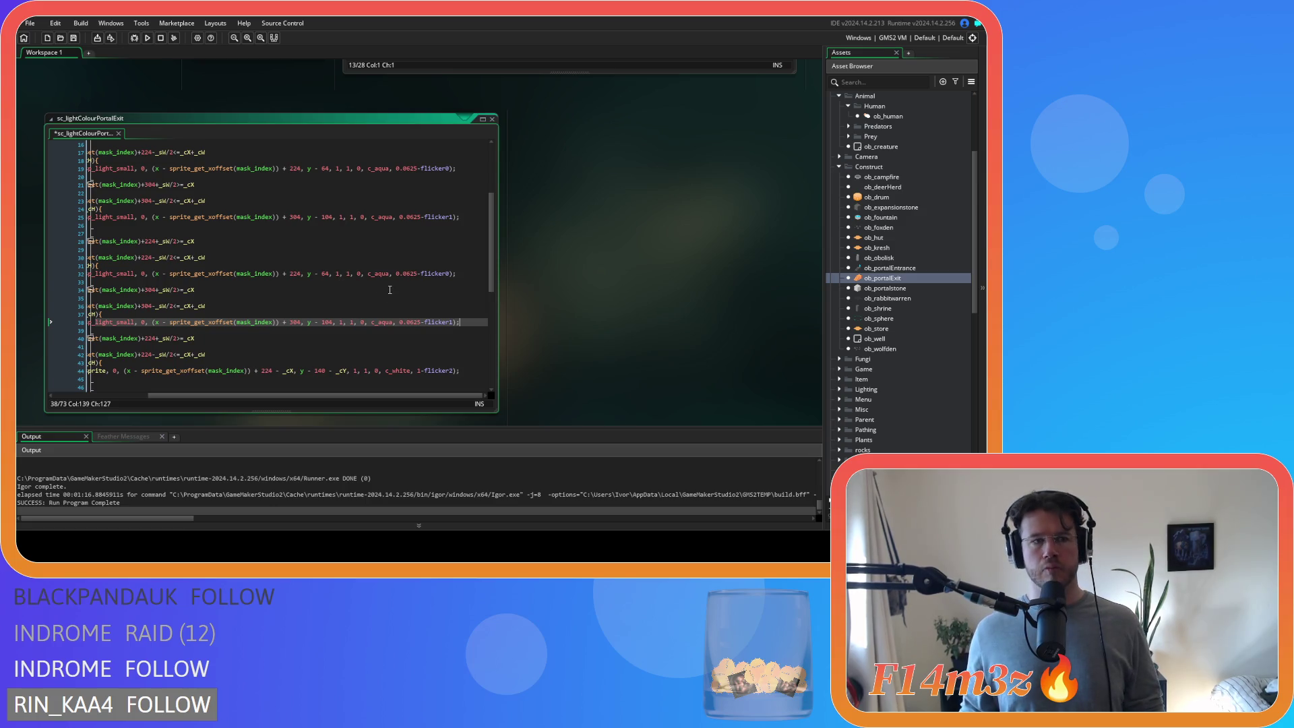
# - Paste the aqua light call over line 57's sprite draw and review the script
pyautogui.scroll(-5, 404, 296)
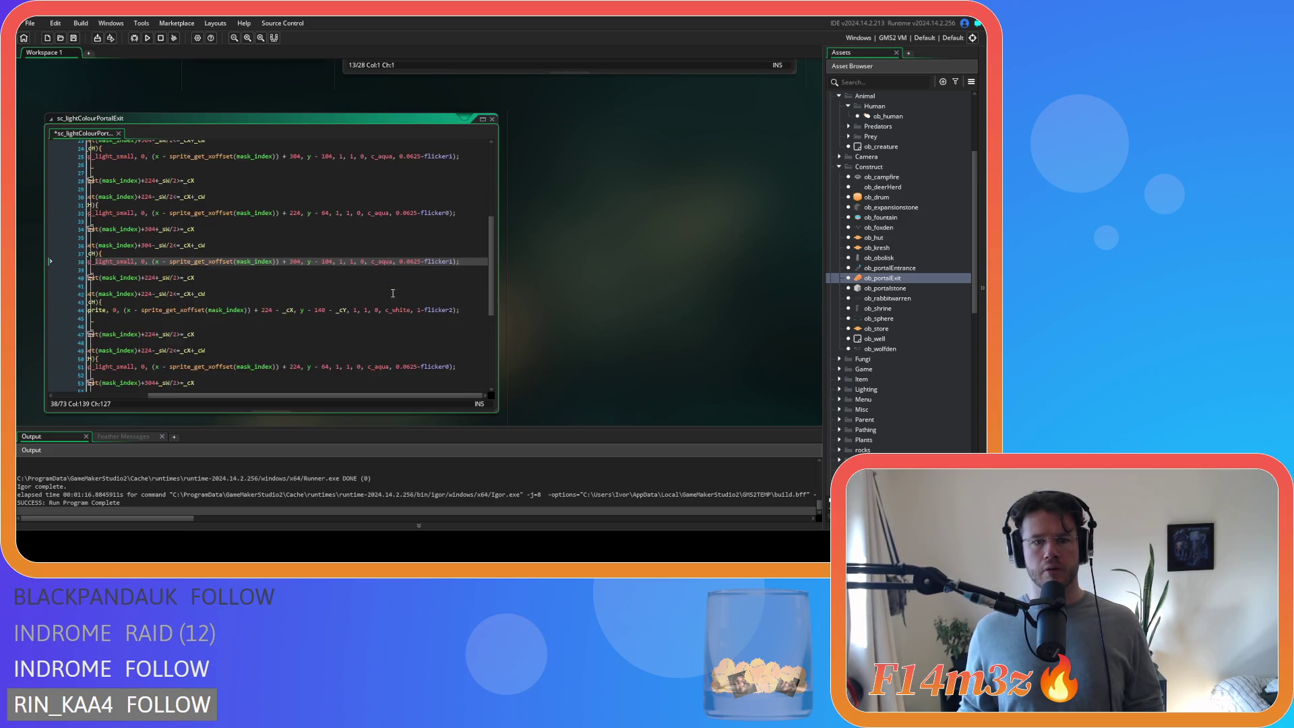
pyautogui.click(466, 354)
pyautogui.press('Home')
pyautogui.moveTo(155, 361)
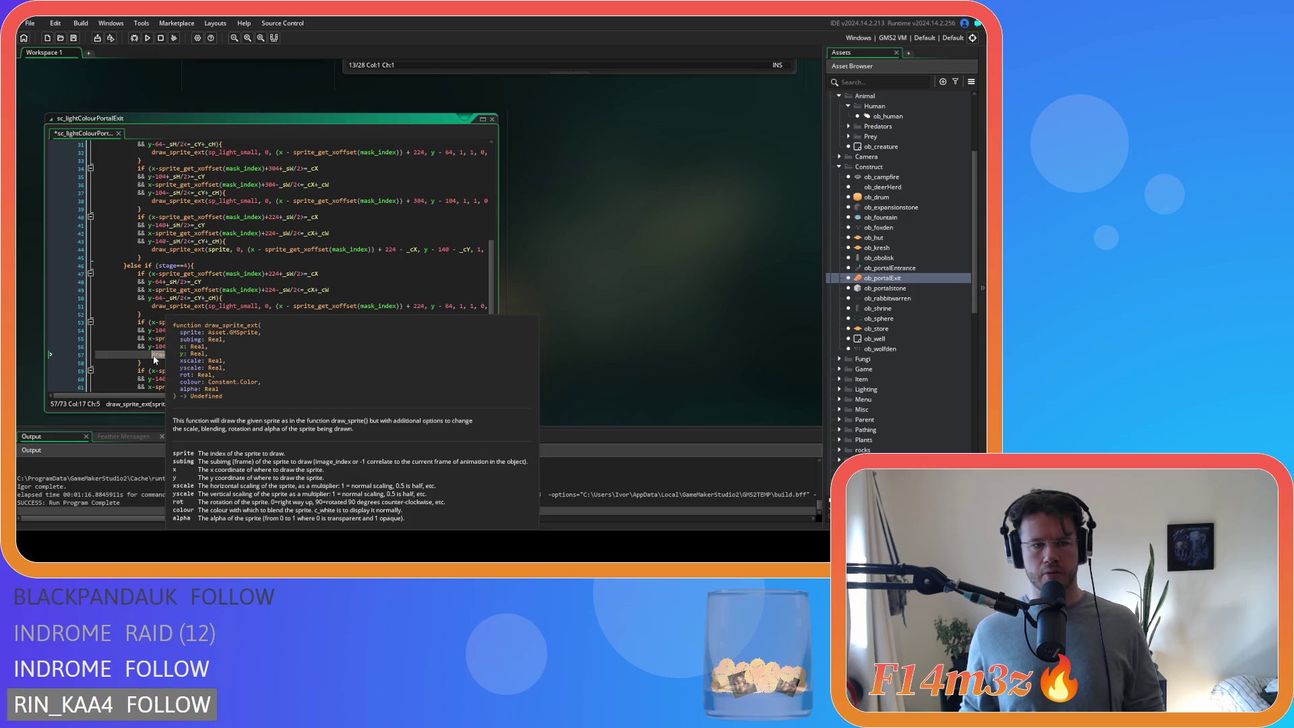
pyautogui.hotkey('shift', 'End')
pyautogui.hotkey('ctrl', 'v')
pyautogui.scroll(-5, 395, 321)
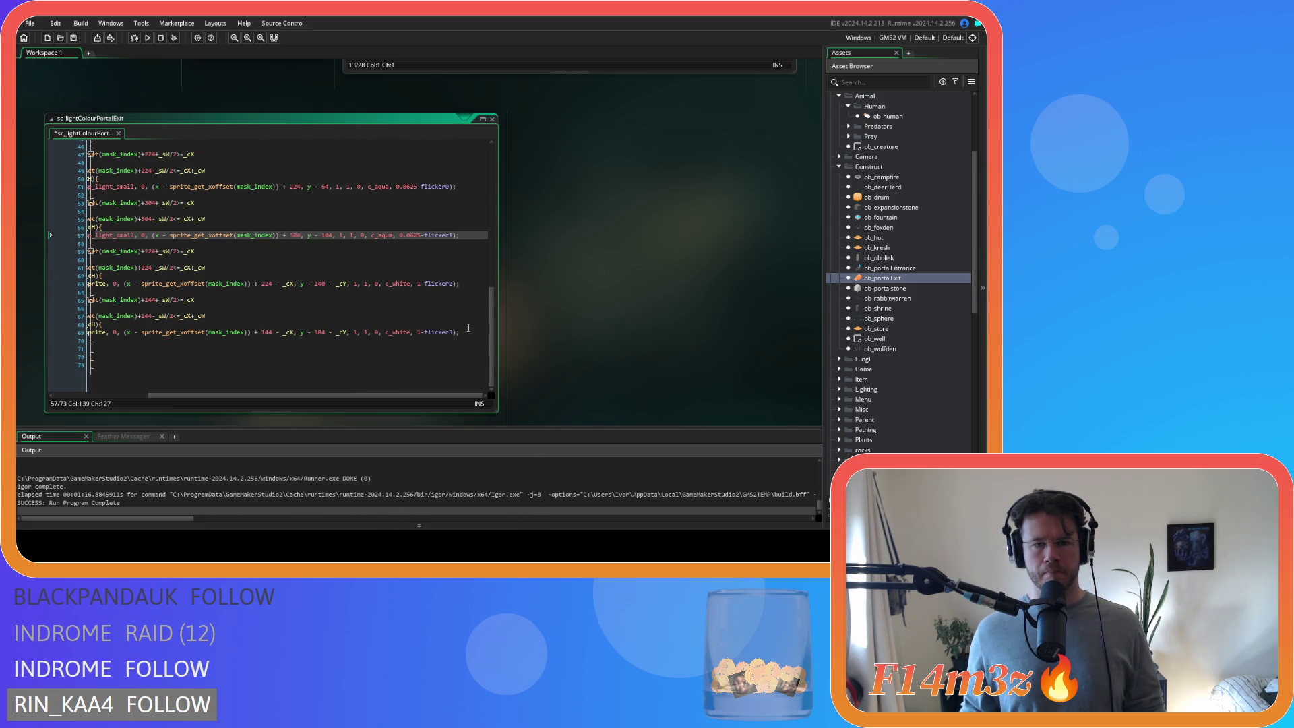
pyautogui.scroll(4, 471, 330)
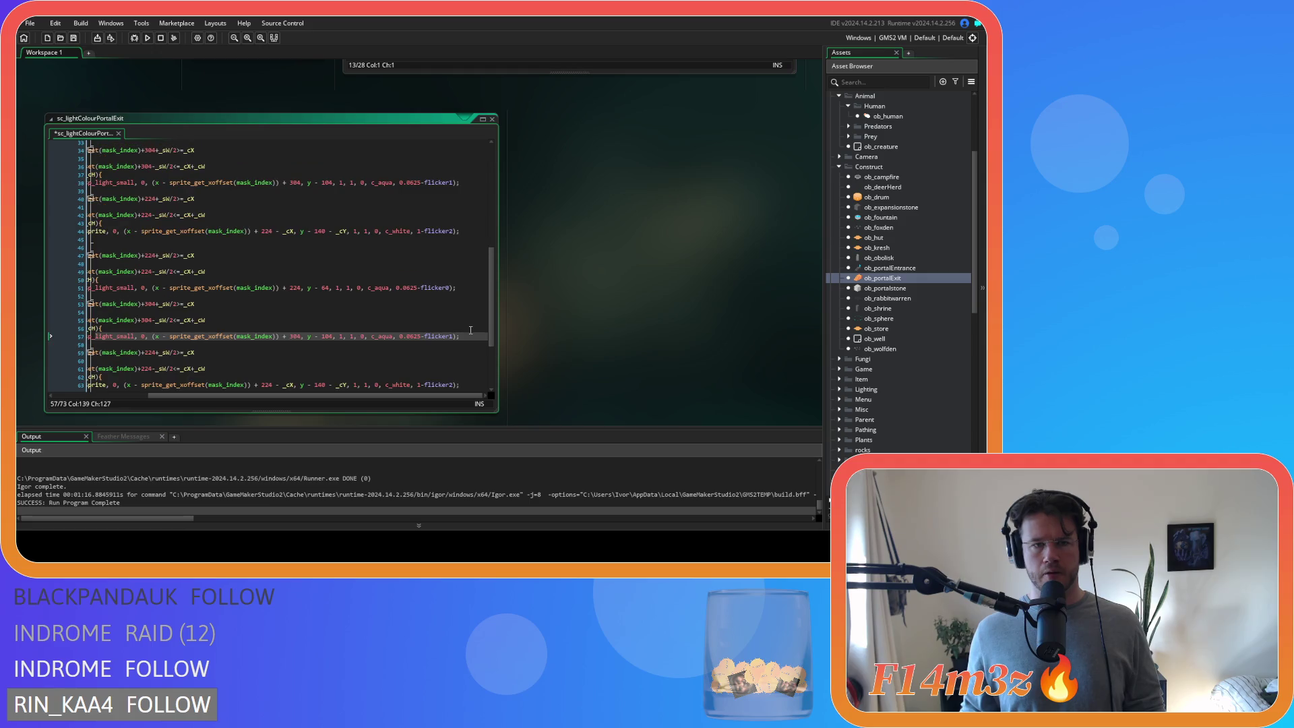
pyautogui.scroll(10, 471, 330)
pyautogui.scroll(1, 471, 330)
pyautogui.scroll(3, 673, 275)
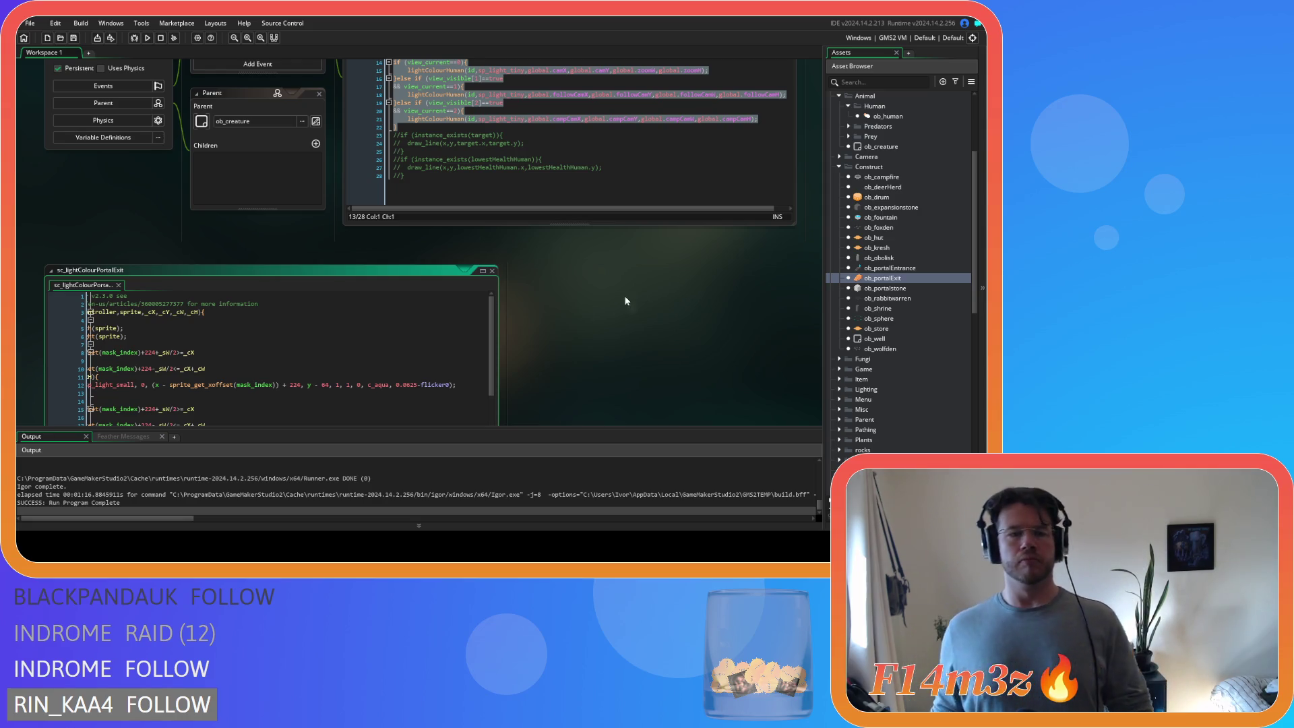
pyautogui.scroll(-5, 553, 299)
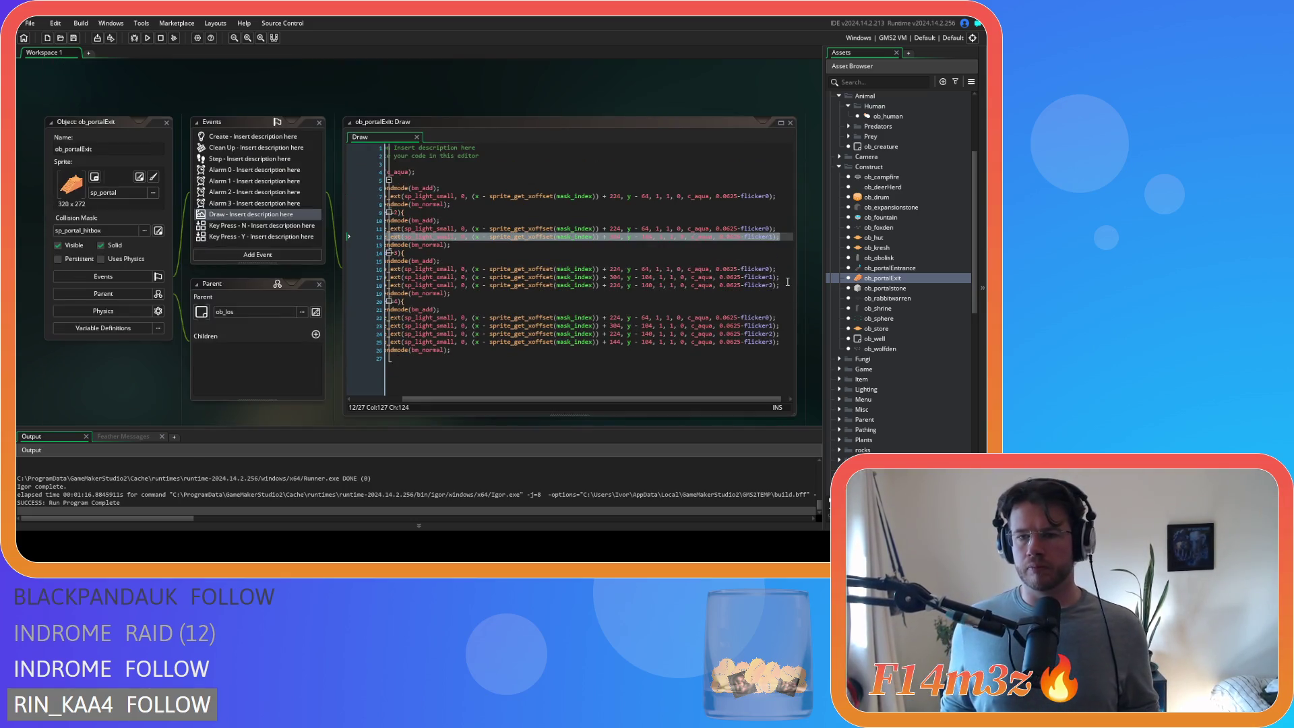
# - Paste the aqua light call over the sprite draws on lines 43–44 and 63
pyautogui.click(406, 285)
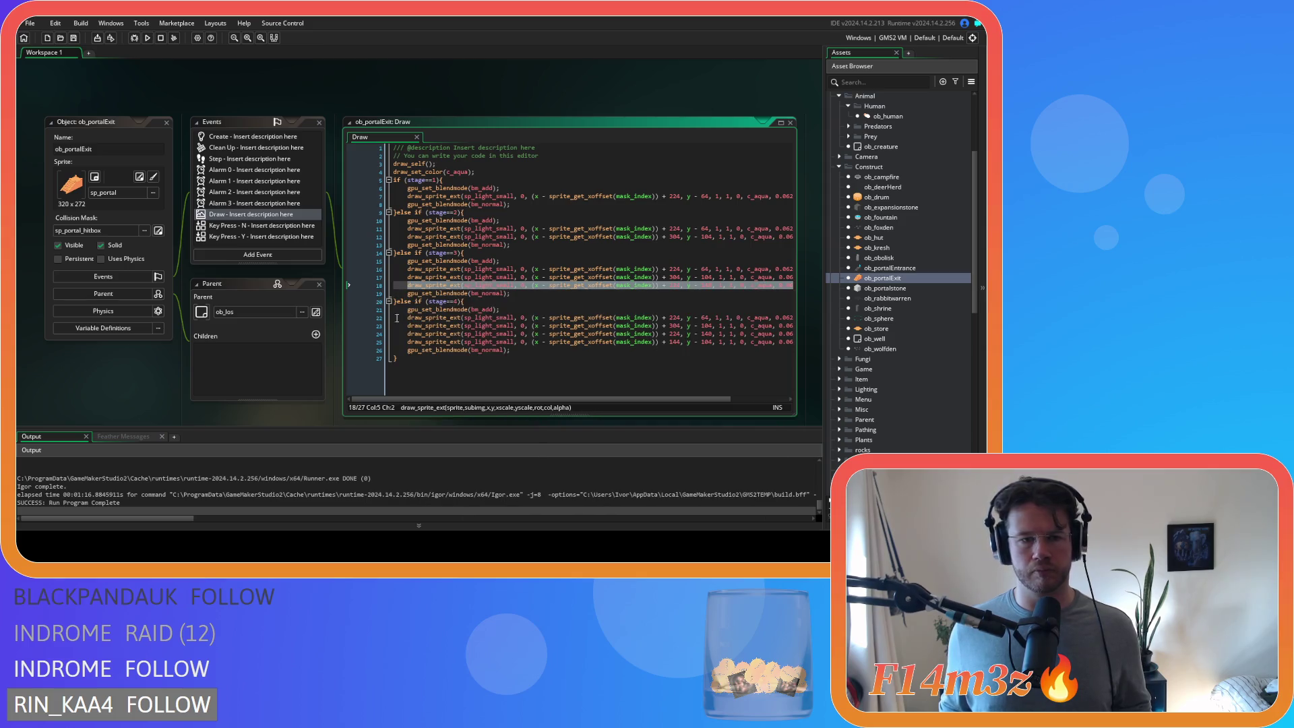
pyautogui.scroll(-8, 185, 317)
pyautogui.scroll(-6, 207, 244)
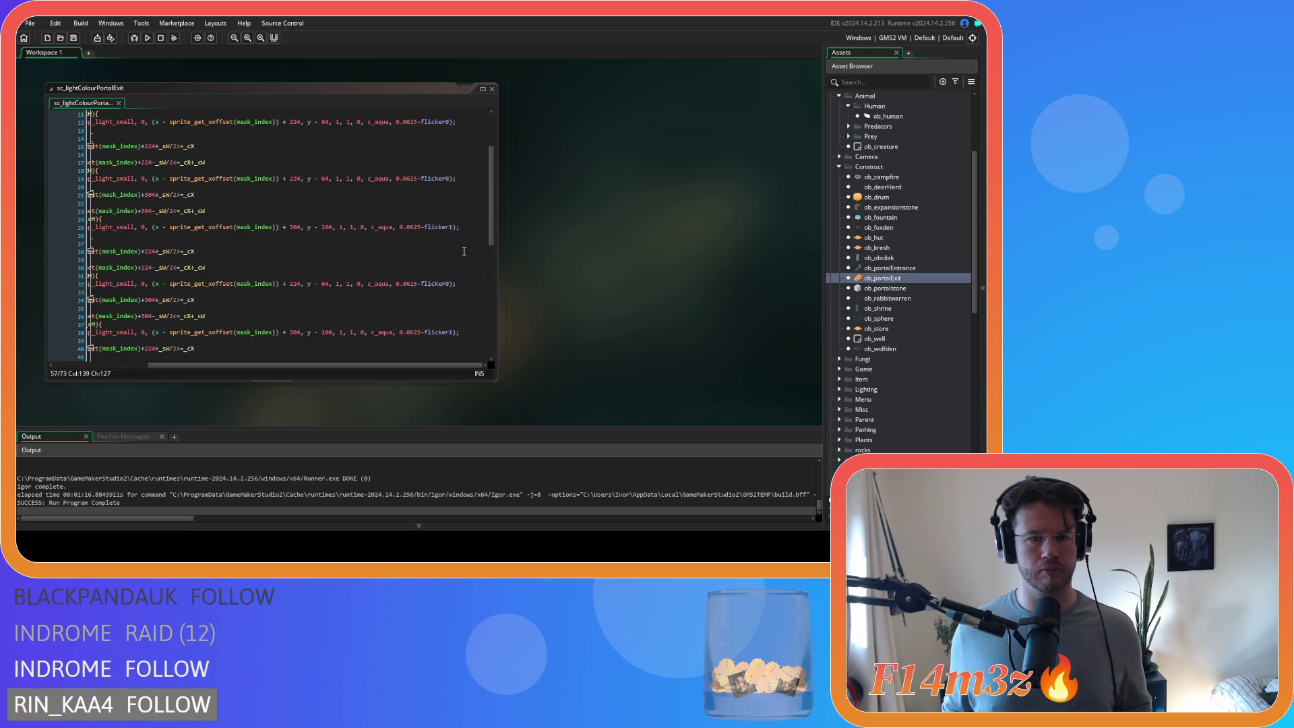
pyautogui.scroll(-3, 464, 251)
pyautogui.moveTo(467, 302); pyautogui.dragTo(67, 293)
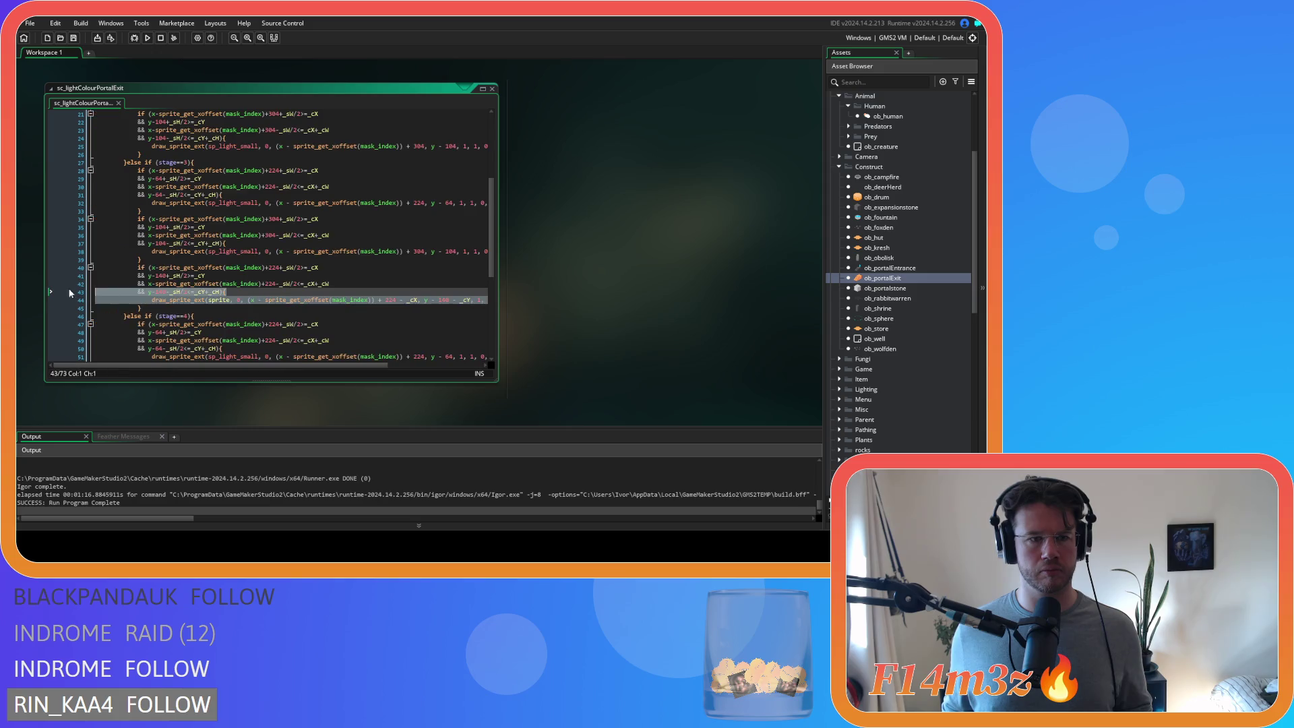
pyautogui.write('draw_sprite_ext(sp_light_small, 0, (x - sprite_get_xoffset(mask_index)) + 224, y - 140, 1, 1, 0, c_aqua, 0.0625-flicker2);')
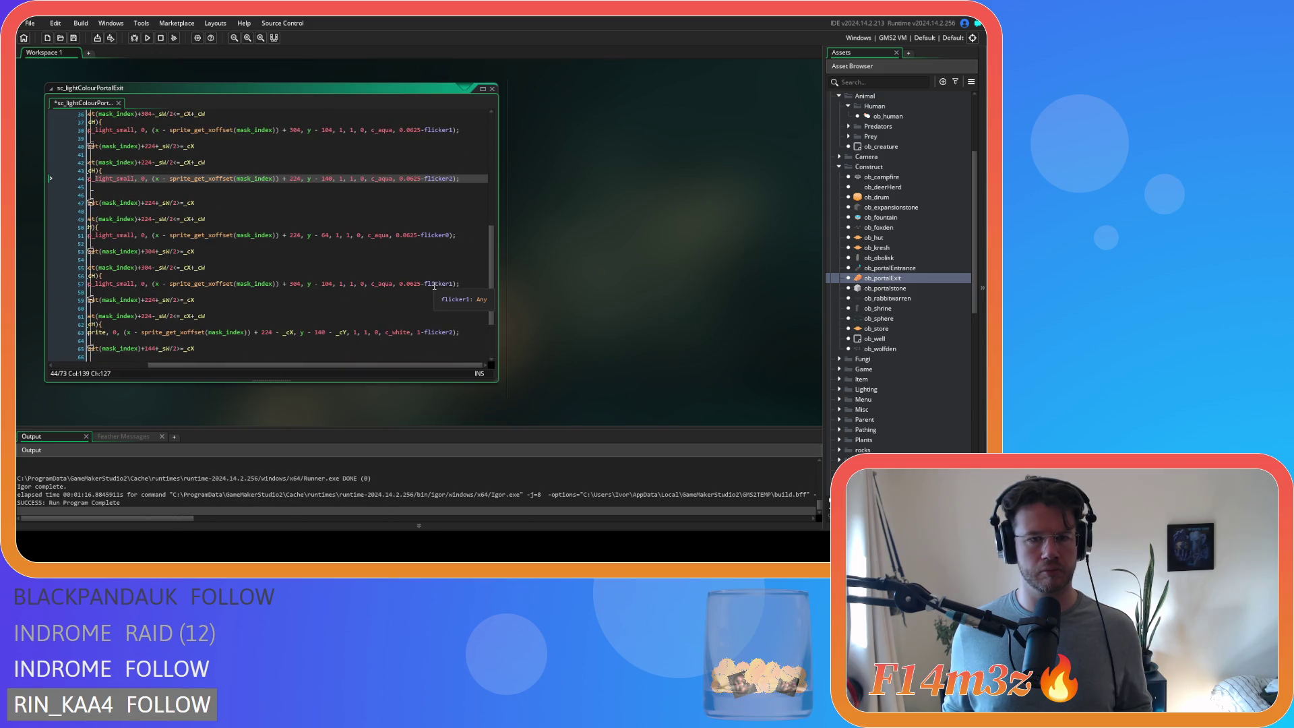
pyautogui.scroll(-1, 434, 290)
pyautogui.moveTo(472, 312)
pyautogui.mouseDown()
pyautogui.moveTo(80, 315)
pyautogui.moveTo(136, 315)
pyautogui.mouseUp()
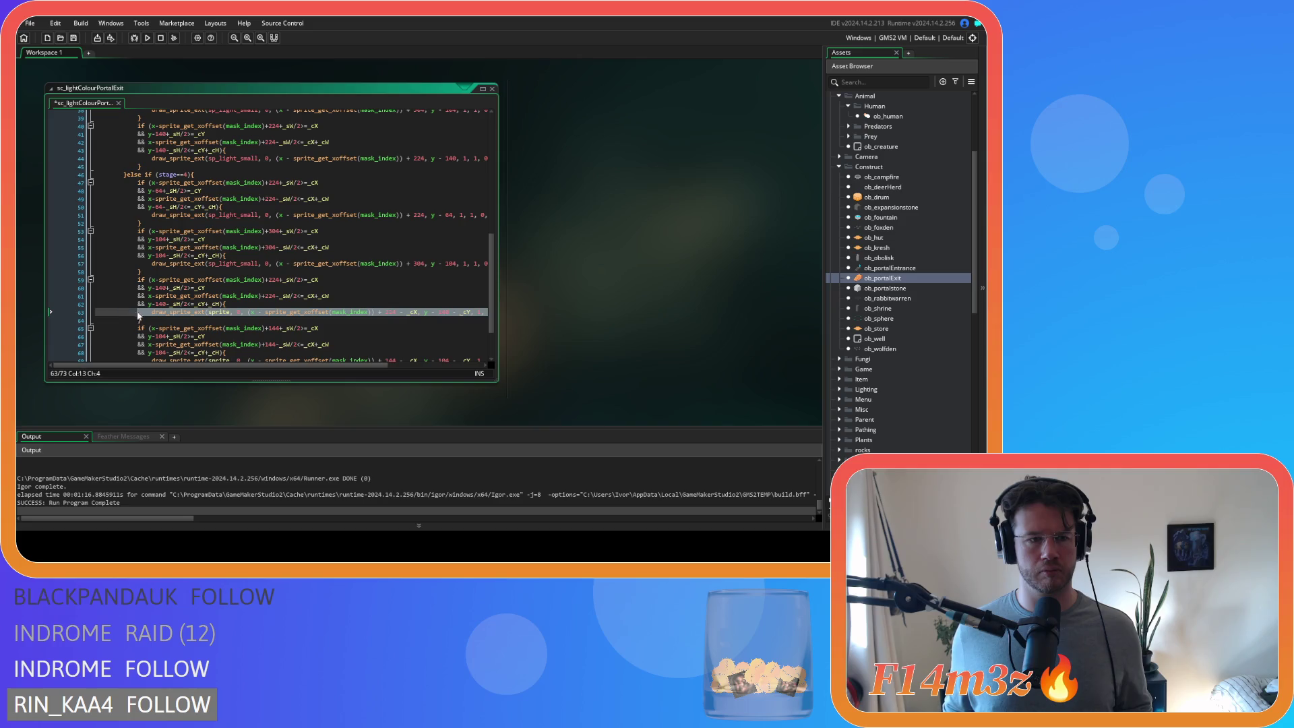
pyautogui.hotkey('ctrl', 'v')
# - Copy the flicker3 light call from line 25 onto line 69
pyautogui.scroll(-2, 389, 269)
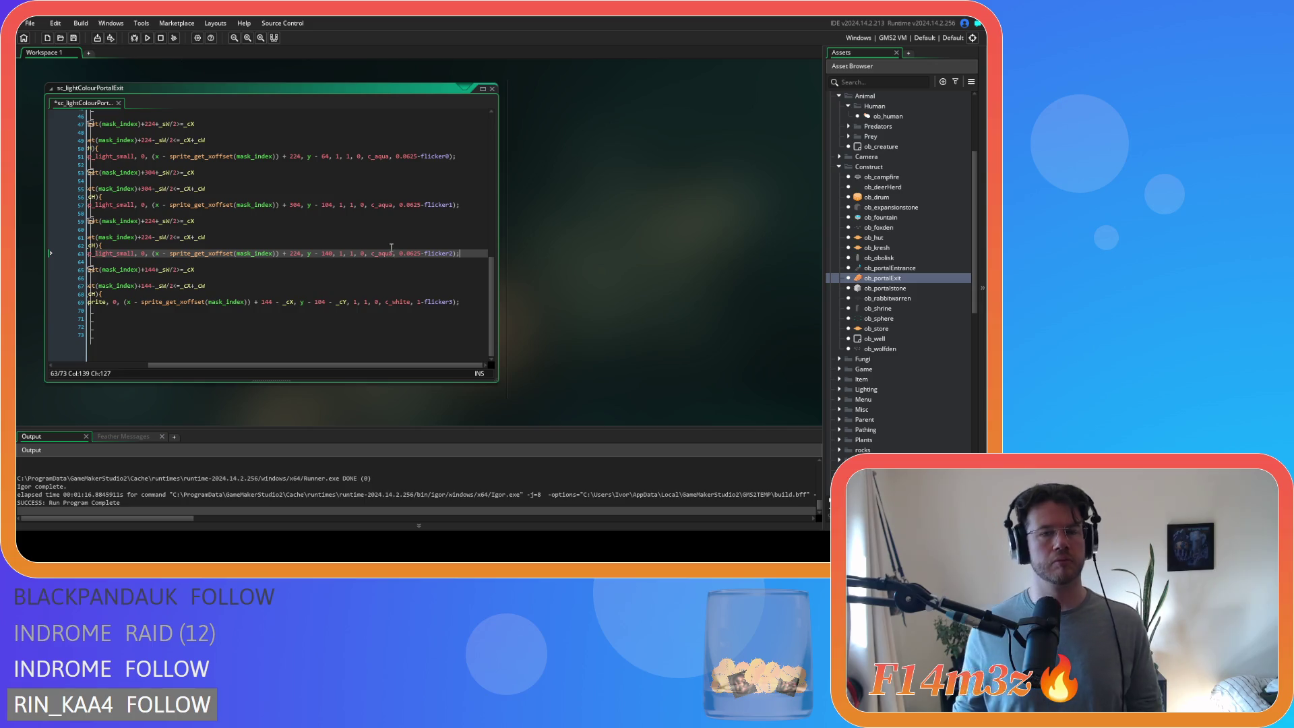
pyautogui.scroll(5, 573, 262)
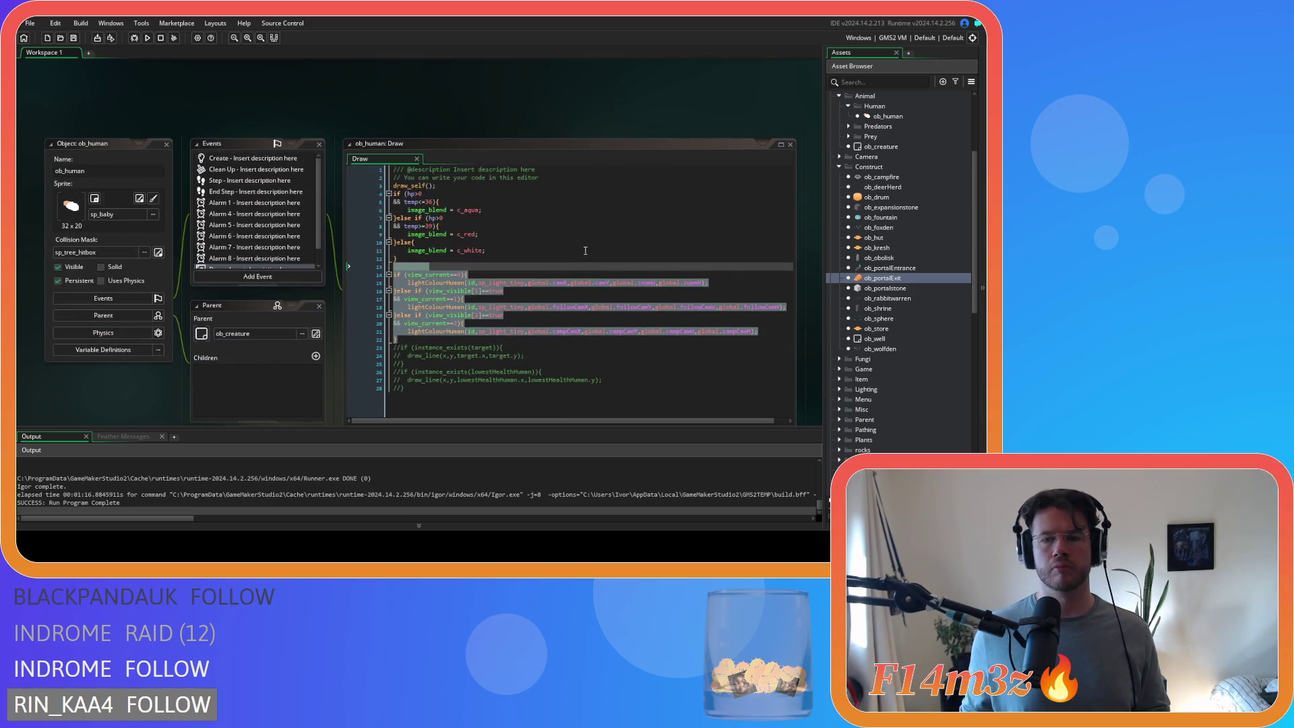
pyautogui.scroll(6, 450, 177)
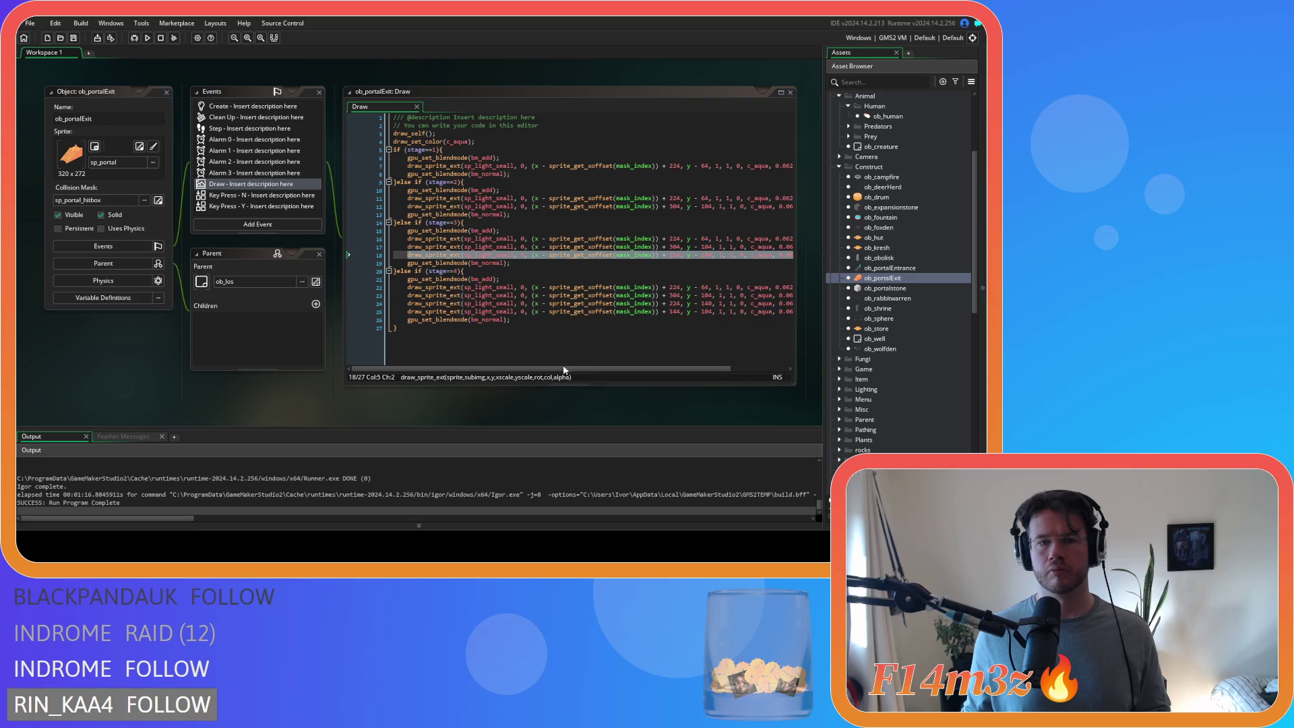
pyautogui.moveTo(555, 370); pyautogui.dragTo(613, 370)
pyautogui.click(776, 311)
pyautogui.hotkey('shift', 'Home')
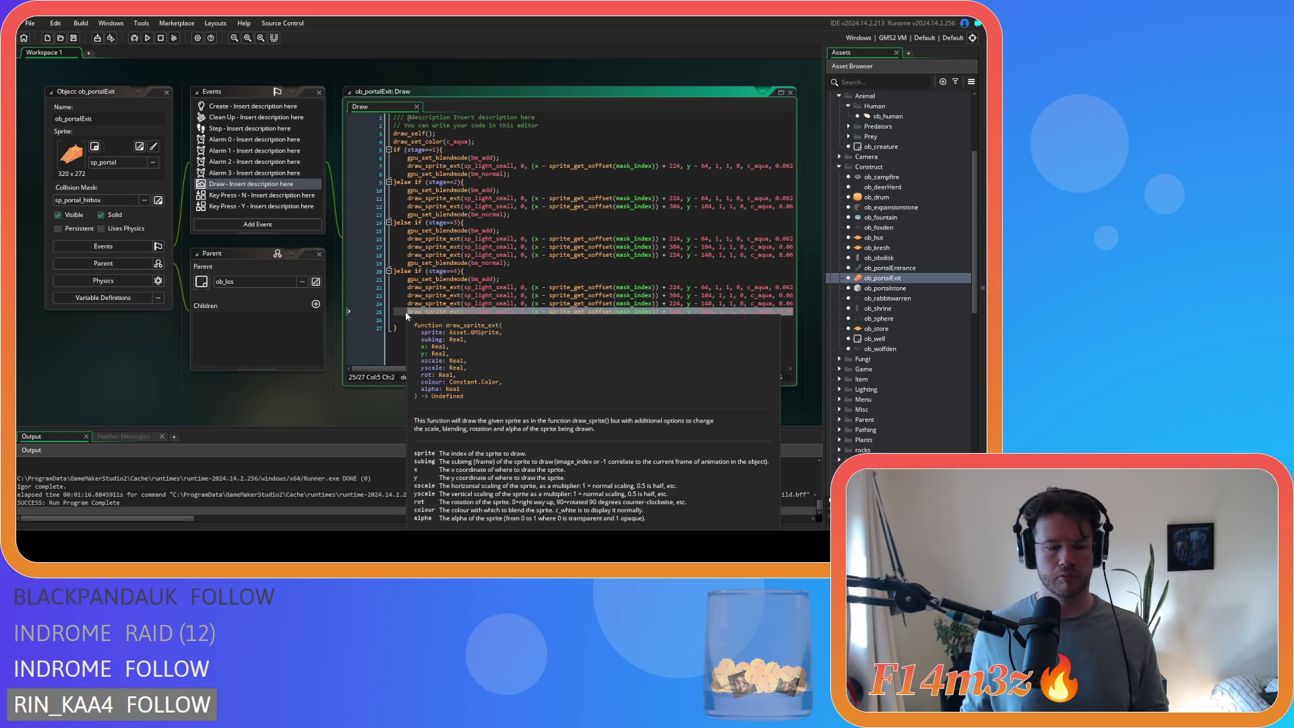
pyautogui.scroll(-4, 94, 337)
pyautogui.scroll(-3, 313, 324)
pyautogui.hotkey('ctrl', 'z')
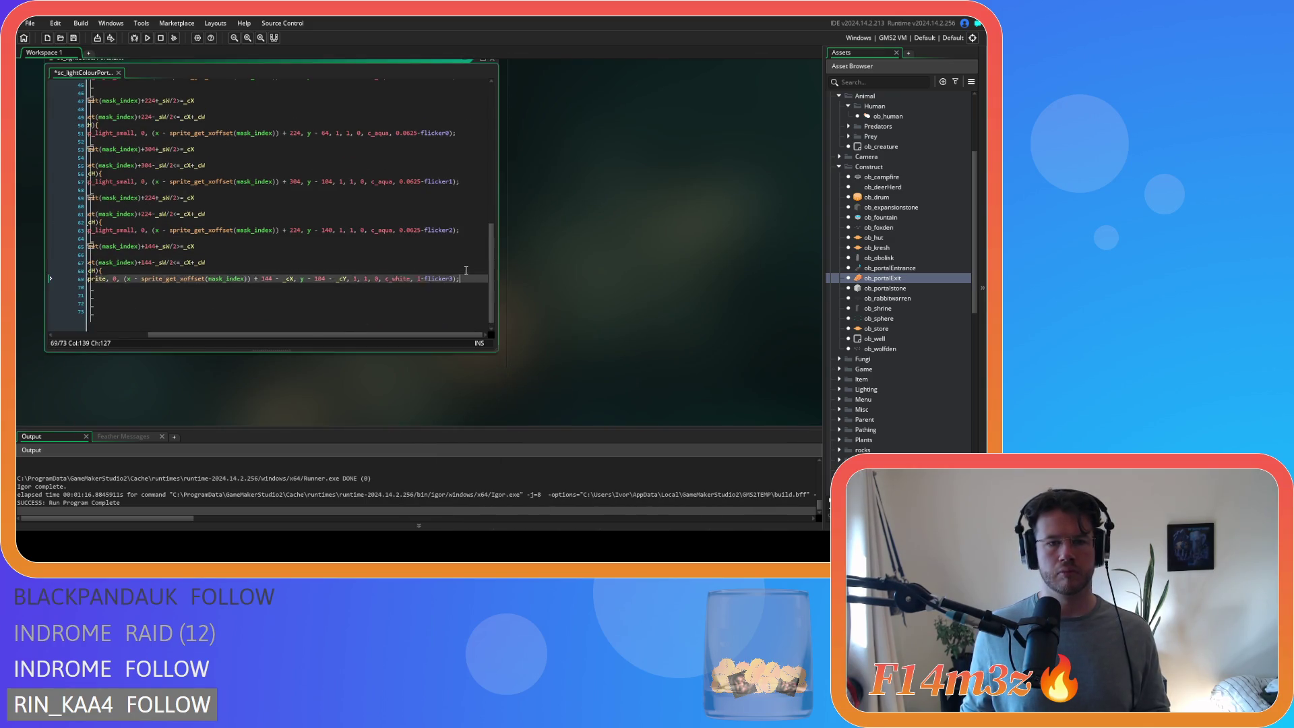
# - Save the sc_lightColourPortalExit script
pyautogui.scroll(7, 360, 313)
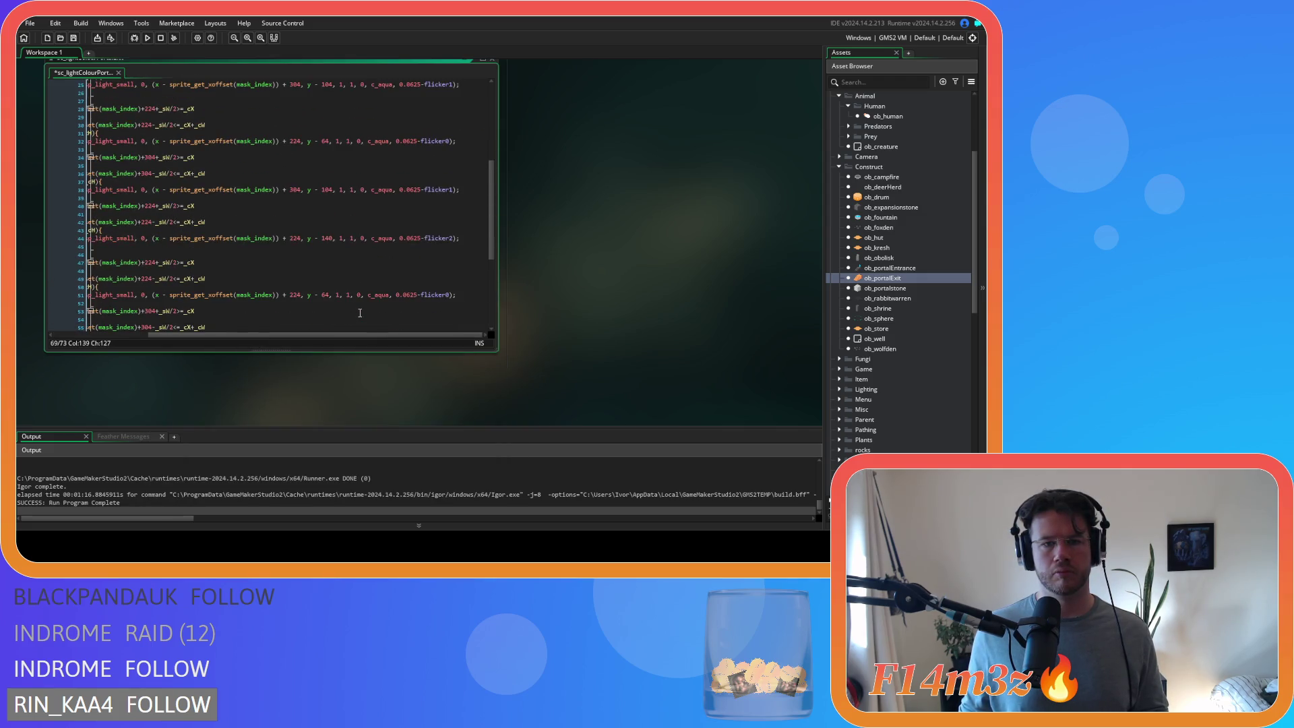
pyautogui.scroll(8, 360, 313)
pyautogui.click(389, 236)
pyautogui.hotkey('ctrl', 's')
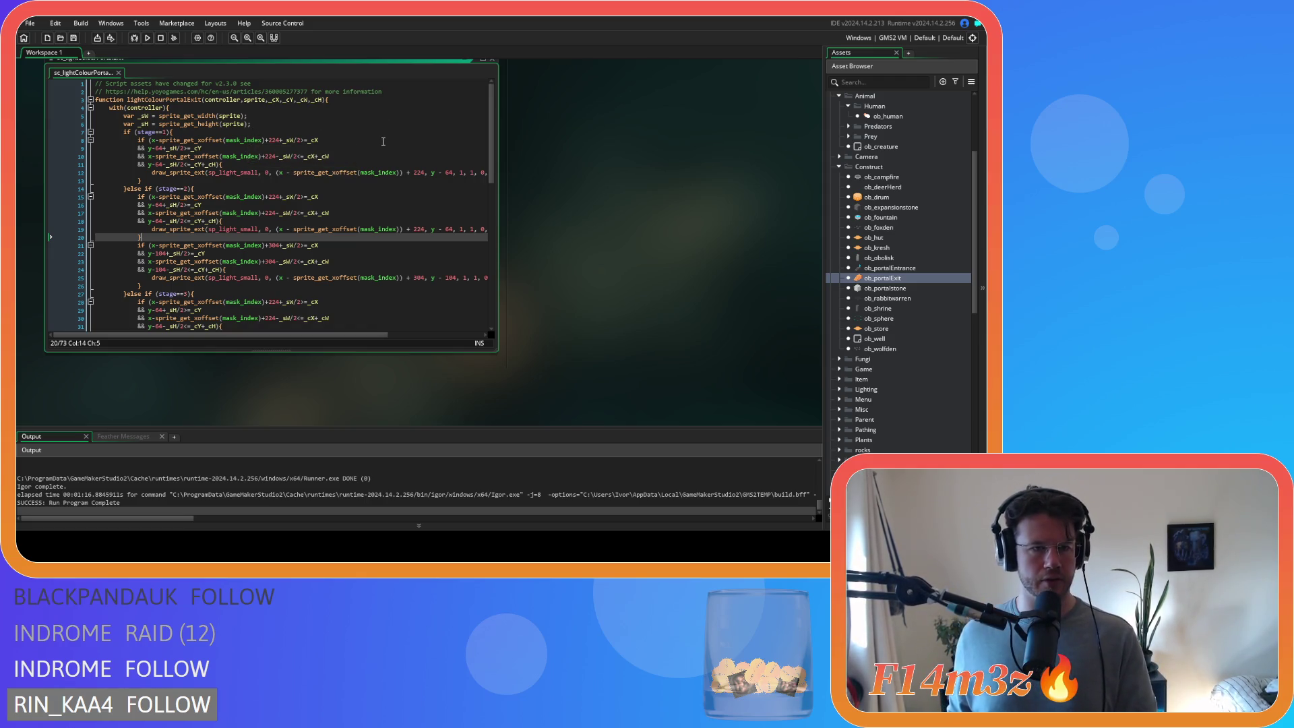
# - Select the view-based light-colour calls in ob_human's Draw code
pyautogui.scroll(-10, 329, 193)
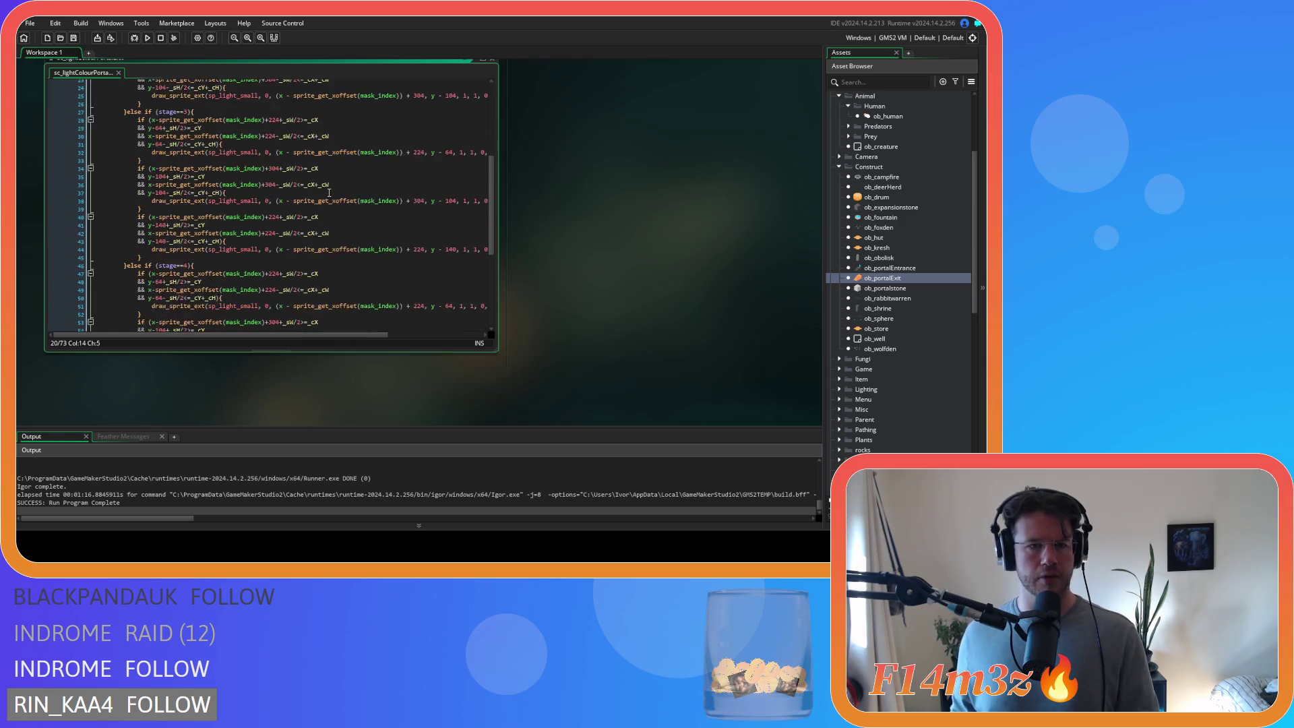
pyautogui.click(329, 193)
pyautogui.scroll(-3, 329, 192)
pyautogui.scroll(15, 329, 190)
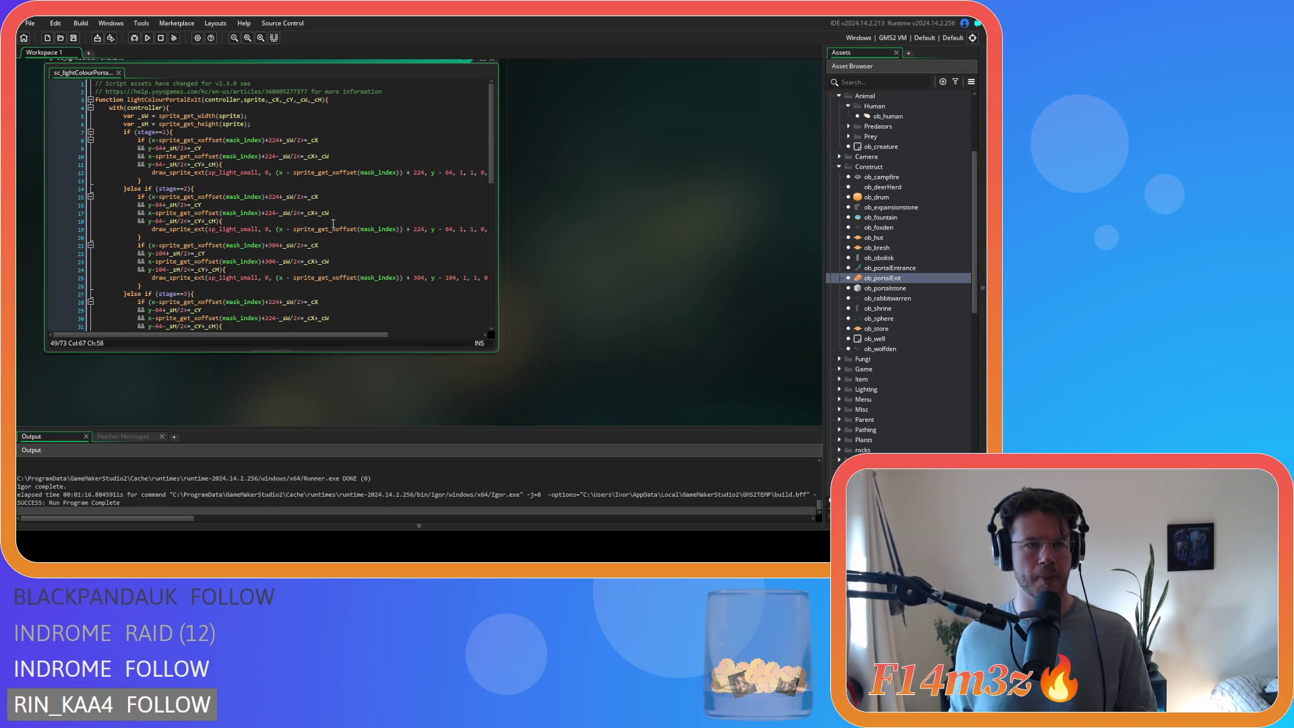
pyautogui.scroll(-15, 334, 223)
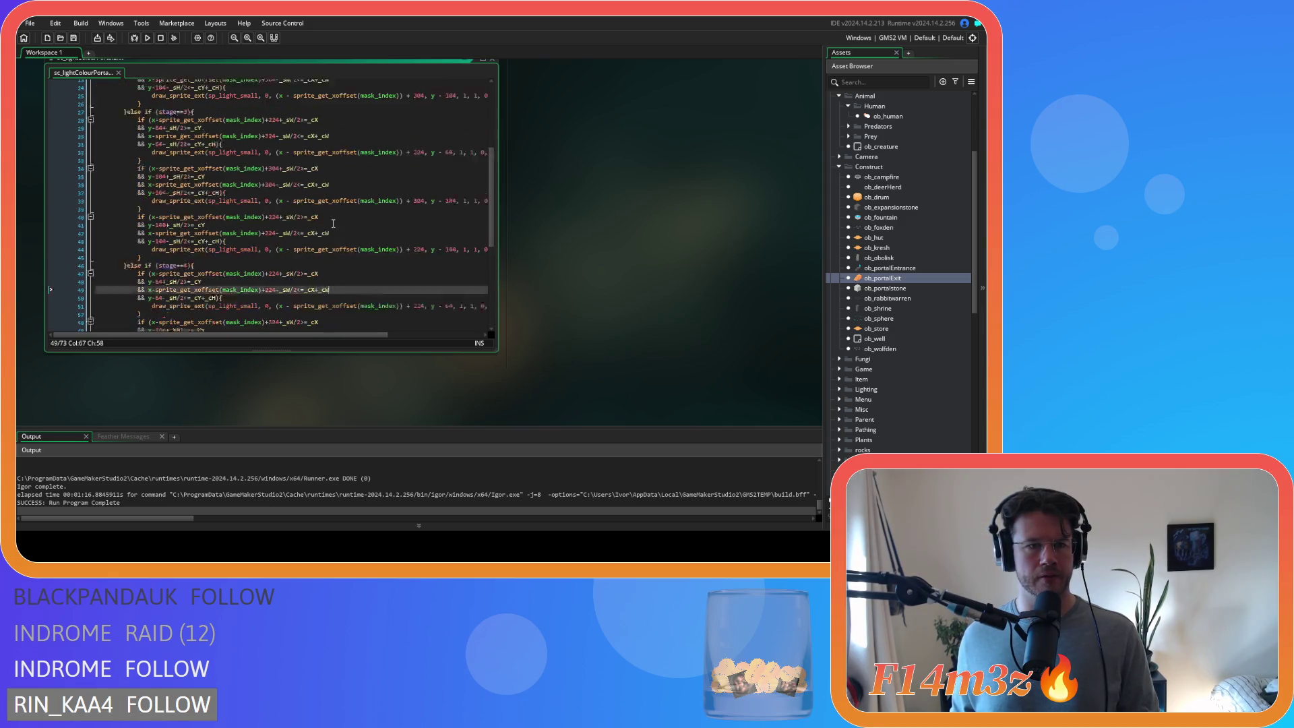
pyautogui.scroll(15, 333, 223)
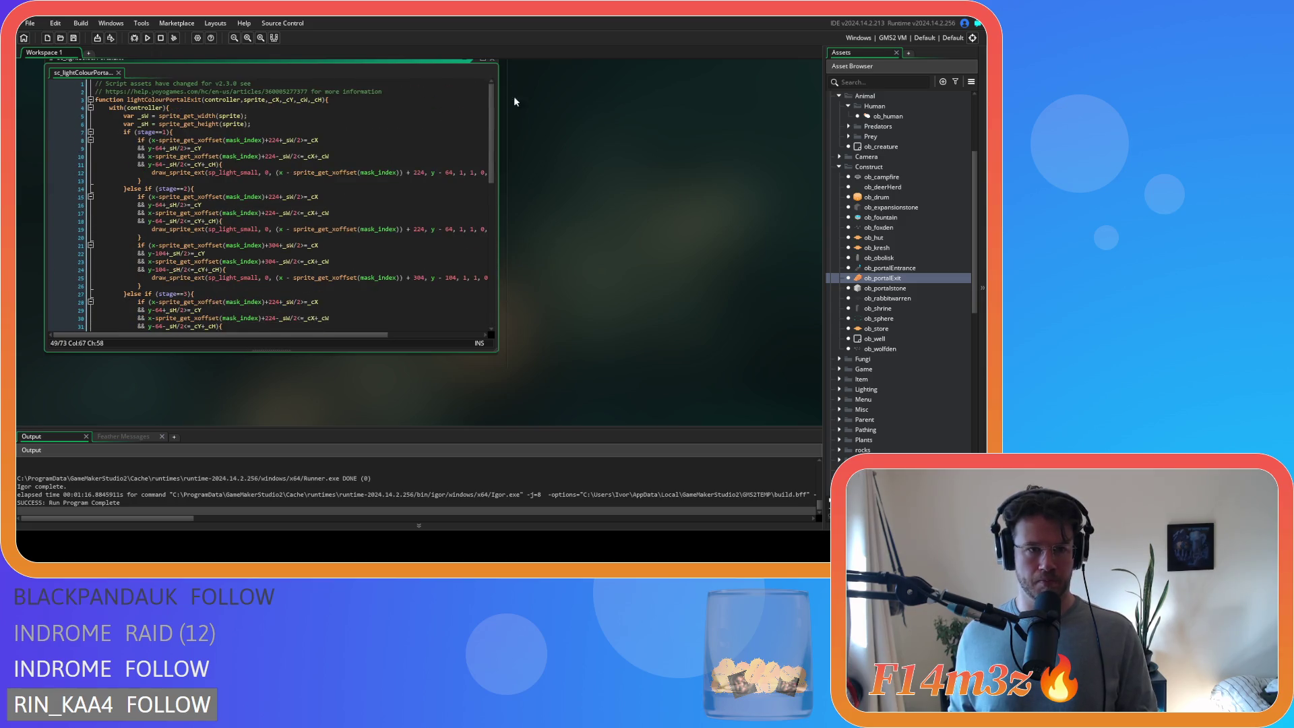
pyautogui.scroll(5, 506, 86)
pyautogui.moveTo(417, 283); pyautogui.dragTo(378, 211)
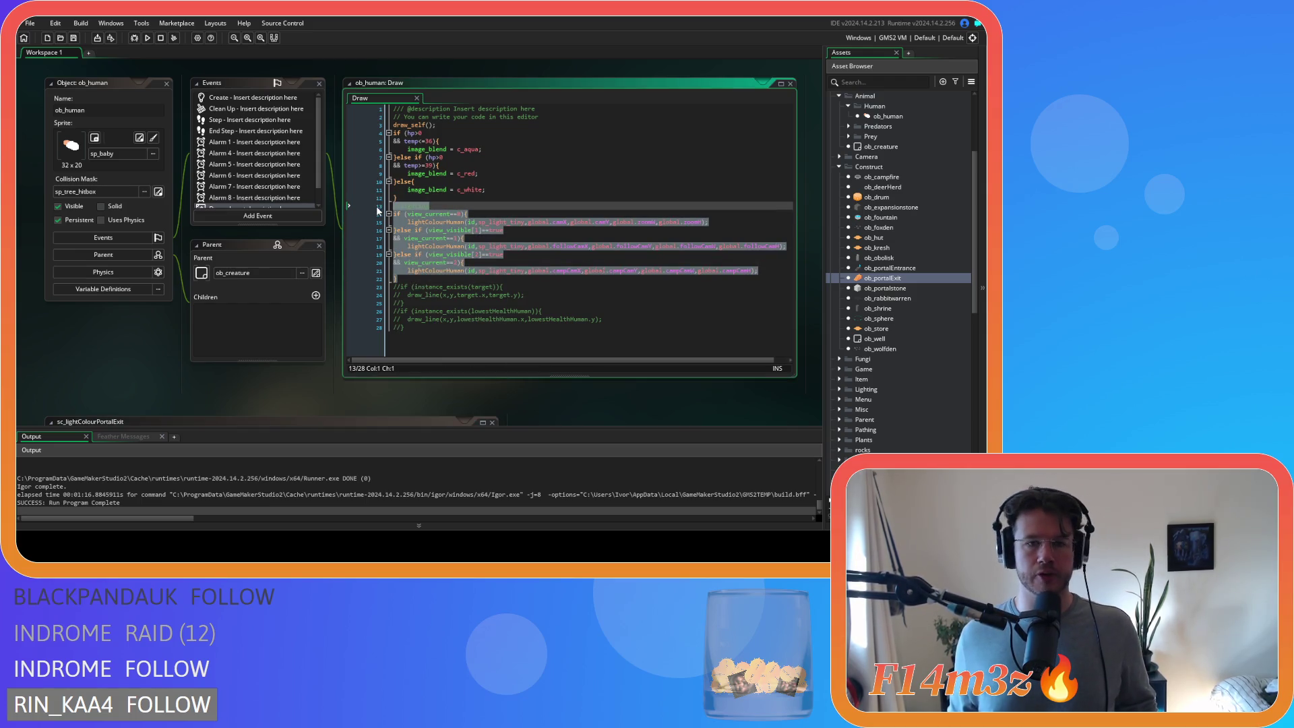
# - Paste the view lighting block after line 4 and change sp_light_tiny to sp_light_small
pyautogui.click(167, 83)
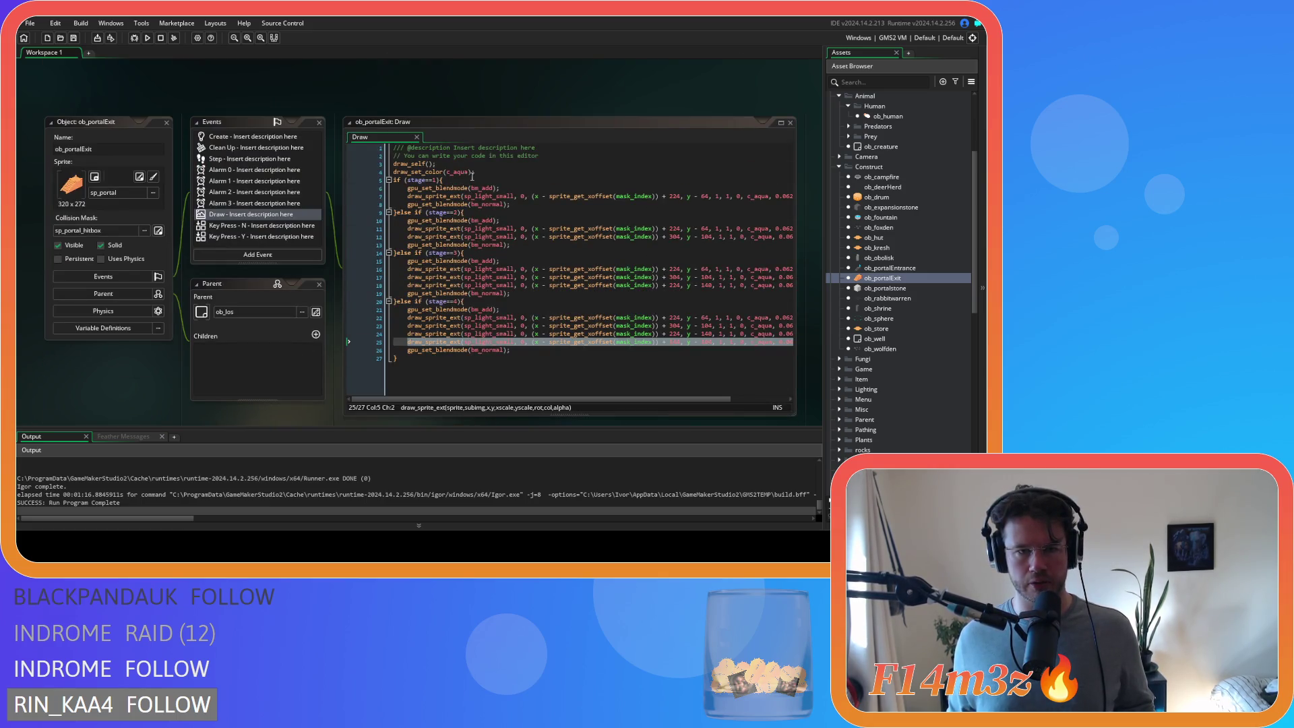
pyautogui.click(496, 172)
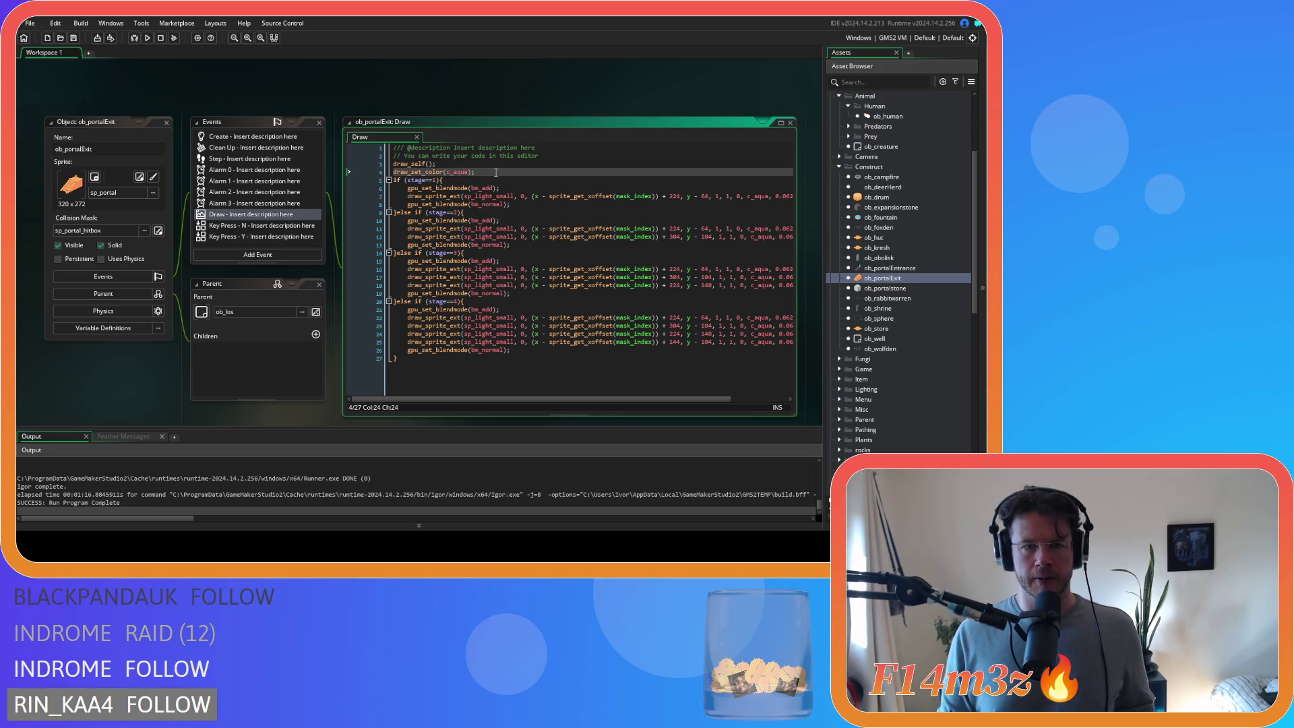
pyautogui.write('//lighting if (view_current==0){     lightColourHuman(id,sp_light_tiny,global.camX,global.camY,global.zoomW,global.zoomH); }else if (view_visible[1]==true && view_current==1){     lightColourHuman(id,sp_light_tiny,global.followCamX,global.followCamY,global.followCamW,global.followCamH); }else if (view_visible[2]==true && view_current==2){     lightColourHuman(id,sp_light_tiny,global.campCamX,global.campCamY,global.campCamW,global.campCamH); }')
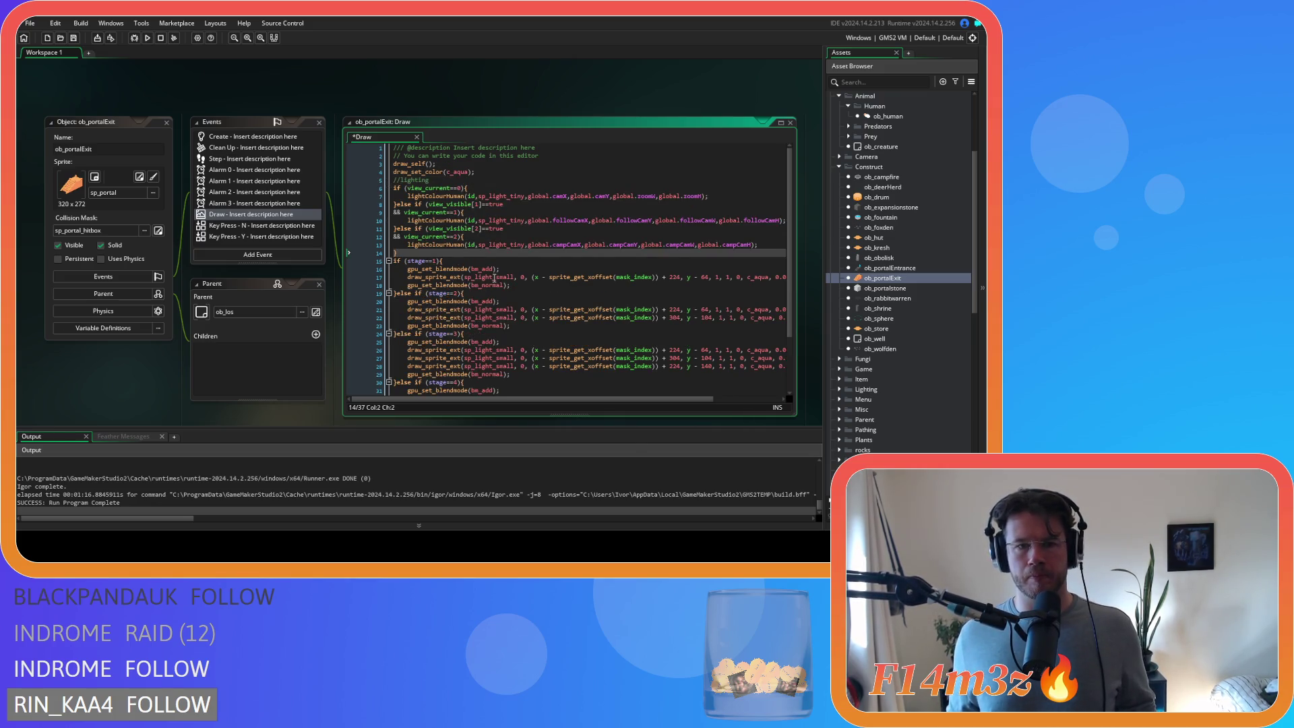
pyautogui.doubleClick(495, 277)
pyautogui.hotkey('ctrl', 'c')
pyautogui.doubleClick(498, 197)
pyautogui.hotkey('ctrl', 'v')
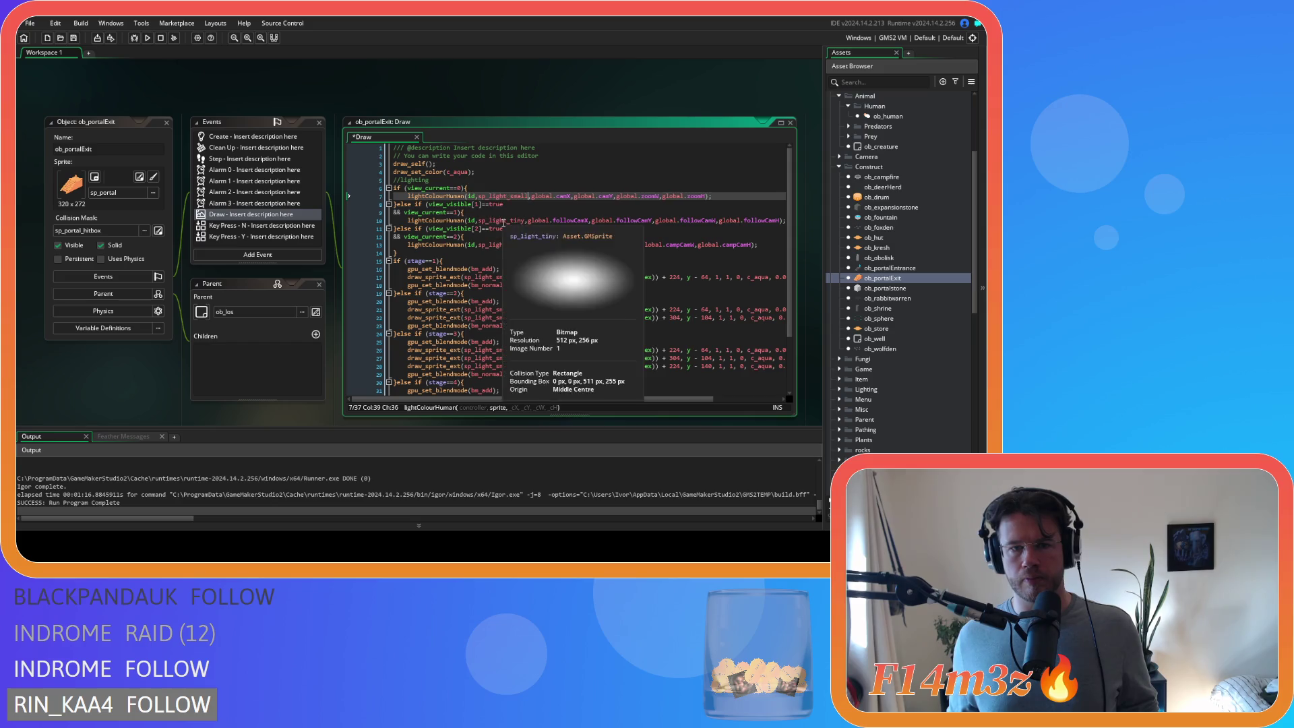
pyautogui.doubleClick(504, 221)
pyautogui.hotkey('ctrl', 'v')
pyautogui.doubleClick(496, 244)
pyautogui.hotkey('ctrl', 'v')
# - Rename the three lightColourHuman calls to lightColourPortalExit
pyautogui.click(448, 196)
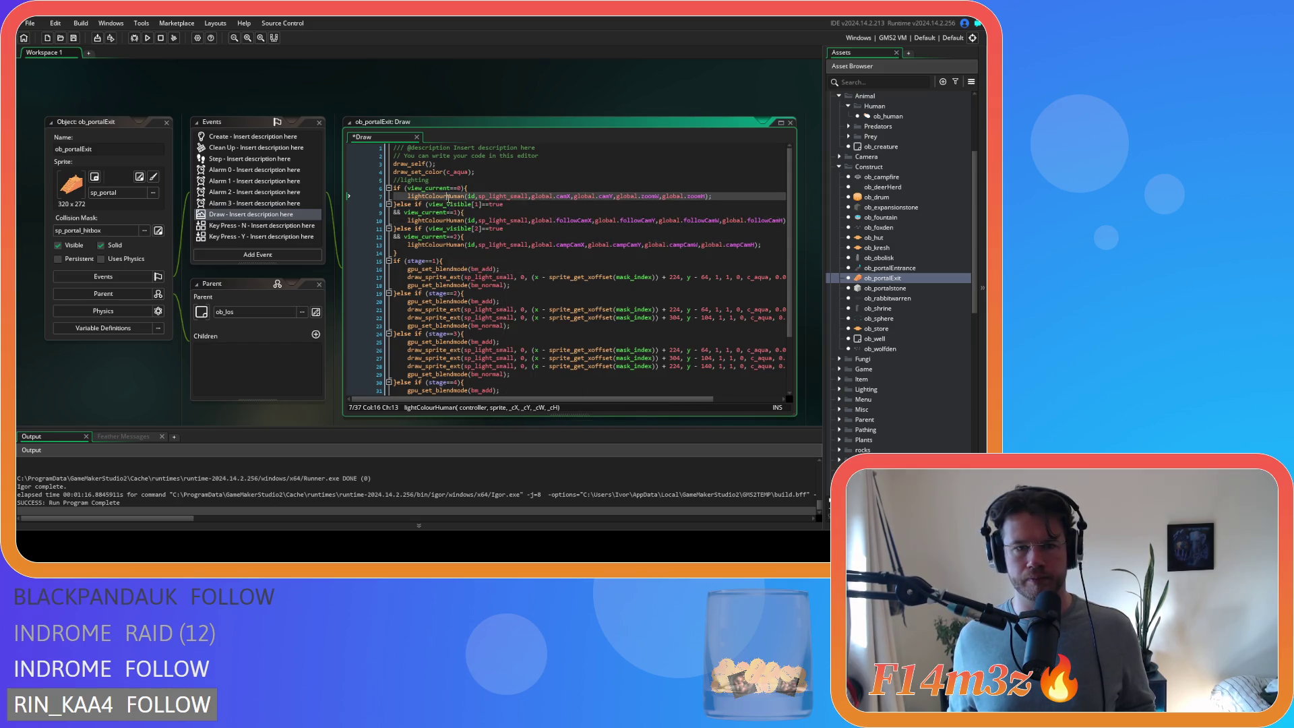
pyautogui.press('Right')
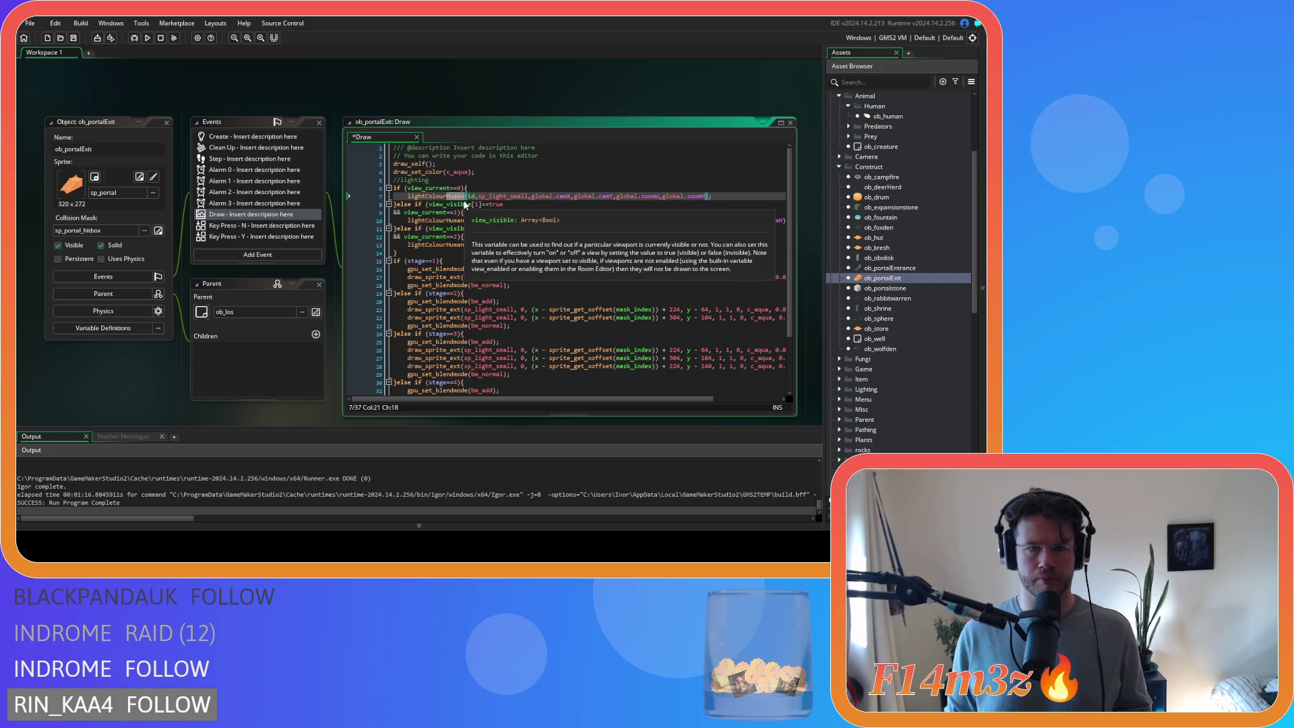
pyautogui.write('PortalExit')
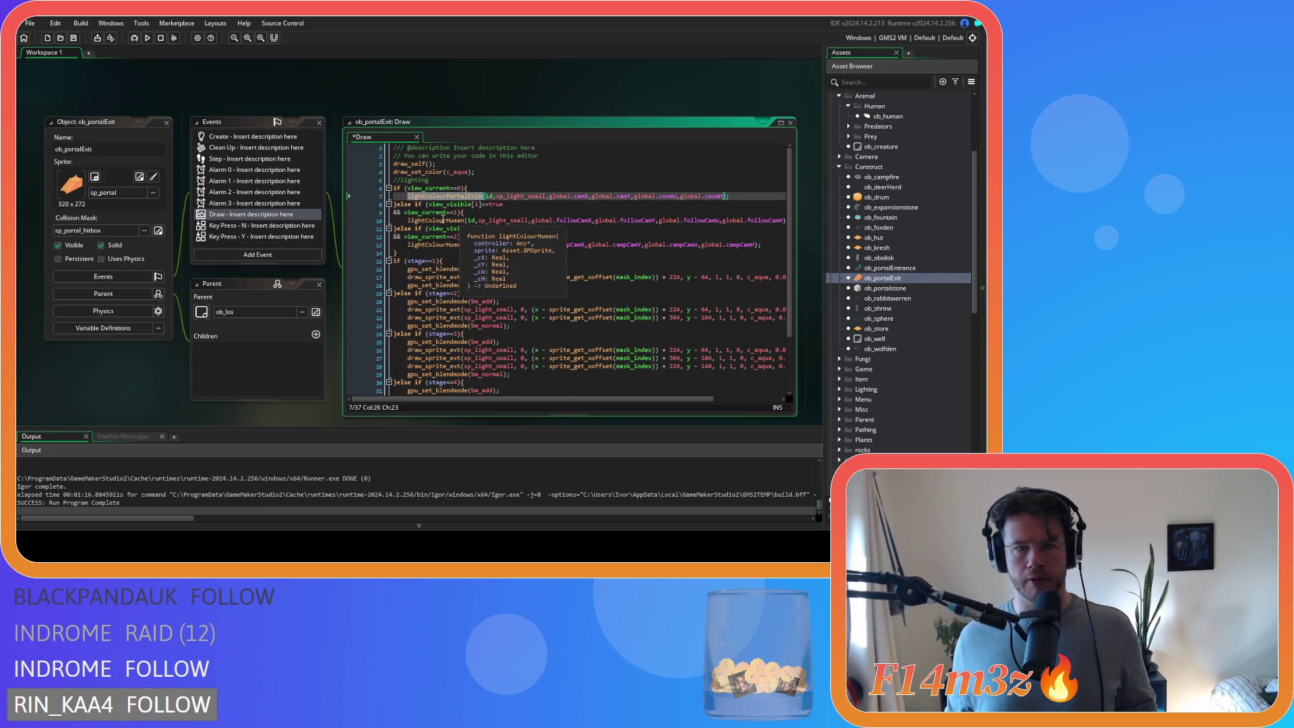
pyautogui.doubleClick(434, 220)
pyautogui.hotkey('ctrl', 'v')
pyautogui.doubleClick(435, 245)
pyautogui.hotkey('ctrl', 'v')
# - Delete the old stage drawing blocks on lines 15–37
pyautogui.click(472, 334)
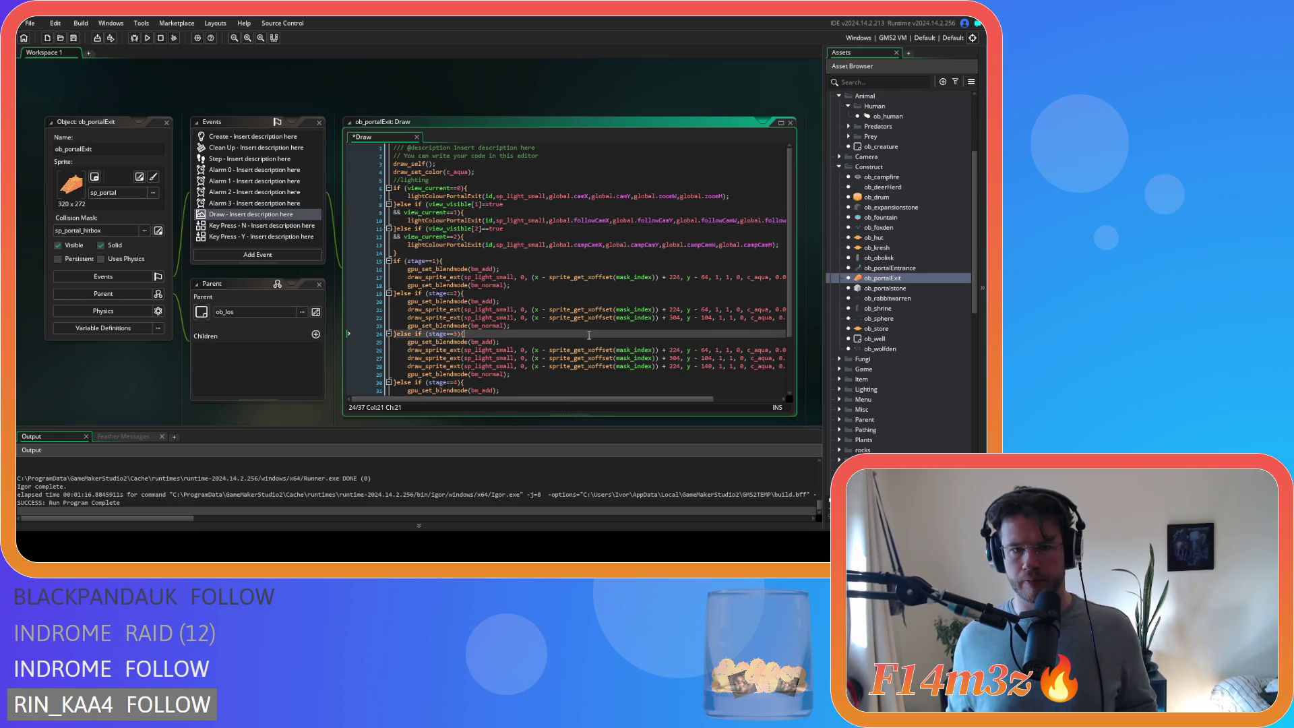
pyautogui.scroll(-3, 425, 367)
pyautogui.moveTo(425, 368); pyautogui.dragTo(351, 195)
pyautogui.press('BackSpace')
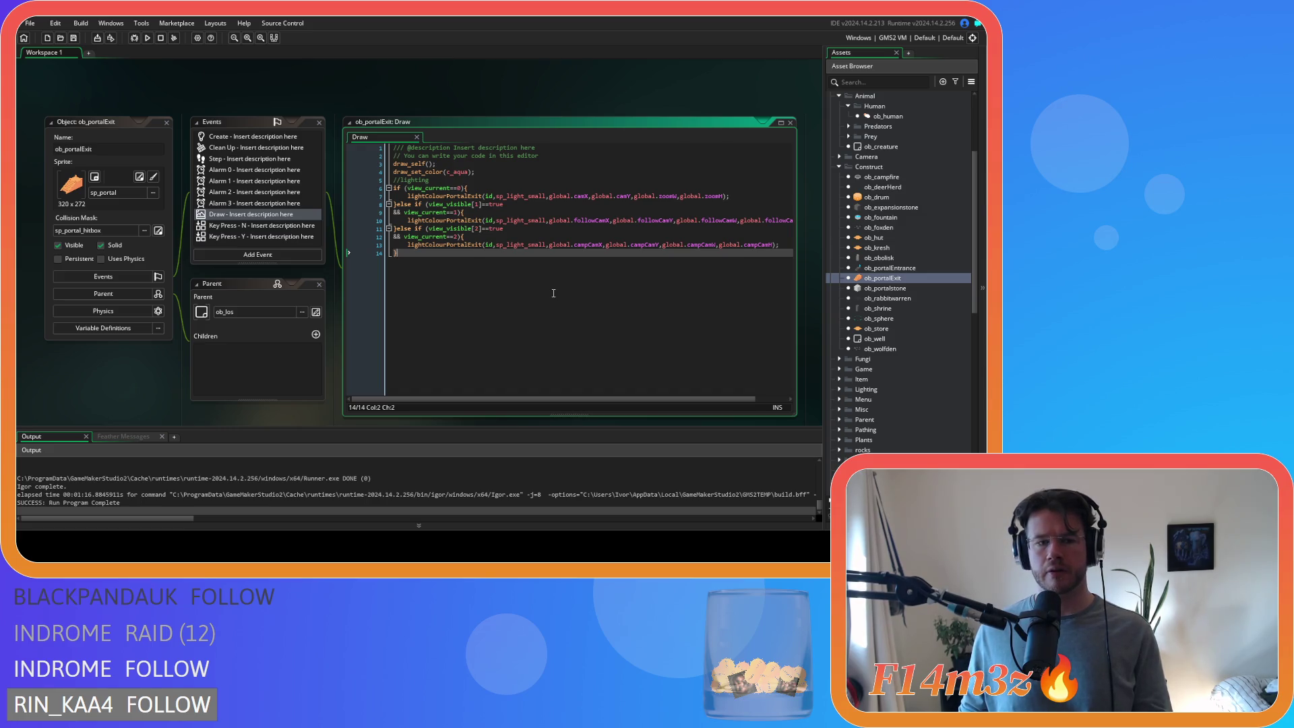
# - Compile and run the game with F5 to test the portal exit lighting
pyautogui.press('F5')
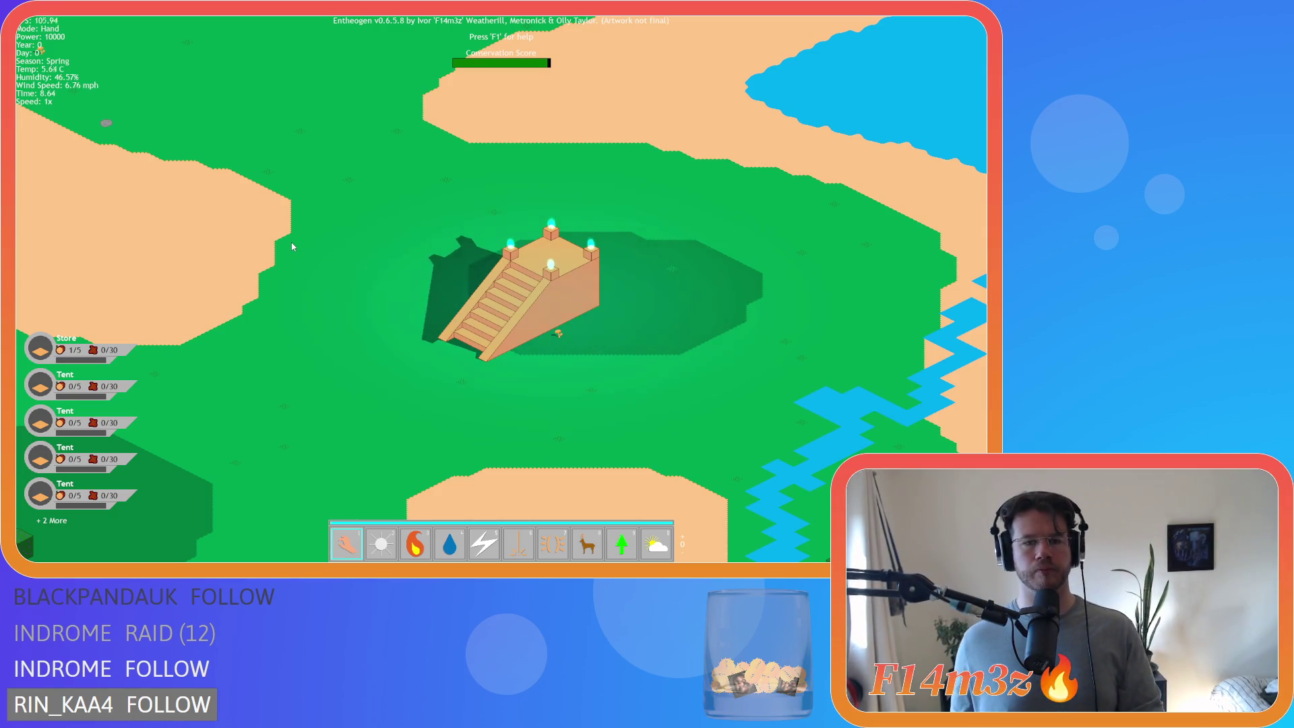
# - Toggle the Tribe and Camp windows with T and C, then press Escape to quit
pyautogui.click(237, 232)
pyautogui.press('Escape')
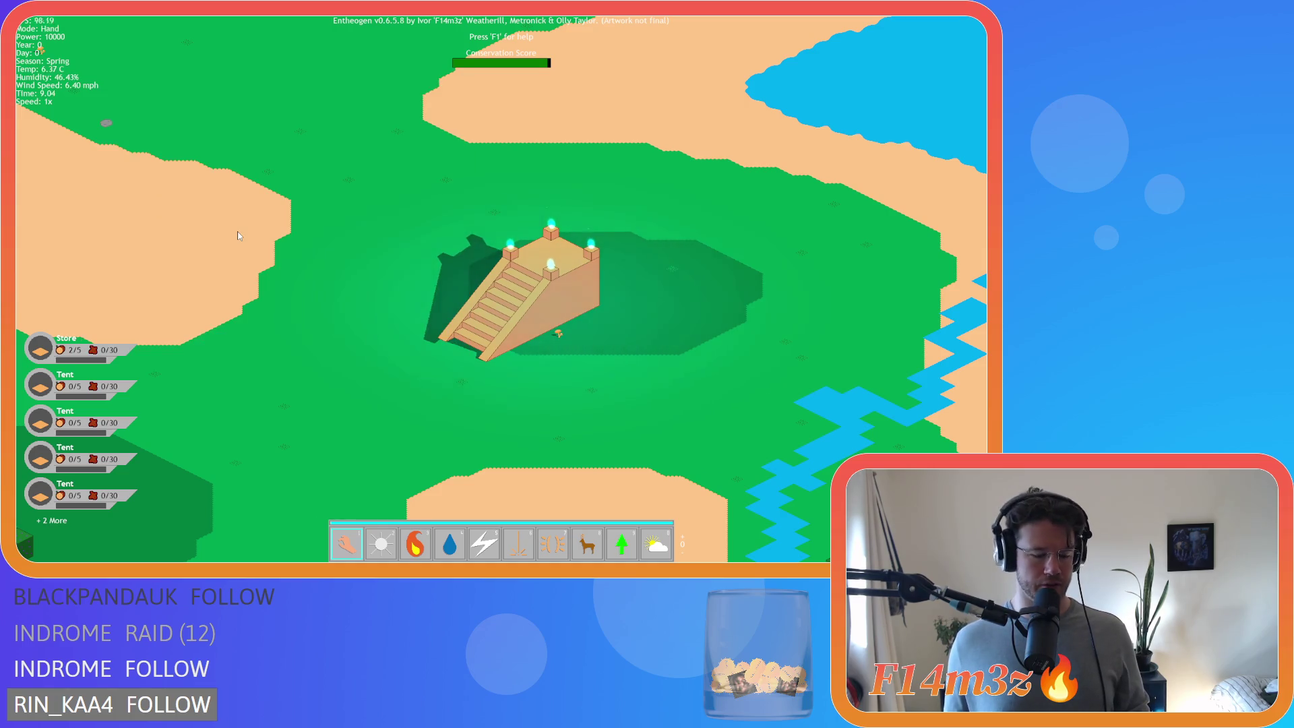
pyautogui.press('t')
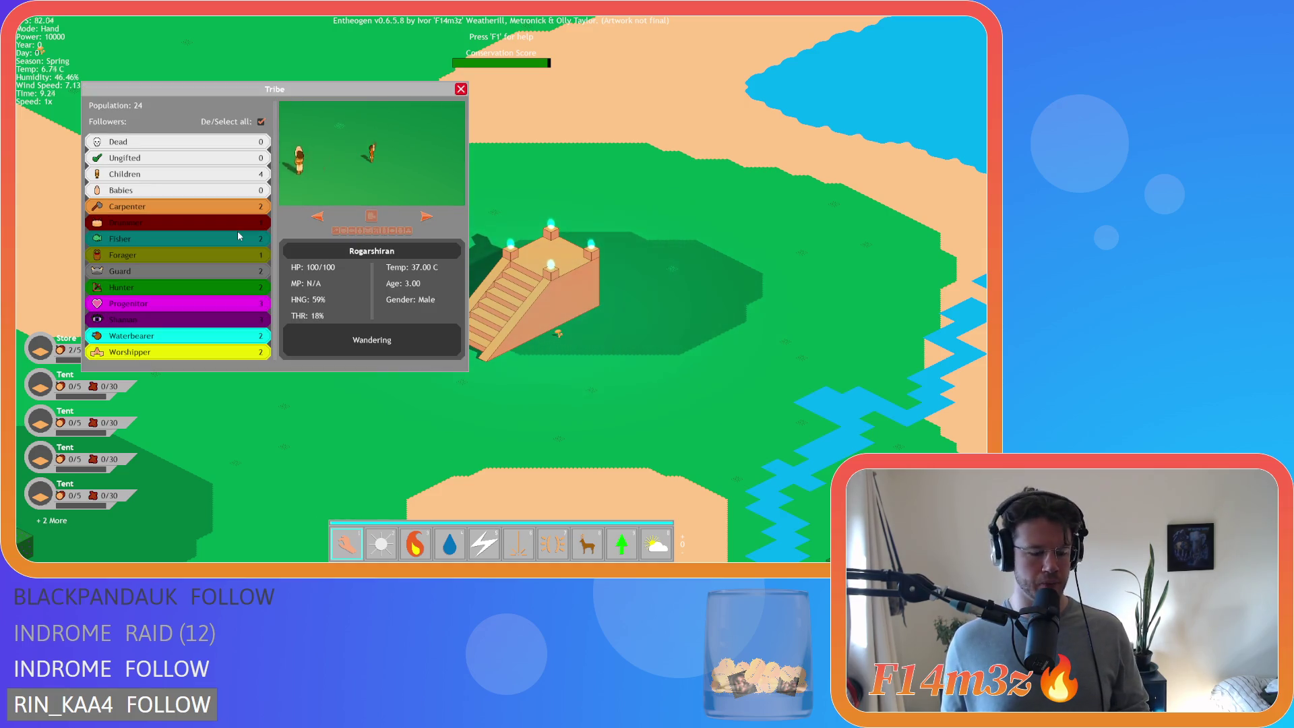
pyautogui.press('c')
pyautogui.press('c')
pyautogui.press('t')
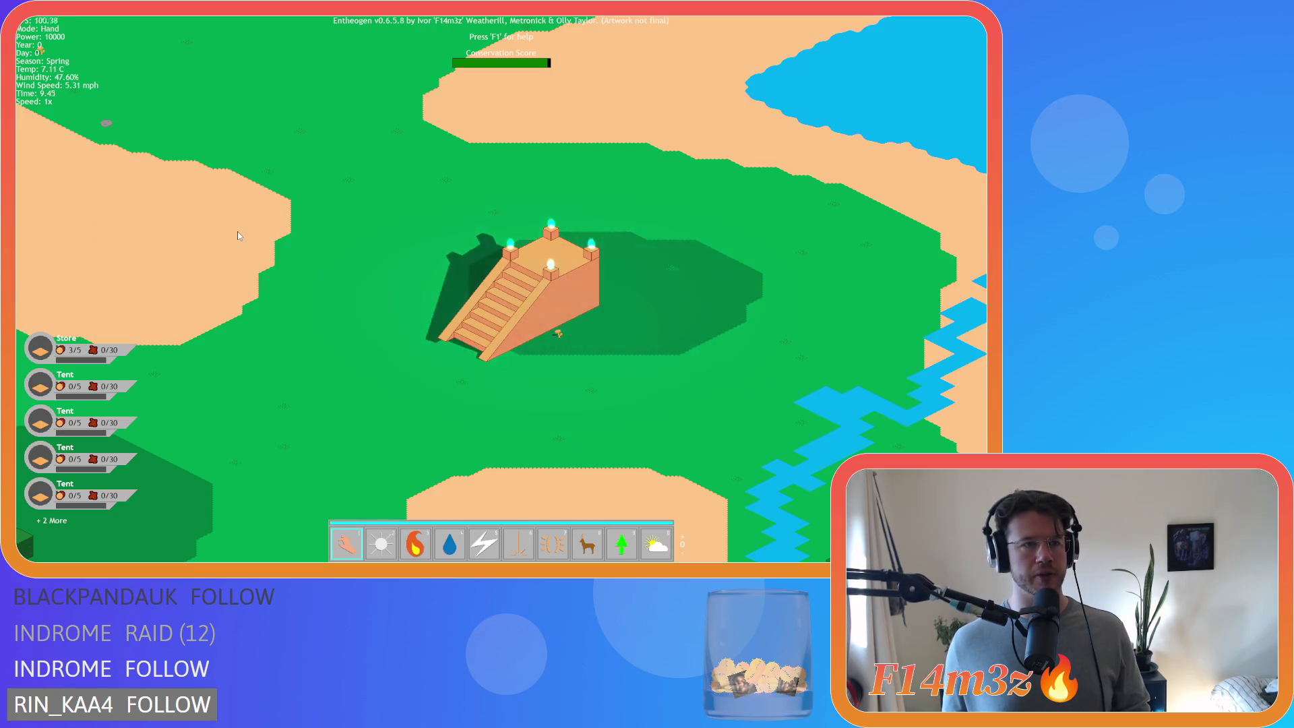
pyautogui.press('c')
pyautogui.press('t')
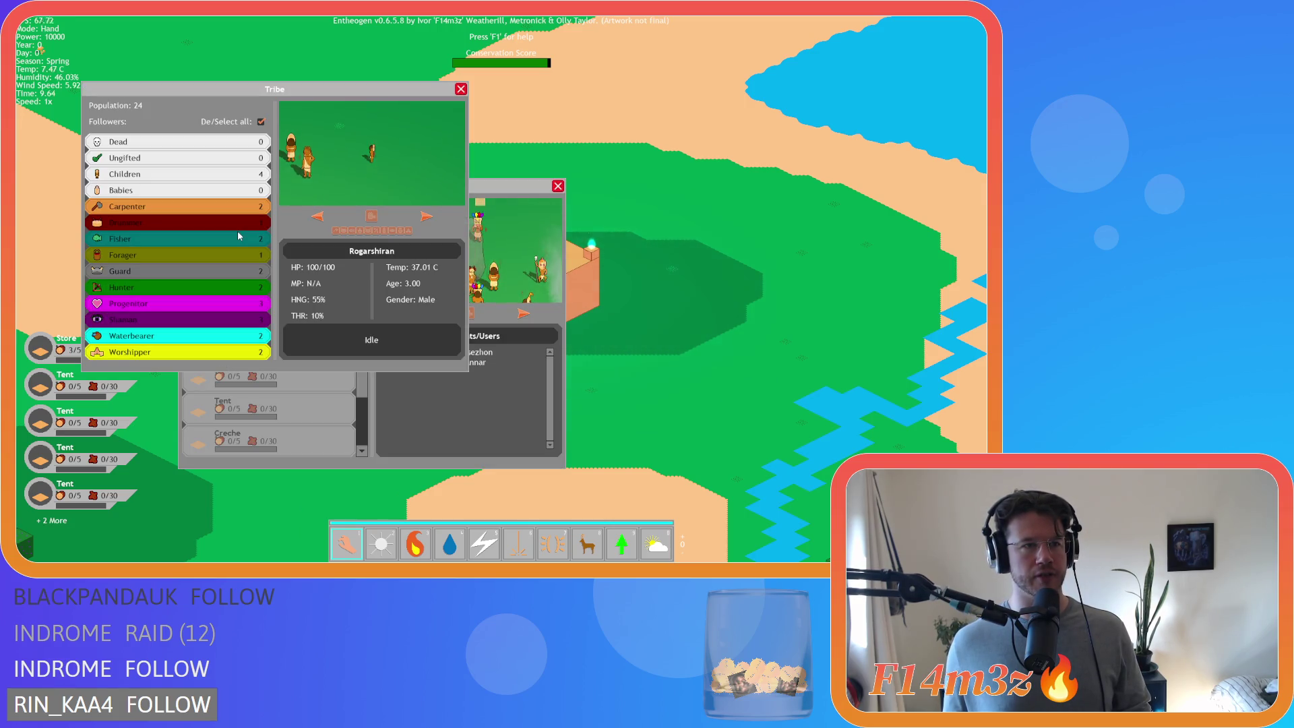
pyautogui.press('c')
pyautogui.press('t')
pyautogui.press('c')
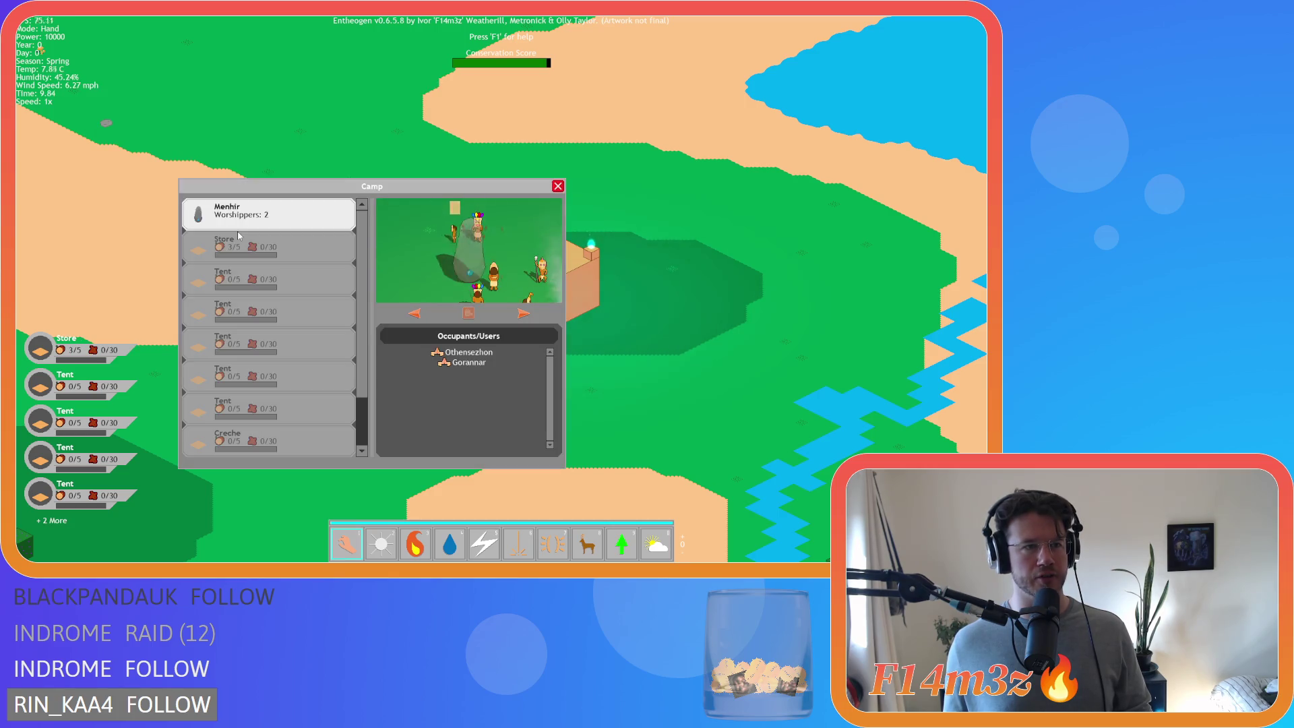
pyautogui.press('t')
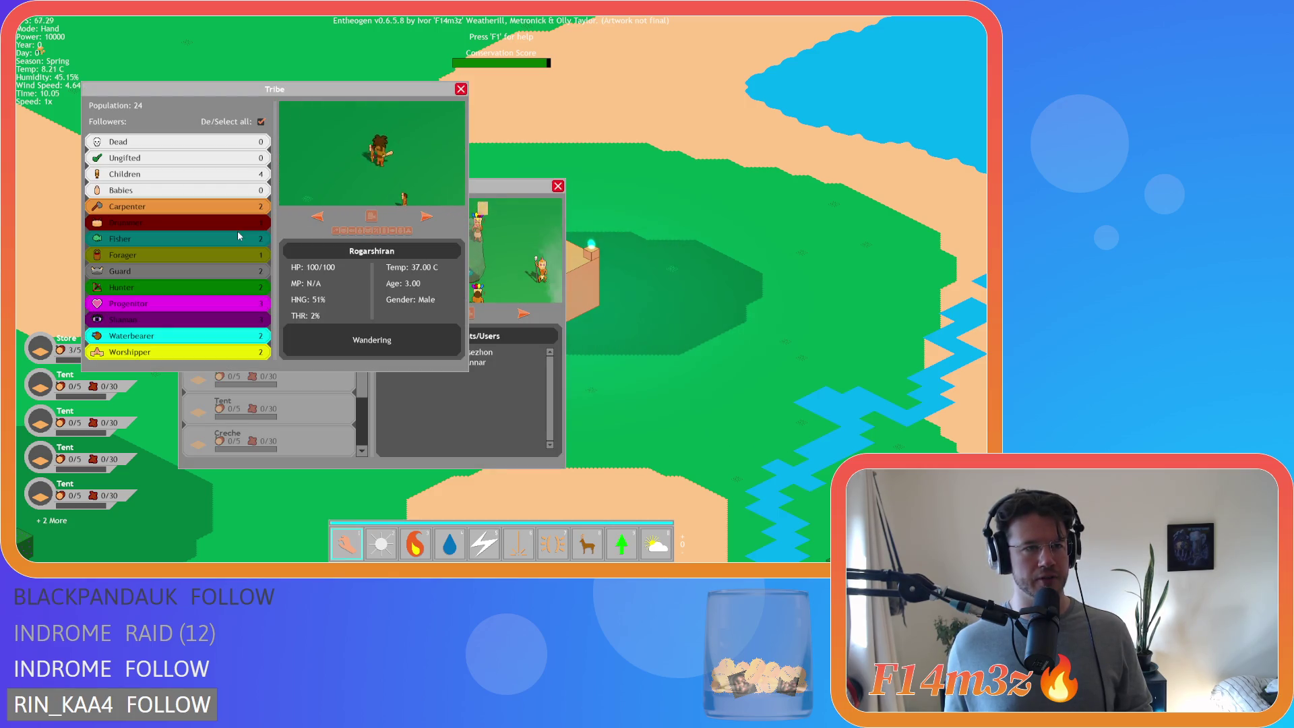
pyautogui.press('c')
pyautogui.press('t')
pyautogui.press('c')
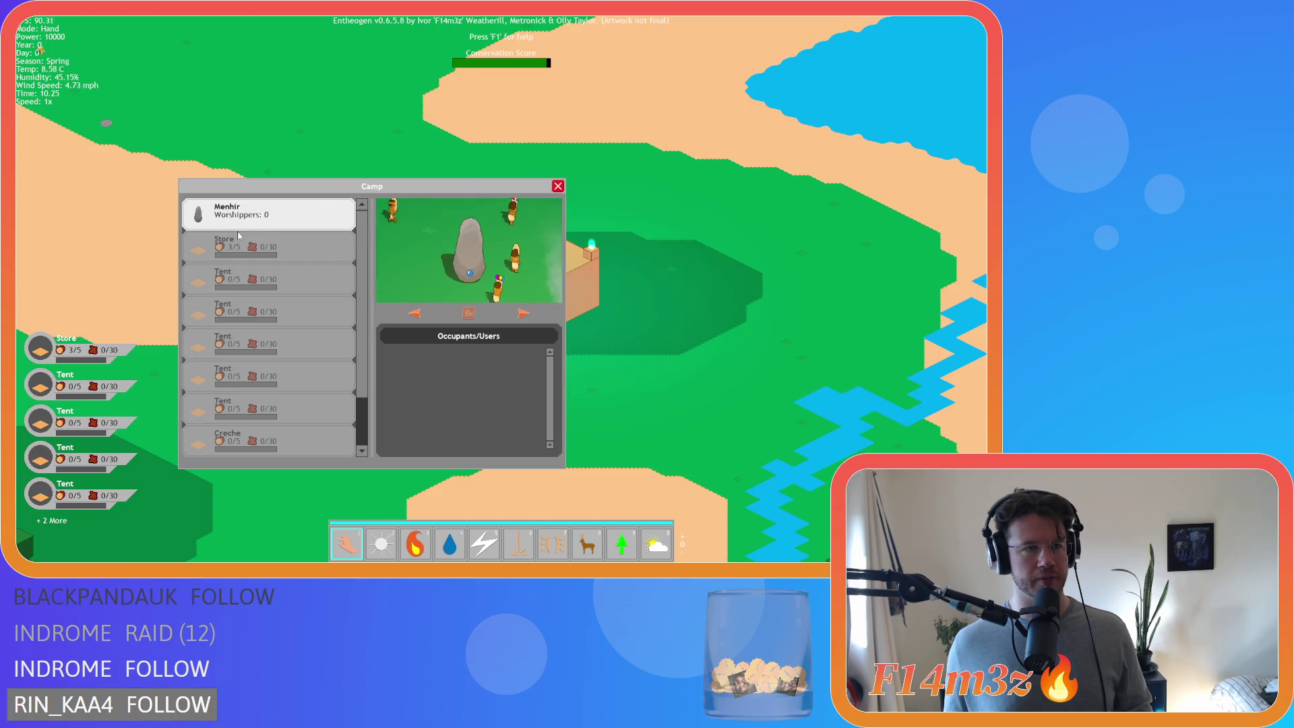
pyautogui.press('t')
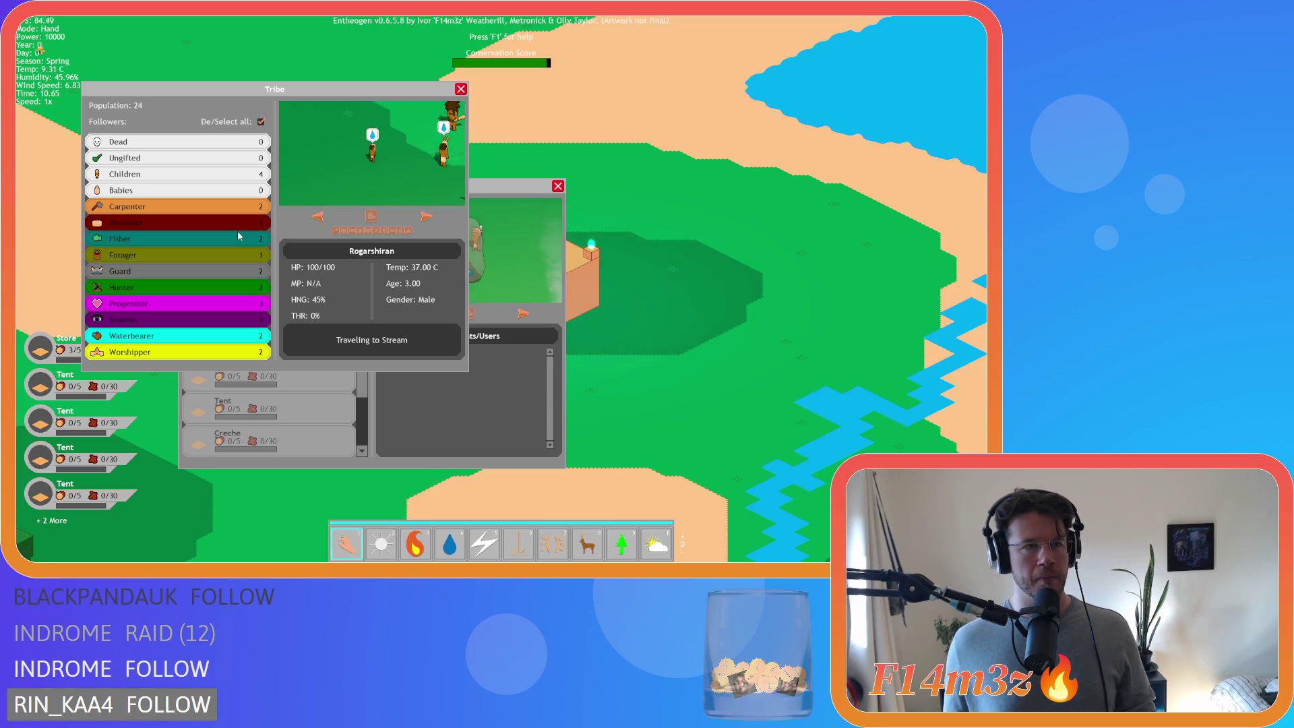
pyautogui.press('c')
pyautogui.press('t')
pyautogui.press('t')
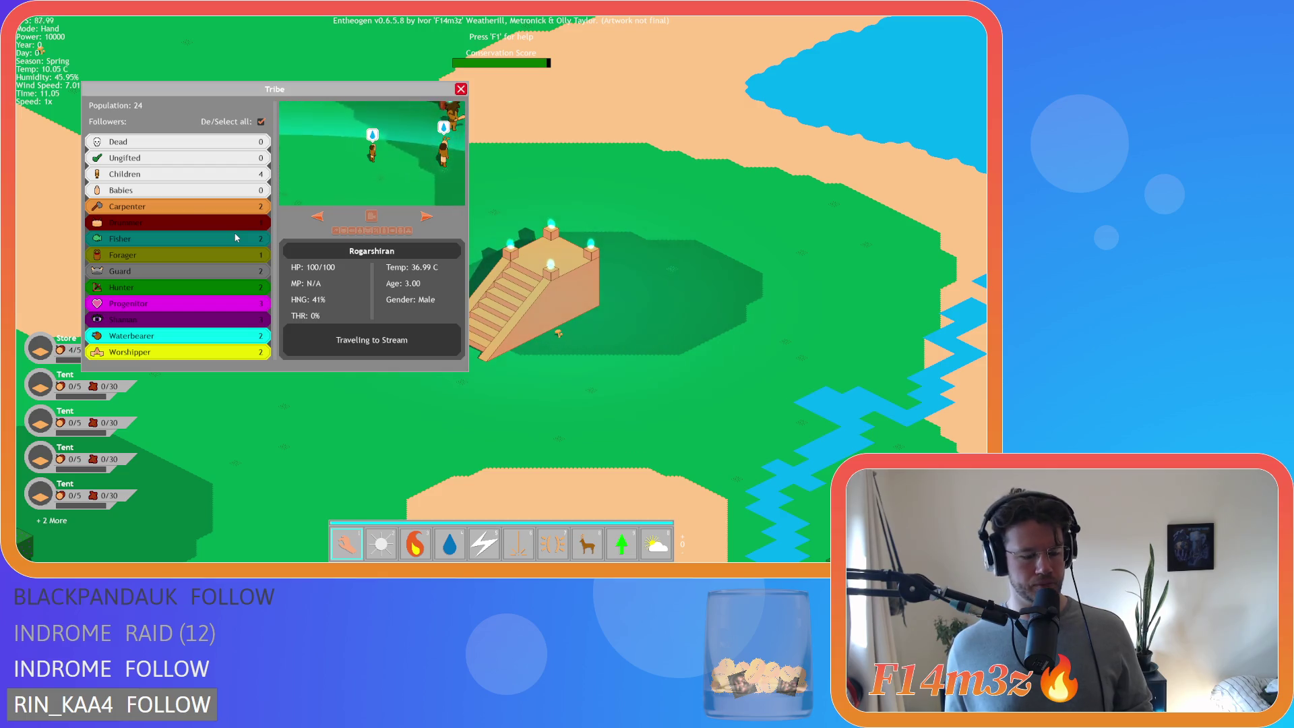
pyautogui.press('c')
pyautogui.press('c')
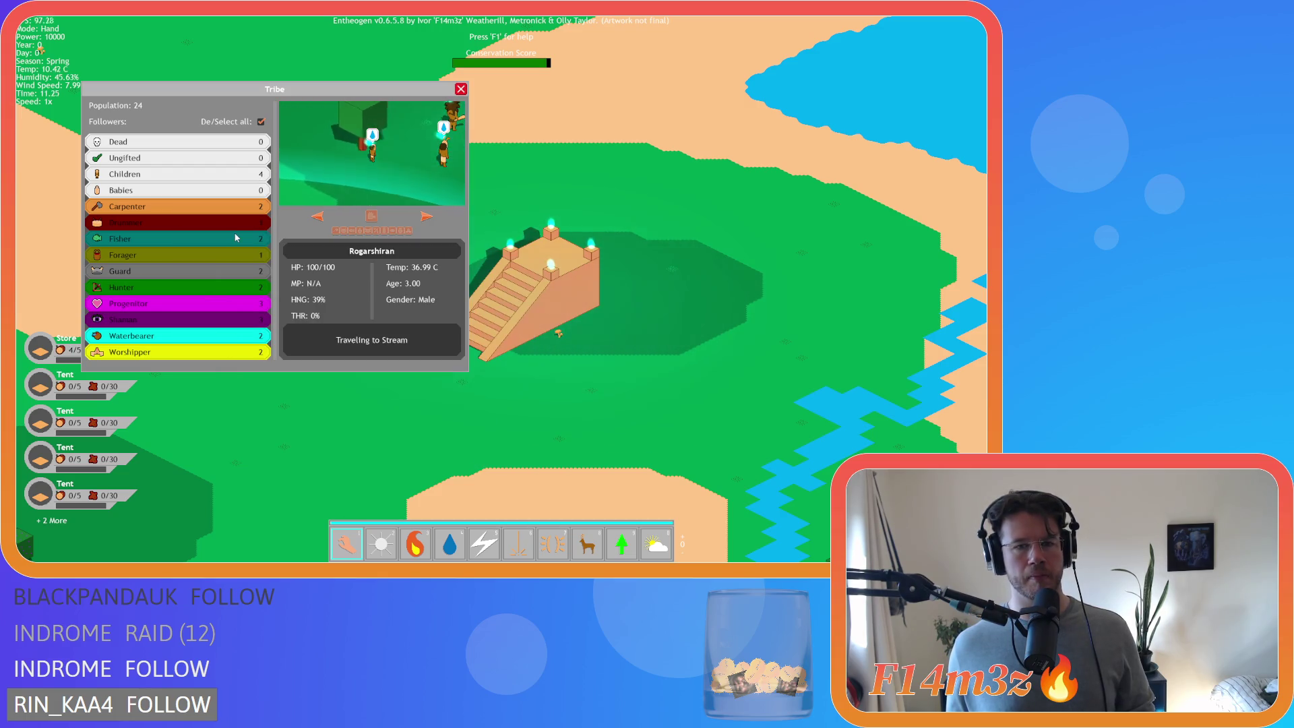
pyautogui.press('t')
pyautogui.press('c')
pyautogui.press('t')
pyautogui.press('c')
pyautogui.press('t')
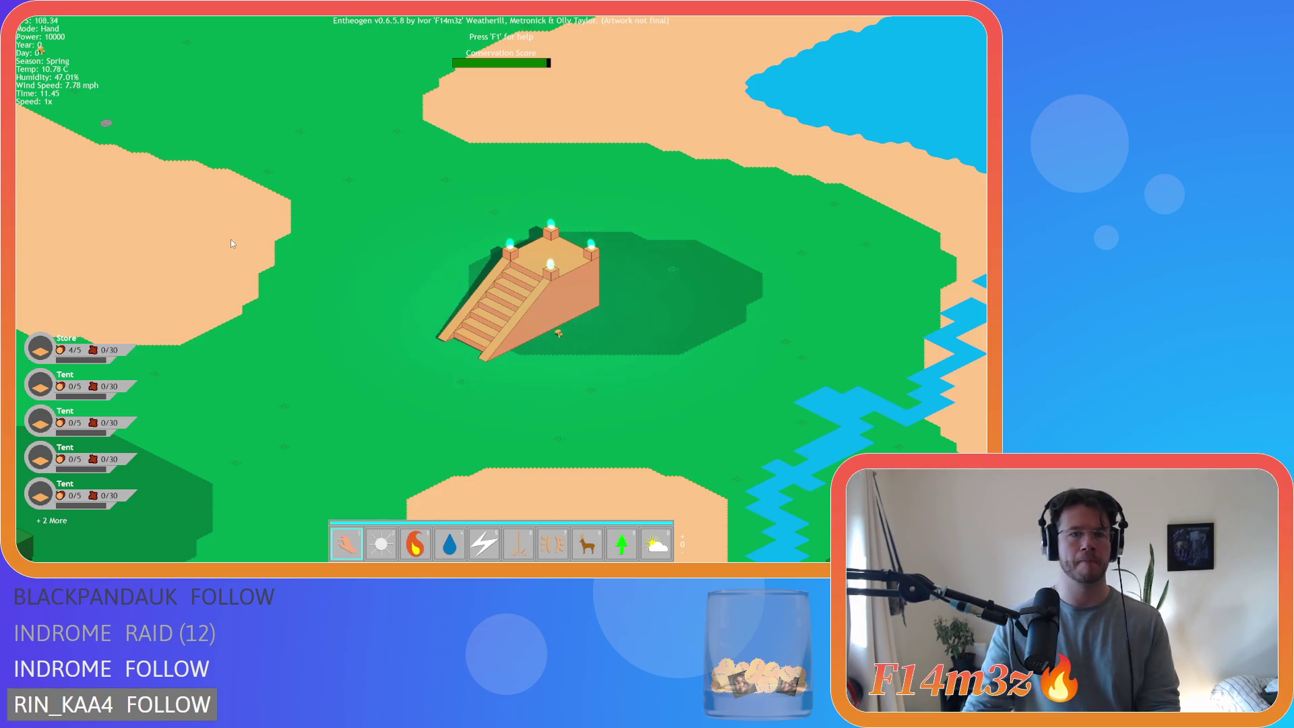
pyautogui.press('Escape')
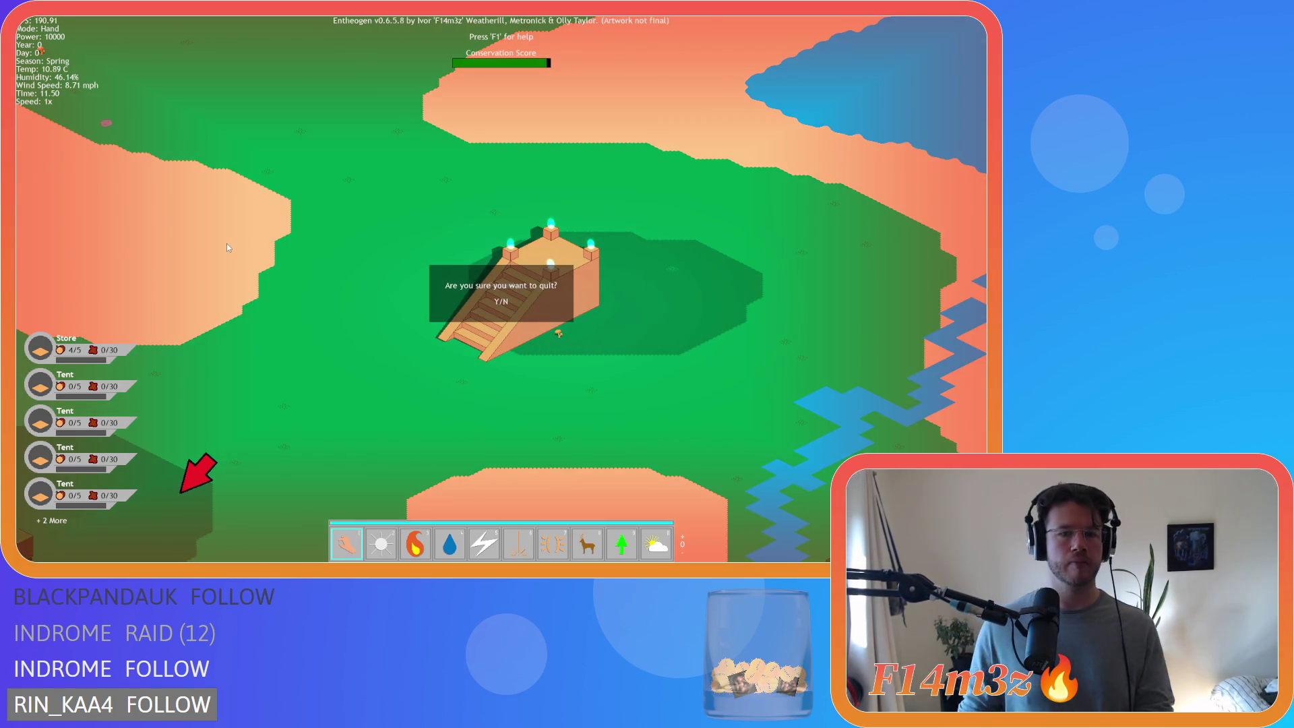
# - Quit the Entheogen test run and review ob_portalExit's Draw code, including draw_self() and the lighting calls
pyautogui.press('y')
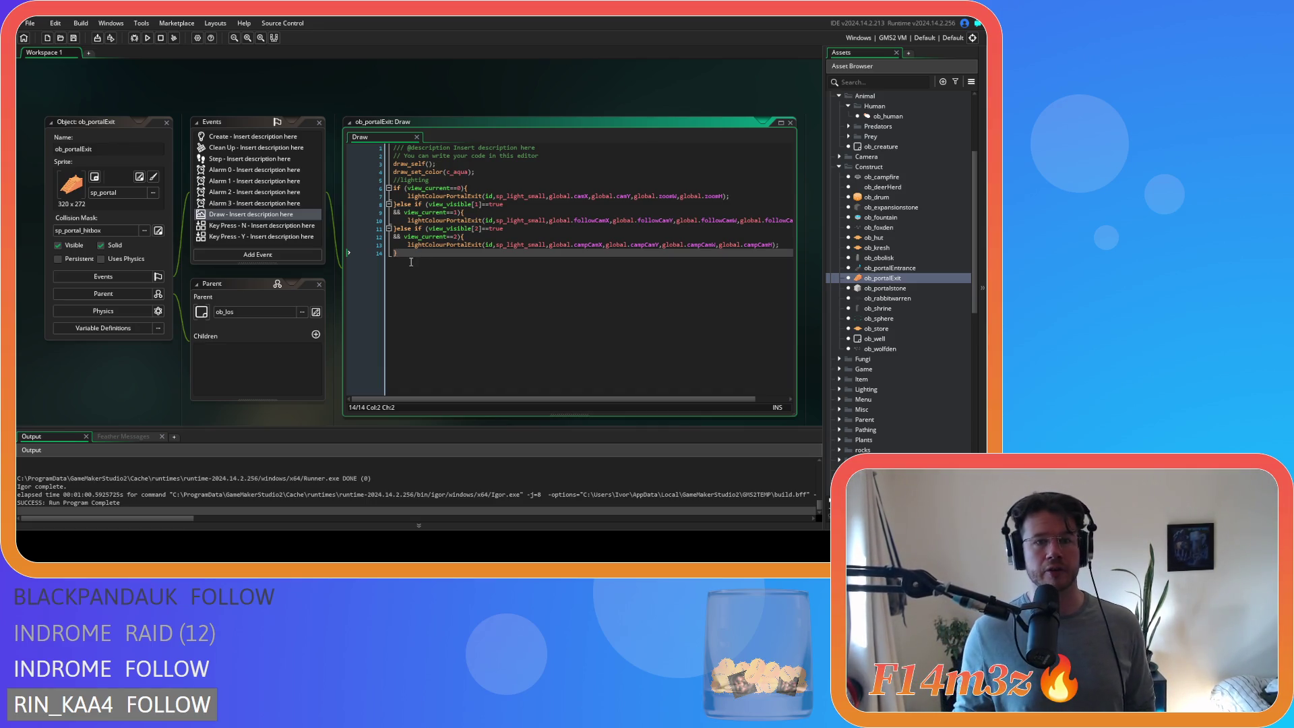
pyautogui.click(486, 172)
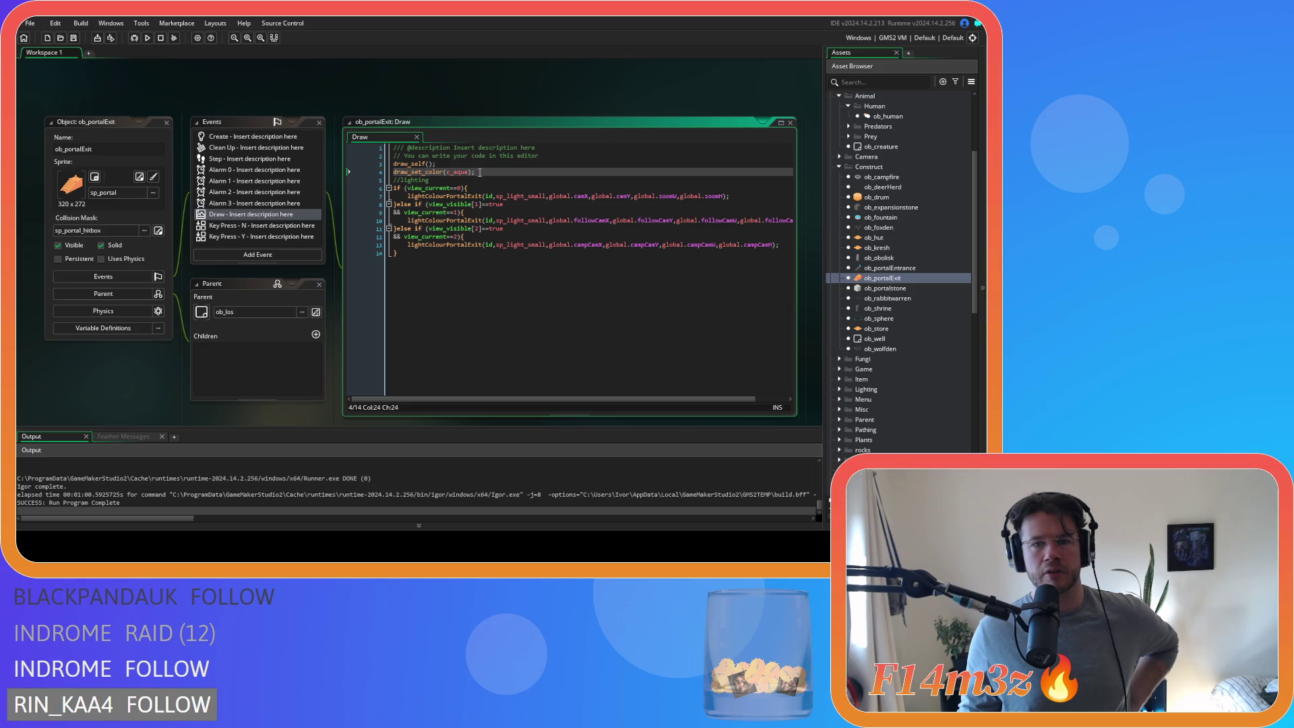
pyautogui.moveTo(480, 173); pyautogui.dragTo(358, 172)
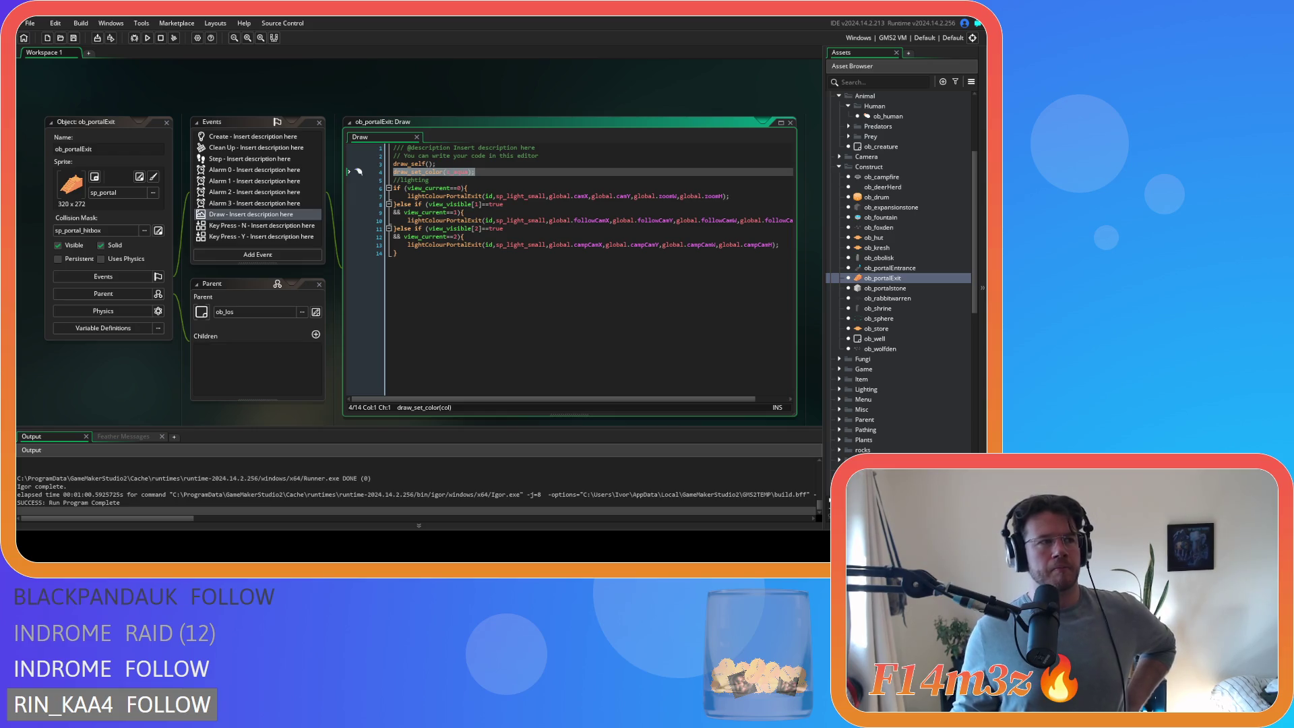
pyautogui.moveTo(437, 164); pyautogui.dragTo(380, 167)
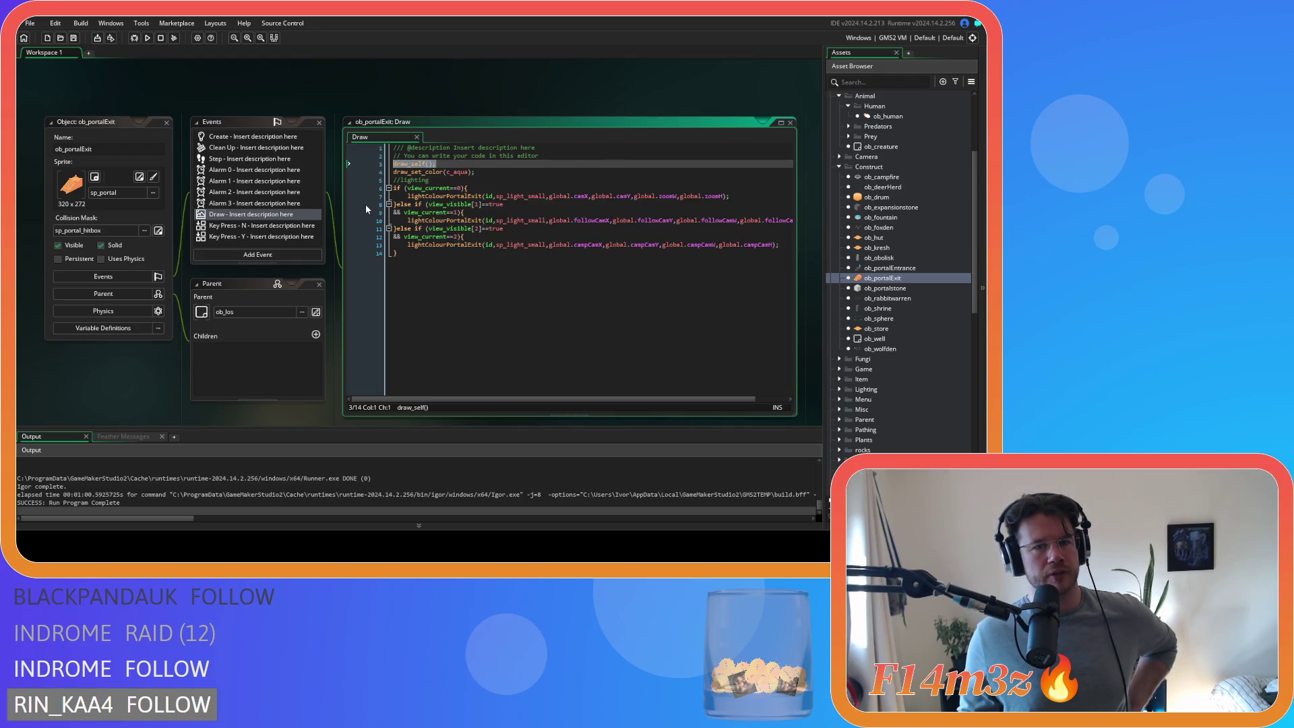
pyautogui.moveTo(445, 213); pyautogui.dragTo(446, 246)
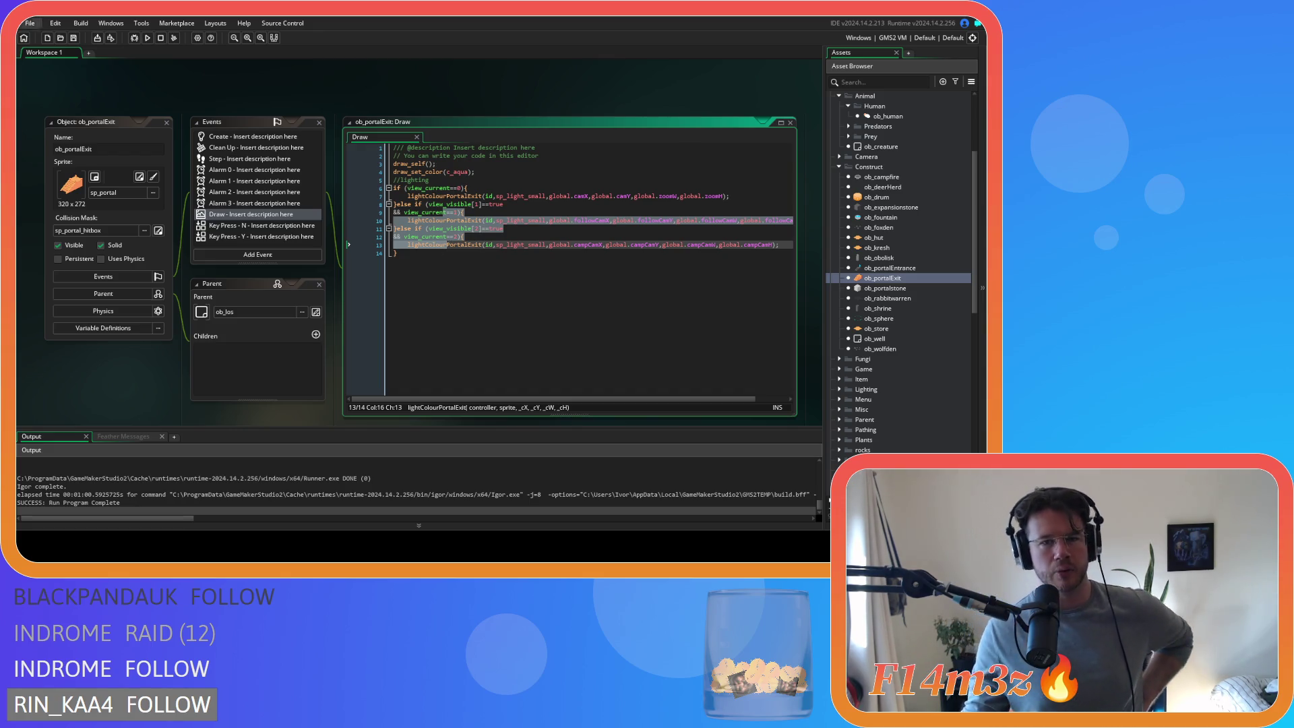
pyautogui.hotkey('ctrl', 'z')
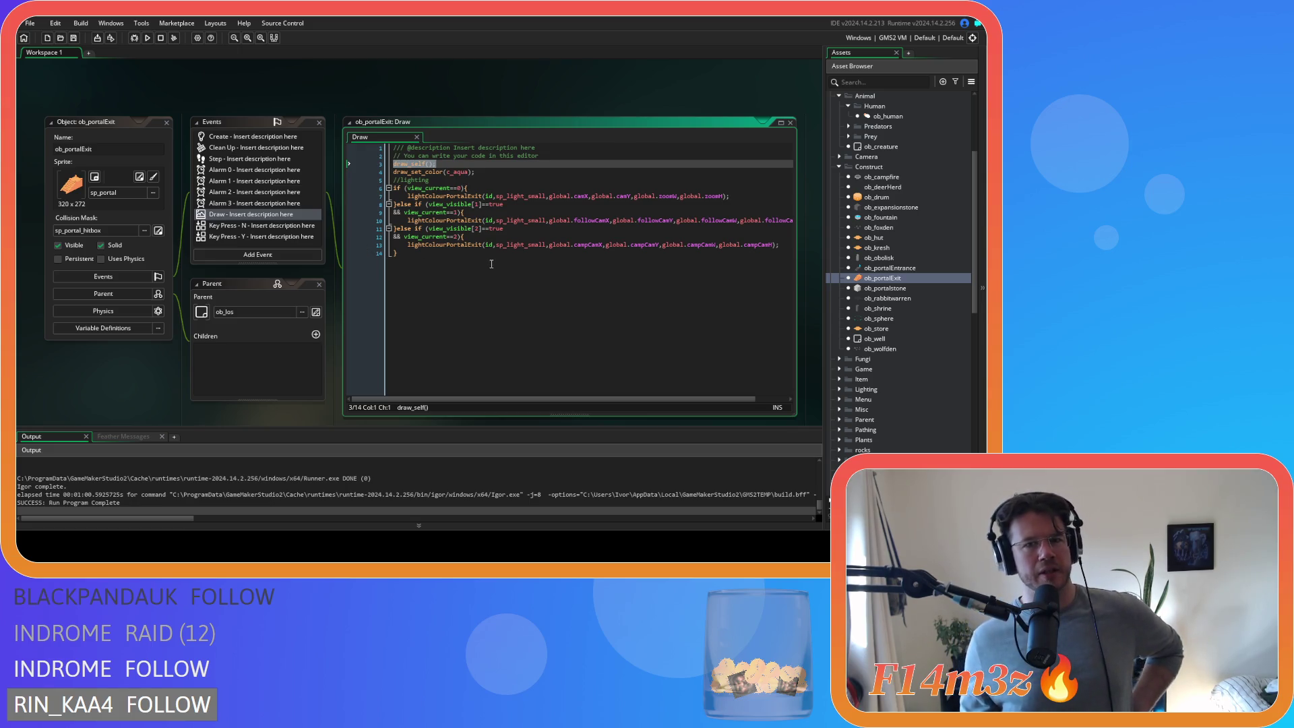
pyautogui.moveTo(448, 242)
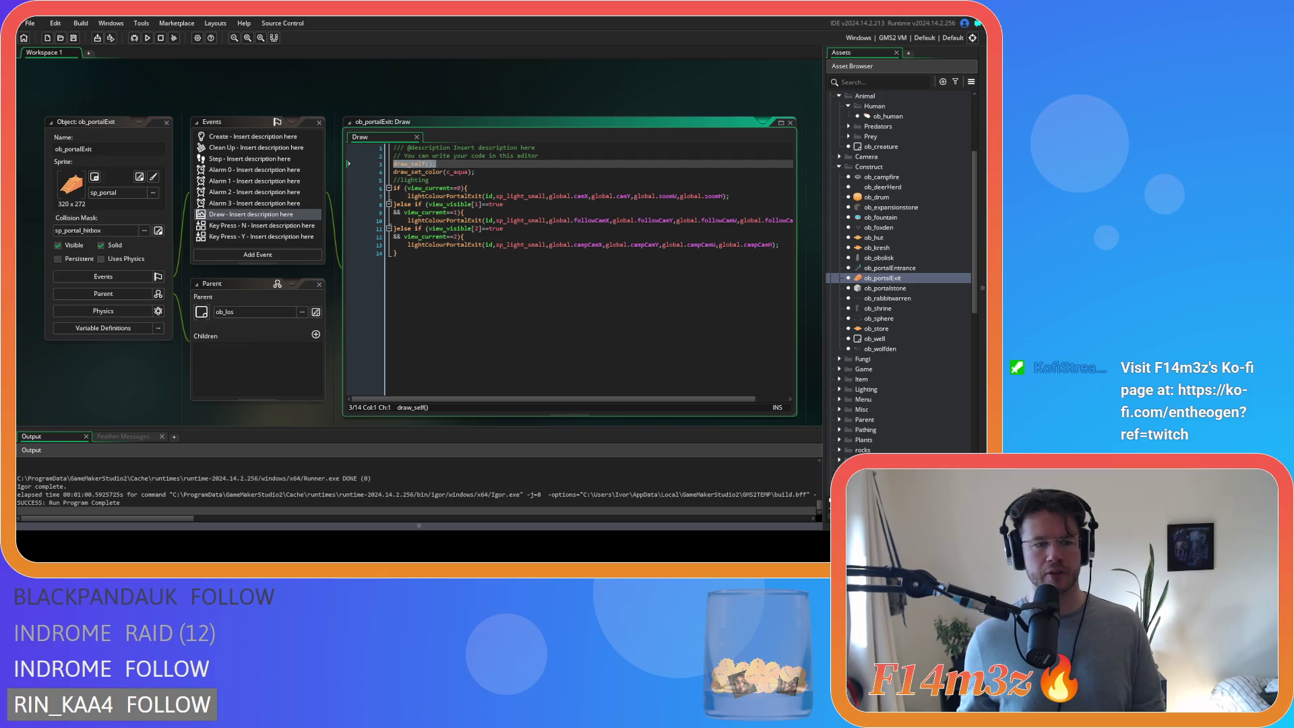
pyautogui.click(532, 234)
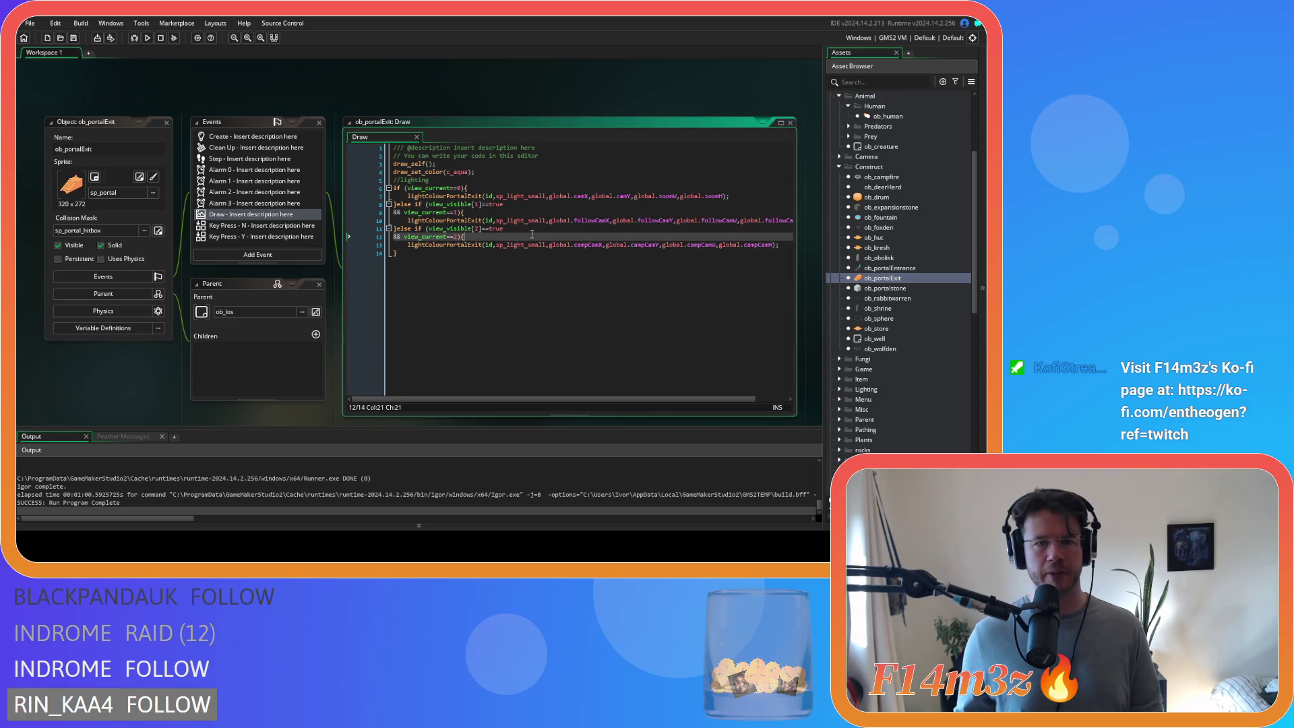
# - Check the last light call and the end of ob_portalExit's Draw code
pyautogui.click(559, 245)
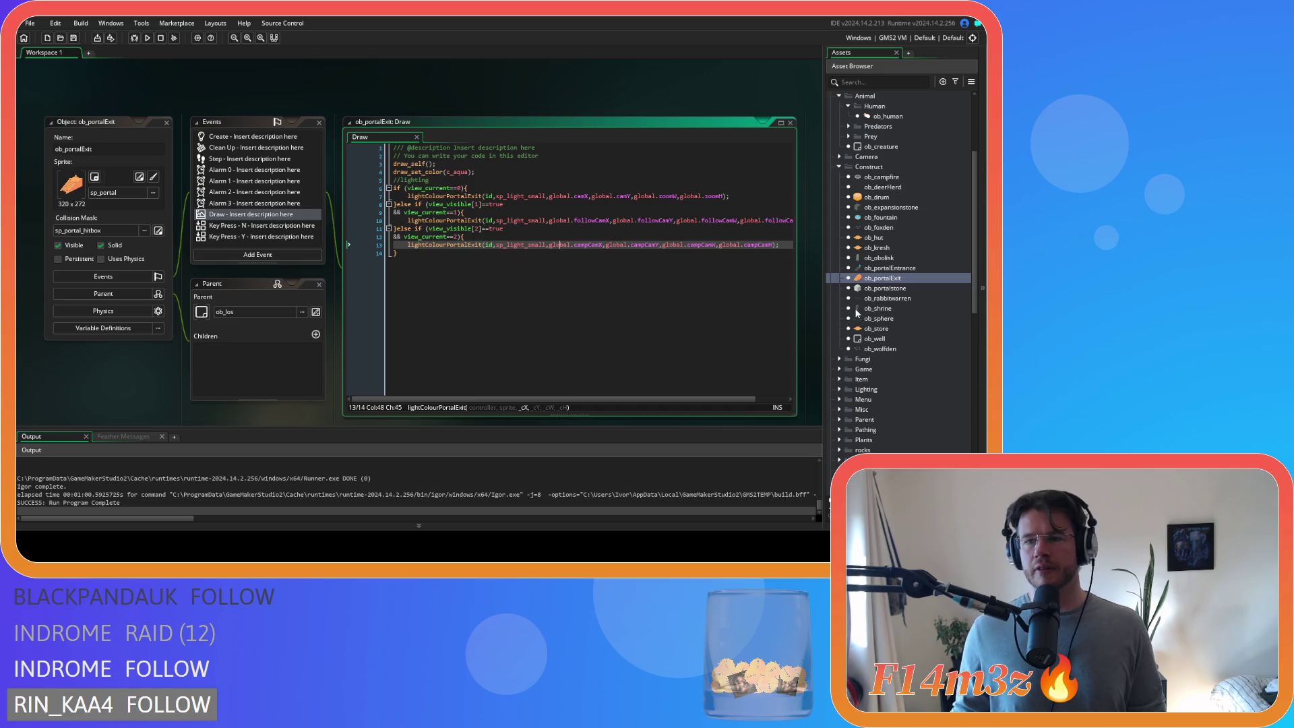
pyautogui.click(590, 332)
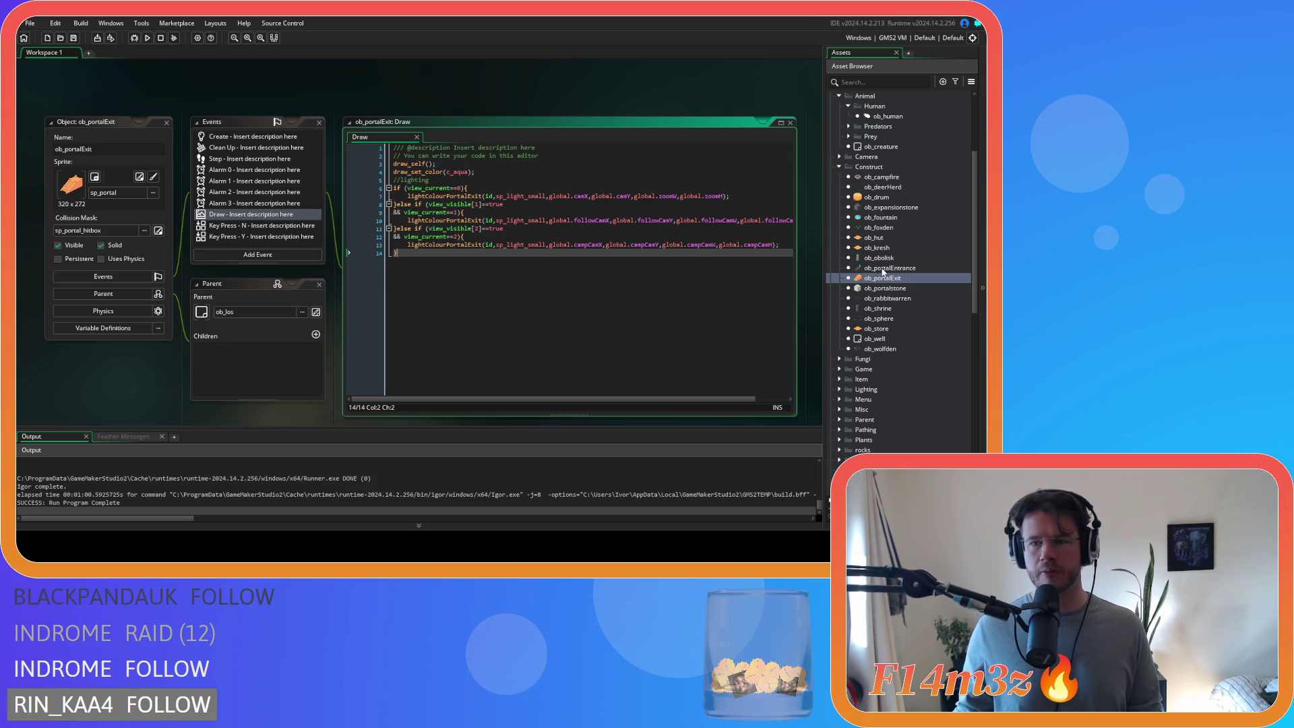
pyautogui.scroll(-5, 903, 378)
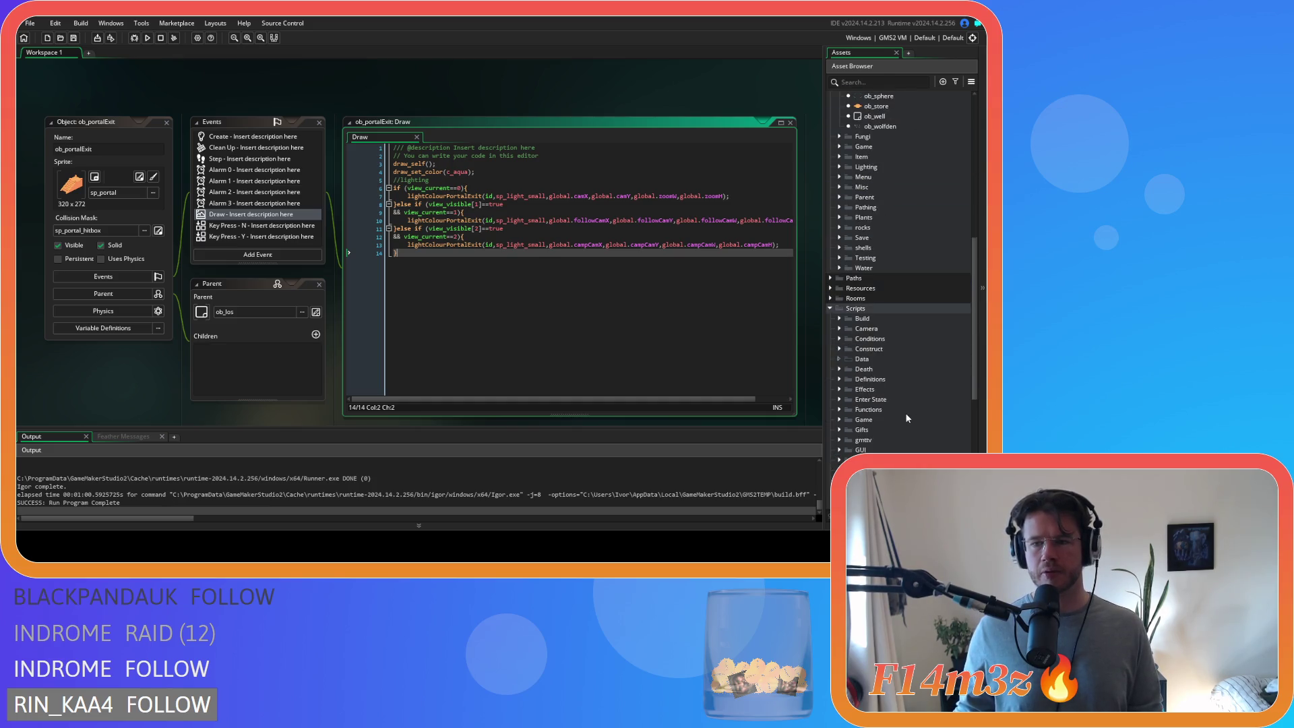
pyautogui.scroll(-3, 905, 412)
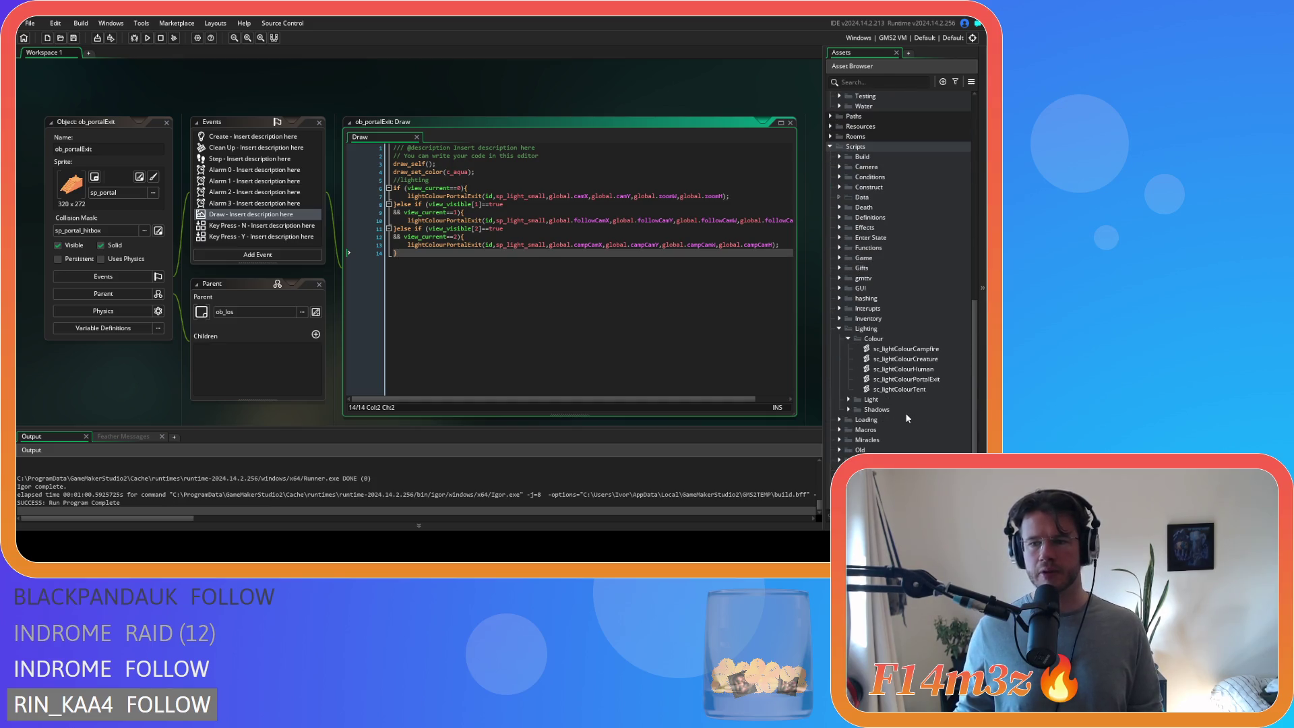
# - Duplicate sc_lightColourPortalExit and name the copy sc_lightColourPortalEntrance
pyautogui.click(904, 379)
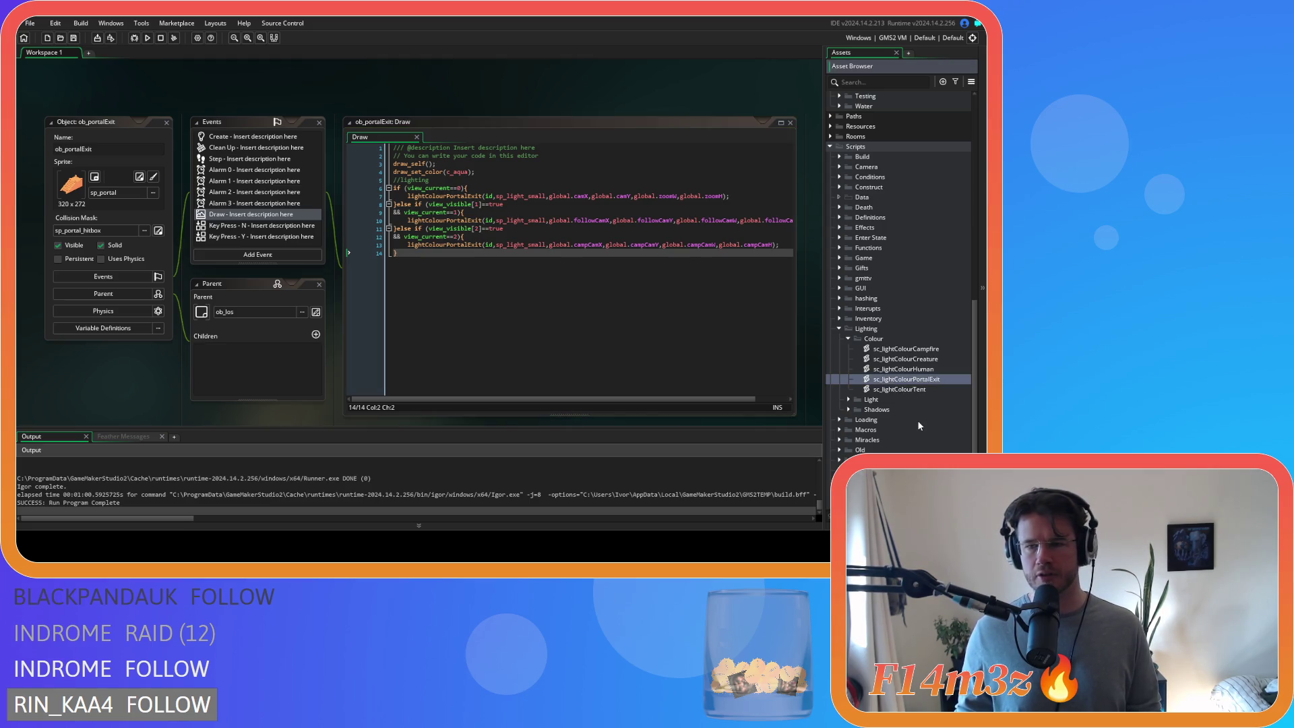
pyautogui.hotkey('ctrl', 'd')
pyautogui.press('BackSpace')
pyautogui.press('BackSpace')
pyautogui.press('BackSpace')
pyautogui.write('ntrance')
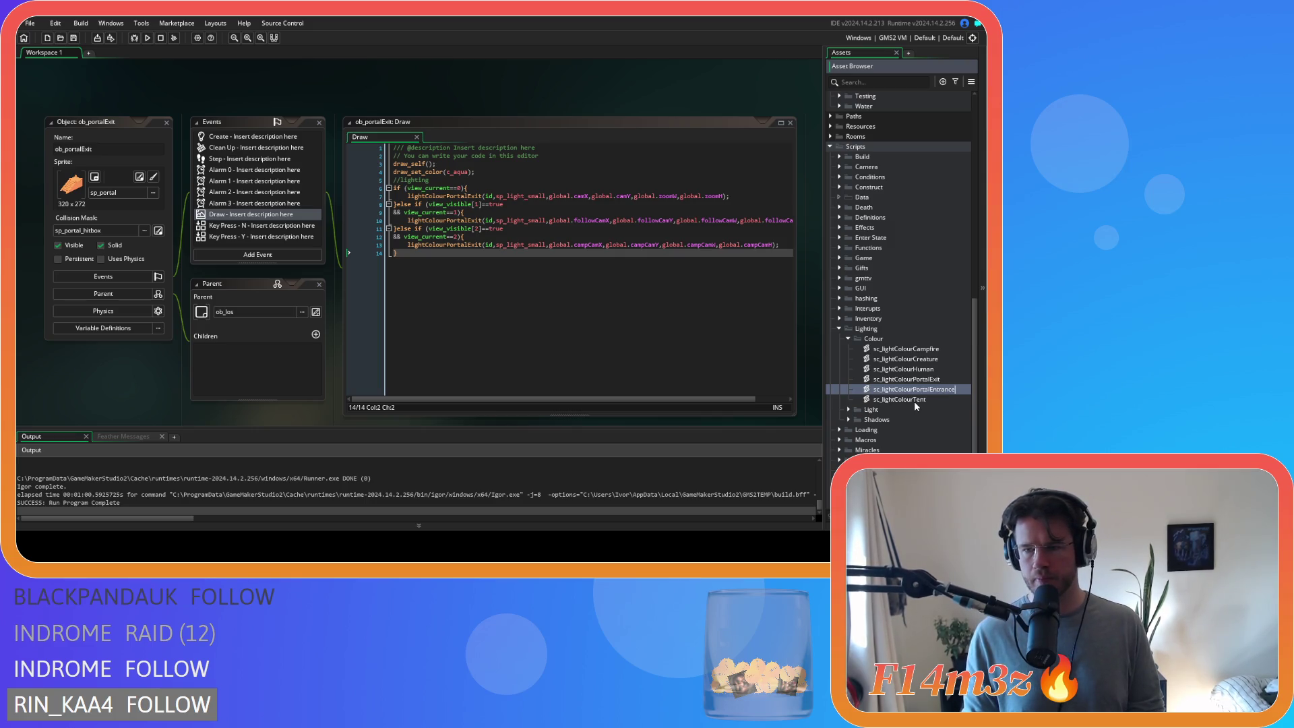
pyautogui.press('Return')
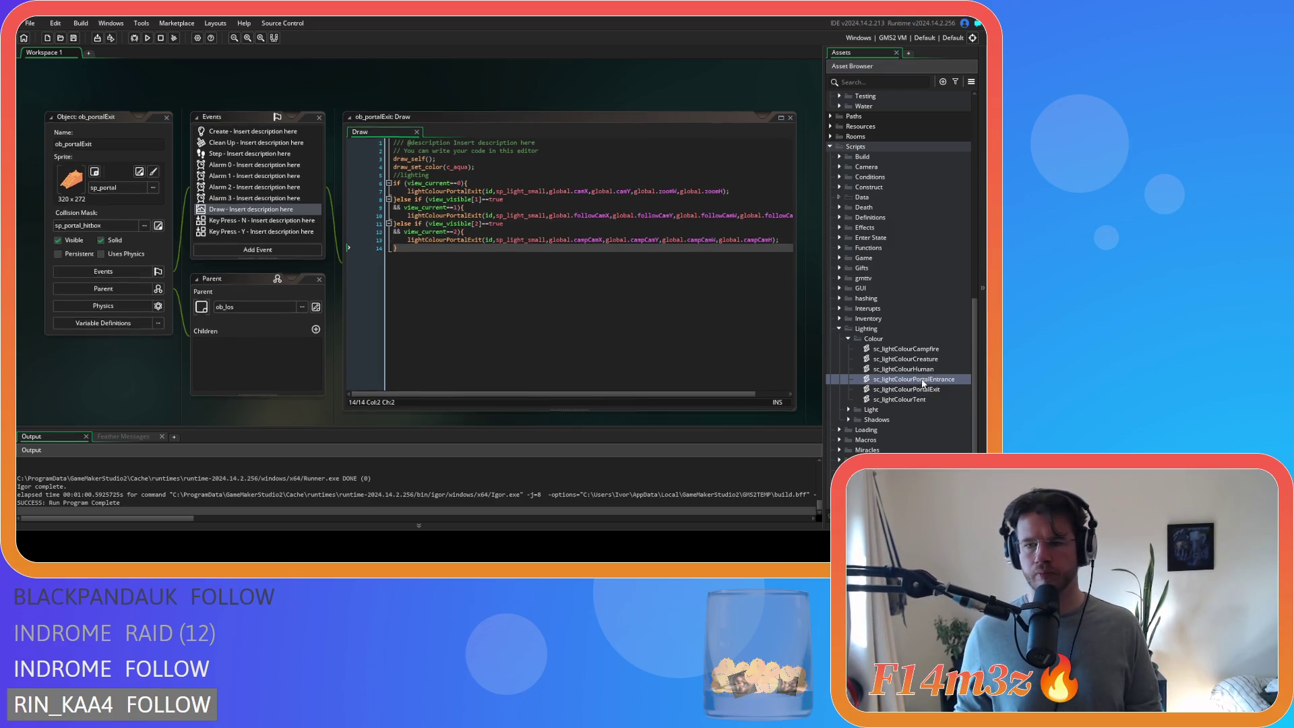
# - In the new script, rename the function from lightColourPortalExit to lightColourPortalEntrance
pyautogui.doubleClick(924, 381)
pyautogui.moveTo(190, 133); pyautogui.dragTo(200, 134)
pyautogui.write('Entrance')
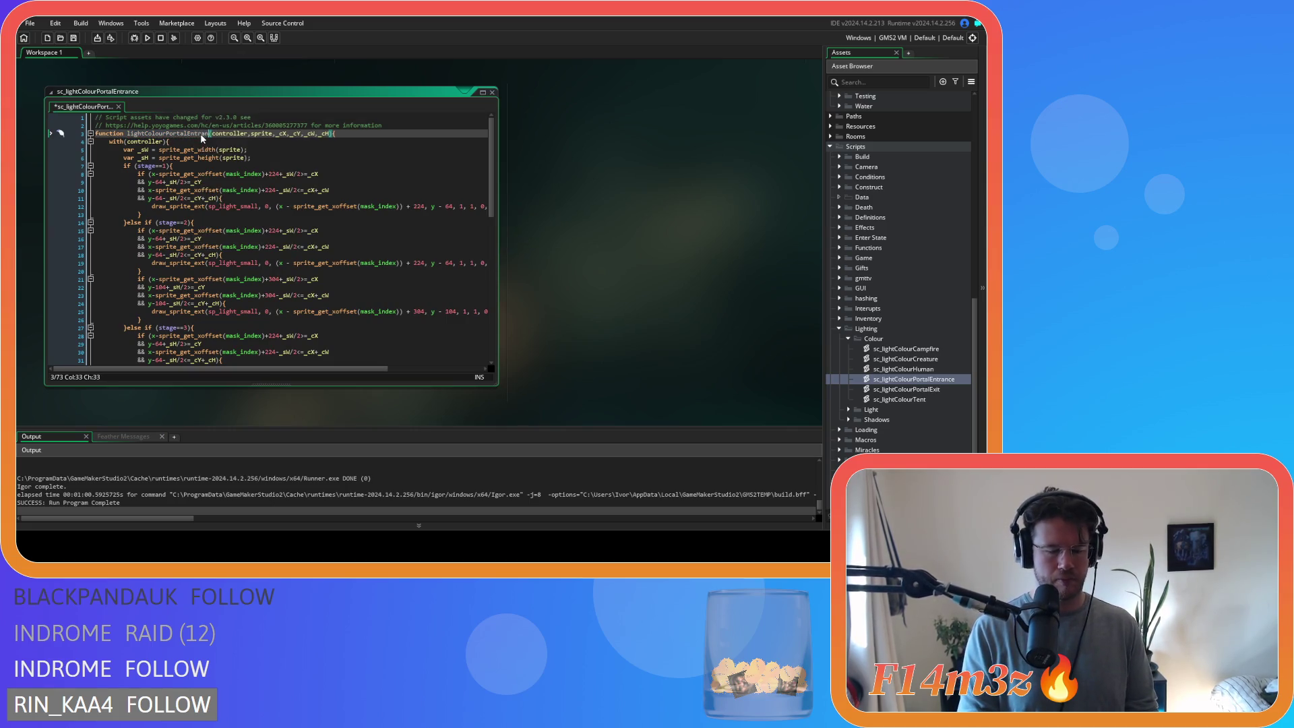
# - Delete the stage if/else branches, leaving one set of four light checks
pyautogui.click(209, 207)
pyautogui.scroll(-12, 164, 235)
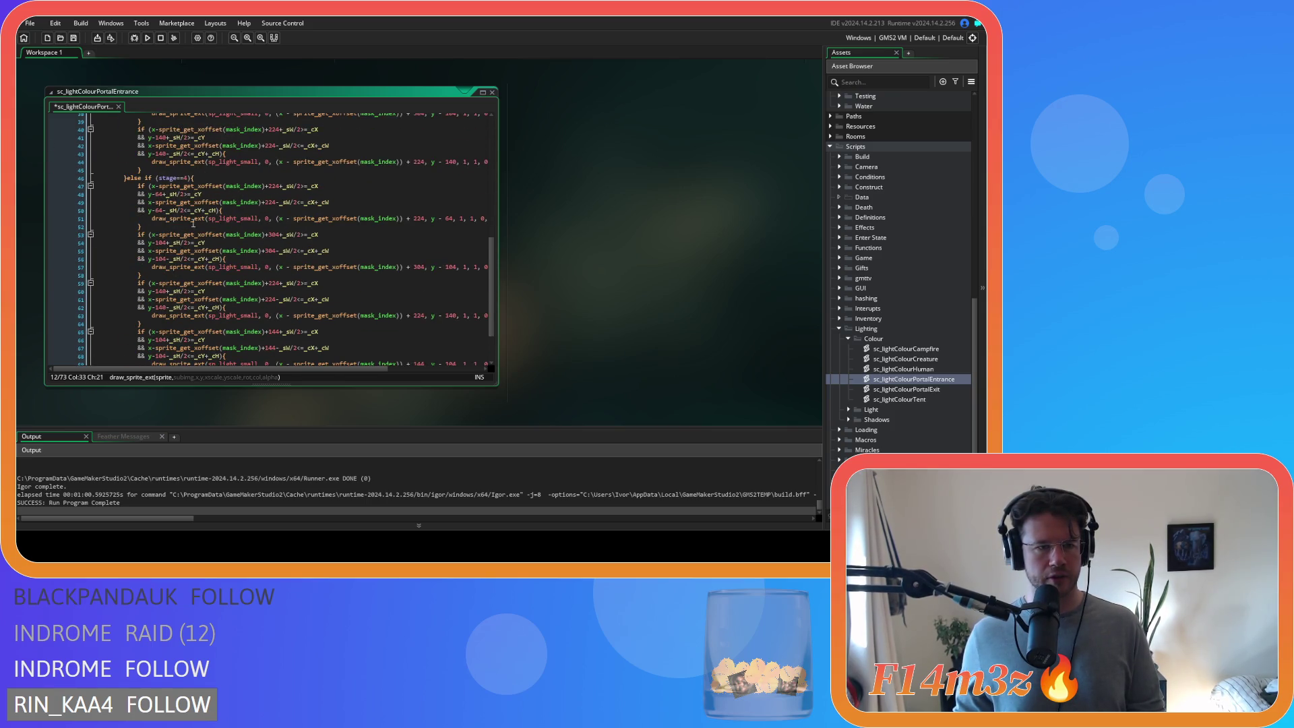
pyautogui.scroll(-2, 195, 210)
pyautogui.click(193, 126)
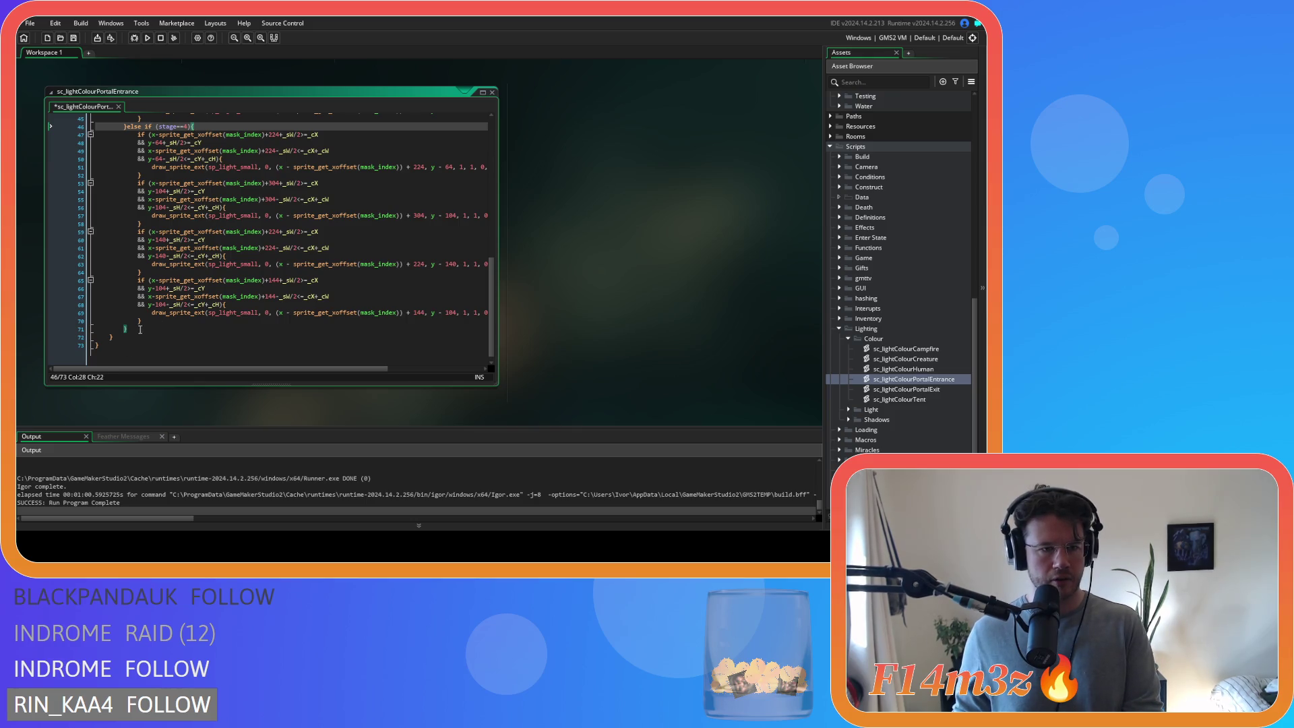
pyautogui.scroll(10, 108, 269)
pyautogui.keyDown('shift'); pyautogui.click(109, 235); pyautogui.keyUp('shift')
pyautogui.scroll(3, 104, 223)
pyautogui.hotkey('shift', 'Up')
pyautogui.hotkey('shift', 'Up')
pyautogui.hotkey('shift', 'Up')
# - Remove the blank line 7 and un-indent lines 7 to 30 by one level
pyautogui.click(89, 167)
pyautogui.press('Delete')
pyautogui.moveTo(145, 352); pyautogui.dragTo(38, 163)
pyautogui.hotkey('shift', 'Tab')
pyautogui.click(260, 214)
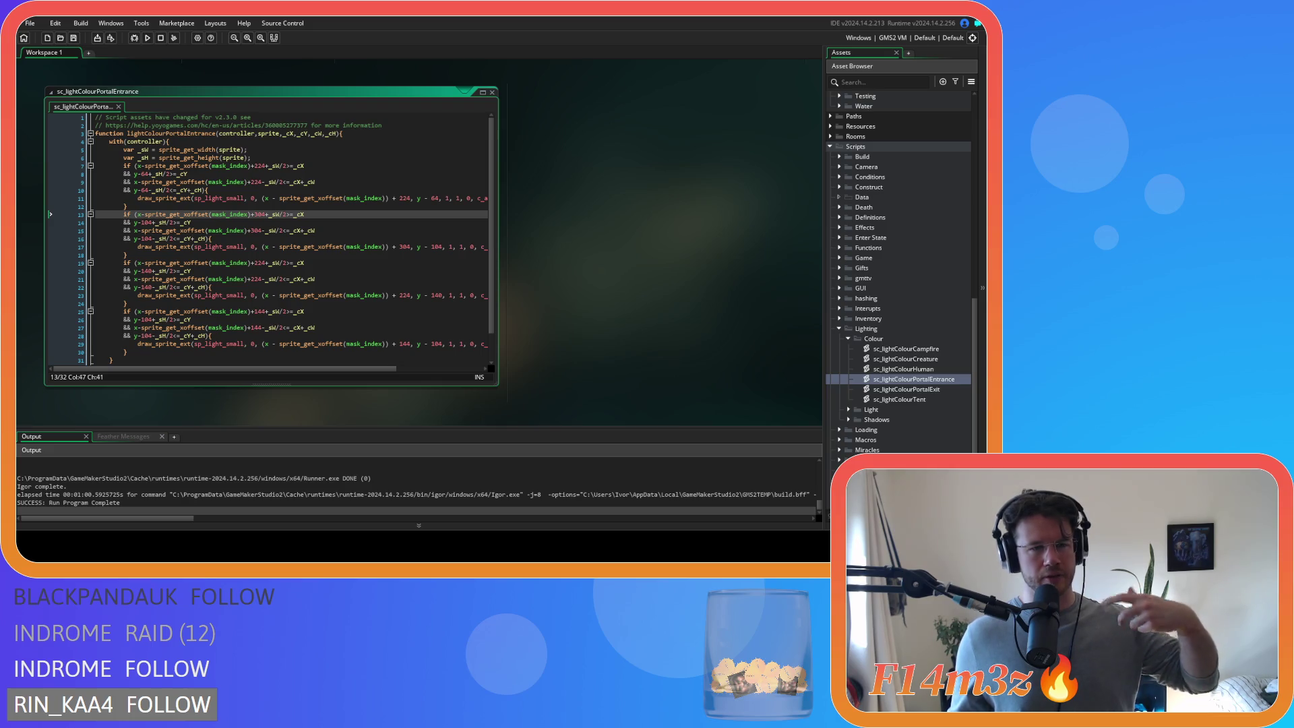
# - Review the function's parameters and the x and y bounds checks of the light conditions
pyautogui.click(157, 133)
pyautogui.click(192, 189)
pyautogui.moveTo(136, 184)
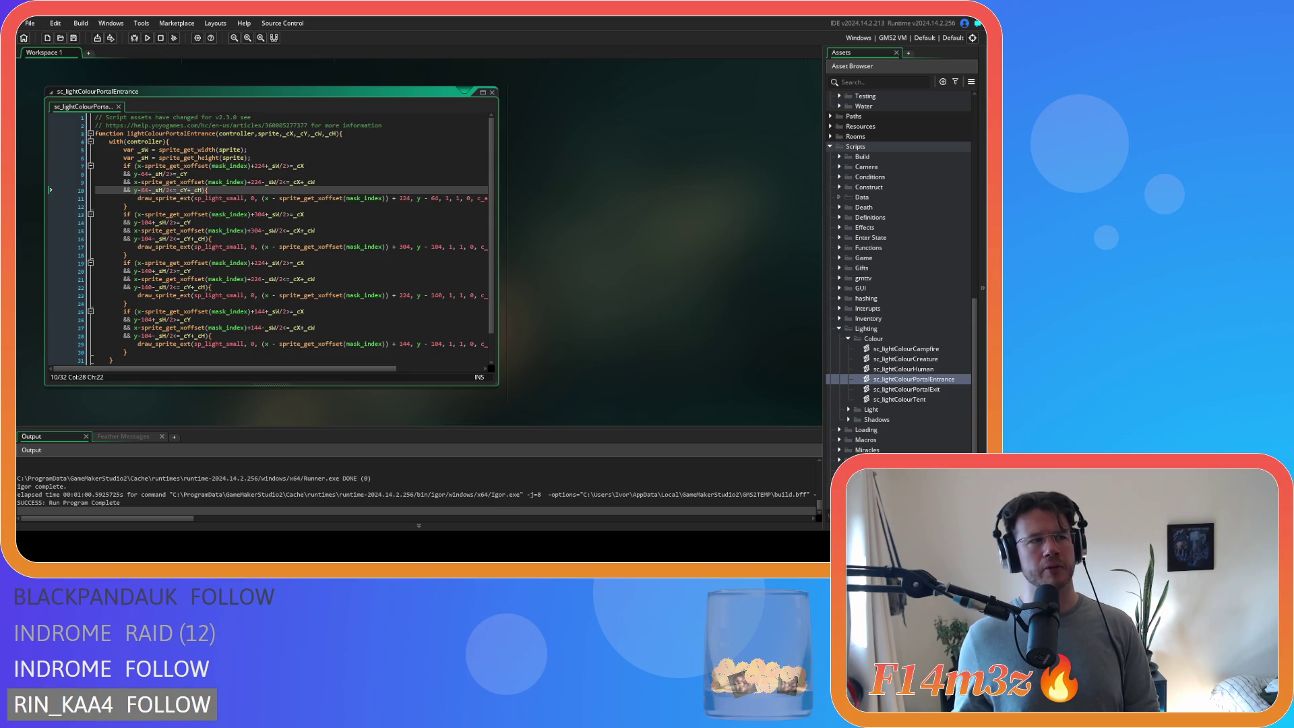
pyautogui.click(305, 238)
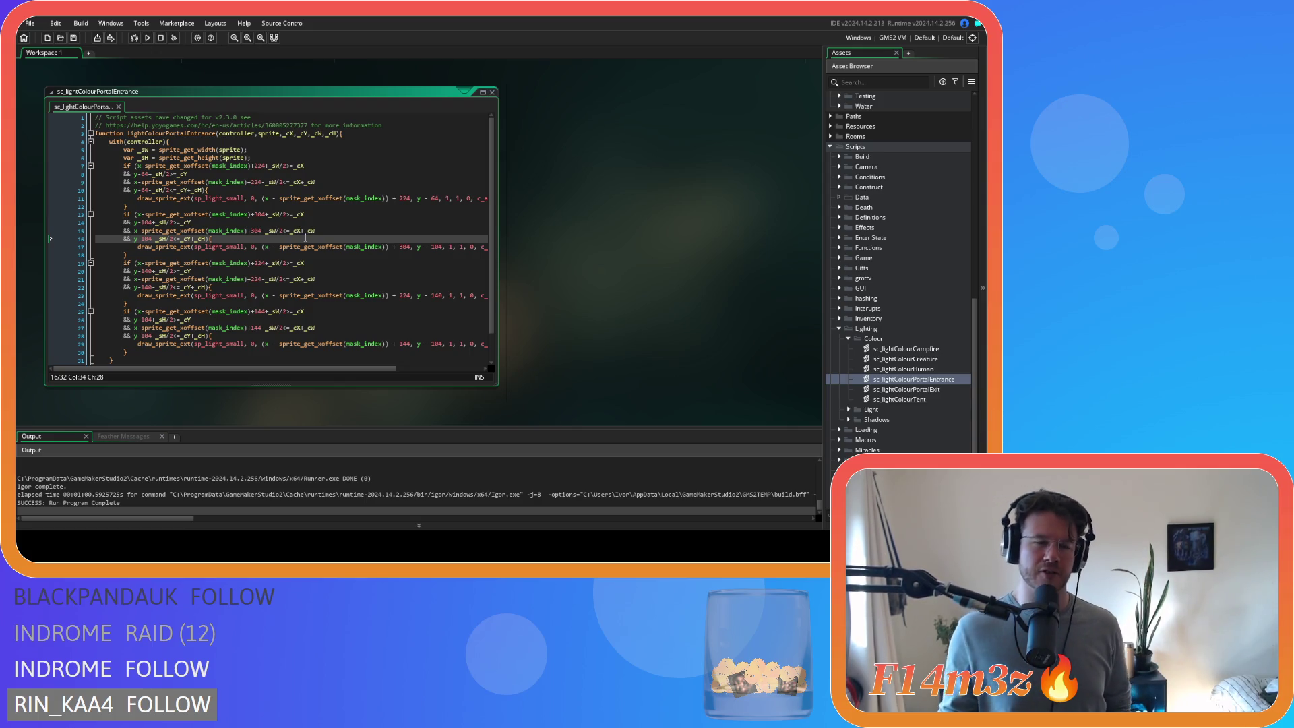
pyautogui.click(307, 230)
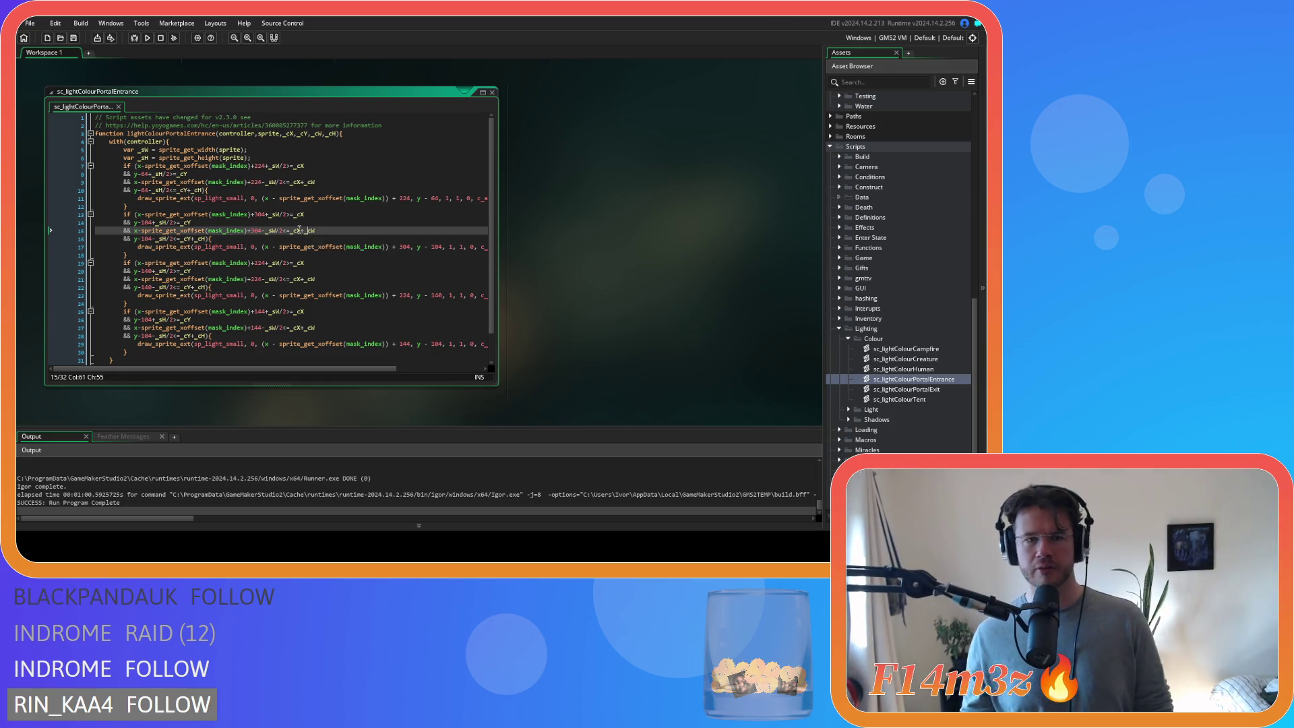
pyautogui.click(233, 192)
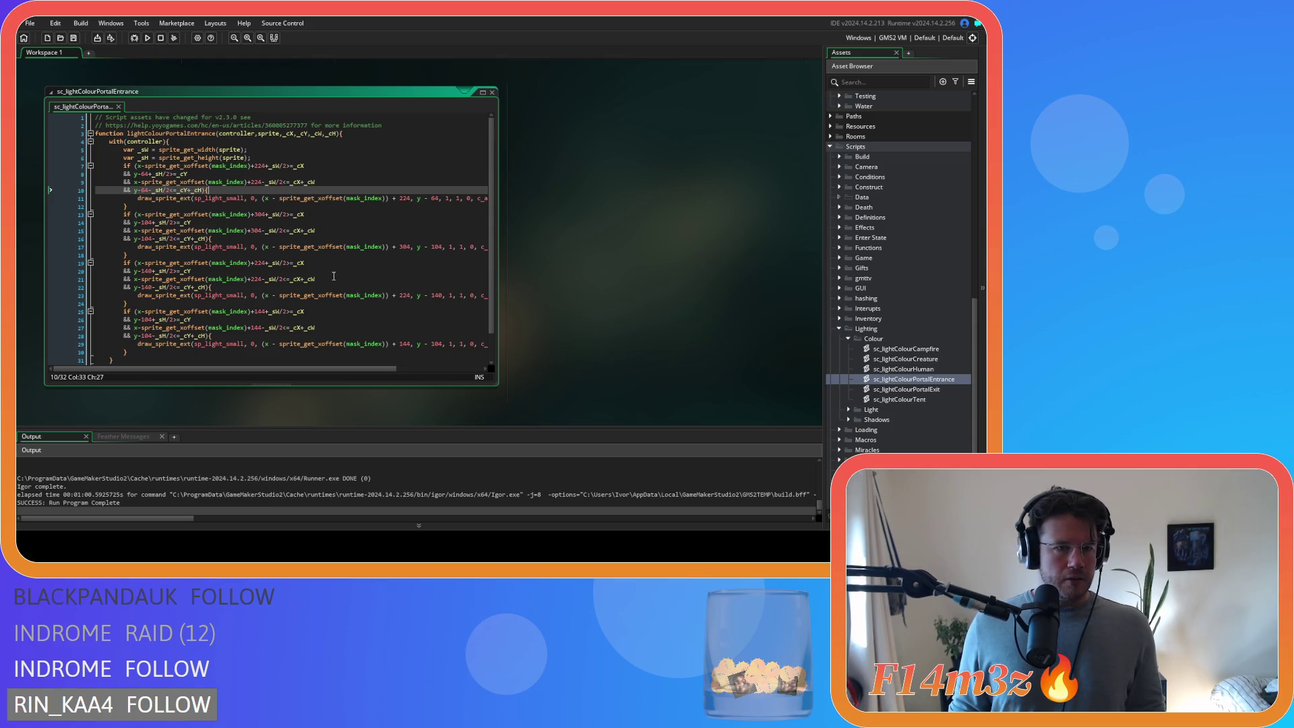
pyautogui.doubleClick(934, 391)
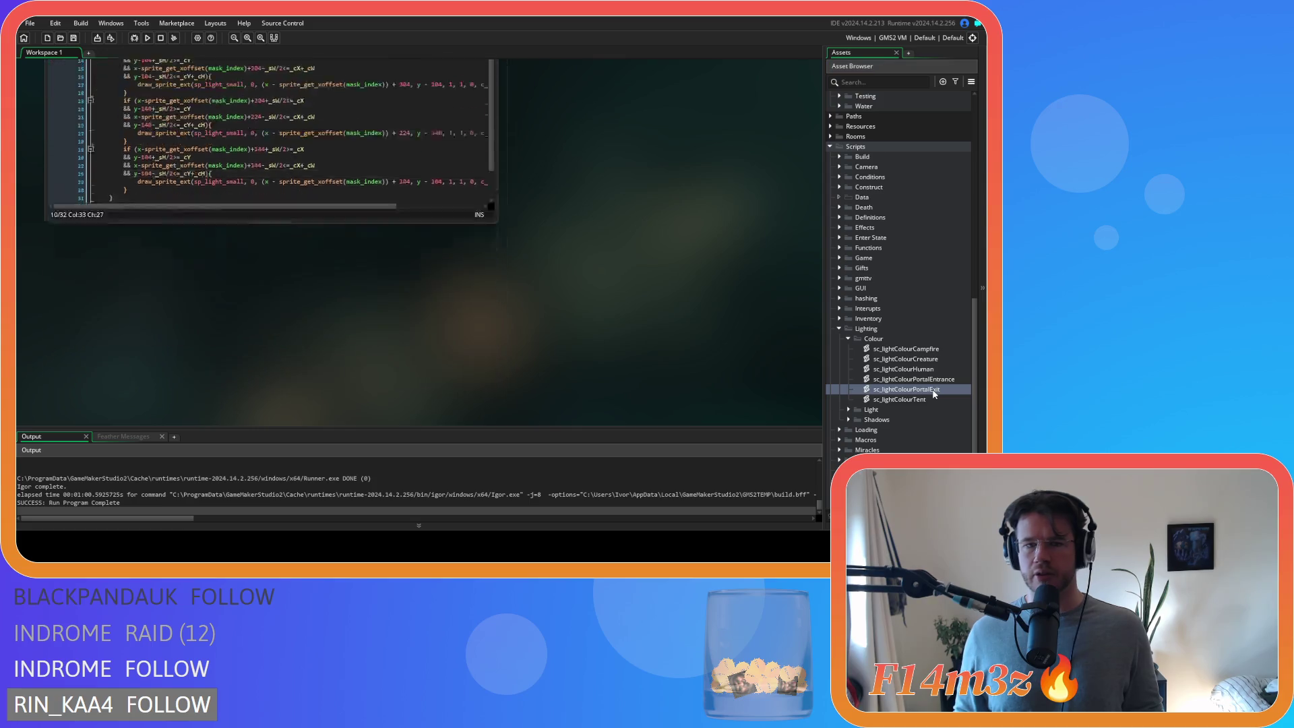
# - In sc_lightColourPortalExit, replace sp_light_small with sprite on lines 12, 19, 25, 32 and 38
pyautogui.click(246, 133)
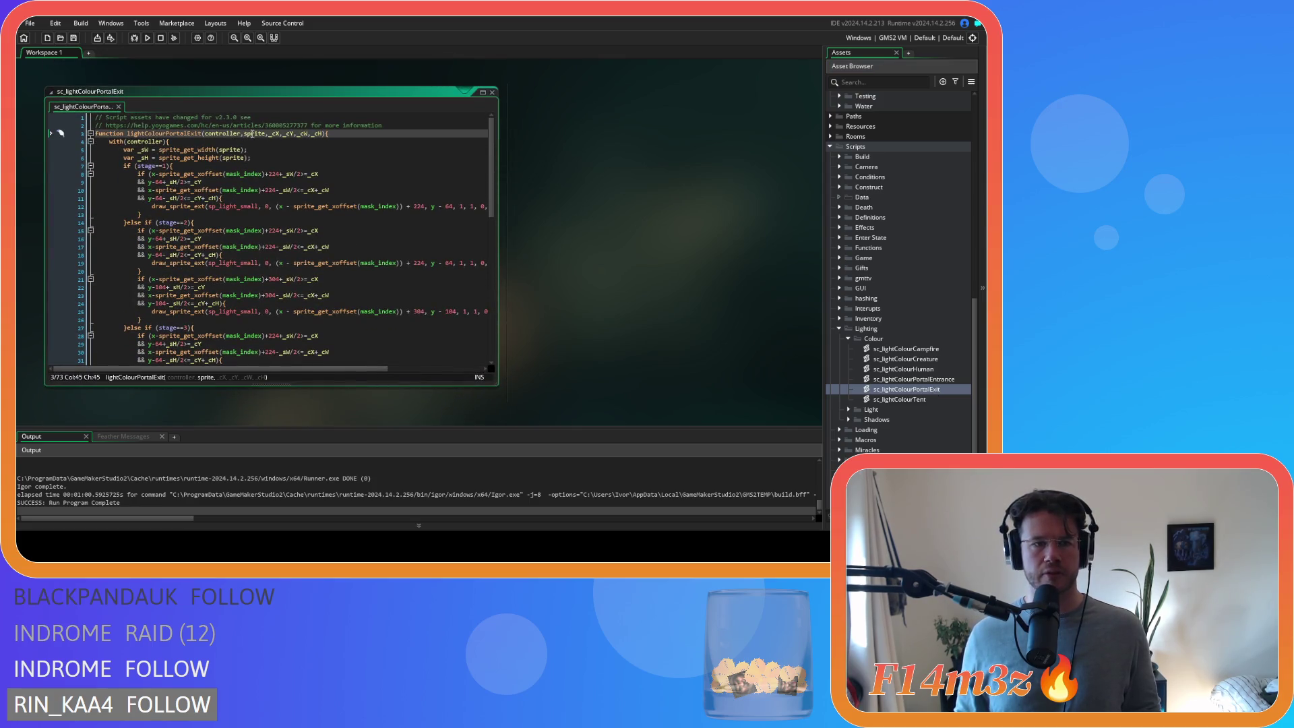
pyautogui.click(240, 206)
pyautogui.doubleClick(241, 205)
pyautogui.write('sprite')
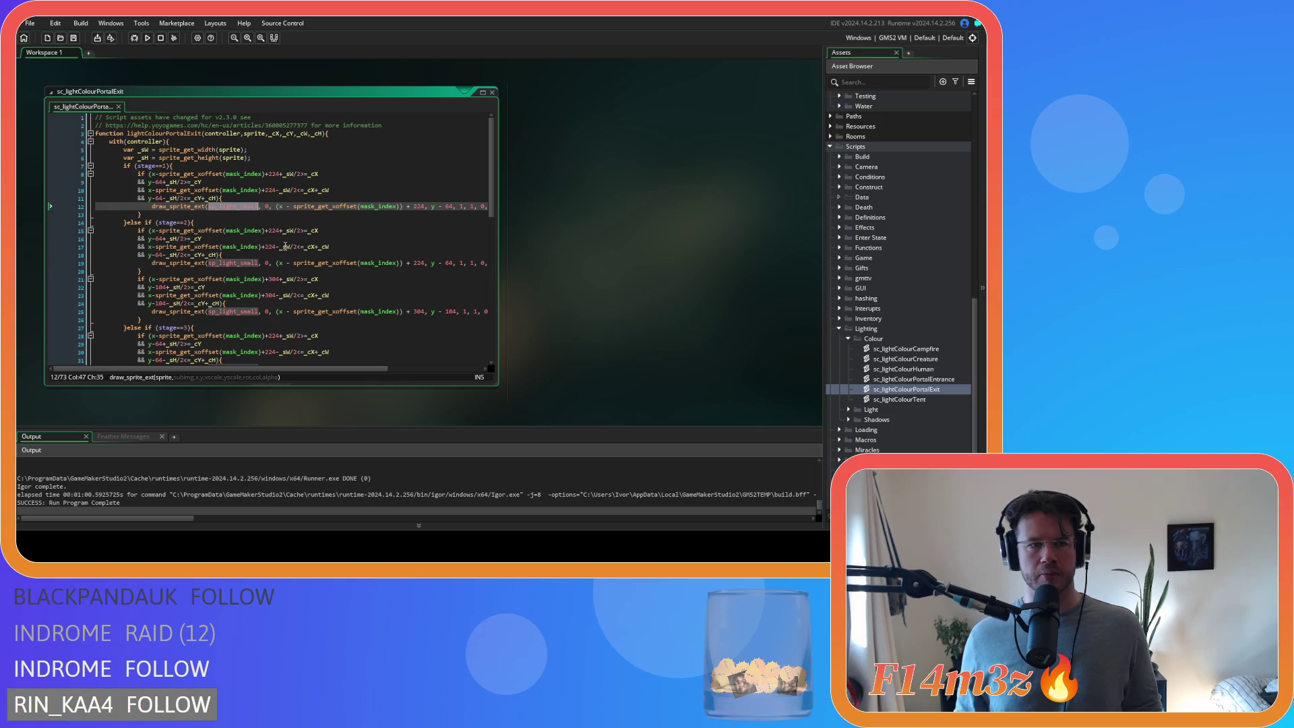
pyautogui.doubleClick(241, 263)
pyautogui.write('sprite')
pyautogui.doubleClick(241, 310)
pyautogui.write('sprite')
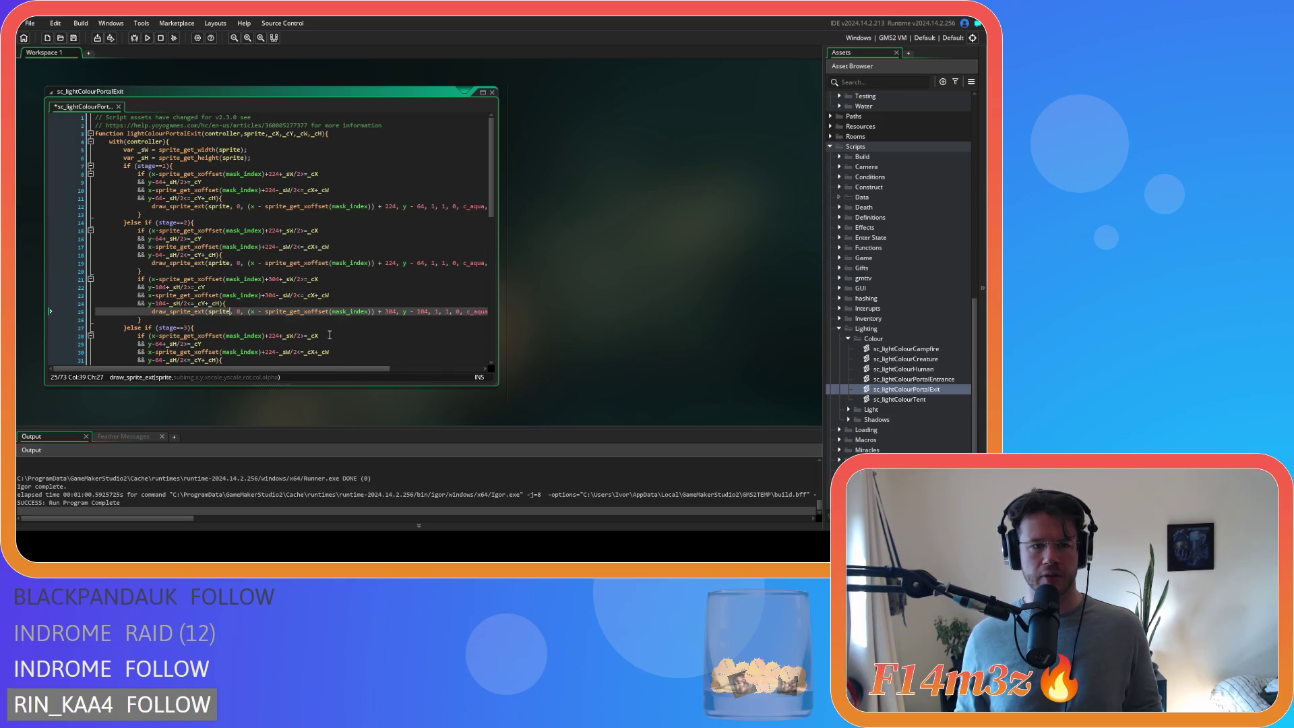
pyautogui.scroll(-4, 241, 310)
pyautogui.doubleClick(231, 267)
pyautogui.write('sprite')
pyautogui.doubleClick(232, 315)
pyautogui.write('sprite')
# - Replace sp_light_small with sprite on lines 44, 51, 57, 63 and 69, and close the exit script
pyautogui.scroll(-4, 239, 256)
pyautogui.doubleClick(239, 261)
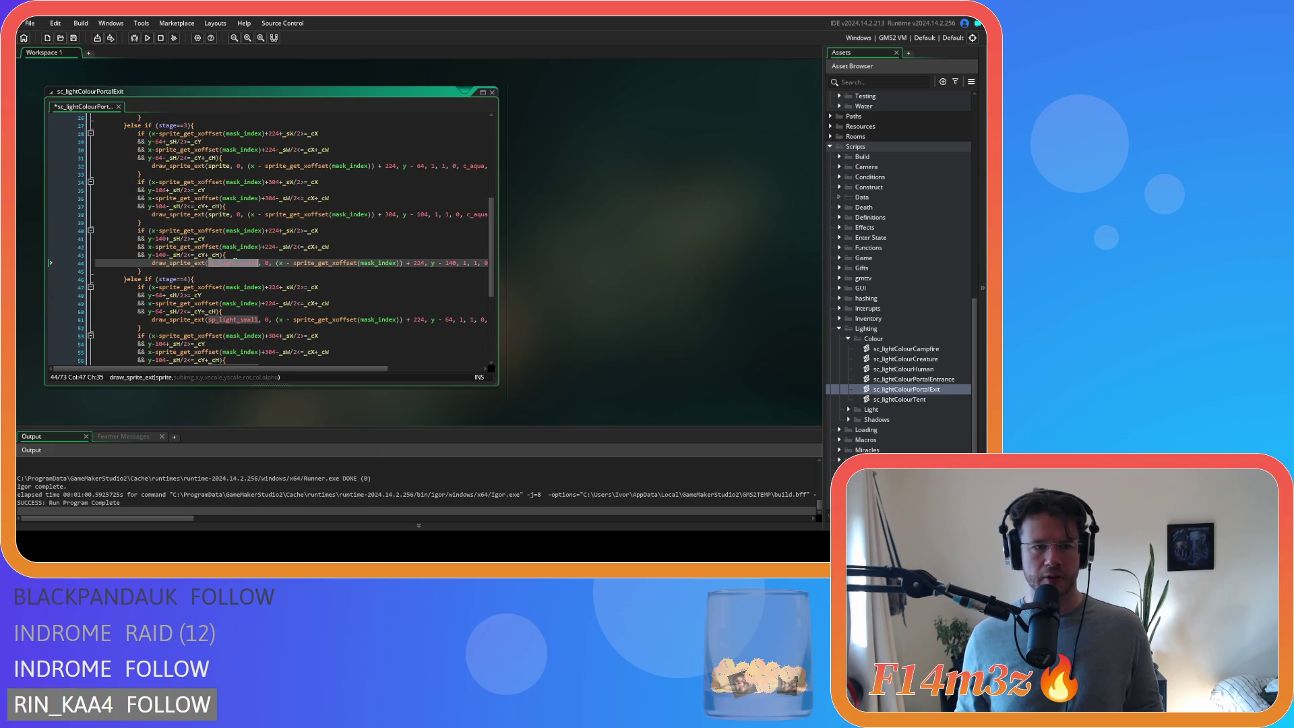
pyautogui.write('sprite')
pyautogui.scroll(-3, 239, 269)
pyautogui.doubleClick(233, 259)
pyautogui.write('sprite')
pyautogui.scroll(-3, 268, 287)
pyautogui.doubleClick(233, 247)
pyautogui.write('sprite')
pyautogui.doubleClick(233, 295)
pyautogui.write('sprite')
pyautogui.doubleClick(232, 344)
pyautogui.write('sprite')
pyautogui.scroll(15, 474, 316)
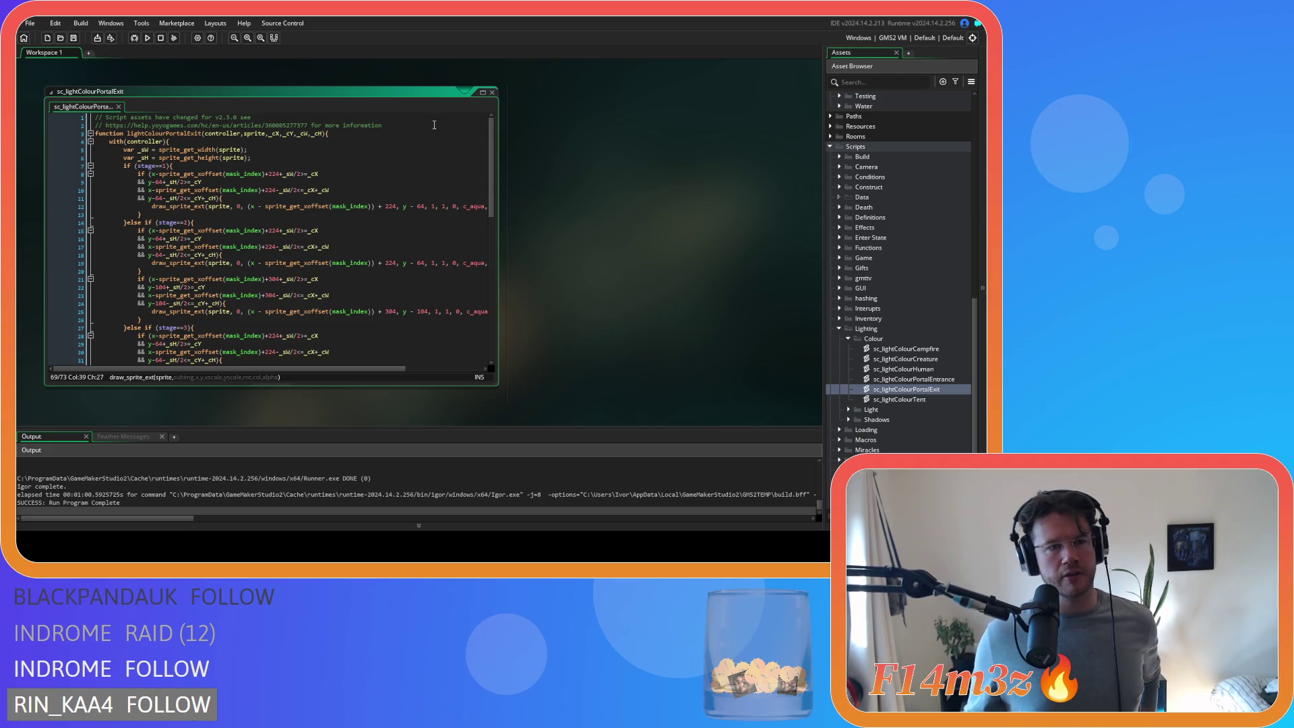
pyautogui.click(390, 175)
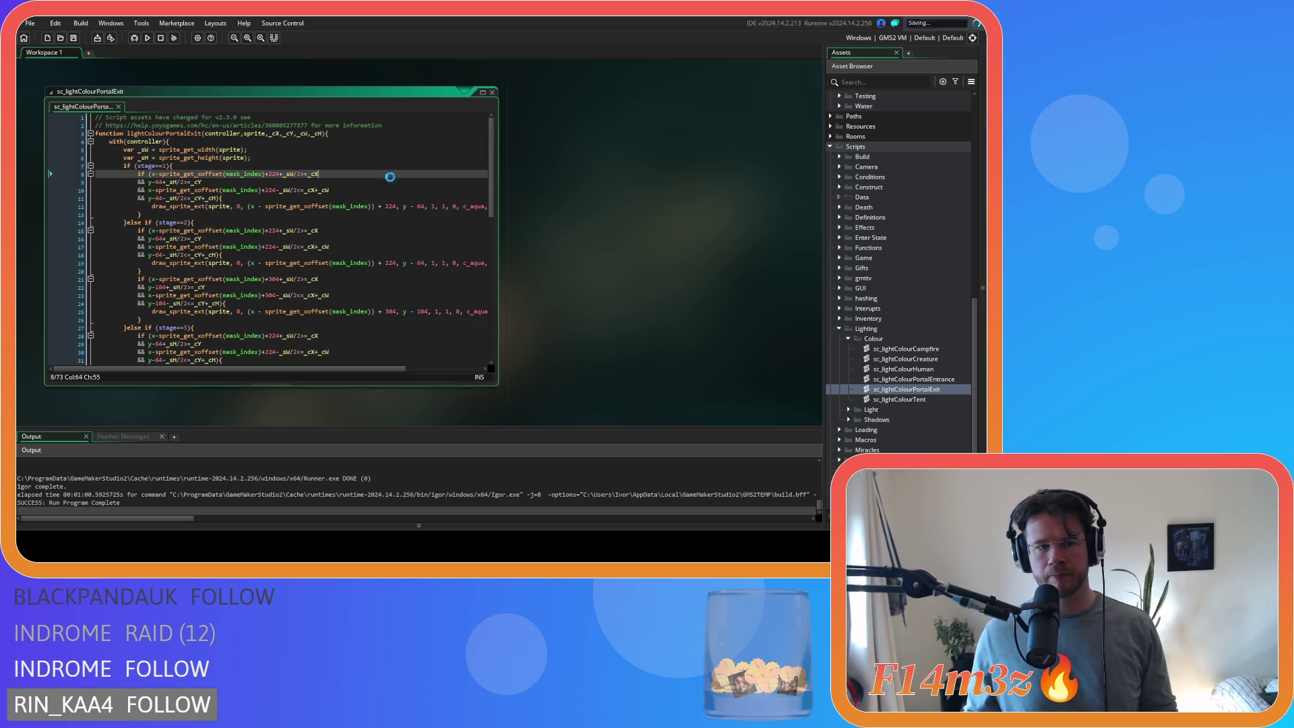
pyautogui.click(493, 94)
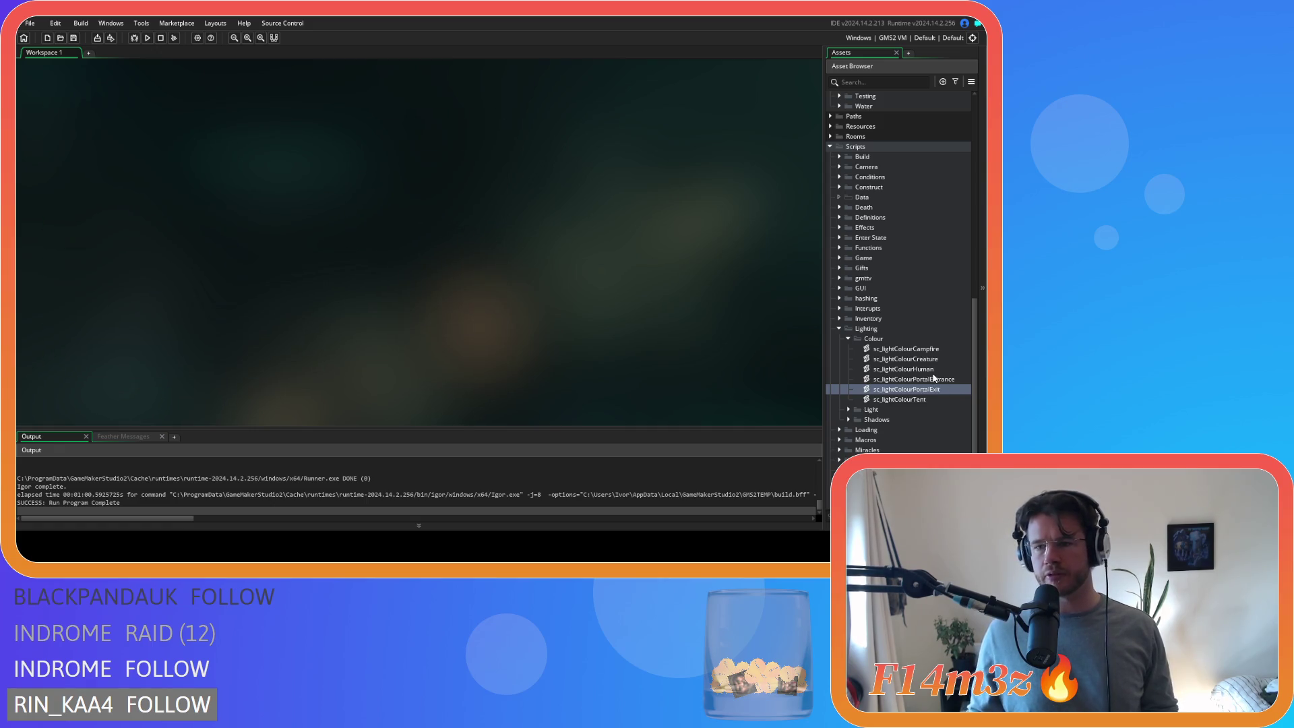
# - In sc_lightColourPortalEntrance, replace all four sp_light_small references with sprite and save
pyautogui.click(904, 379)
pyautogui.doubleClick(904, 379)
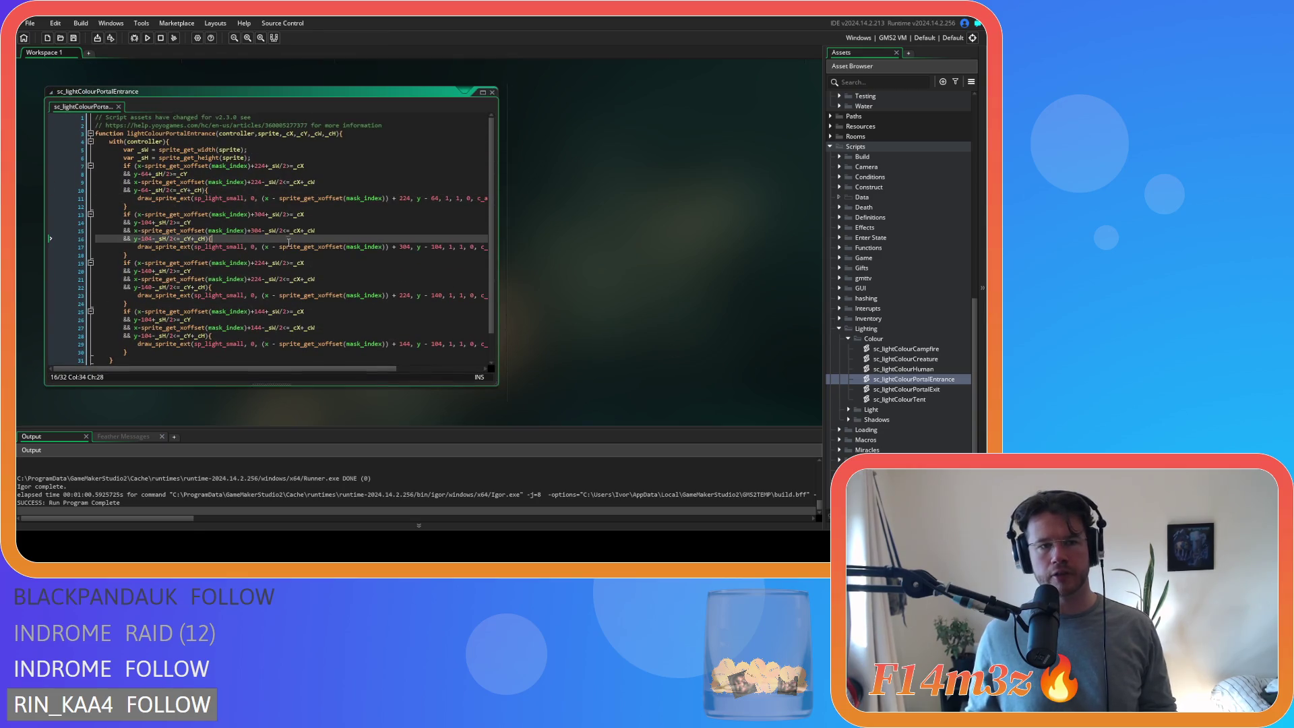
pyautogui.write('sprite')
pyautogui.doubleClick(219, 247)
pyautogui.write('sprite')
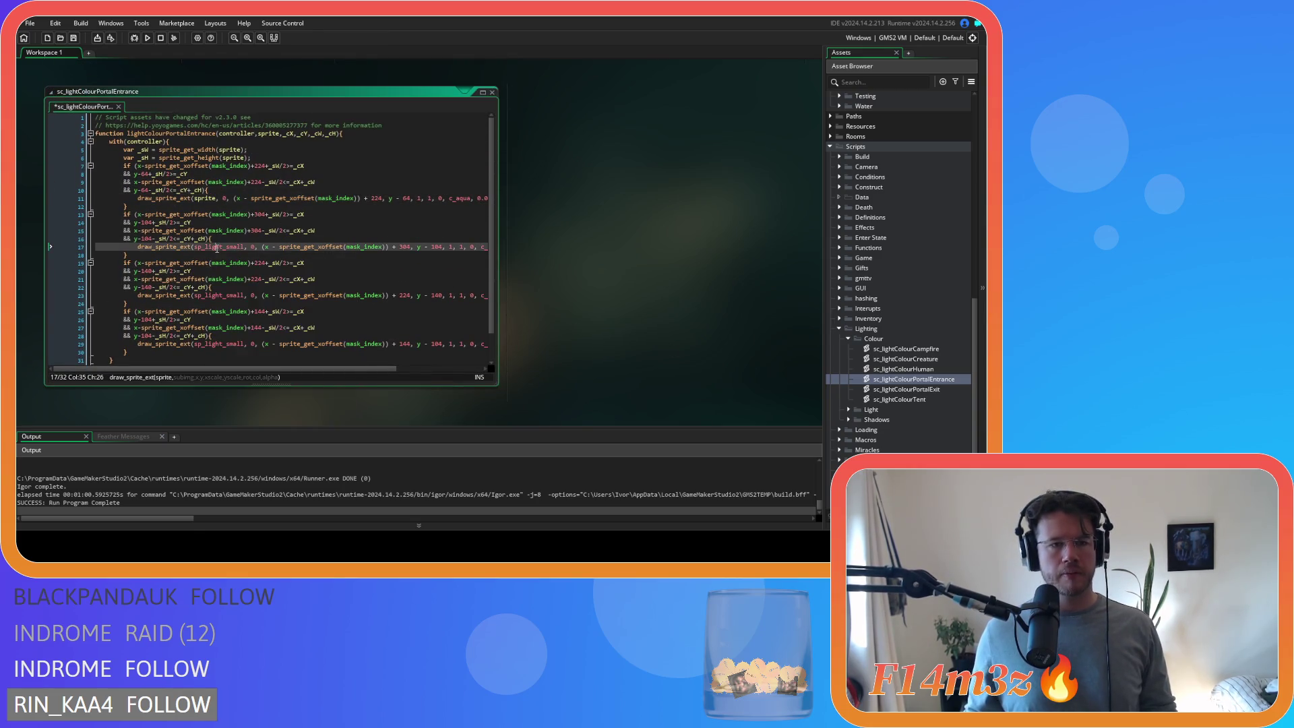
pyautogui.doubleClick(219, 296)
pyautogui.write('sprite')
pyautogui.doubleClick(219, 344)
pyautogui.write('sprite')
pyautogui.hotkey('ctrl', 's')
# - Check the updated draw call and bounds check, then close the entrance script
pyautogui.click(400, 248)
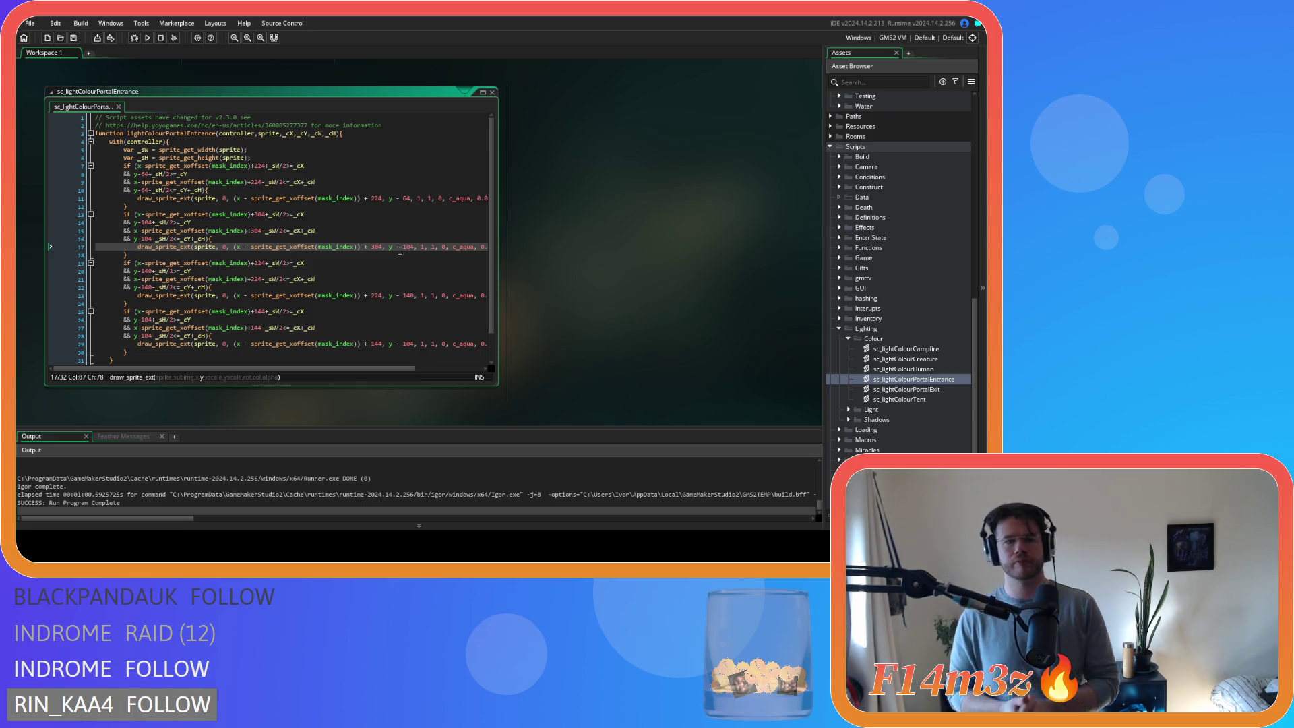
pyautogui.moveTo(379, 369); pyautogui.dragTo(472, 369)
pyautogui.click(471, 279)
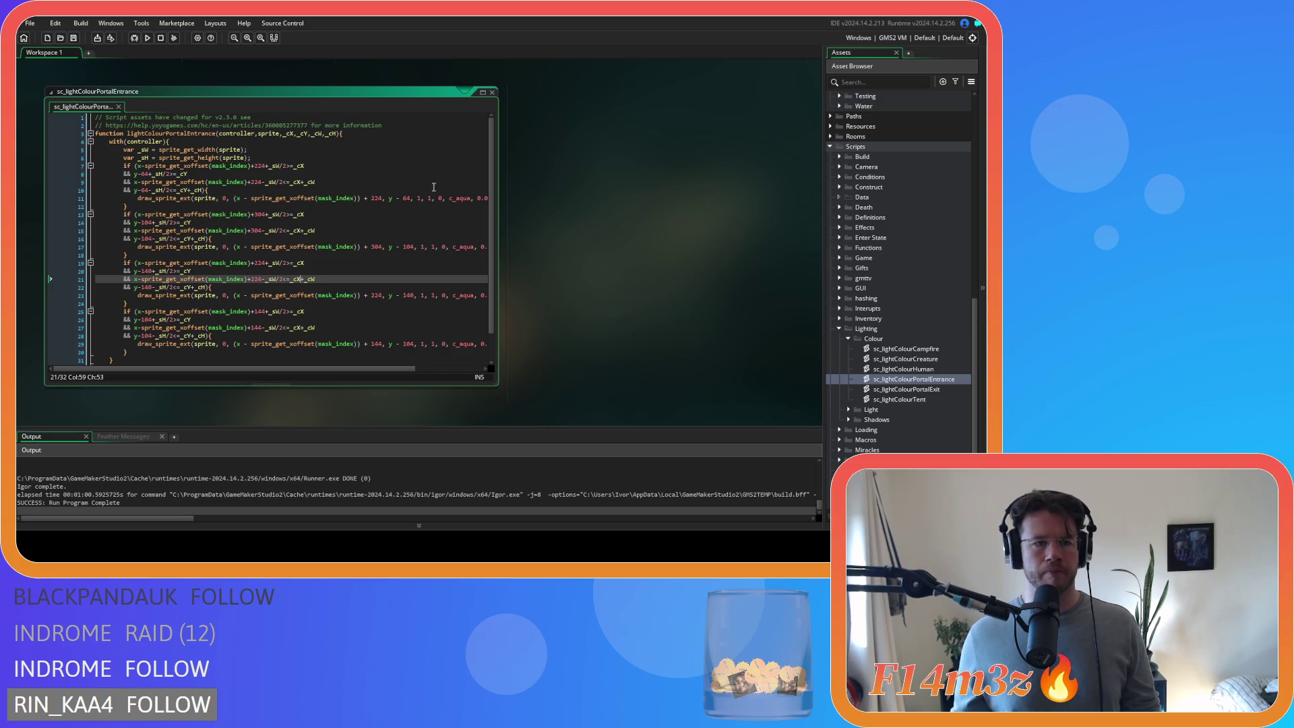
pyautogui.click(492, 92)
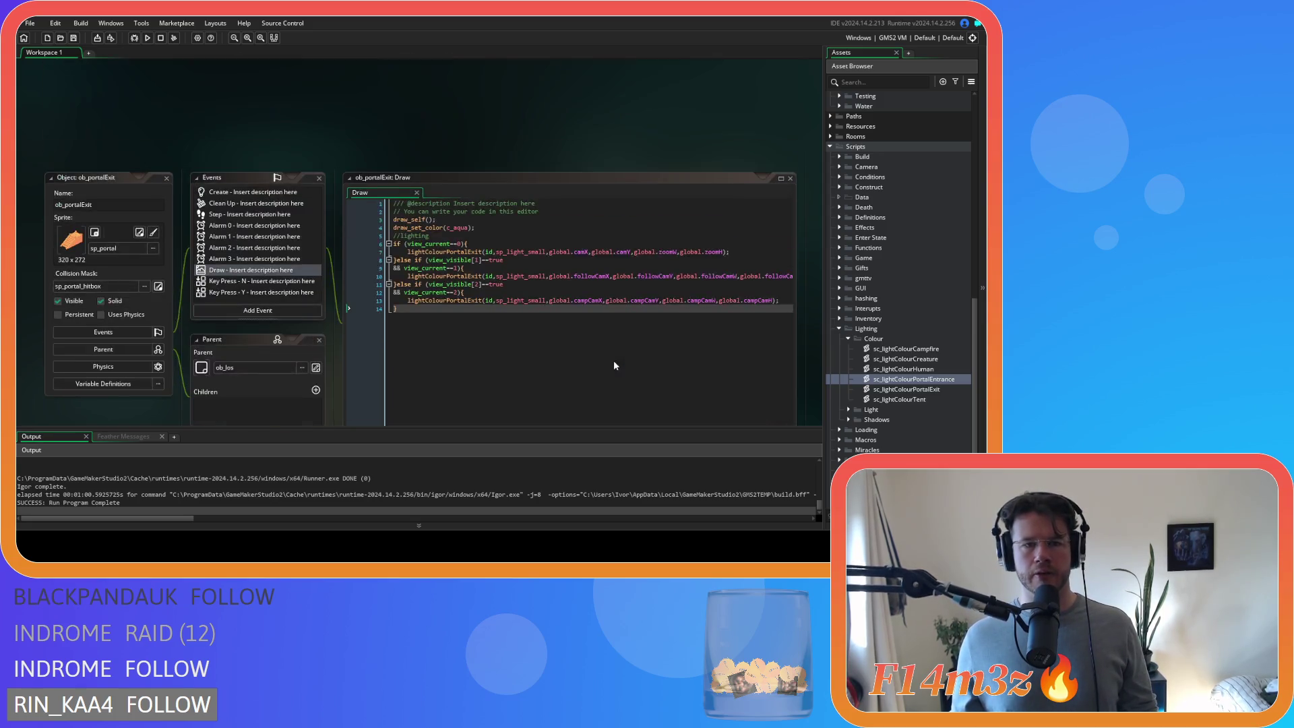
# - Paste ob_portalExit's lighting code over the old glow draws in ob_portalEntrance's Draw event
pyautogui.moveTo(456, 375); pyautogui.dragTo(349, 236)
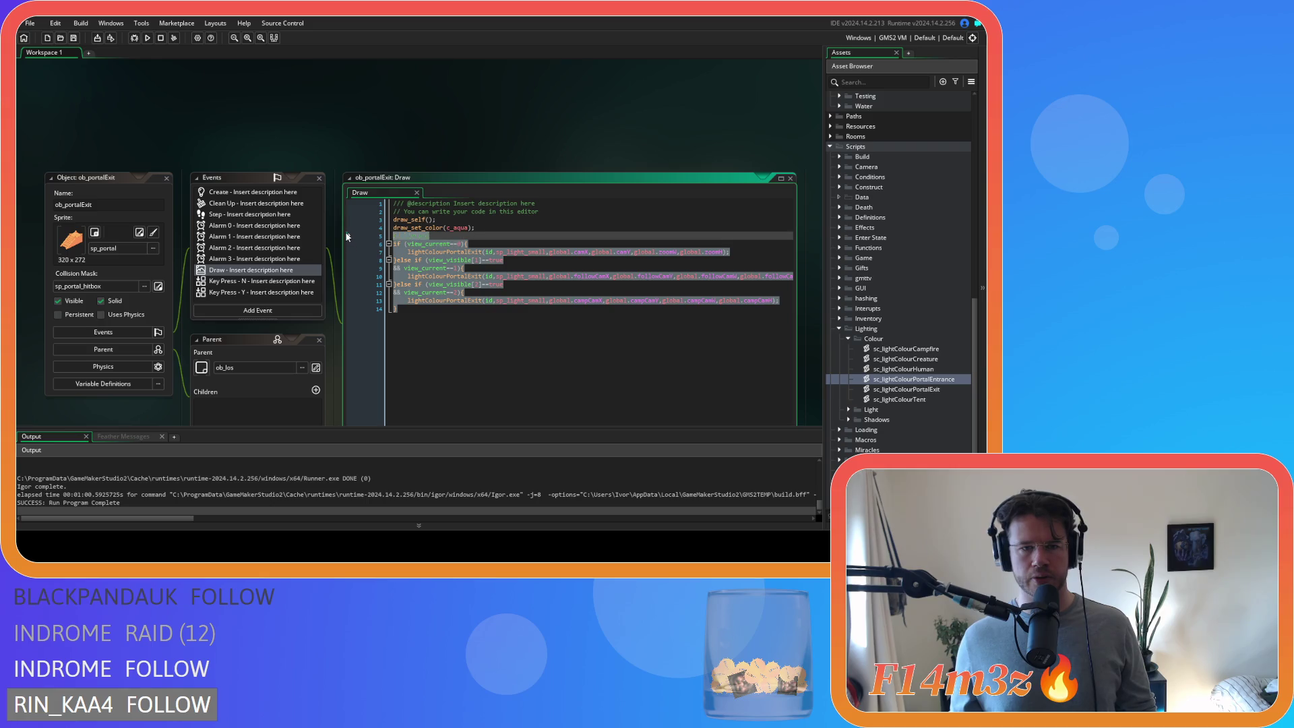
pyautogui.scroll(10, 871, 375)
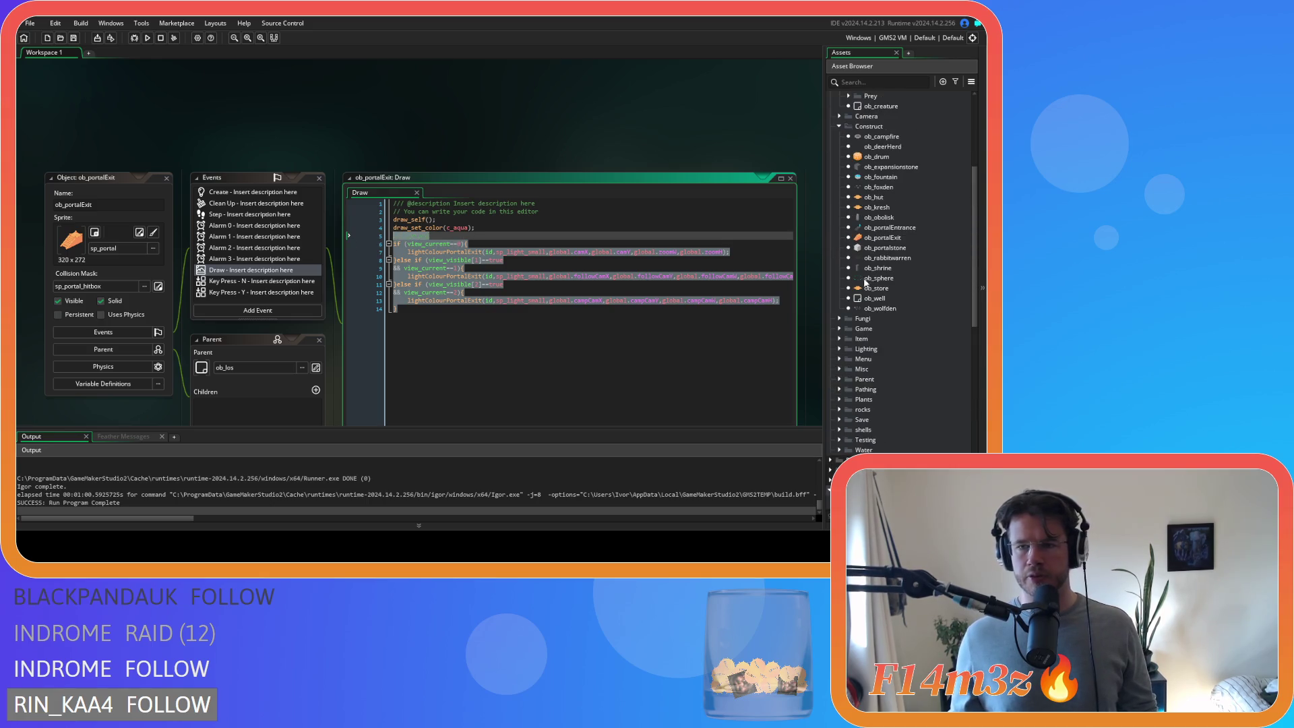
pyautogui.doubleClick(894, 227)
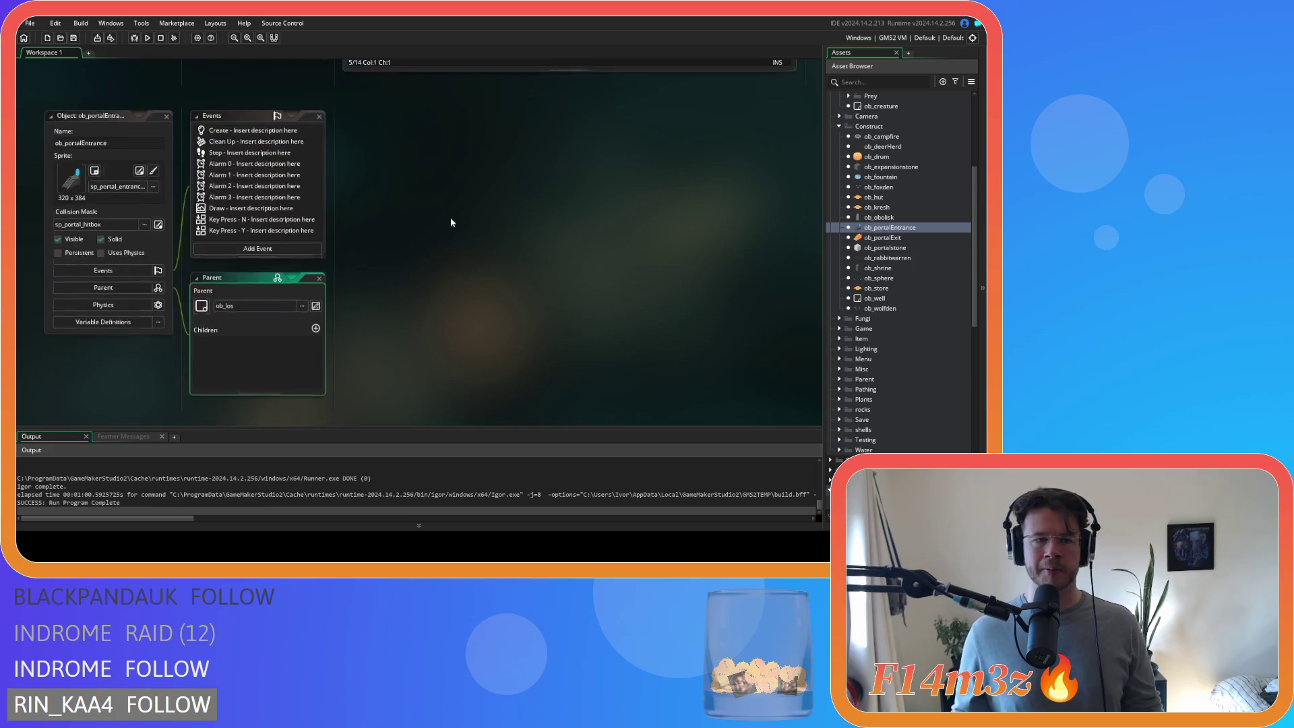
pyautogui.doubleClick(226, 192)
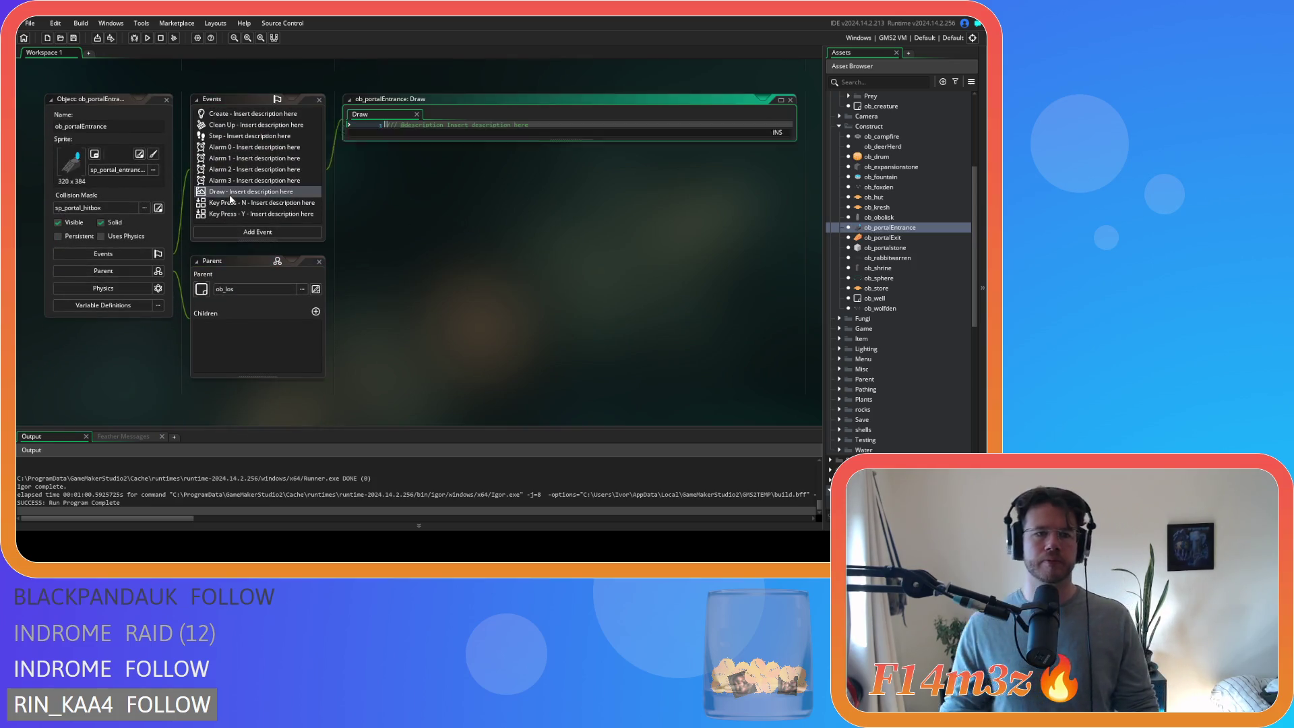
pyautogui.moveTo(584, 246)
pyautogui.mouseDown()
pyautogui.moveTo(526, 216)
pyautogui.moveTo(301, 154)
pyautogui.mouseUp()
pyautogui.hotkey('ctrl', 'v')
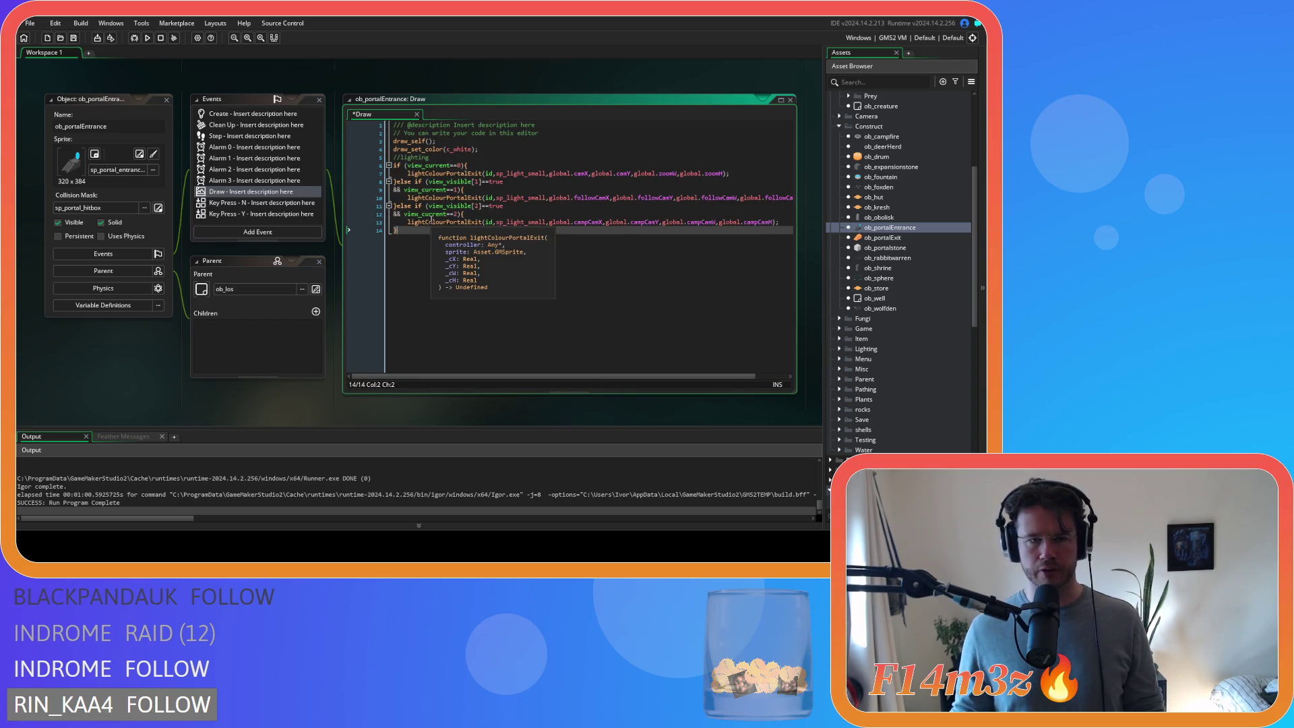
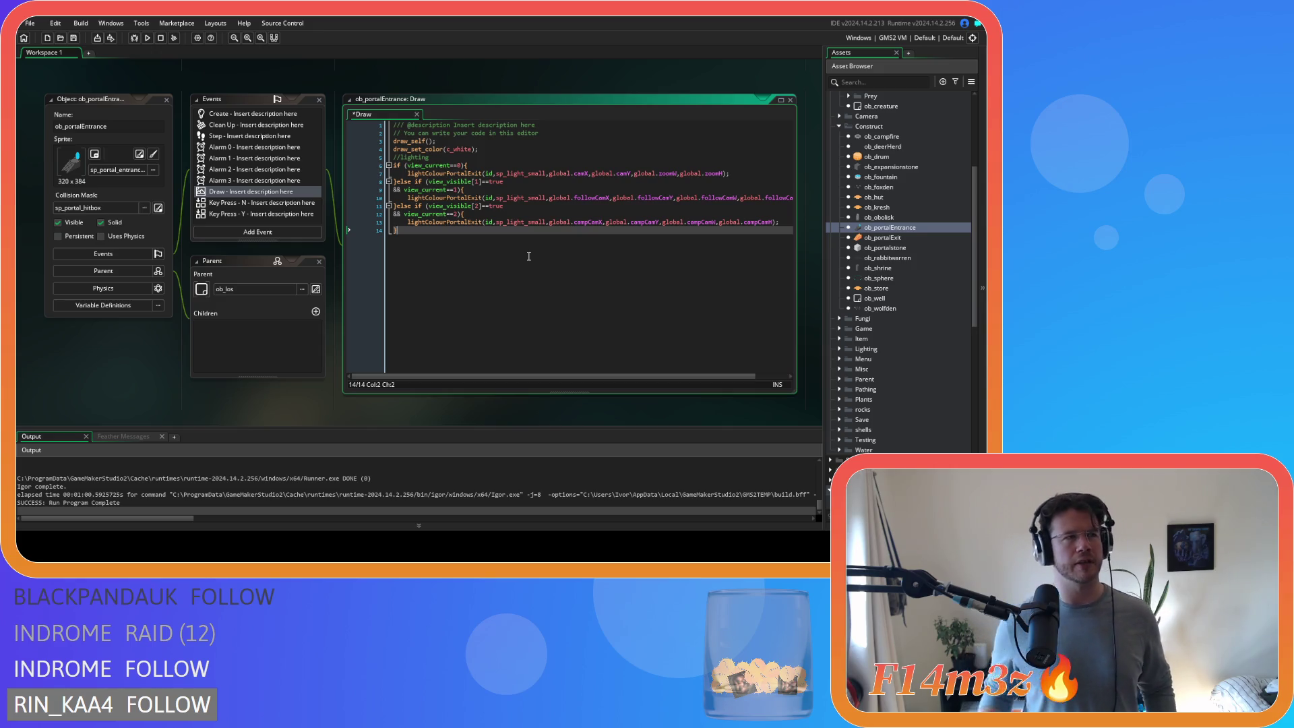
# - Inspect the draw_self line and view_current branches in ob_portalEntrance's Draw event, saving the code
pyautogui.click(380, 141)
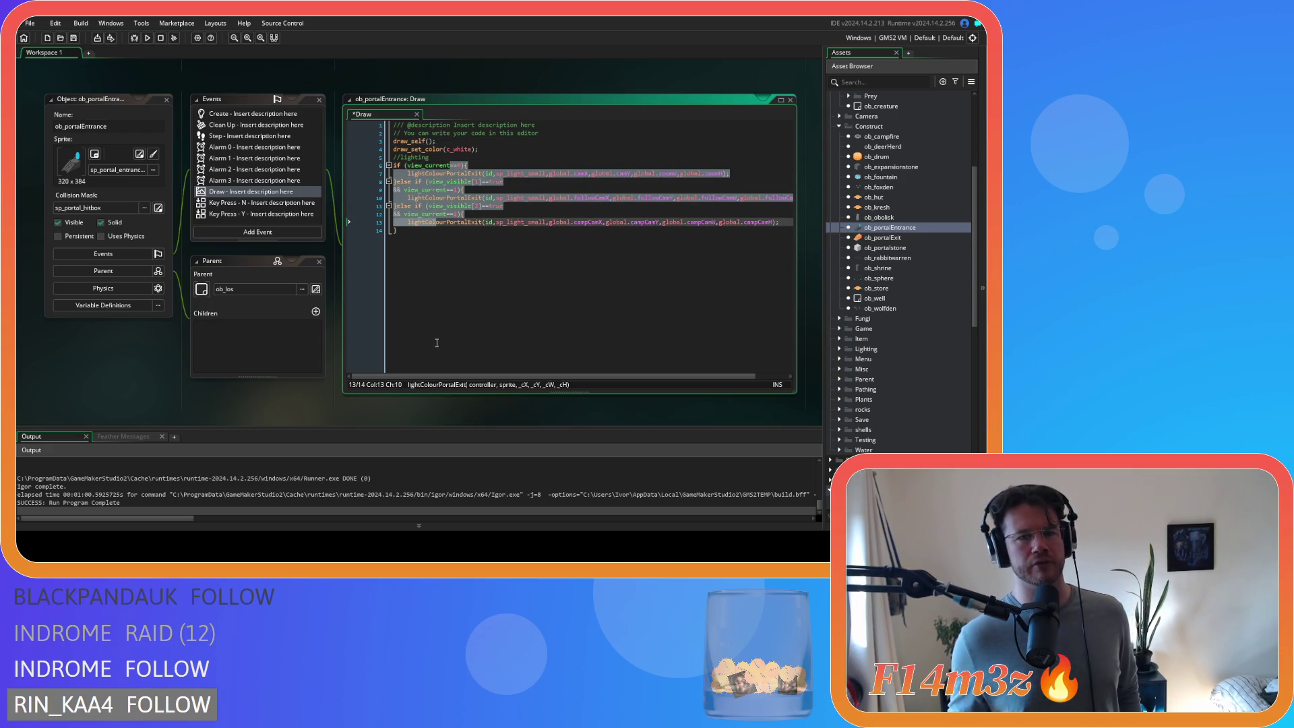
pyautogui.click(434, 245)
pyautogui.moveTo(436, 142); pyautogui.dragTo(393, 147)
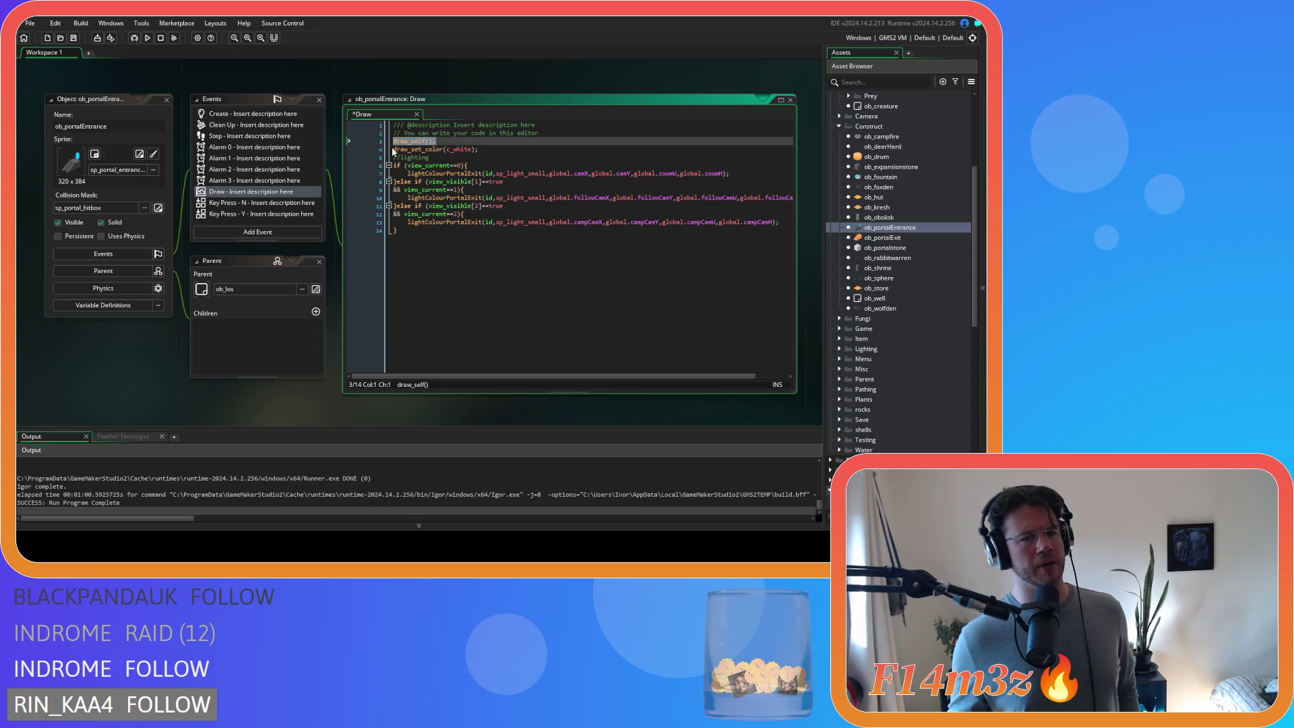
pyautogui.click(438, 169)
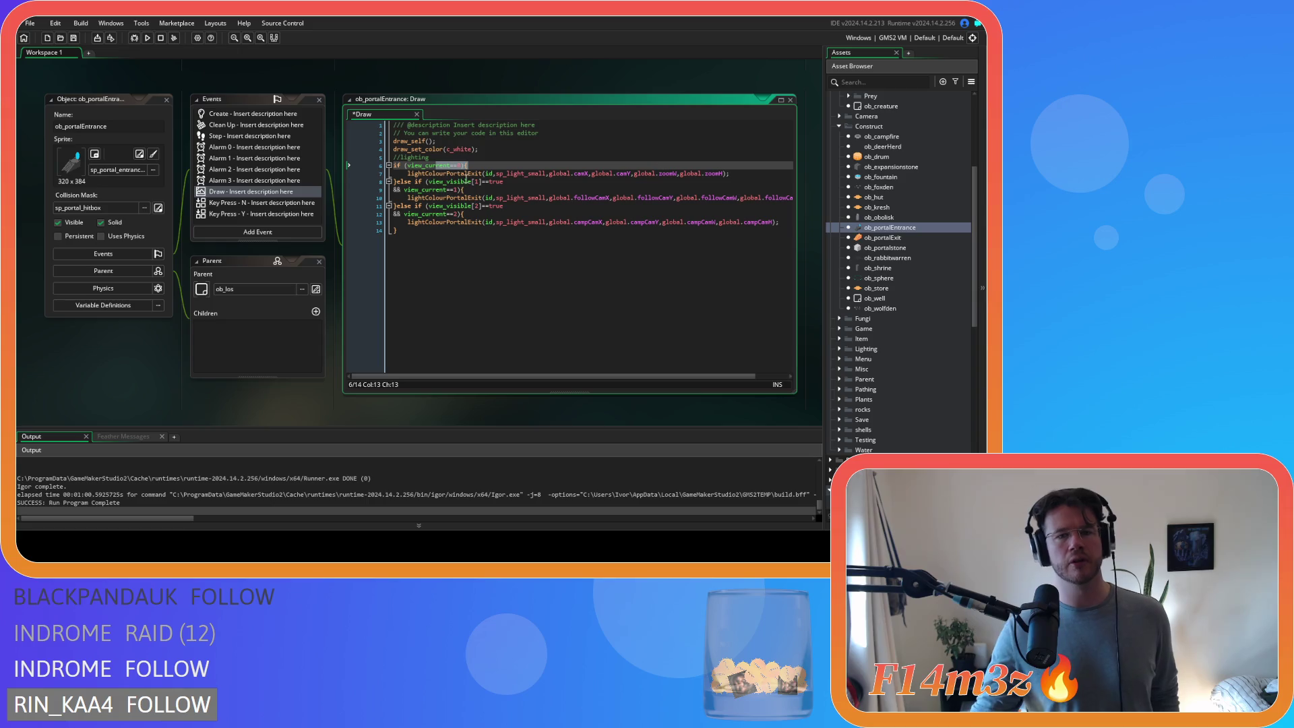
pyautogui.click(499, 252)
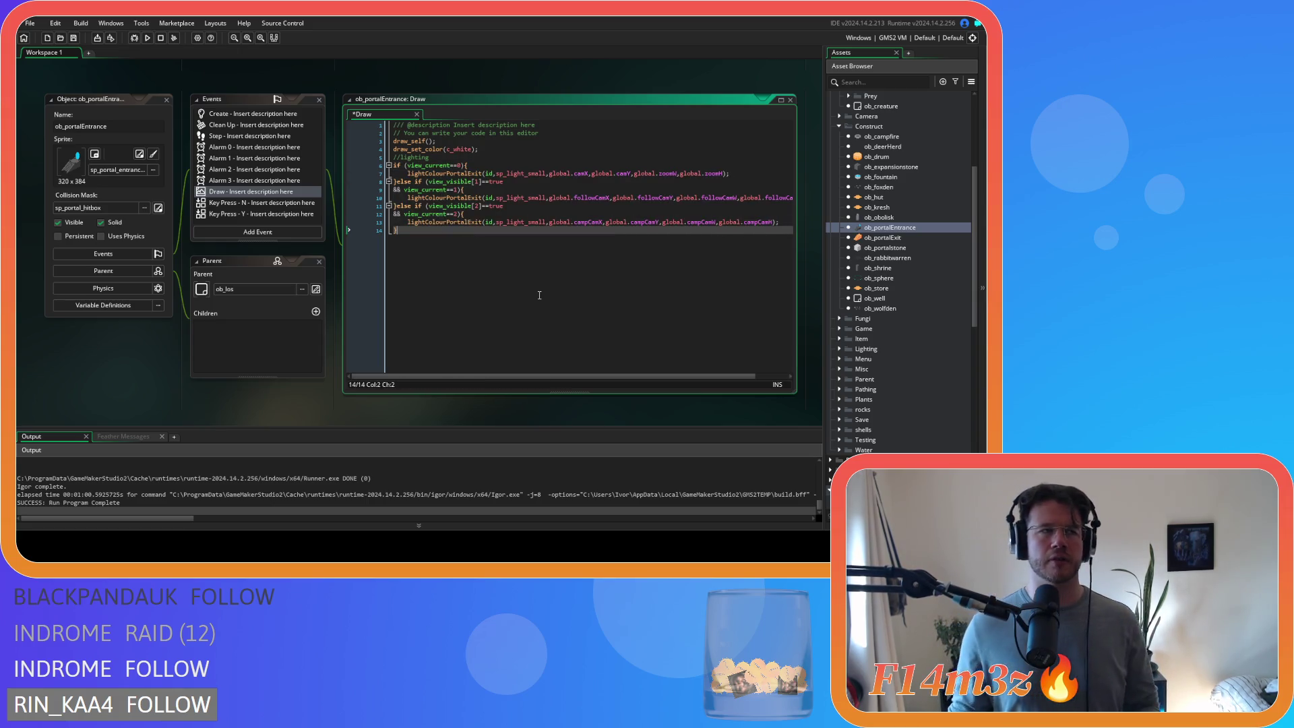
pyautogui.hotkey('ctrl', 's')
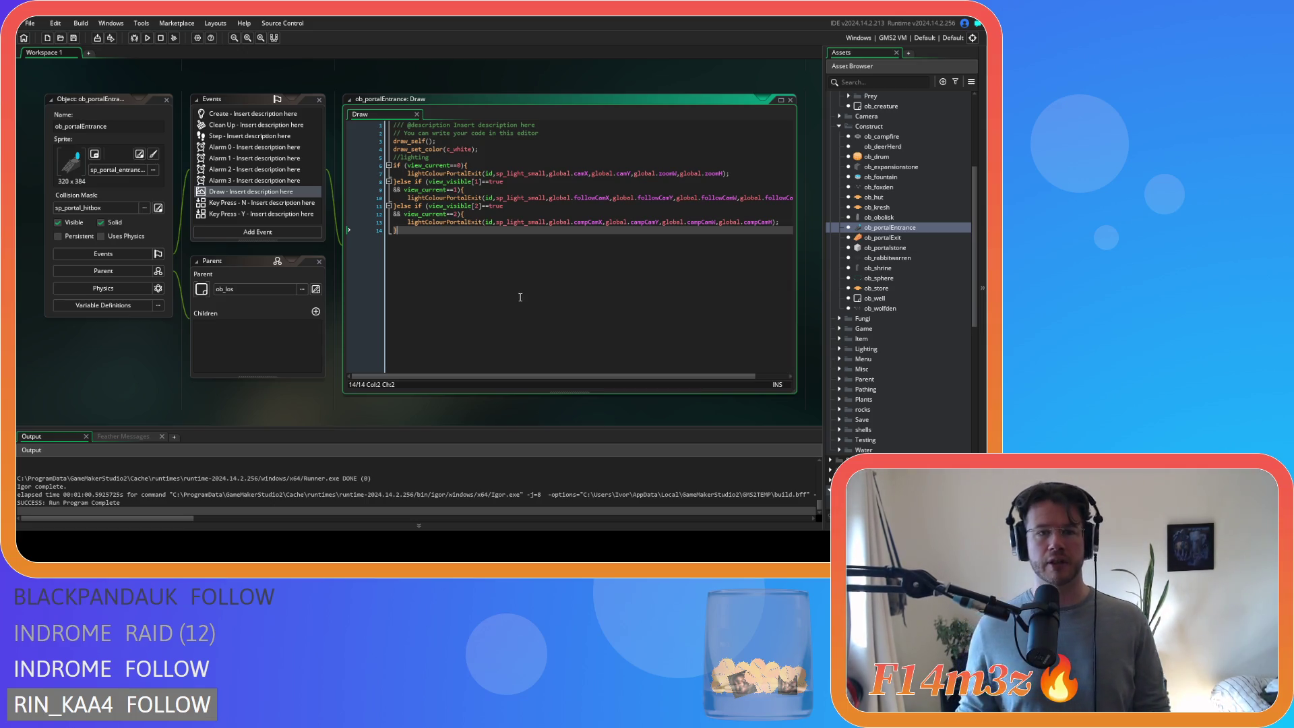
pyautogui.moveTo(410, 143); pyautogui.dragTo(436, 145)
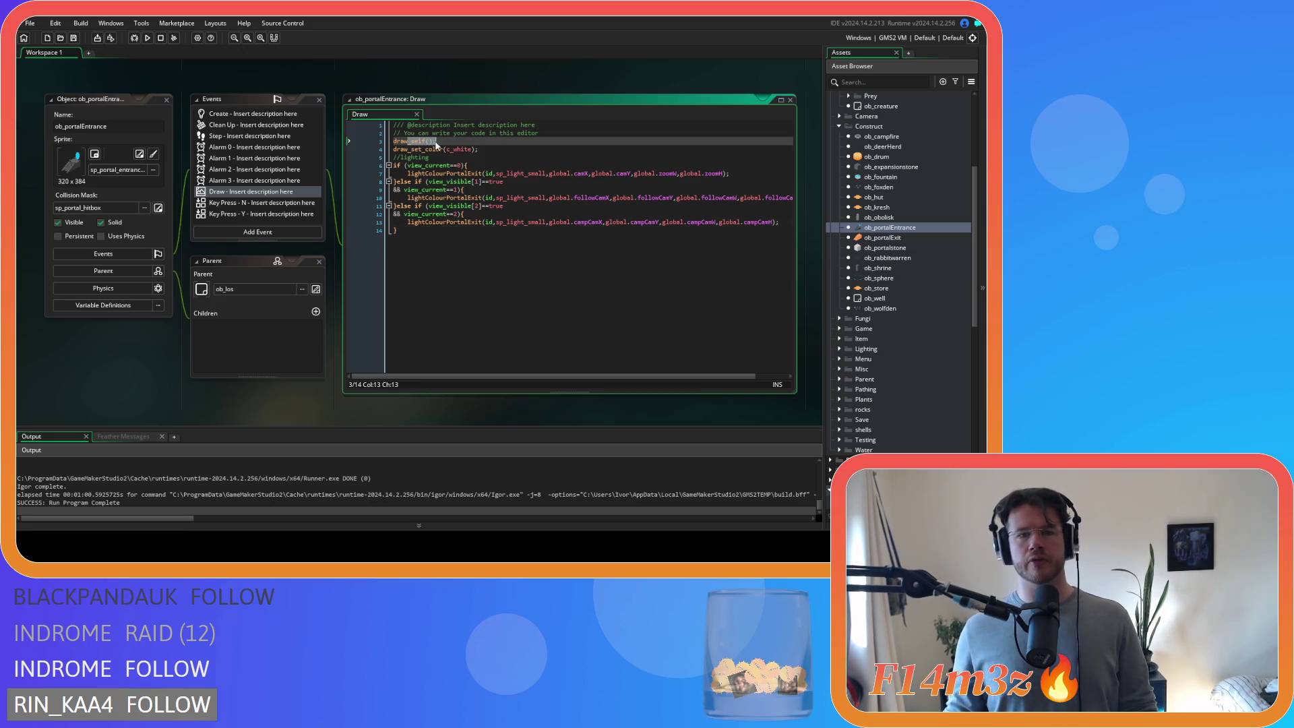
pyautogui.moveTo(403, 190); pyautogui.dragTo(464, 198)
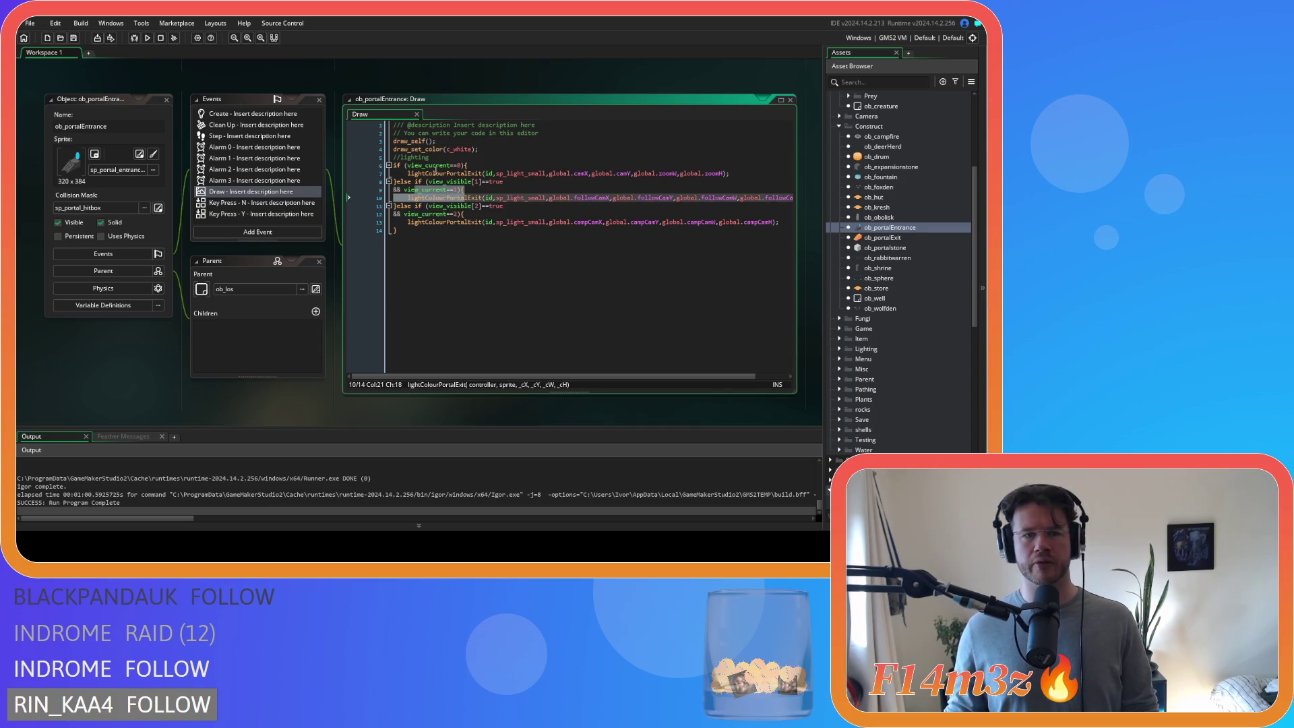
pyautogui.moveTo(403, 165); pyautogui.dragTo(464, 174)
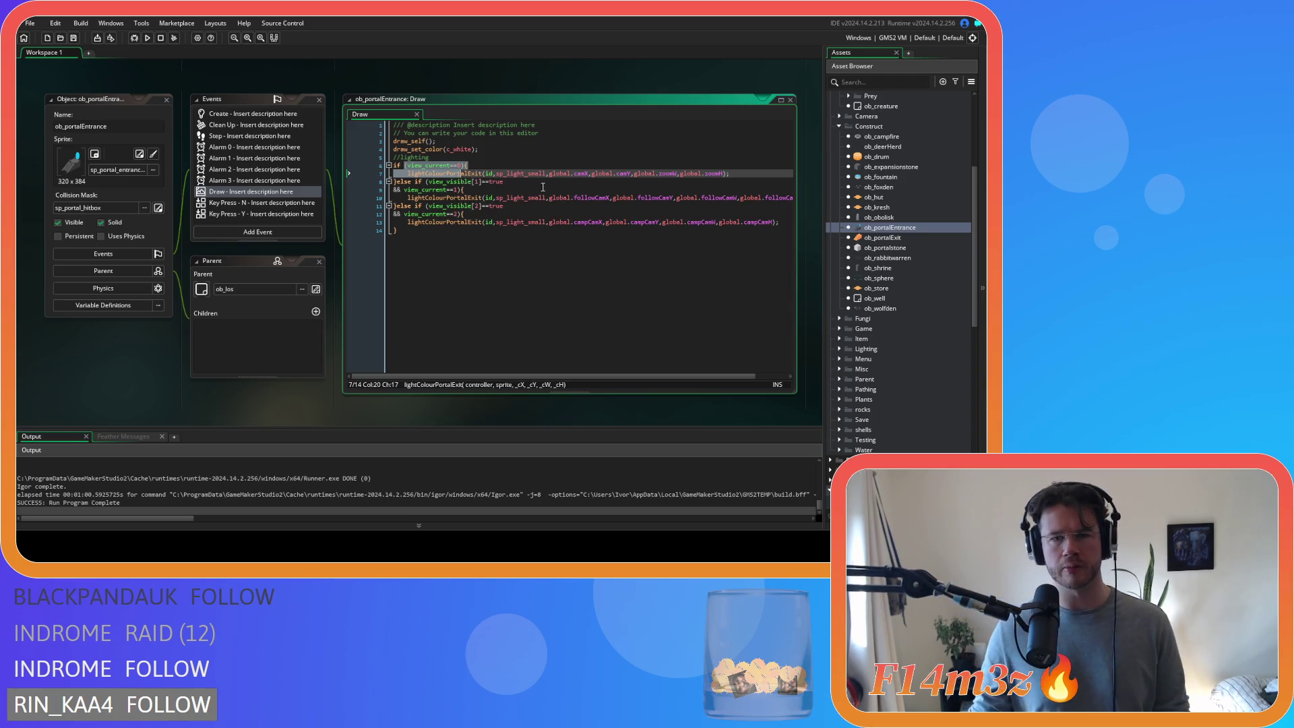
pyautogui.click(458, 189)
pyautogui.click(424, 304)
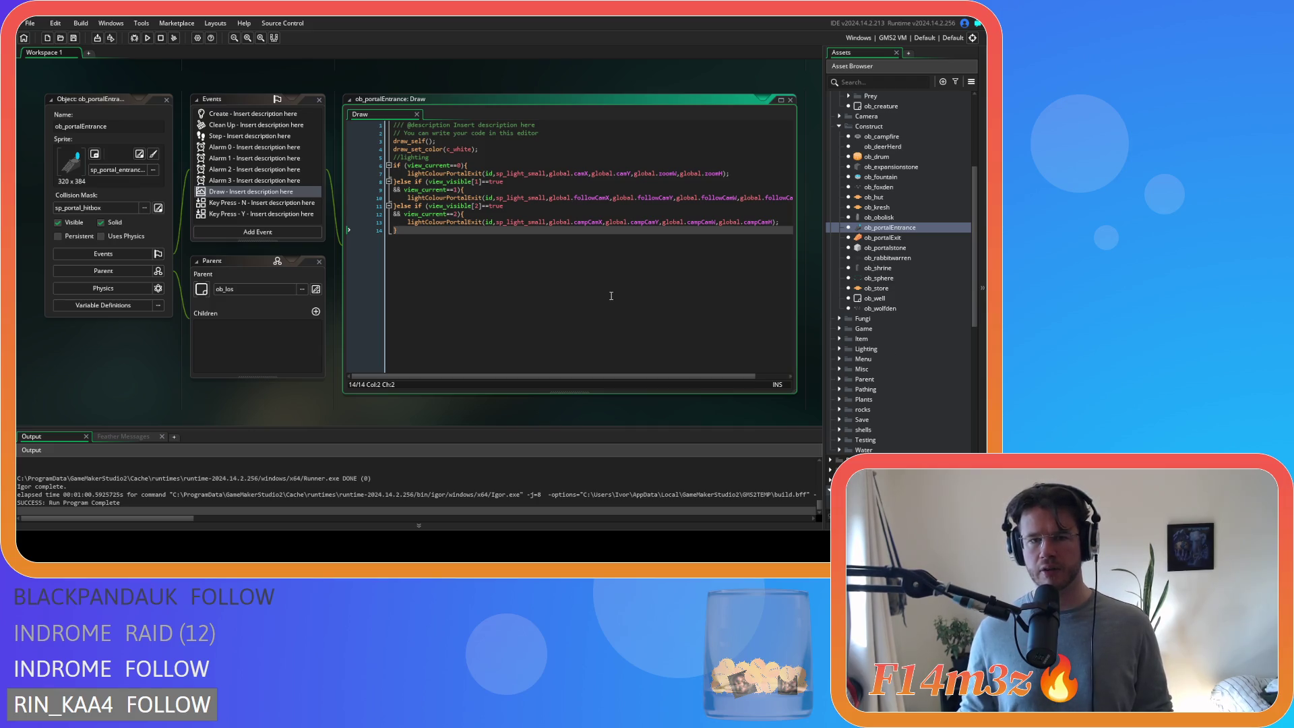
# - Rename lightColourPortalExit to lightColourPortalEntrance on lines 7, 10 and 13, save, and open ob_portalExit
pyautogui.moveTo(471, 174); pyautogui.dragTo(484, 175)
pyautogui.write('Entrance')
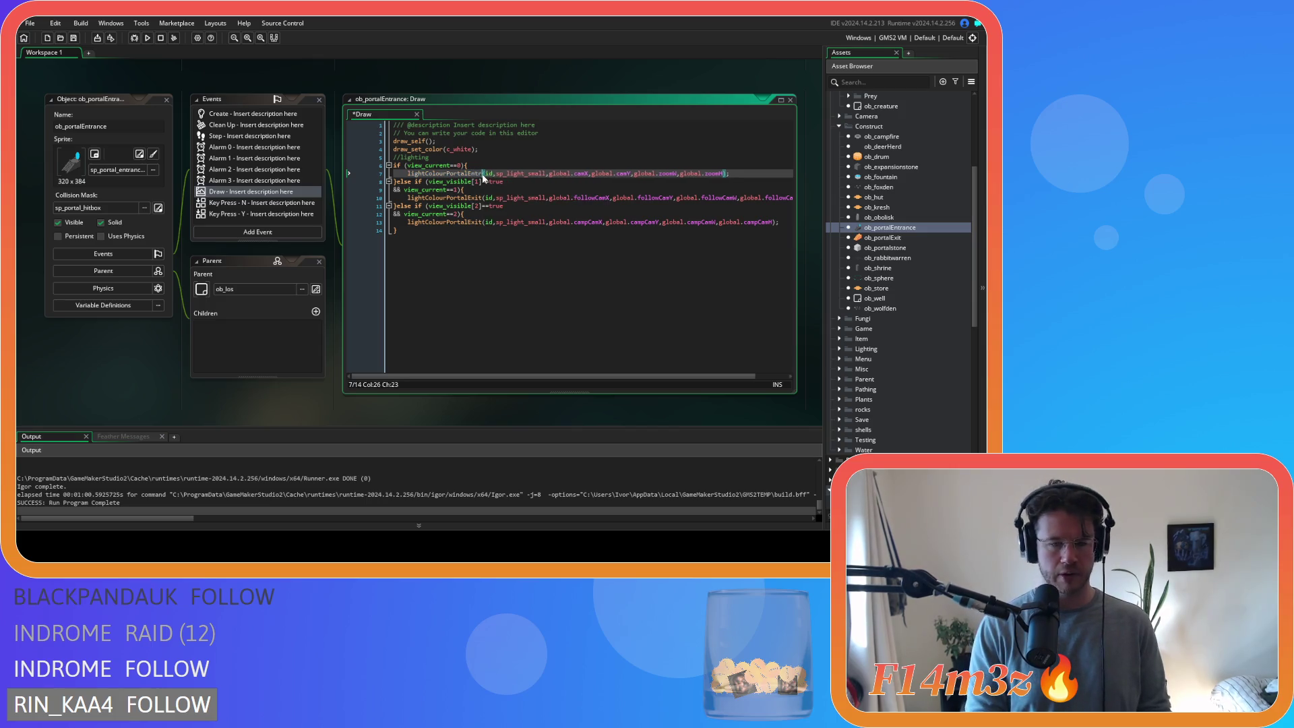
pyautogui.doubleClick(445, 198)
pyautogui.write('lightColourPortalEntrance')
pyautogui.doubleClick(446, 222)
pyautogui.write('lightColourPortalEntrance')
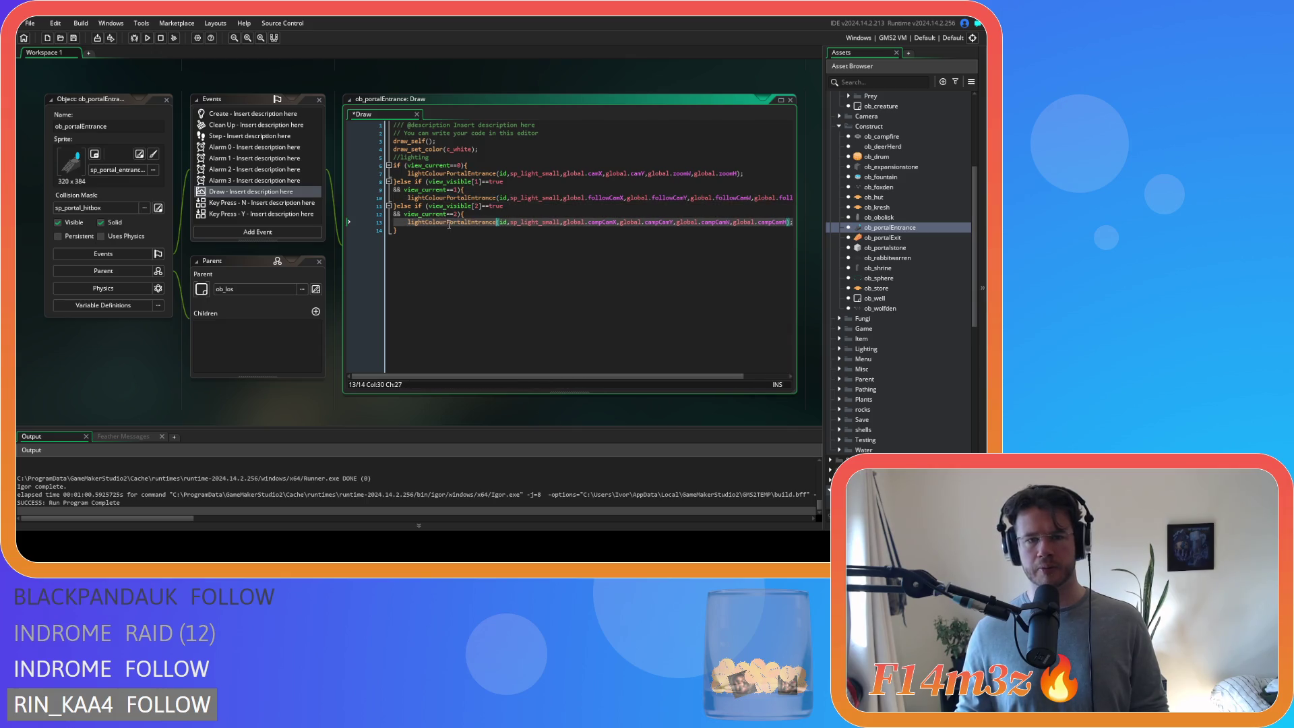
pyautogui.doubleClick(556, 174)
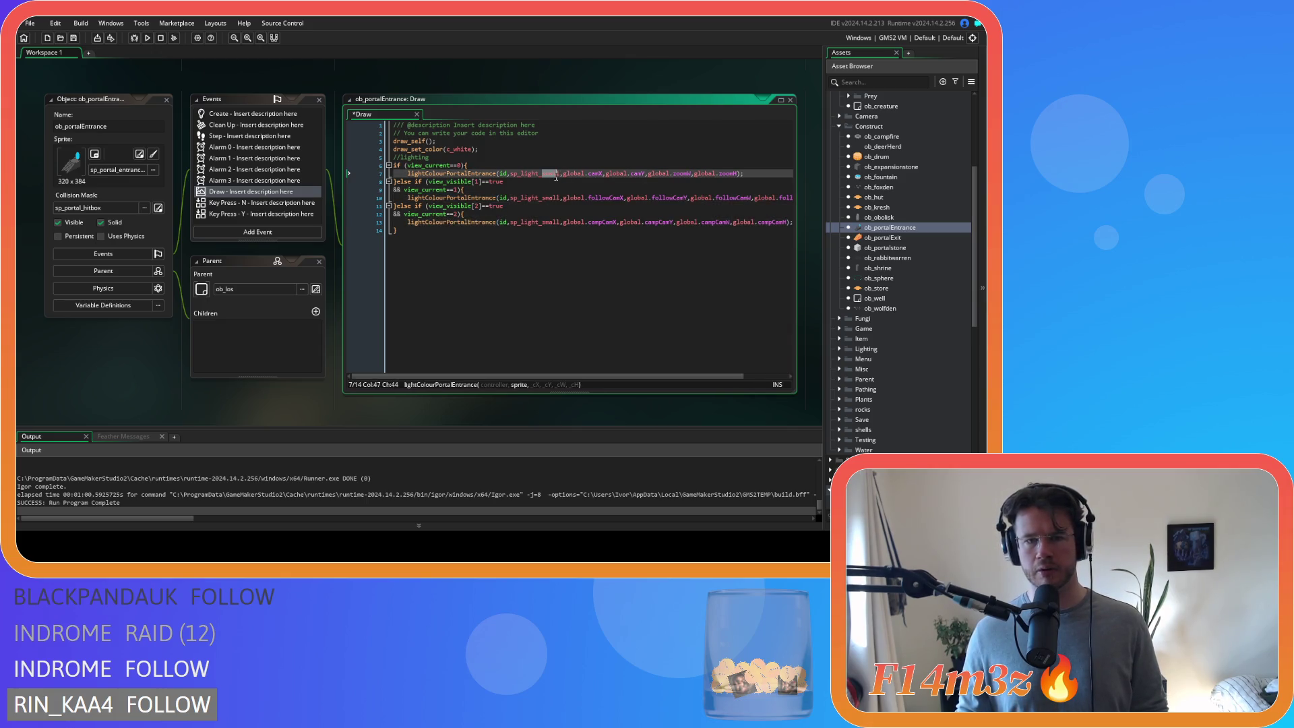
pyautogui.click(670, 238)
pyautogui.hotkey('ctrl', 's')
pyautogui.doubleClick(902, 237)
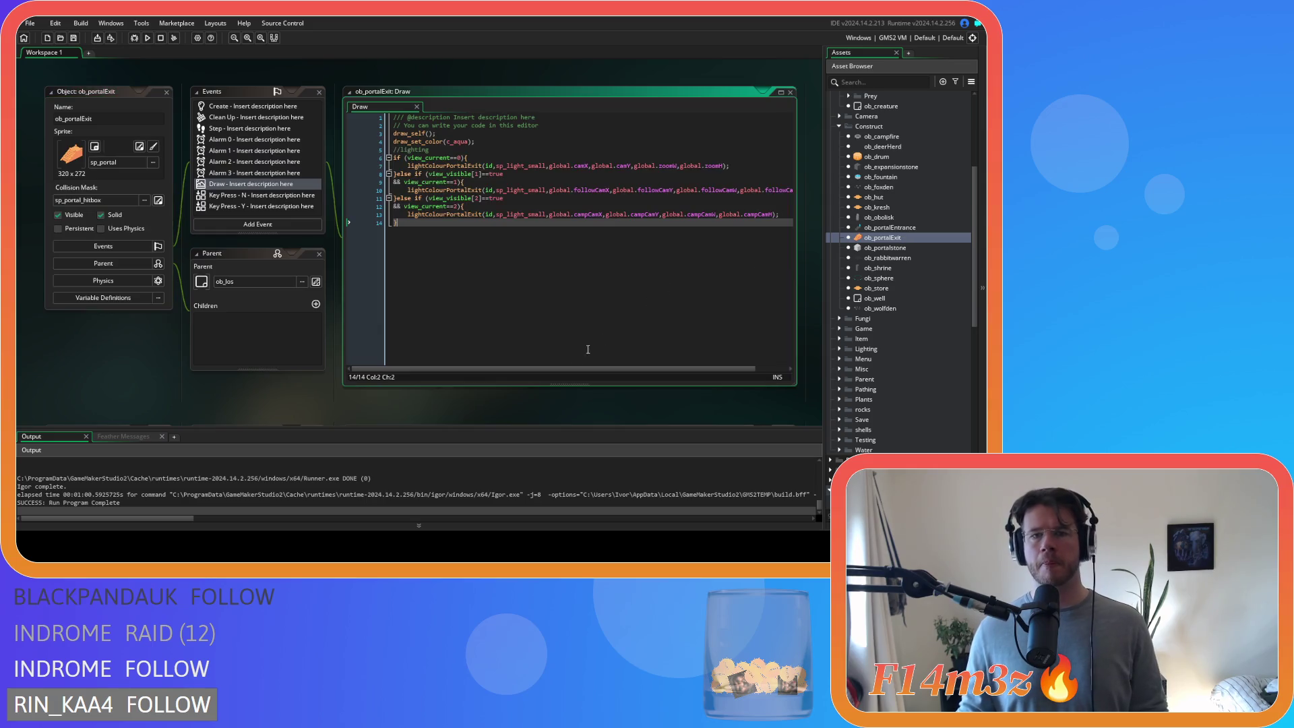
# - Close all open editors and collapse Construct, Human and Animal folders, expanding Plants to ob_bush
pyautogui.scroll(-3, 346, 237)
pyautogui.rightClick(293, 237)
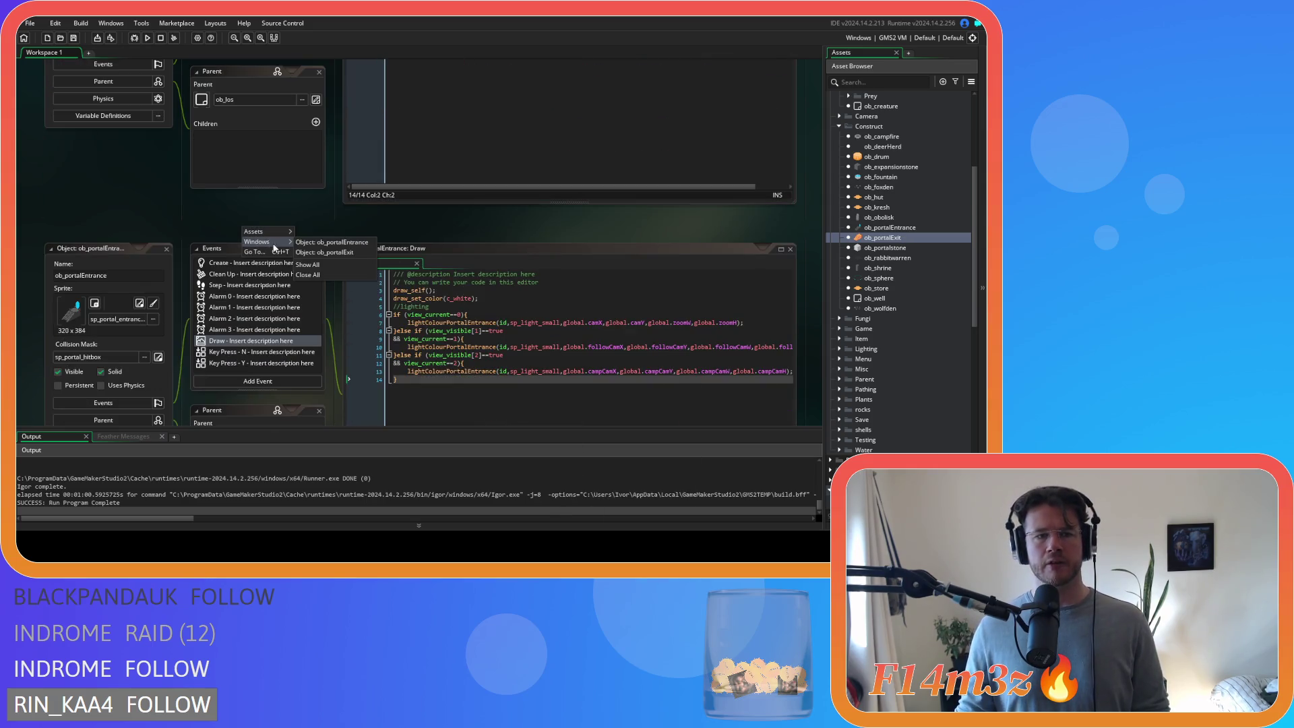
pyautogui.click(331, 269)
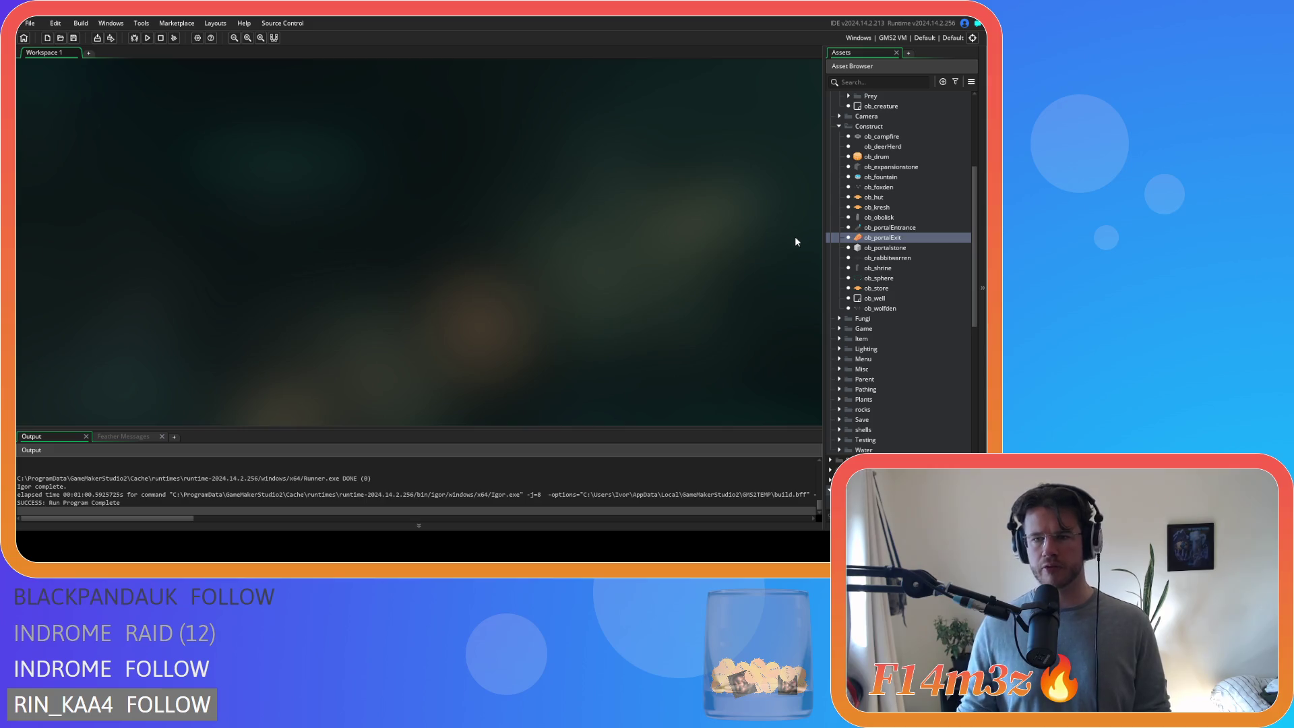
pyautogui.click(840, 128)
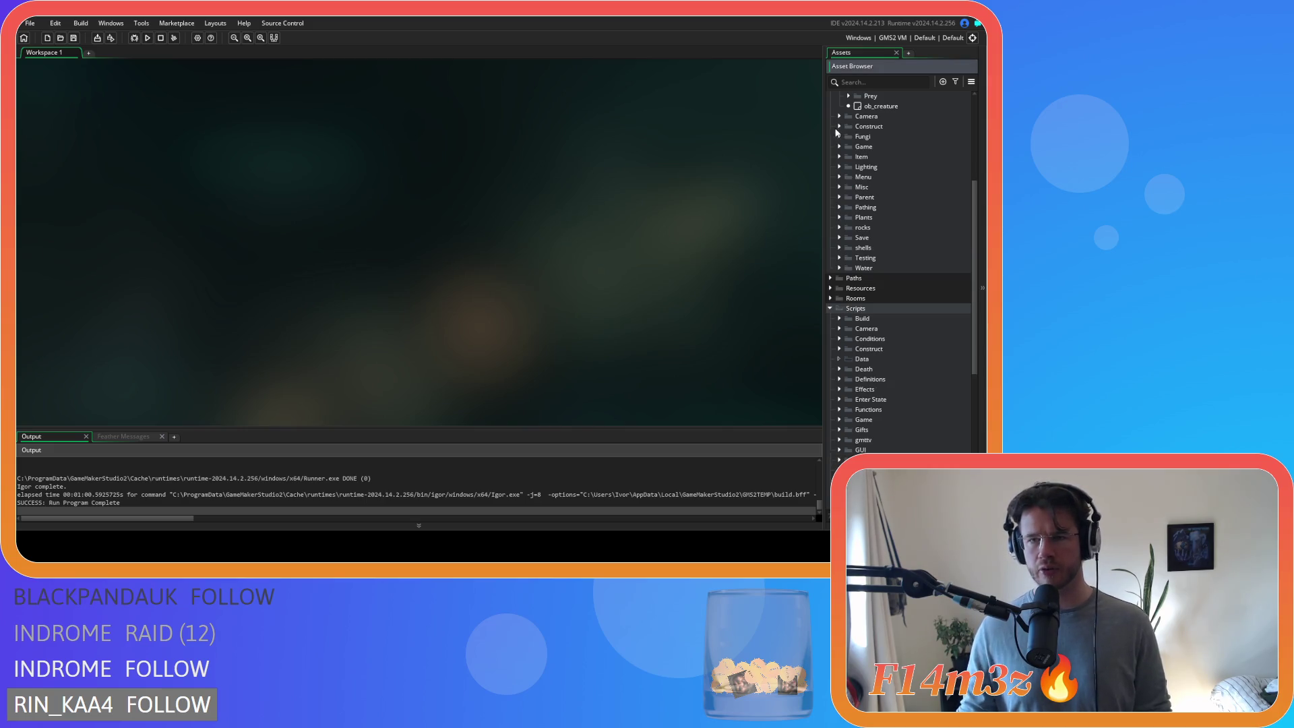
pyautogui.scroll(3, 838, 149)
pyautogui.click(848, 147)
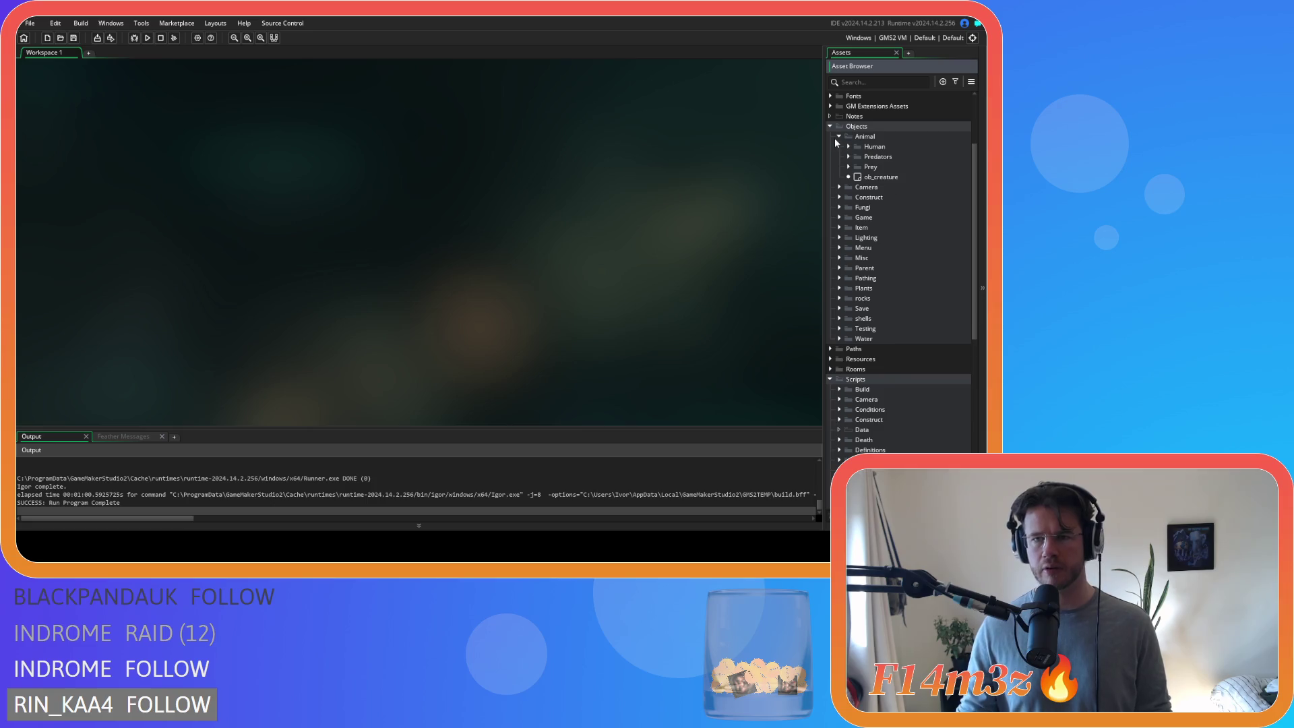
pyautogui.click(840, 136)
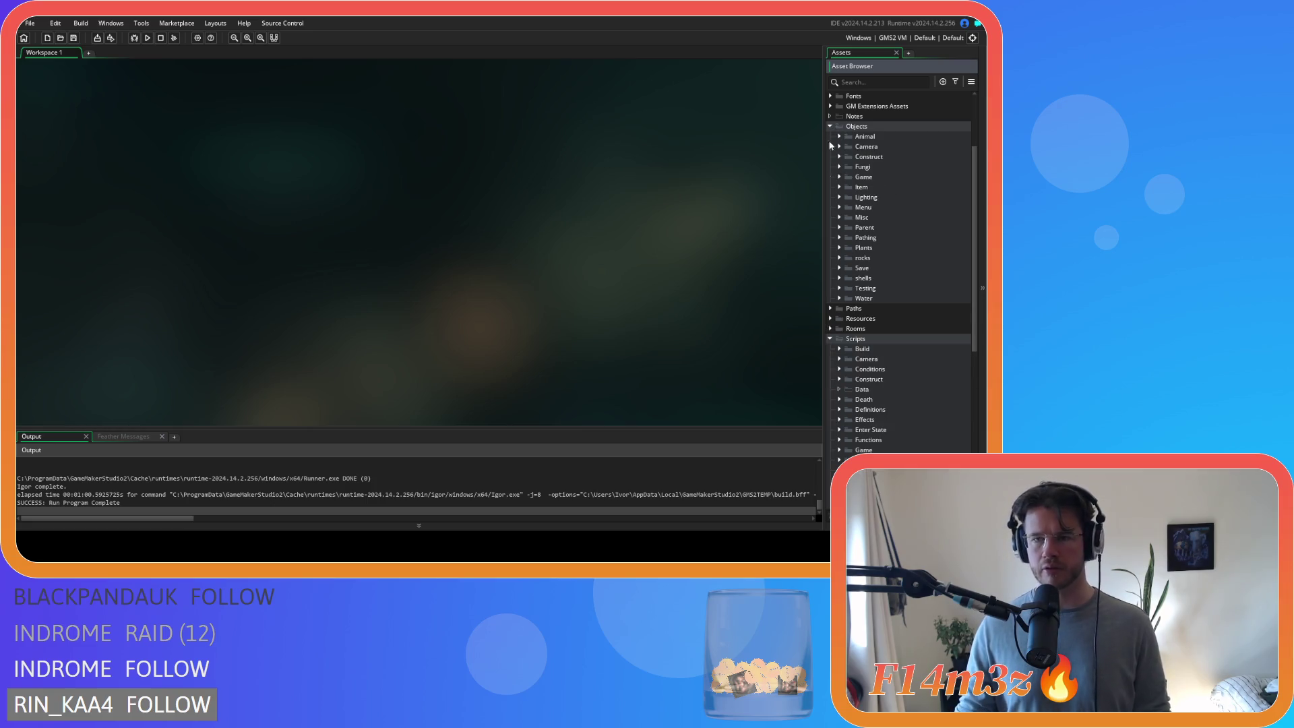
pyautogui.click(840, 249)
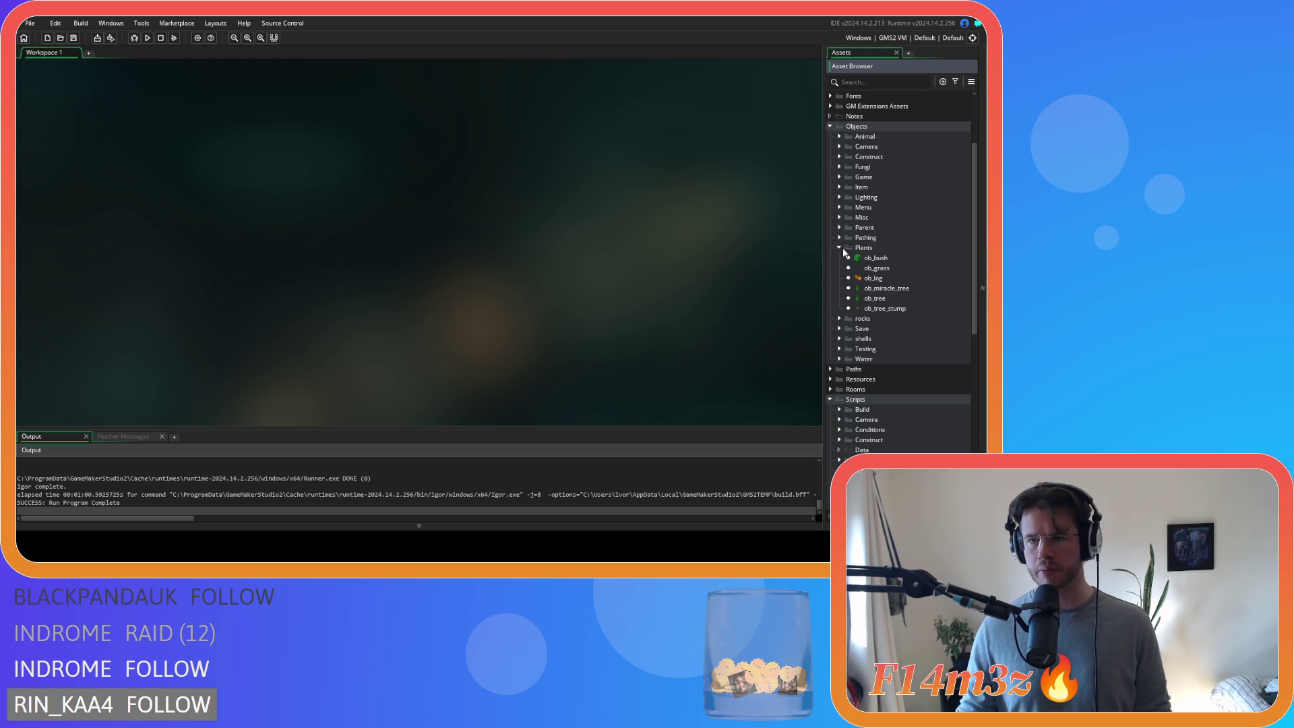
pyautogui.click(878, 258)
pyautogui.scroll(-8, 899, 346)
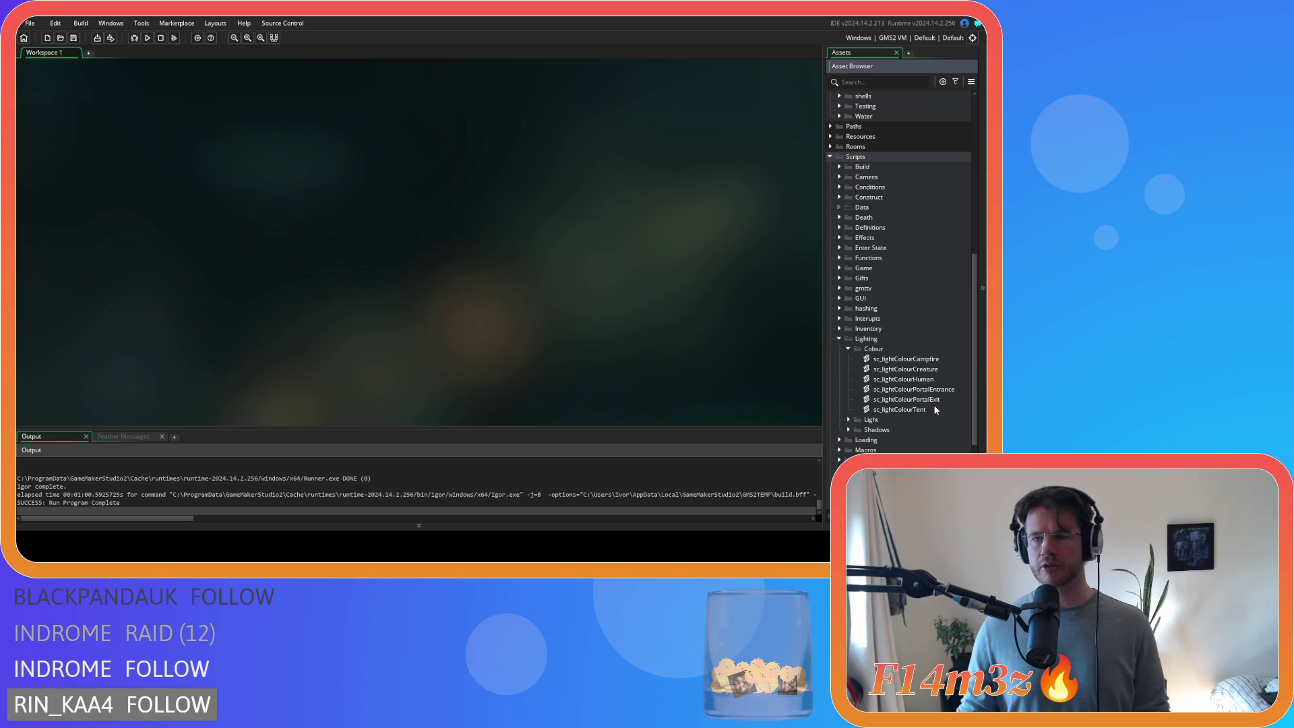
# - Duplicate sc_lightColourCampfire, rename the copy sc_lightColourBush and open it
pyautogui.click(934, 361)
pyautogui.hotkey('ctrl', 'd')
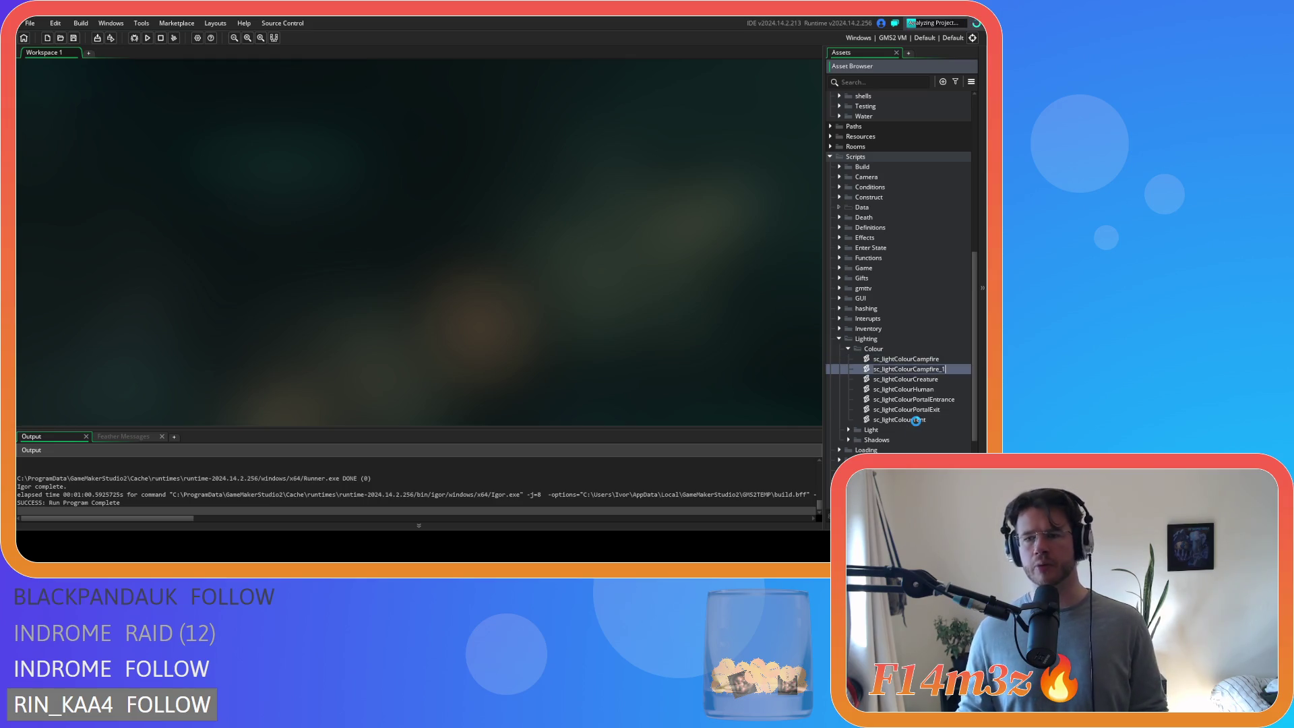
pyautogui.press('BackSpace')
pyautogui.press('BackSpace')
pyautogui.press('BackSpace')
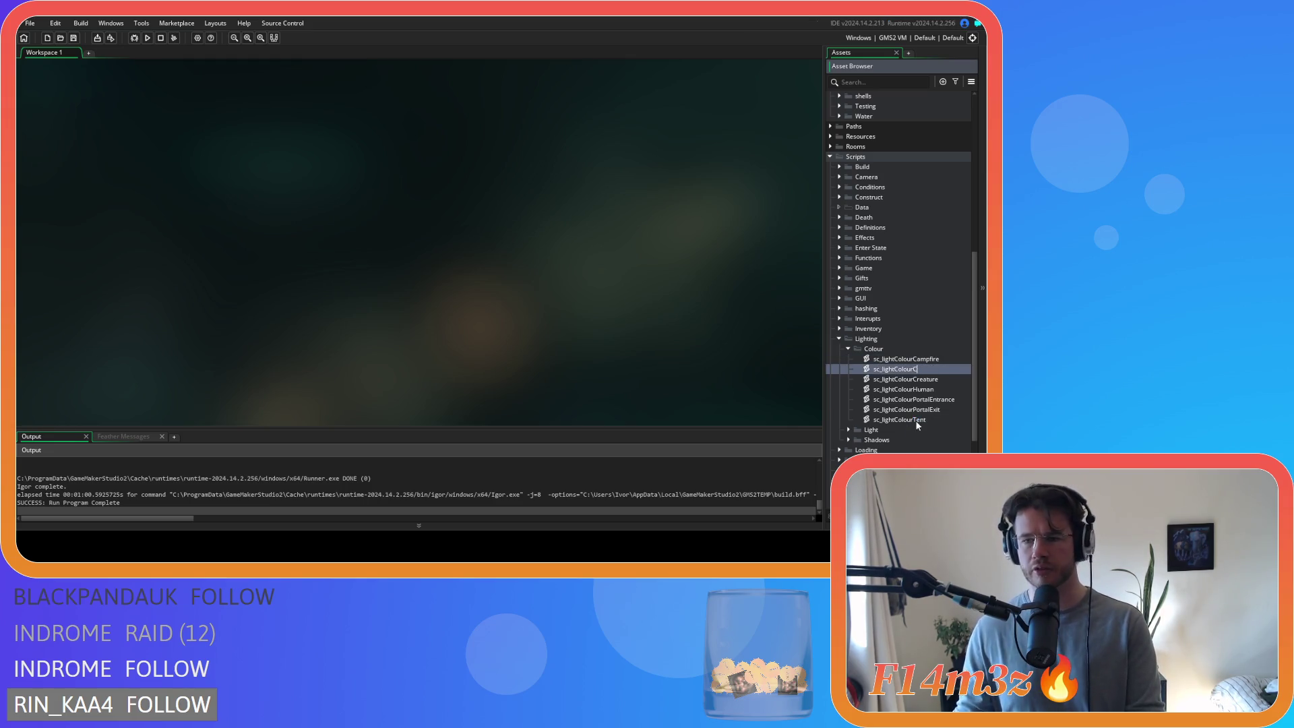
pyautogui.write('Bush')
pyautogui.press('Return')
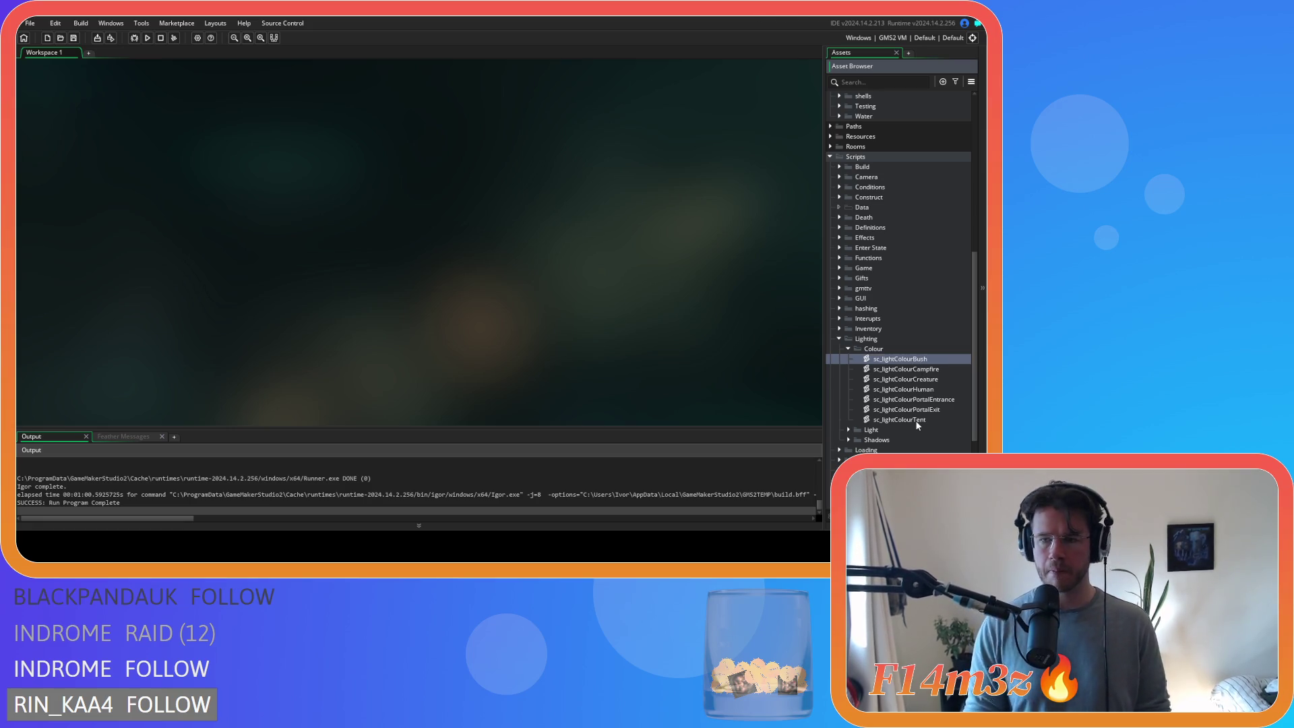
pyautogui.doubleClick(903, 360)
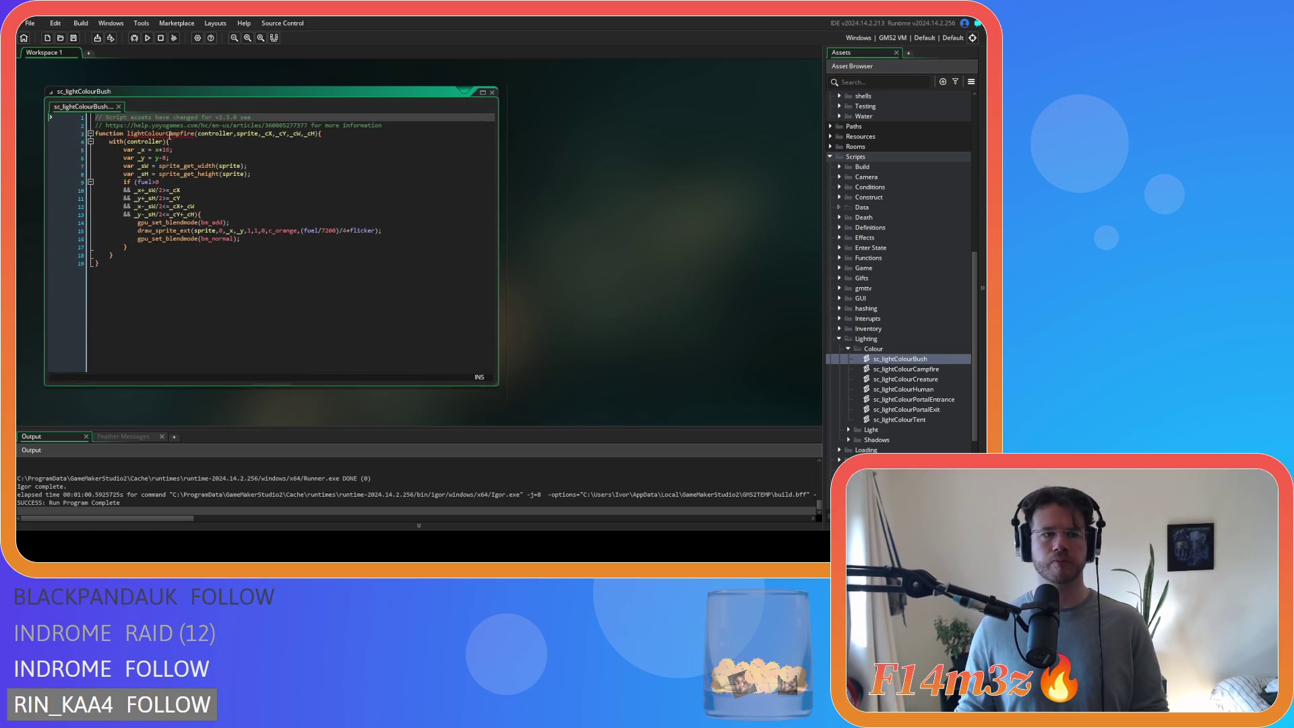
# - Rename the function to lightColourBush, drop the fuel>0 check, set alpha to 0.25 and save
pyautogui.moveTo(167, 133); pyautogui.dragTo(194, 134)
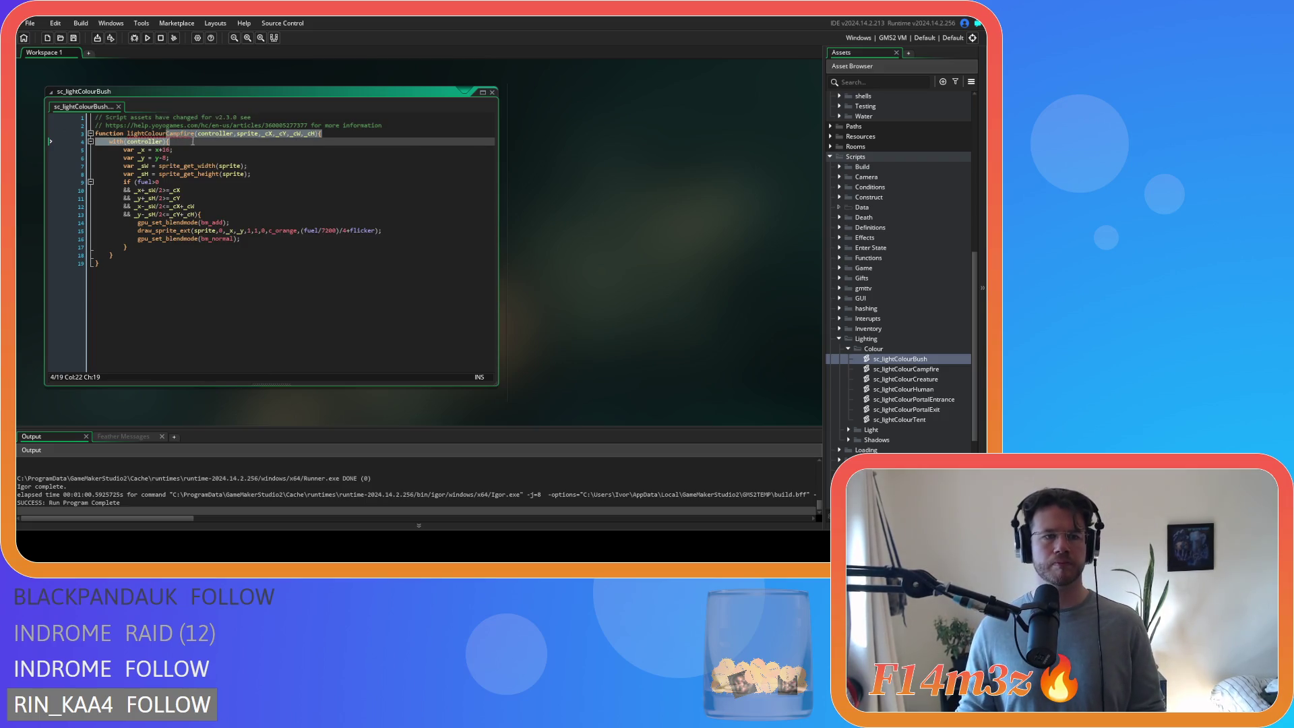
pyautogui.write('Bush')
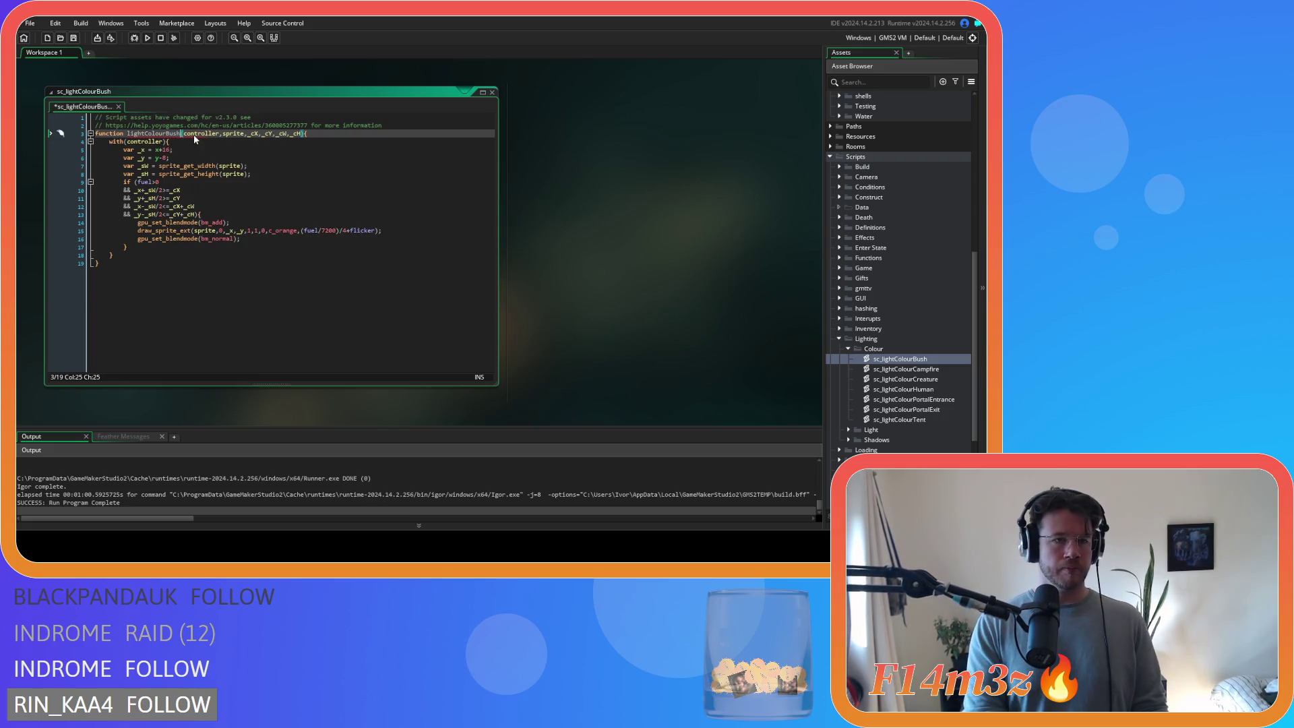
pyautogui.click(226, 198)
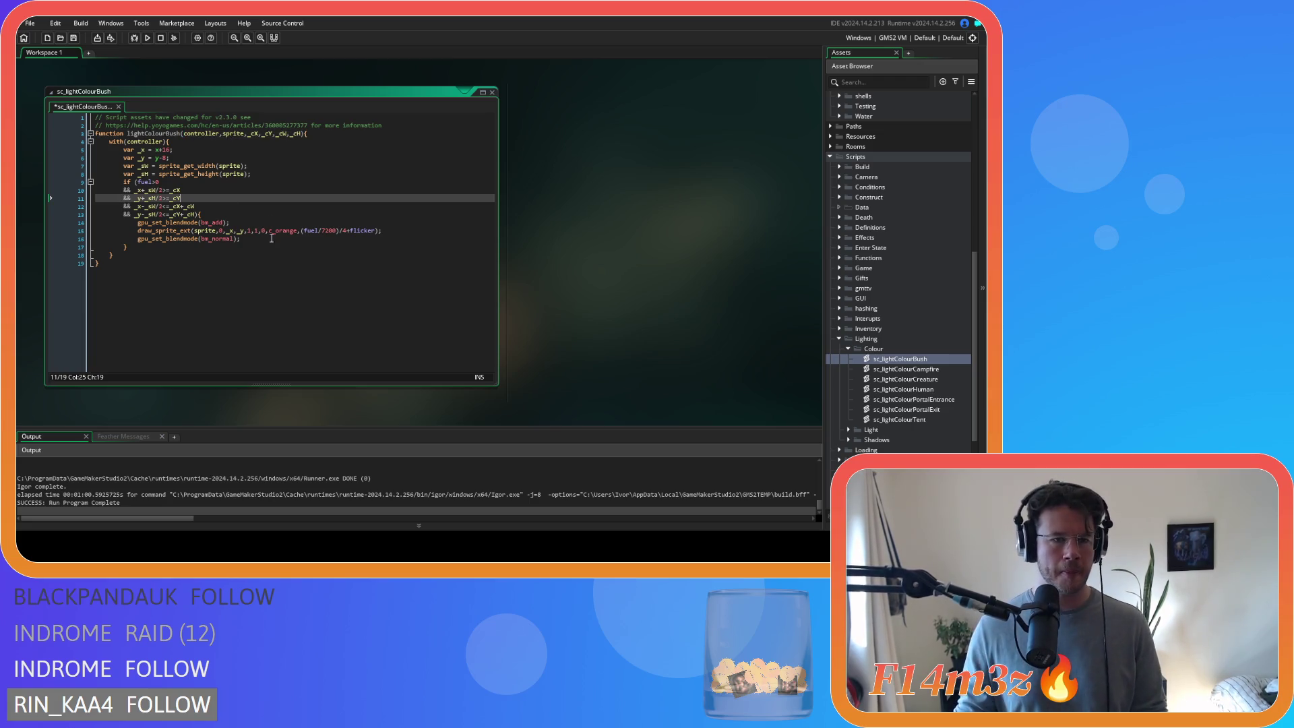
pyautogui.moveTo(137, 182); pyautogui.dragTo(134, 190)
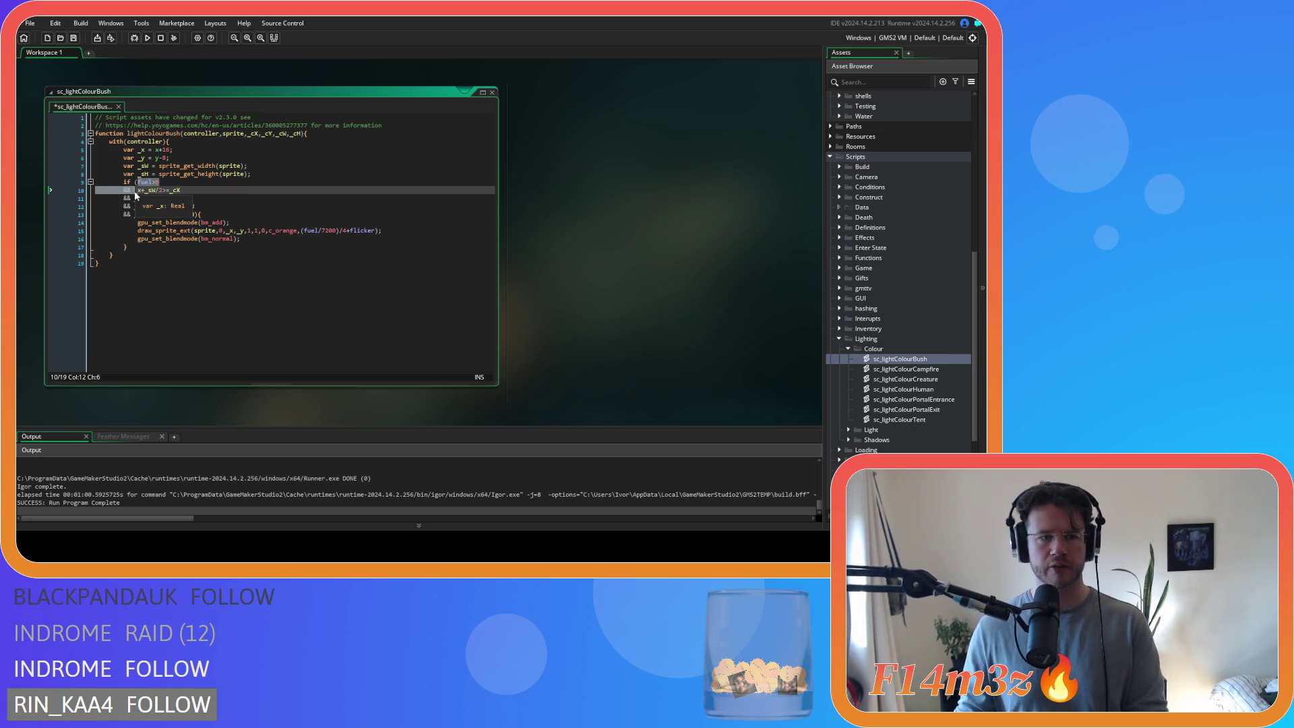
pyautogui.press('BackSpace')
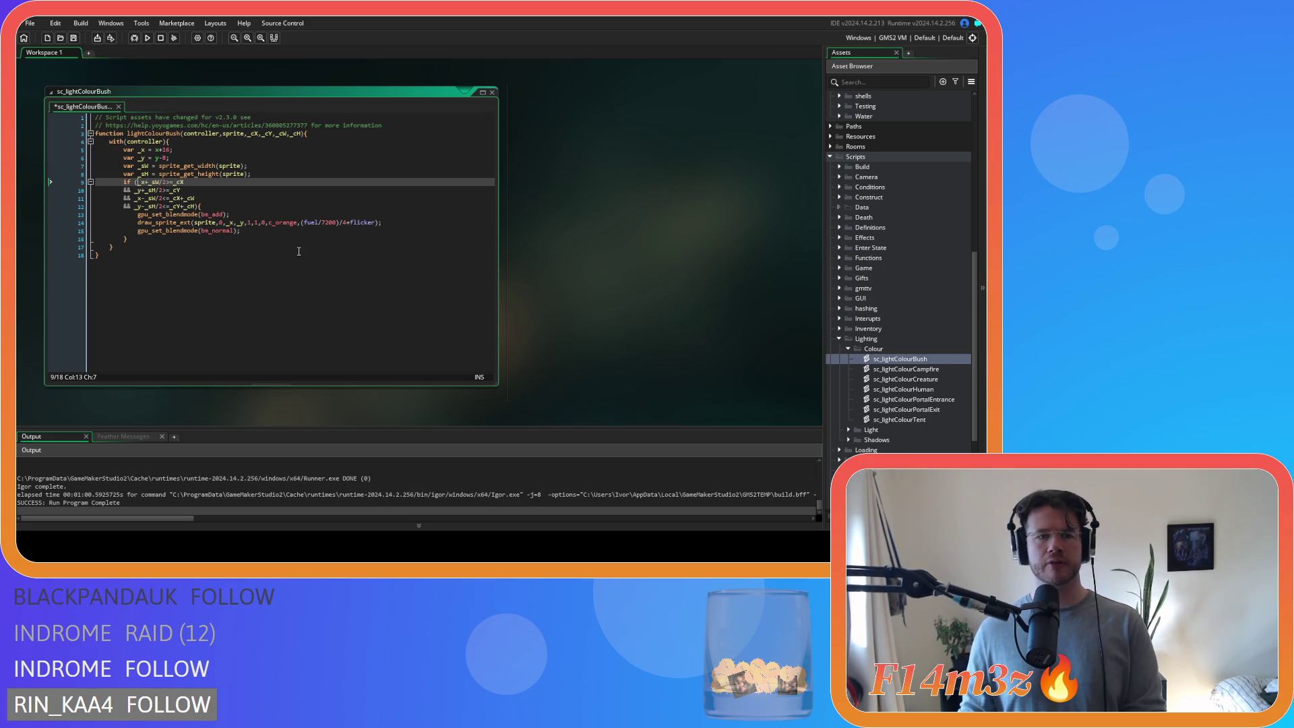
pyautogui.moveTo(337, 223); pyautogui.dragTo(319, 225)
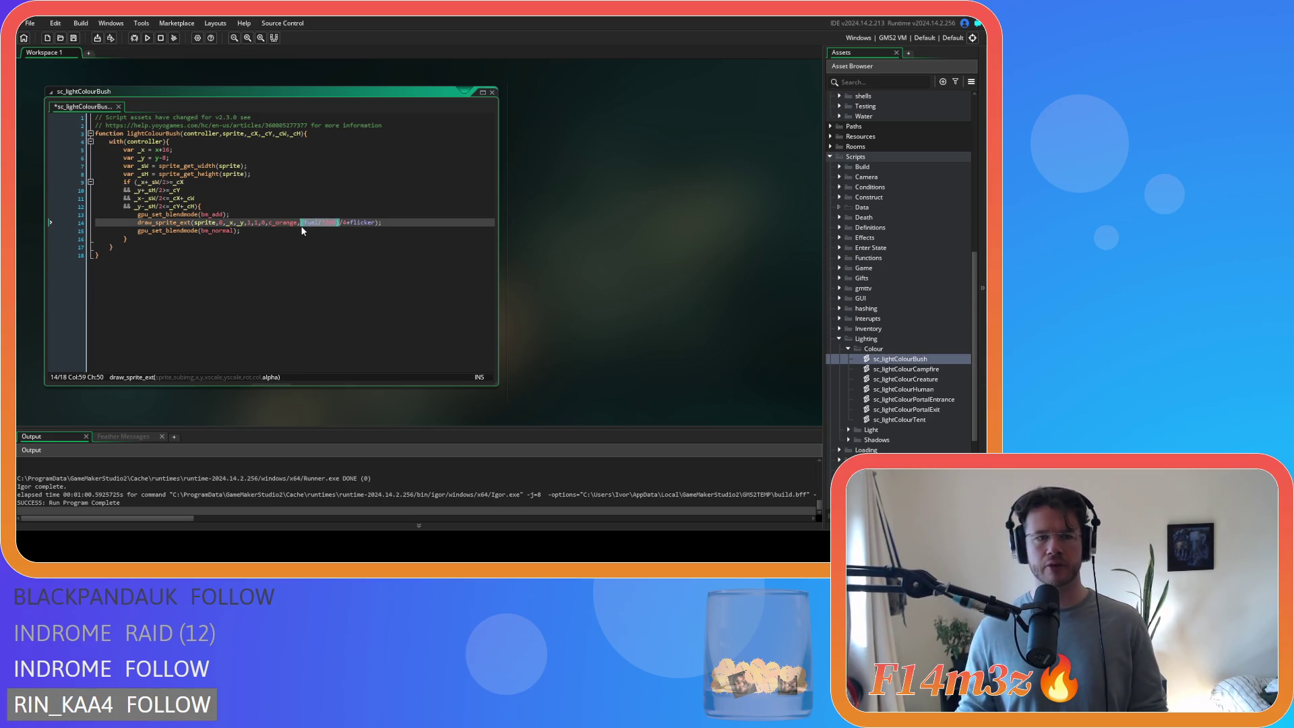
pyautogui.click(347, 223)
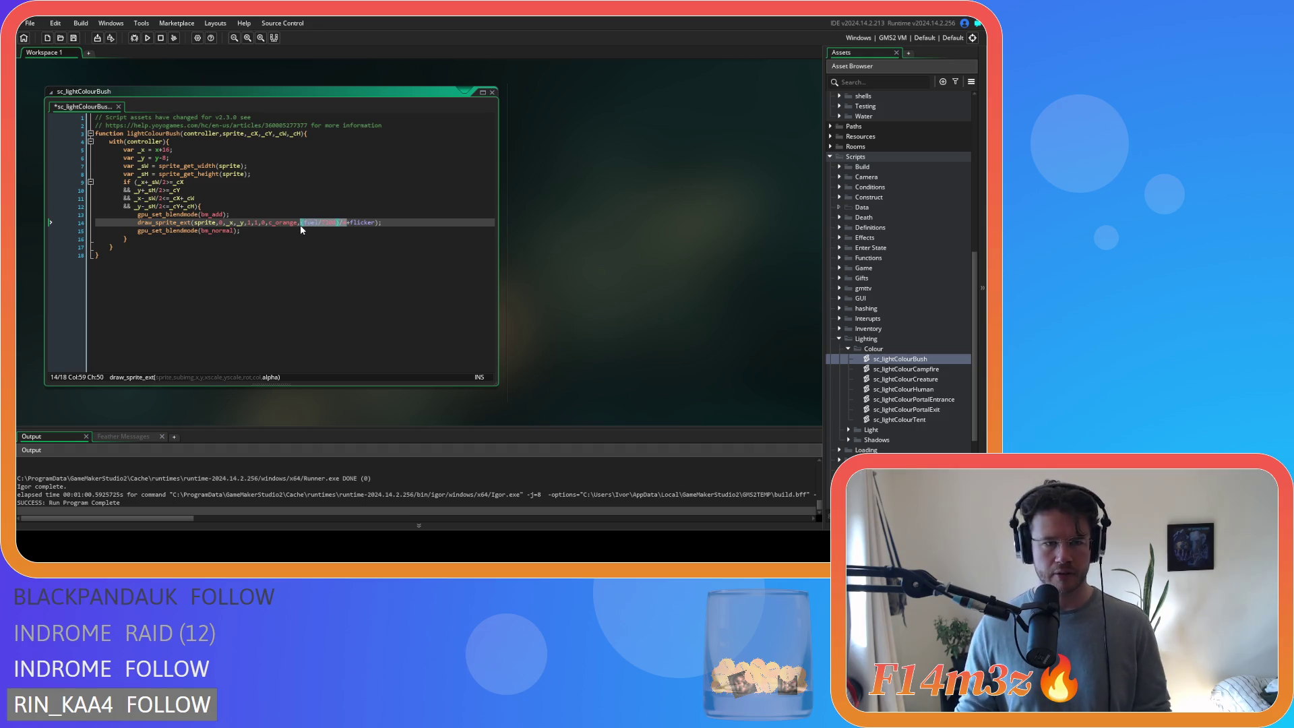
pyautogui.write('0.25')
pyautogui.click(331, 280)
pyautogui.hotkey('ctrl', 's')
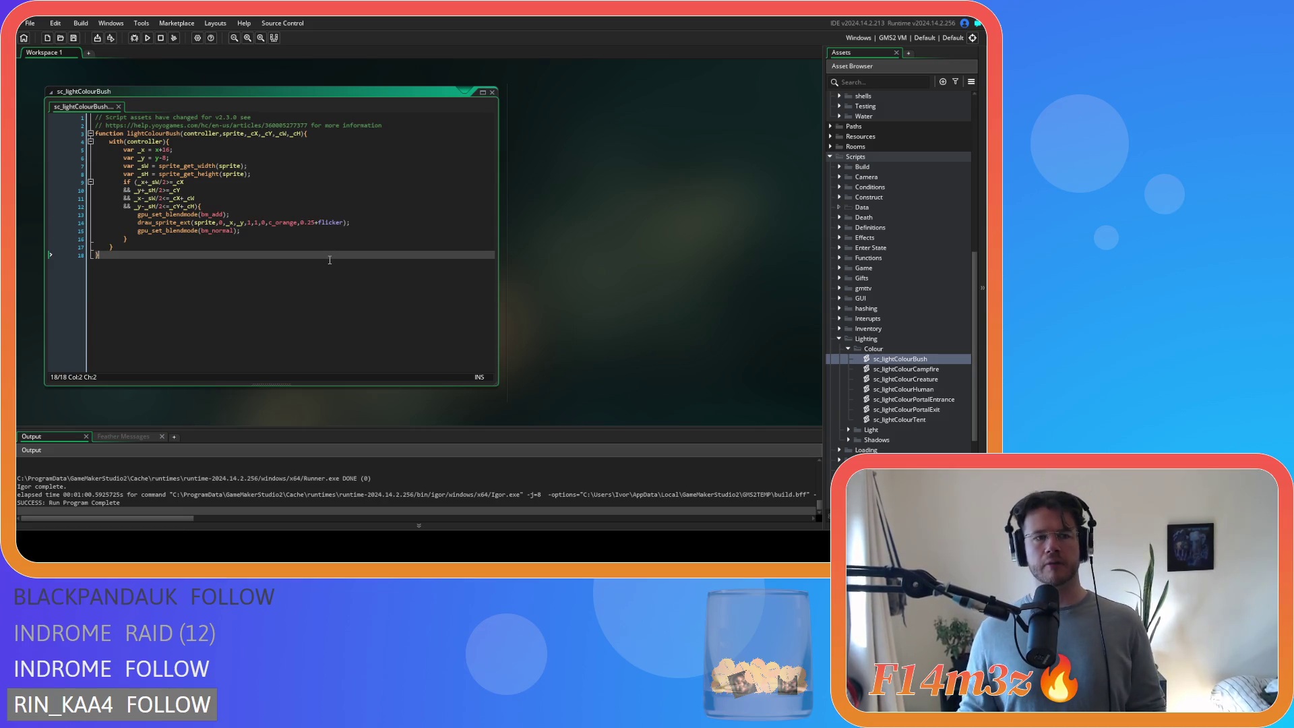
# - Review the sprite drawing lines, undoing and redoing a line 14 edit
pyautogui.click(328, 221)
pyautogui.click(321, 233)
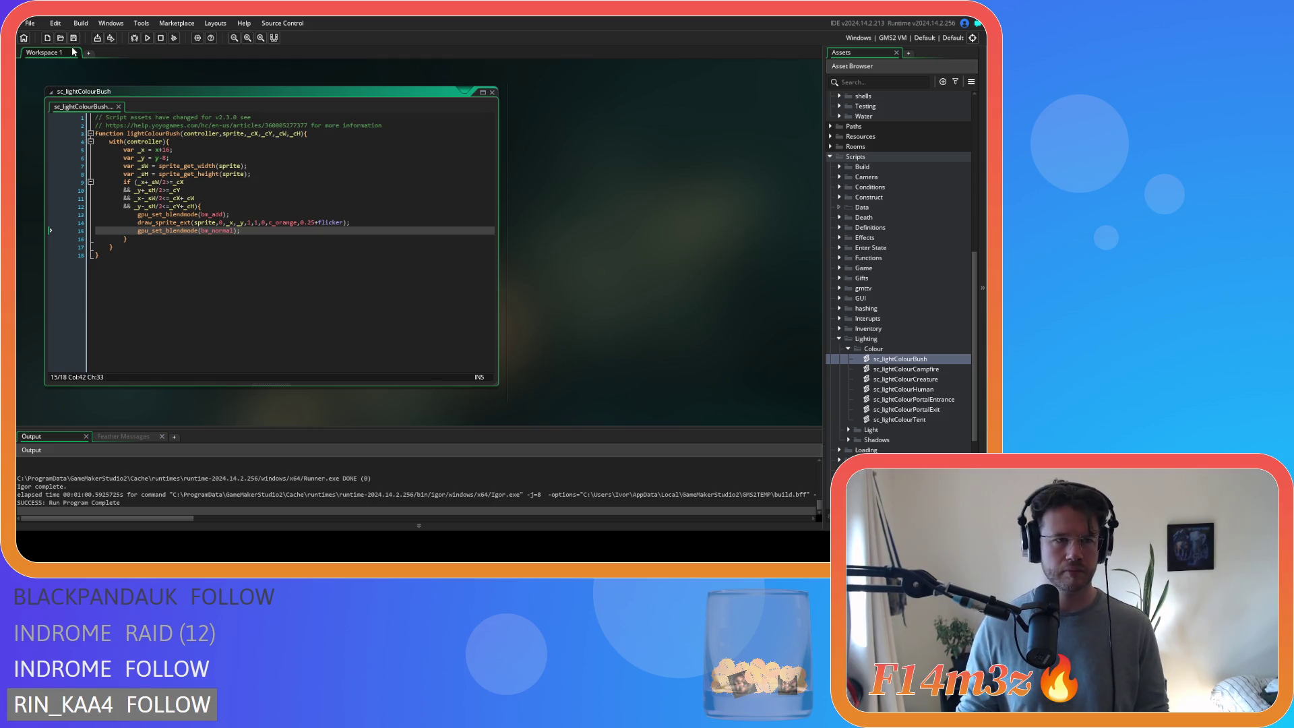
pyautogui.click(250, 274)
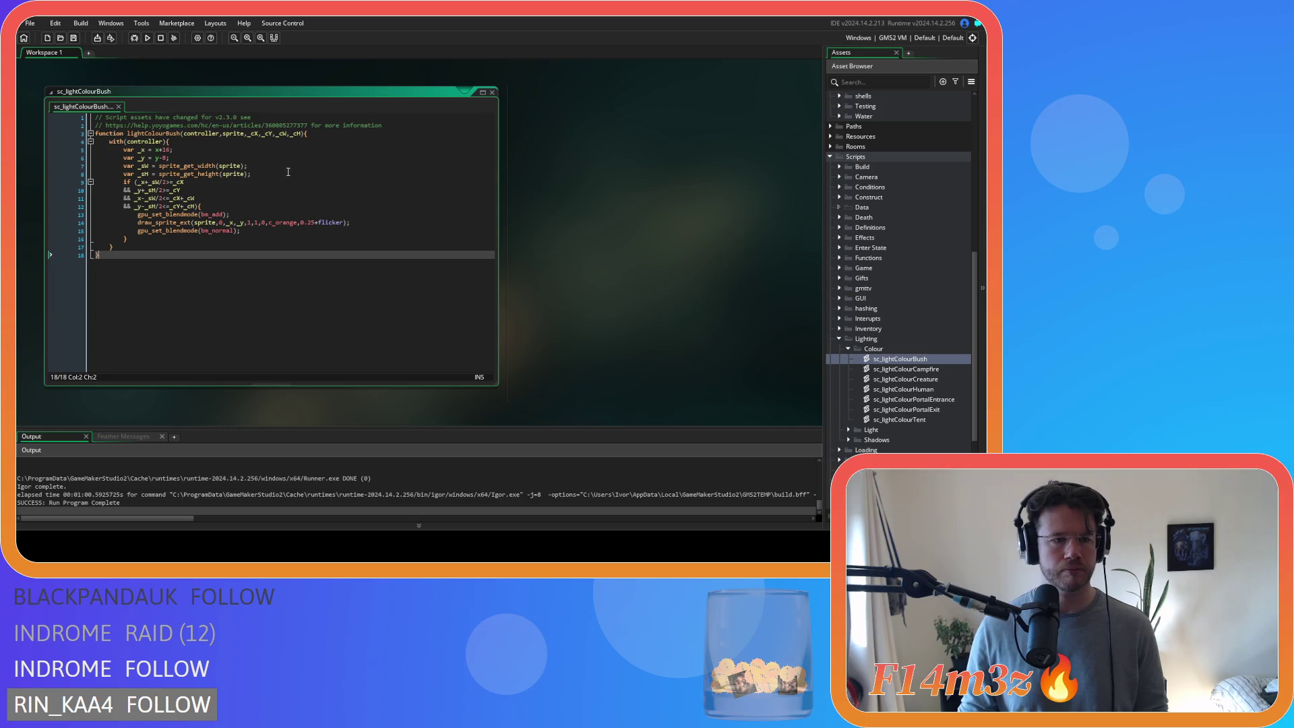
pyautogui.hotkey('ctrl', 'z')
pyautogui.hotkey('ctrl', 'y')
# - Add onFire==true && at the start of the if condition and close the script
pyautogui.click(137, 182)
pyautogui.press('Return')
pyautogui.write('&&')
pyautogui.click(209, 180)
pyautogui.write('onFire==true')
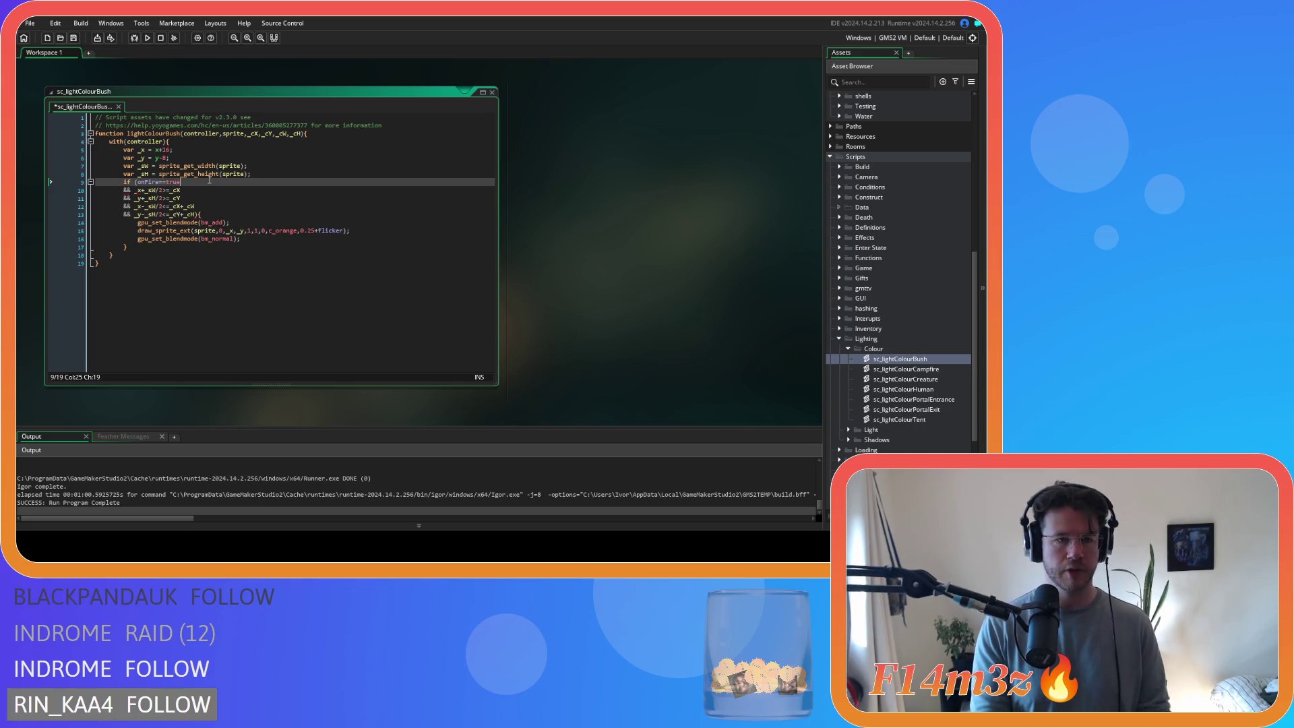
pyautogui.click(212, 204)
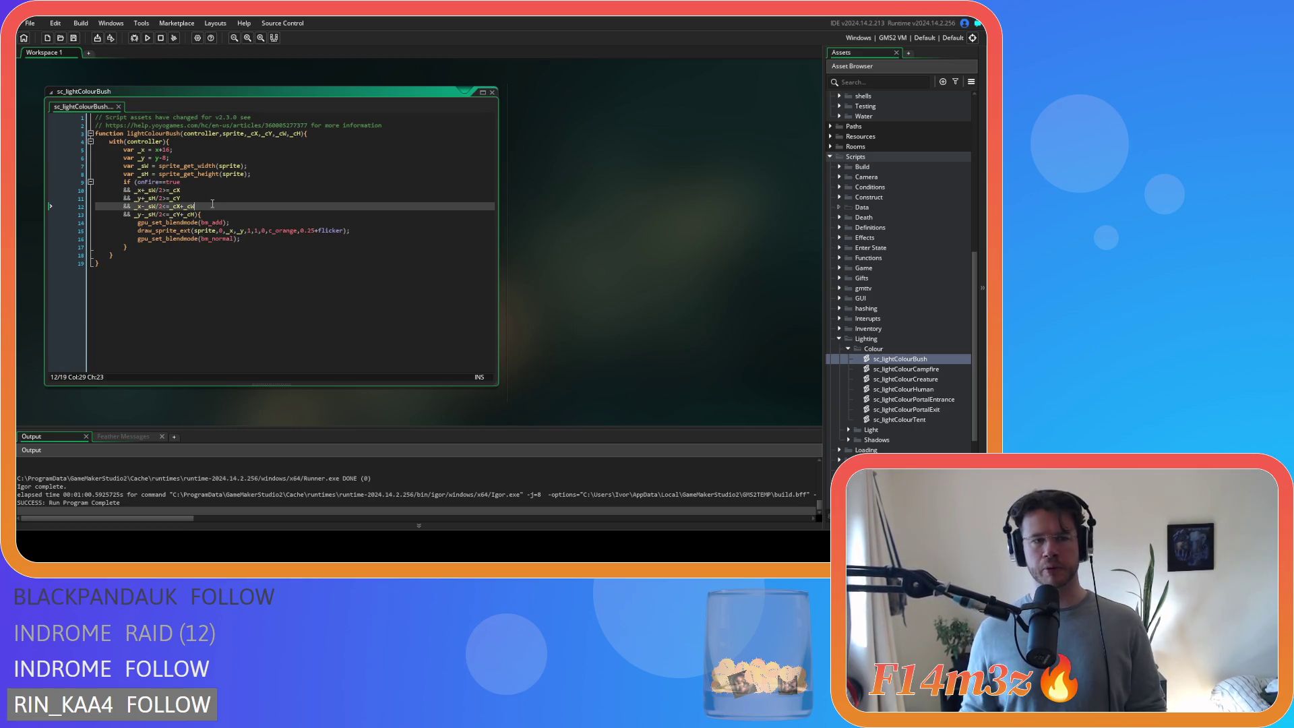
pyautogui.click(221, 181)
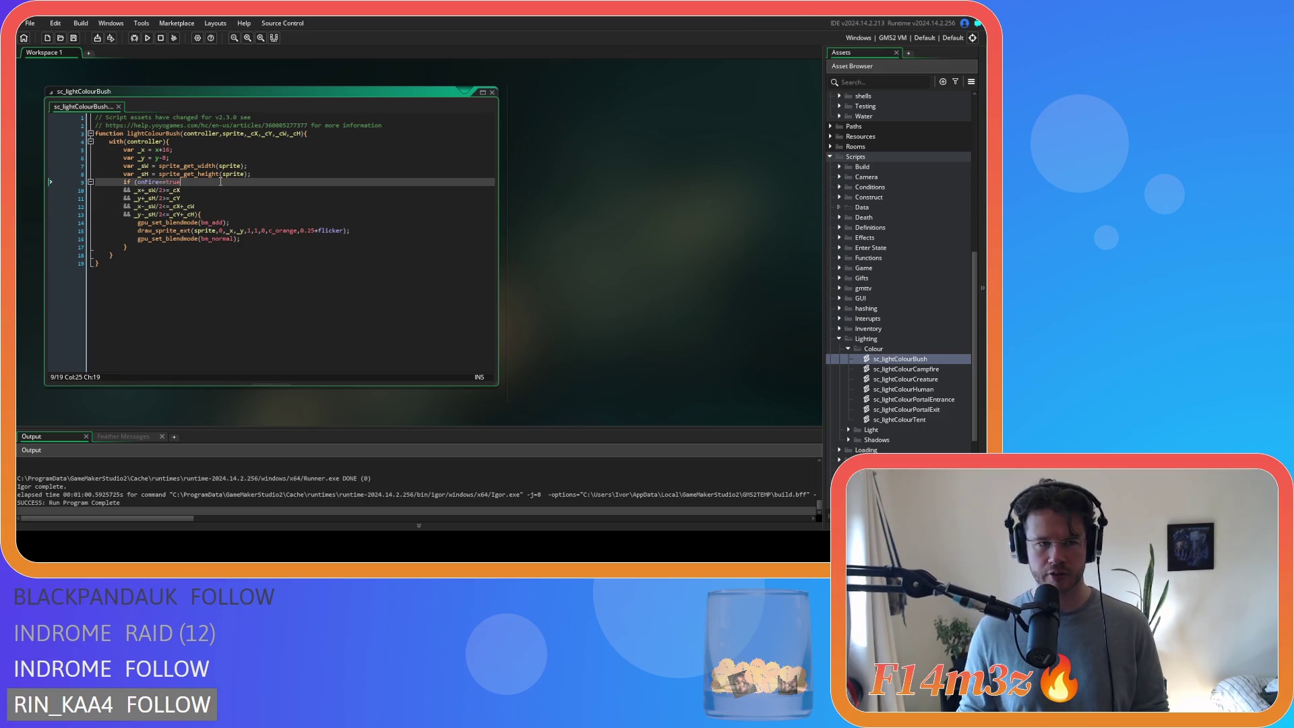
pyautogui.click(493, 98)
# - Copy the per-view lighting if-block from ob_campfire's Draw event
pyautogui.scroll(10, 876, 303)
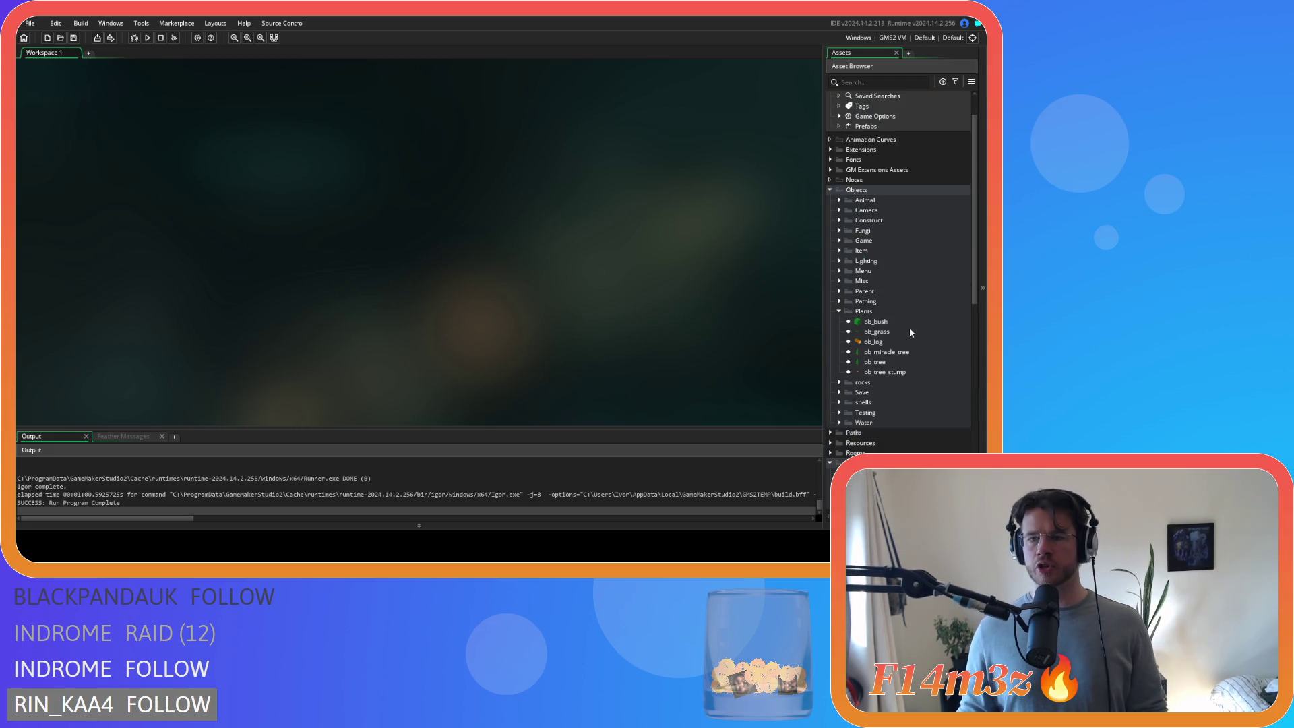
pyautogui.click(908, 324)
pyautogui.click(840, 200)
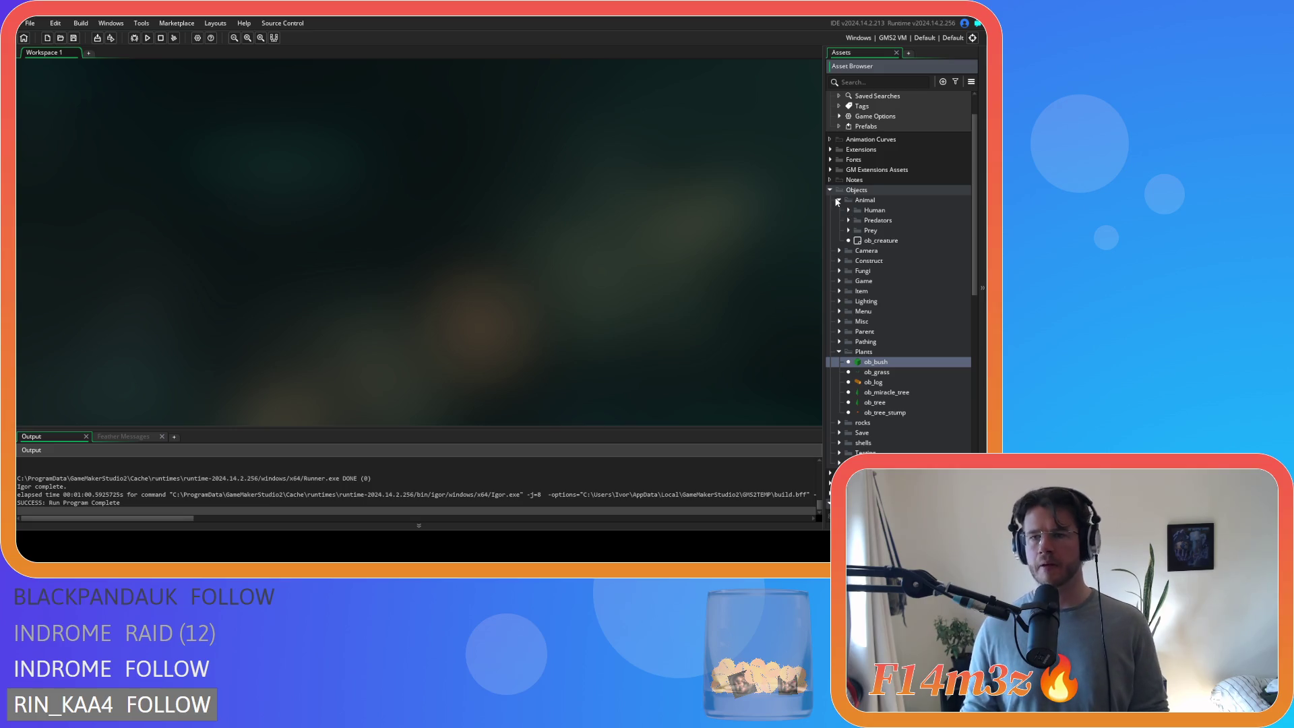
pyautogui.click(840, 201)
pyautogui.click(839, 220)
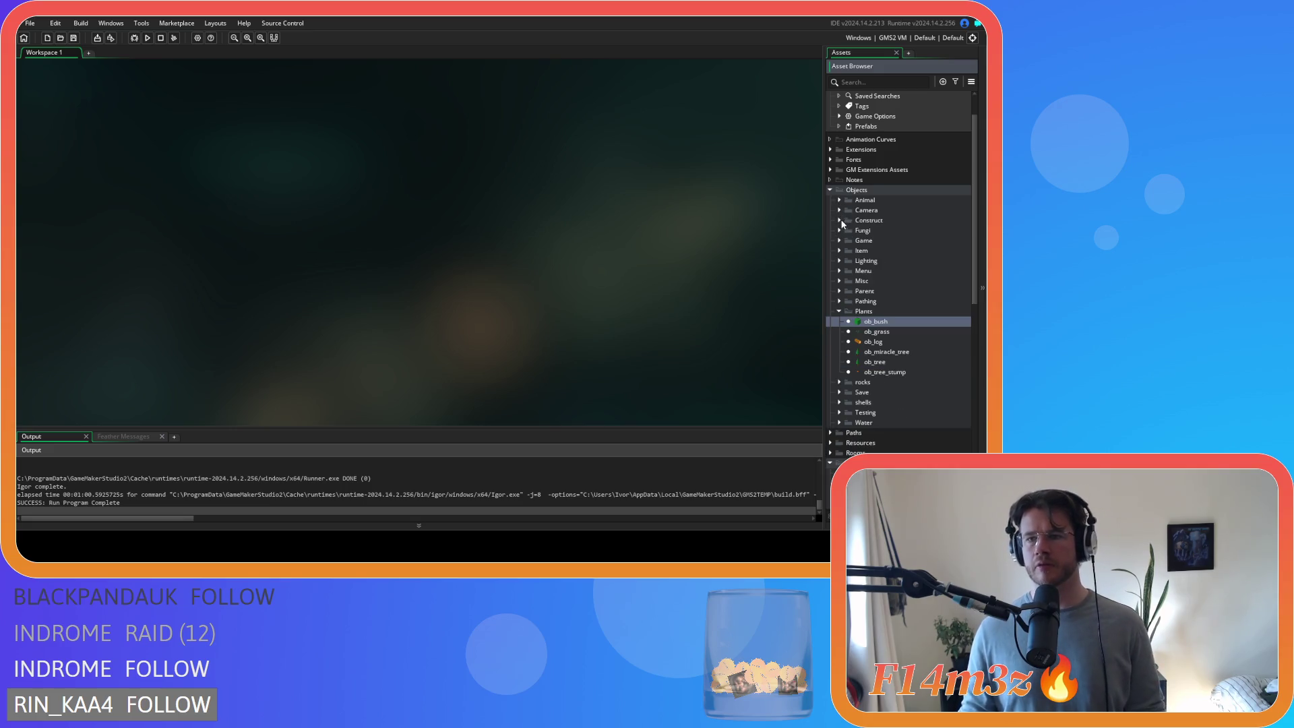
pyautogui.doubleClick(882, 241)
pyautogui.click(166, 131)
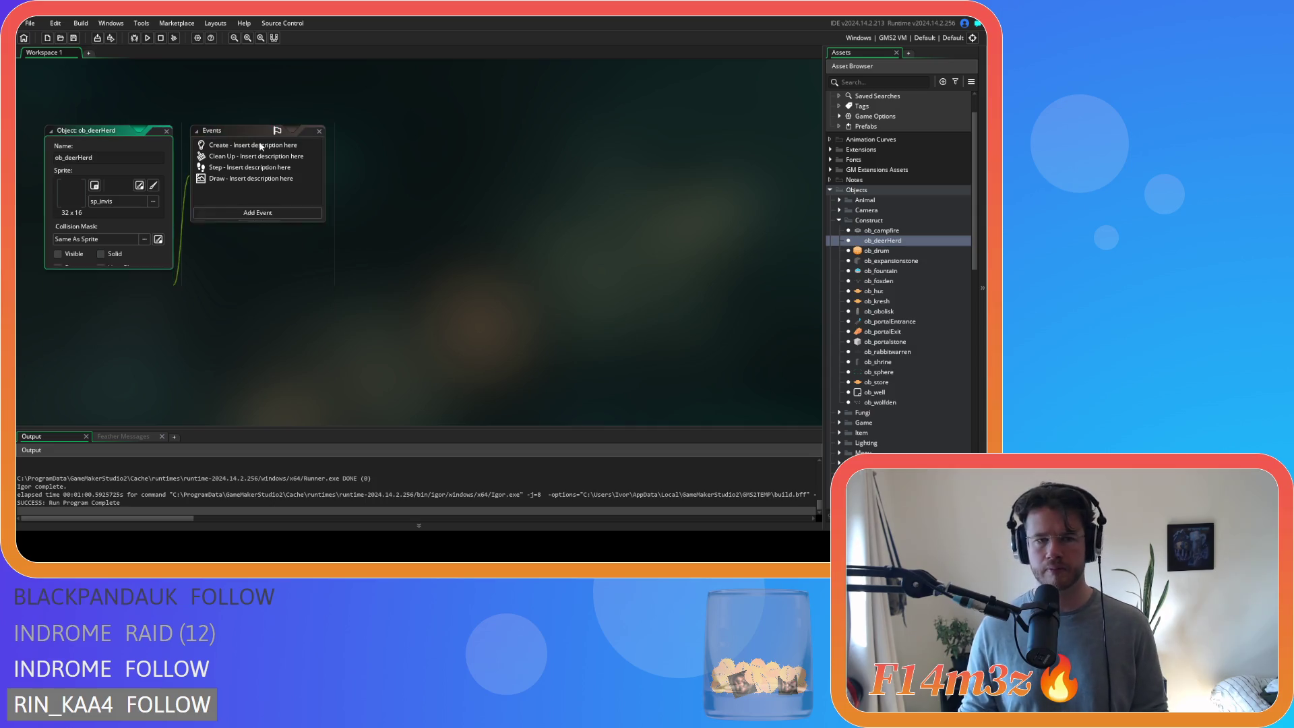
pyautogui.doubleClick(892, 231)
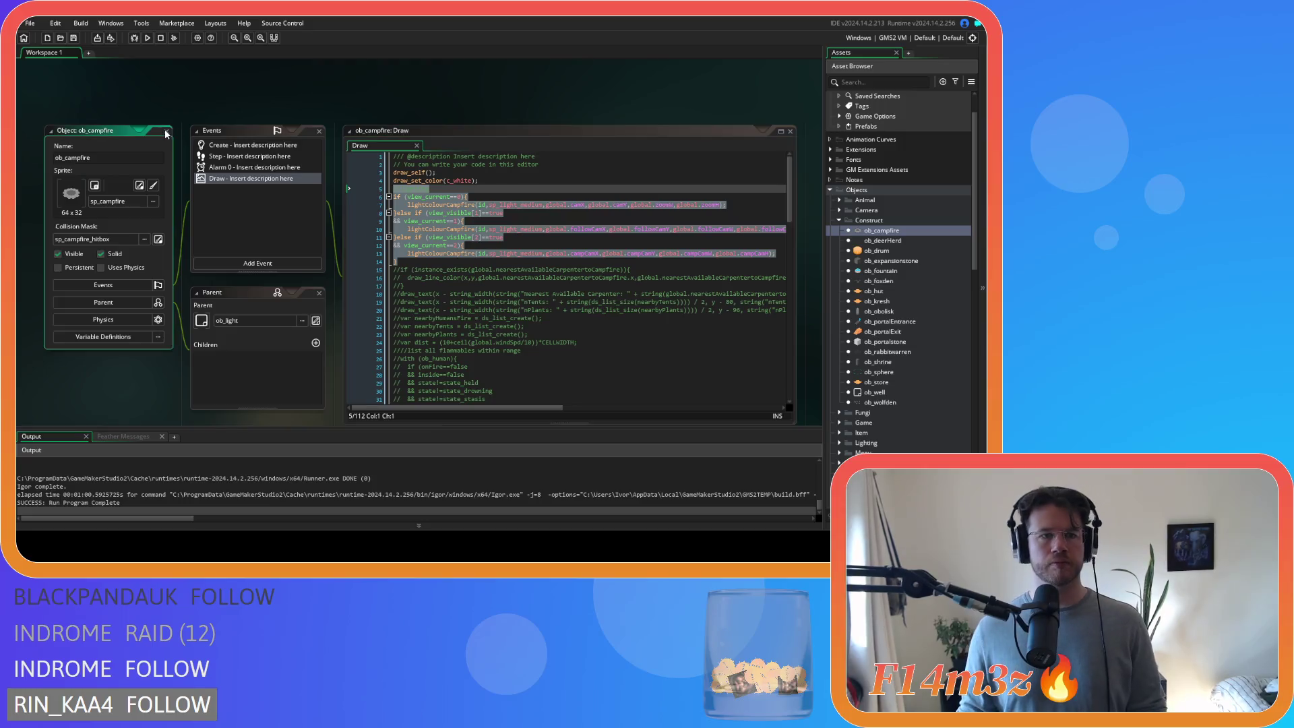
pyautogui.hotkey('ctrl', 'w')
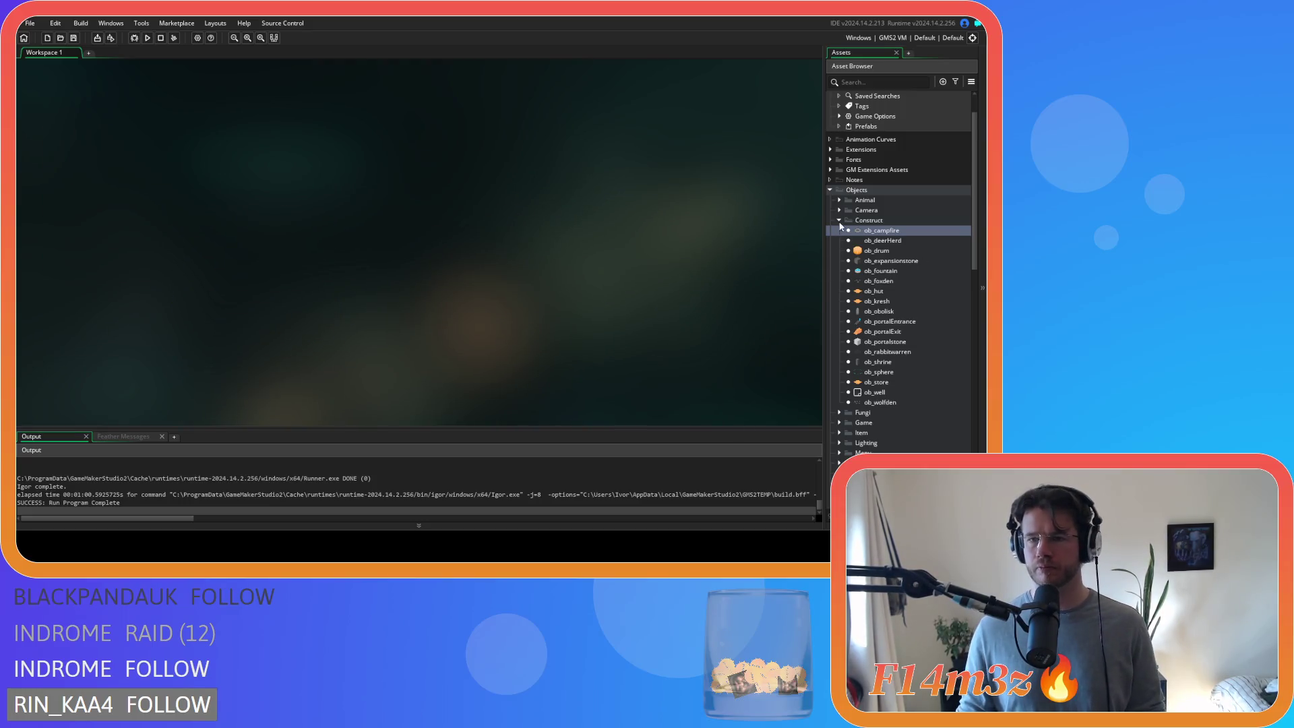
pyautogui.click(840, 219)
# - Paste the campfire lighting block over ob_bush's old Draw if-block and jump to the lighting script
pyautogui.doubleClick(876, 322)
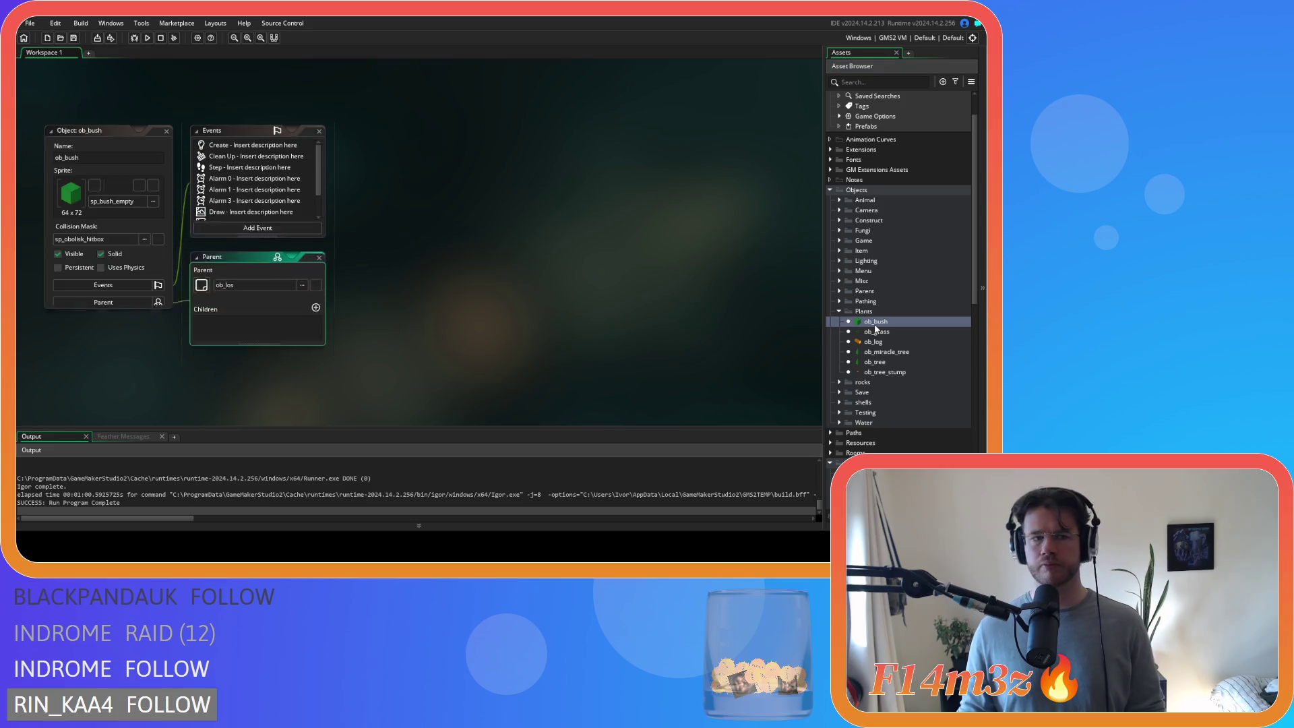
pyautogui.doubleClick(320, 212)
pyautogui.moveTo(360, 215); pyautogui.dragTo(359, 182)
pyautogui.hotkey('ctrl', 'v')
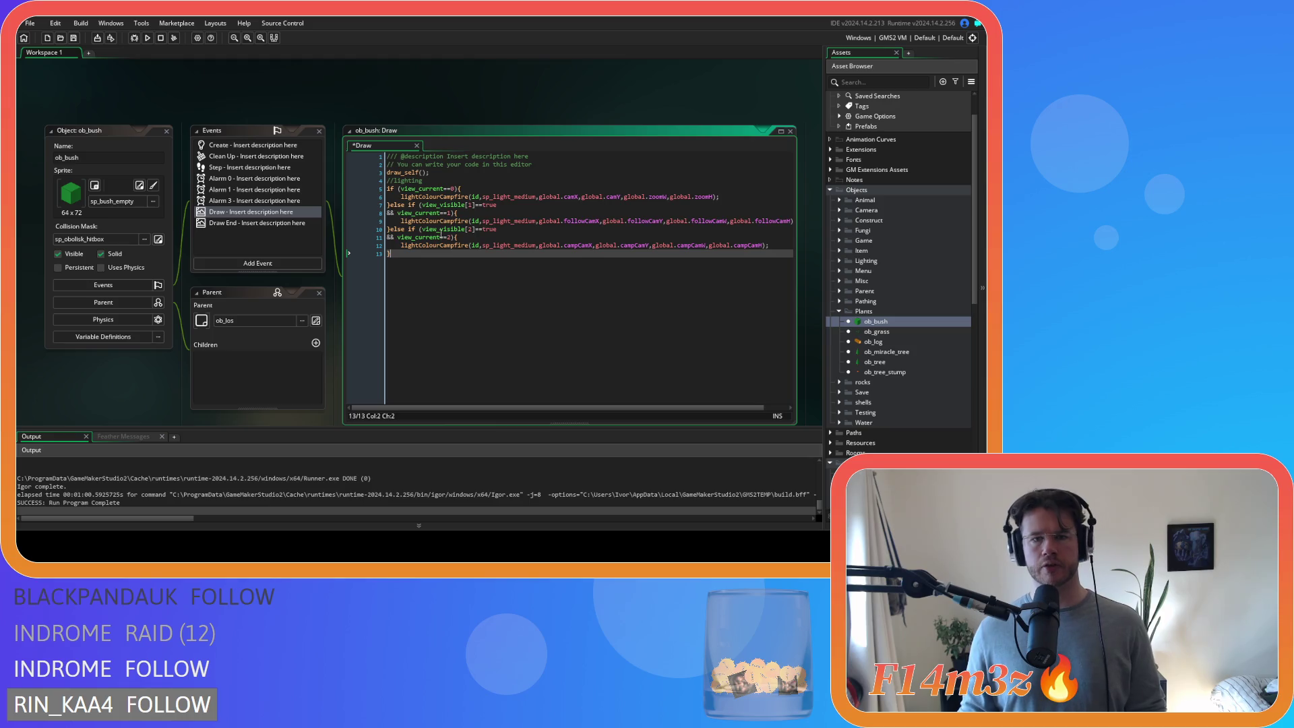
pyautogui.doubleClick(532, 197)
pyautogui.middleClick(539, 202)
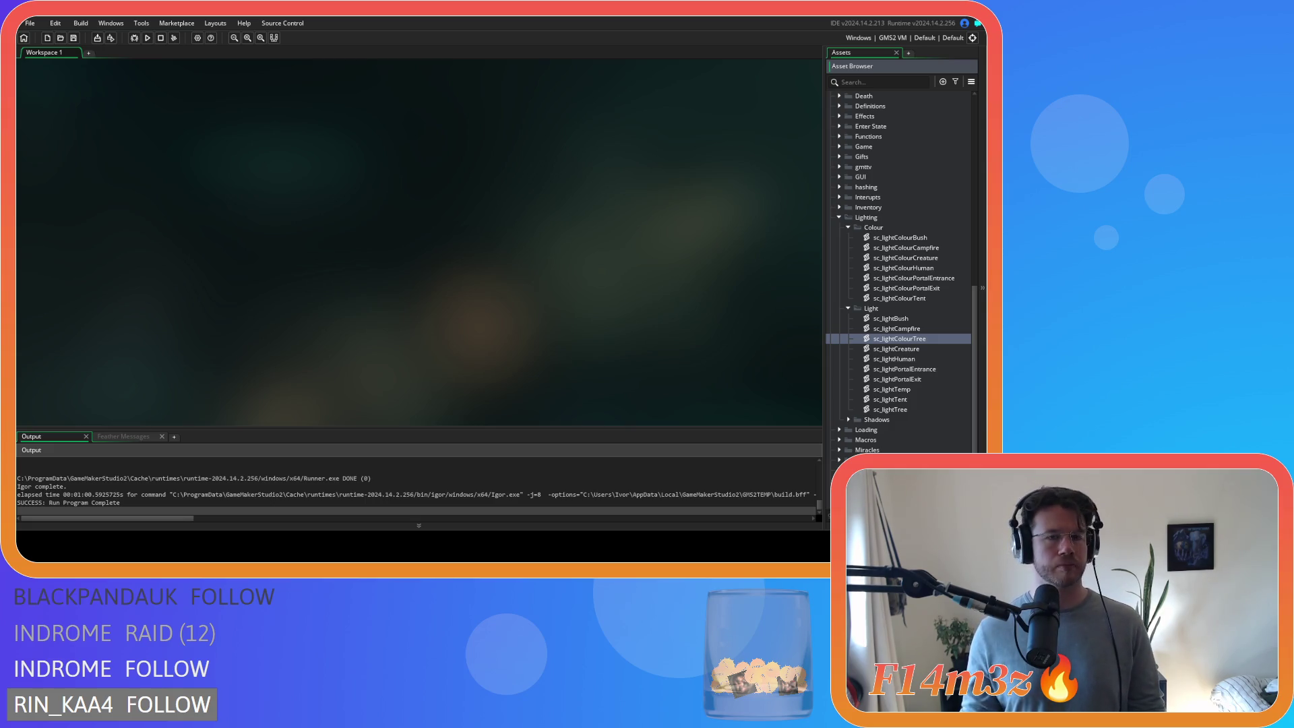
# - Move sc_lightColourTree into the Colour folder, rename its function lightColourTree, save, and open sc_lightColourHuman
pyautogui.moveTo(924, 344)
pyautogui.mouseDown()
pyautogui.moveTo(897, 329)
pyautogui.moveTo(891, 229)
pyautogui.mouseUp()
pyautogui.click(849, 319)
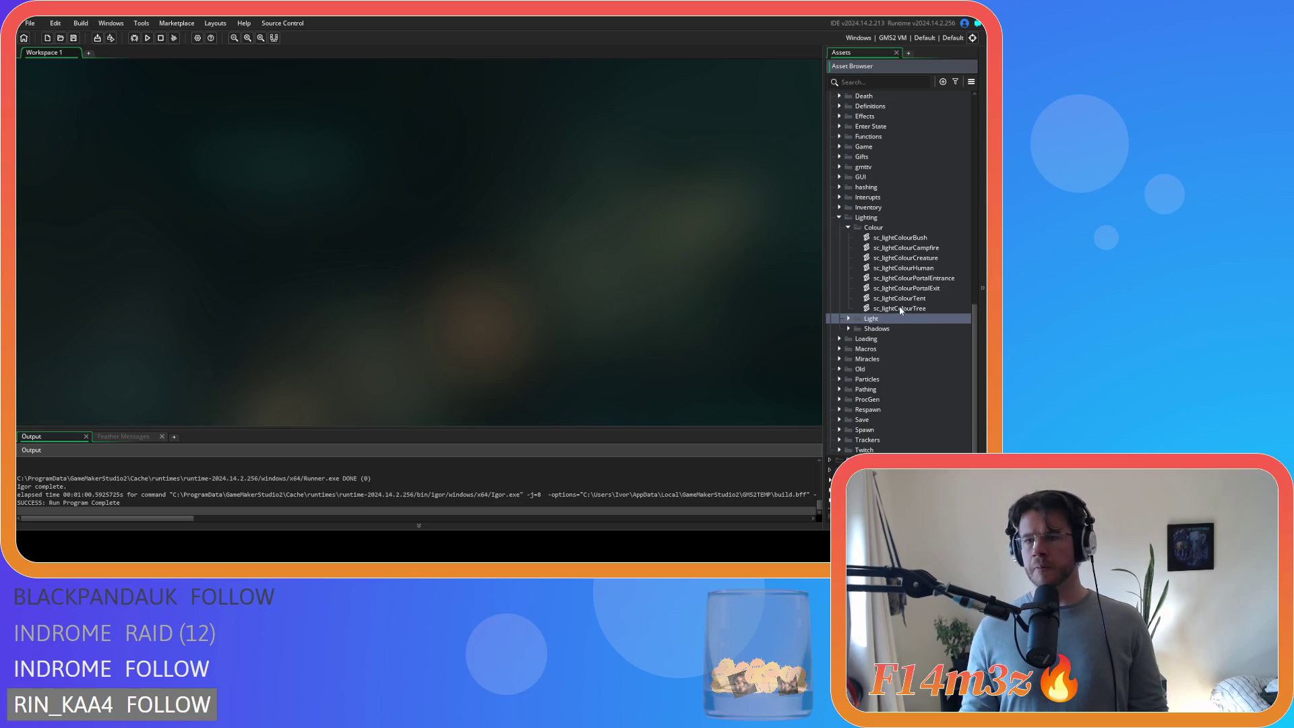
pyautogui.doubleClick(901, 308)
pyautogui.click(145, 131)
pyautogui.write('ColourTree(controller,_cX,_cY,_cW,_cH){')
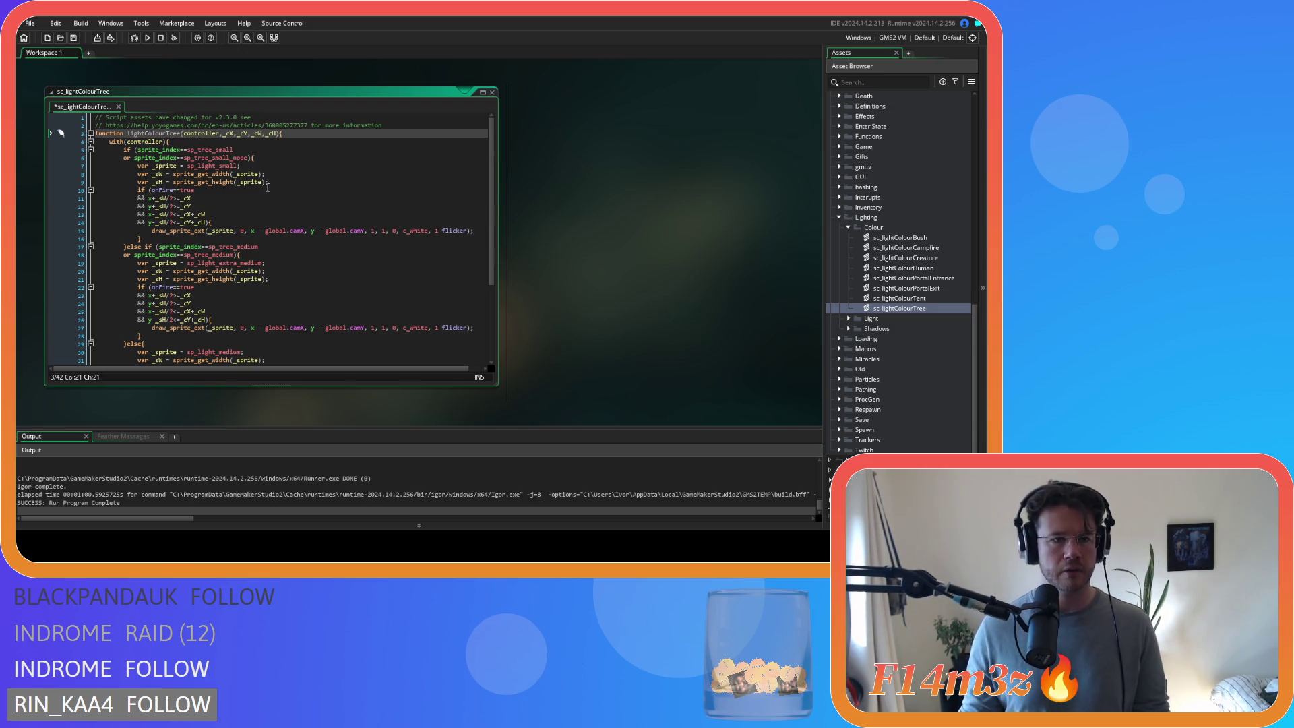
pyautogui.click(290, 176)
pyautogui.hotkey('ctrl', 's')
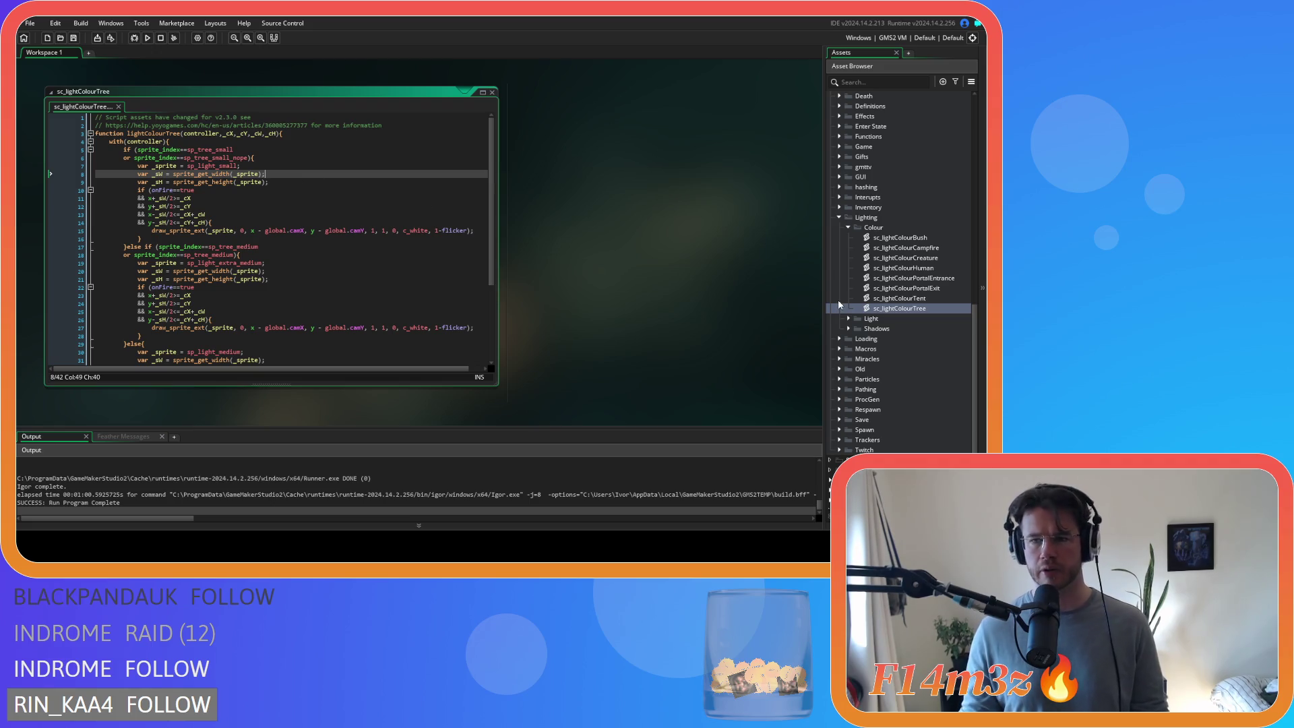
pyautogui.doubleClick(934, 268)
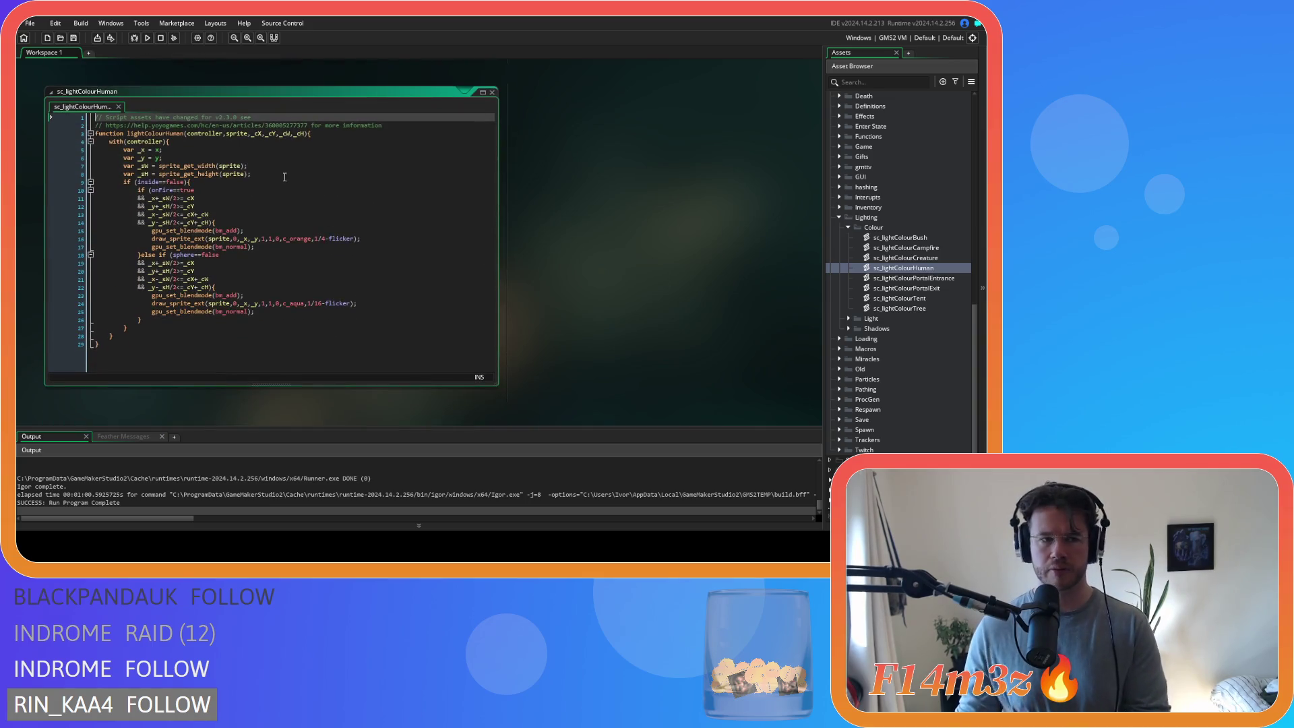
# - Delete the var _x and _y lines from sc_lightColourHuman
pyautogui.moveTo(166, 158); pyautogui.dragTo(52, 149)
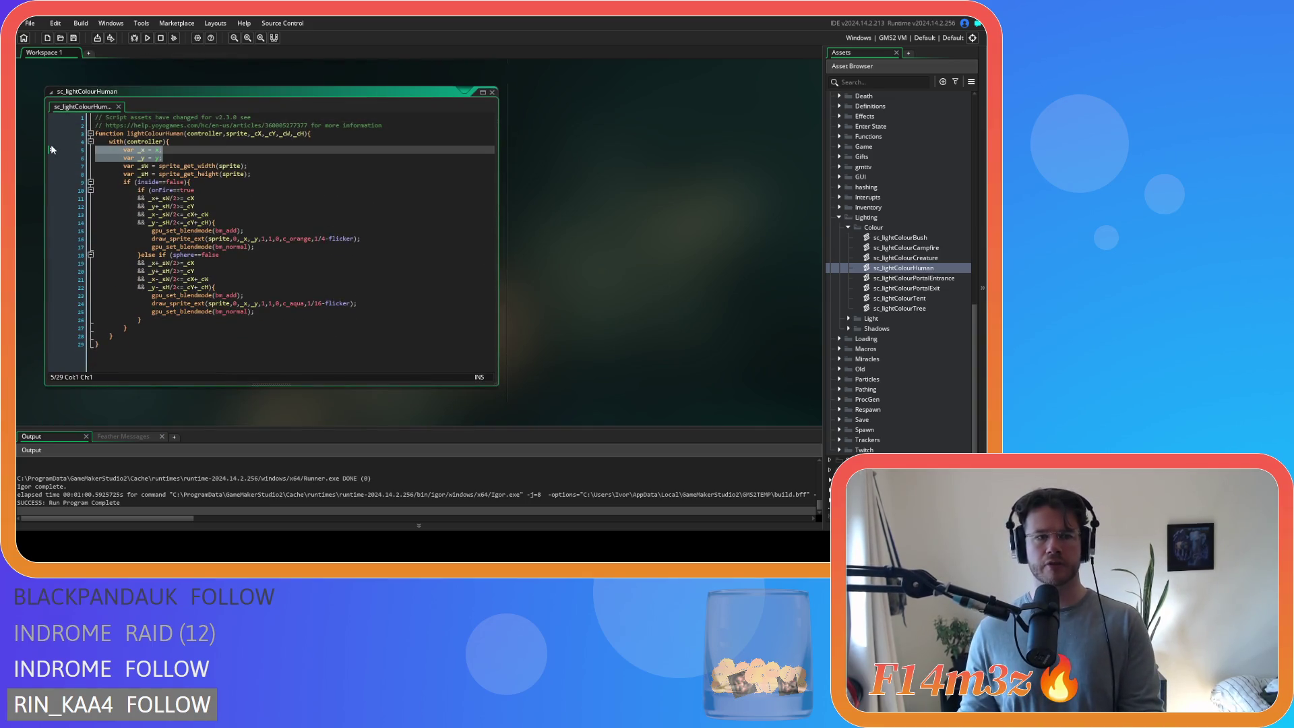
pyautogui.press('Delete')
pyautogui.click(154, 182)
pyautogui.press('BackSpace')
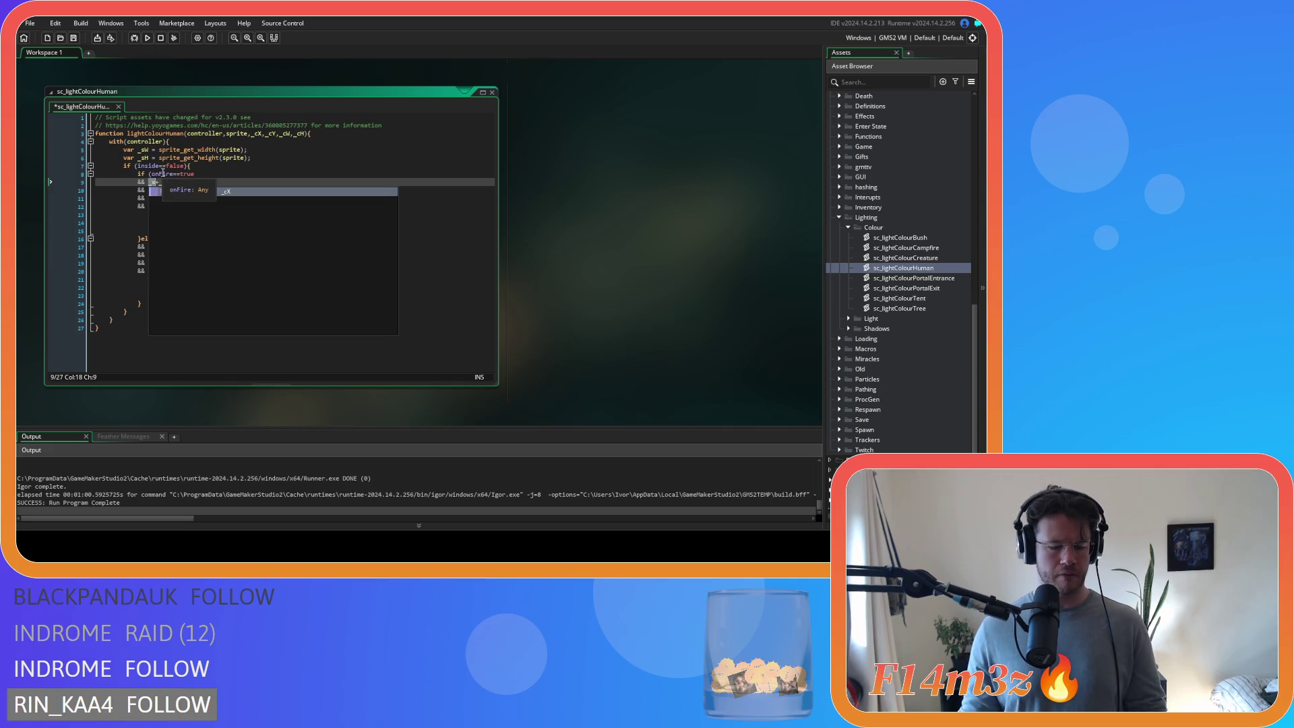
pyautogui.hotkey('ctrl', 'z')
# - Replace all _x with x and all _y with y using Find and Replace
pyautogui.hotkey('ctrl', 'f')
pyautogui.hotkey('ctrl', 'h')
pyautogui.write('x')
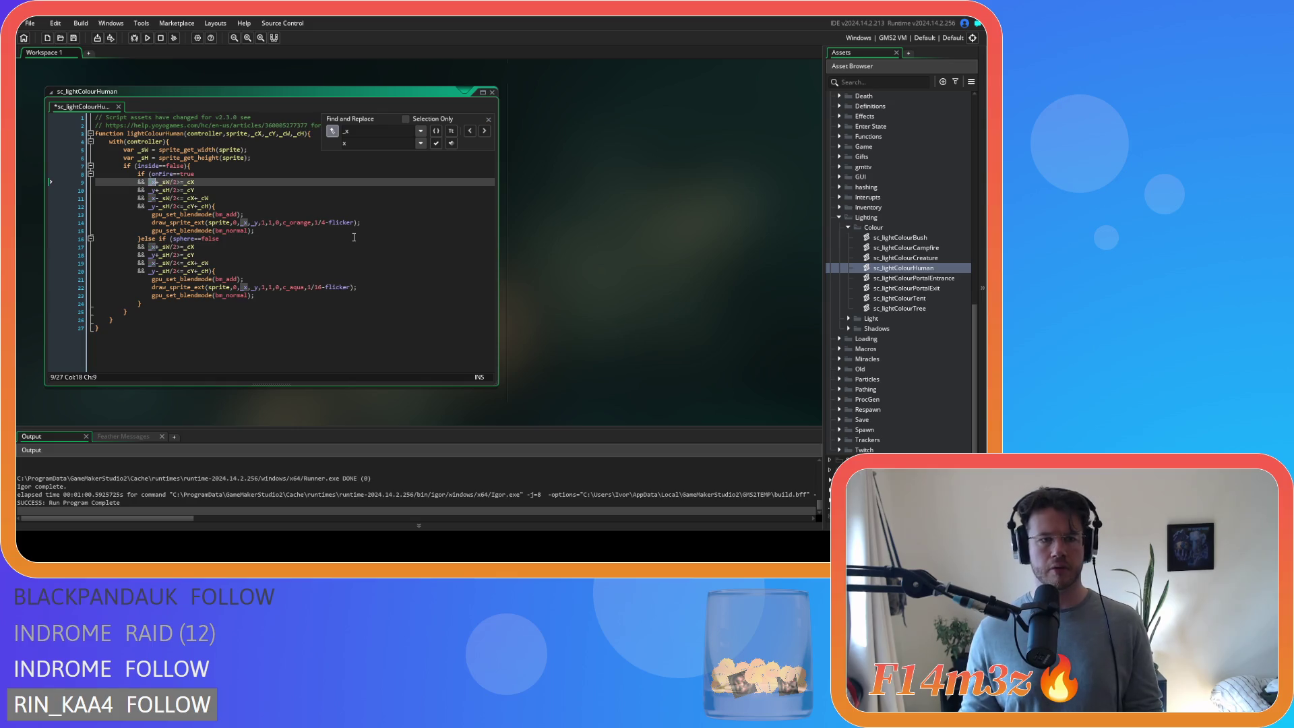
pyautogui.press('Return')
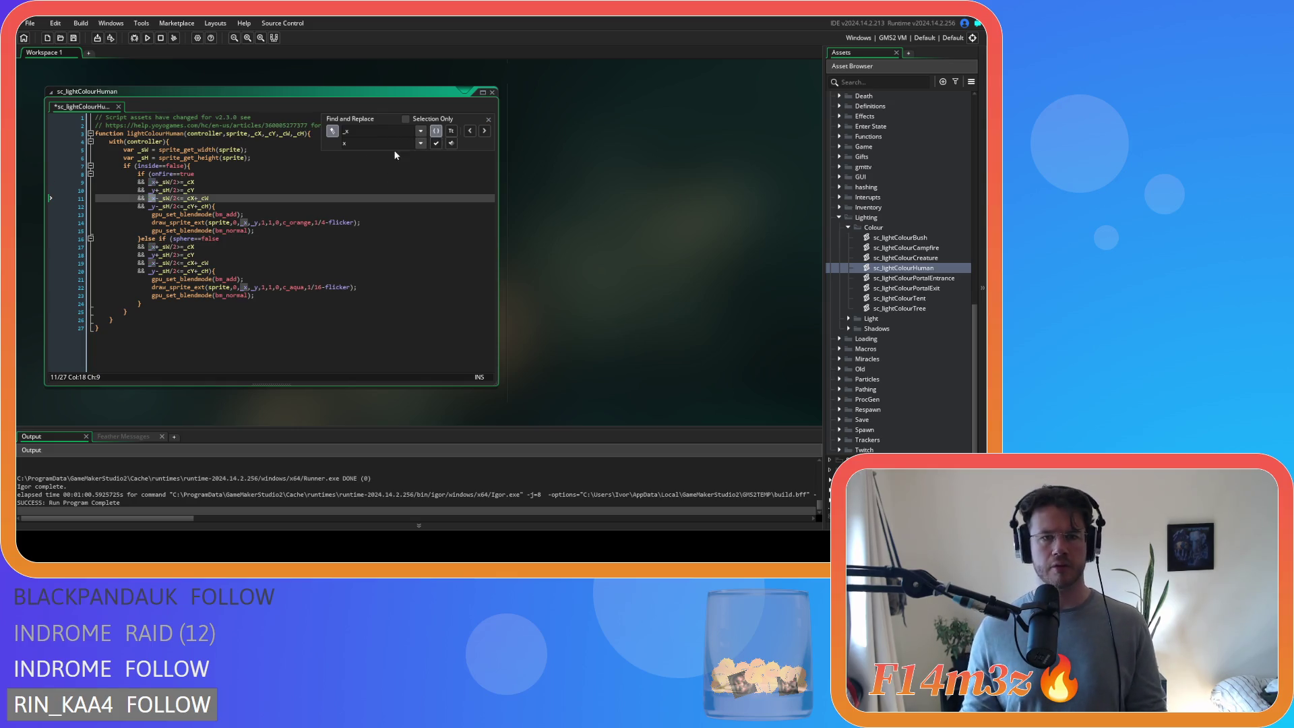
pyautogui.click(451, 143)
pyautogui.click(152, 190)
pyautogui.hotkey('ctrl', 'f')
pyautogui.click(355, 145)
pyautogui.write('y')
pyautogui.click(451, 143)
# - Close the find panel, save sc_lightColourHuman and close its editor
pyautogui.click(454, 264)
pyautogui.click(489, 119)
pyautogui.click(377, 223)
pyautogui.hotkey('ctrl', 's')
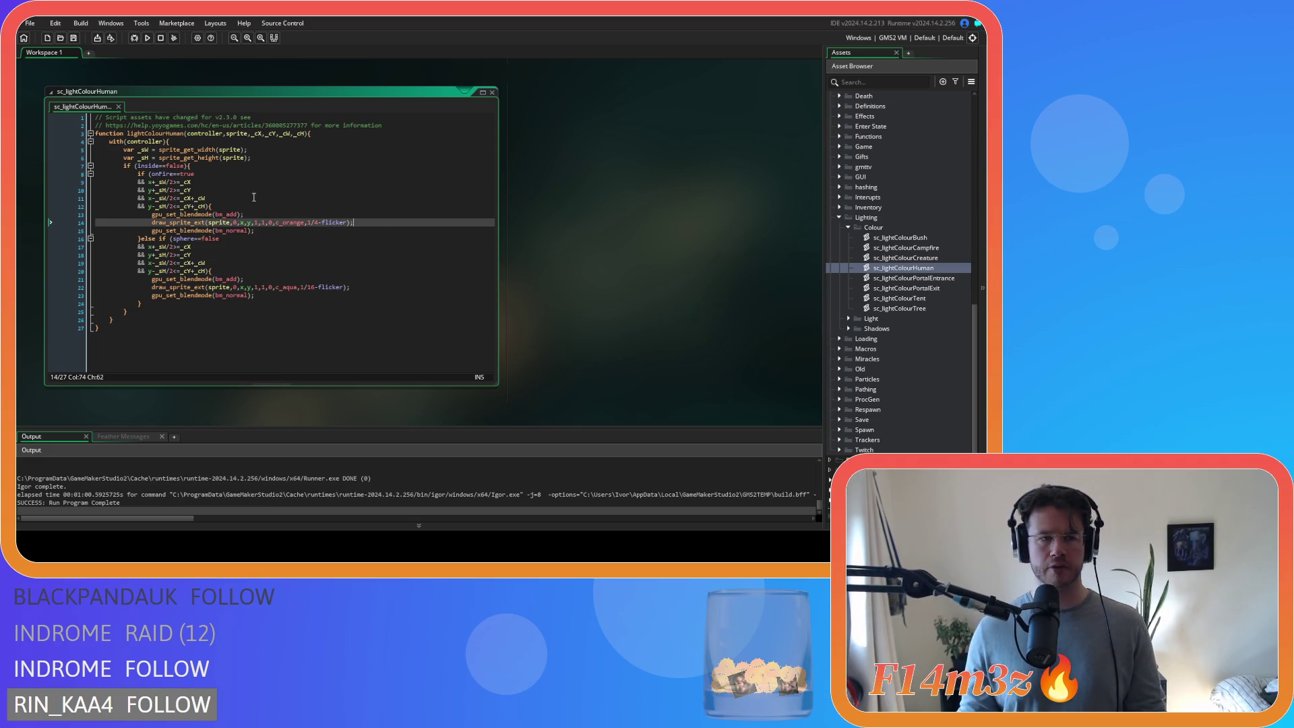
pyautogui.click(226, 184)
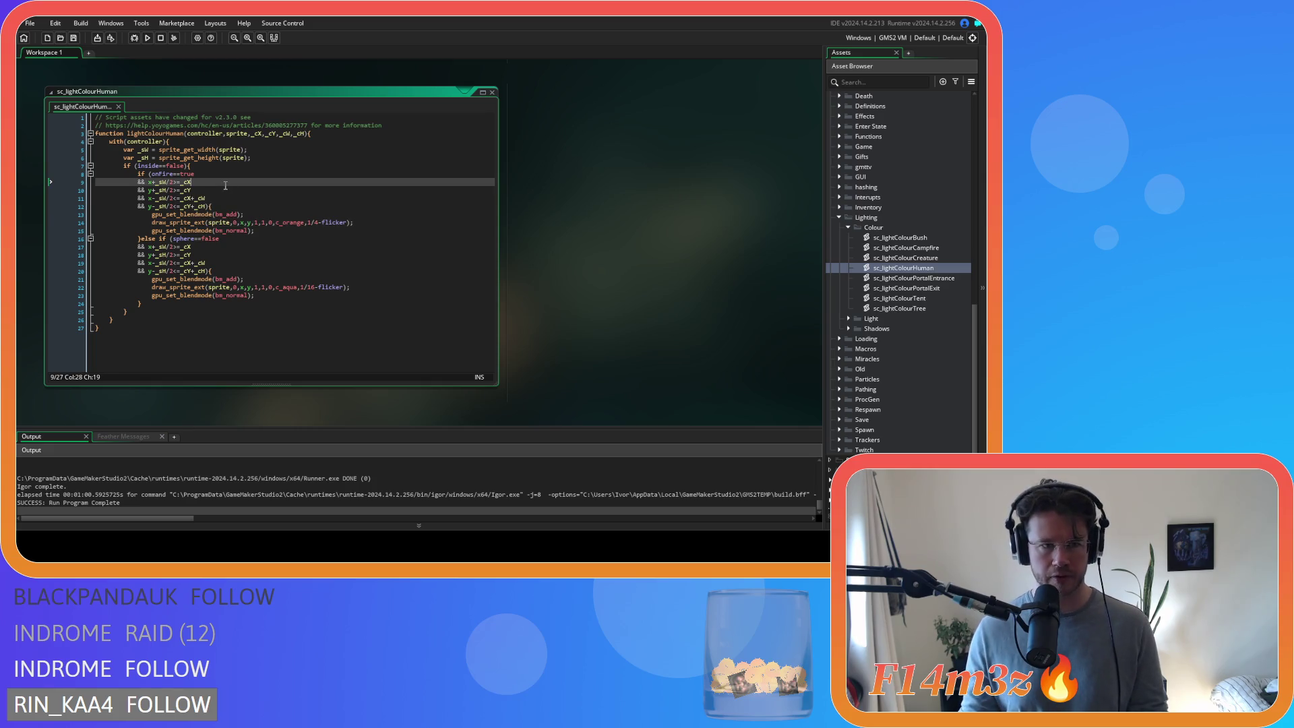
pyautogui.click(493, 93)
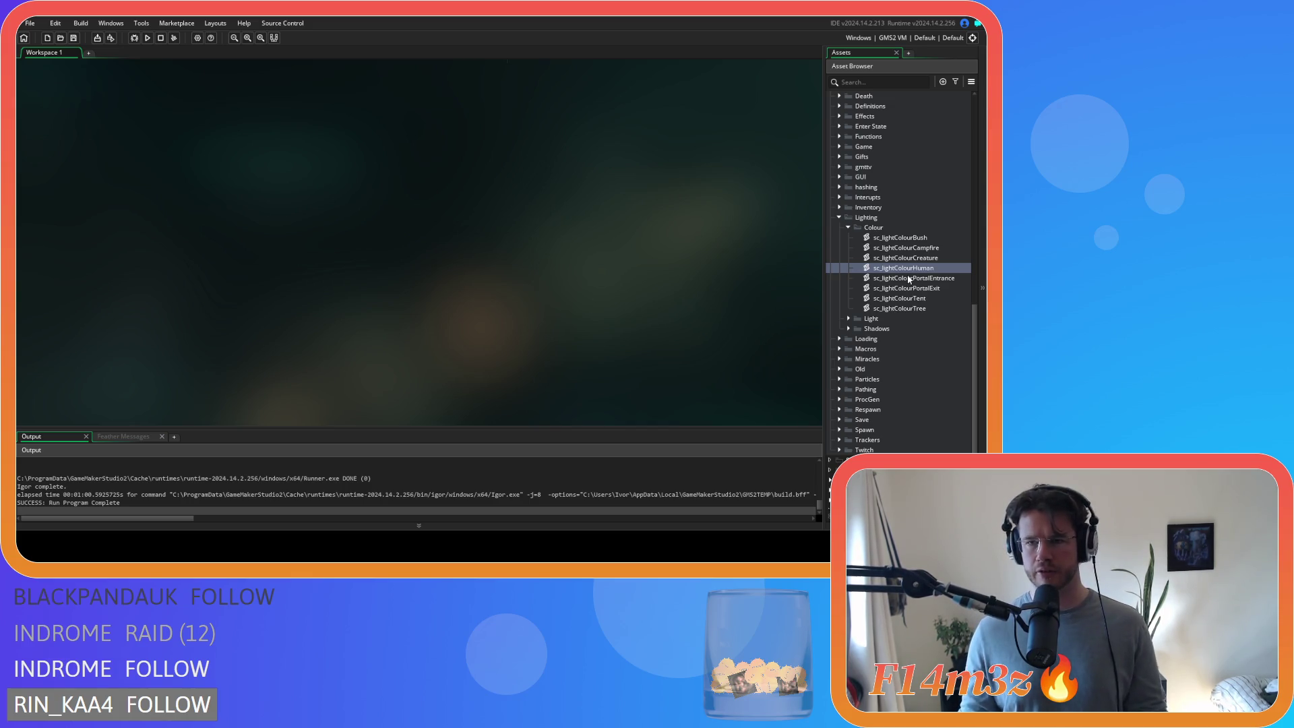
# - Reopen sc_lightColourTree to review its size-based light sprite branches and expand the Lighting folder
pyautogui.doubleClick(896, 309)
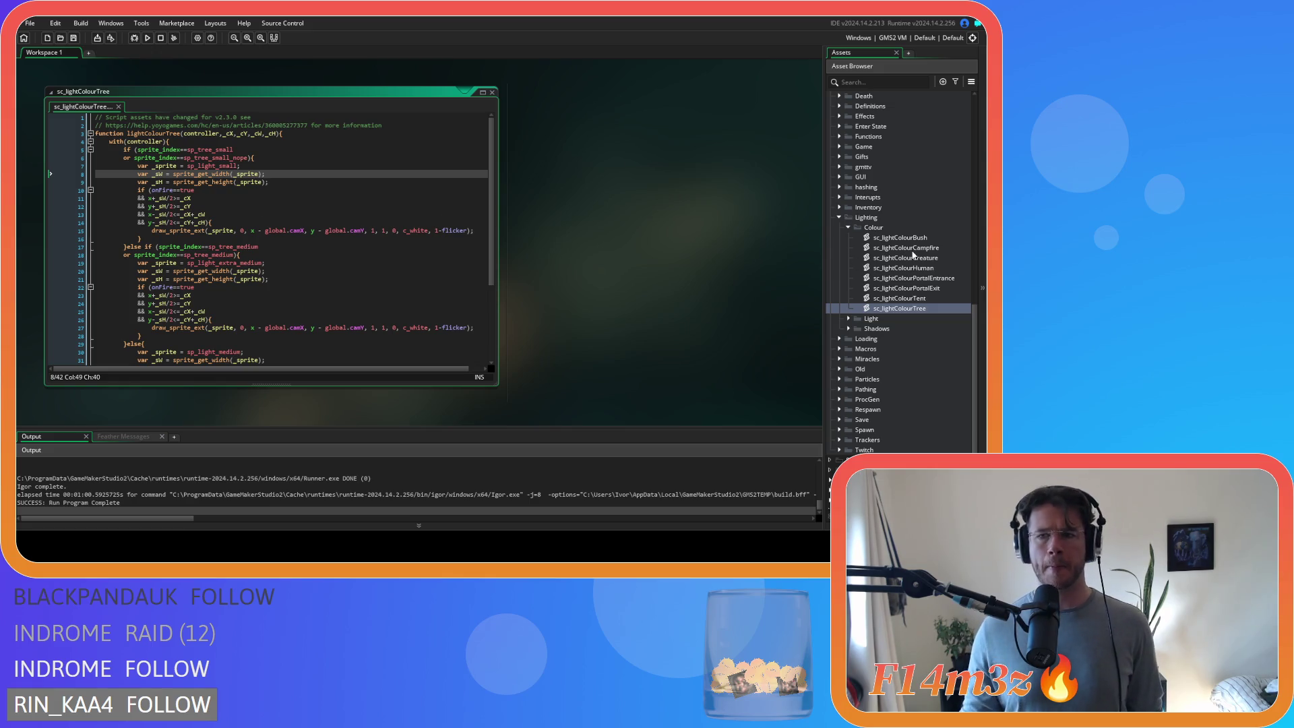
pyautogui.scroll(10, 892, 292)
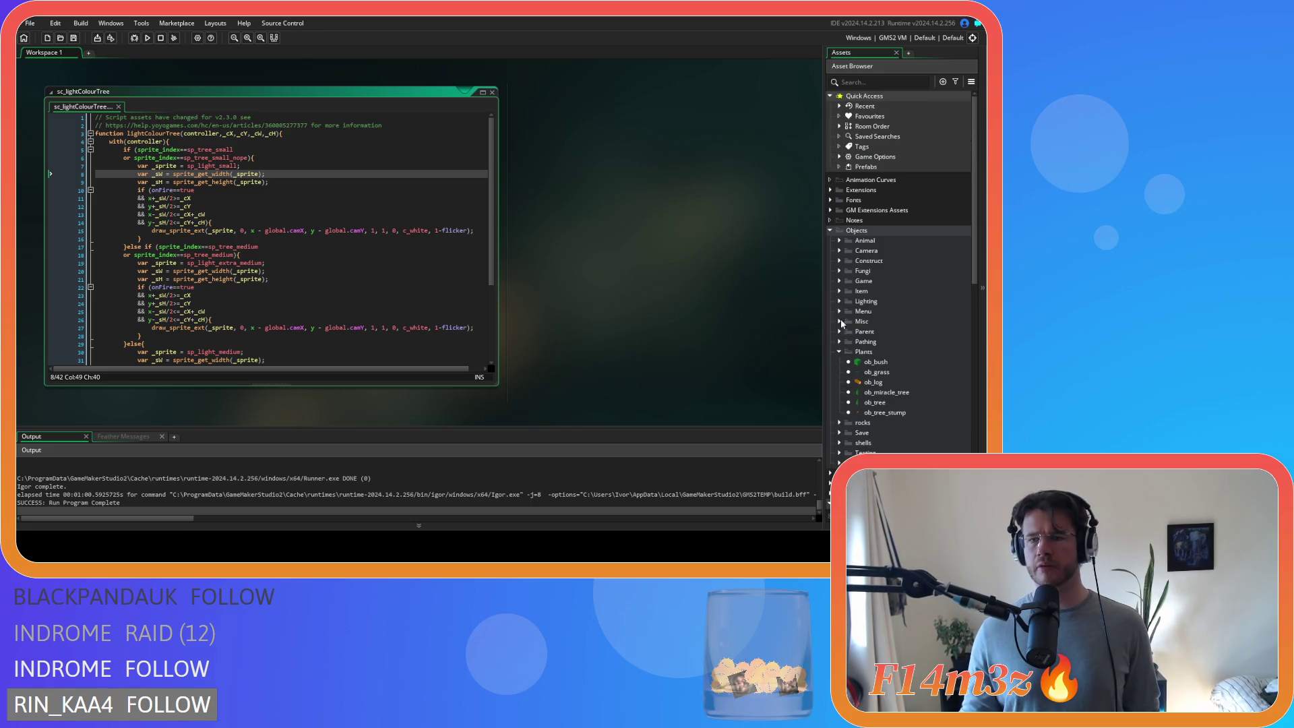
pyautogui.click(840, 302)
pyautogui.doubleClick(875, 322)
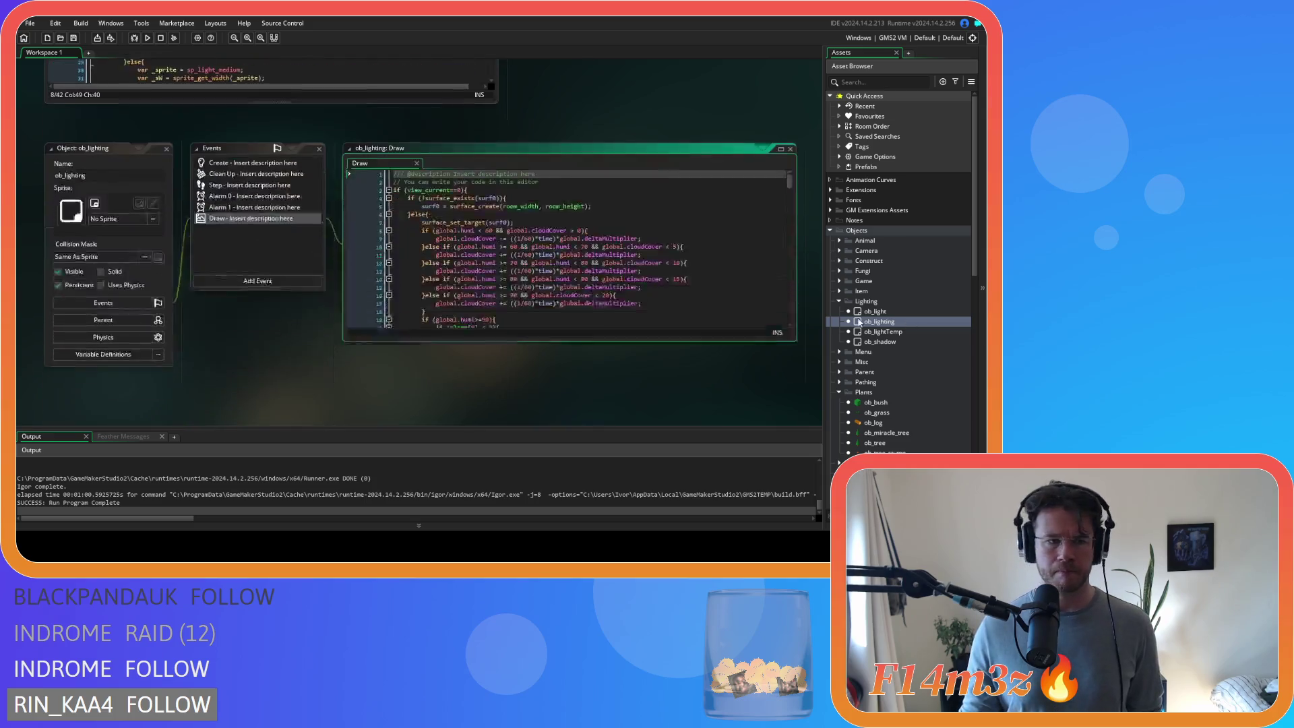
pyautogui.scroll(-8, 531, 287)
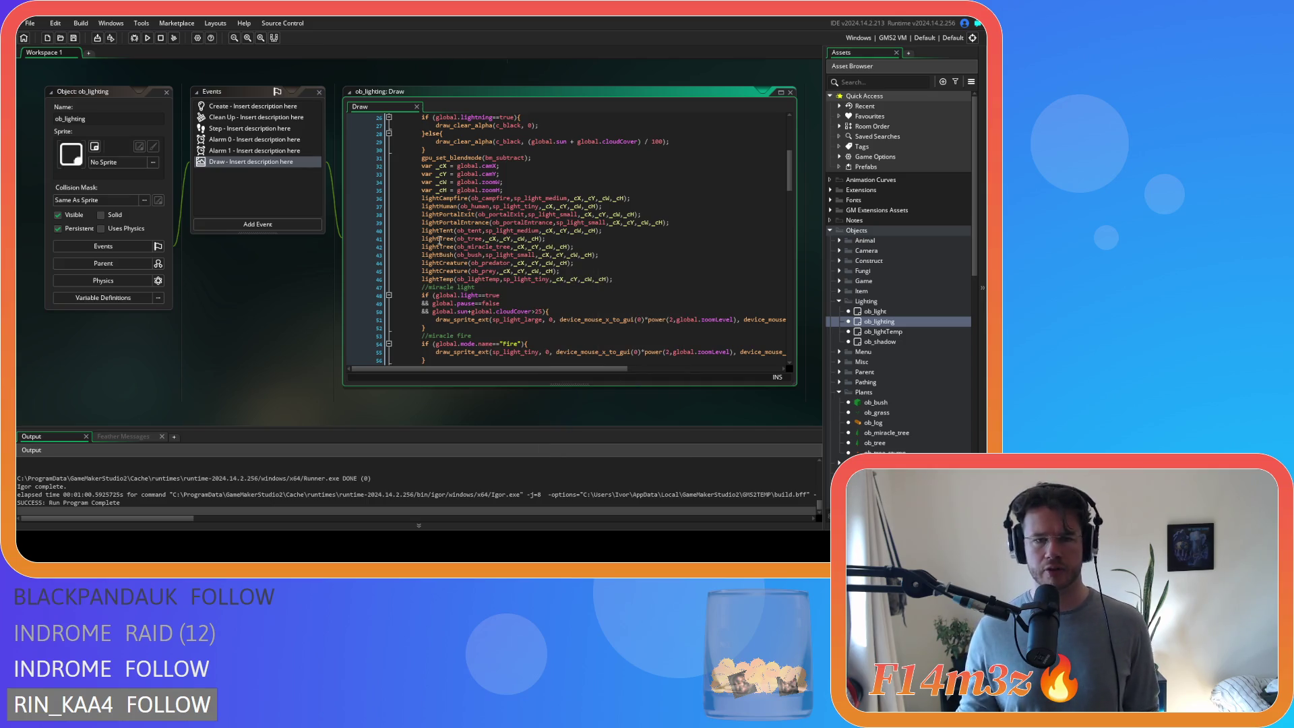
pyautogui.moveTo(439, 240)
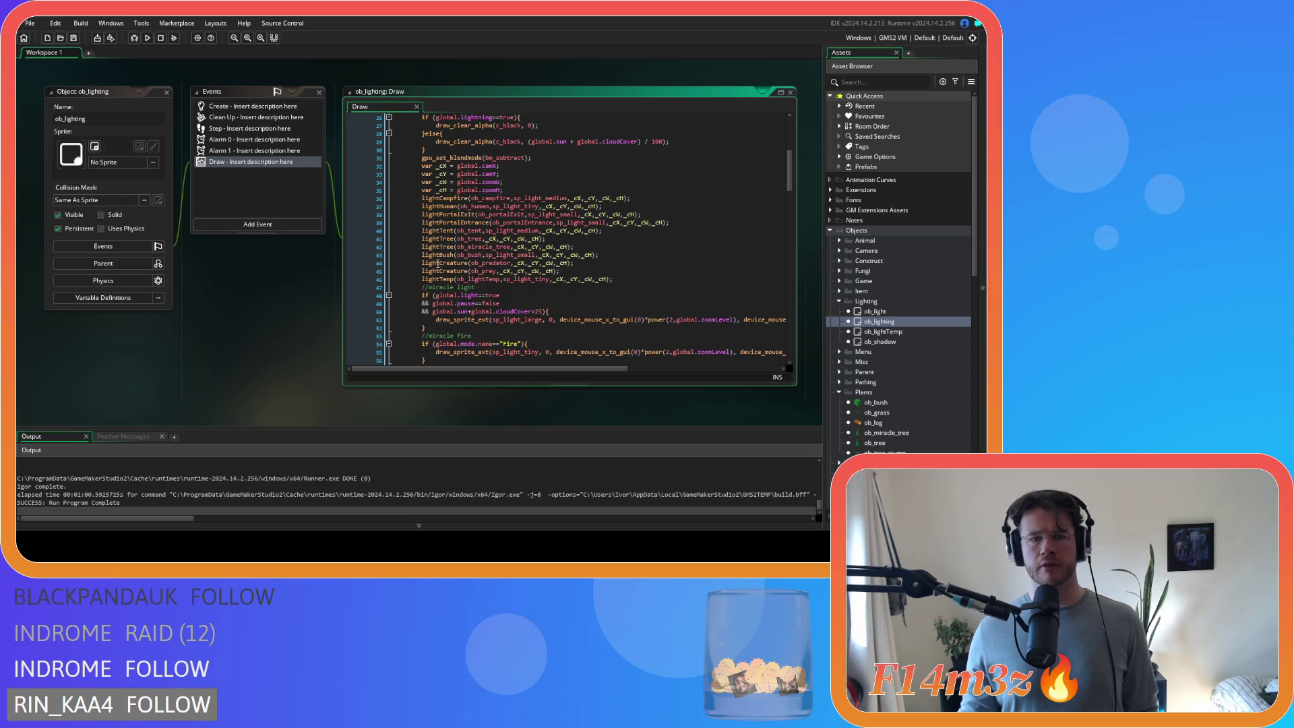
pyautogui.middleClick(439, 242)
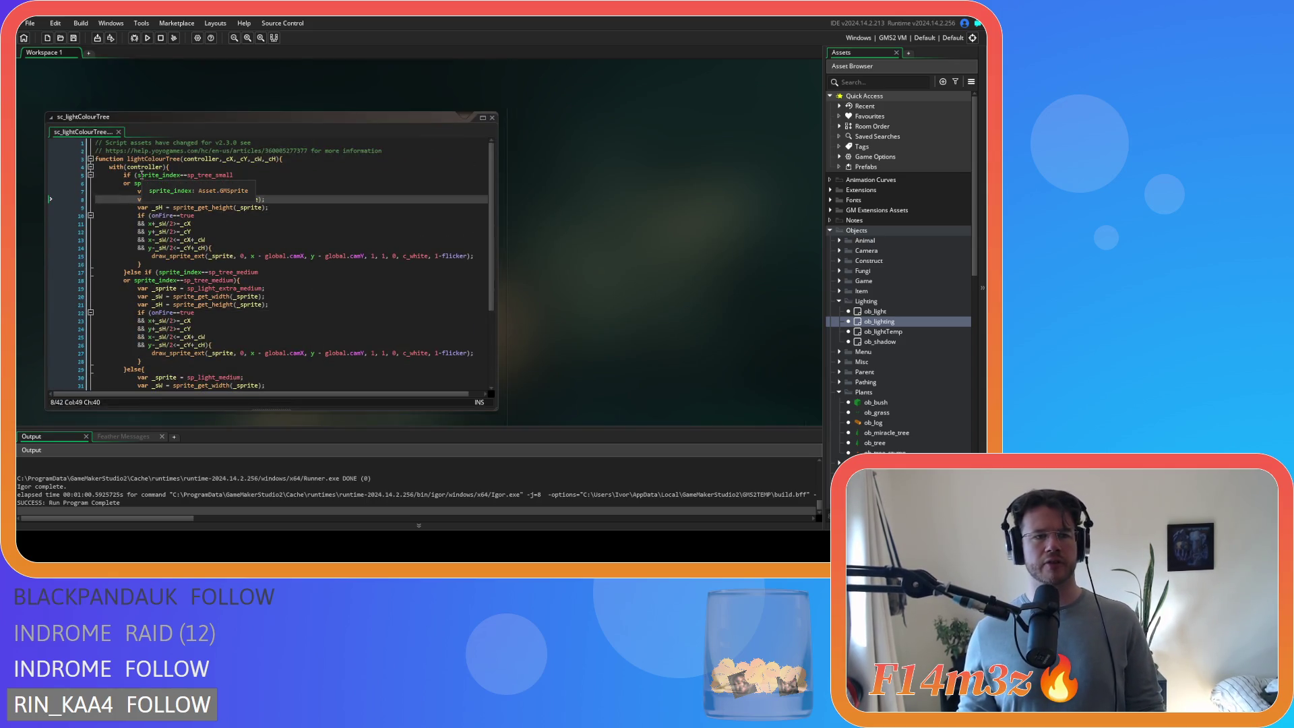
# - Replace the first branch's tree sprite condition with size==0, save, and open ob_tree's Create event
pyautogui.click(139, 175)
pyautogui.click(197, 184)
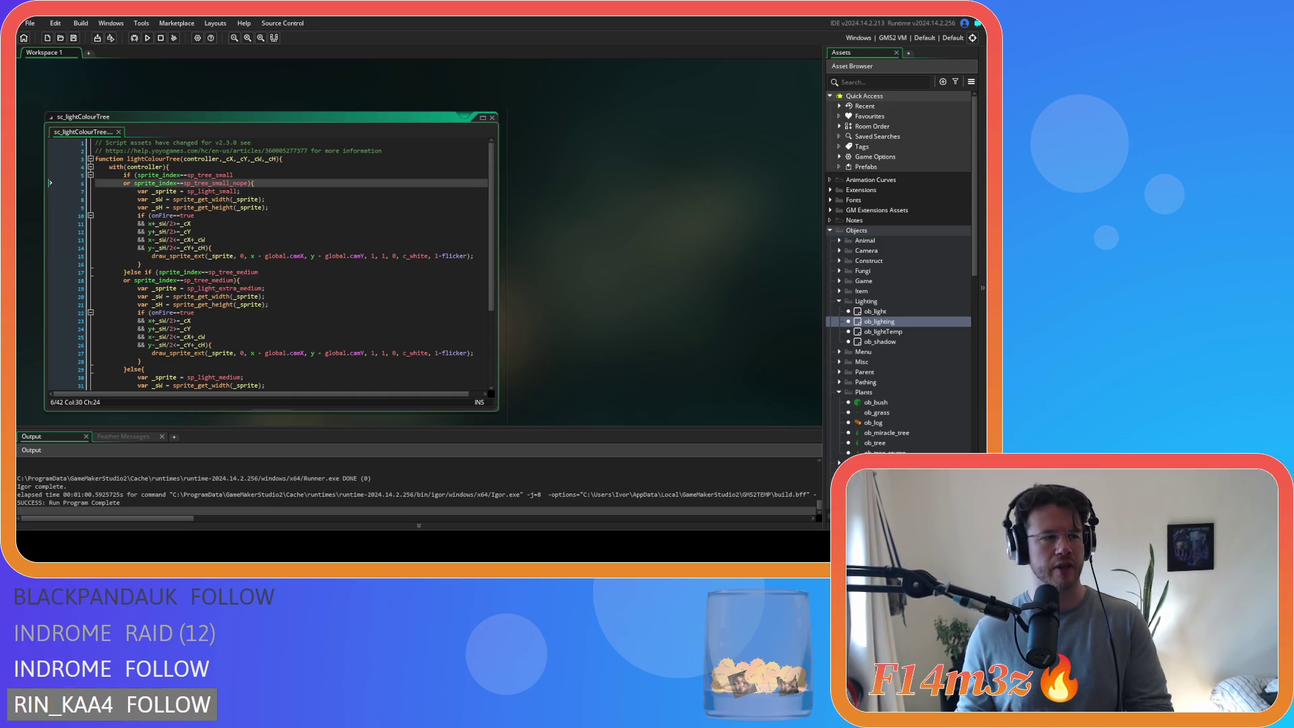
pyautogui.moveTo(135, 176); pyautogui.dragTo(249, 185)
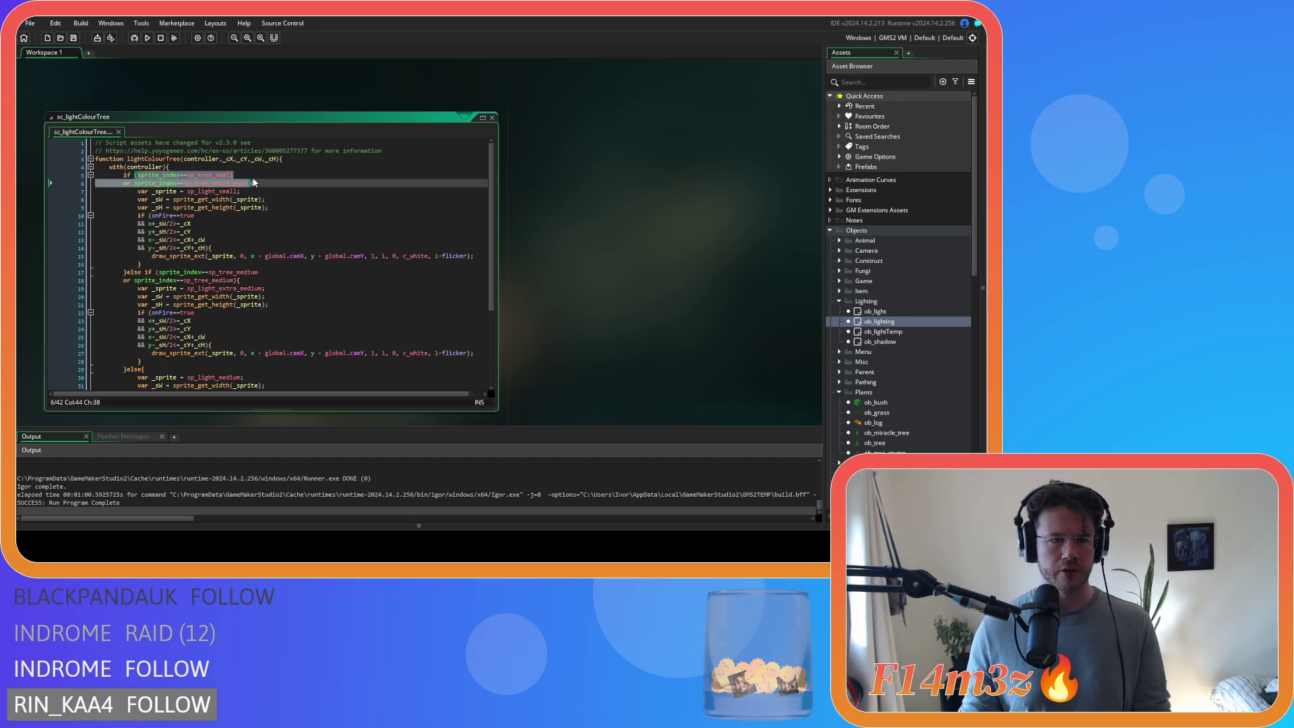
pyautogui.write('size=="small"){')
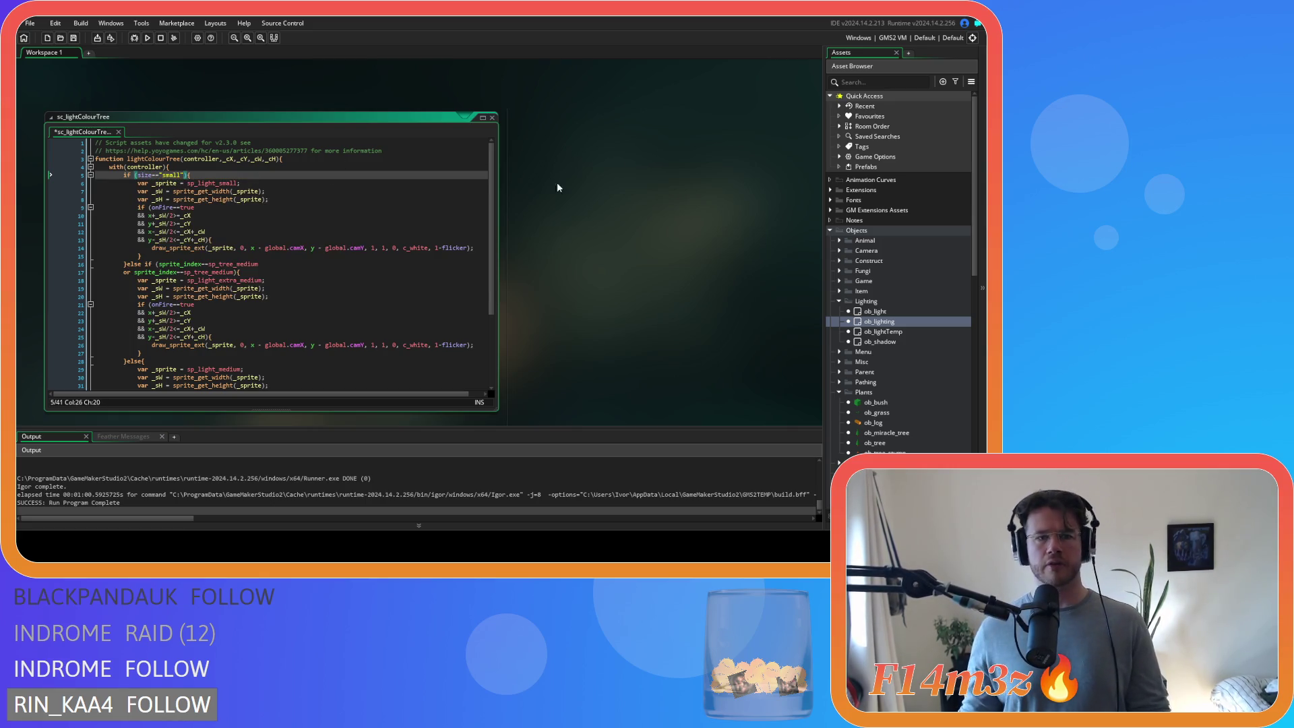
pyautogui.scroll(-3, 897, 366)
pyautogui.press('BackSpace')
pyautogui.press('BackSpace')
pyautogui.press('BackSpace')
pyautogui.write('0')
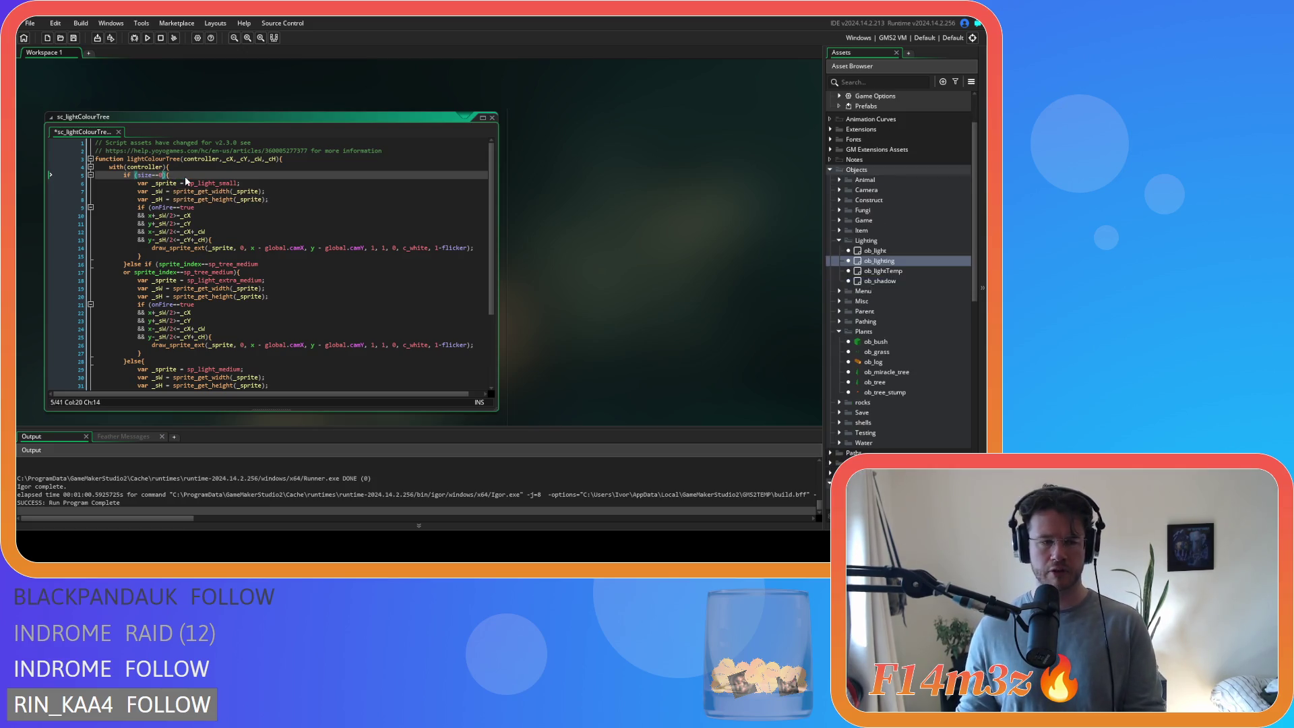
pyautogui.hotkey('ctrl', 's')
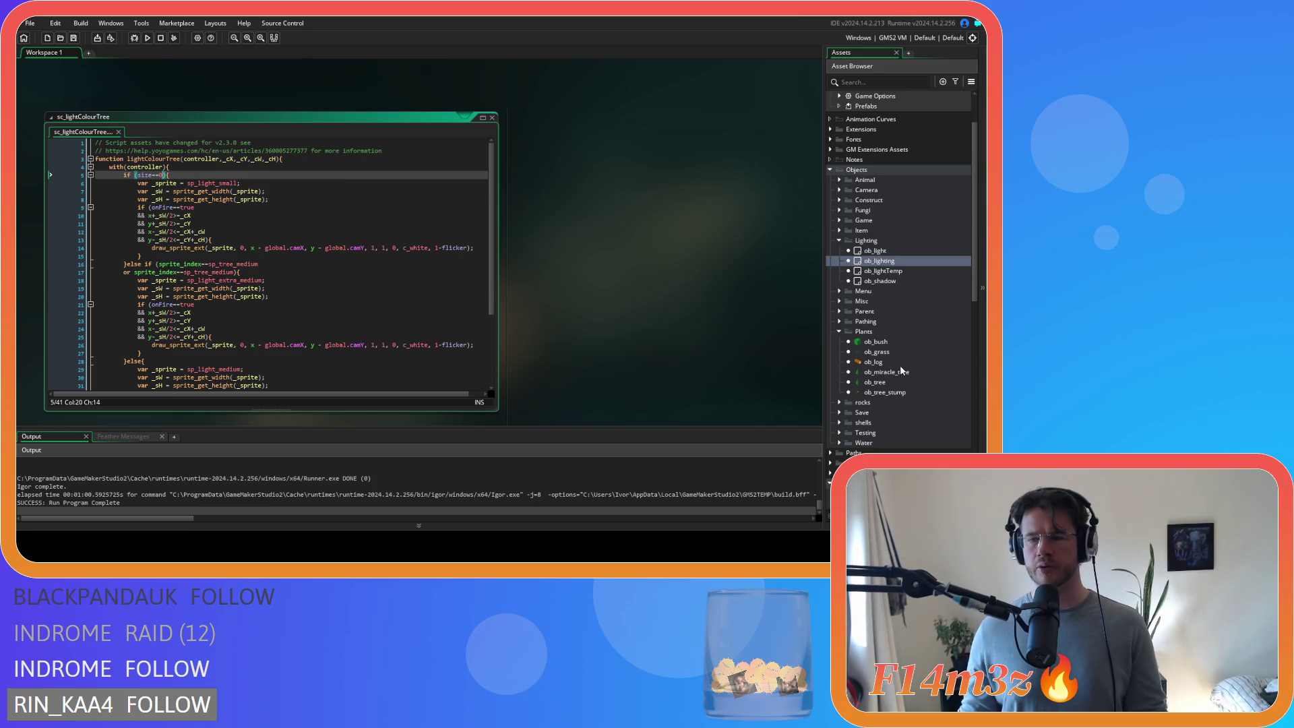
pyautogui.doubleClick(895, 380)
pyautogui.doubleClick(253, 113)
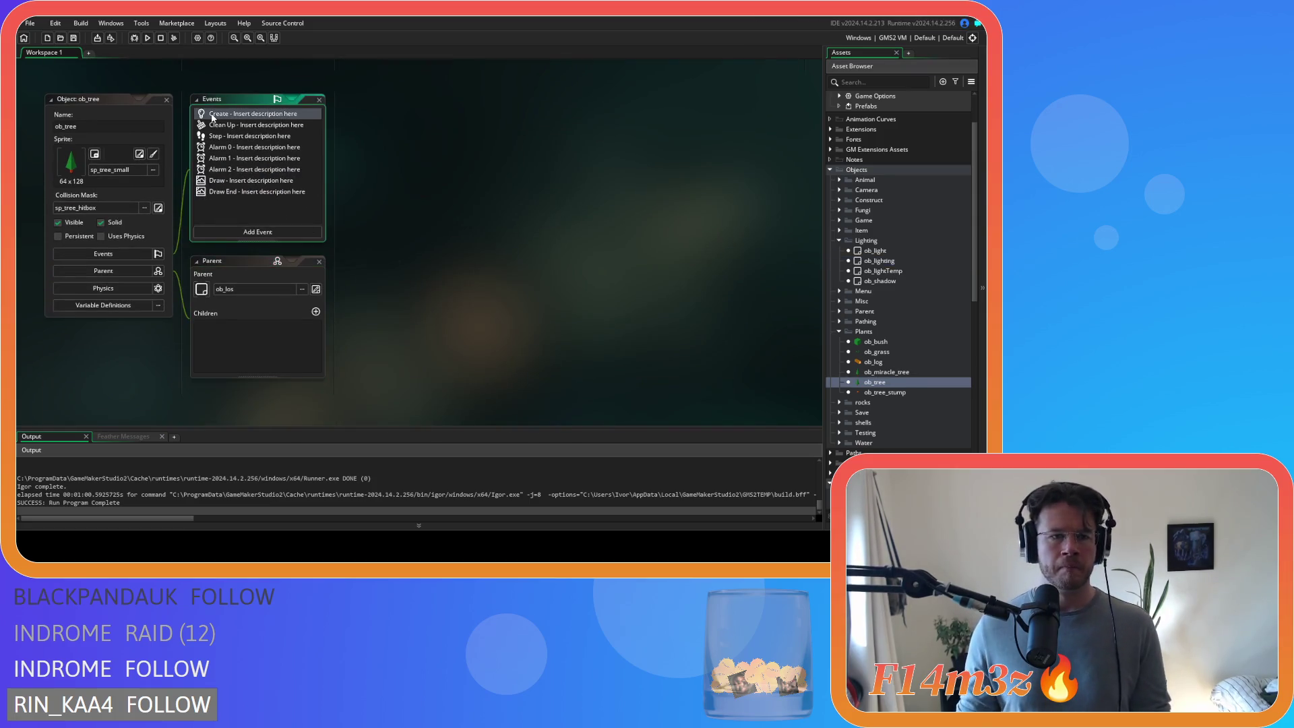
# - Step through ob_tree's size 0, size 1 and else sprite checks, then close ob_tree
pyautogui.scroll(-2, 490, 221)
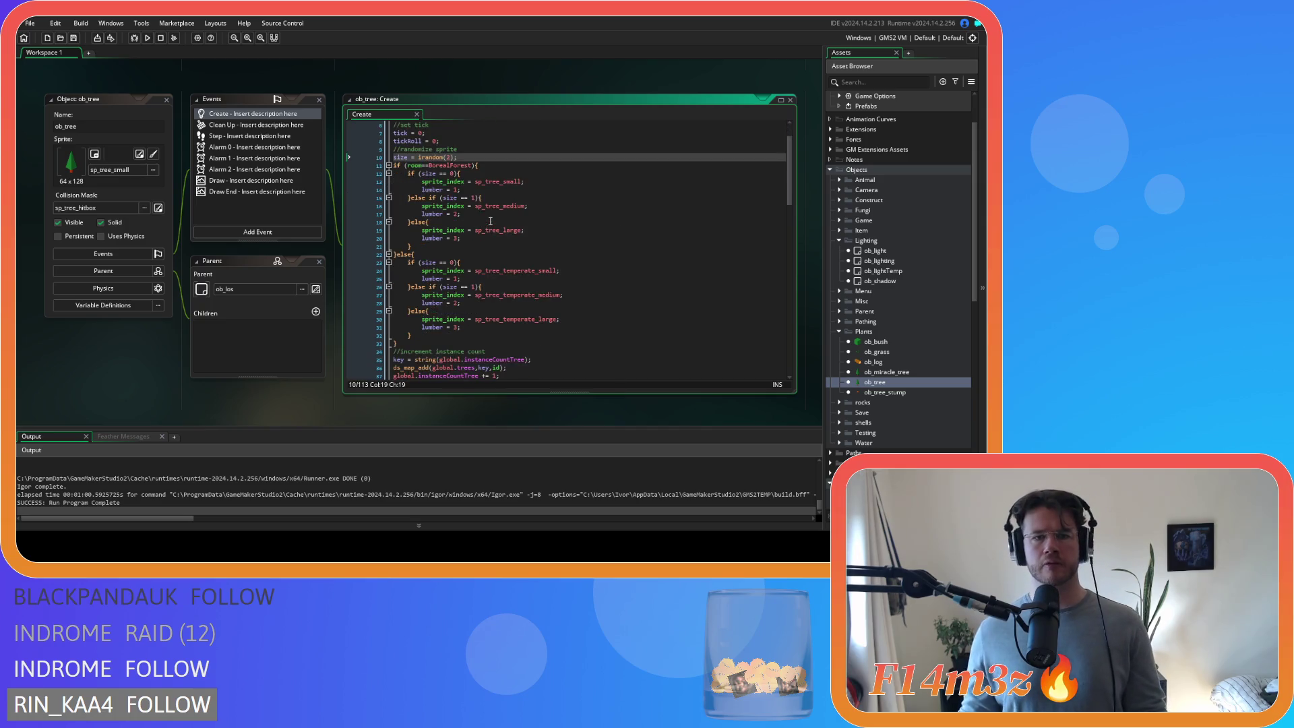
pyautogui.press('Down')
pyautogui.press('Down')
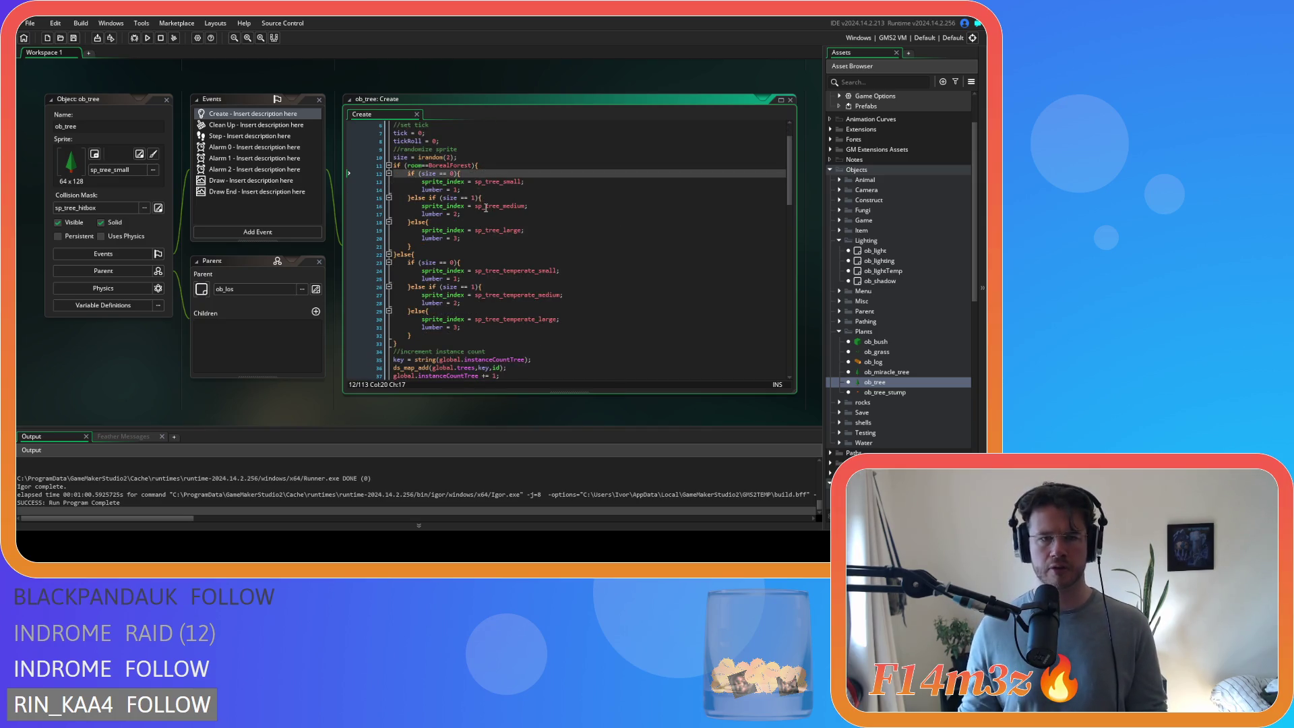
pyautogui.press('Down')
pyautogui.press('Down')
pyautogui.press('Down')
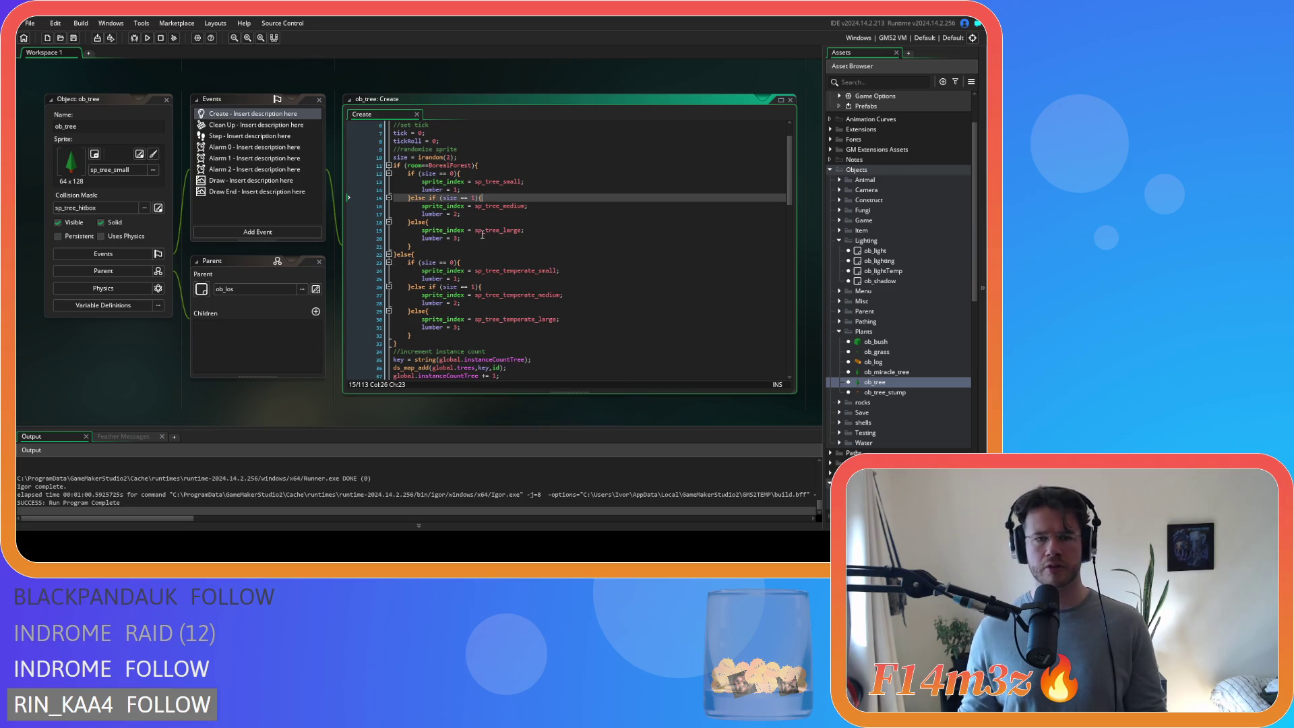
pyautogui.press('Down')
pyautogui.press('Down')
pyautogui.press('Down')
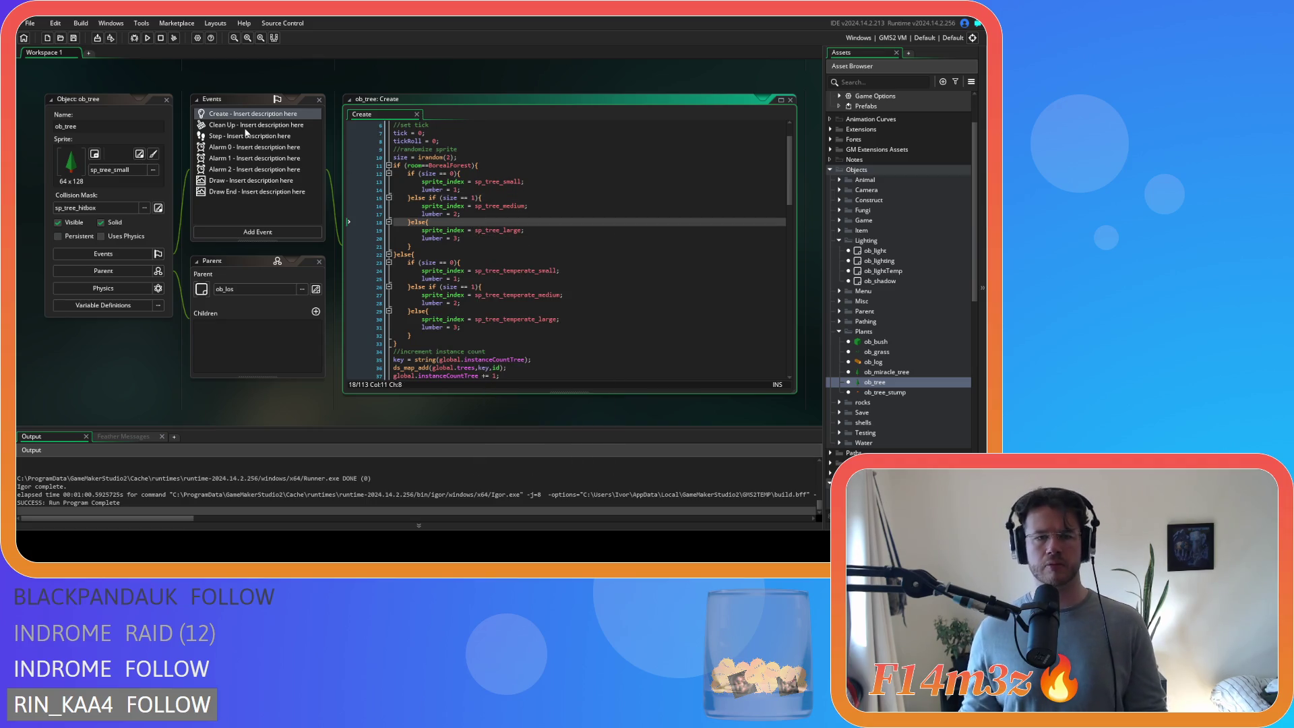
pyautogui.click(168, 101)
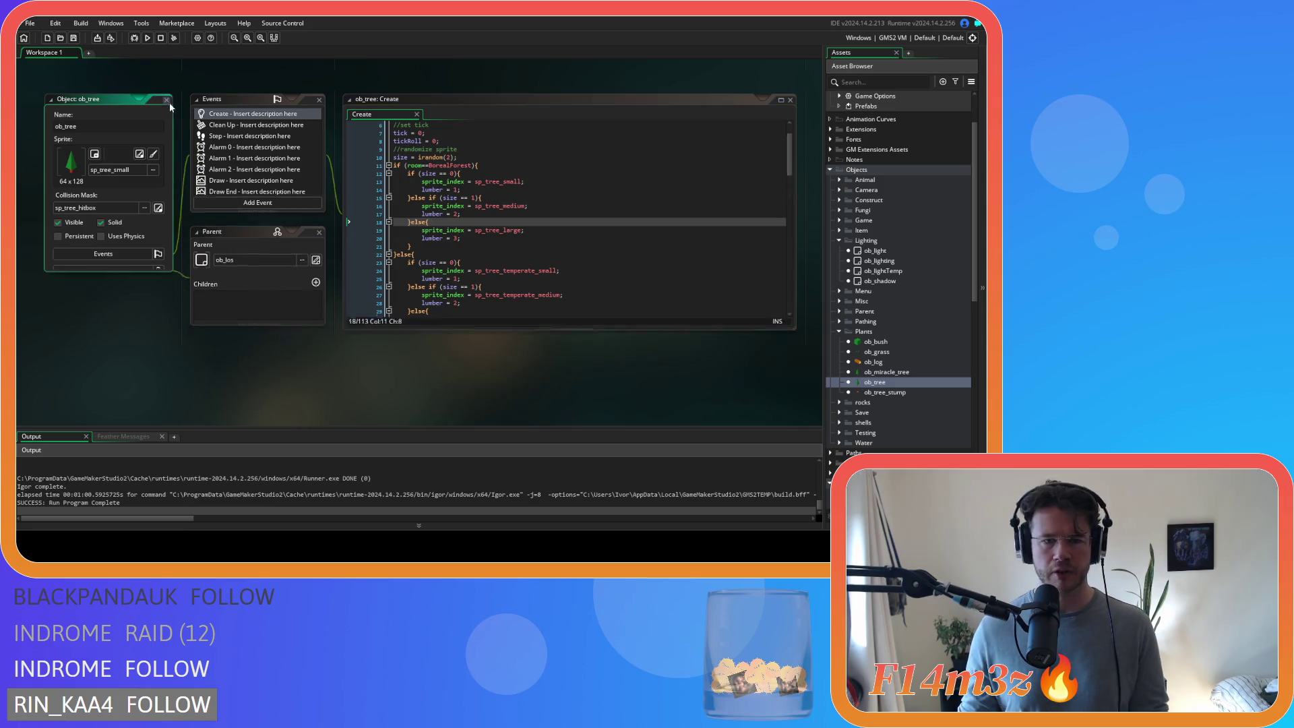
pyautogui.scroll(5, 352, 234)
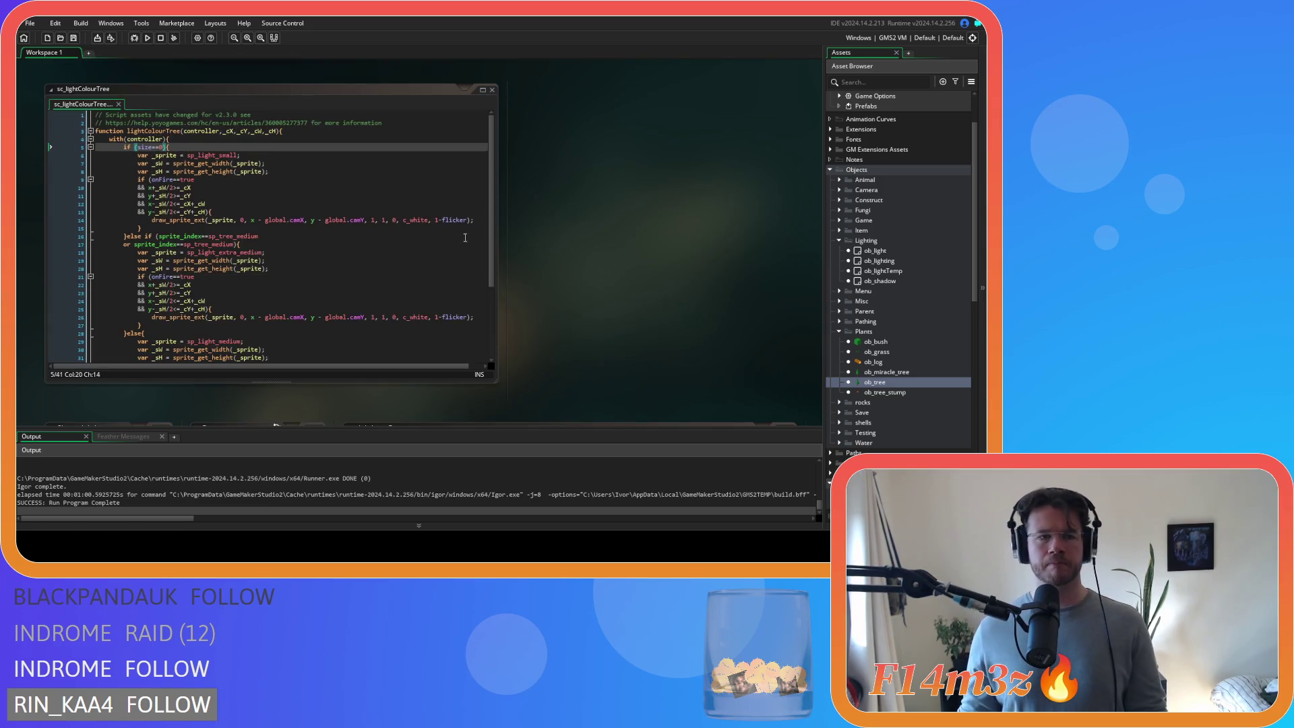
# - Change sc_lightColourTree's second branch condition to size==1 and save the script
pyautogui.doubleClick(900, 381)
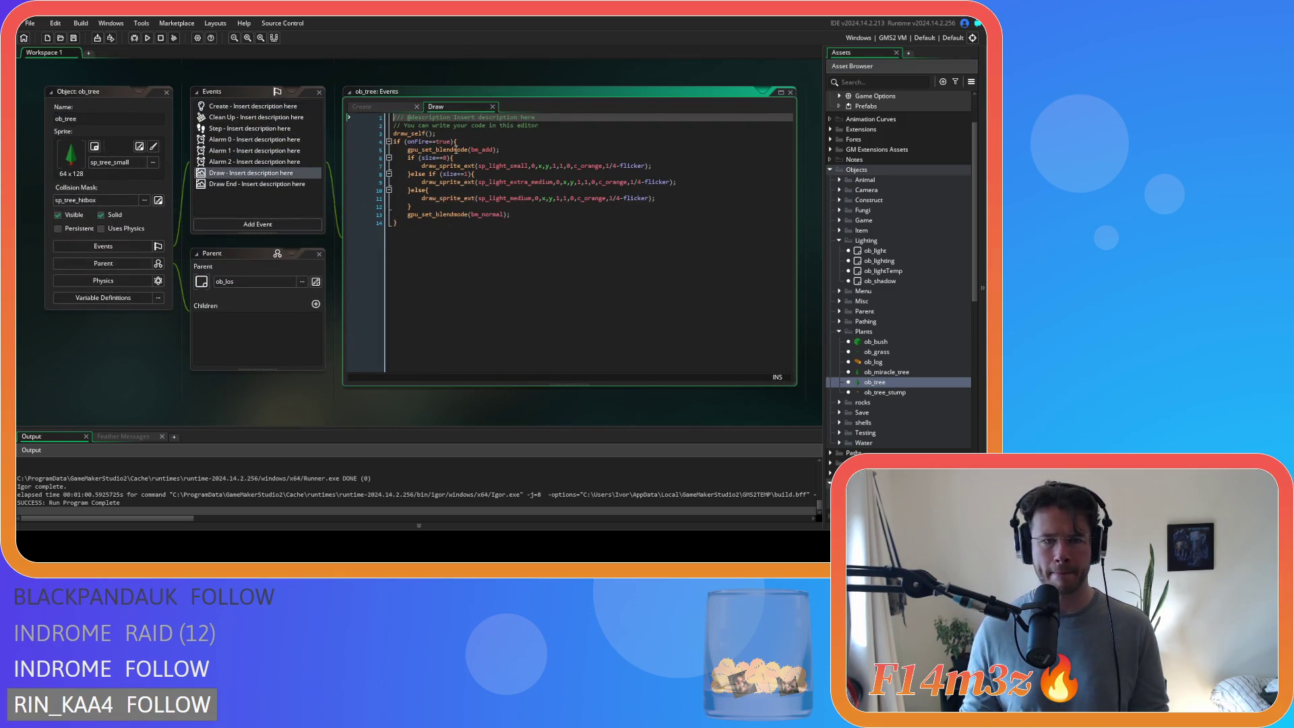
pyautogui.moveTo(429, 158); pyautogui.dragTo(454, 158)
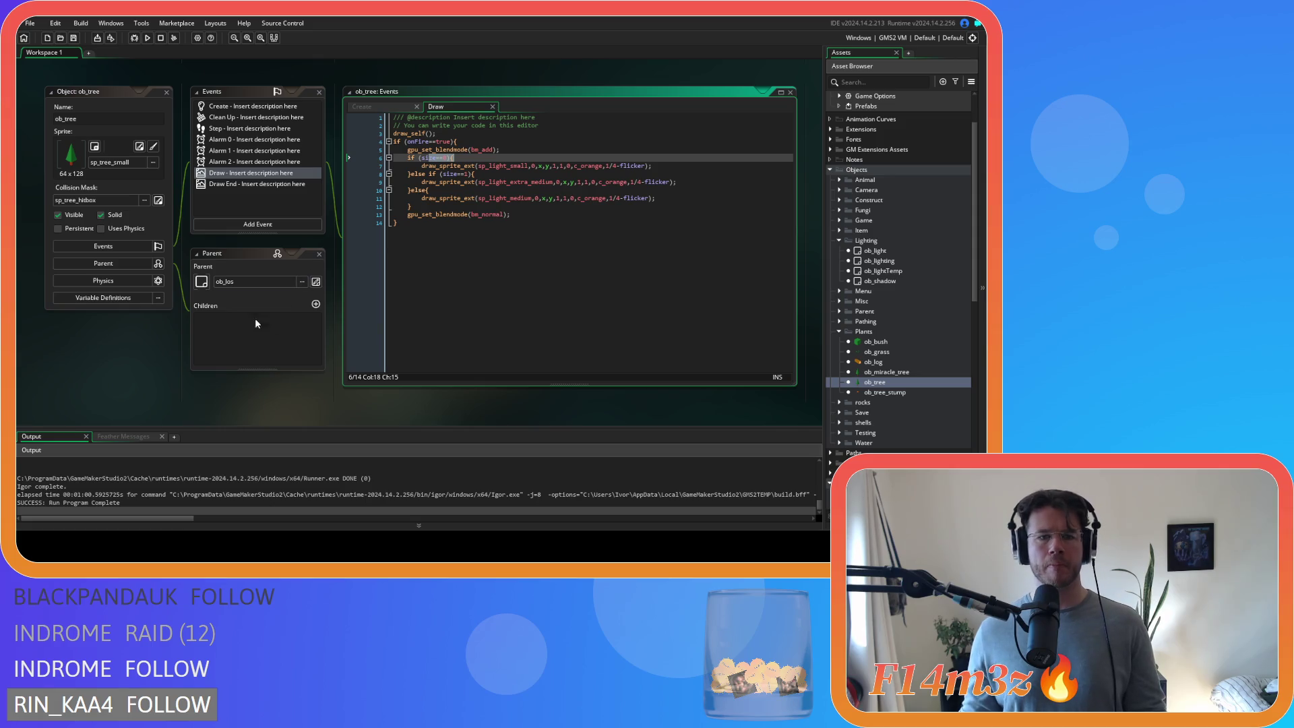
pyautogui.scroll(5, 180, 286)
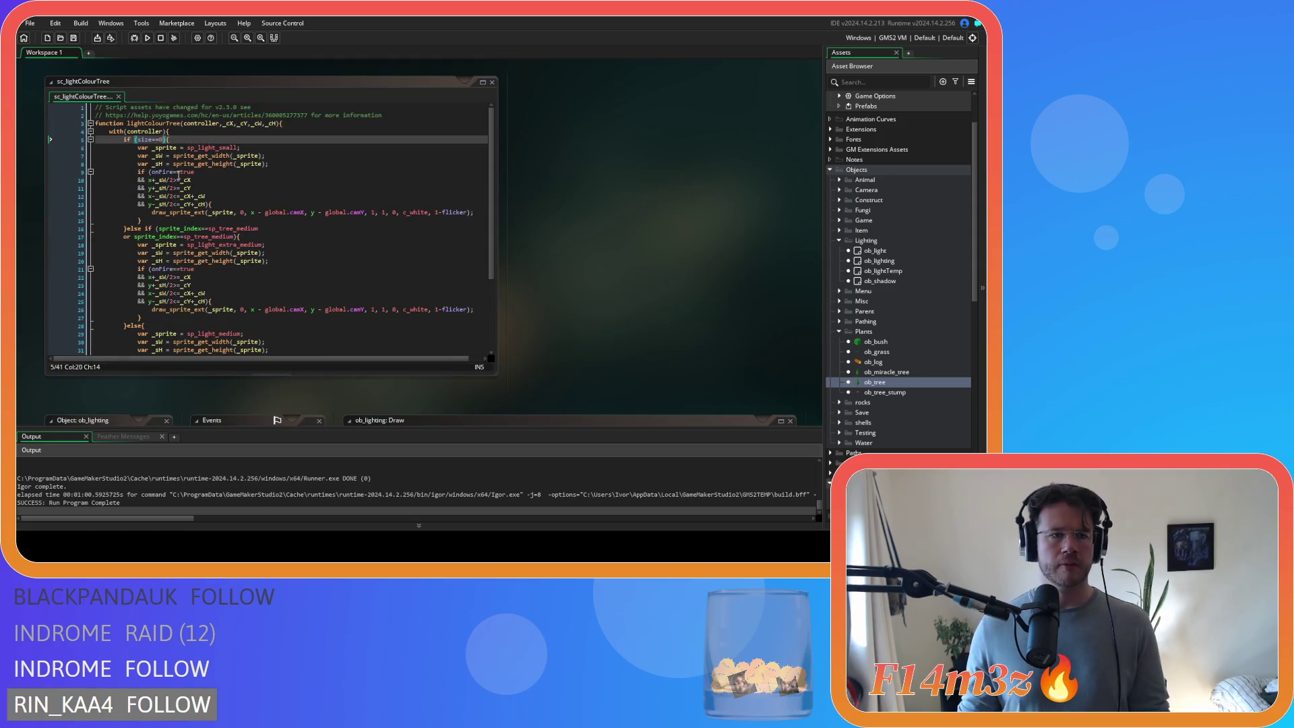
pyautogui.moveTo(163, 139); pyautogui.dragTo(138, 140)
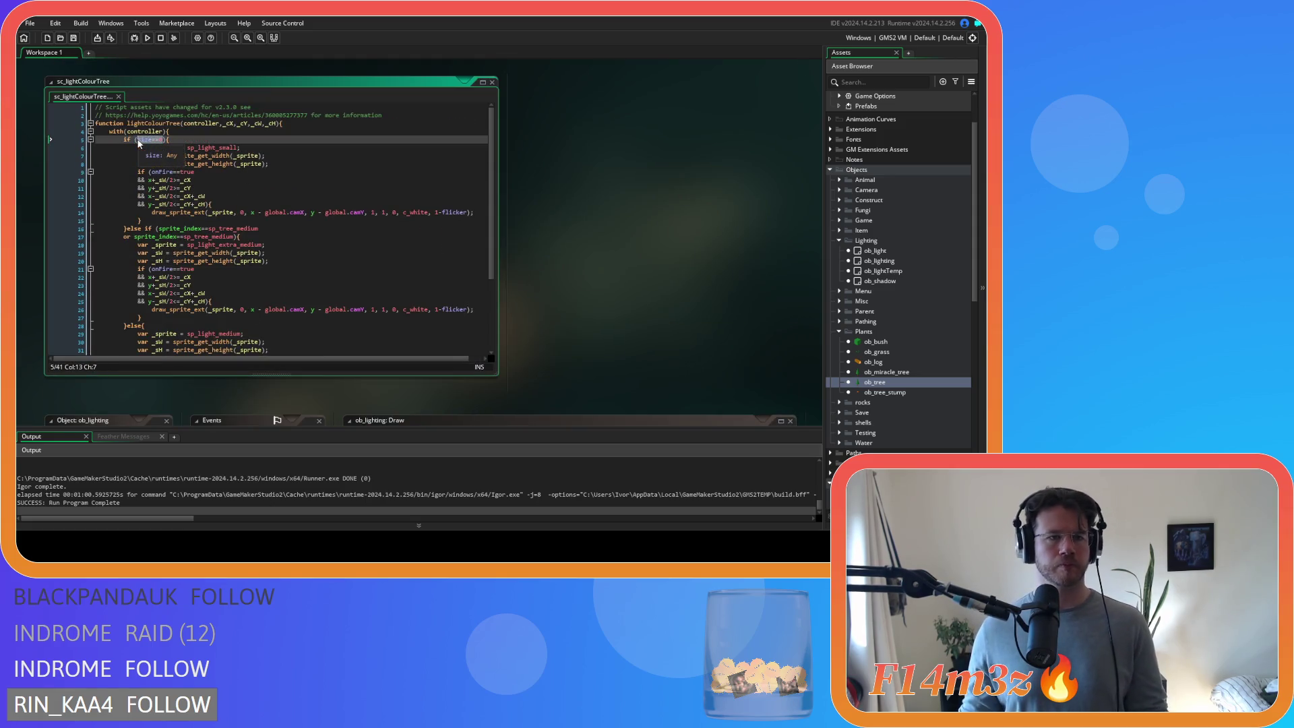
pyautogui.click(162, 229)
pyautogui.moveTo(161, 229); pyautogui.dragTo(224, 241)
pyautogui.write('size==0')
pyautogui.press('Insert')
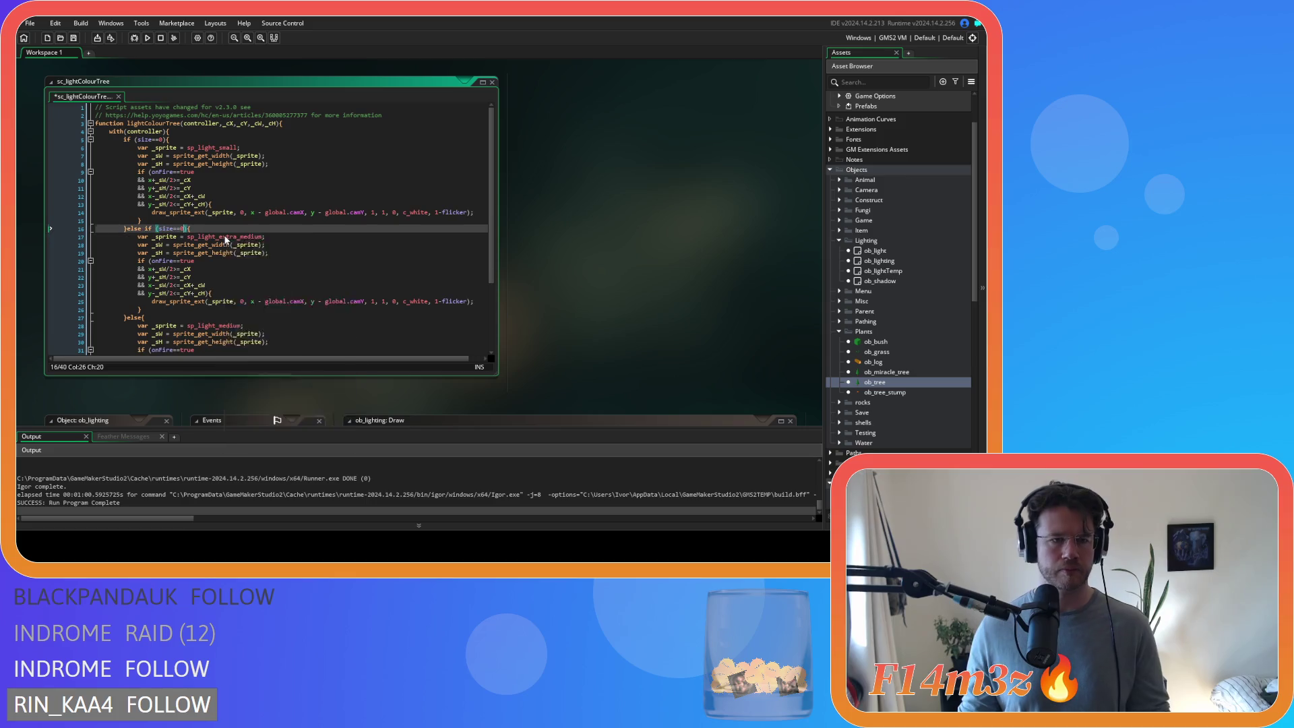
pyautogui.write('1')
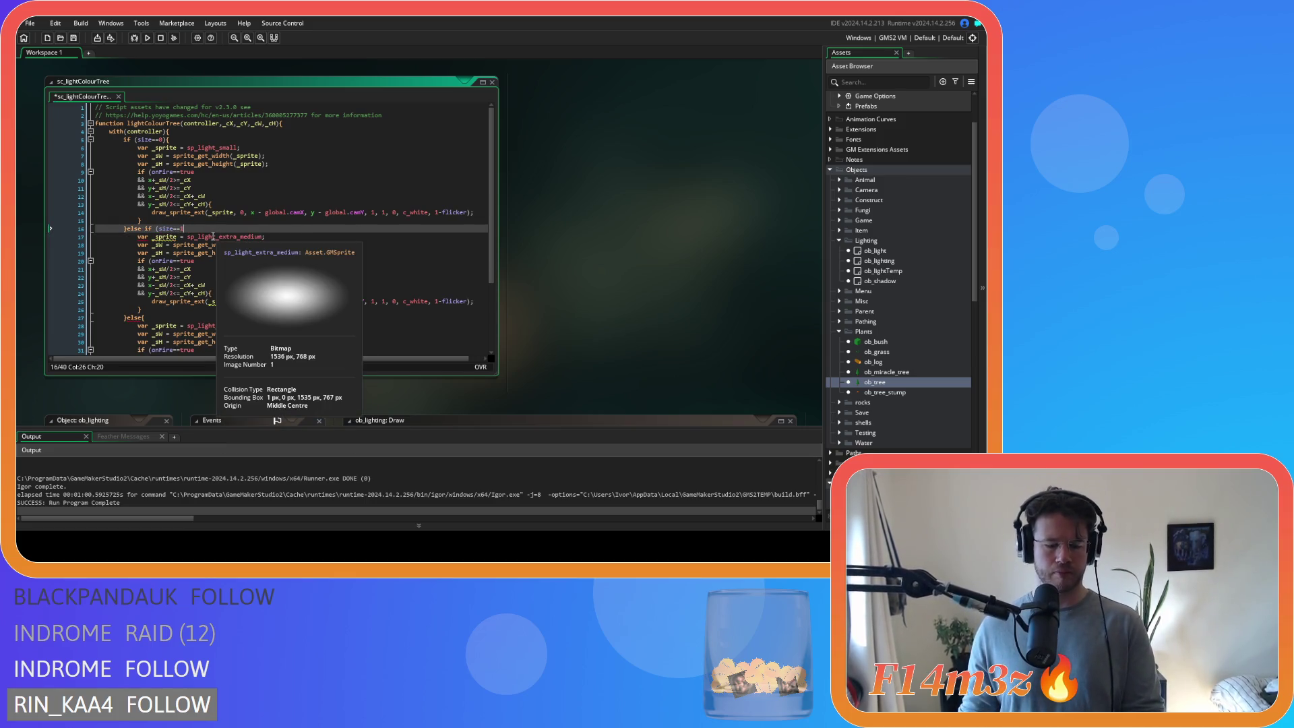
pyautogui.write('){')
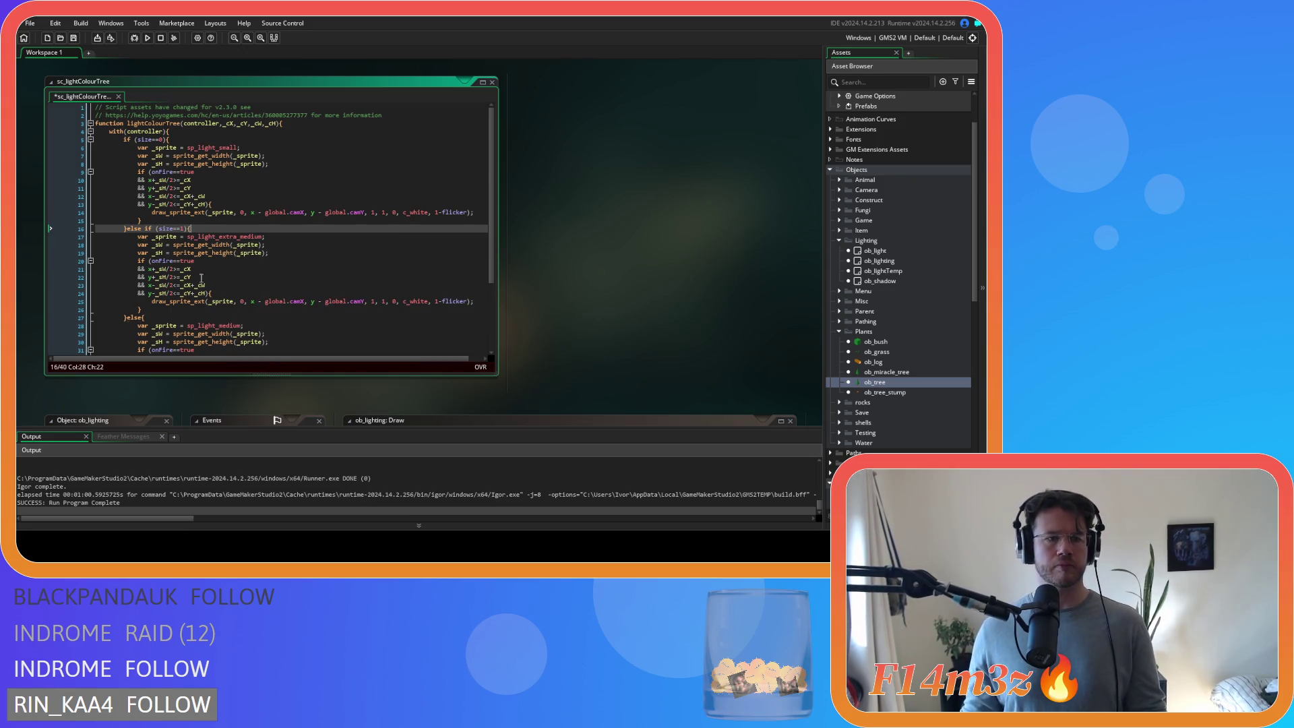
pyautogui.click(283, 294)
pyautogui.hotkey('ctrl', 's')
# - Expand the Scripts > Lighting > Light folder and open the sc_lightTree script
pyautogui.scroll(-4, 297, 259)
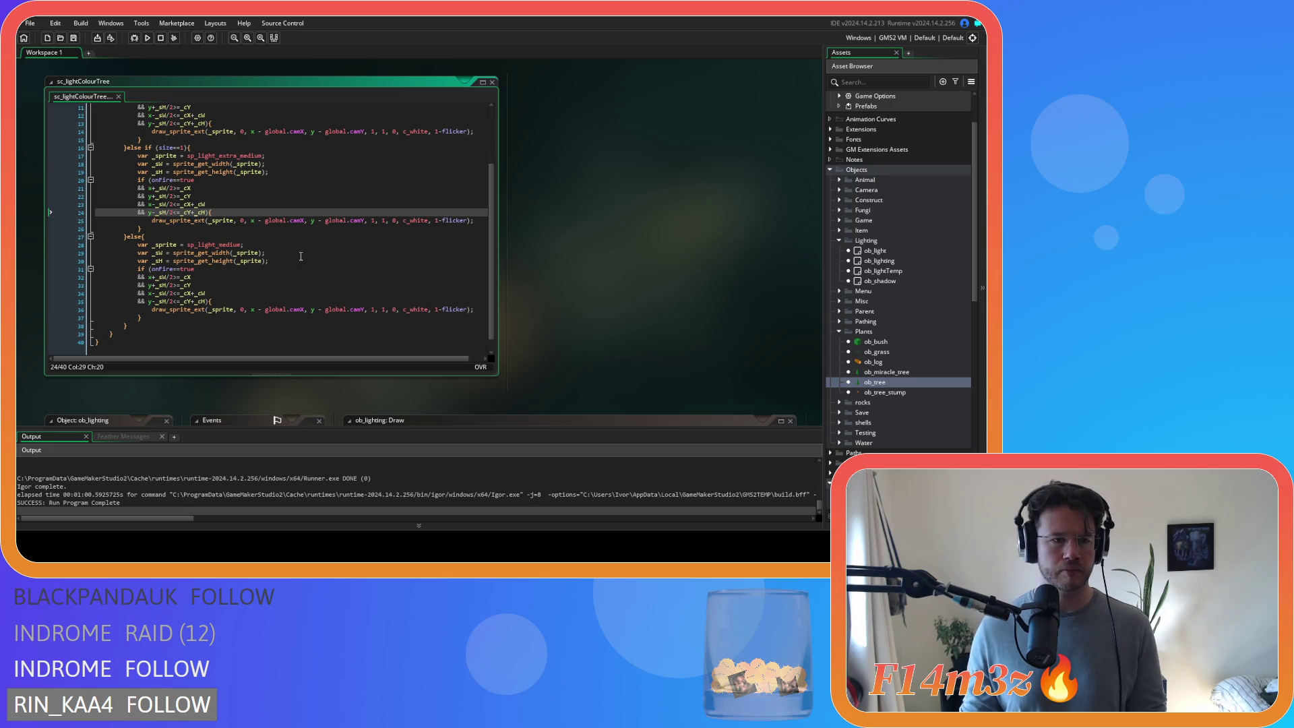
pyautogui.scroll(2, 302, 256)
pyautogui.scroll(-2, 301, 256)
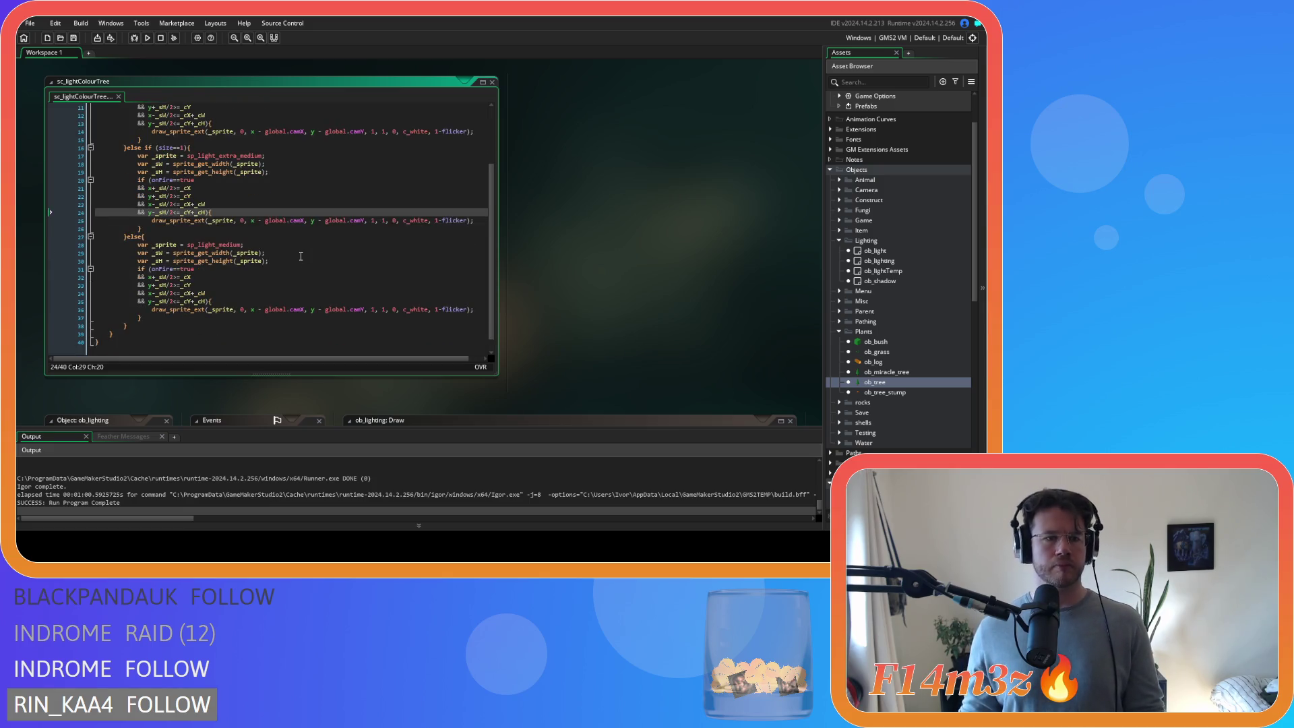
pyautogui.scroll(4, 302, 256)
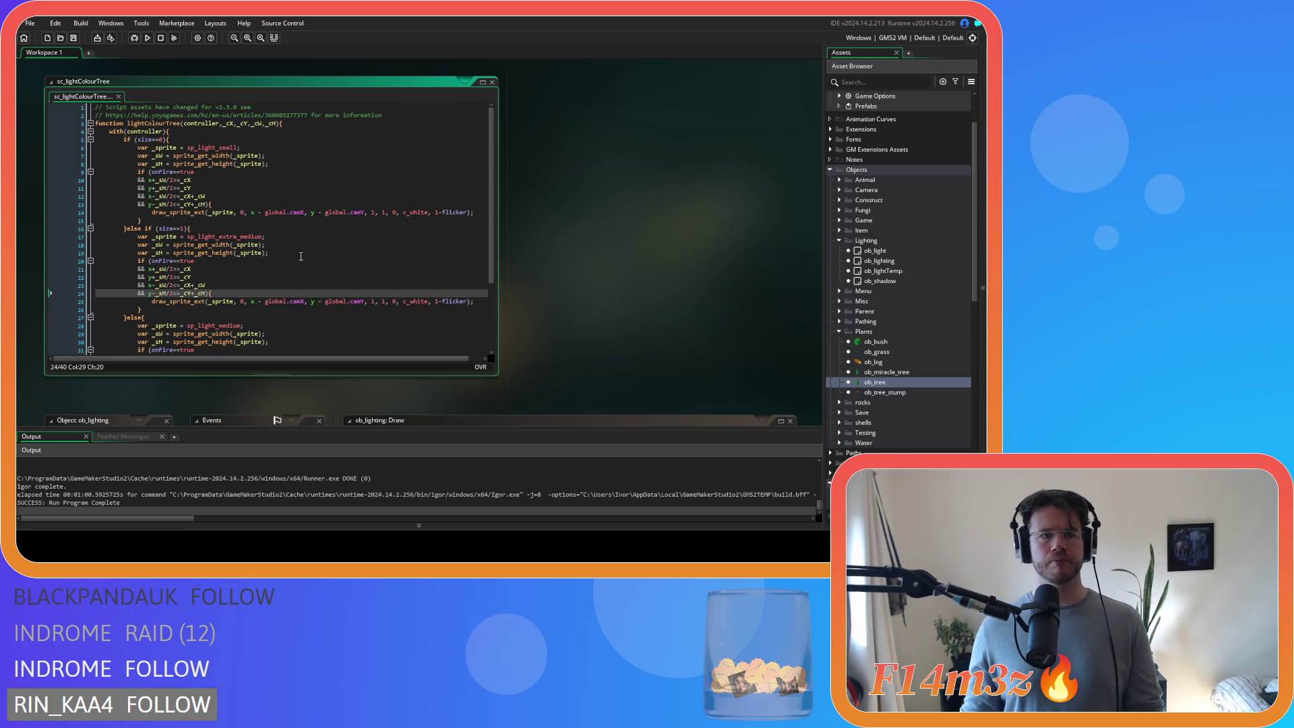
pyautogui.moveTo(164, 140); pyautogui.dragTo(138, 139)
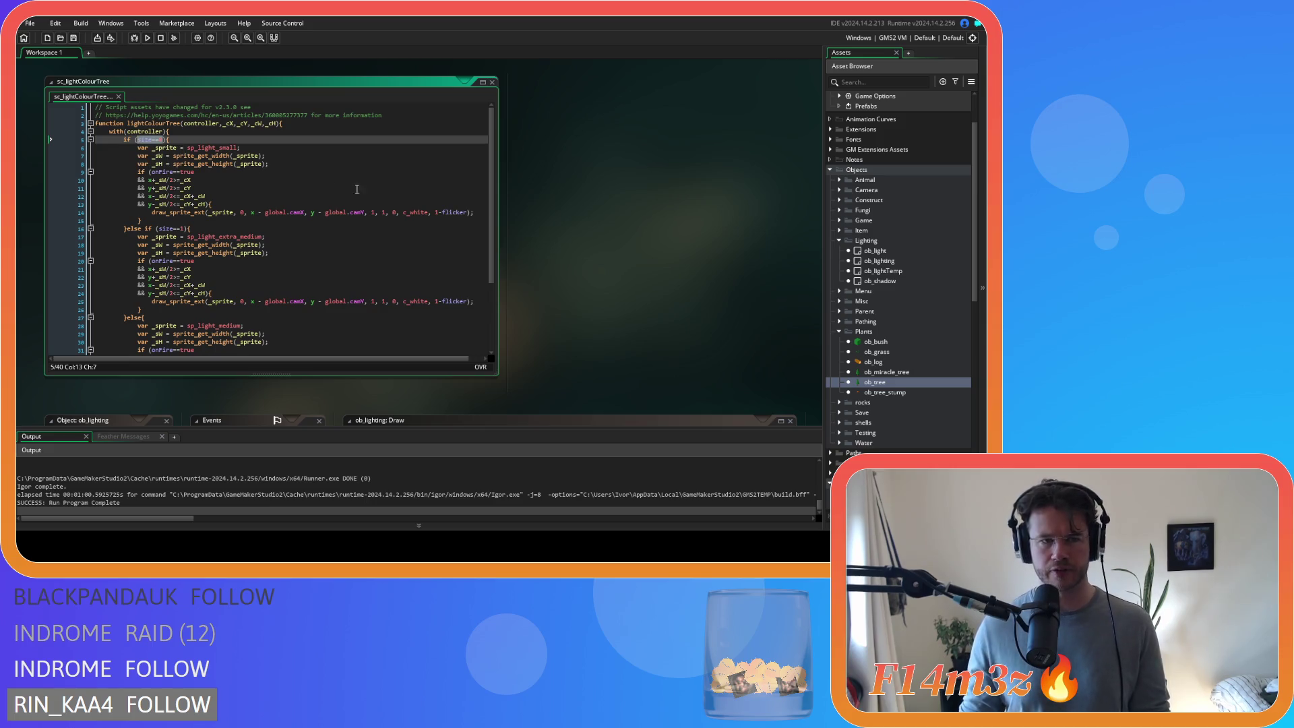
pyautogui.scroll(-15, 883, 343)
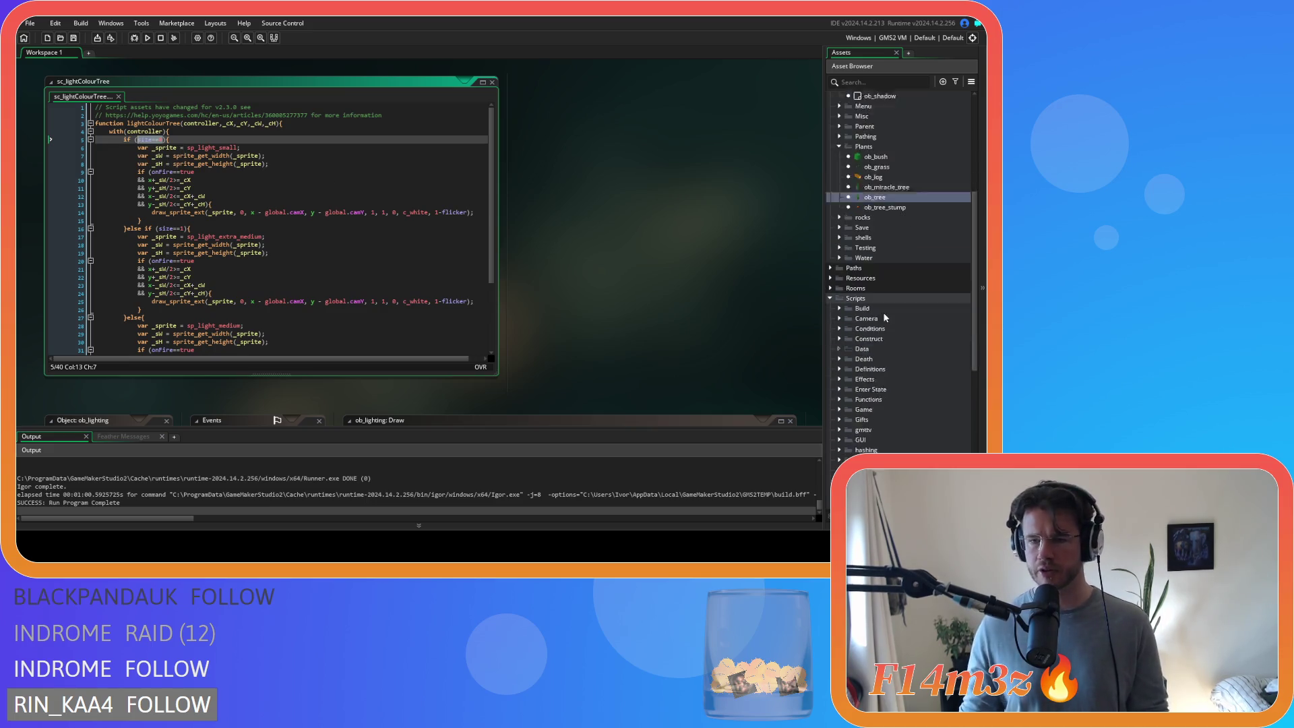
pyautogui.scroll(-3, 883, 312)
pyautogui.click(850, 298)
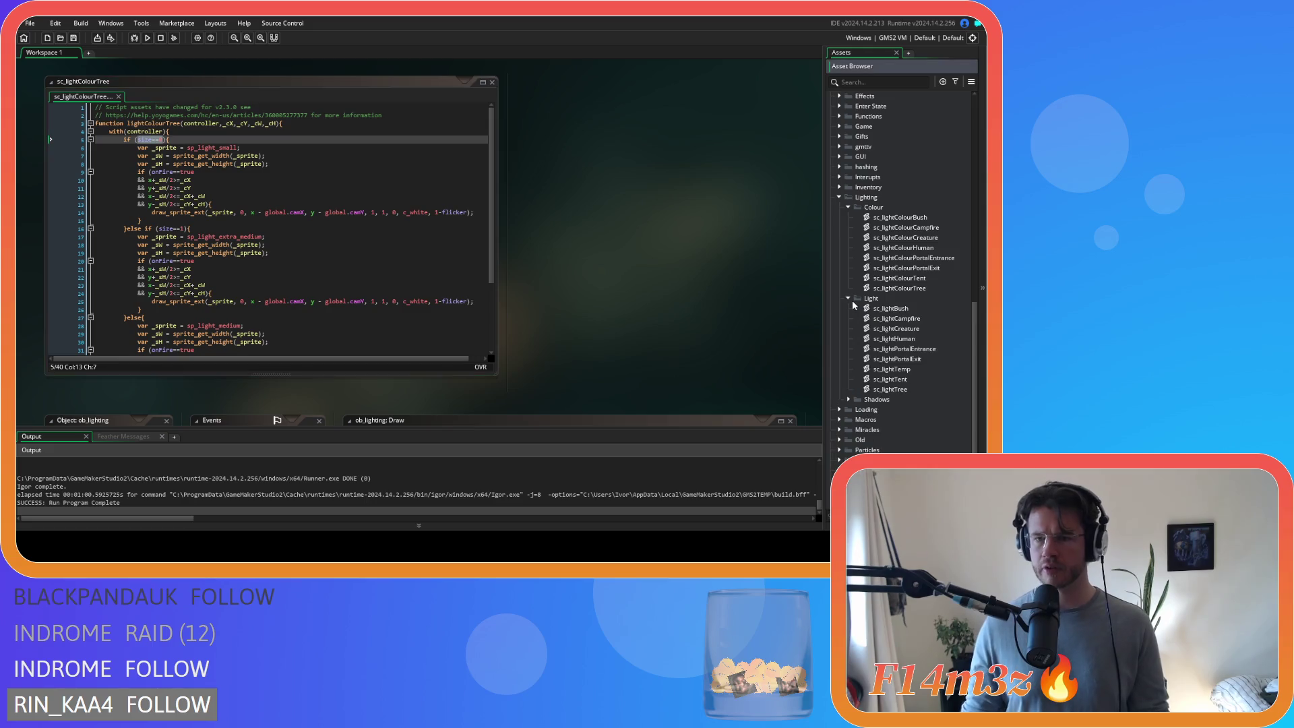
pyautogui.doubleClick(902, 389)
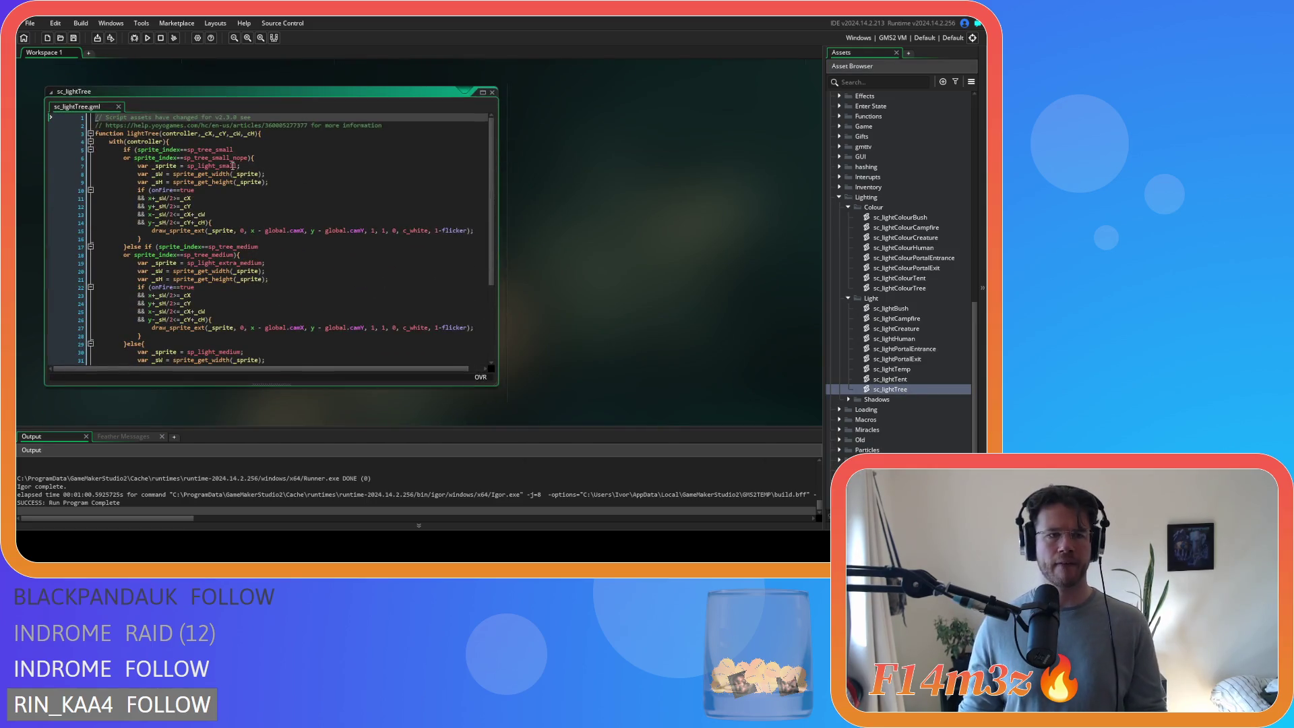
# - Replace sc_lightTree's two sprite_index conditions with size==0 and size==1, then return to ob_tree's Draw code
pyautogui.moveTo(248, 159); pyautogui.dragTo(138, 153)
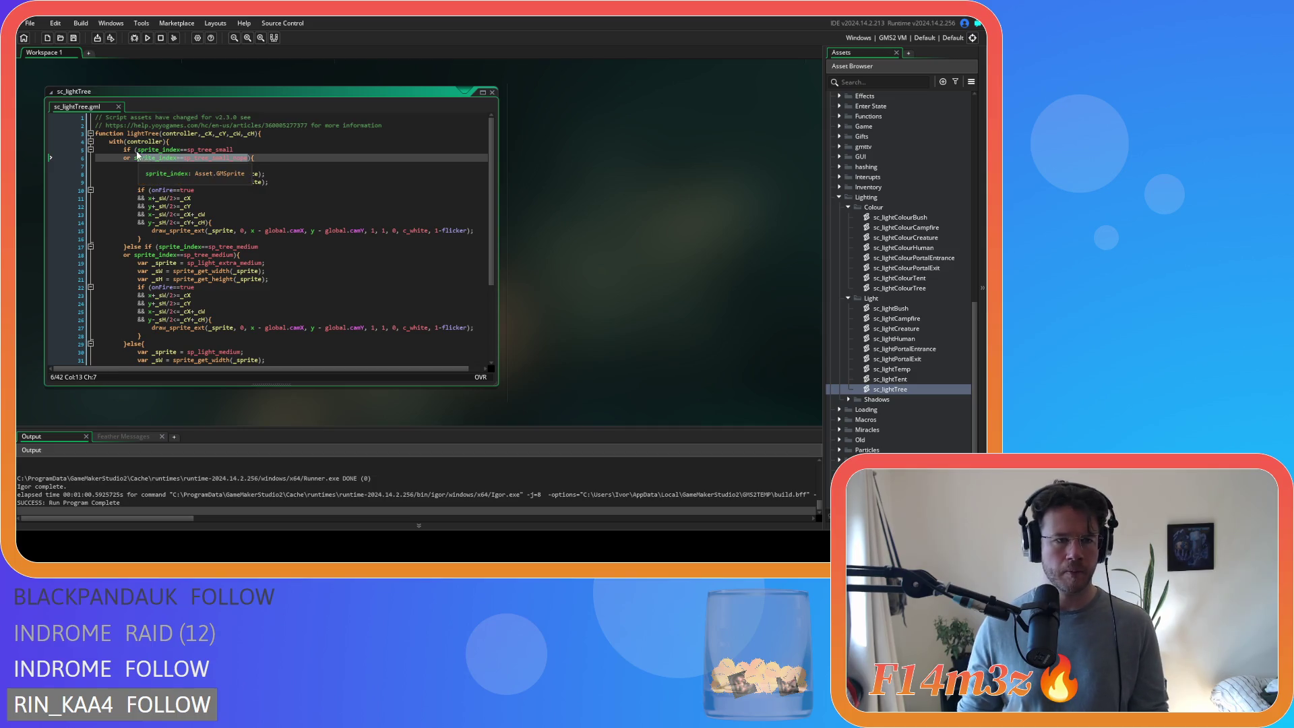
pyautogui.write('size==0){')
pyautogui.moveTo(235, 246); pyautogui.dragTo(161, 242)
pyautogui.write('size==1')
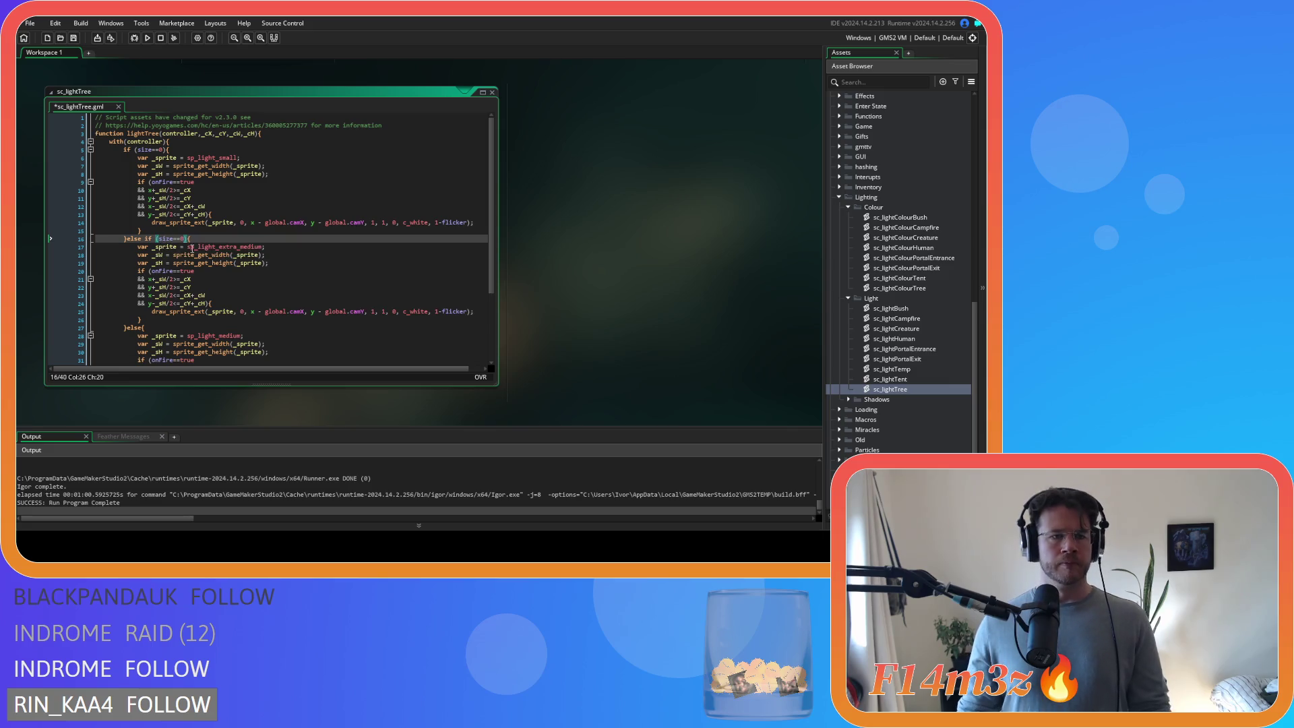
pyautogui.scroll(-1, 224, 248)
pyautogui.click(228, 275)
pyautogui.click(239, 220)
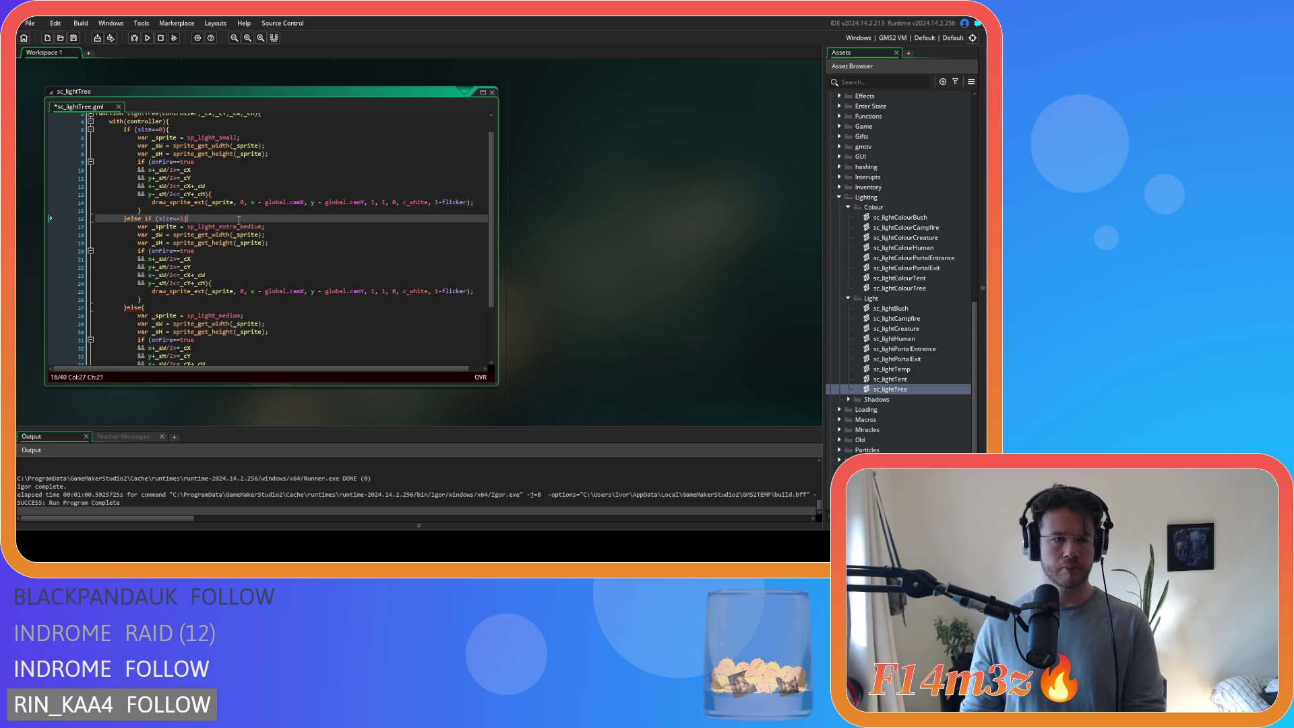
pyautogui.press('Insert')
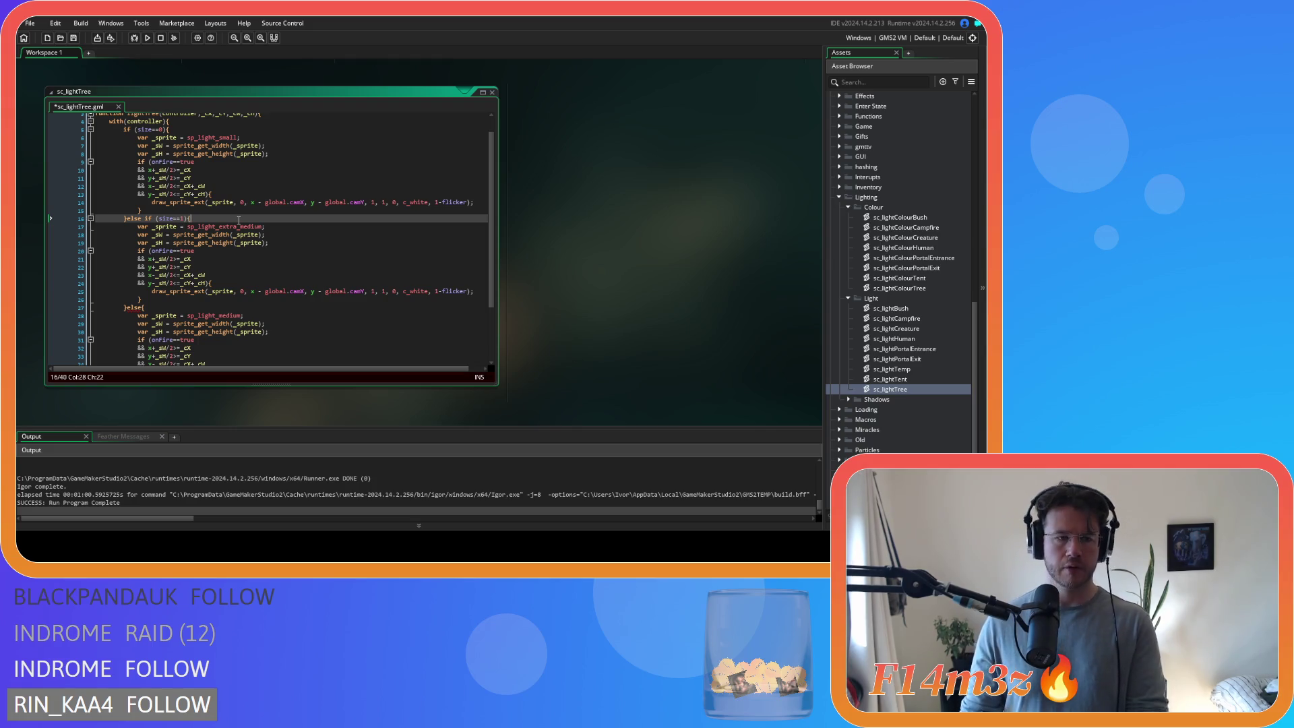
pyautogui.hotkey('ctrl', 'Tab')
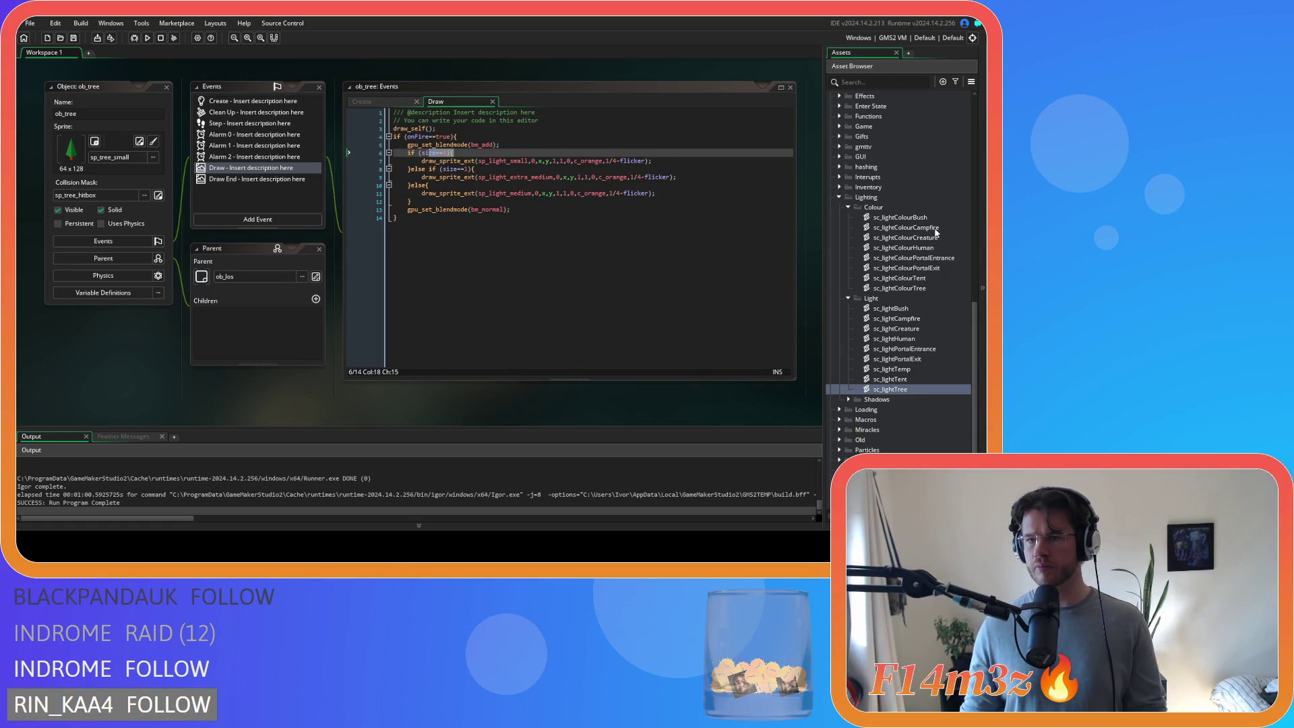
# - Open sc_lightColourTree, then open the ob_tree object from the Plants folder with its Draw event
pyautogui.doubleClick(933, 289)
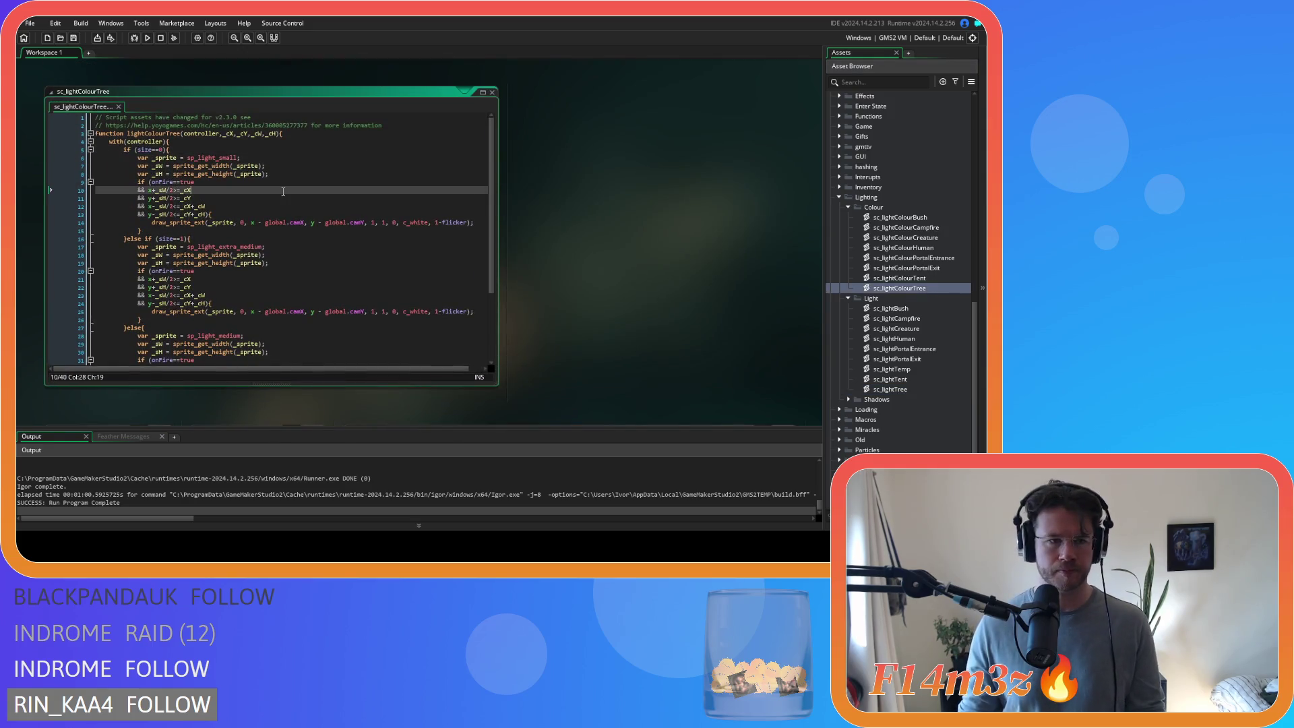
pyautogui.click(253, 166)
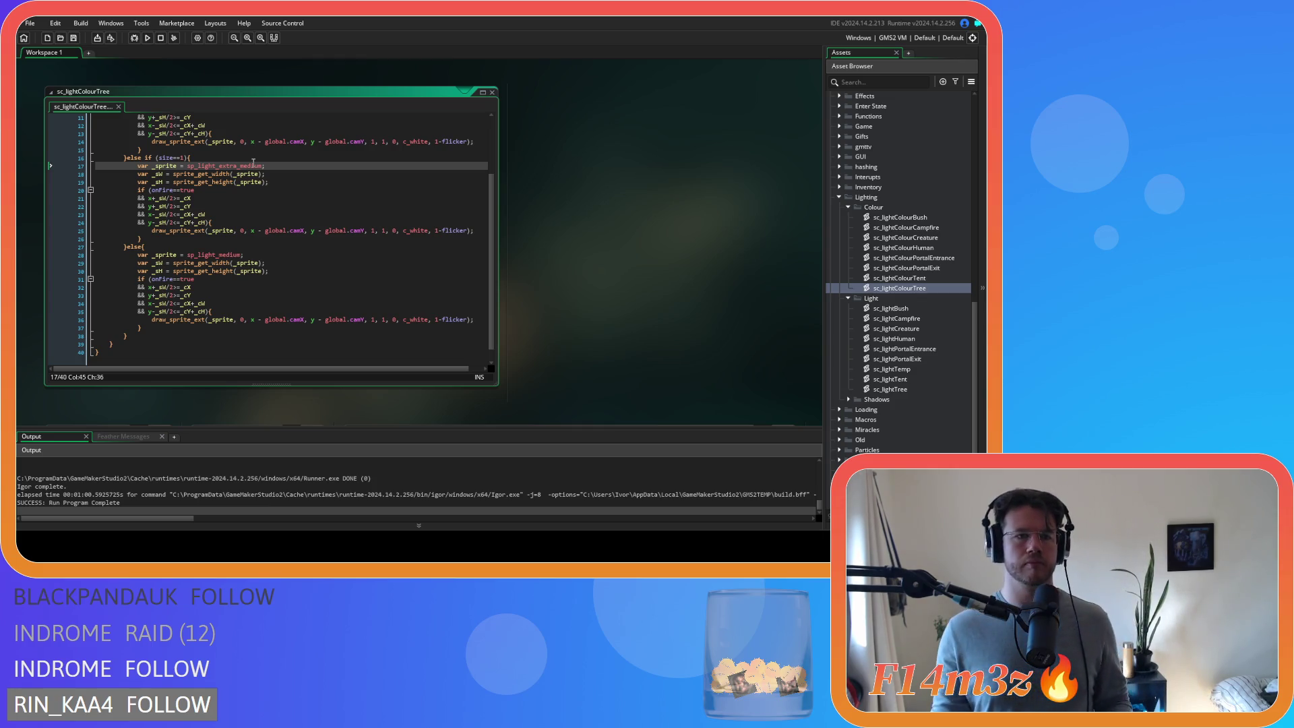
pyautogui.click(334, 247)
pyautogui.scroll(3, 334, 249)
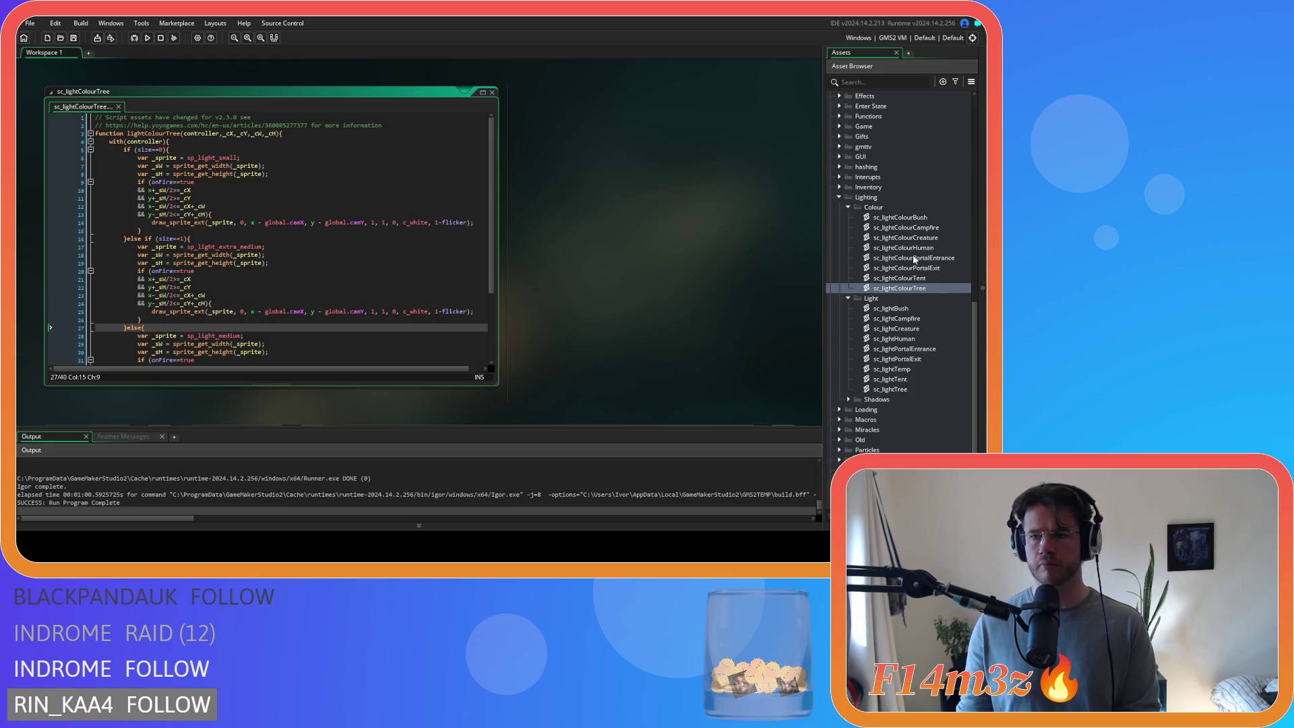
pyautogui.scroll(8, 911, 257)
pyautogui.doubleClick(897, 157)
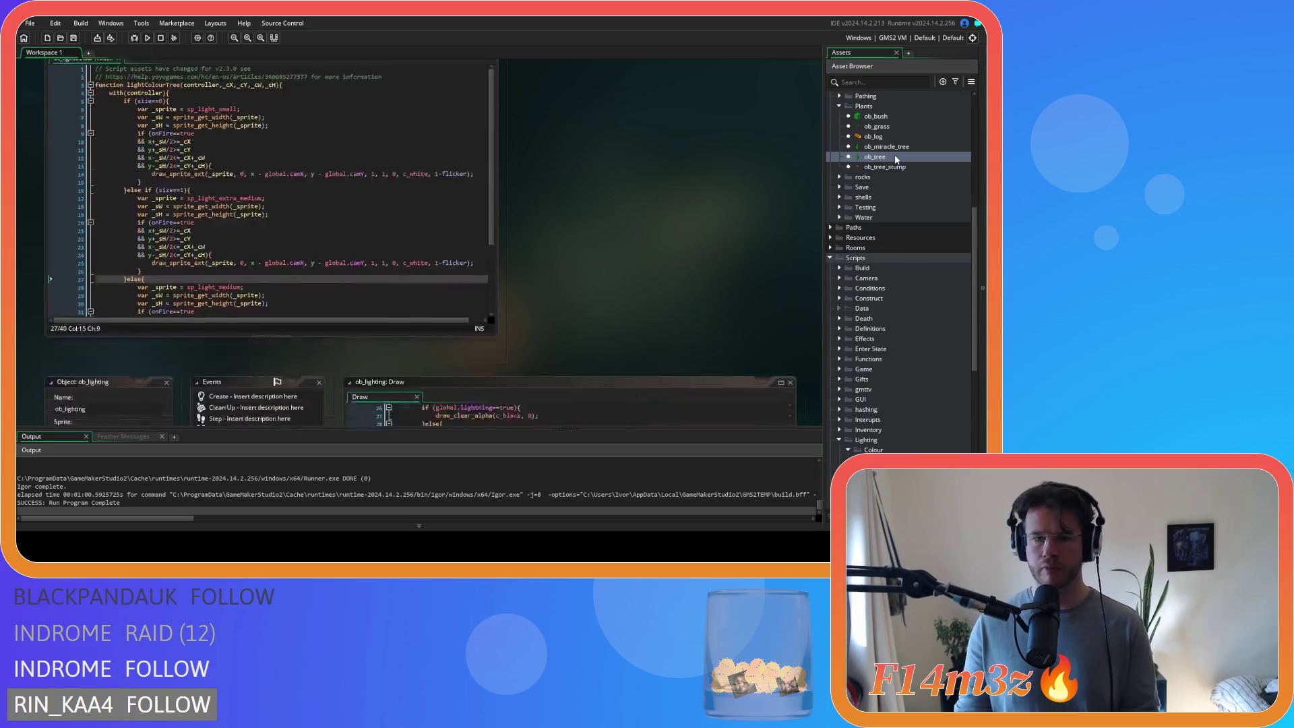
# - Replace every 1/4 alpha in ob_tree's Draw code with 0.25 and copy the small light's draw call
pyautogui.click(476, 167)
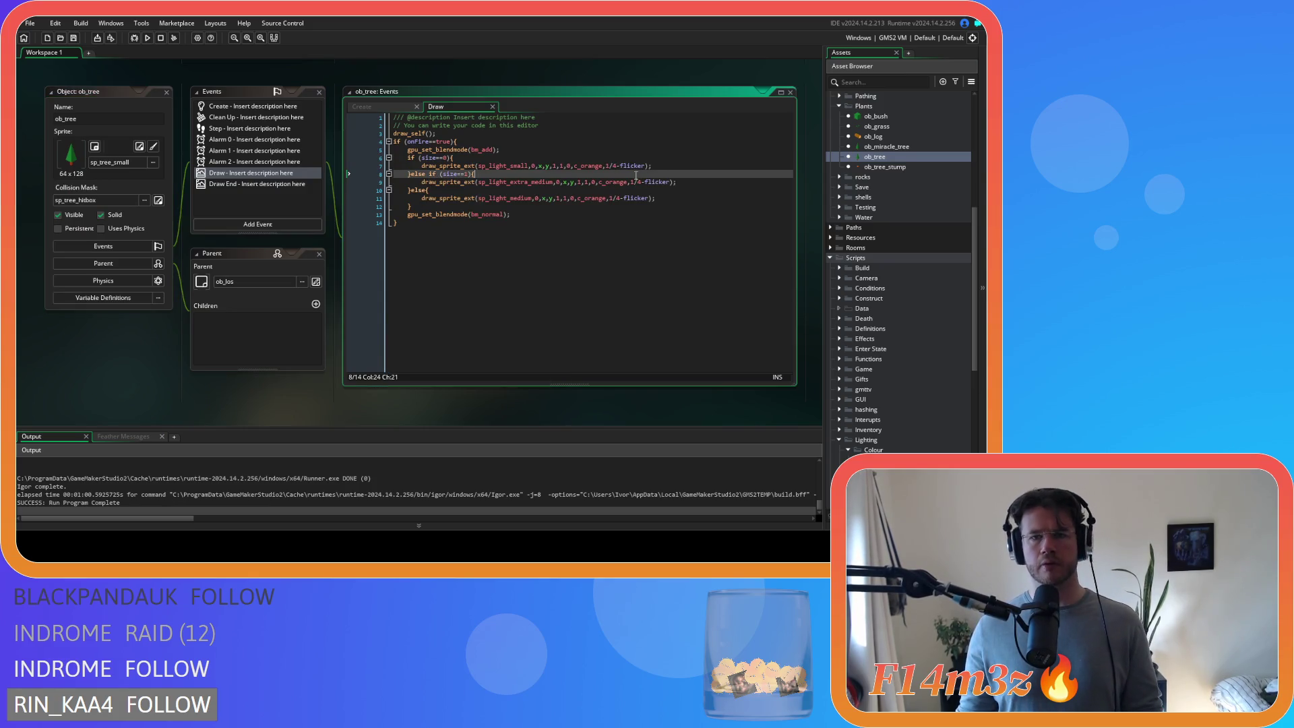
pyautogui.click(605, 167)
pyautogui.moveTo(605, 167); pyautogui.dragTo(616, 168)
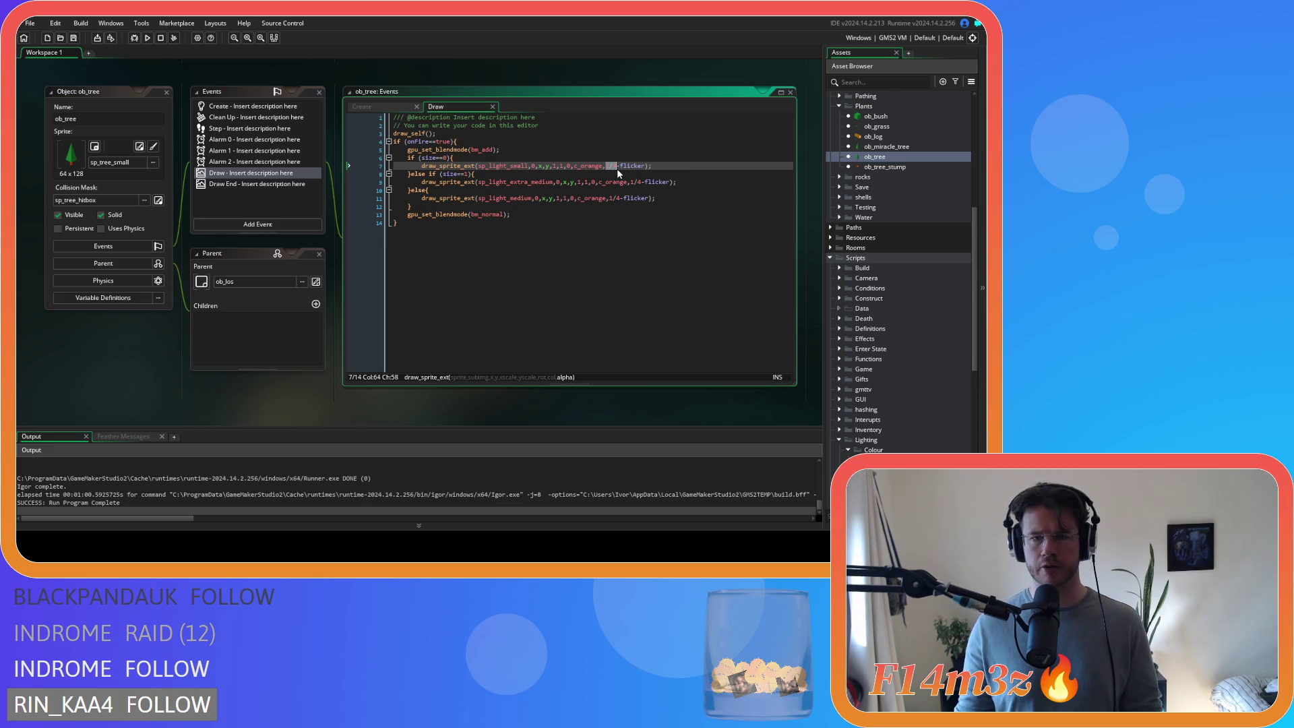
pyautogui.hotkey('ctrl', 'f')
pyautogui.click(631, 130)
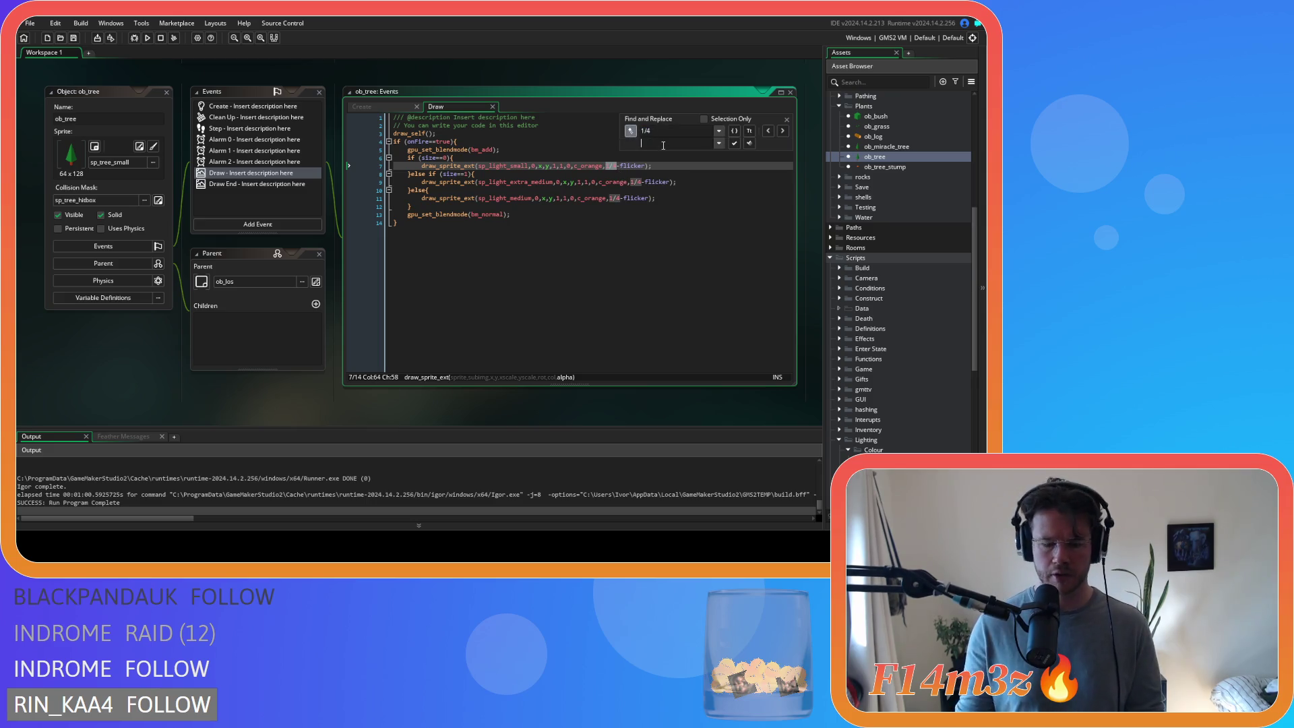
pyautogui.write('0.25')
pyautogui.click(750, 143)
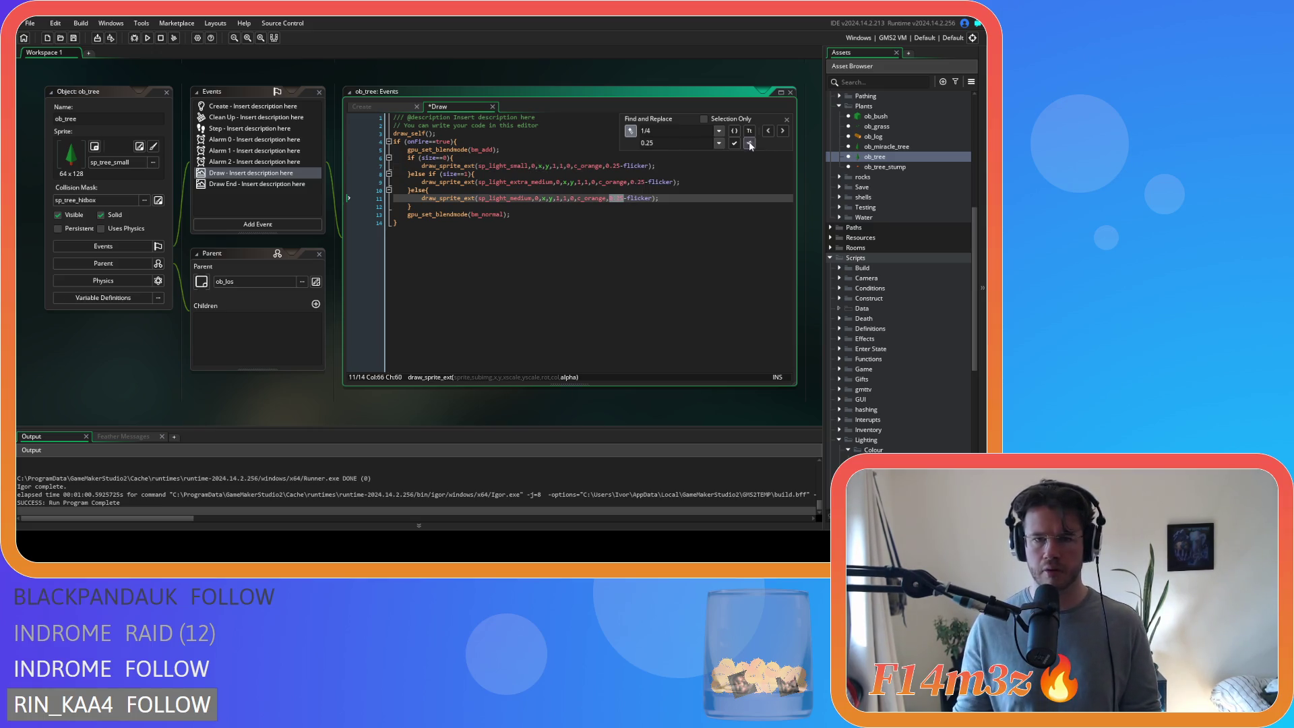
pyautogui.click(787, 119)
pyautogui.moveTo(669, 166); pyautogui.dragTo(422, 167)
pyautogui.hotkey('ctrl', 'c')
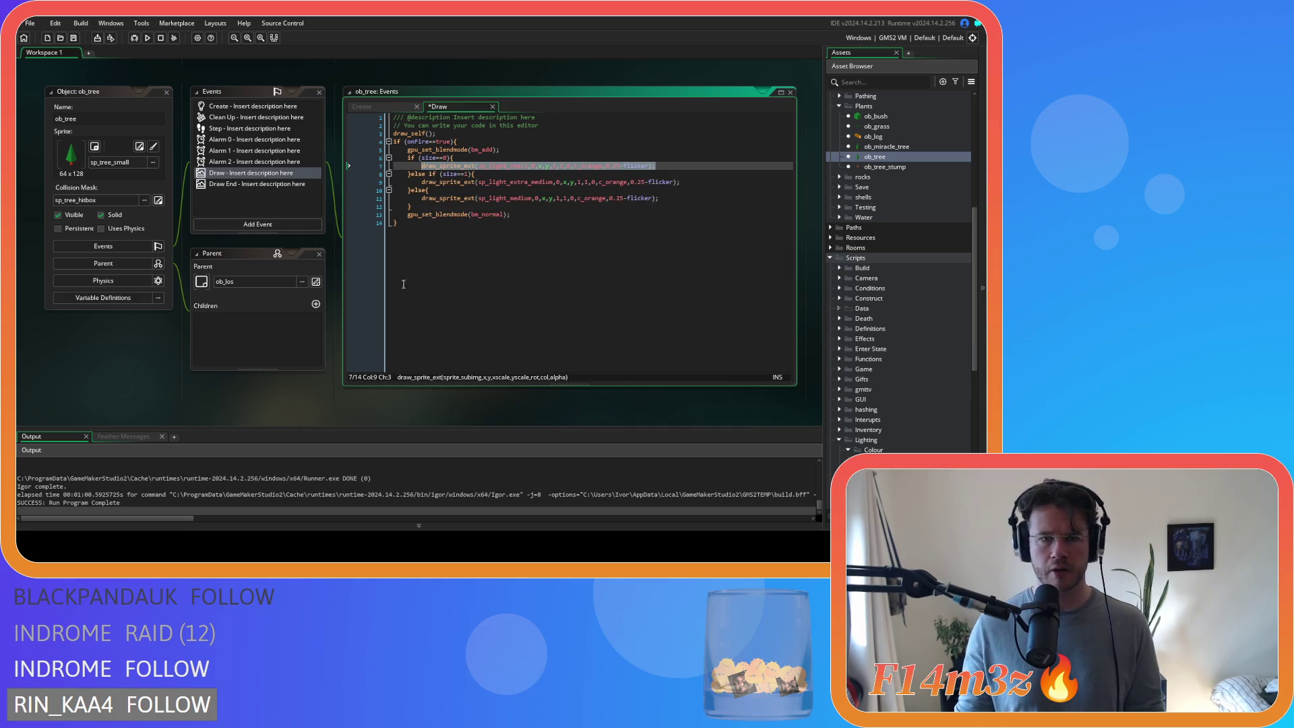
pyautogui.scroll(-5, 334, 331)
pyautogui.scroll(5, 334, 331)
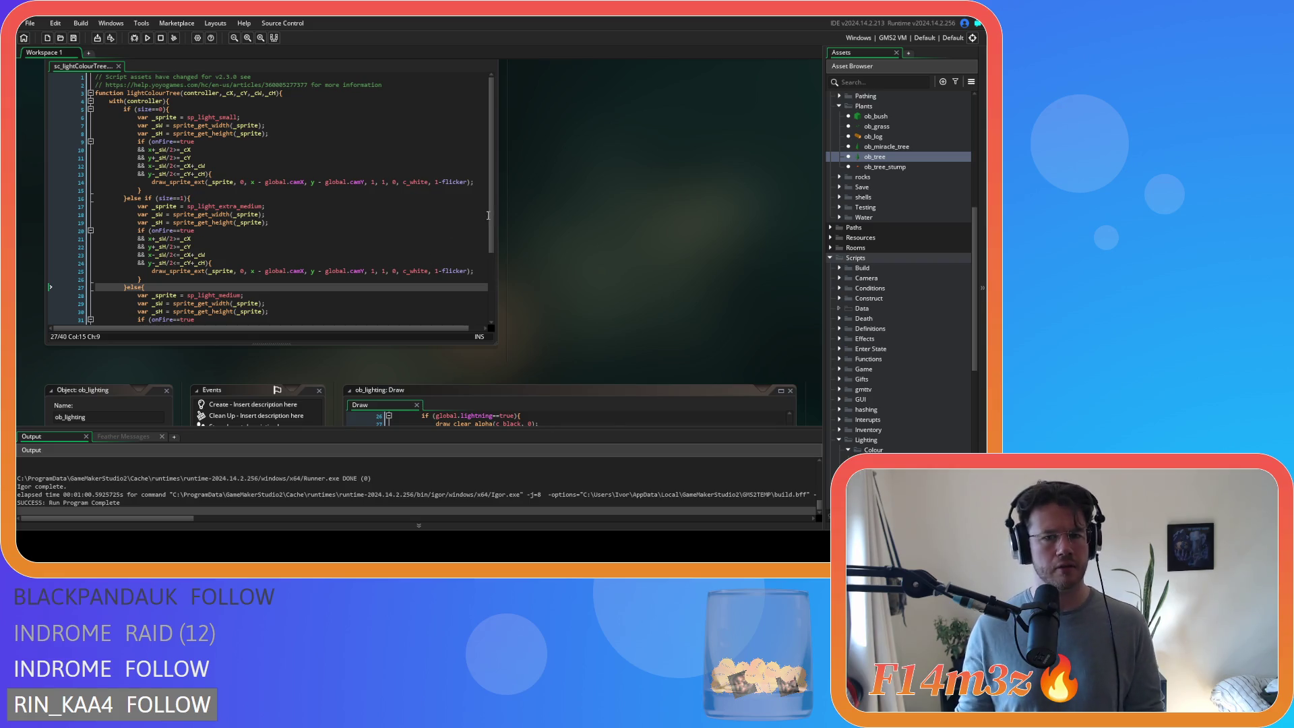
# - Paste the tree's small and extra-medium orange light calls over the script's first two draw calls
pyautogui.scroll(-2, 492, 175)
pyautogui.scroll(2, 492, 172)
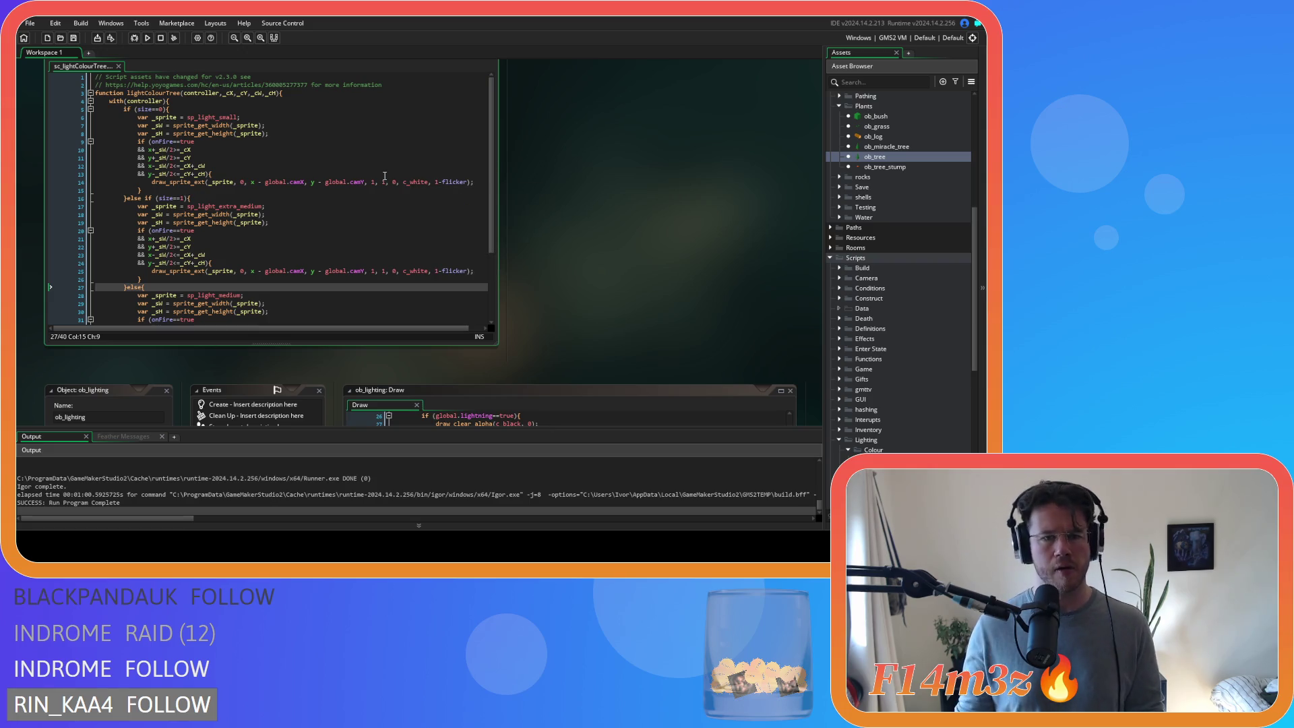
pyautogui.moveTo(474, 182); pyautogui.dragTo(153, 182)
pyautogui.hotkey('ctrl', 'v')
pyautogui.scroll(-10, 602, 244)
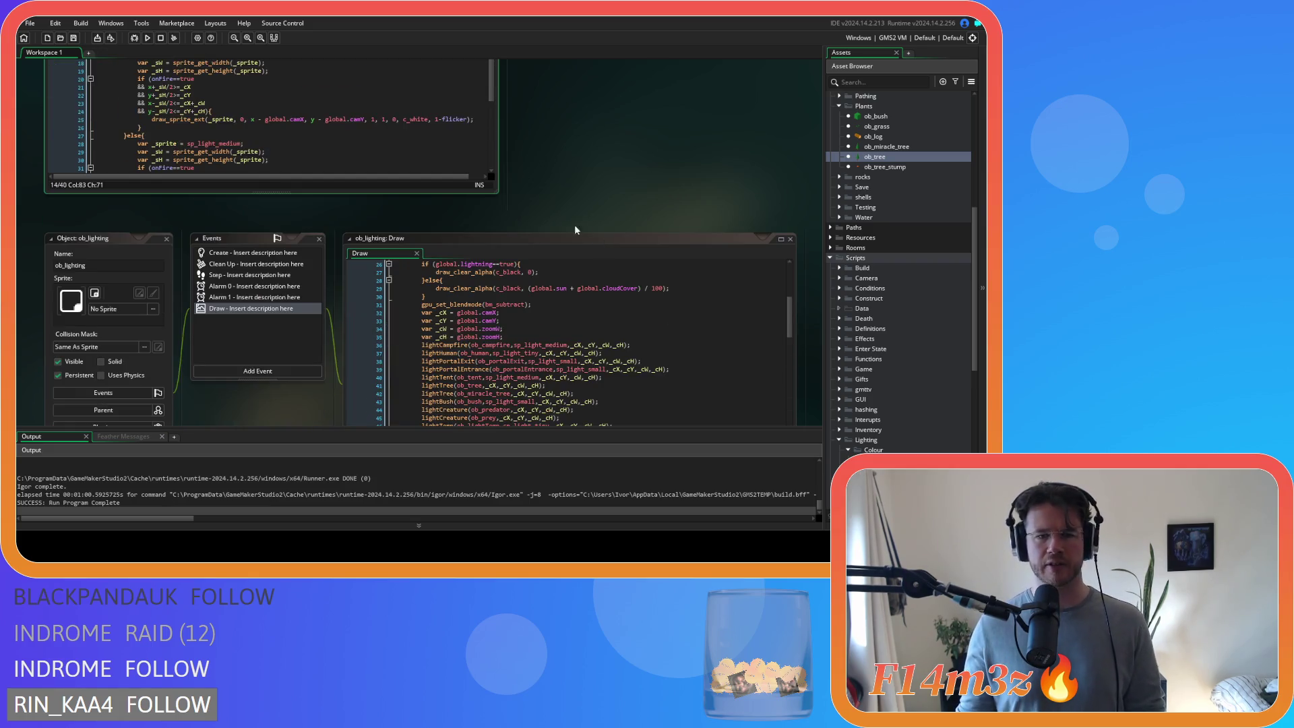
pyautogui.moveTo(687, 307); pyautogui.dragTo(422, 305)
pyautogui.hotkey('ctrl', 'c')
pyautogui.scroll(10, 274, 230)
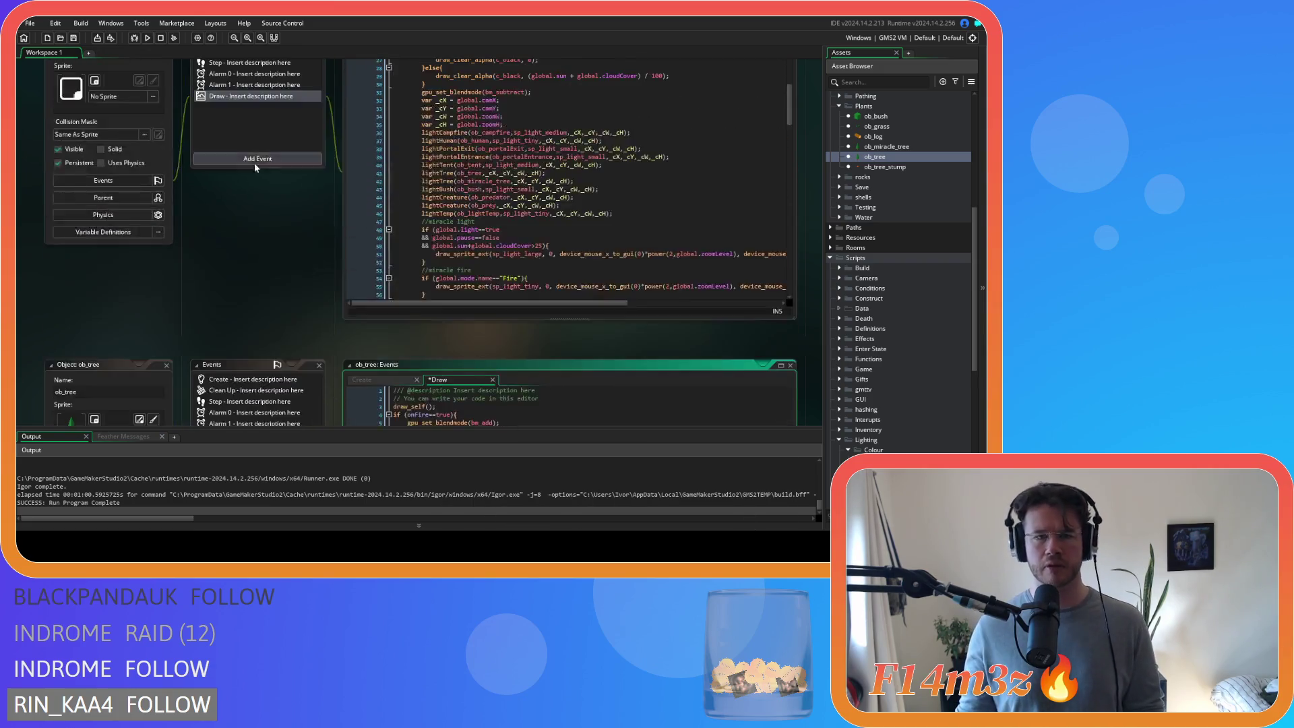
pyautogui.moveTo(479, 242); pyautogui.dragTo(151, 241)
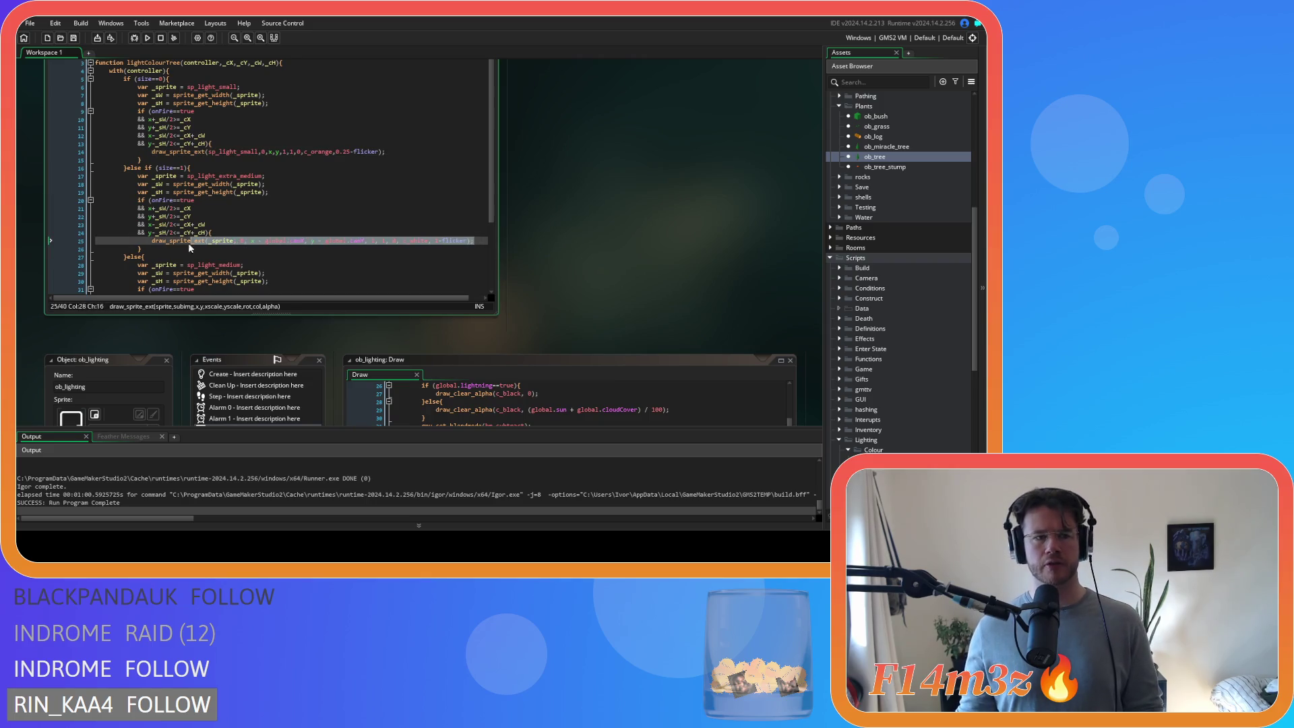
pyautogui.hotkey('ctrl', 'v')
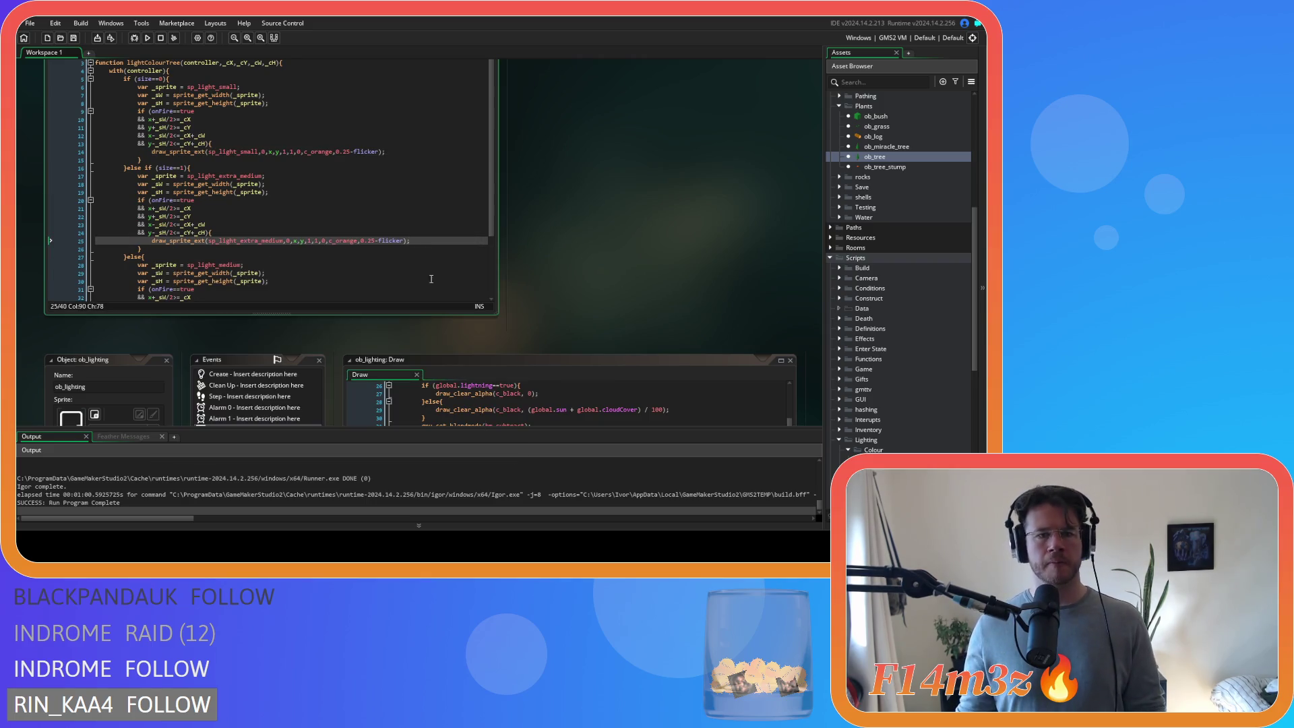
# - Paste the tree's medium orange light call over the script's last draw call
pyautogui.scroll(-3, 513, 279)
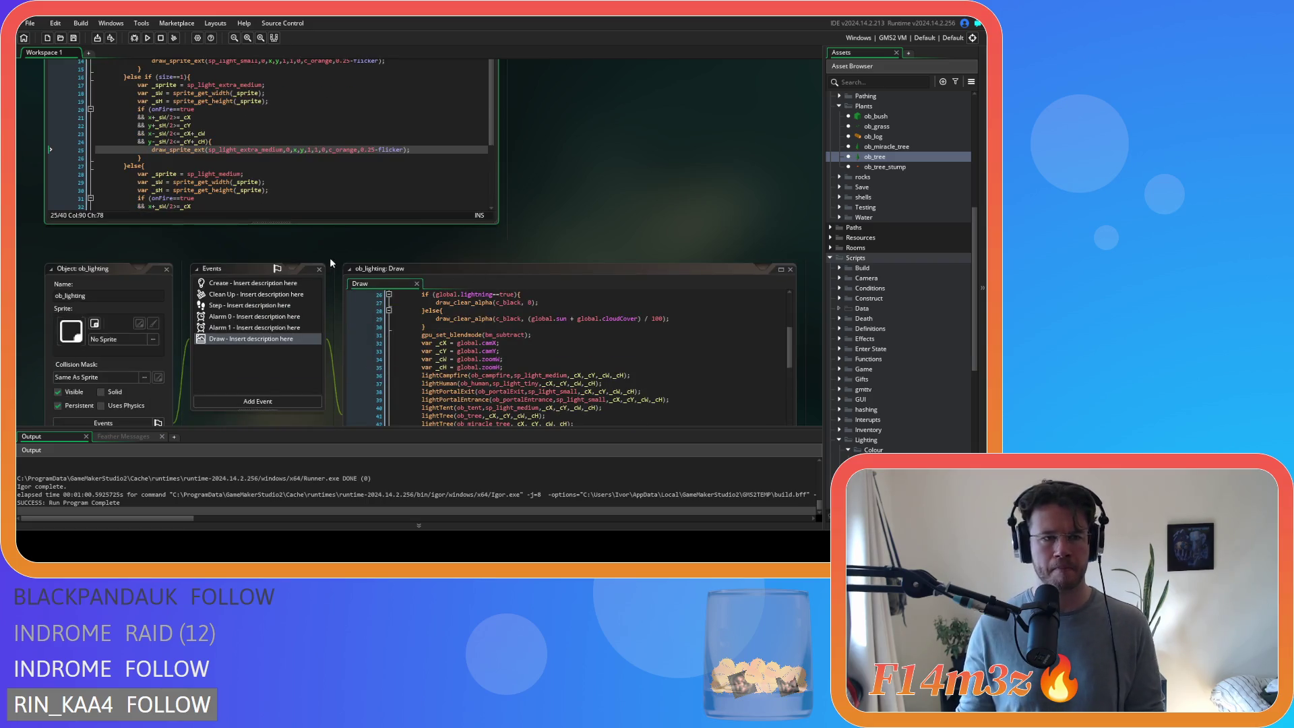
pyautogui.scroll(-10, 341, 240)
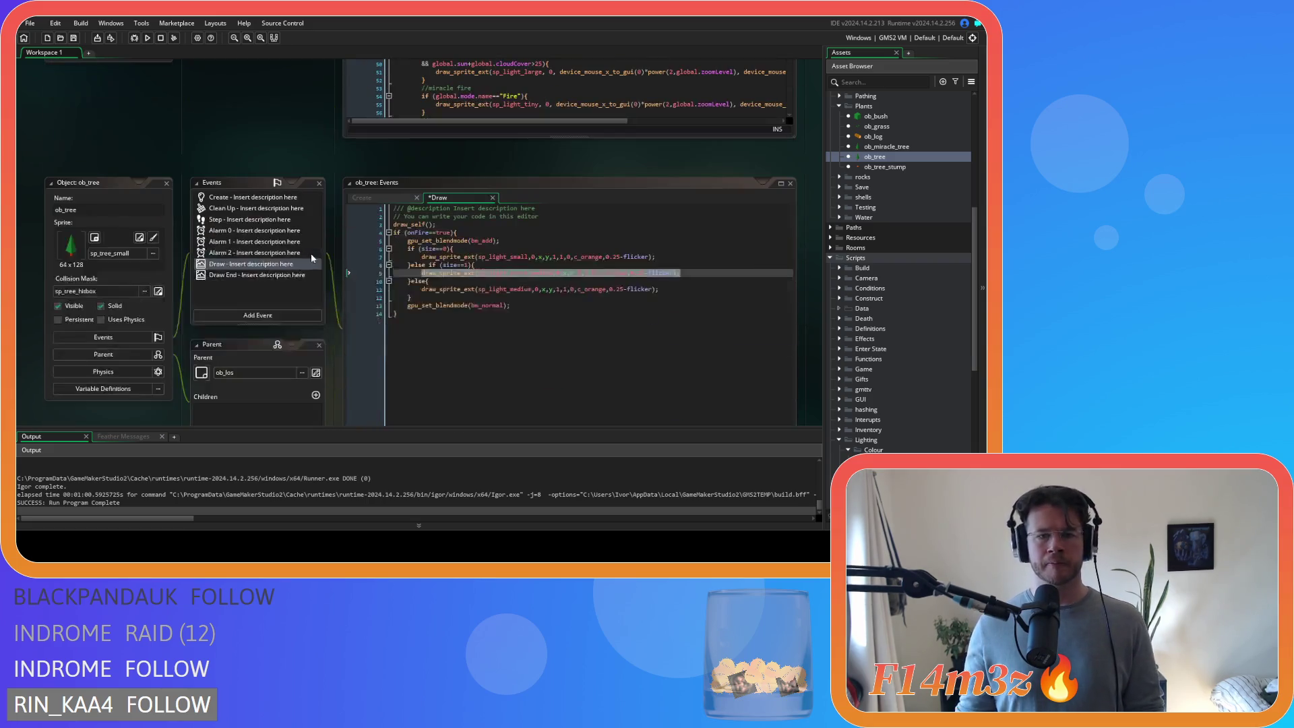
pyautogui.moveTo(659, 290); pyautogui.dragTo(422, 289)
pyautogui.hotkey('ctrl', 'c')
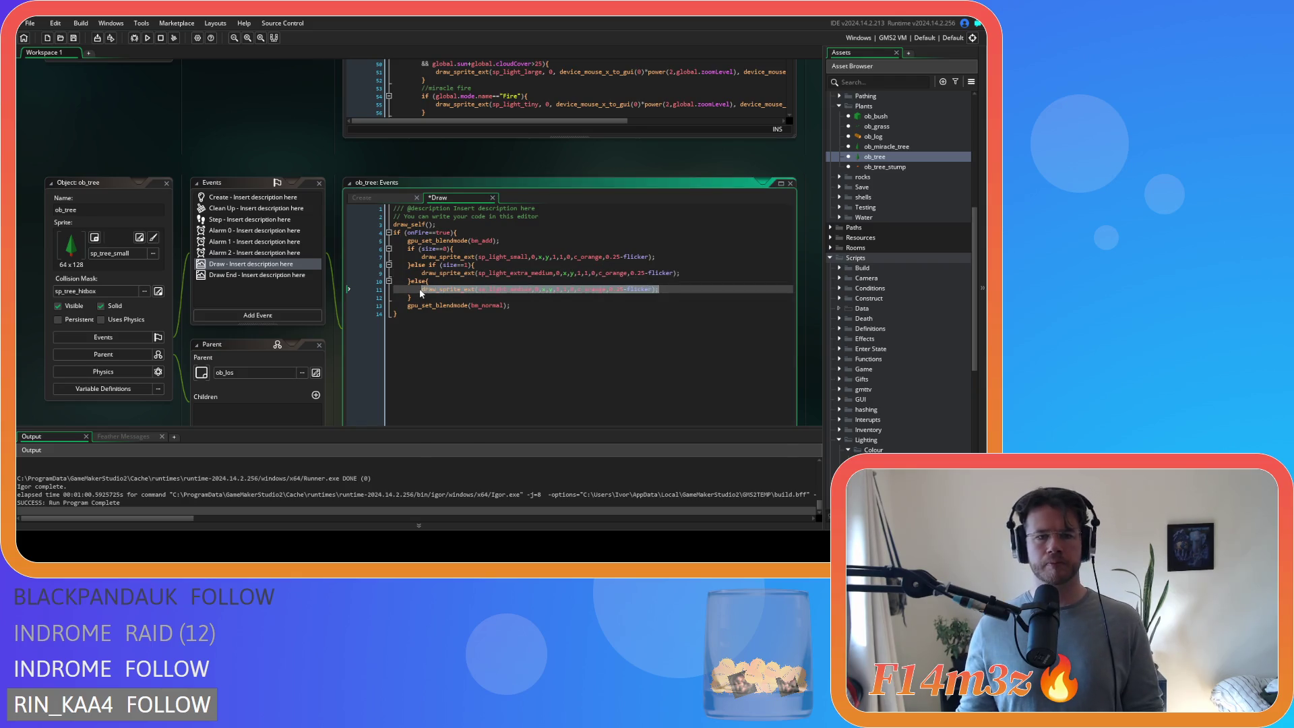
pyautogui.scroll(10, 284, 200)
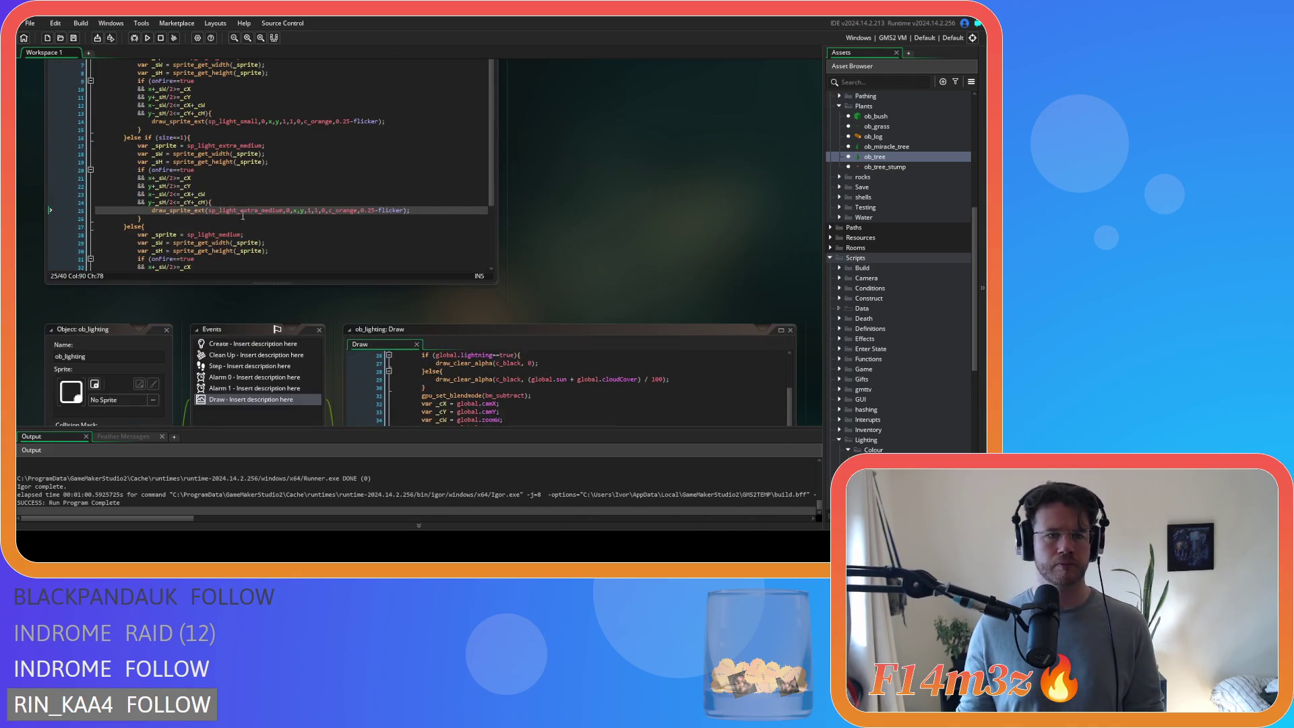
pyautogui.scroll(-4, 404, 238)
pyautogui.moveTo(479, 218); pyautogui.dragTo(152, 219)
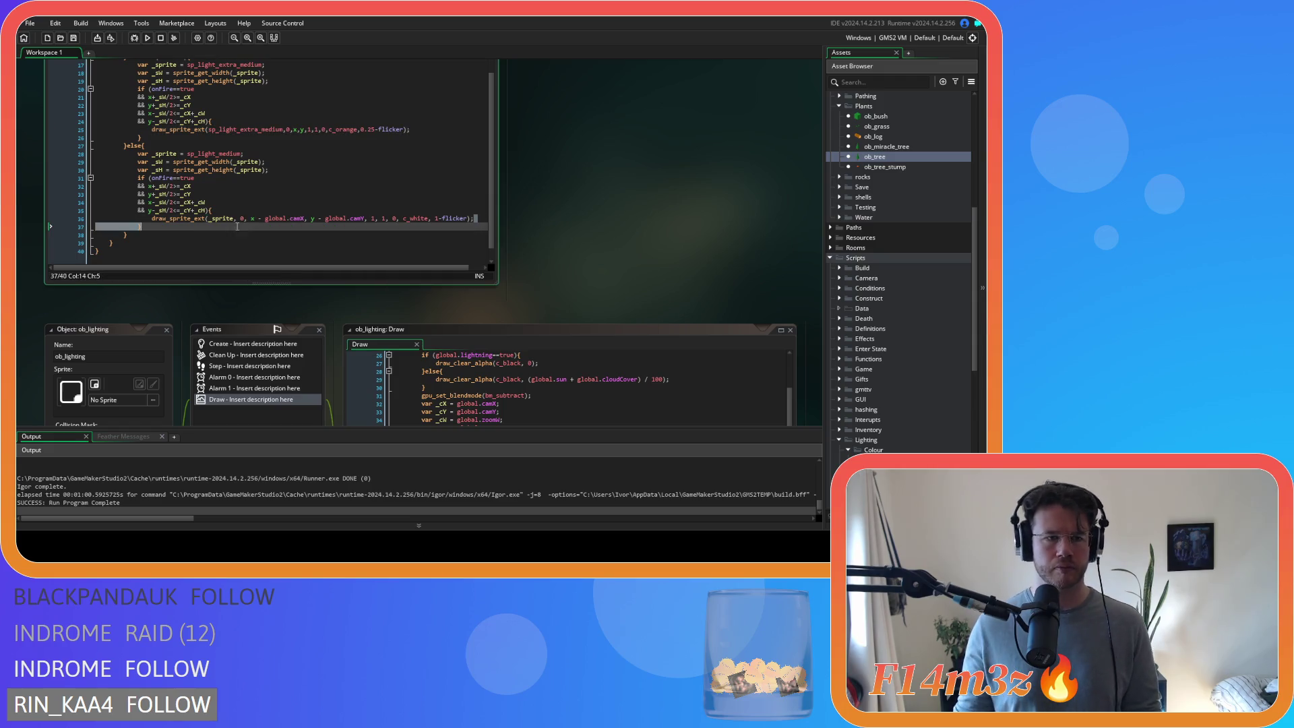
pyautogui.hotkey('ctrl', 'v')
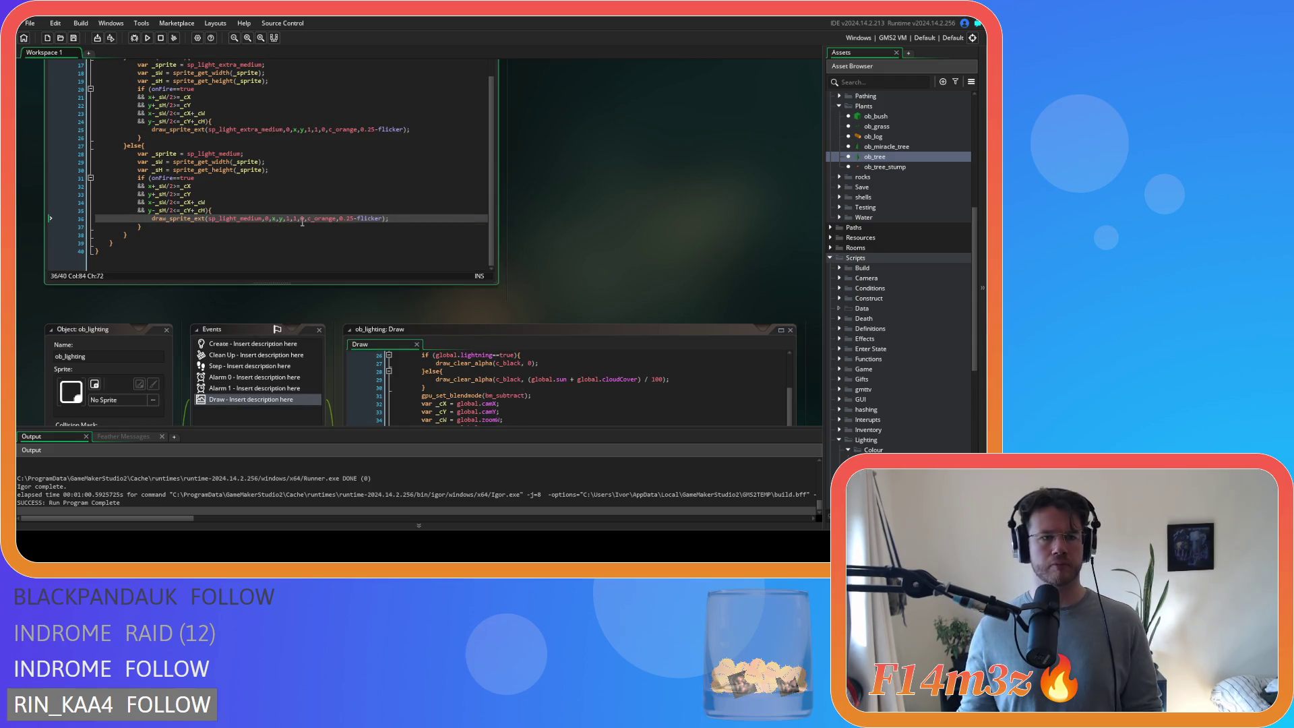
pyautogui.scroll(3, 381, 214)
pyautogui.scroll(3, 556, 196)
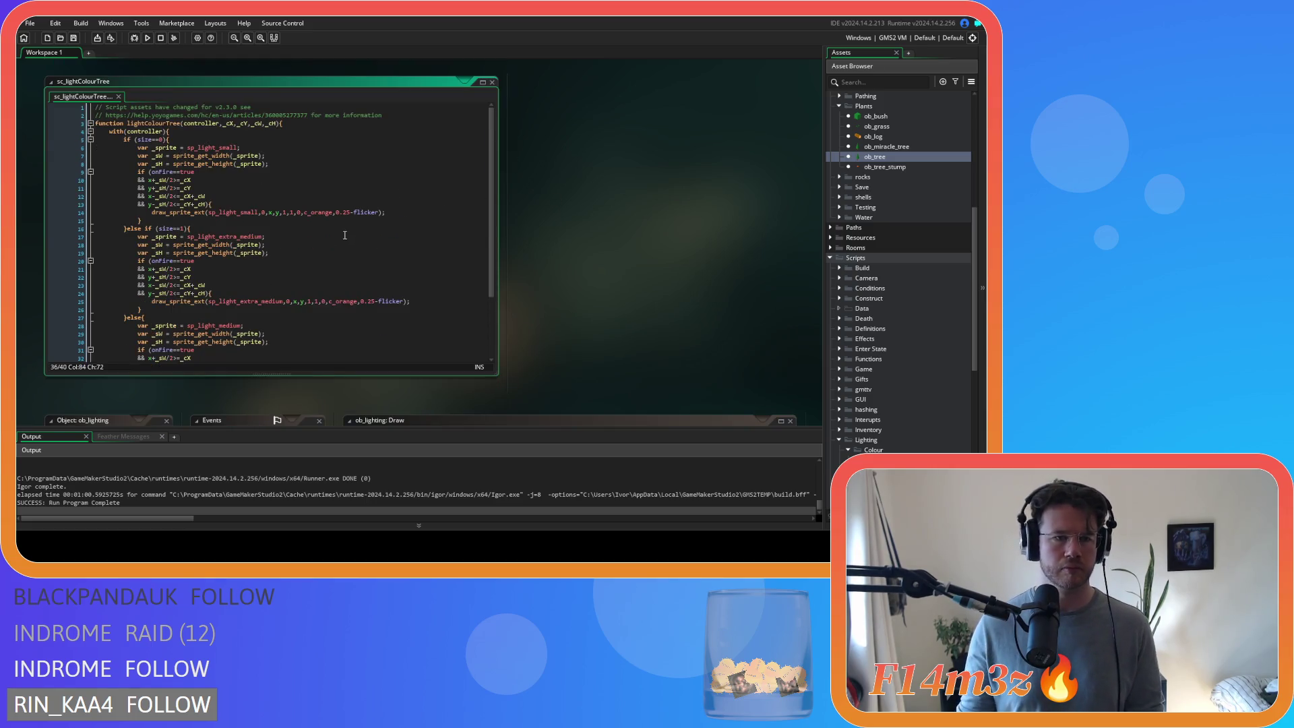
# - Replace sp_light_small, sp_light_extra_medium and sp_light_medium in the three draw calls with _sprite
pyautogui.click(344, 236)
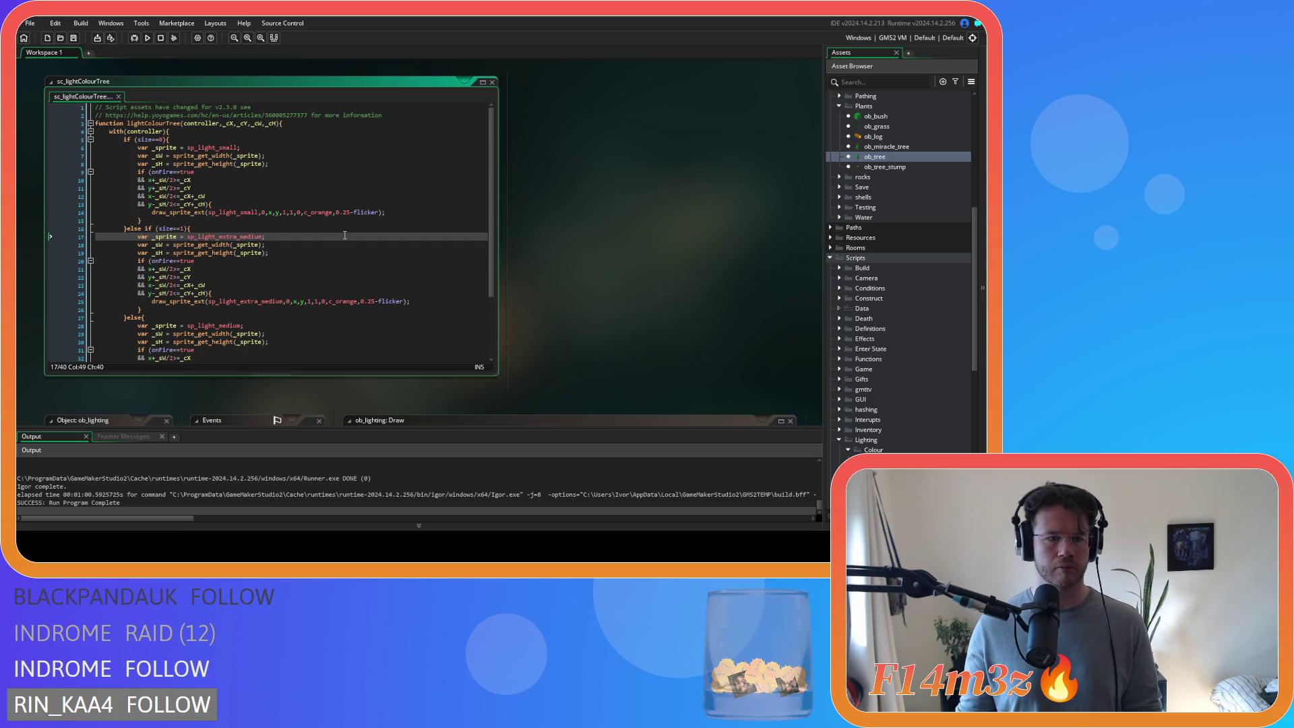
pyautogui.click(218, 147)
pyautogui.doubleClick(162, 148)
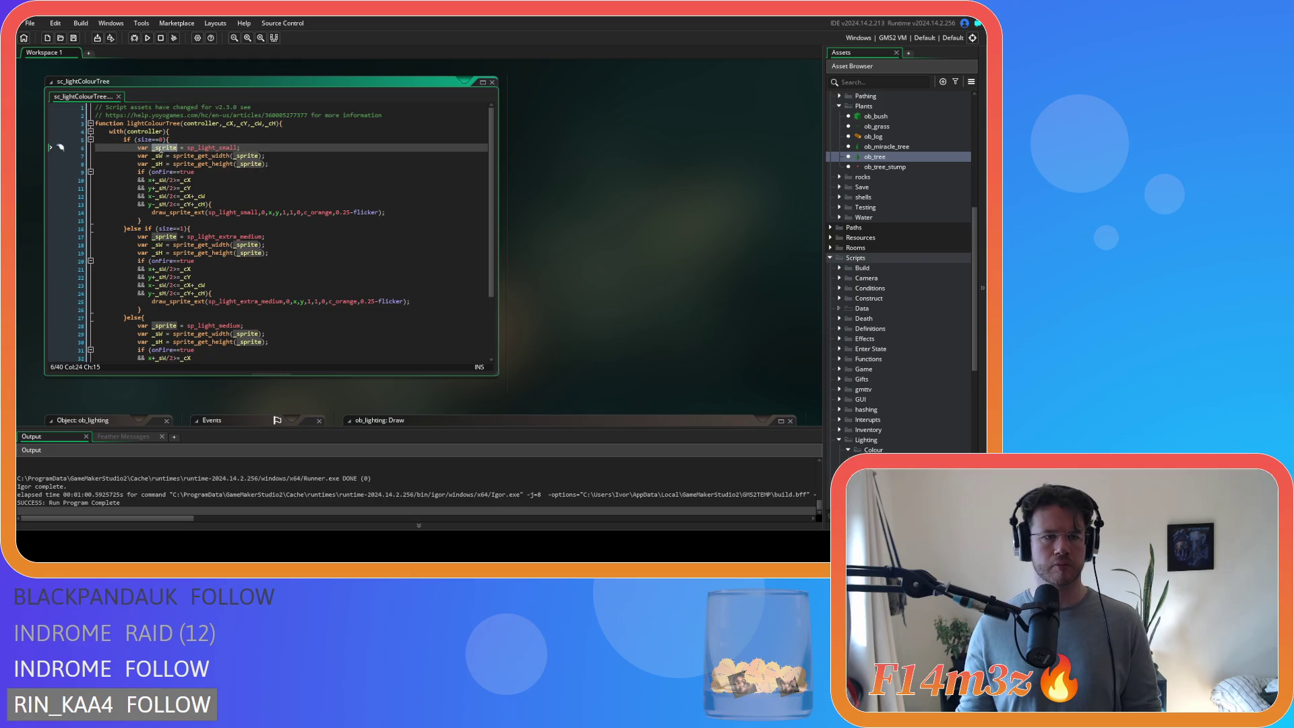
pyautogui.hotkey('ctrl', 'c')
pyautogui.doubleClick(223, 212)
pyautogui.hotkey('ctrl', 'v')
pyautogui.scroll(-2, 182, 203)
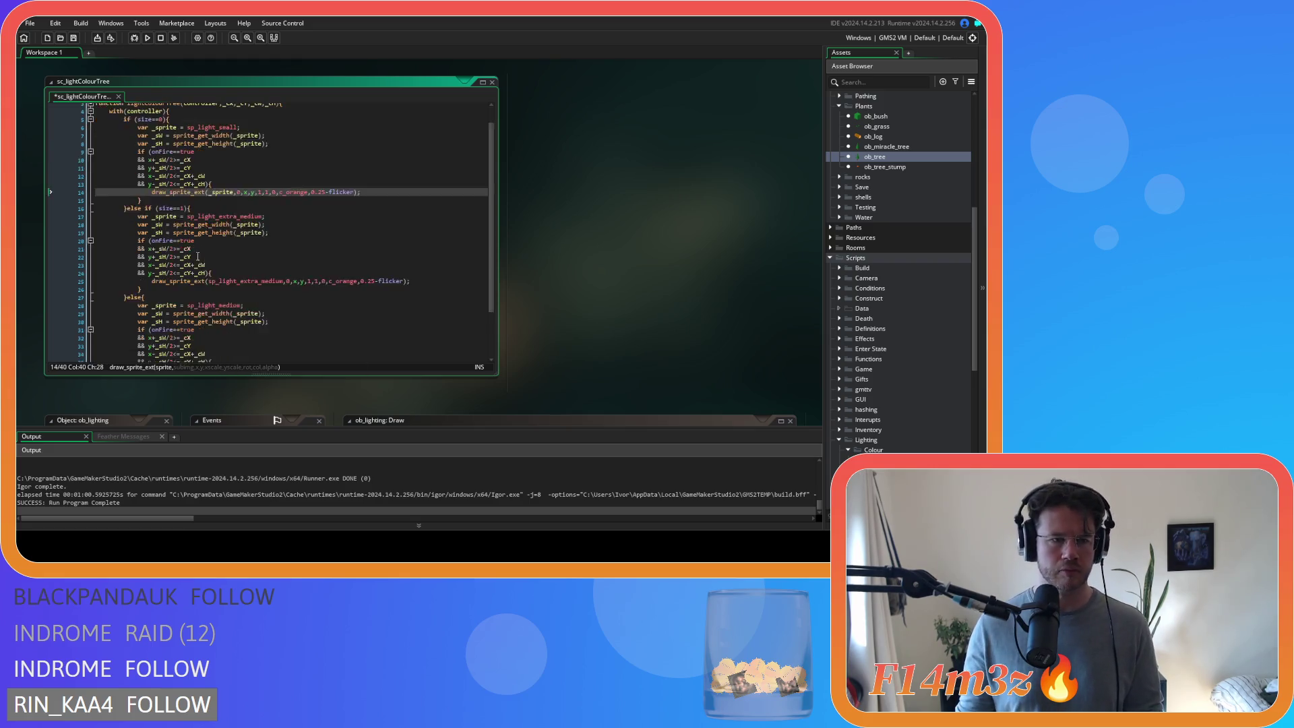
pyautogui.doubleClick(165, 196)
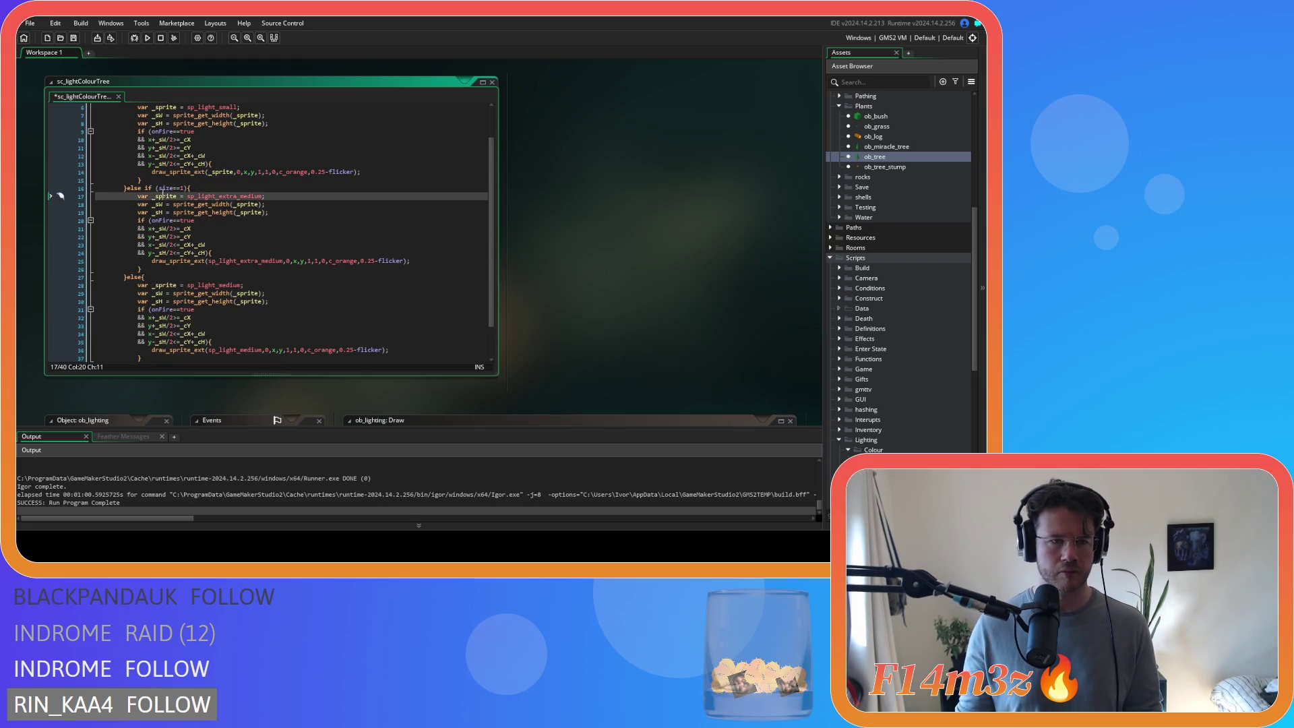
pyautogui.doubleClick(213, 263)
pyautogui.hotkey('ctrl', 'v')
pyautogui.scroll(-2, 222, 262)
pyautogui.doubleClick(216, 309)
pyautogui.hotkey('ctrl', 'v')
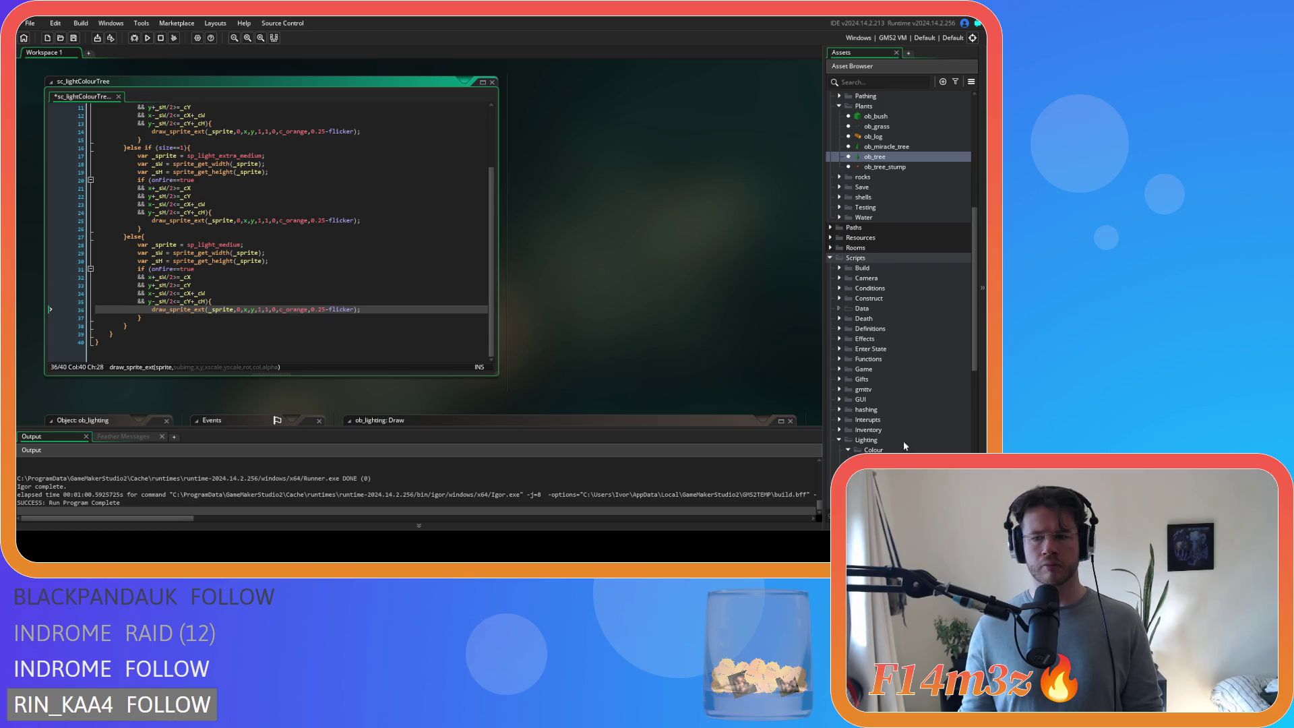
pyautogui.scroll(-8, 917, 405)
# - Open sc_lightTree to check its code, then close it
pyautogui.doubleClick(911, 410)
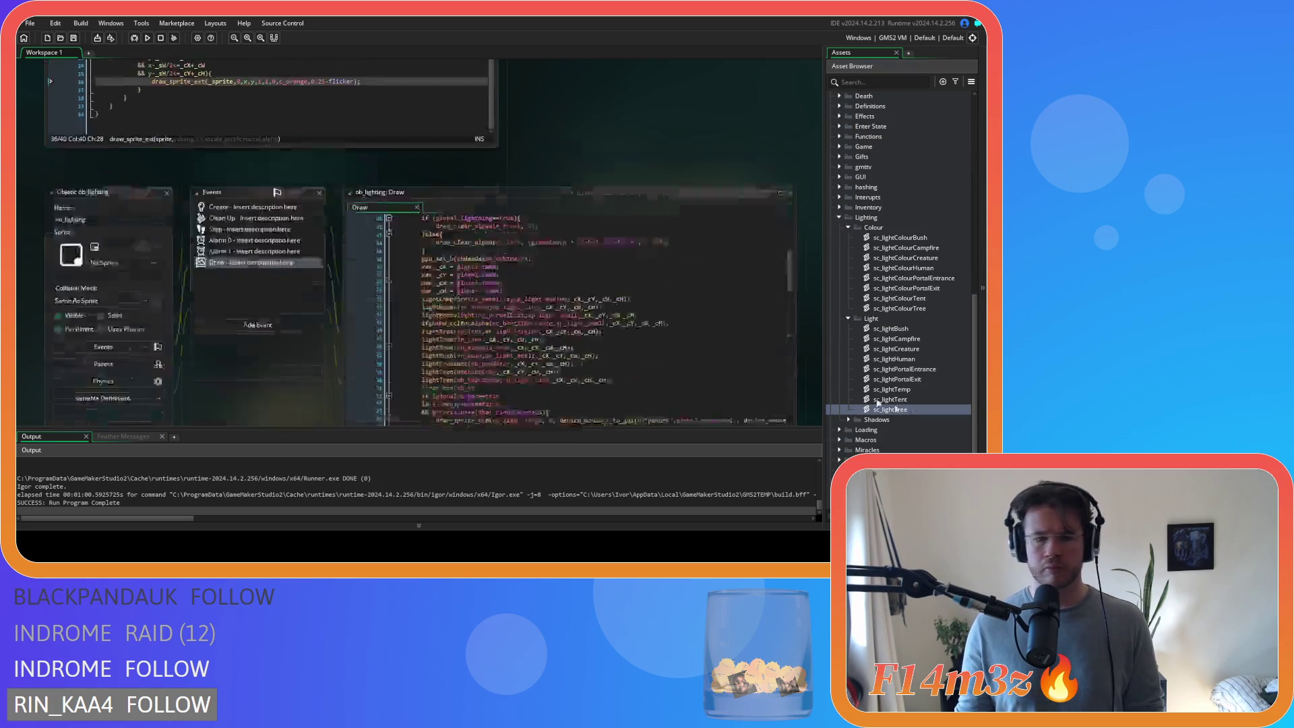
pyautogui.click(186, 159)
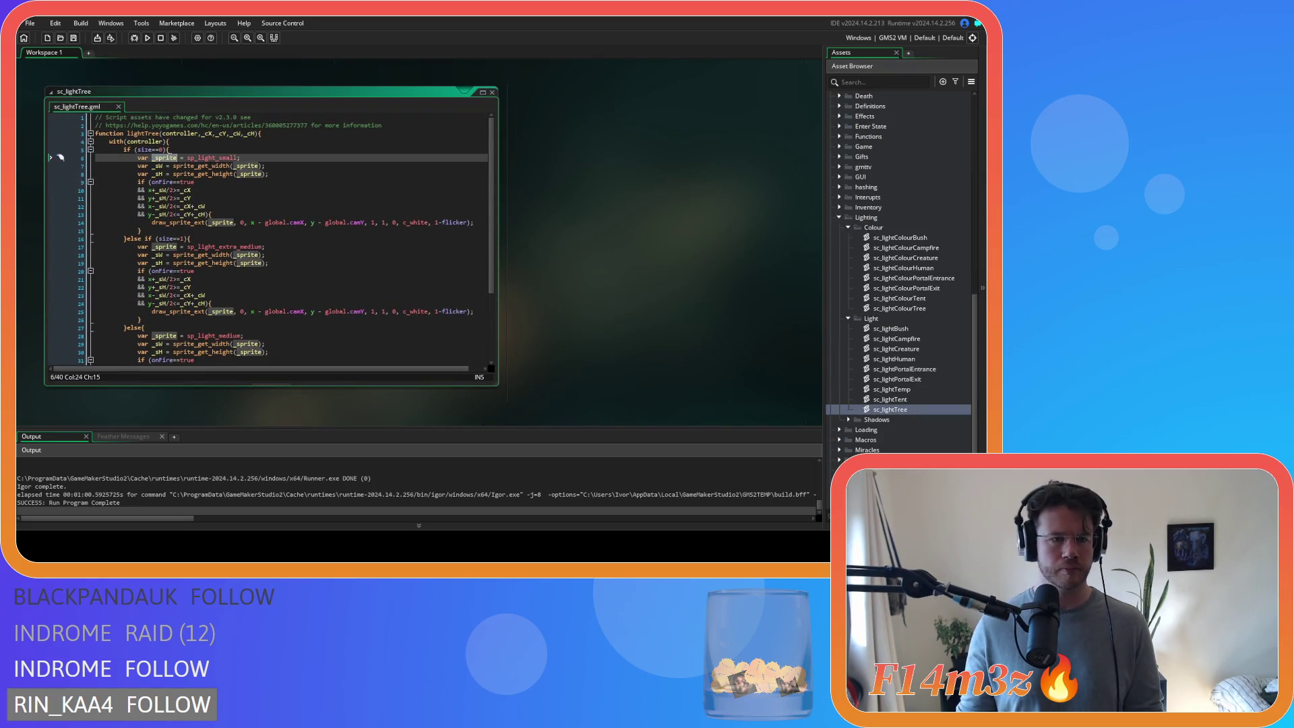
pyautogui.click(202, 190)
pyautogui.scroll(3, 553, 249)
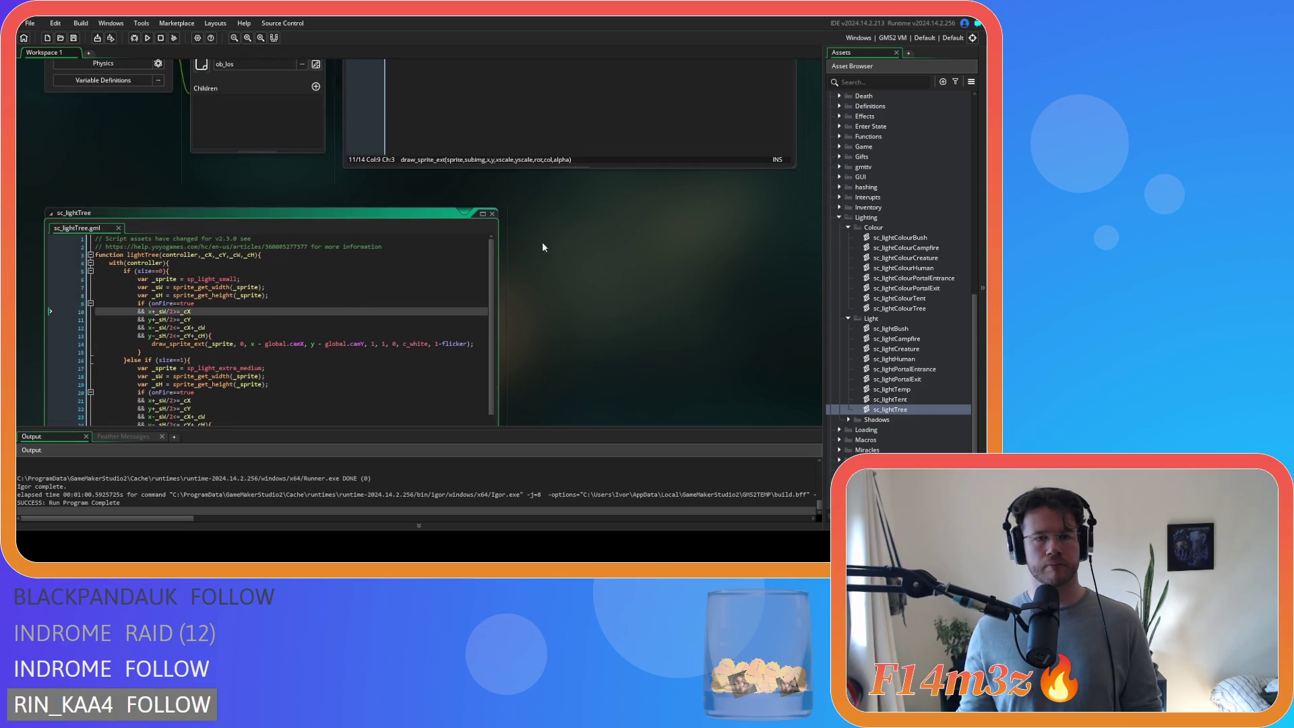
pyautogui.click(493, 213)
# - Return to sc_lightColourTree, then scroll the workspace down to ob_tree's Draw code
pyautogui.doubleClick(929, 308)
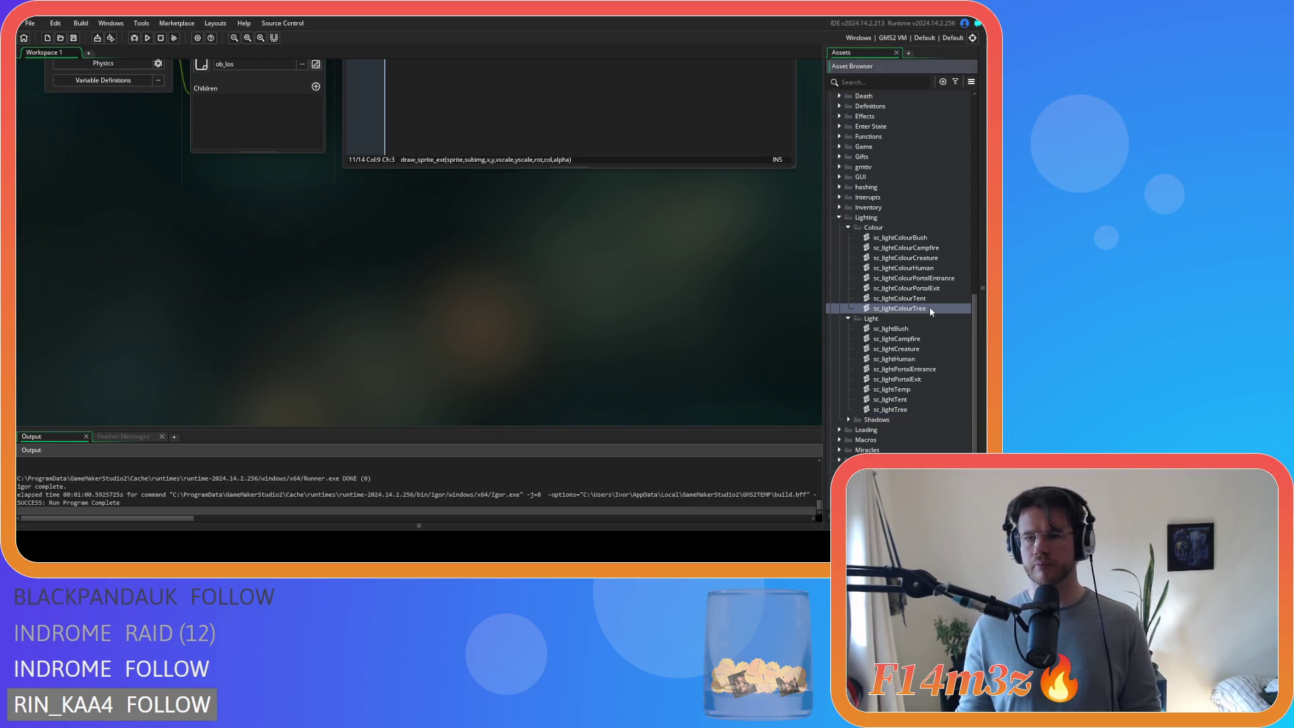
pyautogui.scroll(2, 480, 290)
pyautogui.click(406, 222)
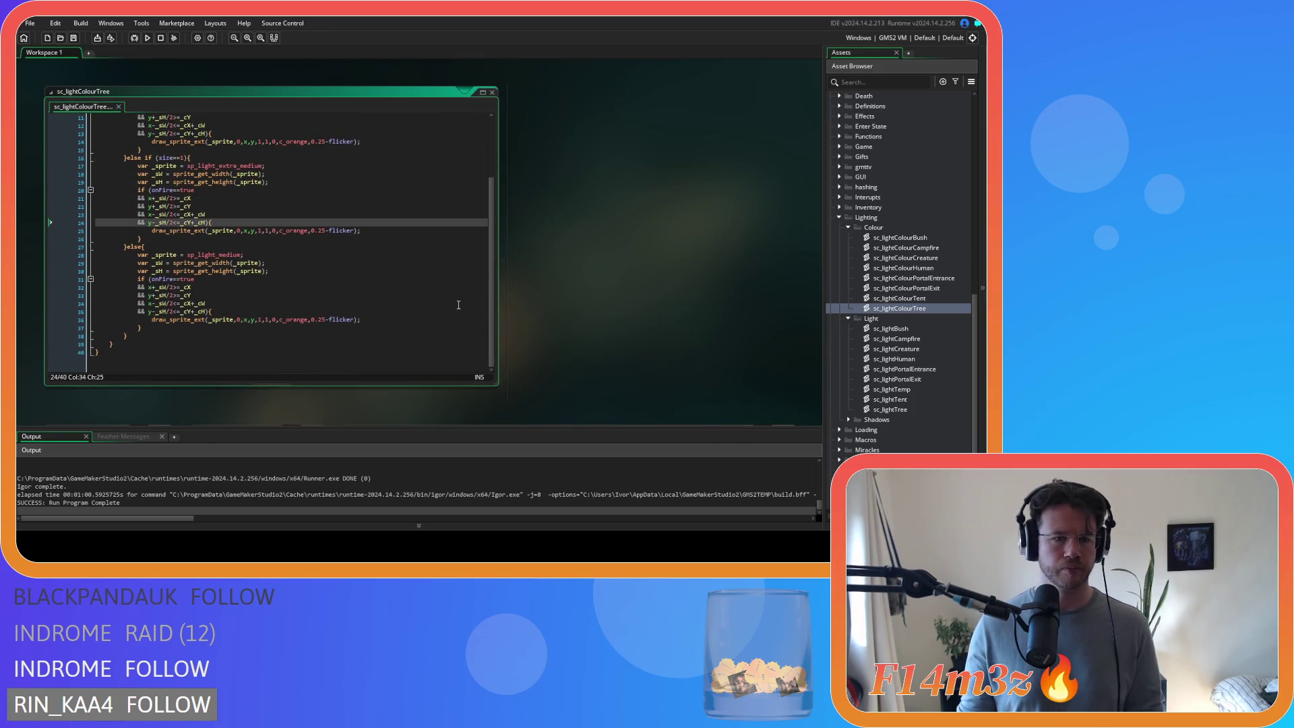
pyautogui.scroll(3, 479, 200)
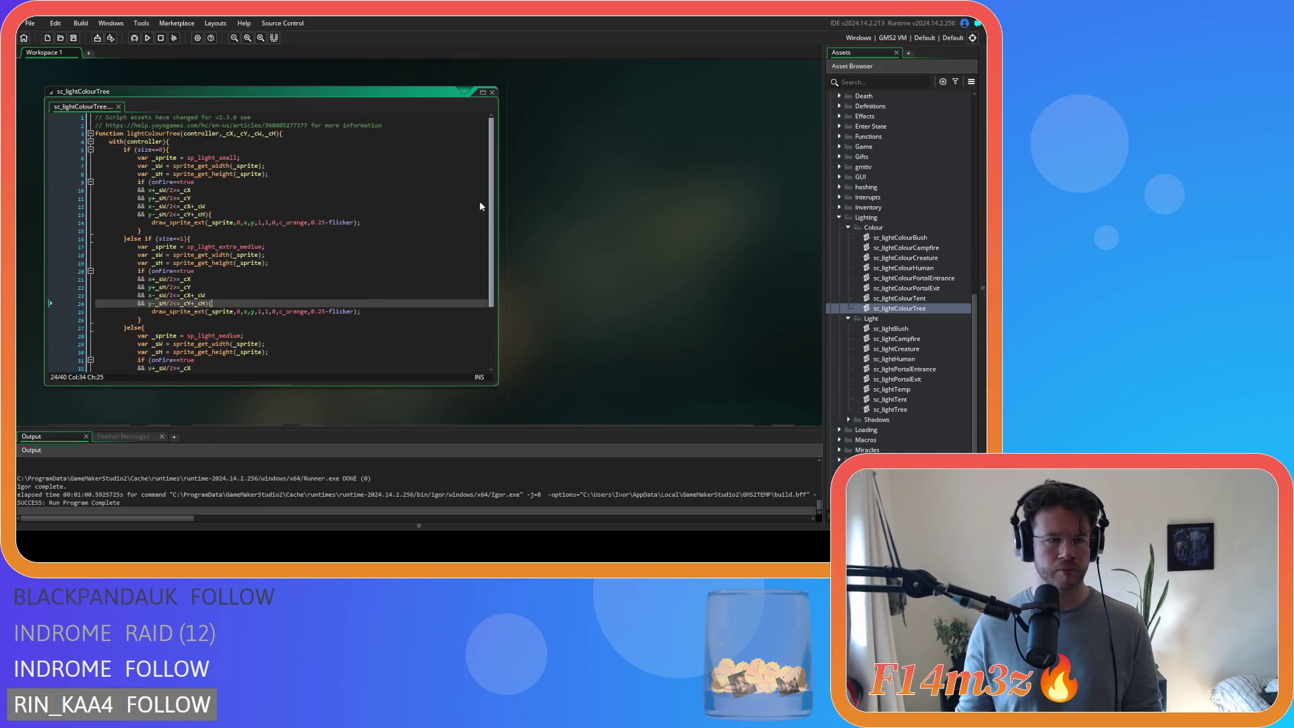
pyautogui.scroll(-3, 468, 269)
pyautogui.scroll(3, 459, 286)
pyautogui.click(338, 251)
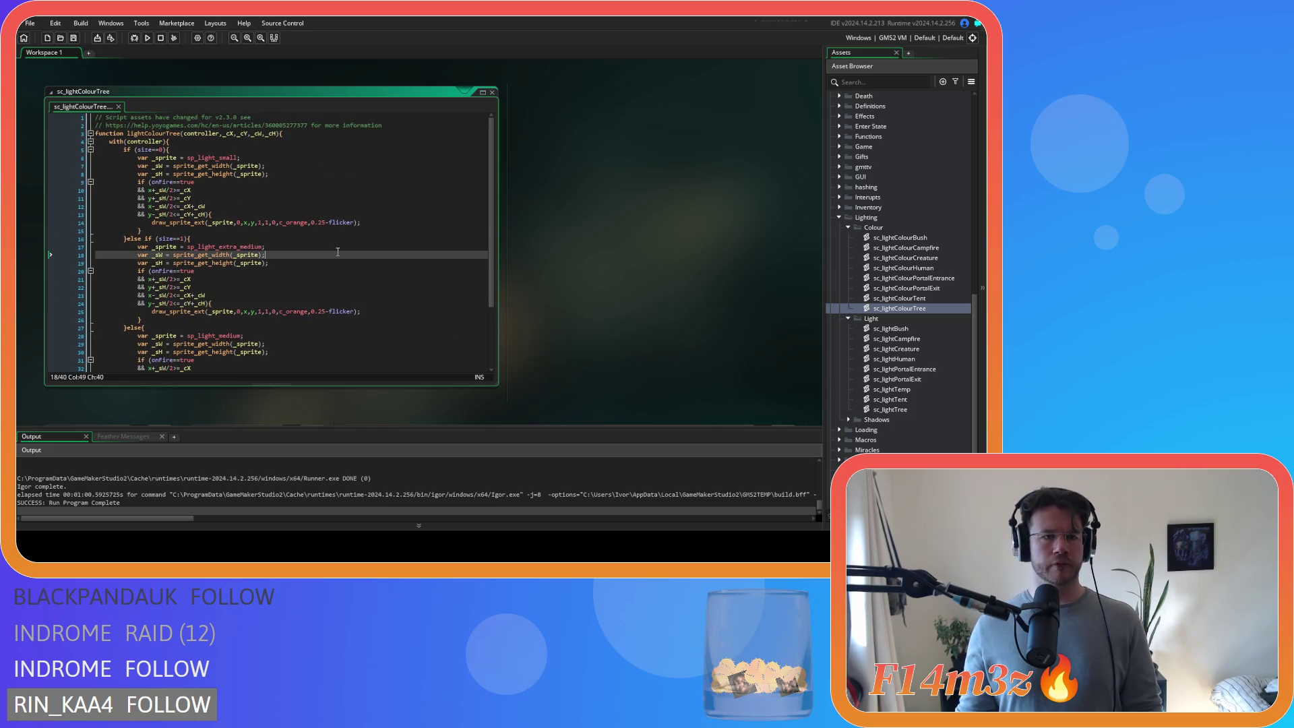
pyautogui.scroll(-6, 596, 250)
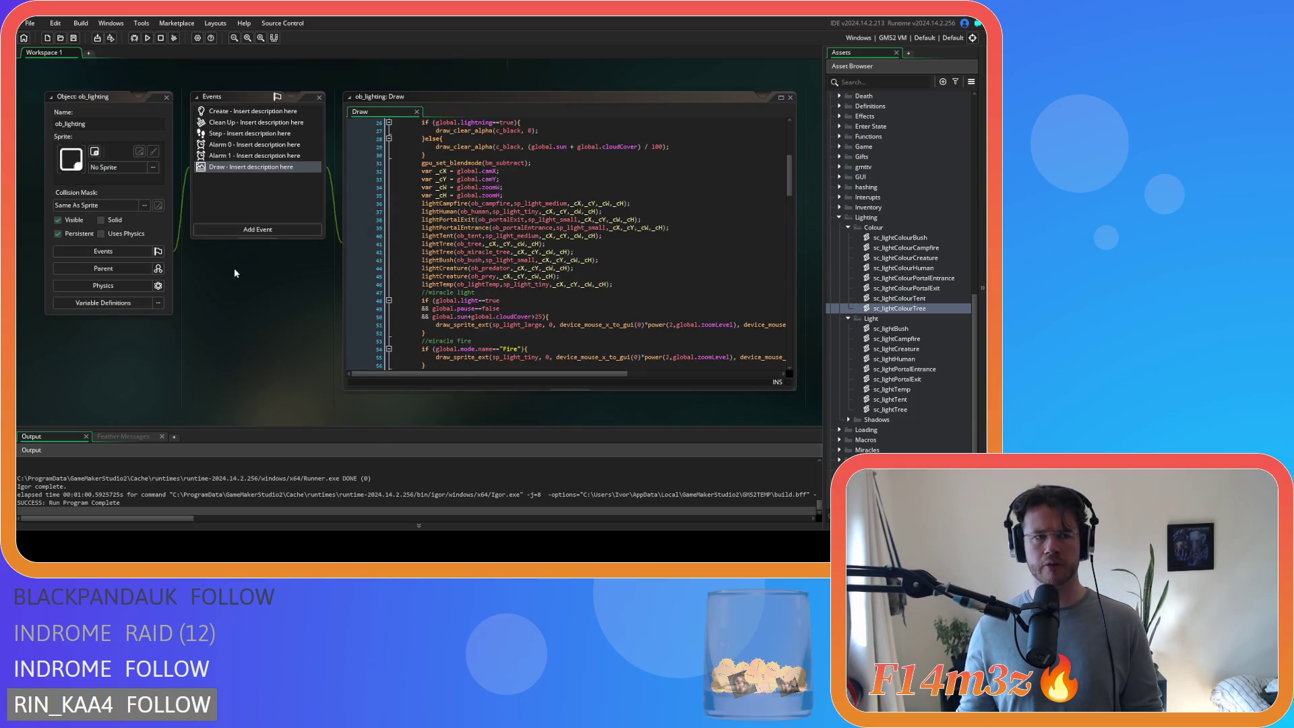
pyautogui.scroll(-5, 236, 269)
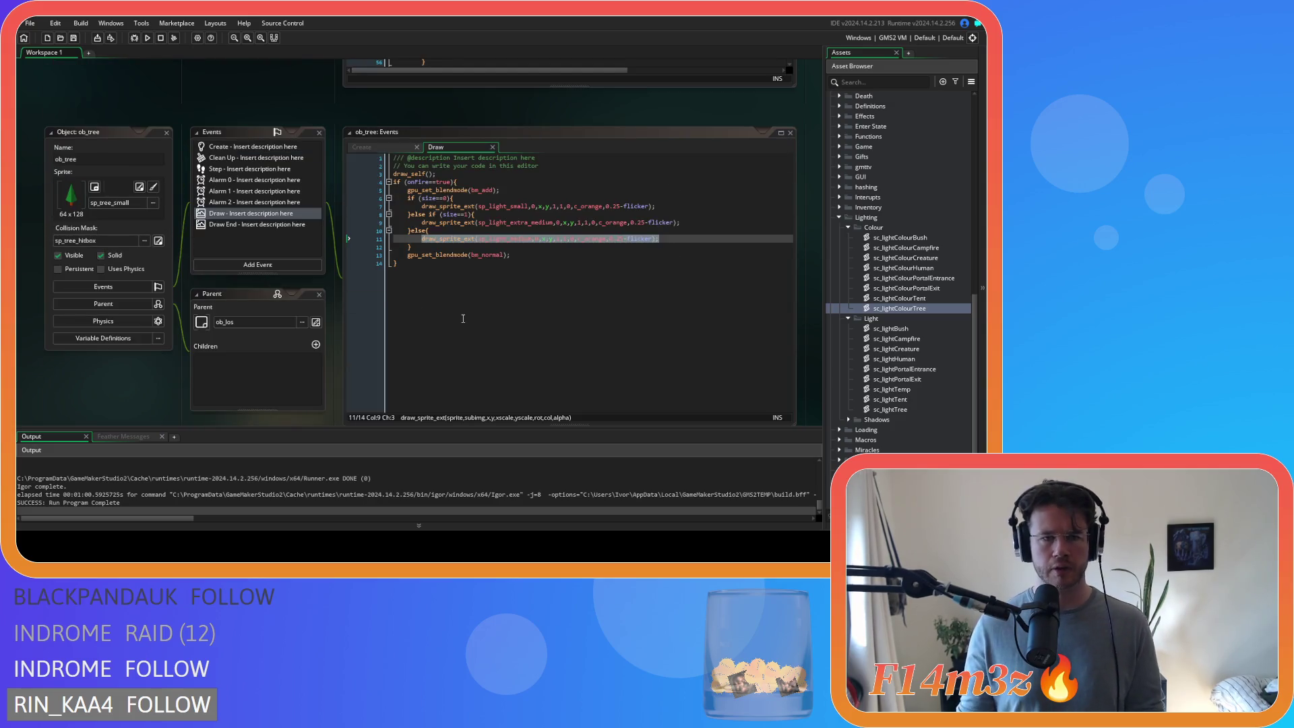
# - Copy ob_bush's per-view lighting block and paste it over ob_tree's old lighting code, lines 4–14
pyautogui.moveTo(475, 326); pyautogui.dragTo(355, 182)
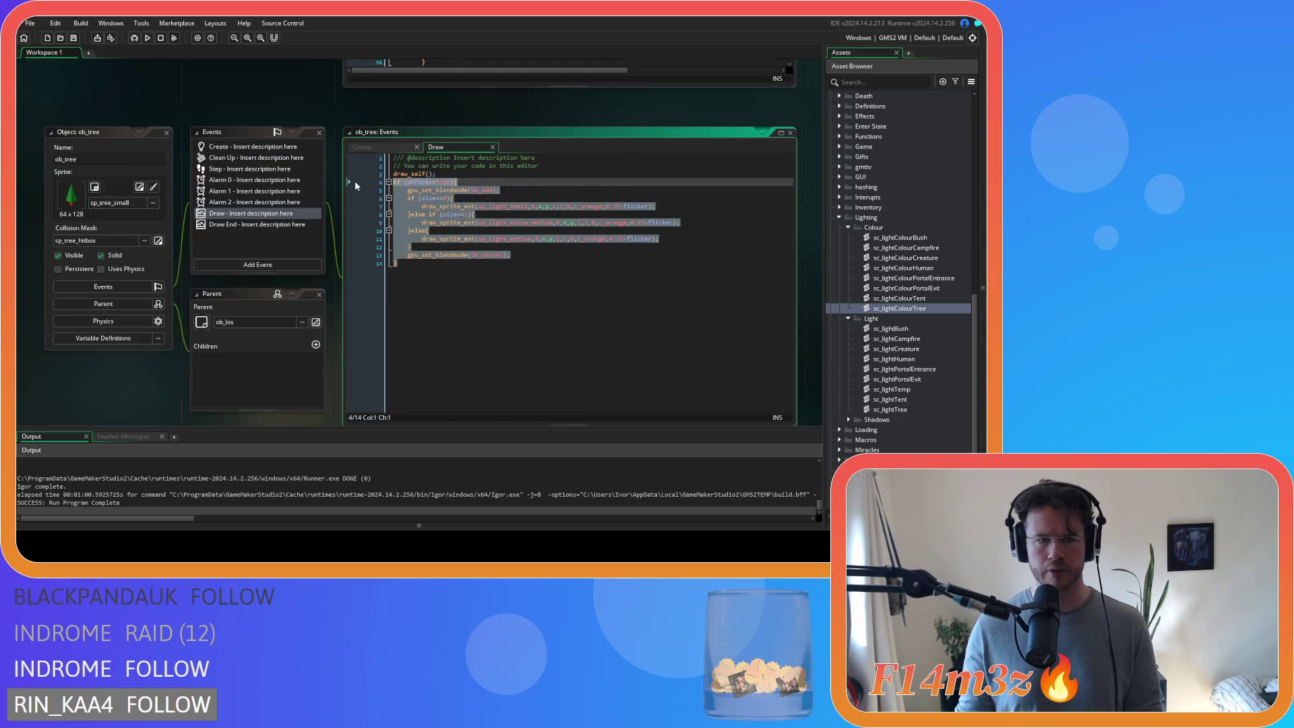
pyautogui.scroll(10, 889, 239)
pyautogui.doubleClick(876, 237)
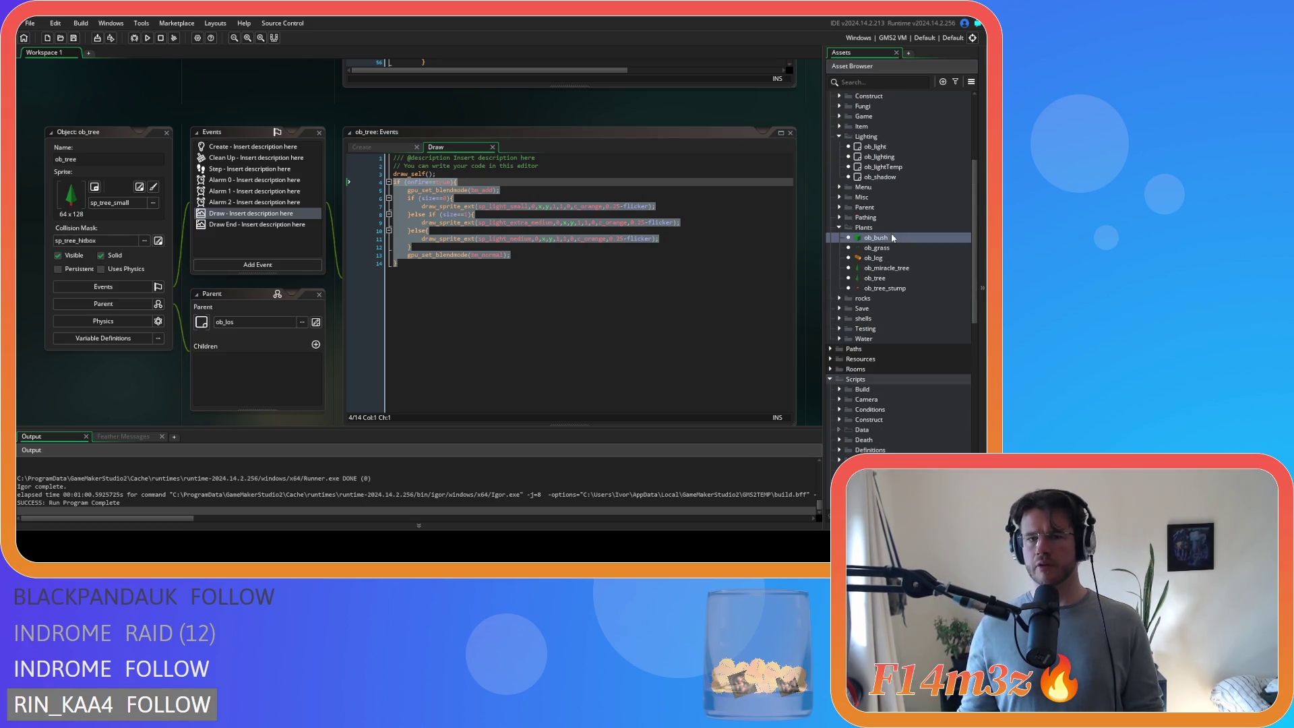
pyautogui.moveTo(398, 214); pyautogui.dragTo(348, 137)
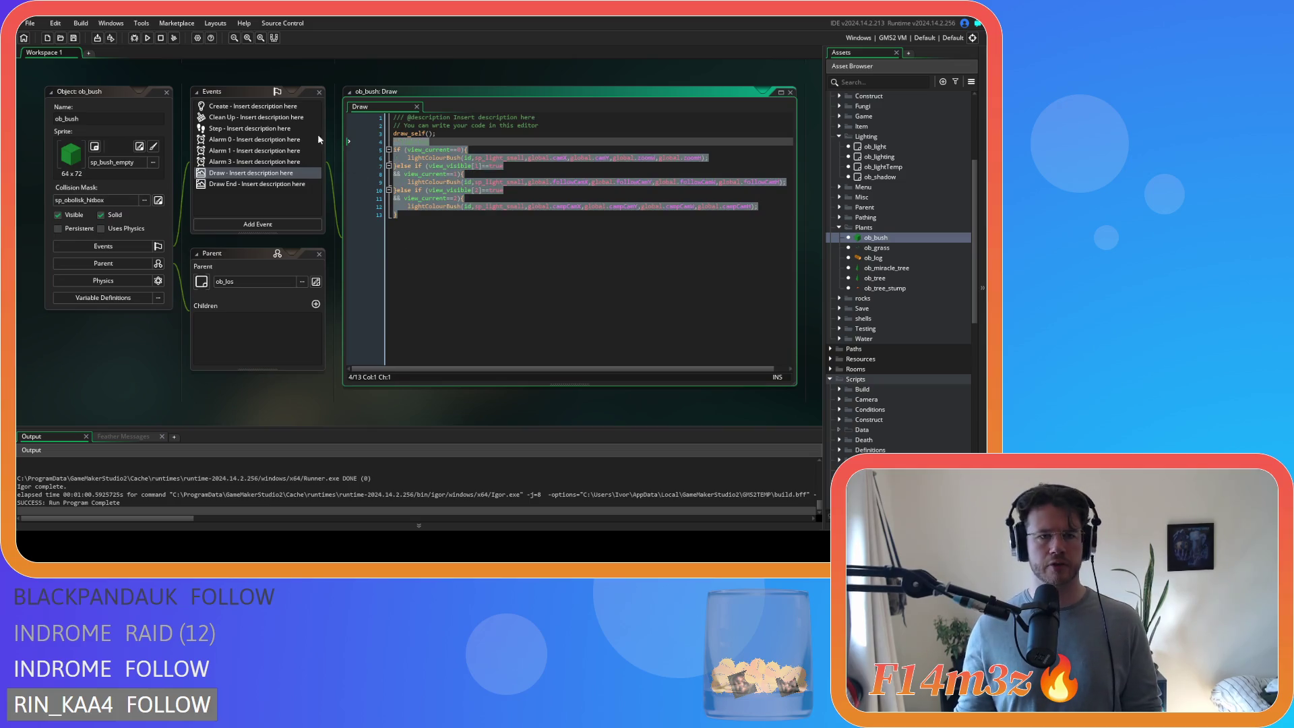
pyautogui.scroll(-5, 185, 168)
pyautogui.click(348, 244)
pyautogui.moveTo(348, 244); pyautogui.dragTo(324, 164)
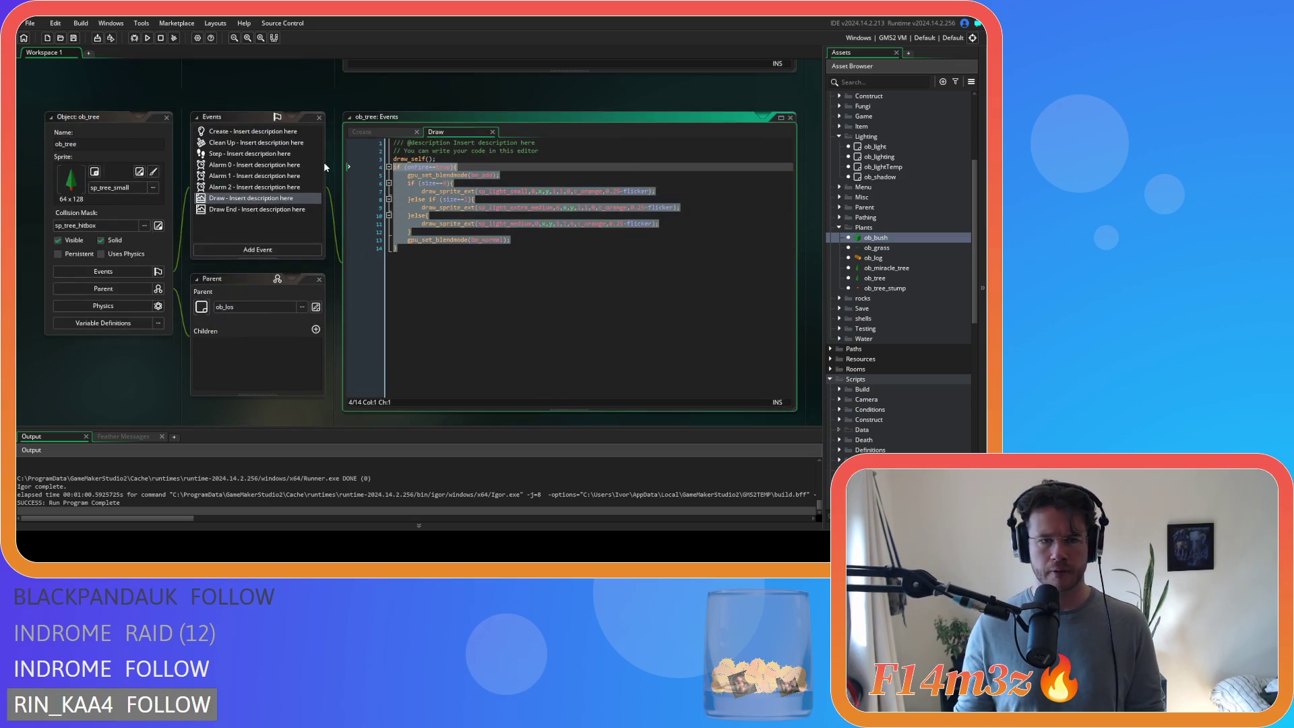
pyautogui.hotkey('ctrl', 'v')
# - Rename the three lightColourBush calls to lightColourTree
pyautogui.moveTo(440, 184); pyautogui.dragTo(453, 183)
pyautogui.write('Tree')
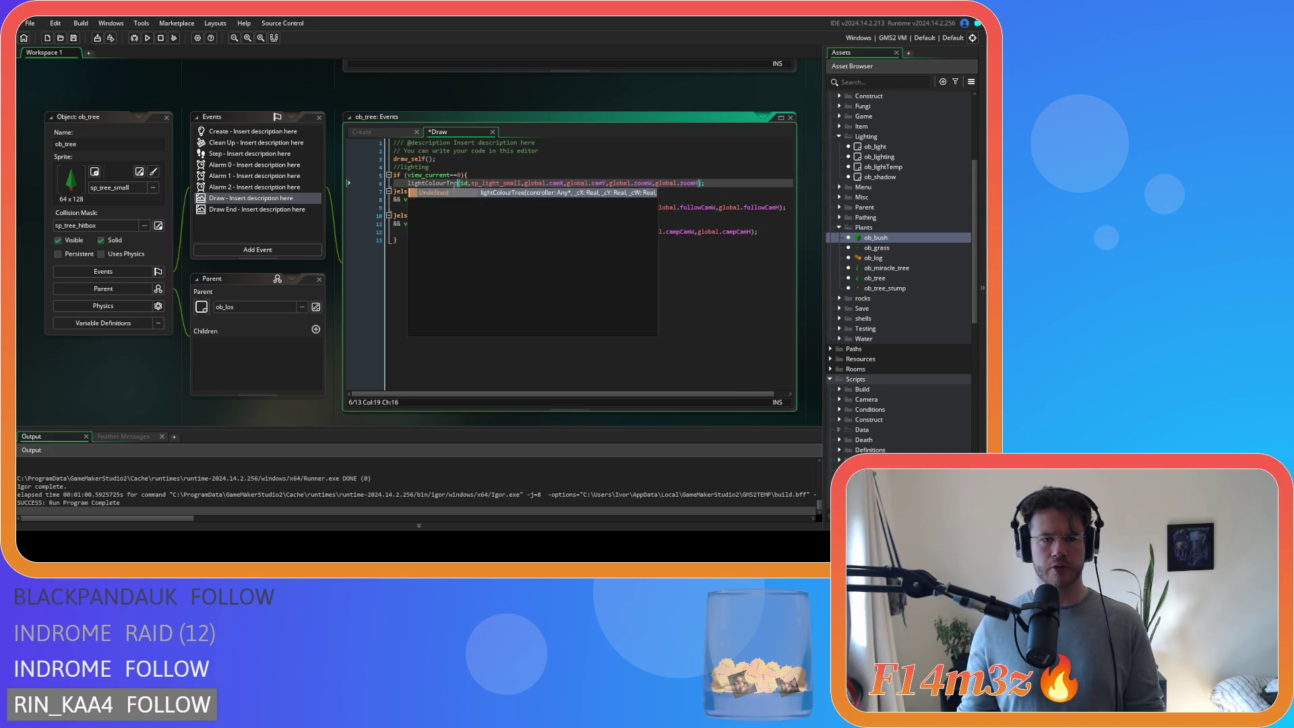
pyautogui.doubleClick(444, 207)
pyautogui.write('lightColourTree')
pyautogui.doubleClick(432, 231)
pyautogui.write('lightColourTree')
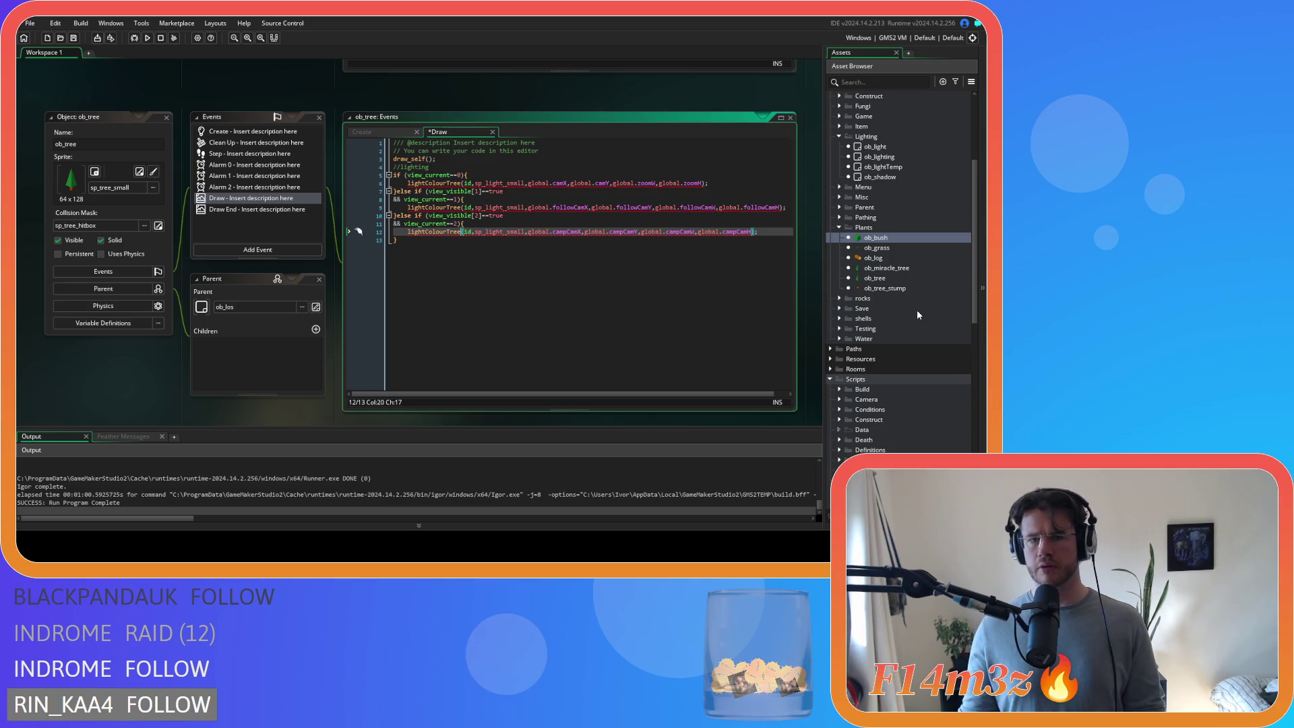
# - Delete the sp_light_small argument from all three calls, save, and copy the finished block
pyautogui.doubleClick(499, 183)
pyautogui.press('BackSpace')
pyautogui.press('BackSpace')
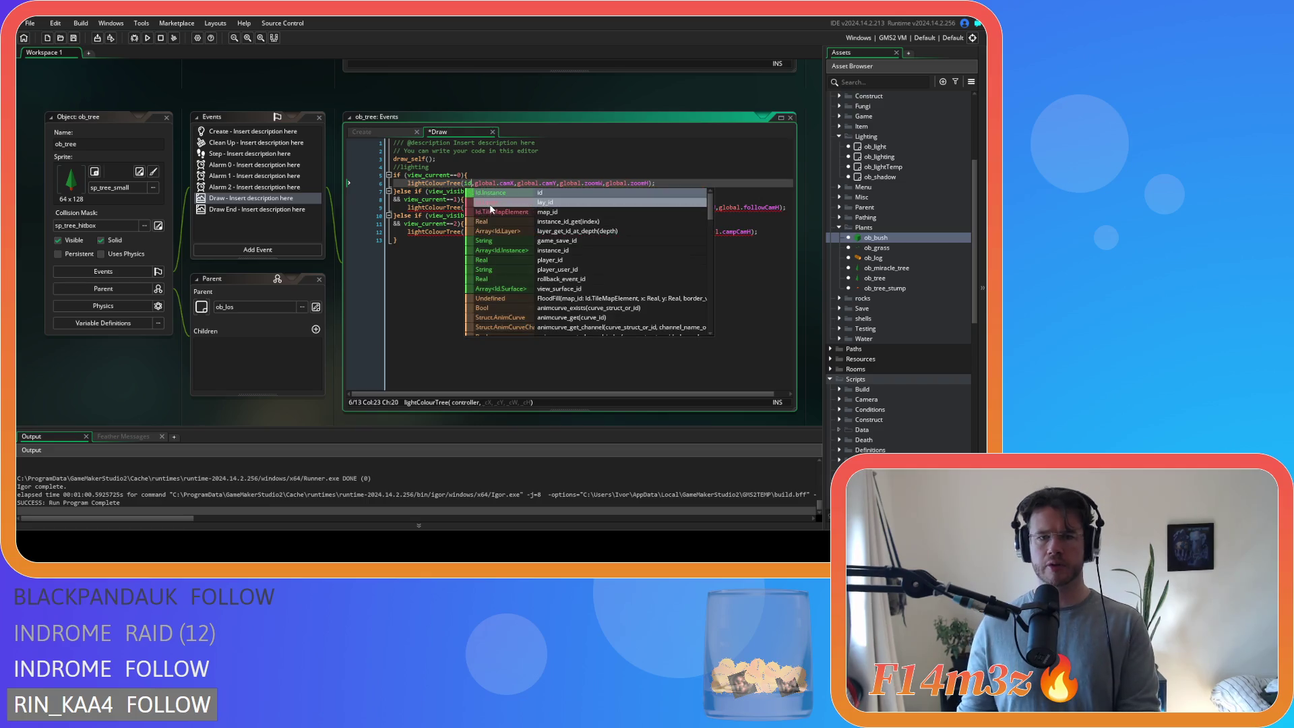
pyautogui.doubleClick(499, 207)
pyautogui.press('BackSpace')
pyautogui.press('BackSpace')
pyautogui.click(497, 232)
pyautogui.doubleClick(497, 231)
pyautogui.press('BackSpace')
pyautogui.press('BackSpace')
pyautogui.hotkey('ctrl', 's')
pyautogui.moveTo(399, 240); pyautogui.dragTo(364, 169)
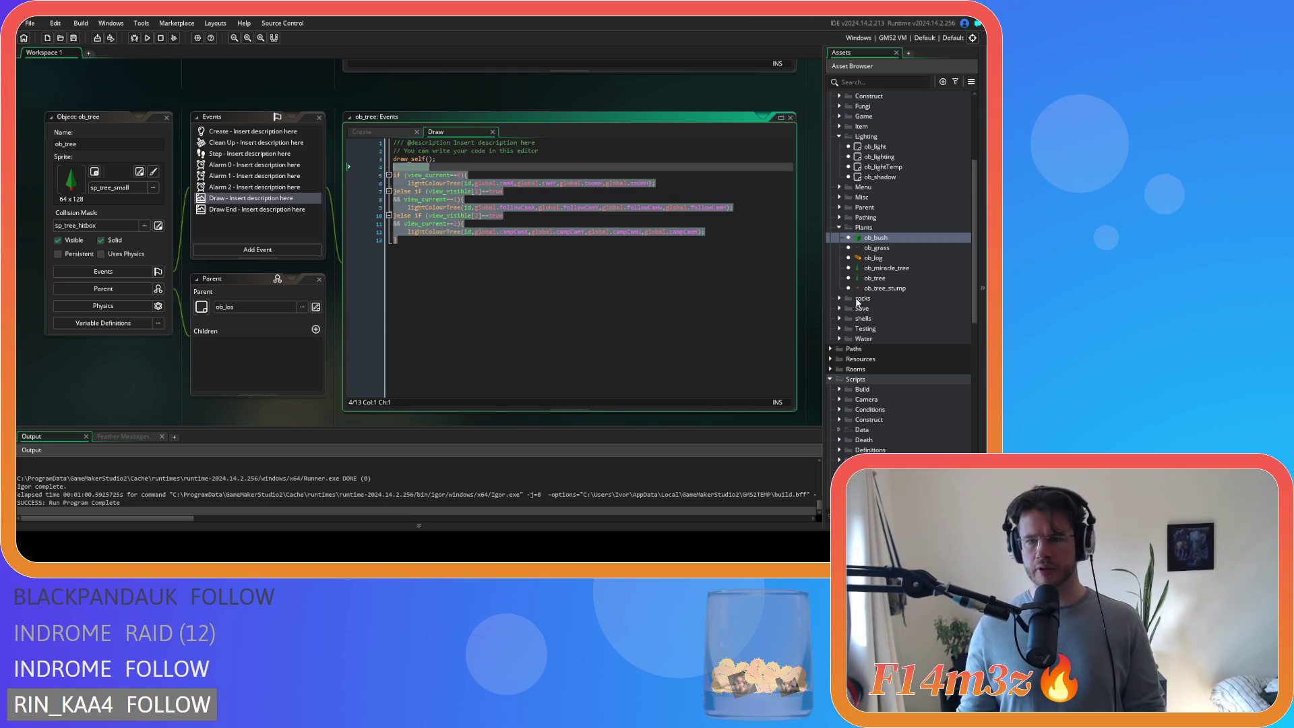
pyautogui.doubleClick(890, 268)
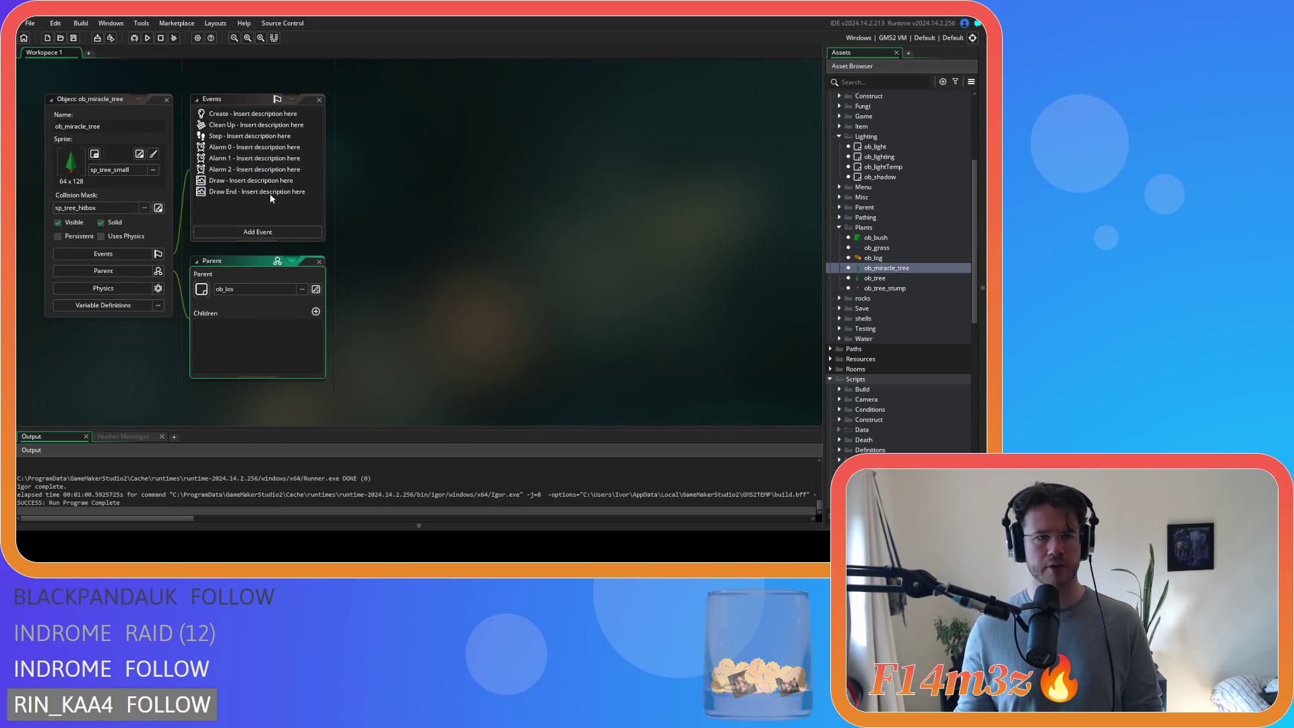
# - Paste the lightColourTree block over lines 4–14 of ob_miracle_tree's Draw event
pyautogui.click(261, 192)
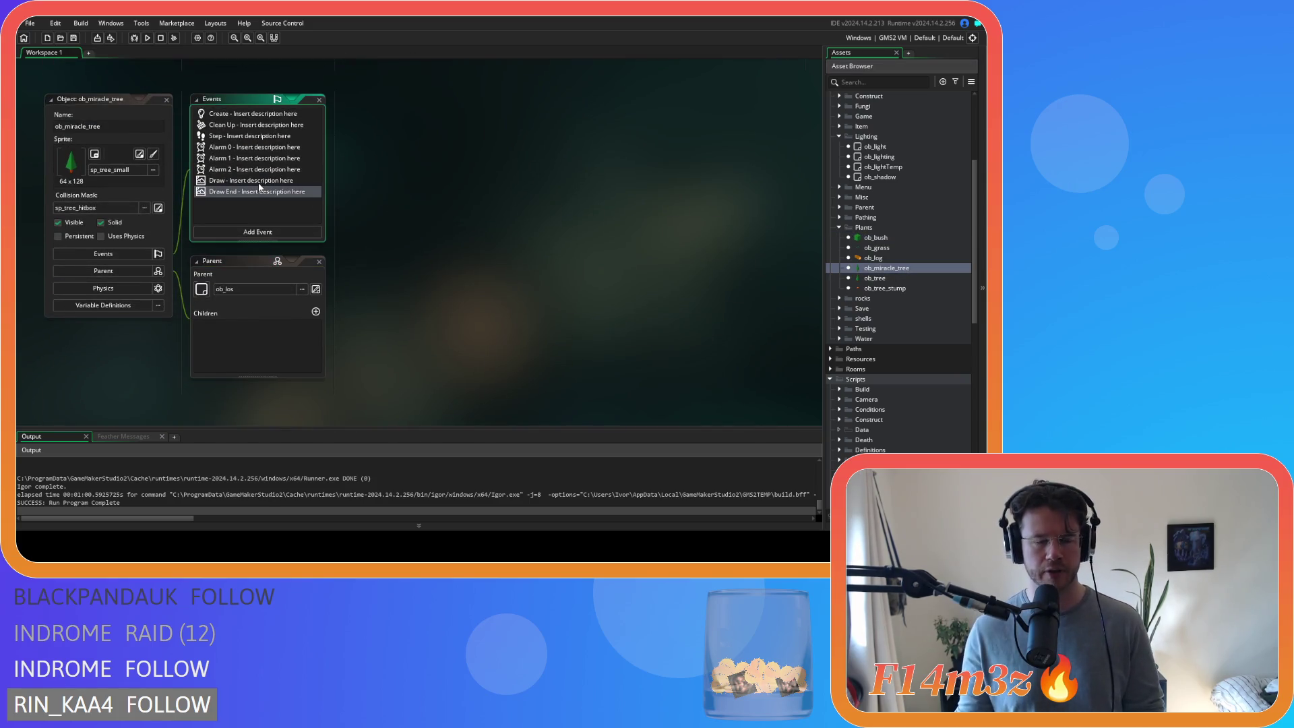
pyautogui.click(260, 185)
pyautogui.doubleClick(261, 188)
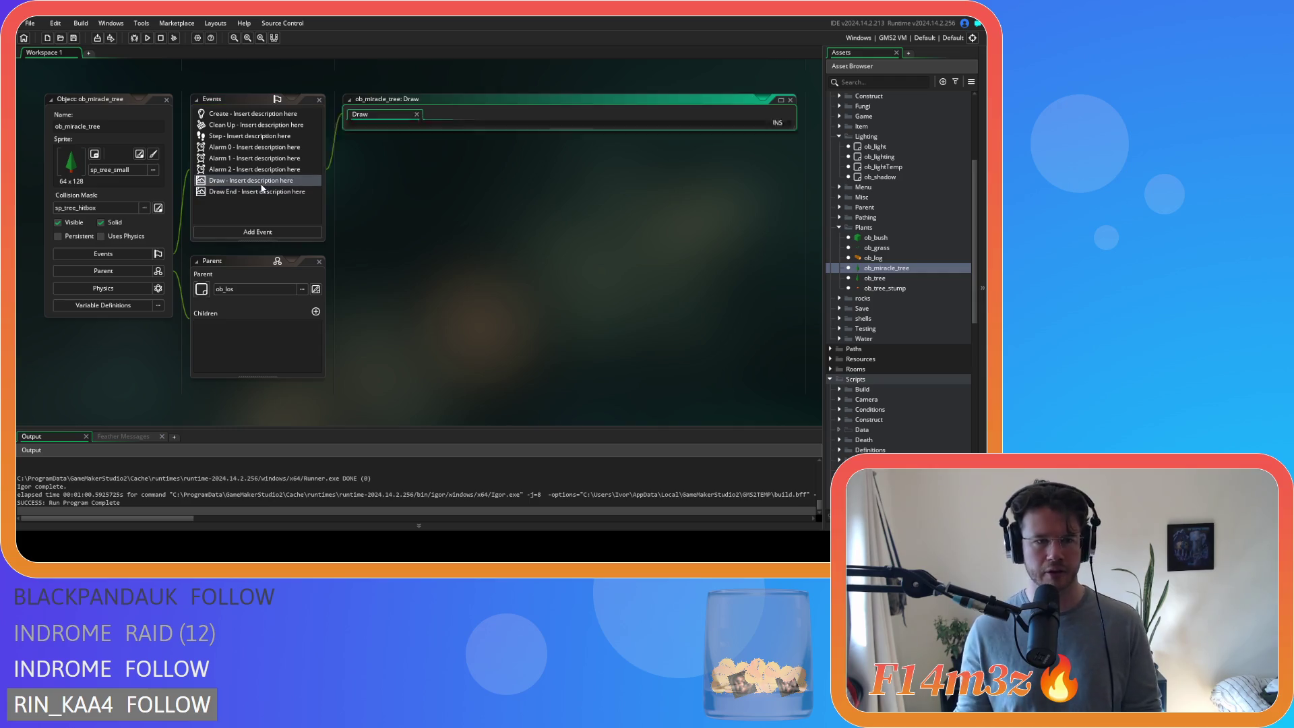
pyautogui.moveTo(370, 228); pyautogui.dragTo(325, 141)
pyautogui.hotkey('ctrl', 'v')
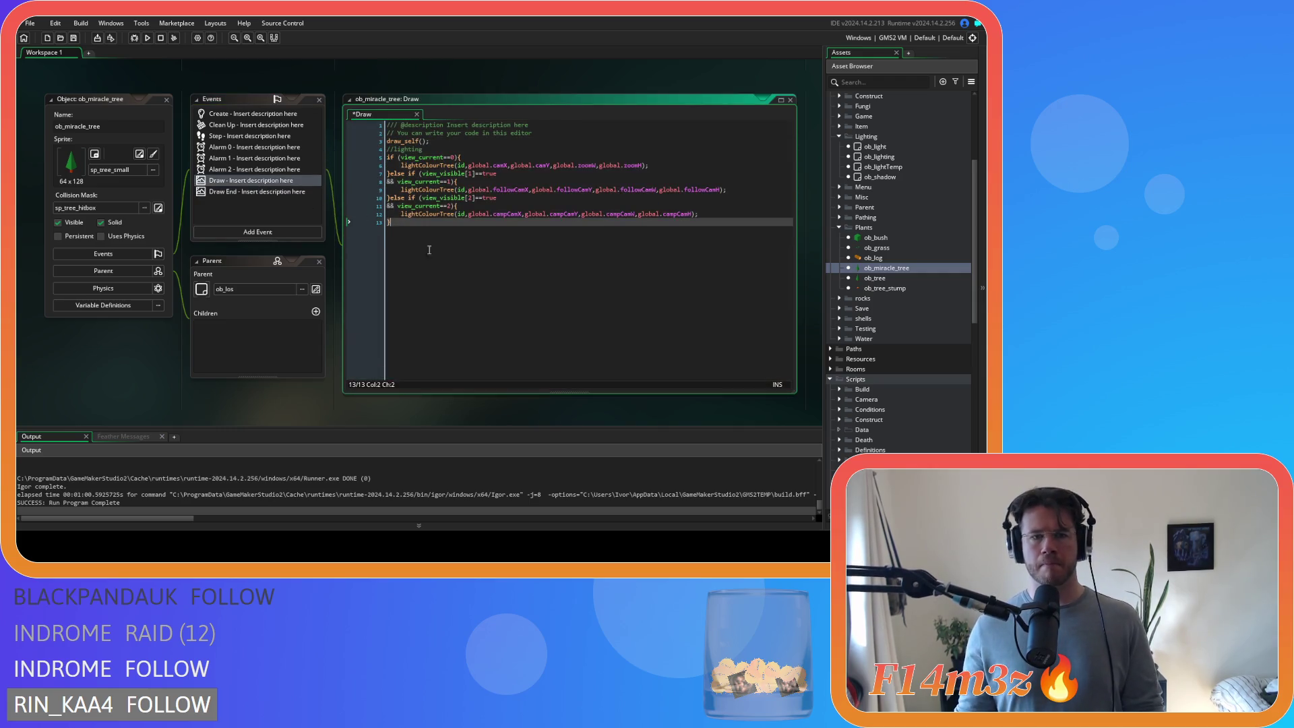
# - Close all open editor windows with Windows > Close All
pyautogui.rightClick(95, 333)
pyautogui.moveTo(118, 357)
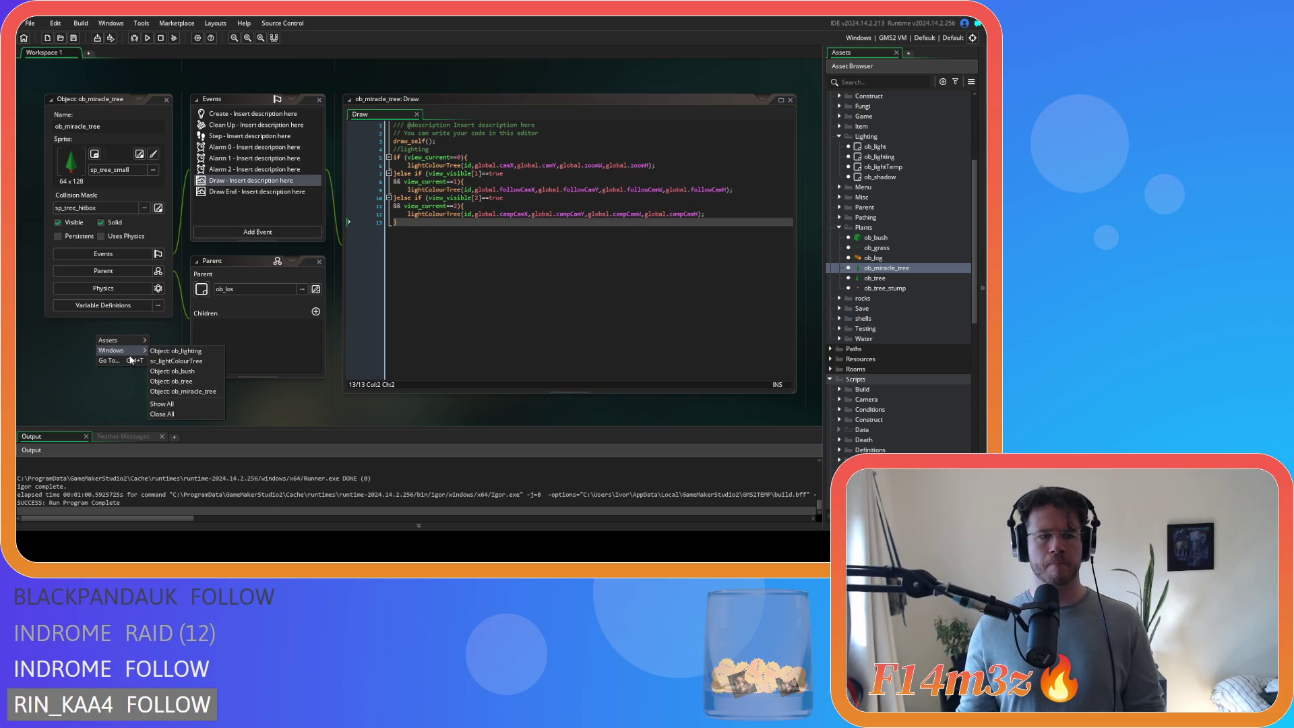
pyautogui.click(180, 413)
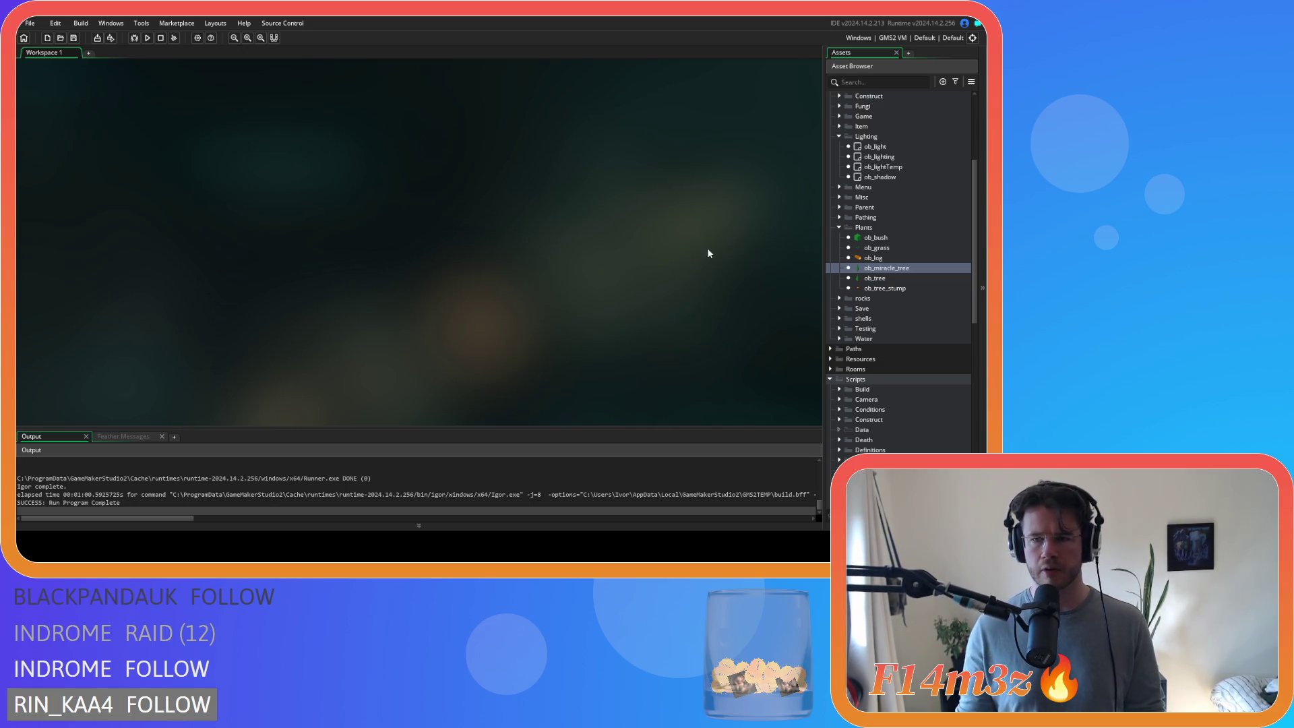
# - Collapse the Plants, Lighting, Colour, Light and Scripts folders, then build and run with F5
pyautogui.click(838, 228)
pyautogui.click(839, 137)
pyautogui.scroll(5, 845, 217)
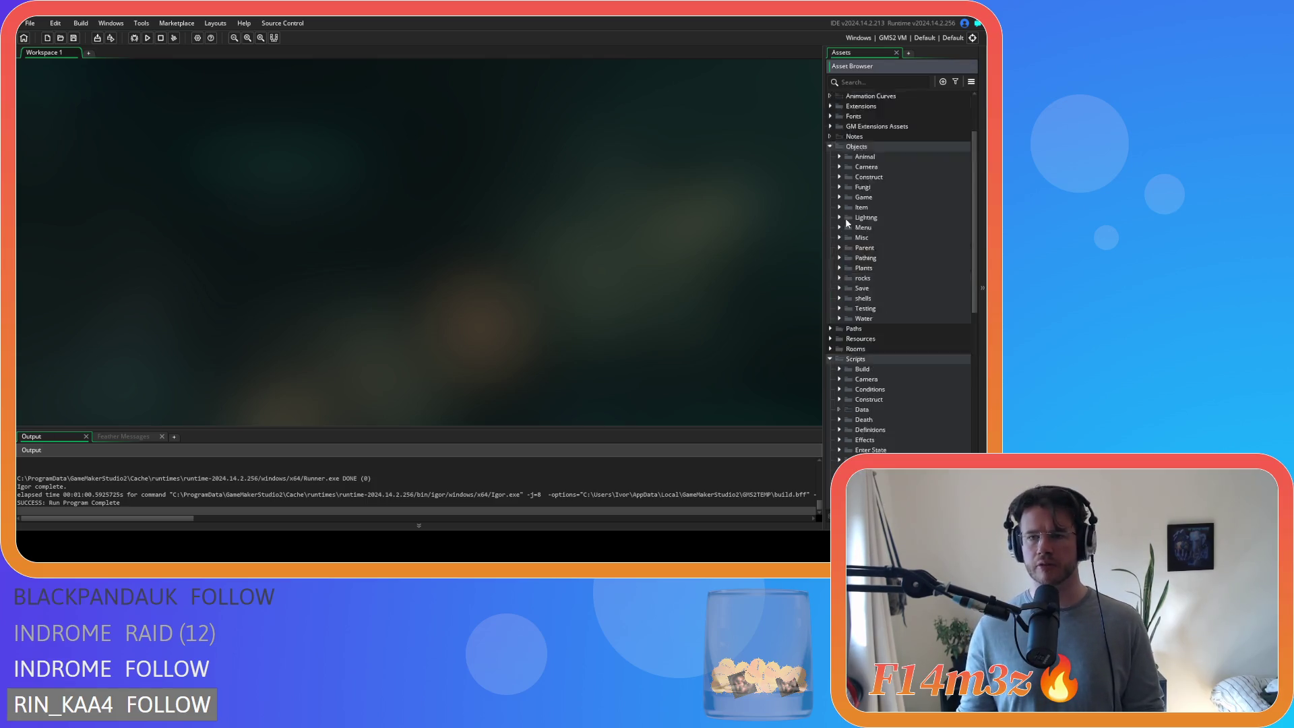
pyautogui.click(831, 230)
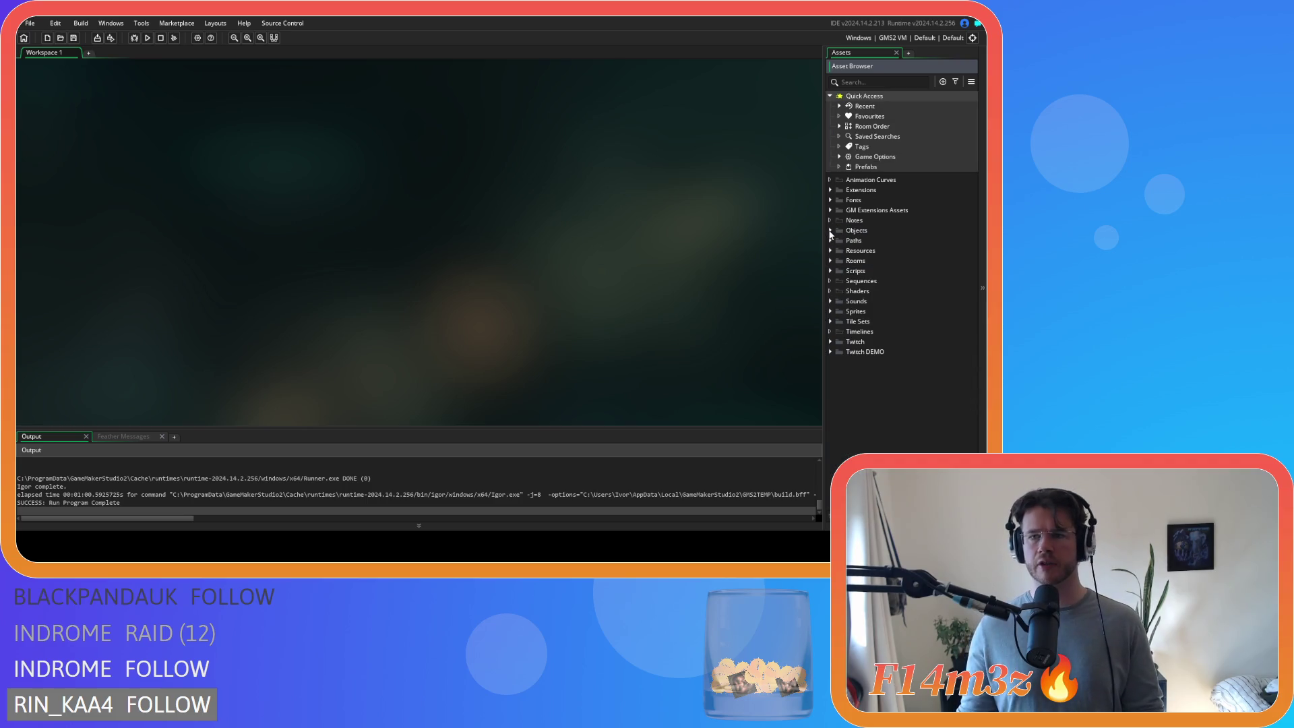
pyautogui.click(831, 230)
pyautogui.scroll(-1, 847, 395)
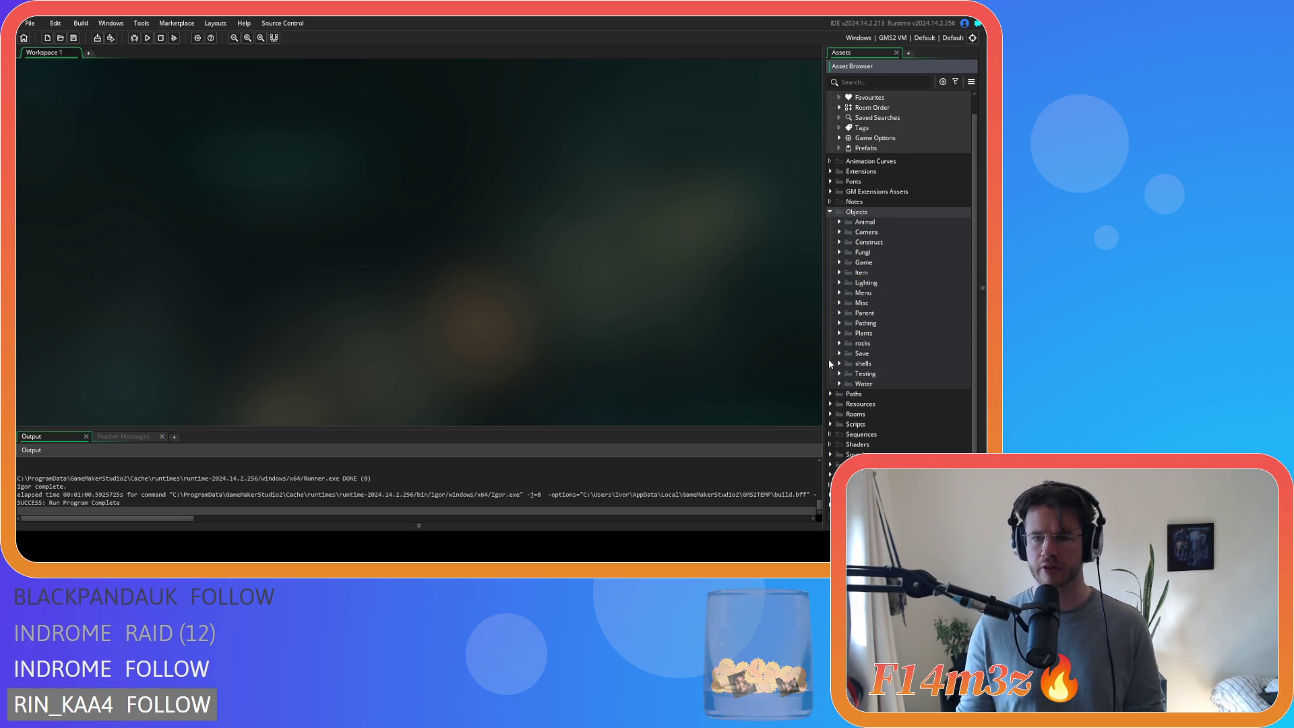
pyautogui.click(830, 424)
pyautogui.scroll(-5, 828, 405)
pyautogui.click(843, 329)
pyautogui.click(850, 337)
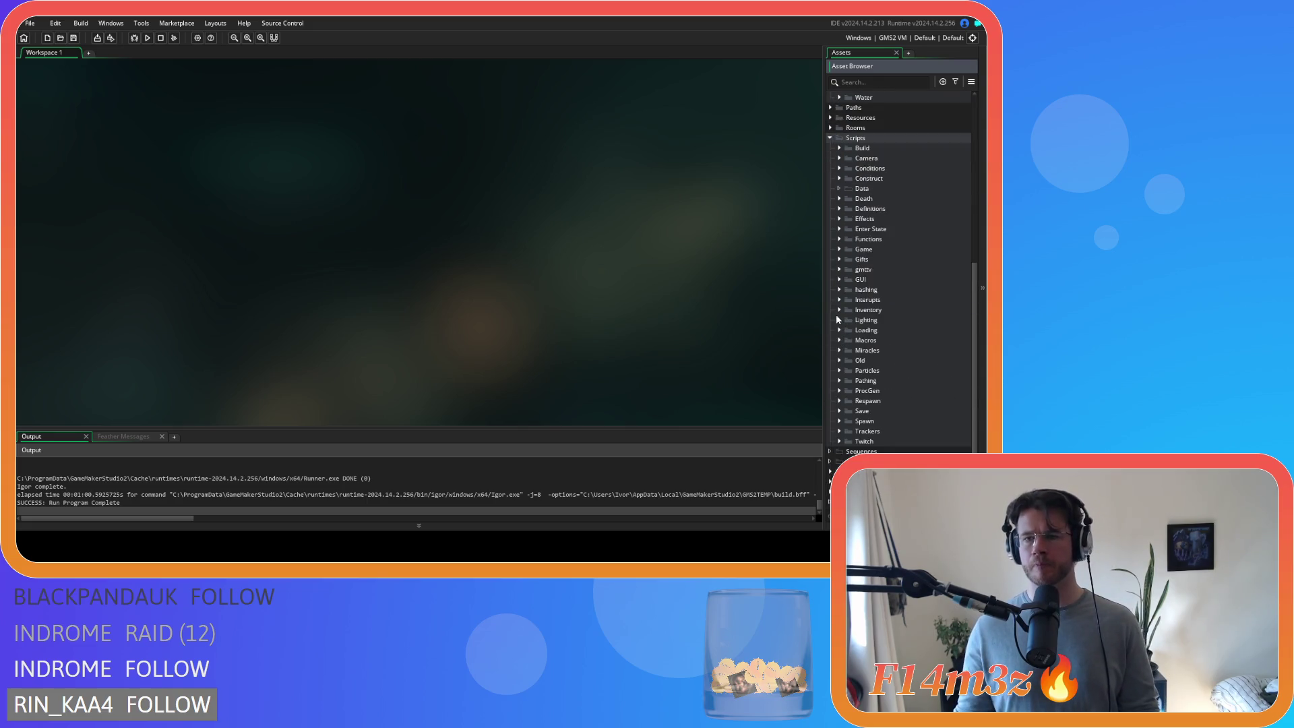
pyautogui.click(830, 137)
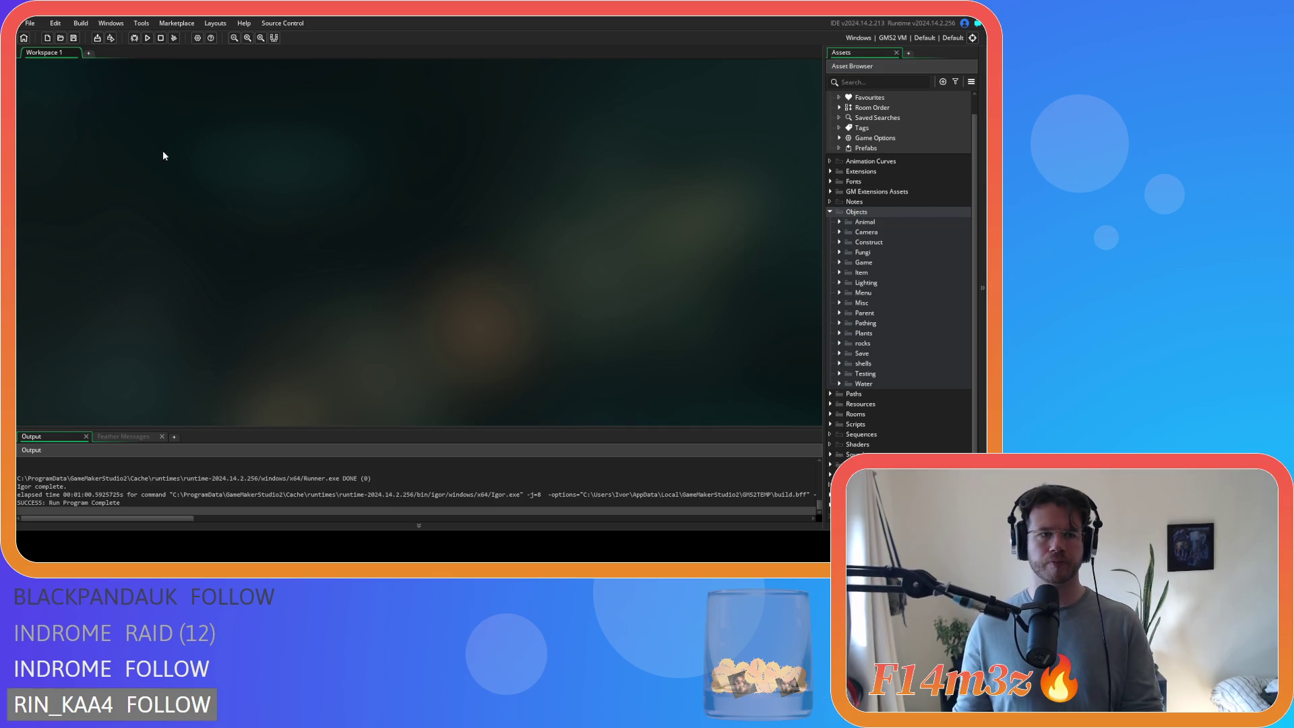
pyautogui.press('F5')
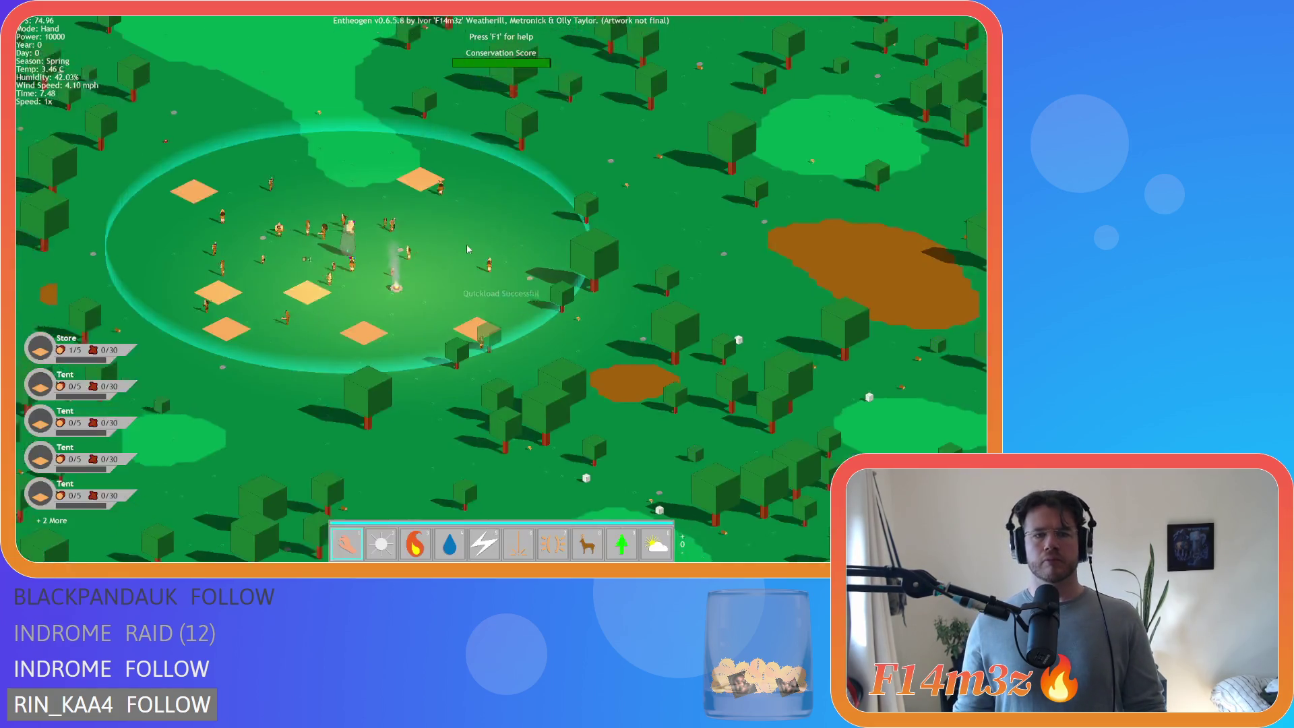
# - With the fire power, set seven villagers and a tree on the right alight
pyautogui.press('3')
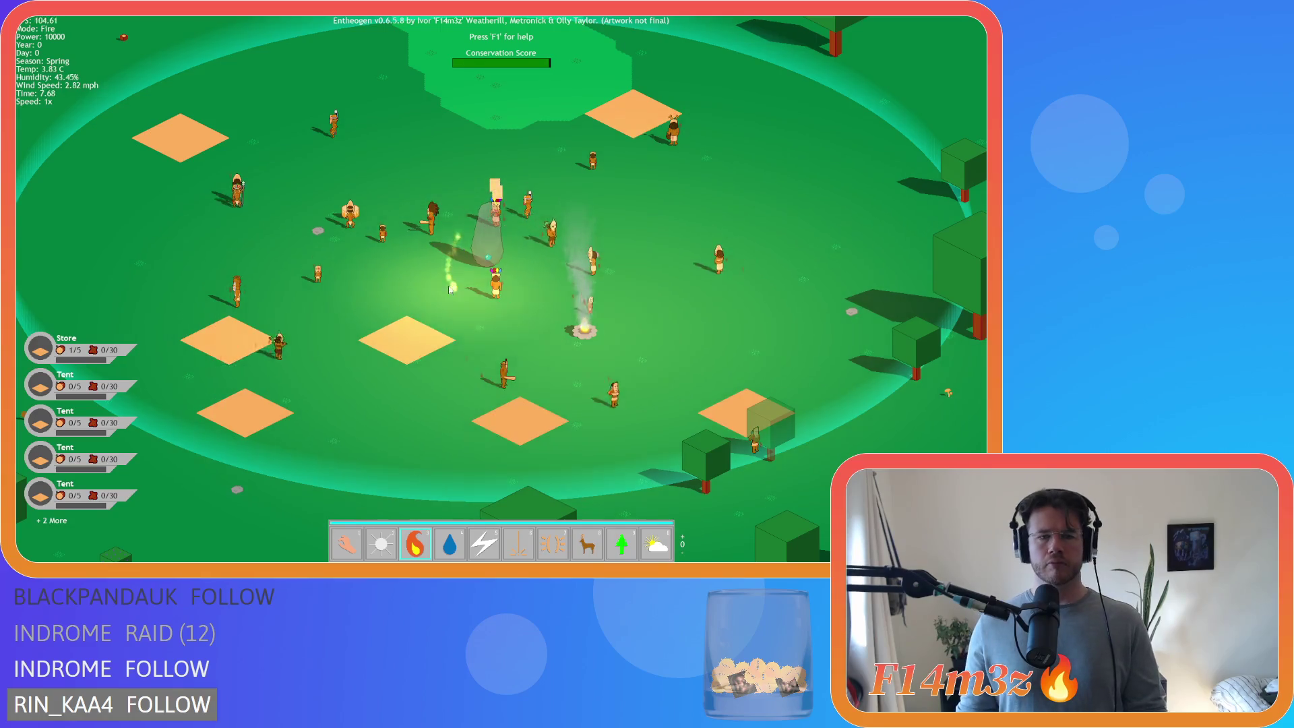
pyautogui.click(350, 206)
pyautogui.click(255, 191)
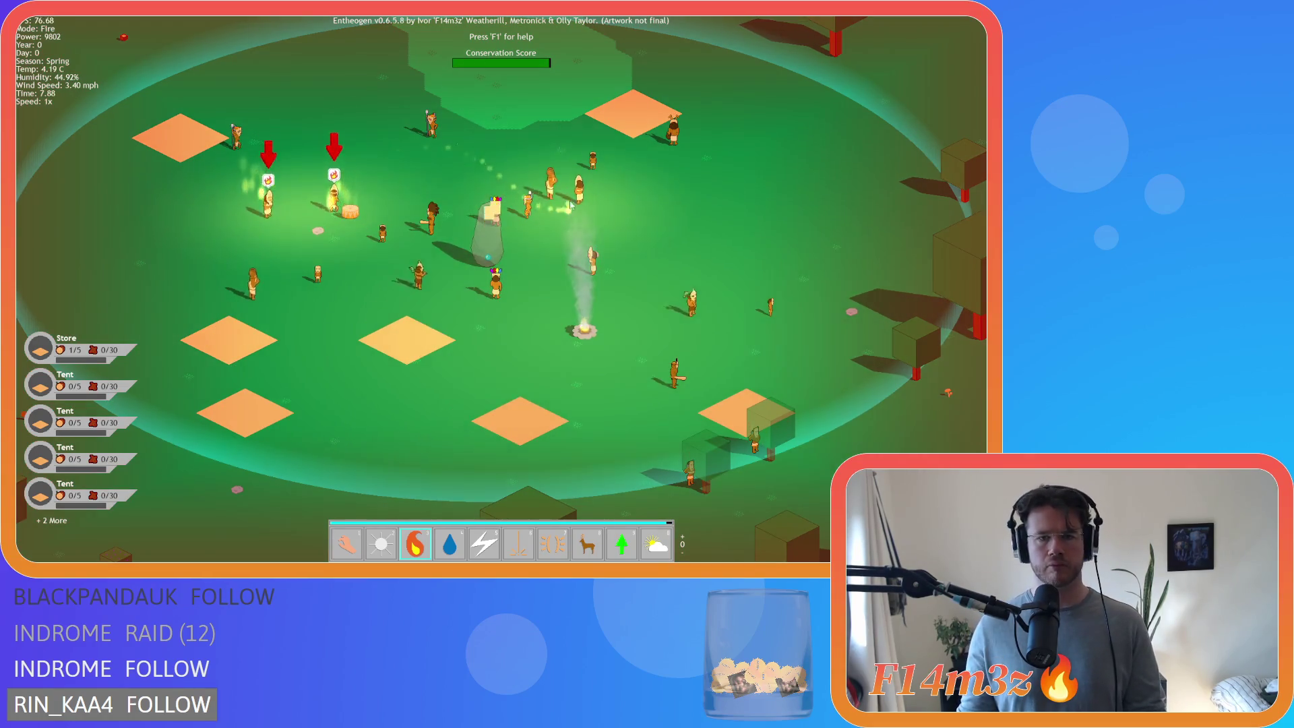
pyautogui.click(484, 189)
pyautogui.click(705, 322)
pyautogui.click(676, 369)
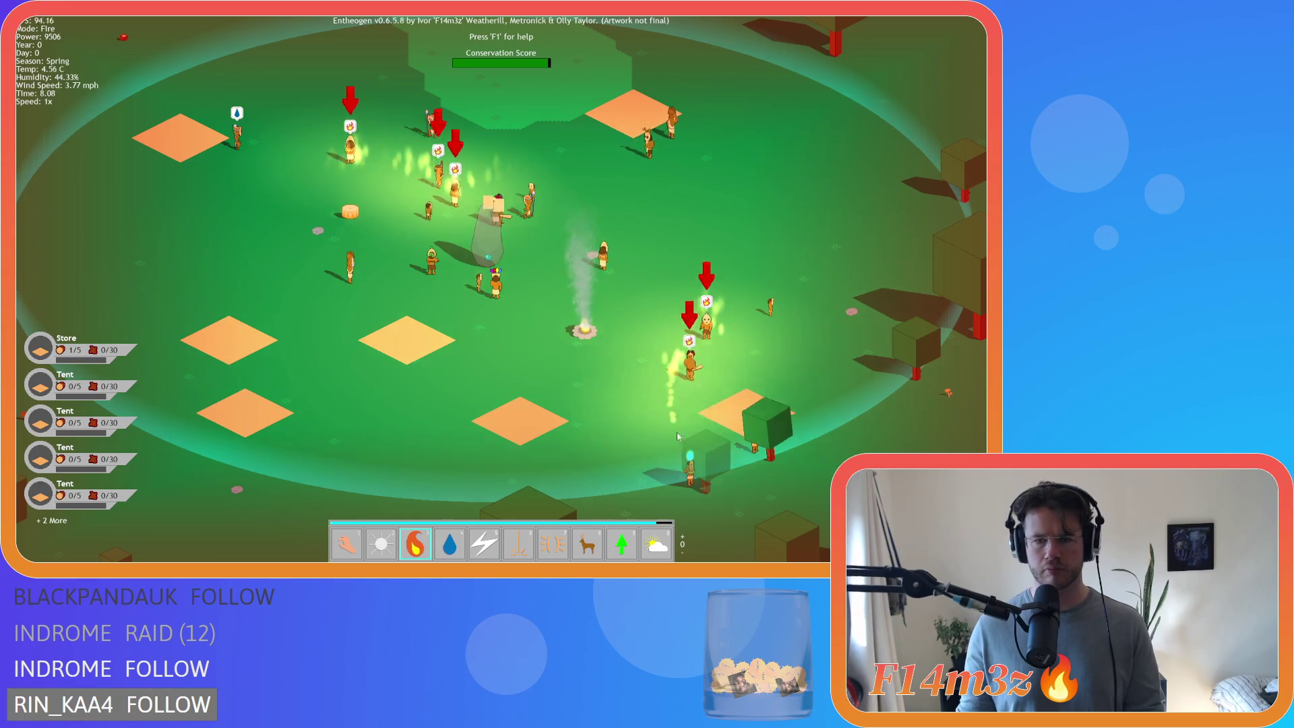
pyautogui.click(689, 465)
pyautogui.click(500, 300)
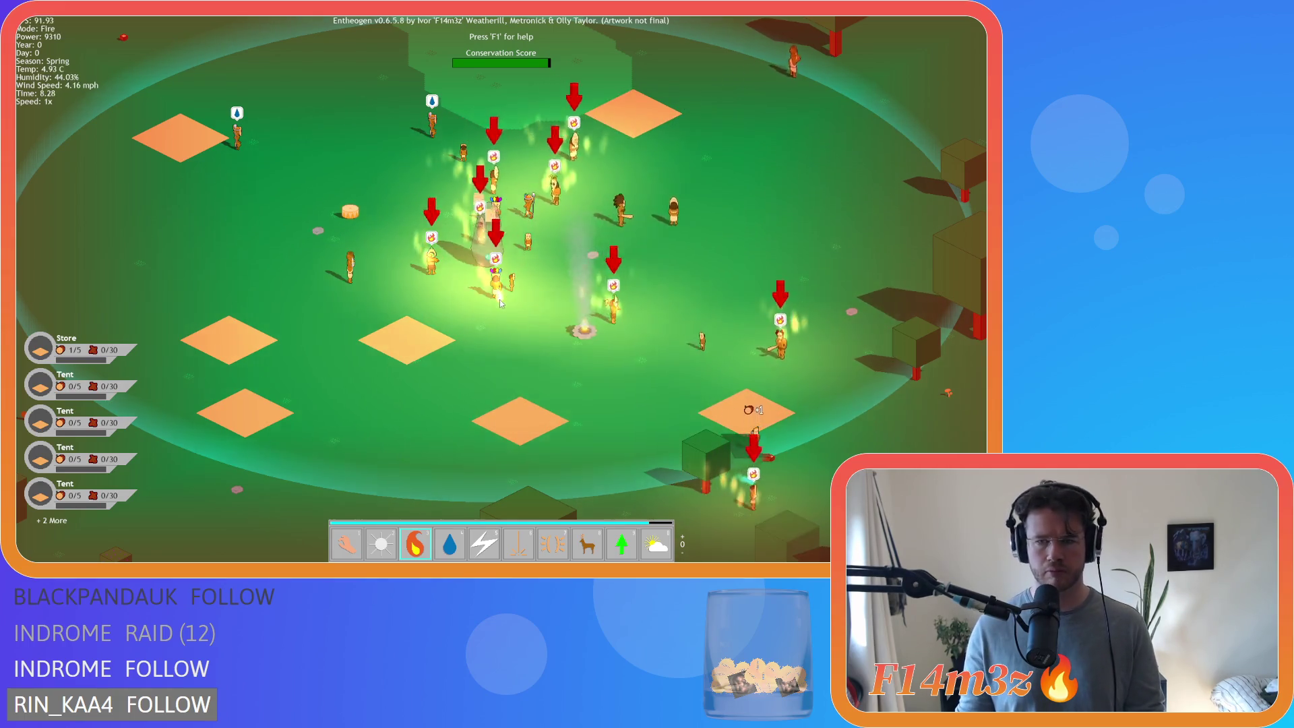
pyautogui.click(900, 352)
# - Pan right across the map and set another nearby tree on fire
pyautogui.press('d')
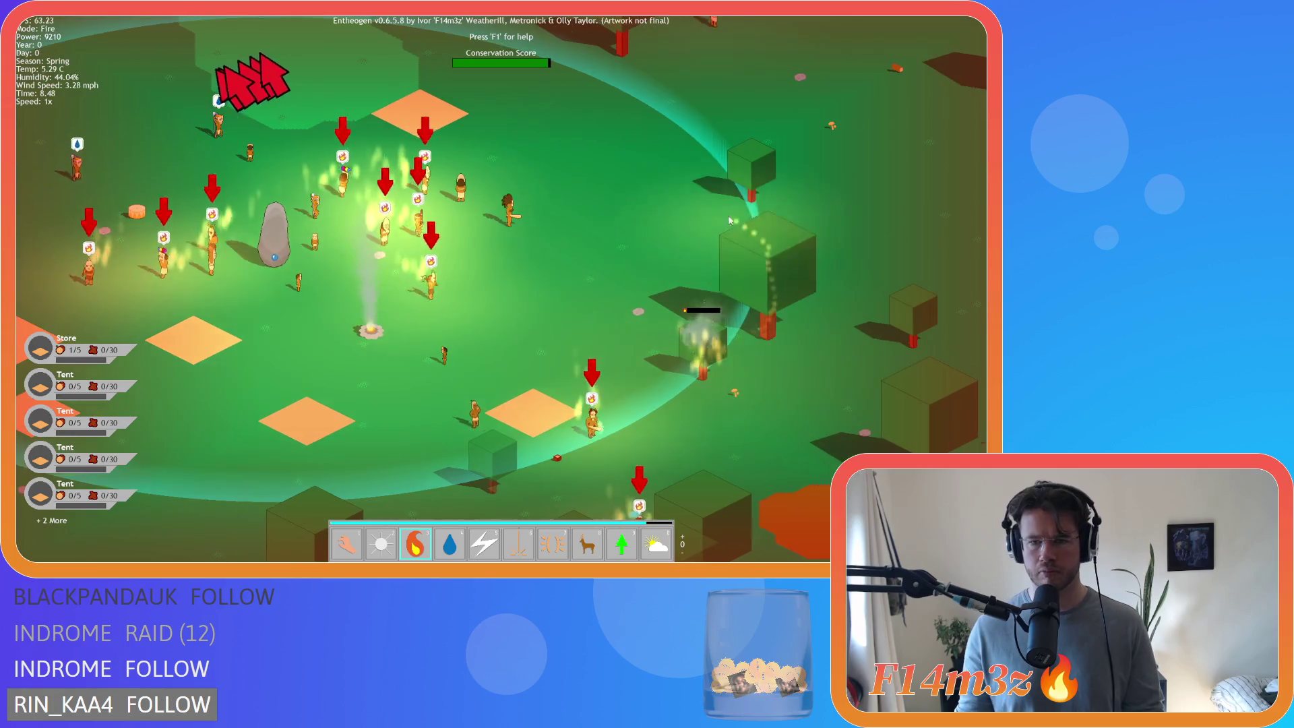
pyautogui.press('1')
pyautogui.press('d')
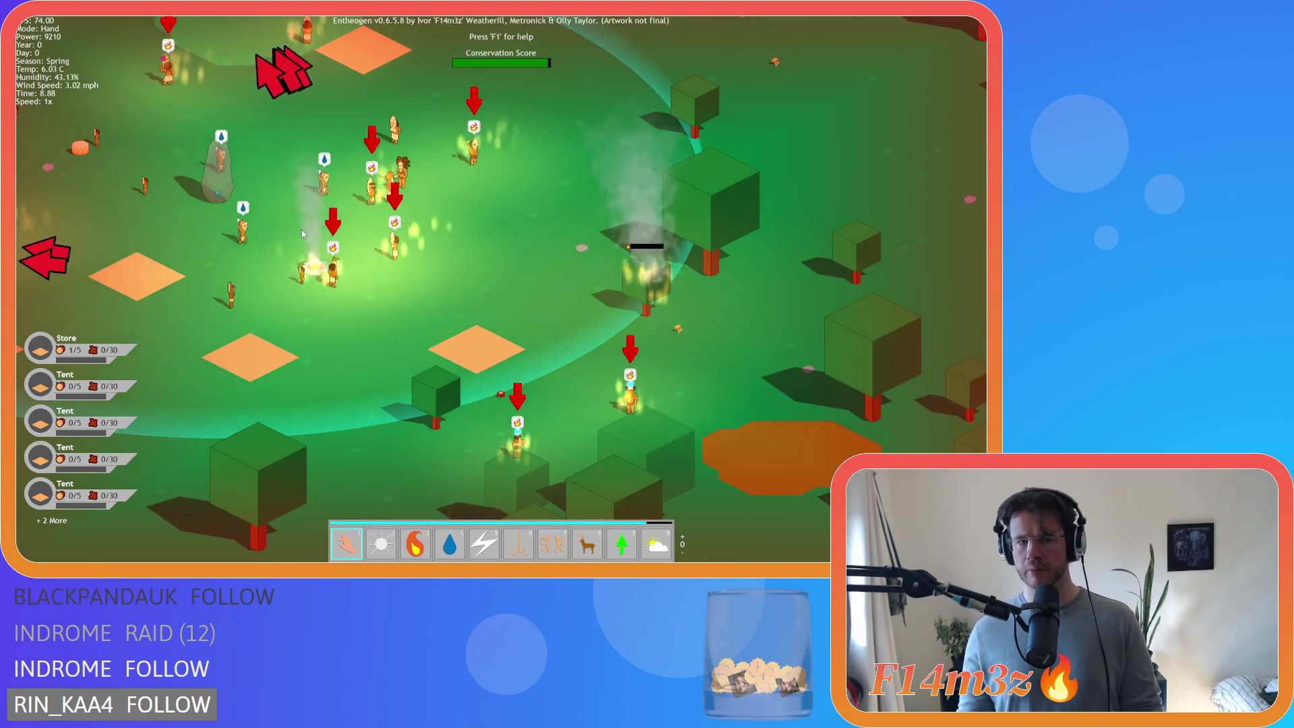
pyautogui.press('d')
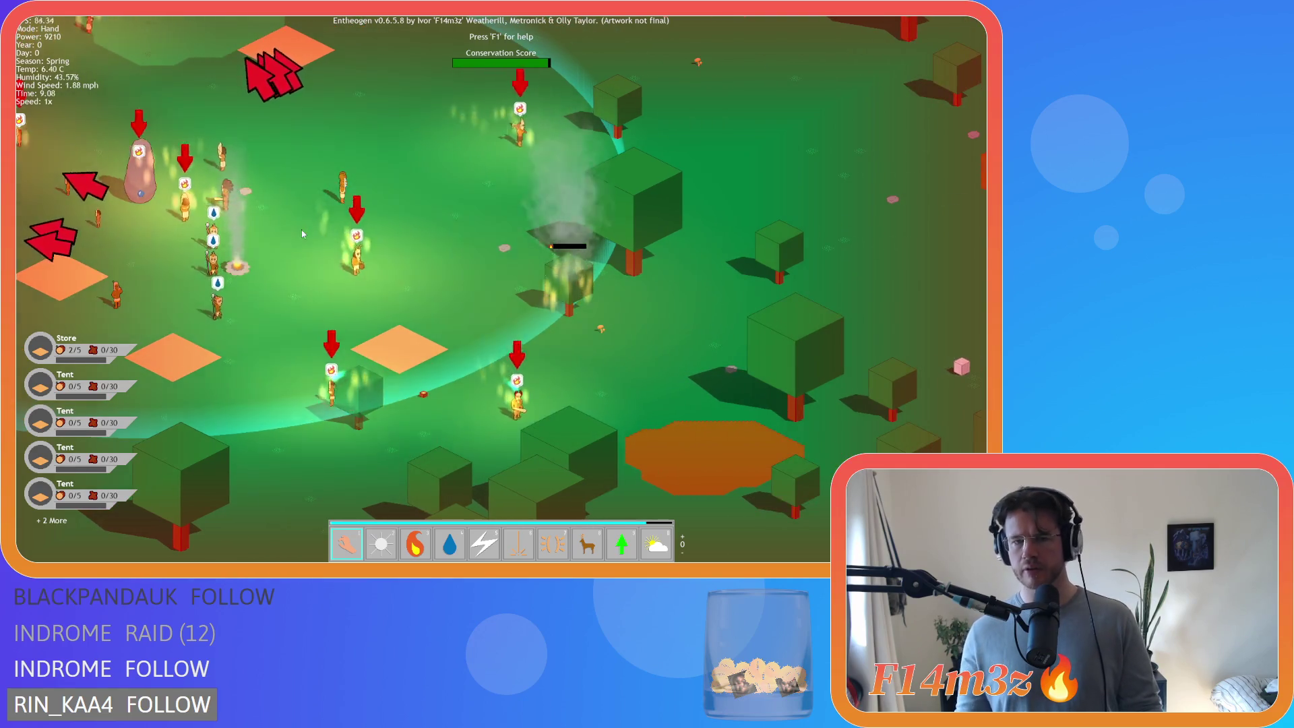
pyautogui.press('a')
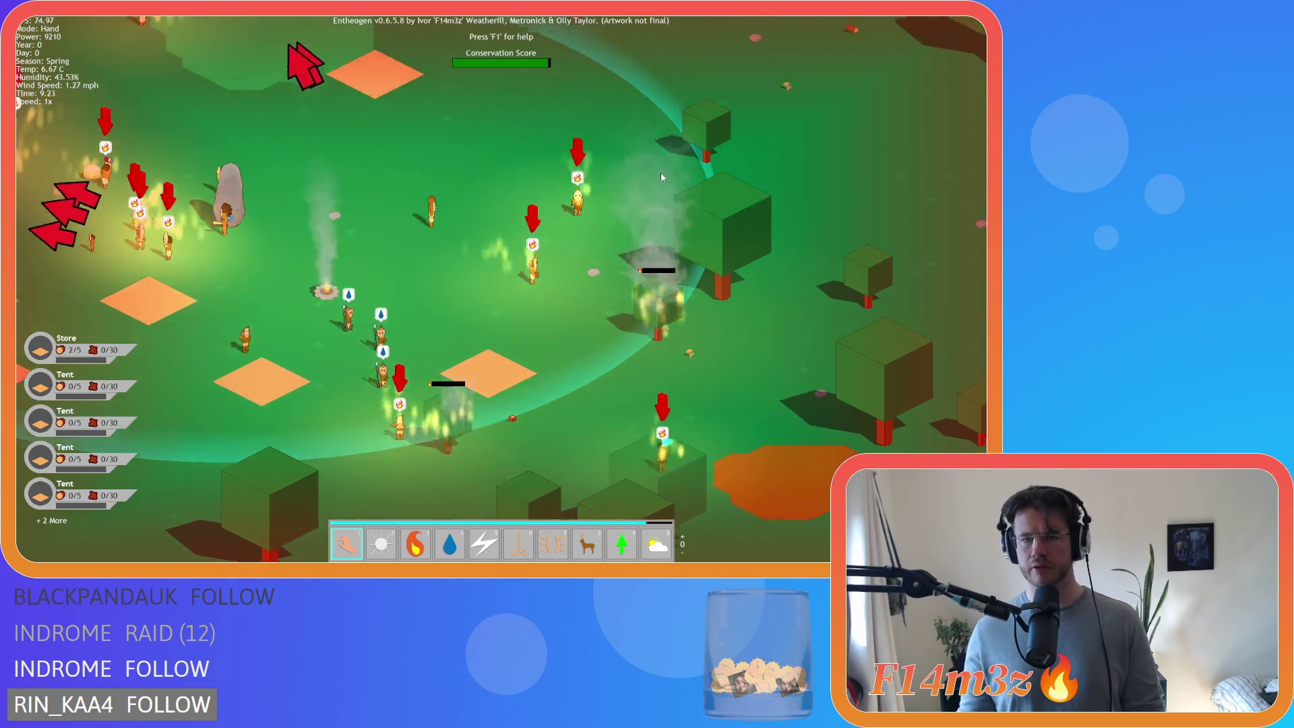
pyautogui.press('3')
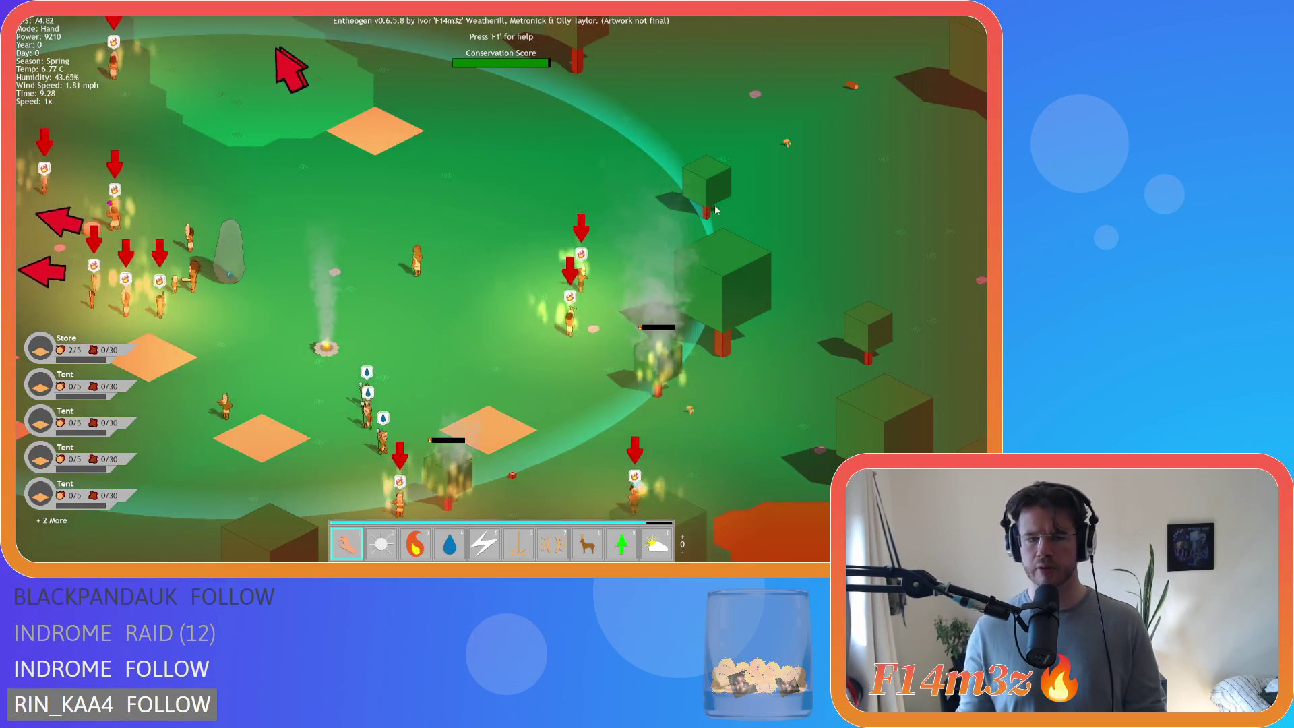
pyautogui.press('w')
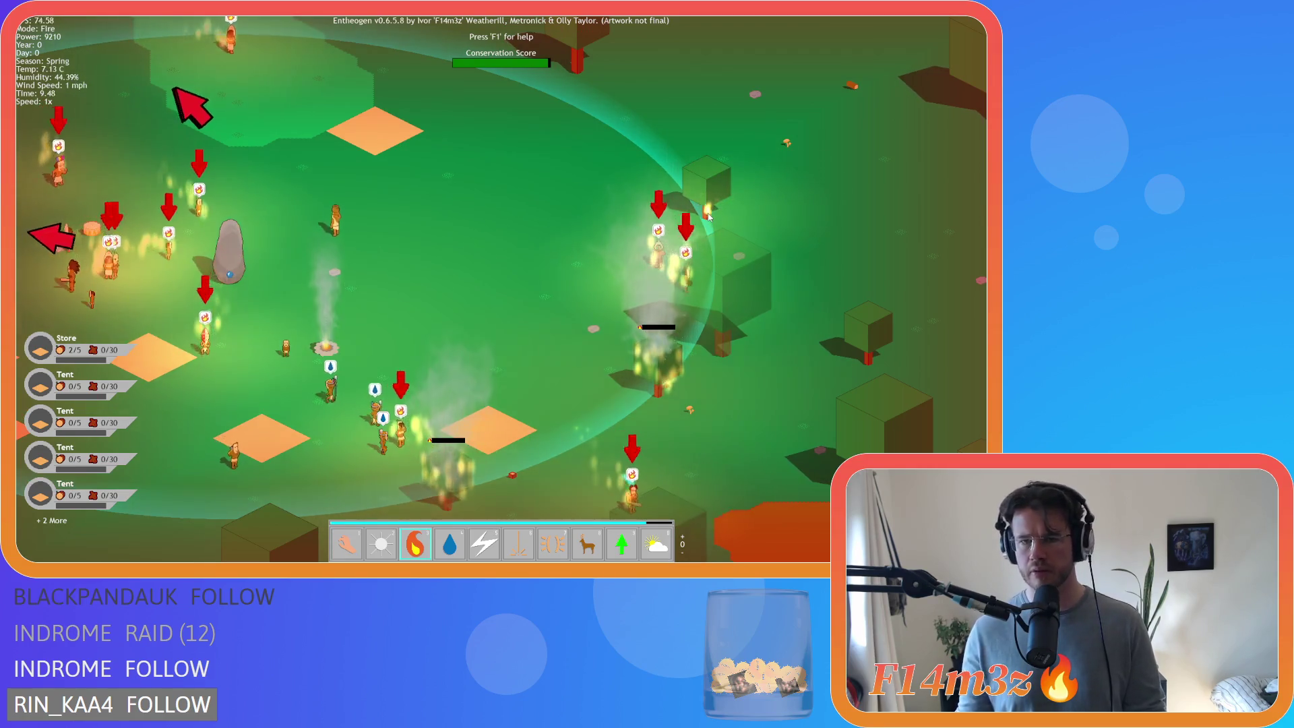
pyautogui.click(692, 213)
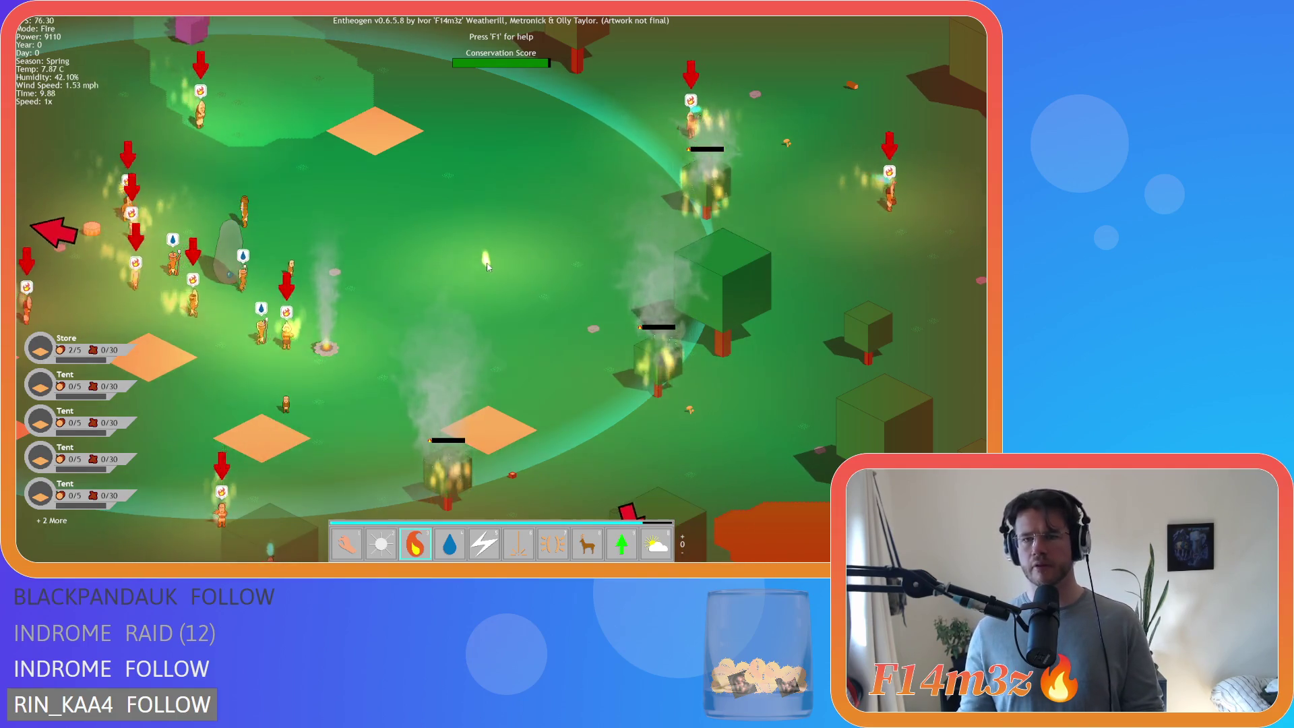
# - With the hand tool, survey the lit village and forest zoomed out, then quickload the save
pyautogui.press('1')
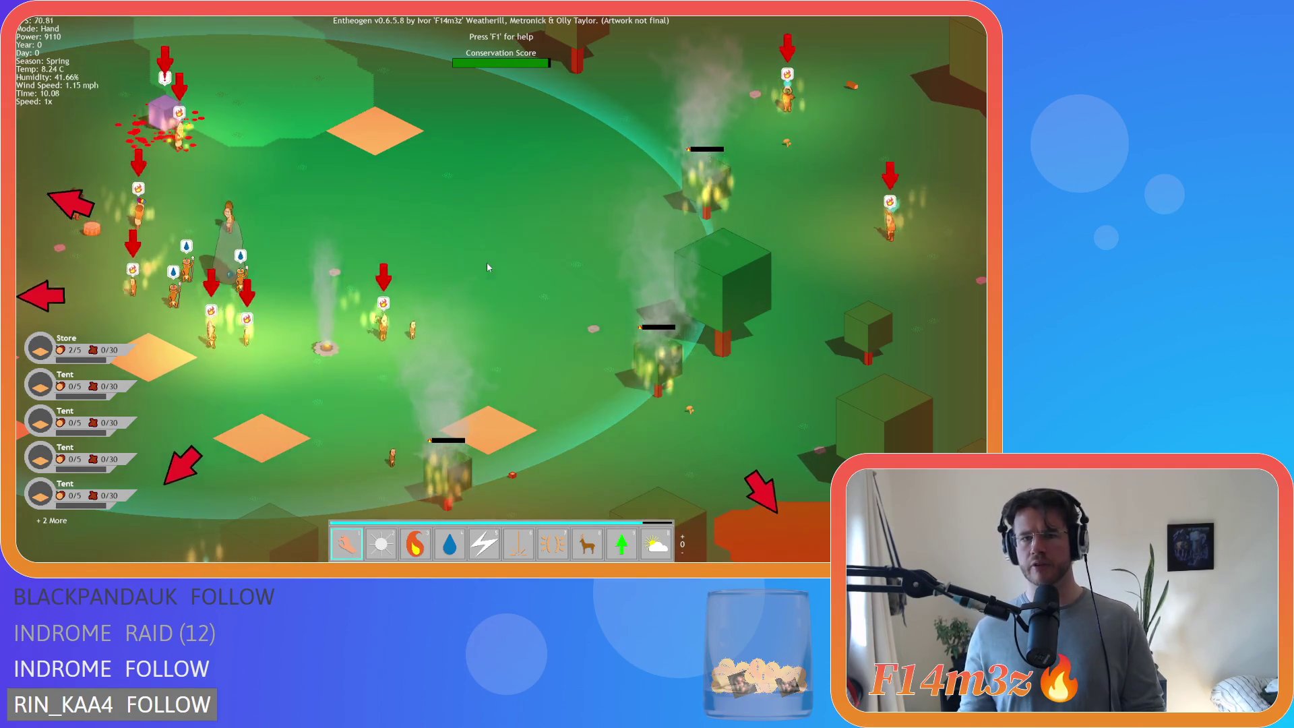
pyautogui.press('w')
pyautogui.press('a')
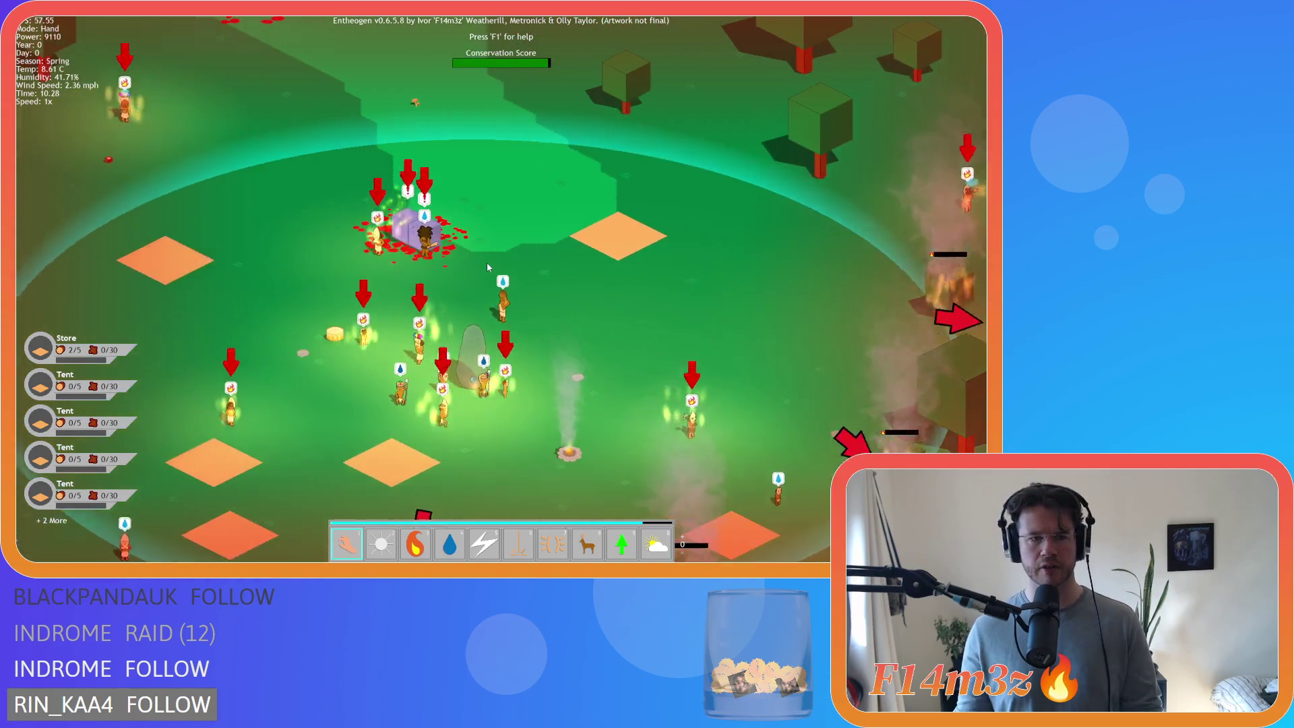
pyautogui.press('s')
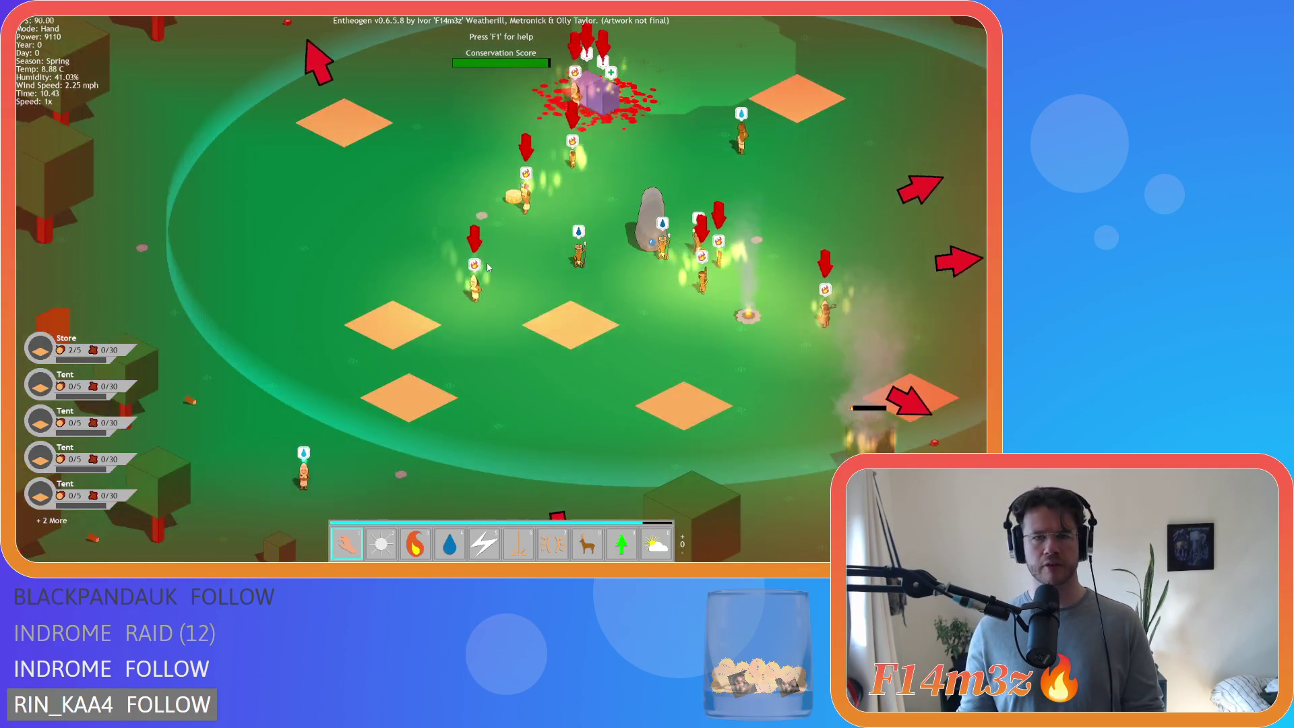
pyautogui.press('w')
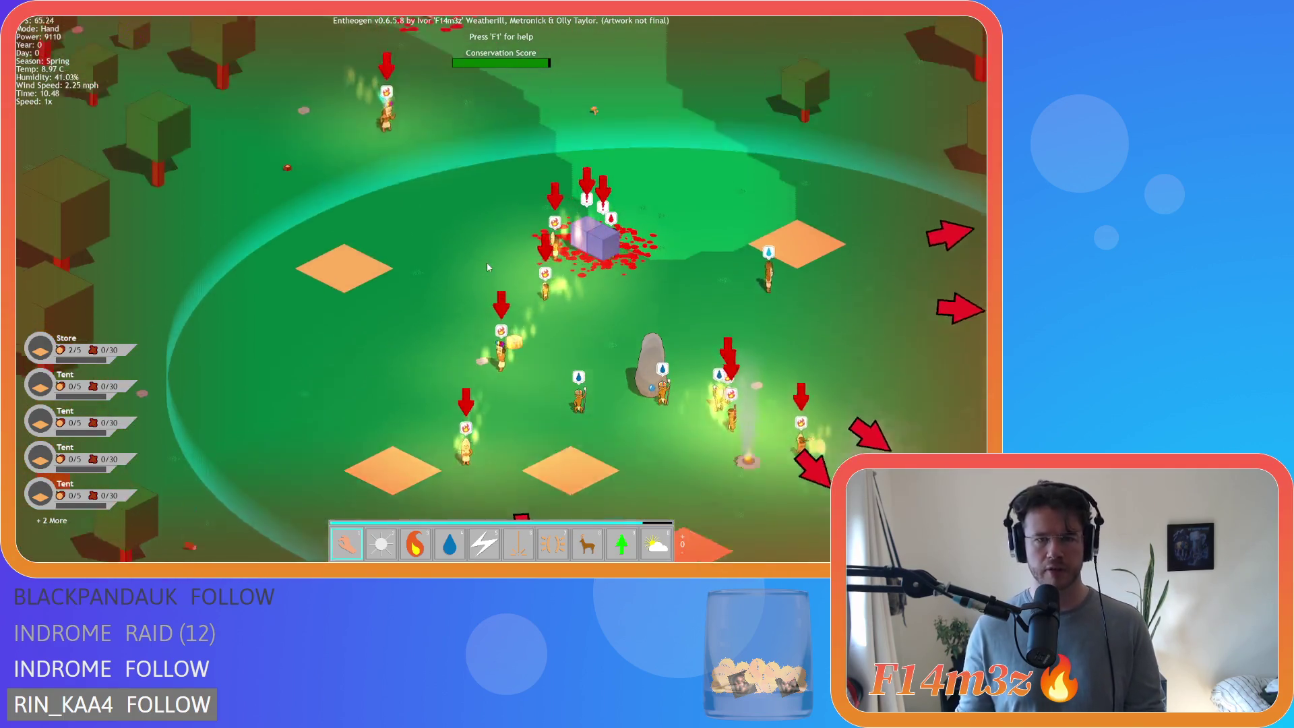
pyautogui.press('a')
pyautogui.press('s')
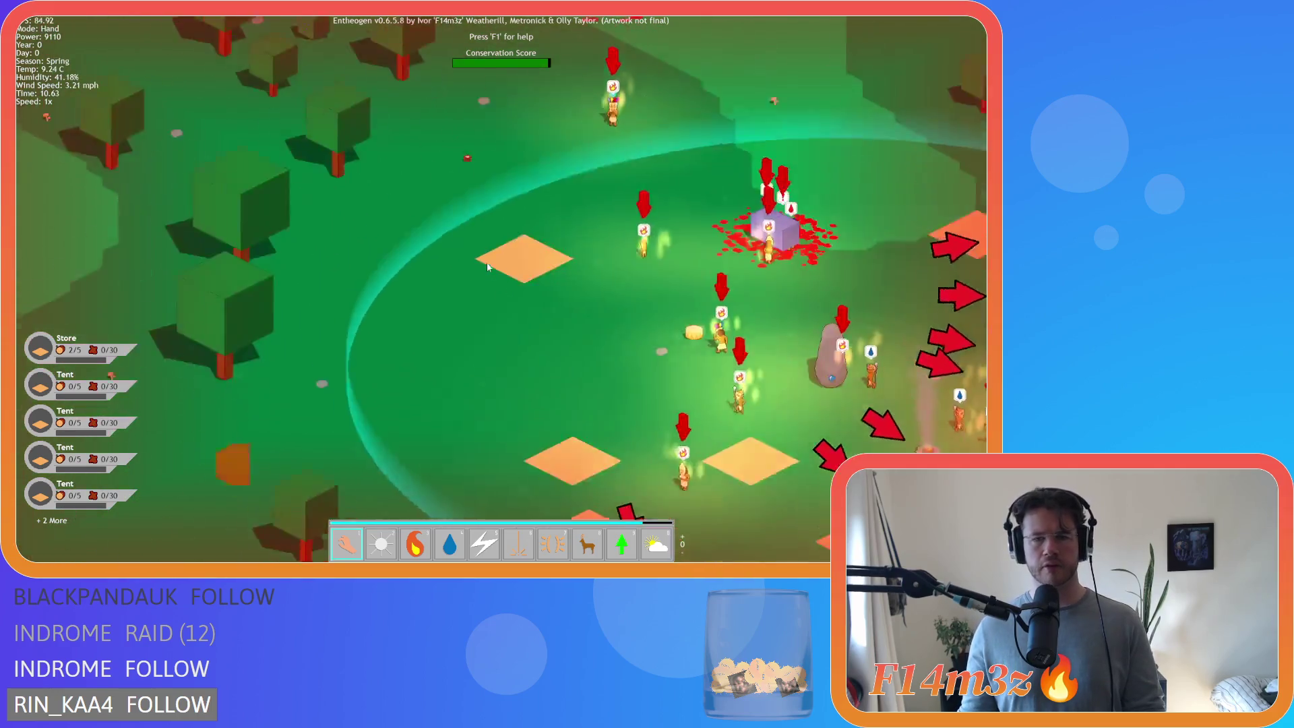
pyautogui.press('s')
pyautogui.press('d')
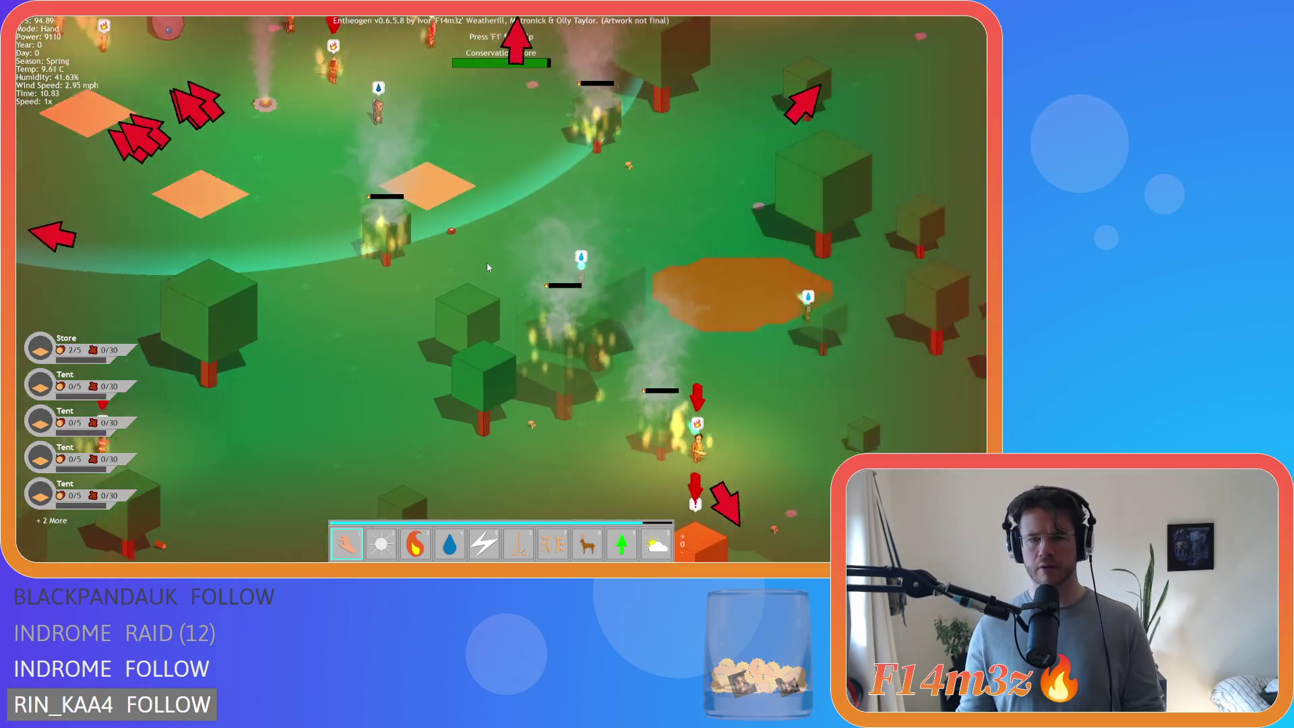
pyautogui.scroll(-5, 488, 267)
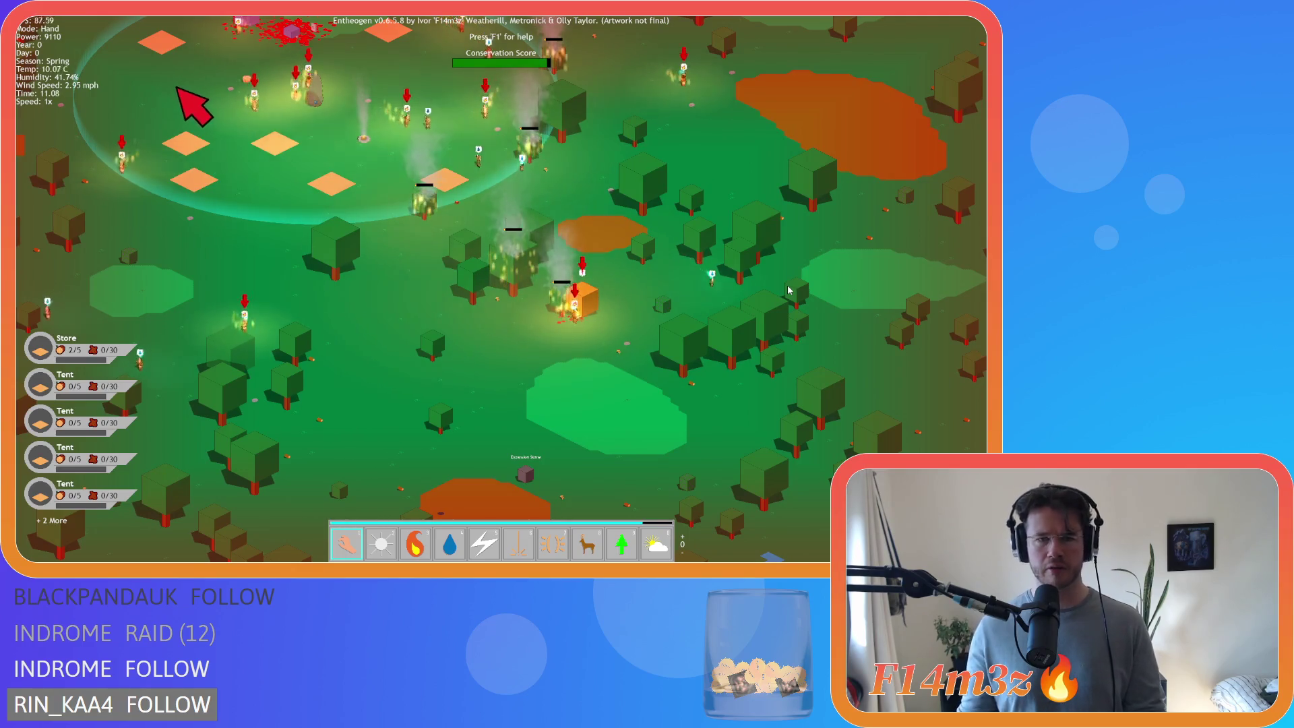
pyautogui.press('a')
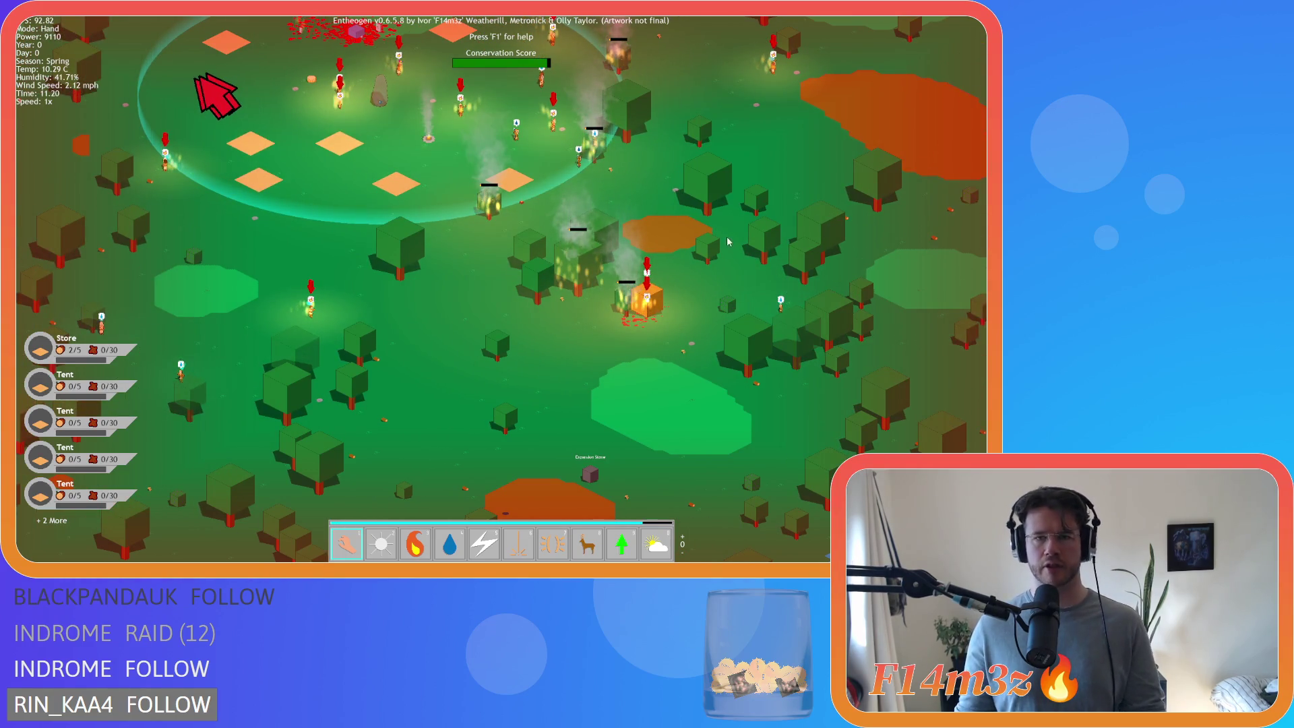
pyautogui.press('F9')
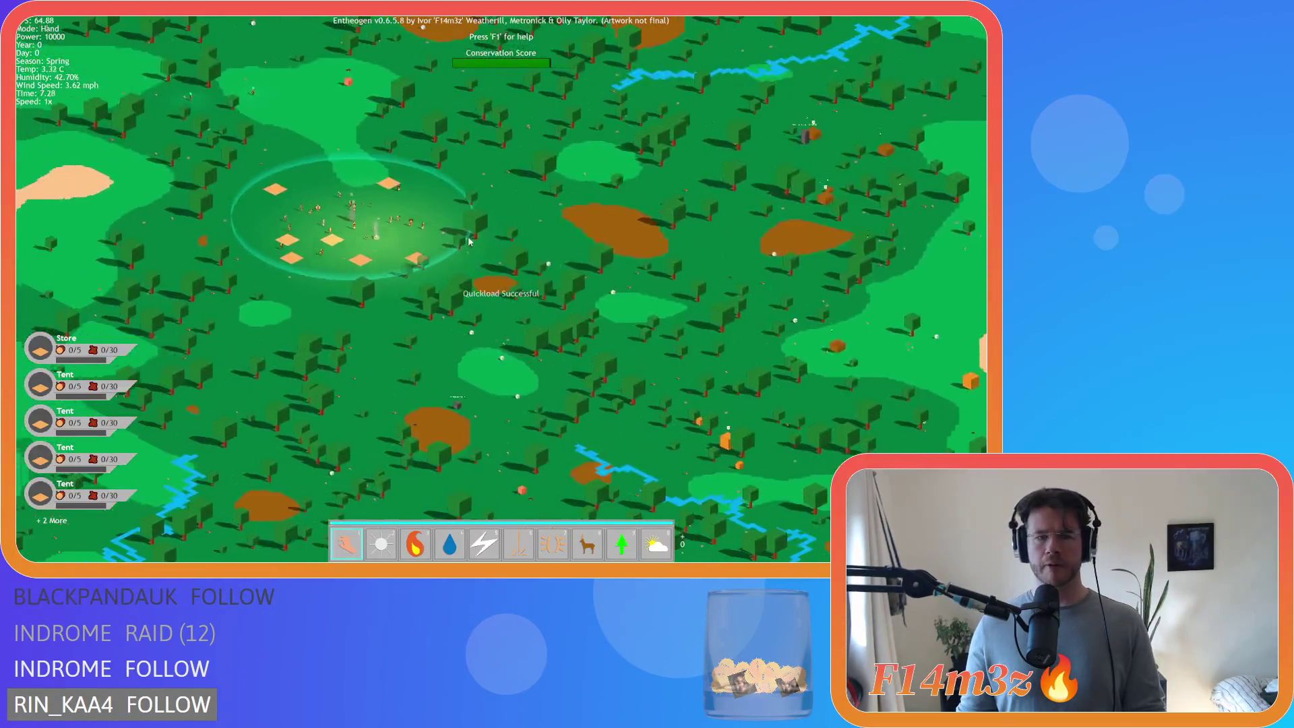
# - Zoom in and set the tree beside the village ablaze with the fire power
pyautogui.scroll(6, 476, 244)
pyautogui.press('3')
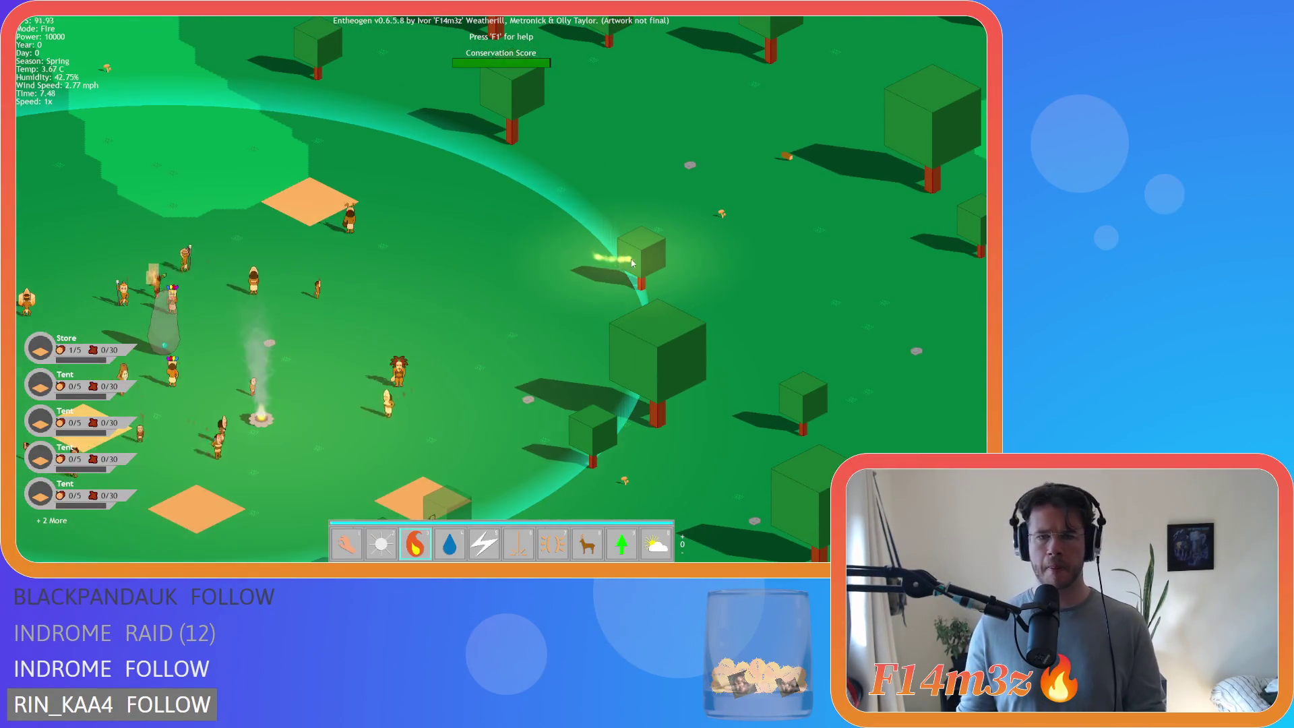
pyautogui.click(621, 273)
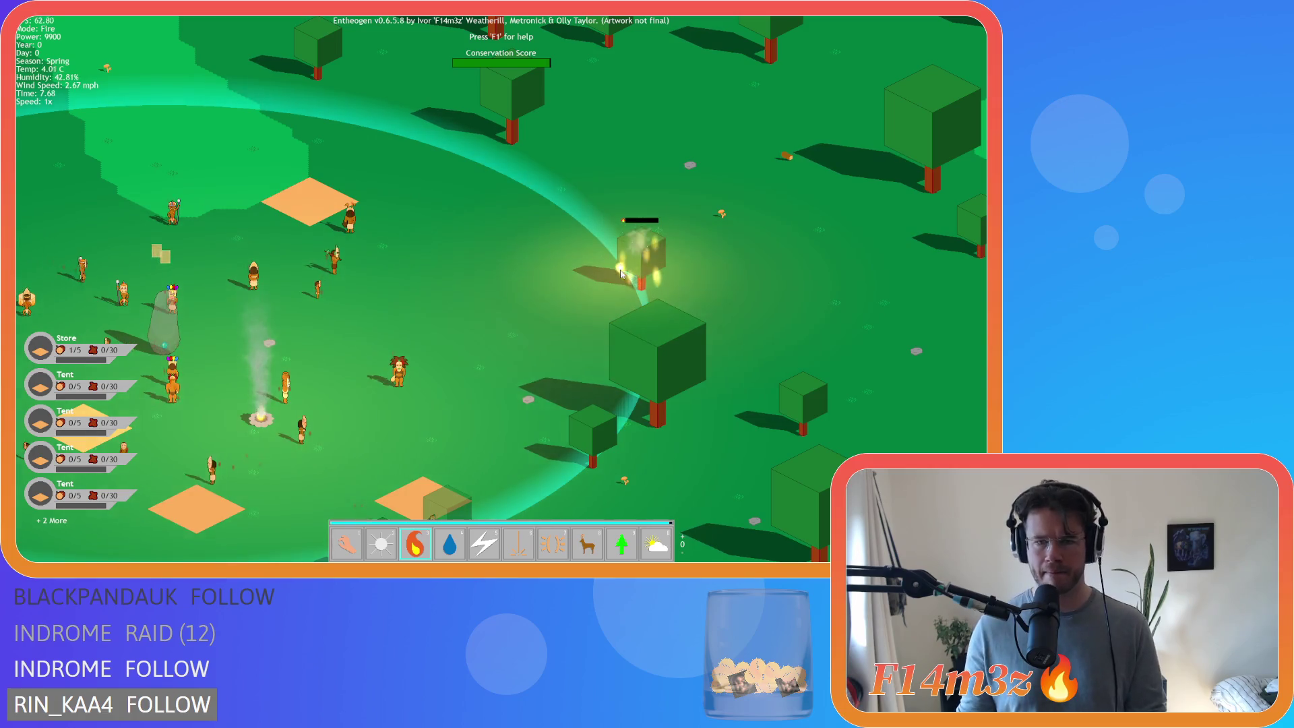
pyautogui.press('1')
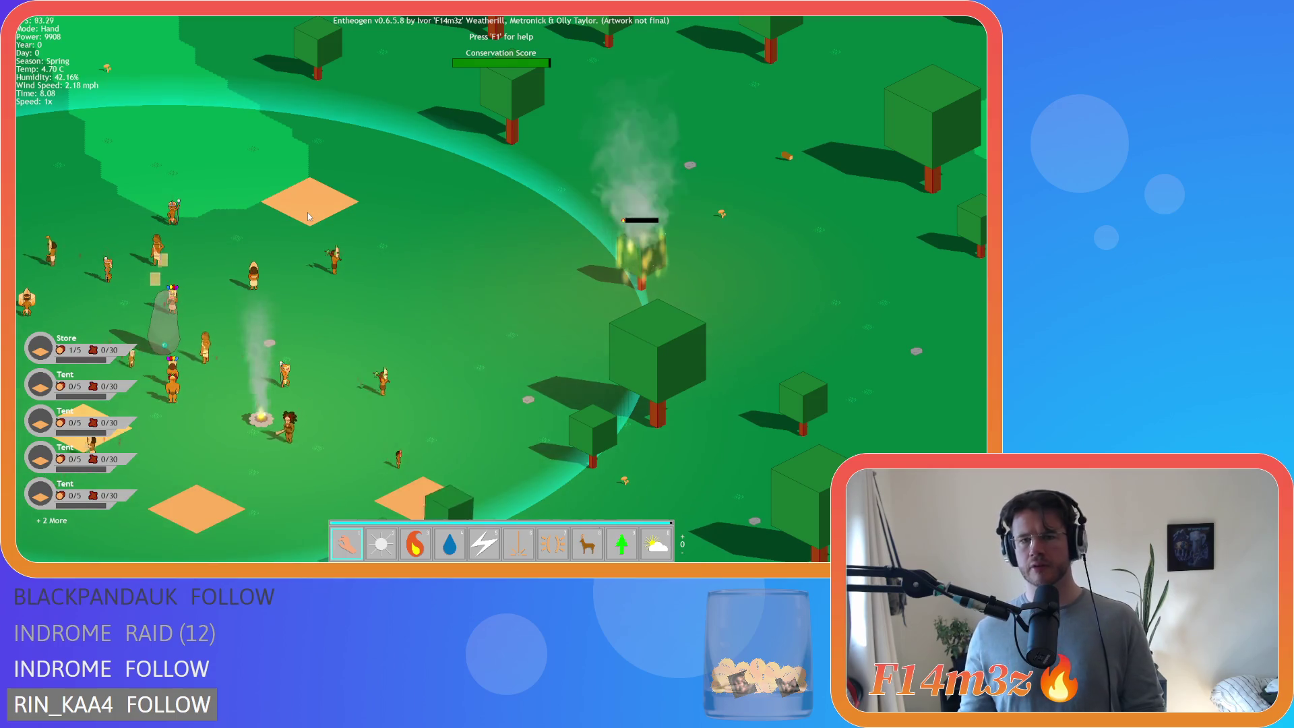
# - Extinguish the campfire with the water power
pyautogui.press('4')
pyautogui.click(268, 425)
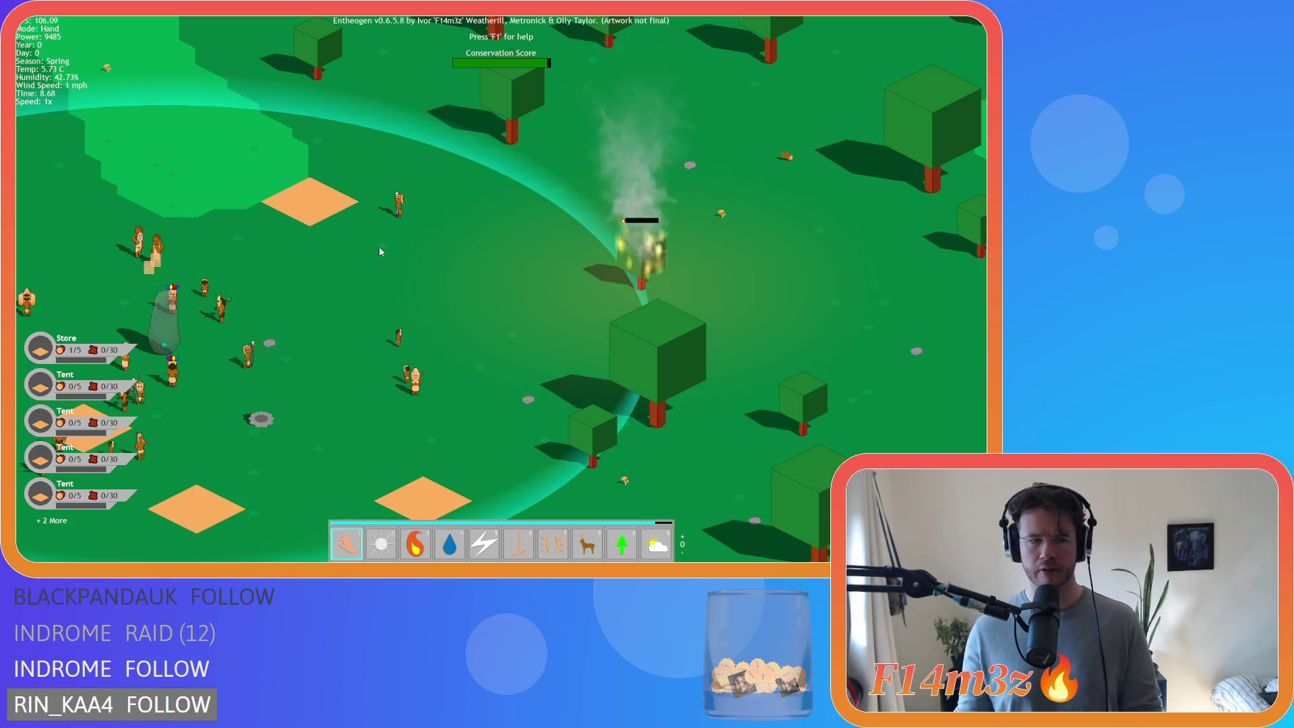
pyautogui.press('s')
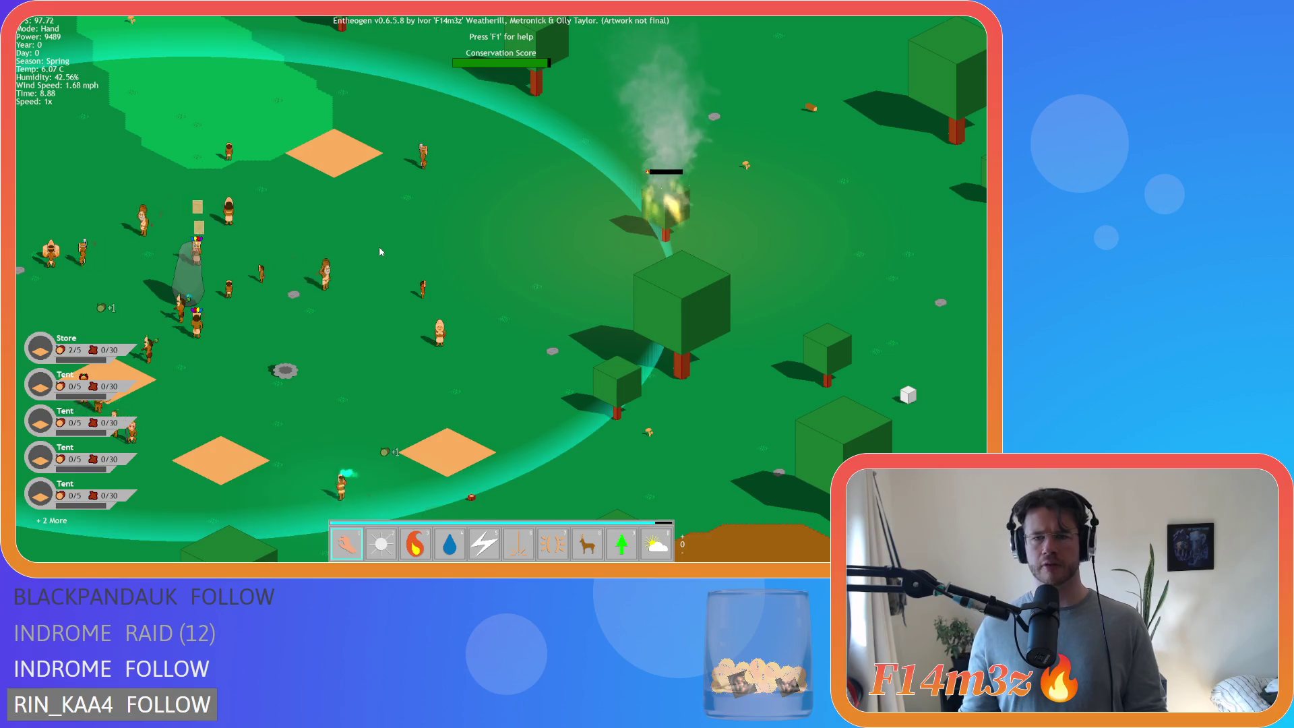
# - Set the small tree on fire with the fire power
pyautogui.press('4')
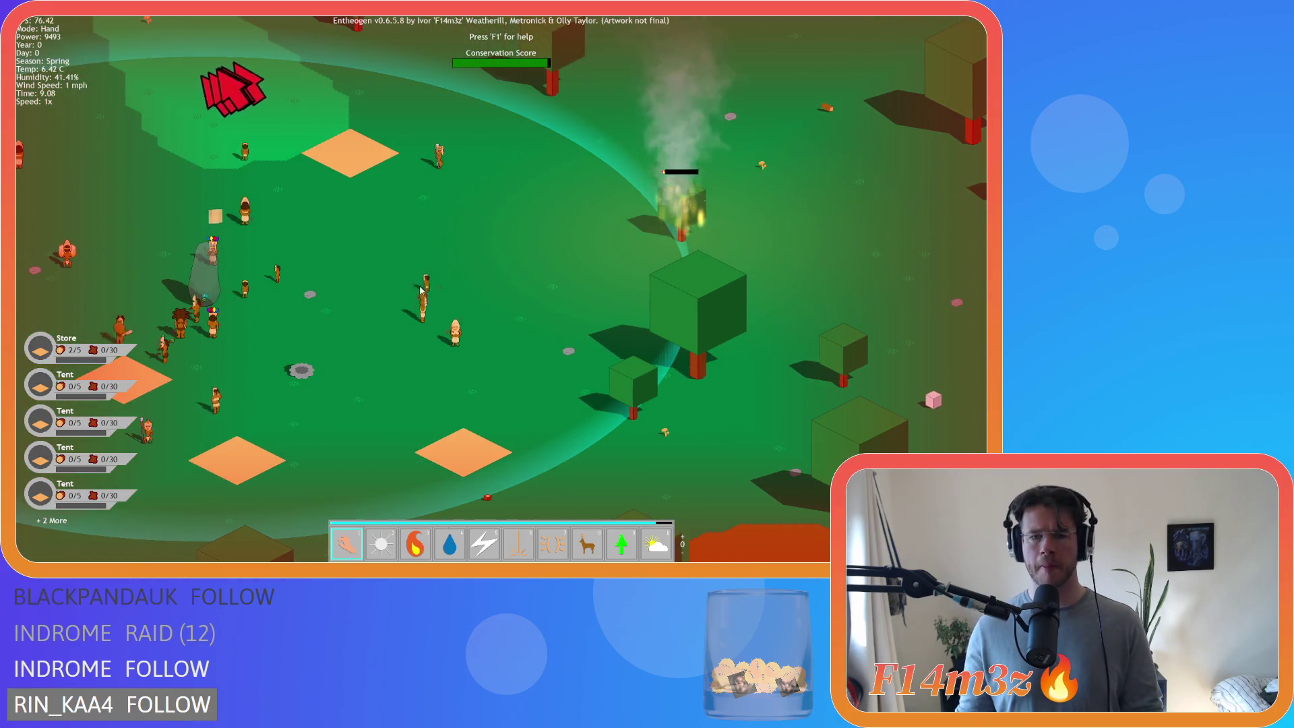
pyautogui.press('3')
pyautogui.click(630, 388)
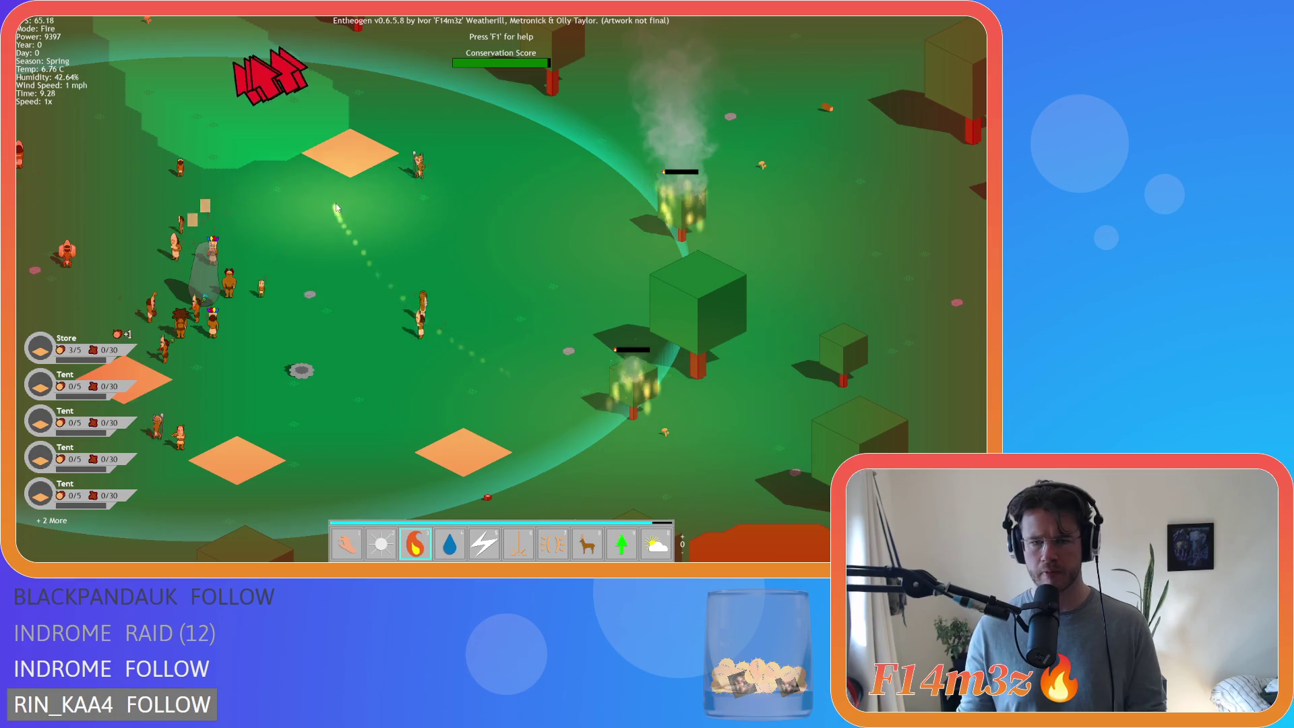
pyautogui.press('1')
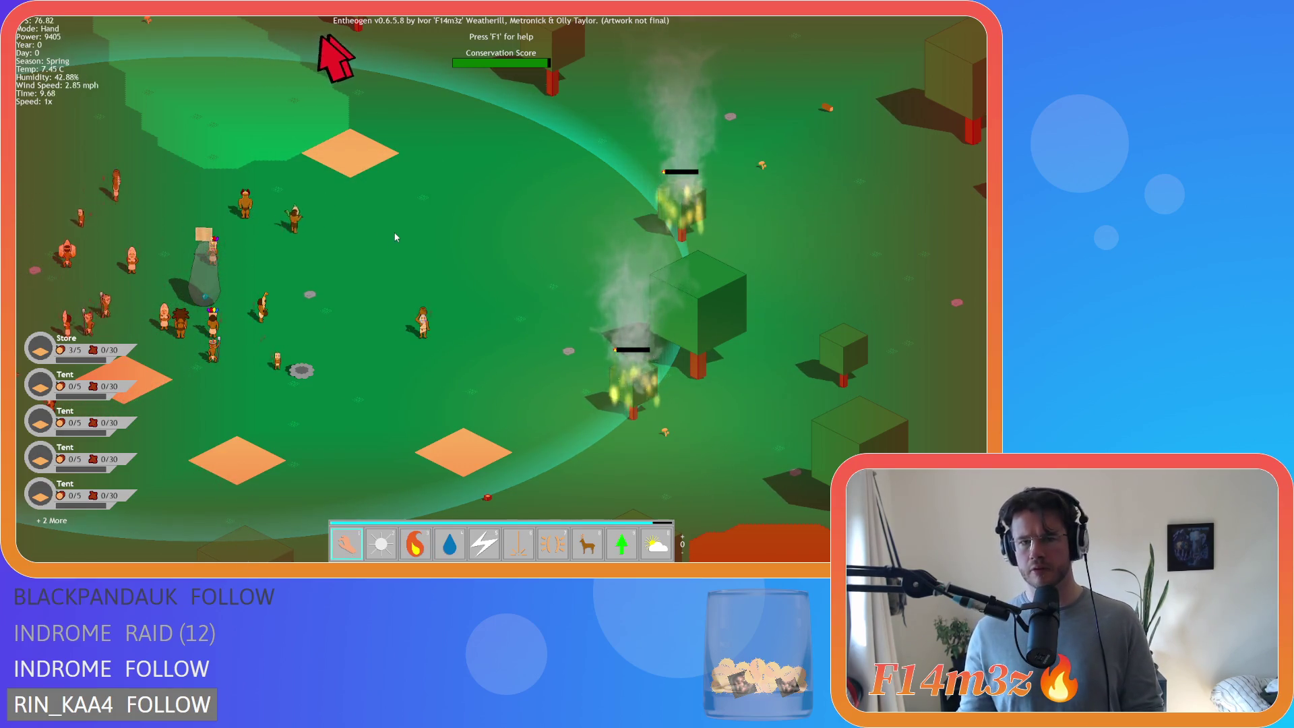
# - Pan right and douse the campfire with water again
pyautogui.press('d')
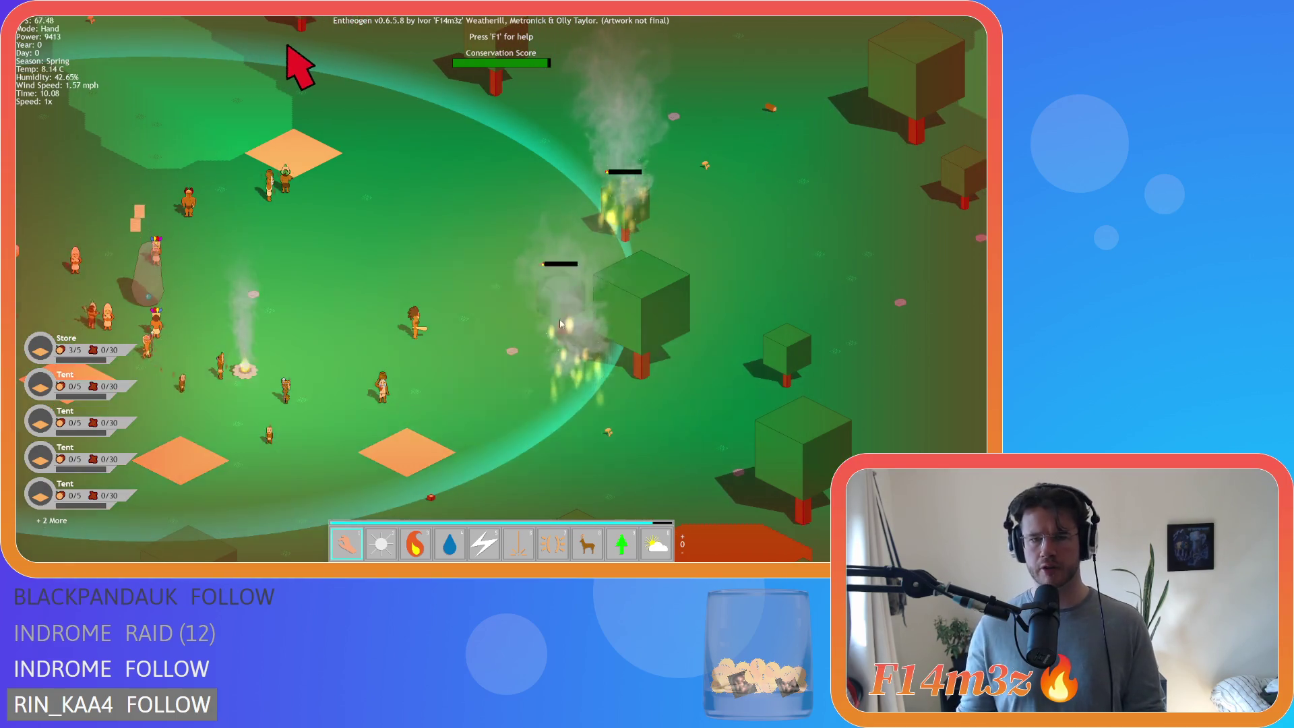
pyautogui.press('3')
pyautogui.press('4')
pyautogui.click(246, 368)
pyautogui.press('1')
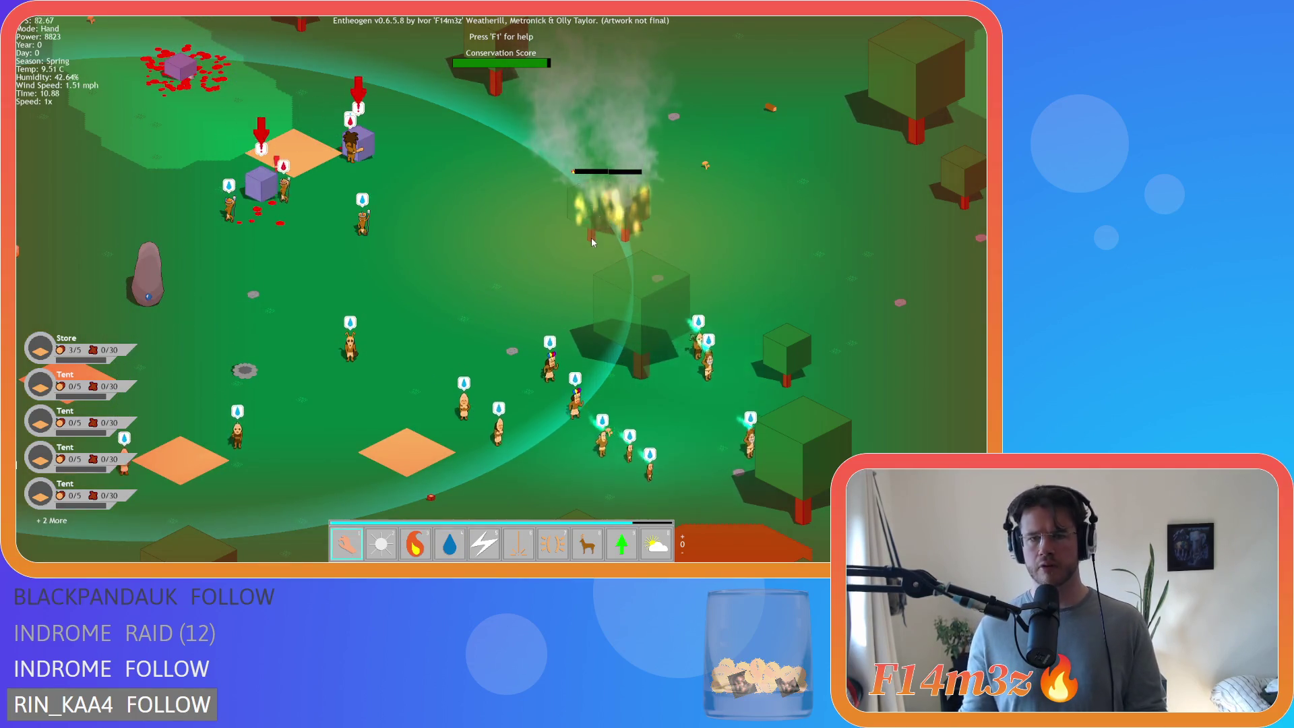
# - Relight the extinguished campfire with the fire power
pyautogui.press('s')
pyautogui.press('s')
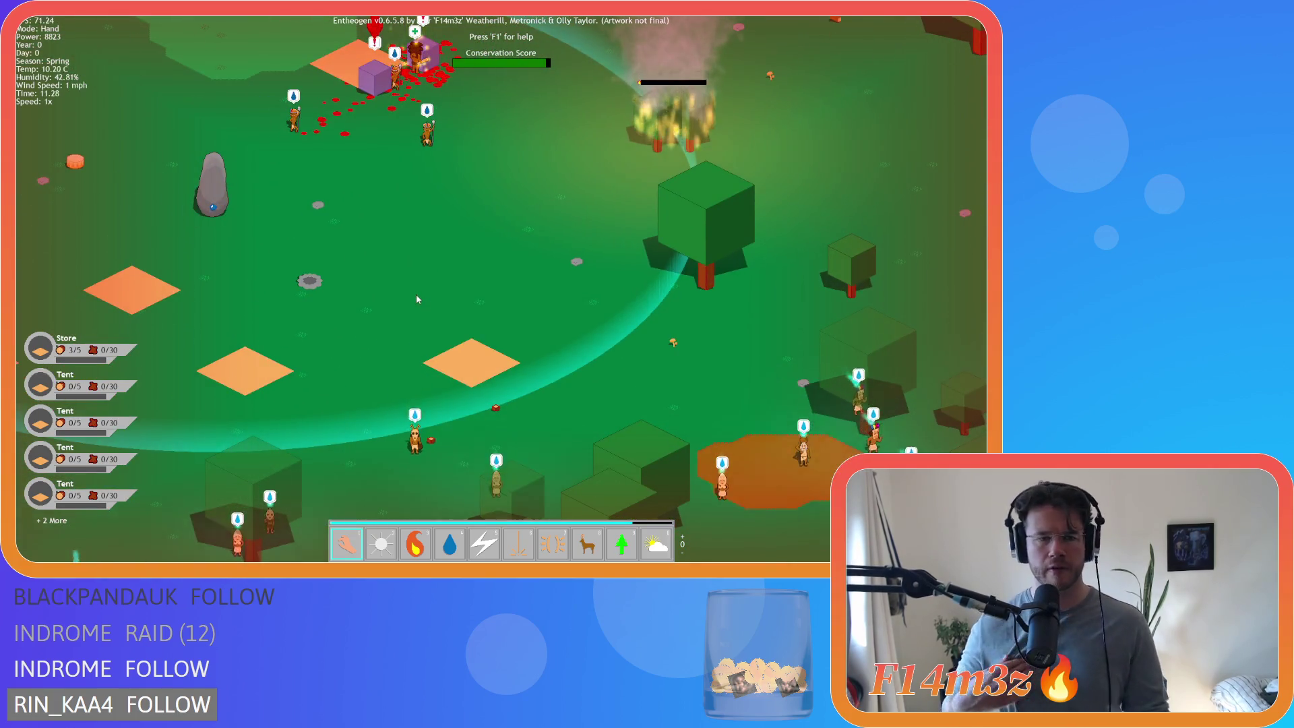
pyautogui.press('a')
pyautogui.press('3')
pyautogui.click(365, 291)
pyautogui.press('1')
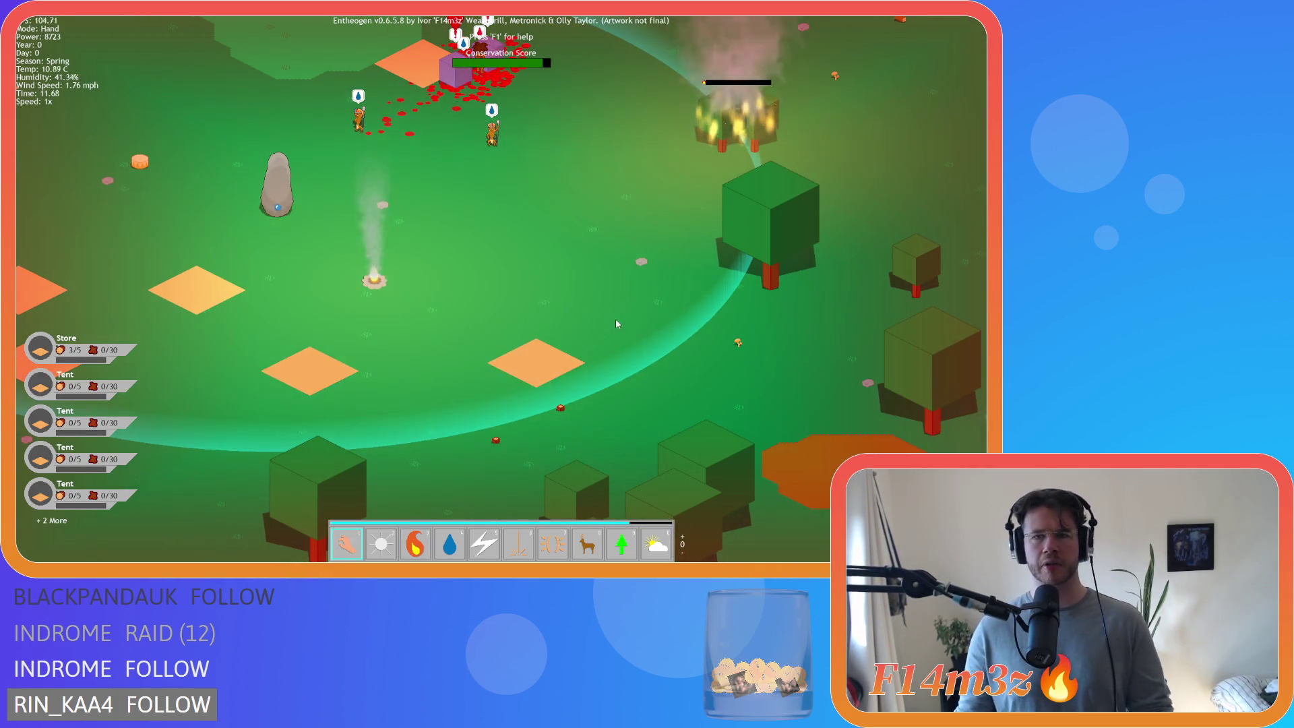
# - Pan over the village, then quit the game with Escape and Y
pyautogui.press('w')
pyautogui.press('d')
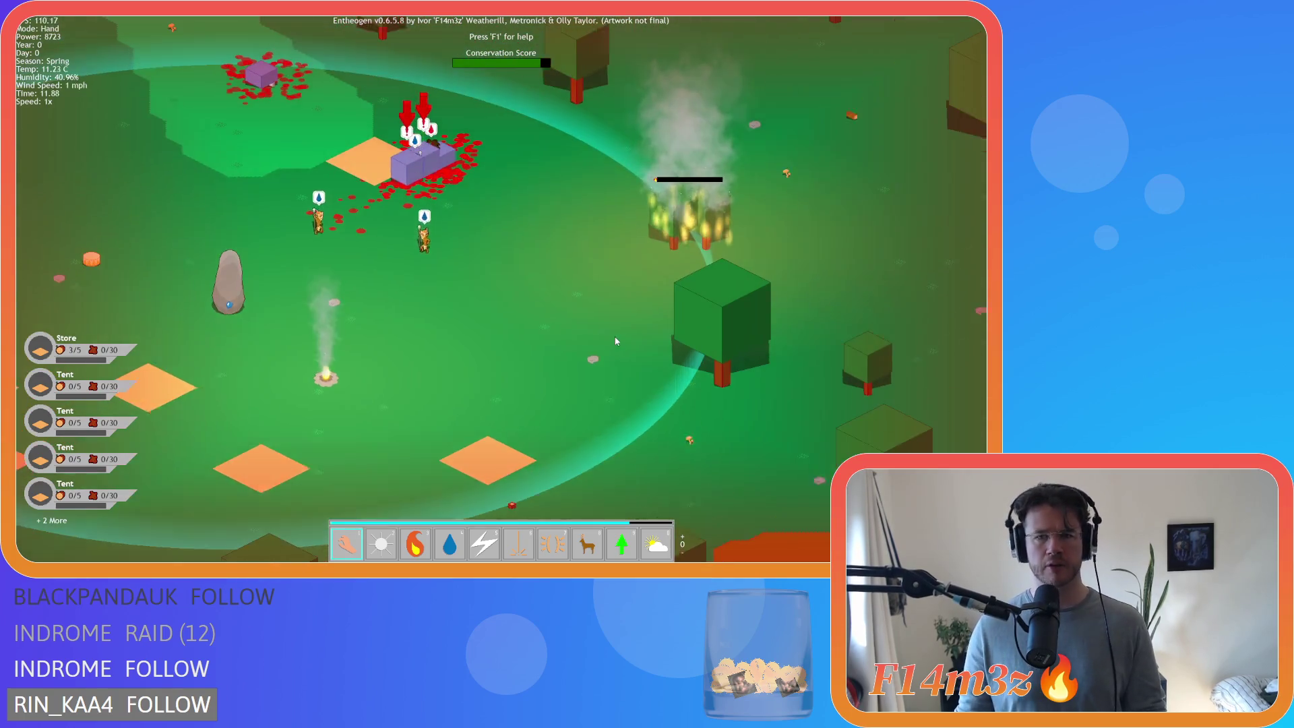
pyautogui.press('s')
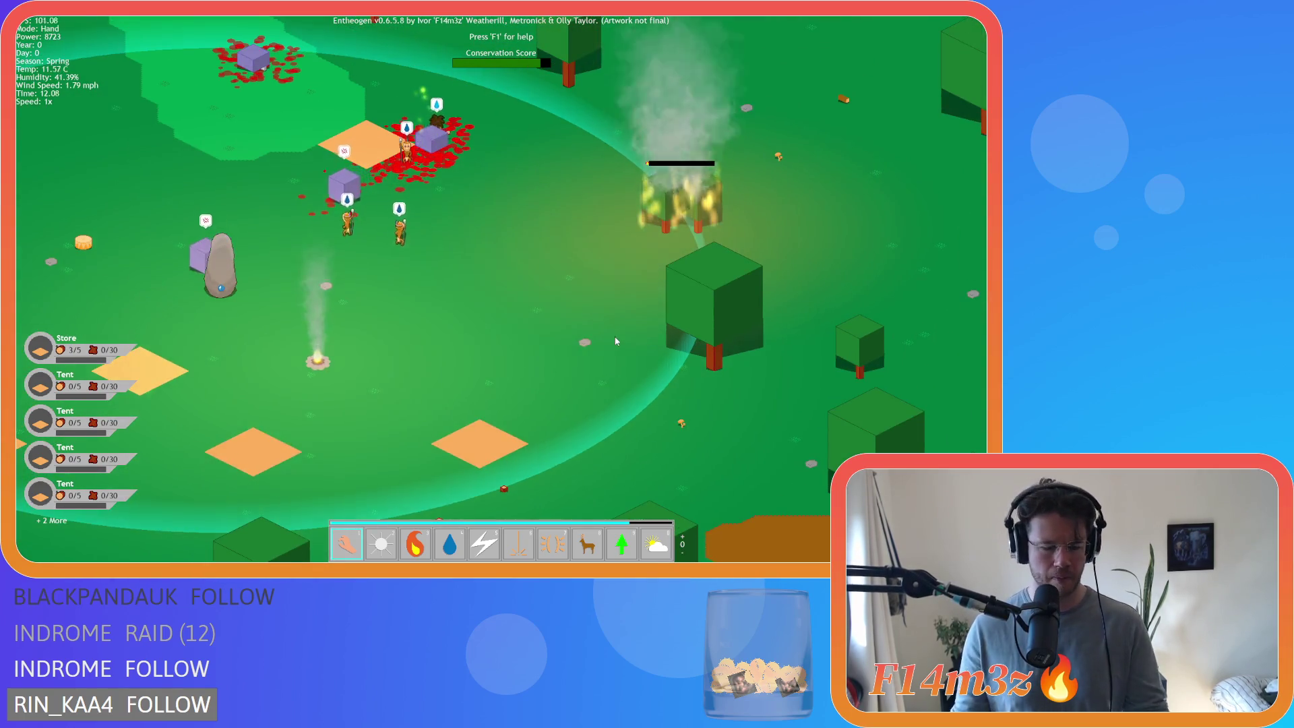
pyautogui.press('Escape')
pyautogui.press('y')
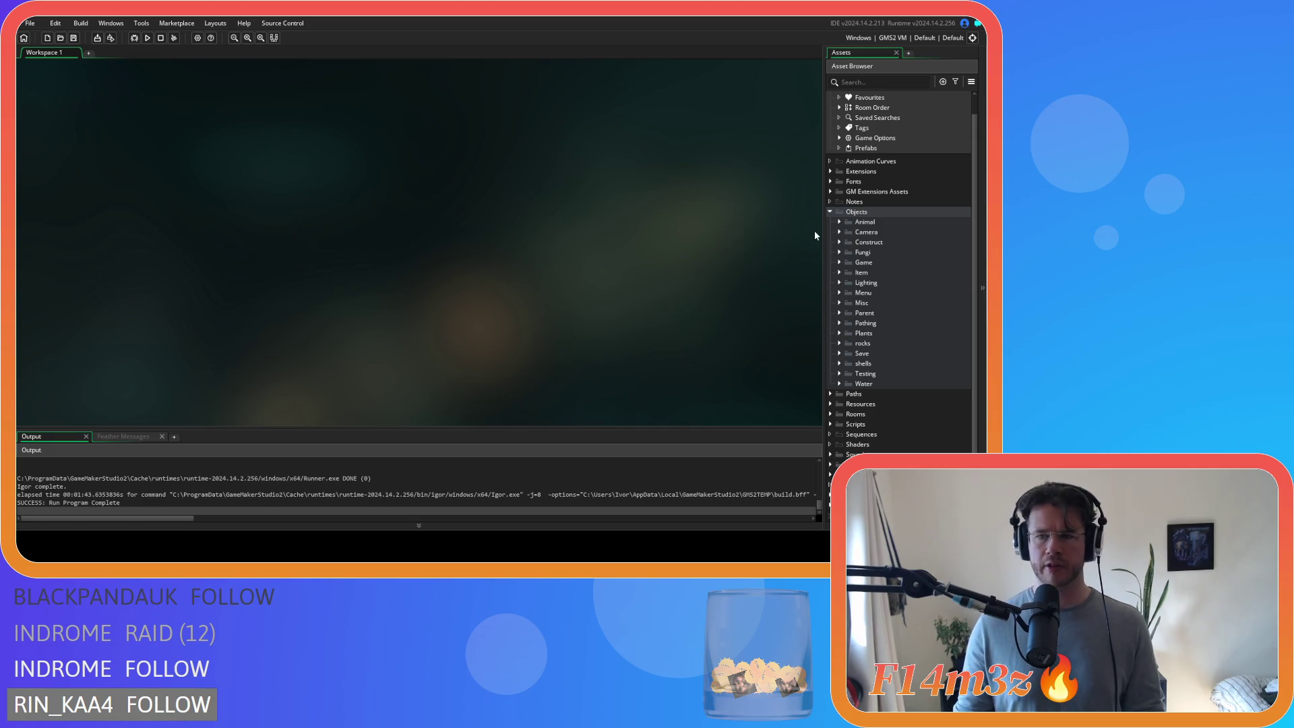
# - Collapse the Objects folder in the Asset Browser and build and run the game with F5
pyautogui.click(830, 211)
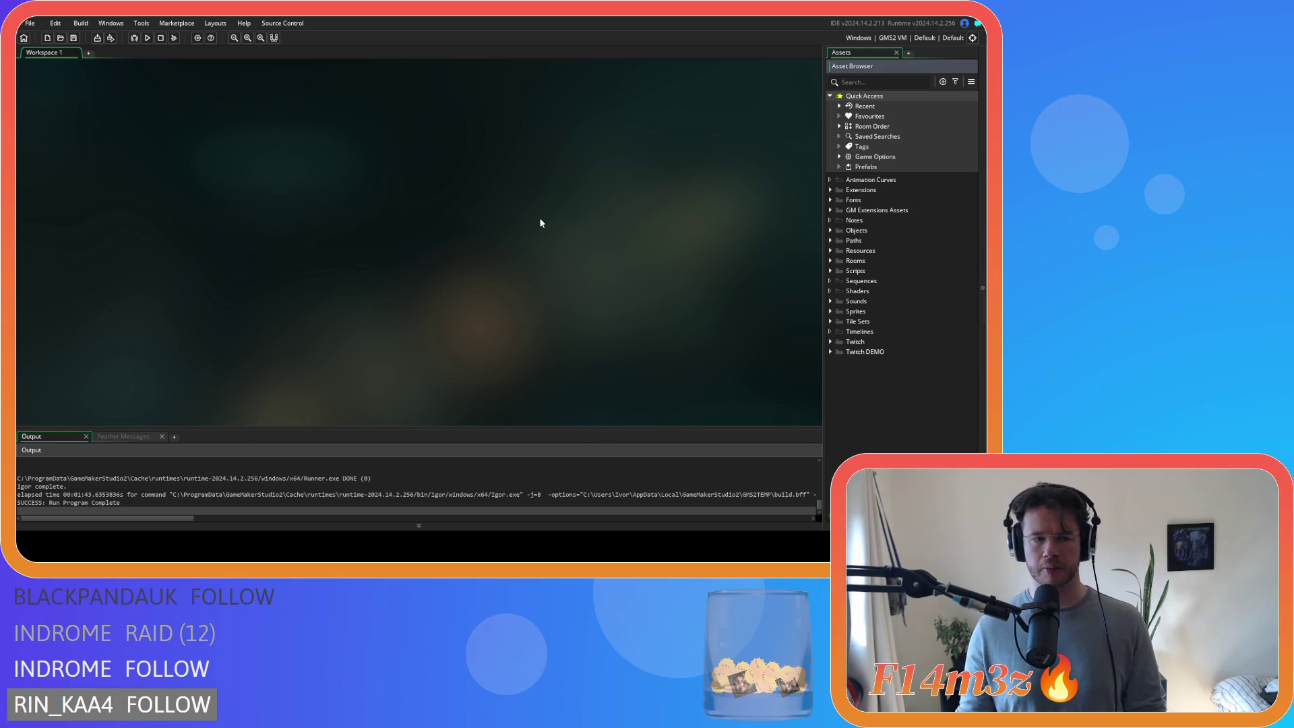
pyautogui.press('F5')
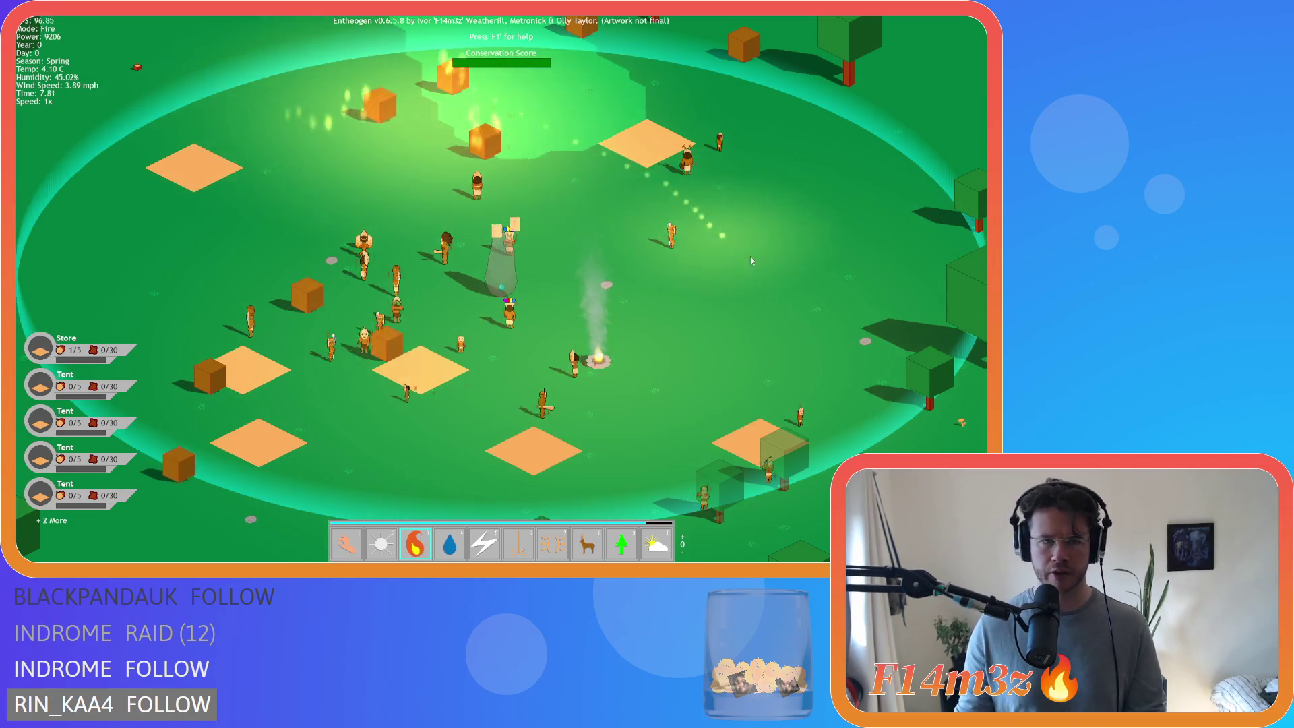
# - Pan around the village, switch to the hand, and cancel a quit prompt
pyautogui.press('w')
pyautogui.press('d')
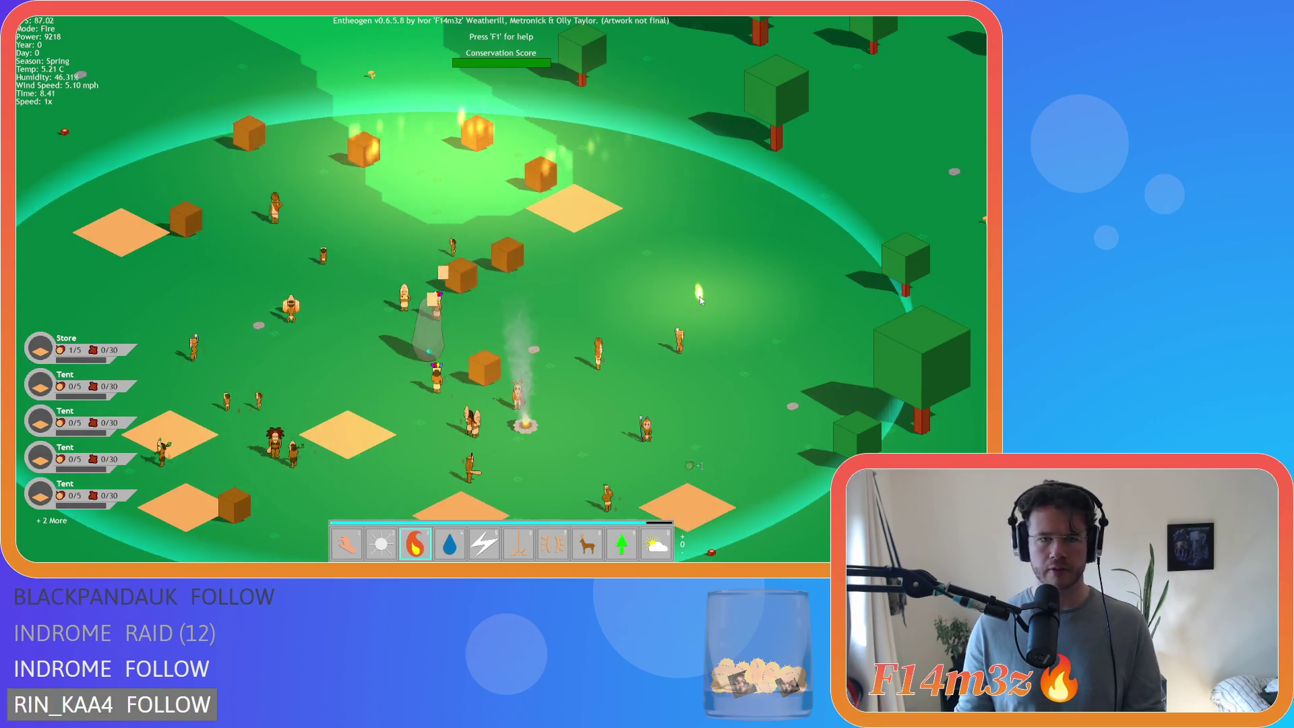
pyautogui.press('s')
pyautogui.press('a')
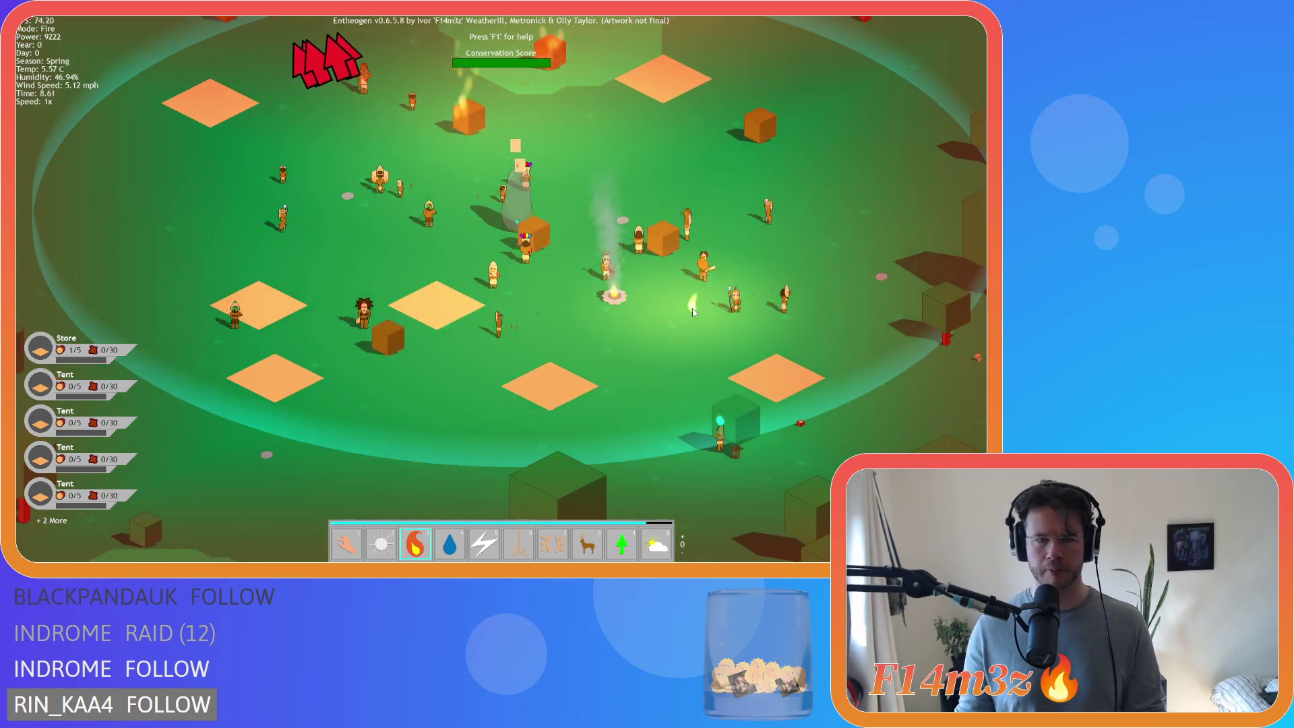
pyautogui.press('s')
pyautogui.press('d')
pyautogui.press('w')
pyautogui.press('a')
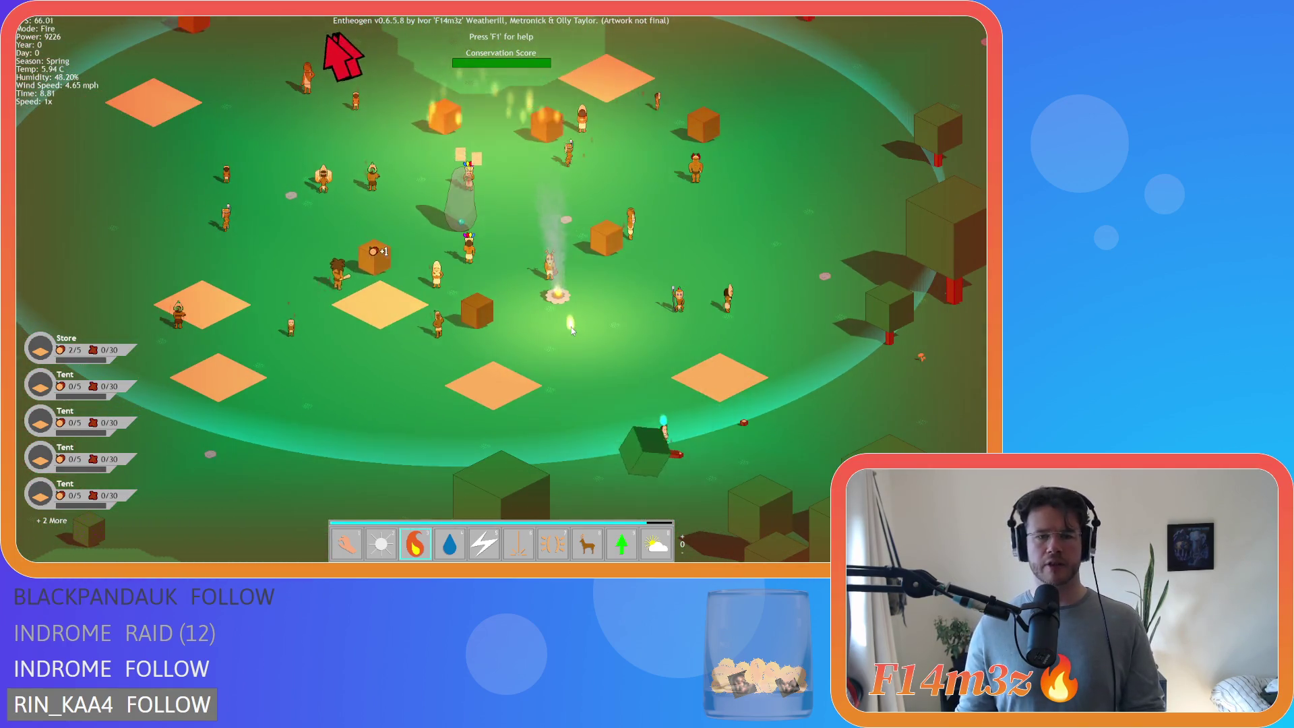
pyautogui.press('1')
pyautogui.press('Escape')
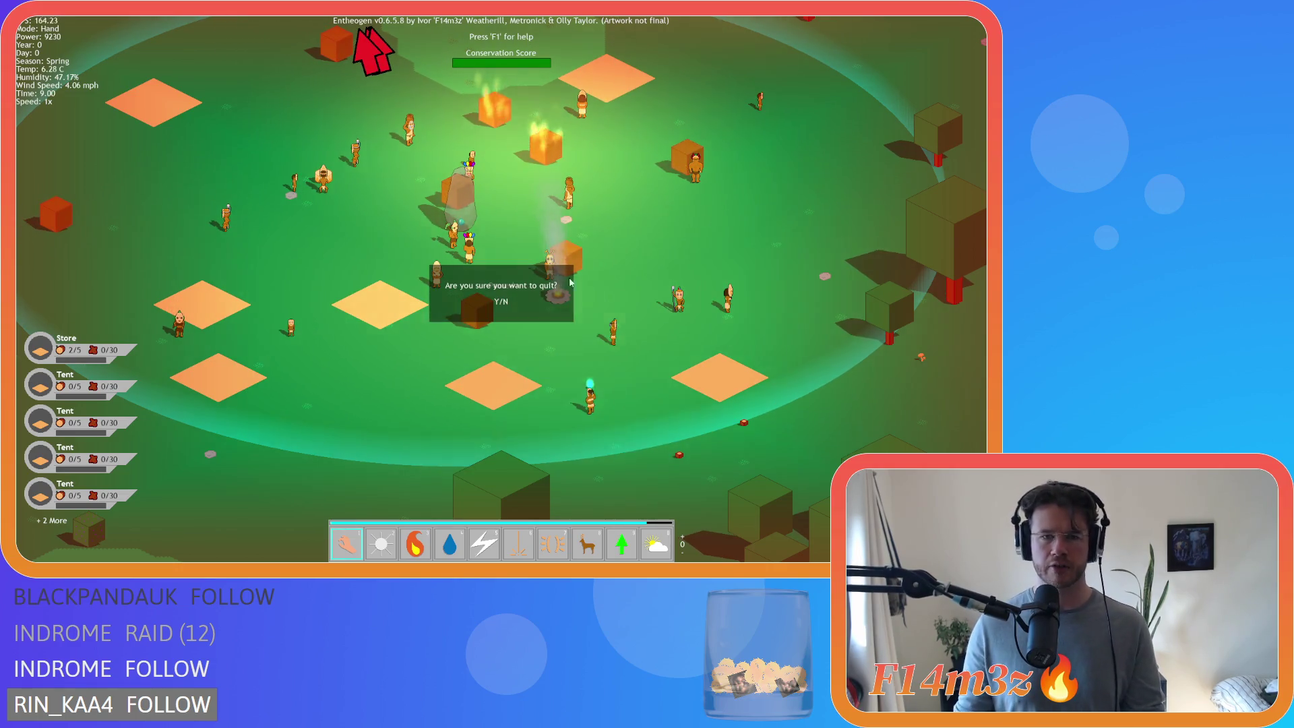
pyautogui.press('n')
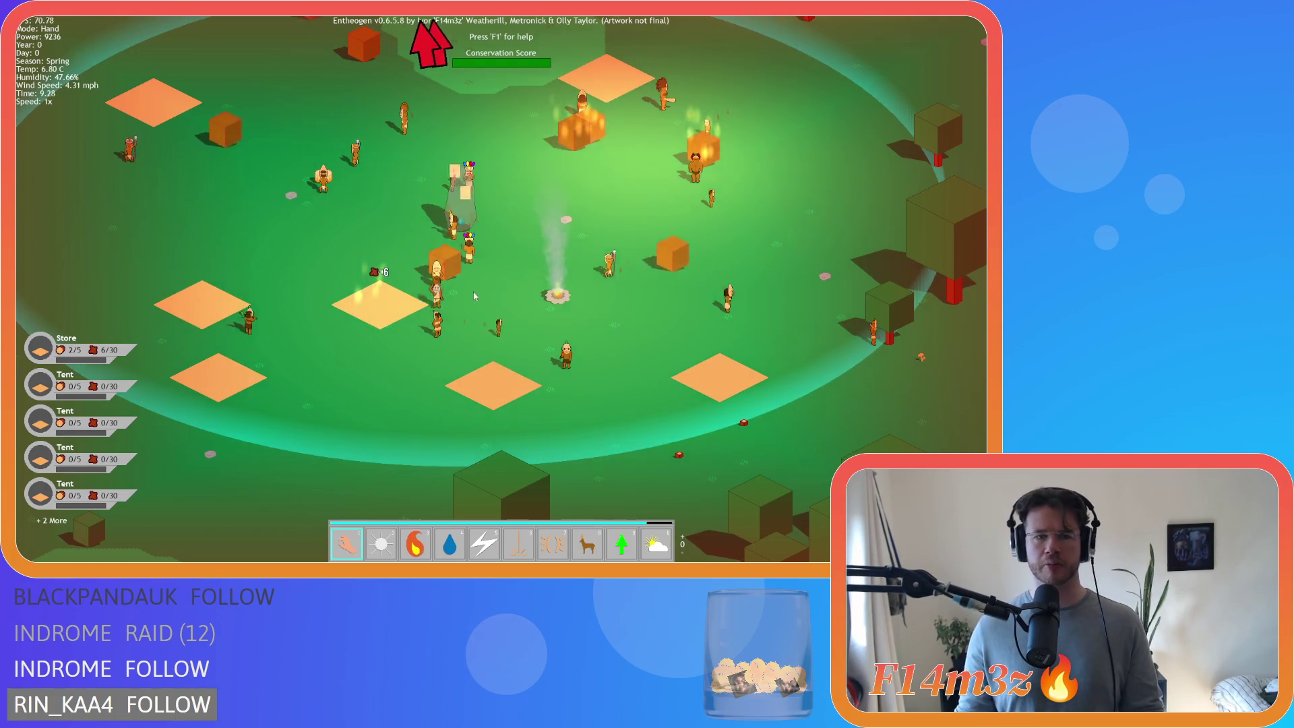
# - Drop 6 items into a tent's storage, pan the map, quickload, then quit the game
pyautogui.moveTo(481, 291)
pyautogui.mouseDown()
pyautogui.moveTo(337, 280)
pyautogui.moveTo(190, 302)
pyautogui.mouseUp()
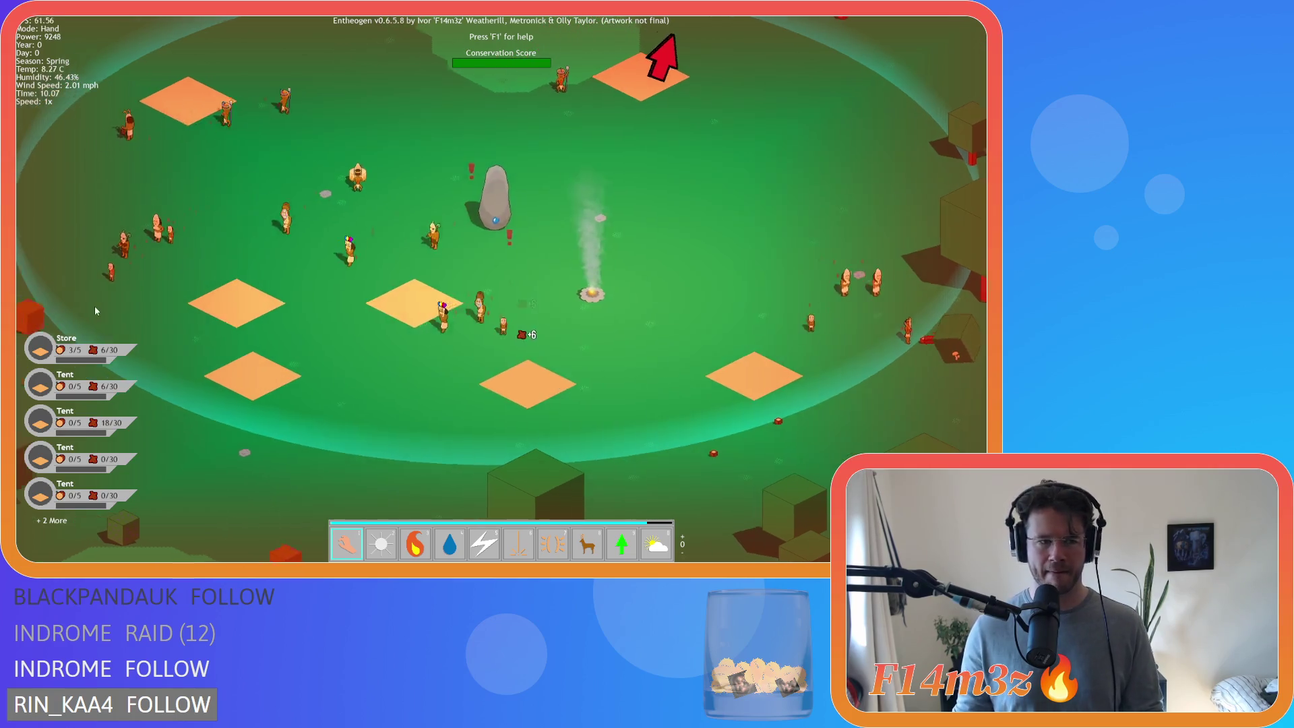
pyautogui.press('d')
pyautogui.press('w')
pyautogui.press('w')
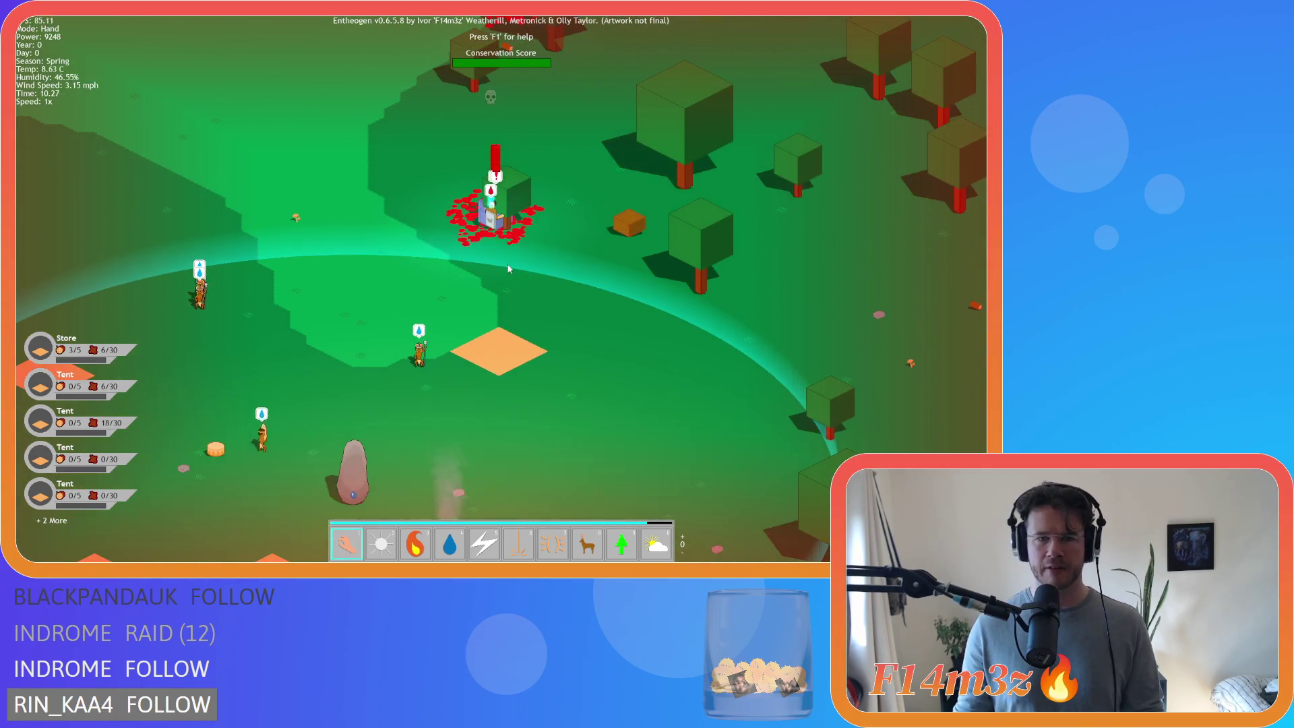
pyautogui.press('s')
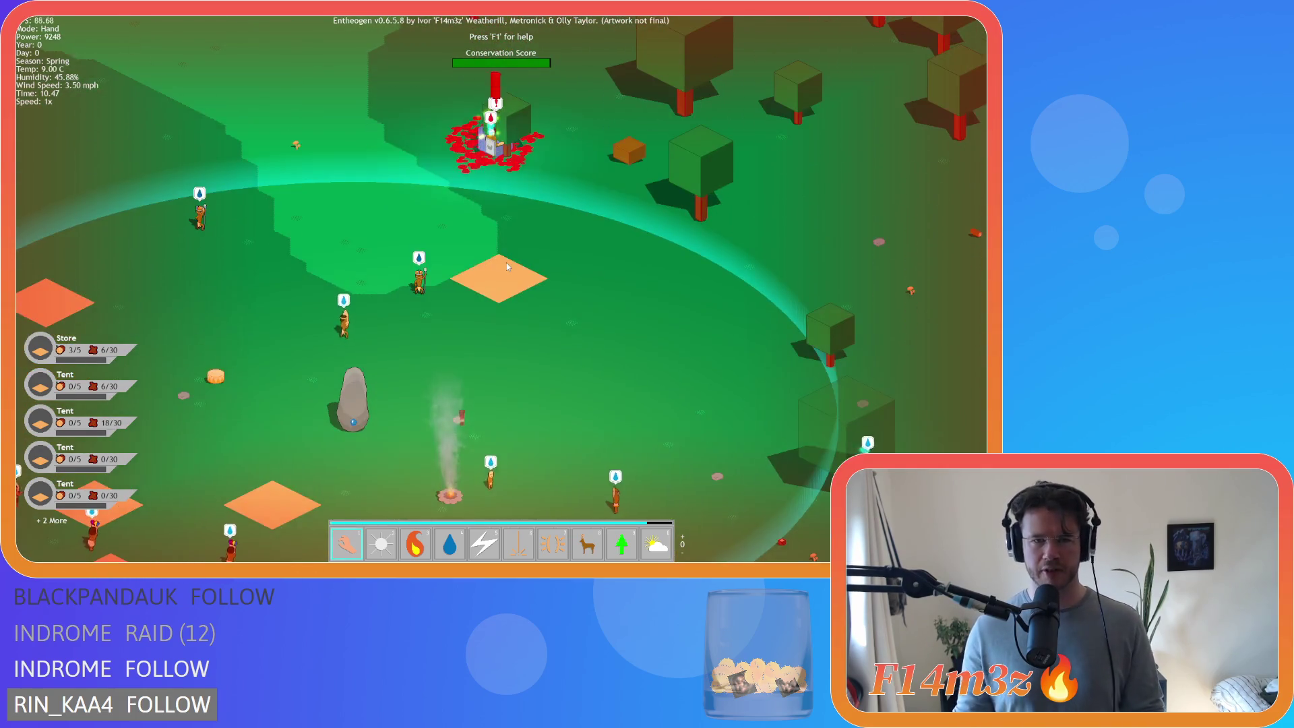
pyautogui.press('d')
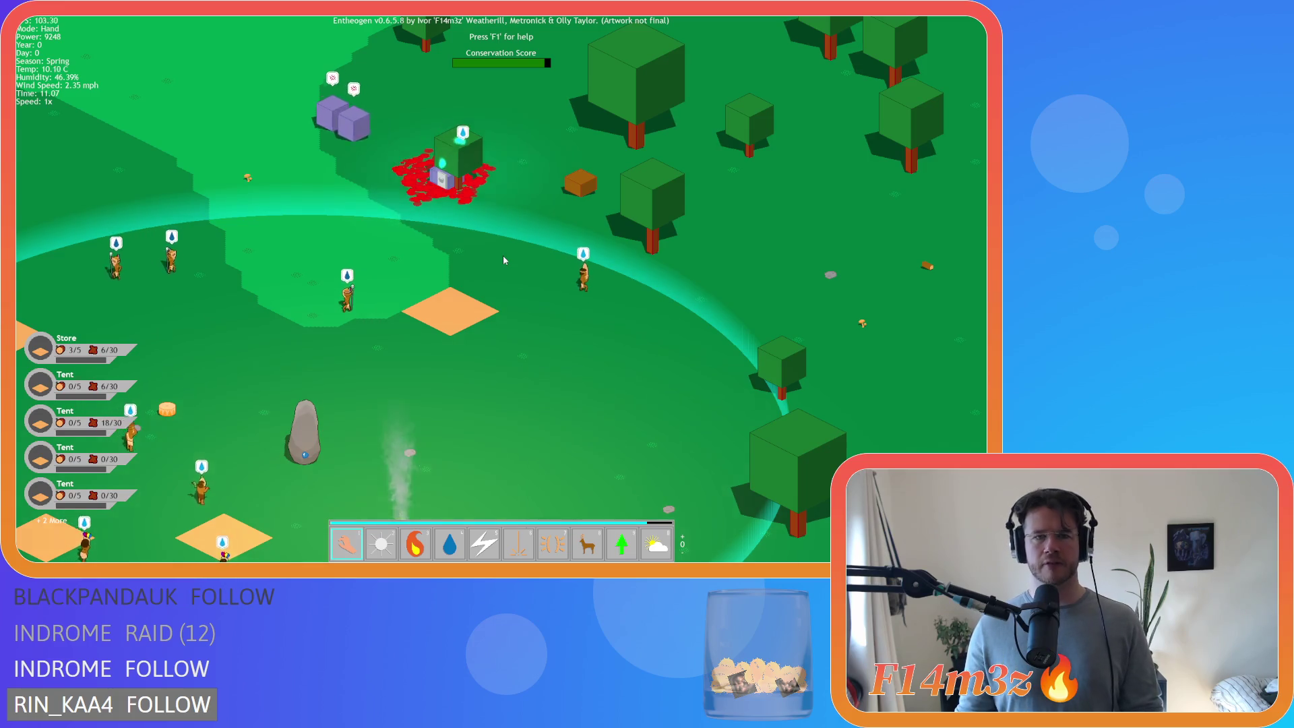
pyautogui.press('w')
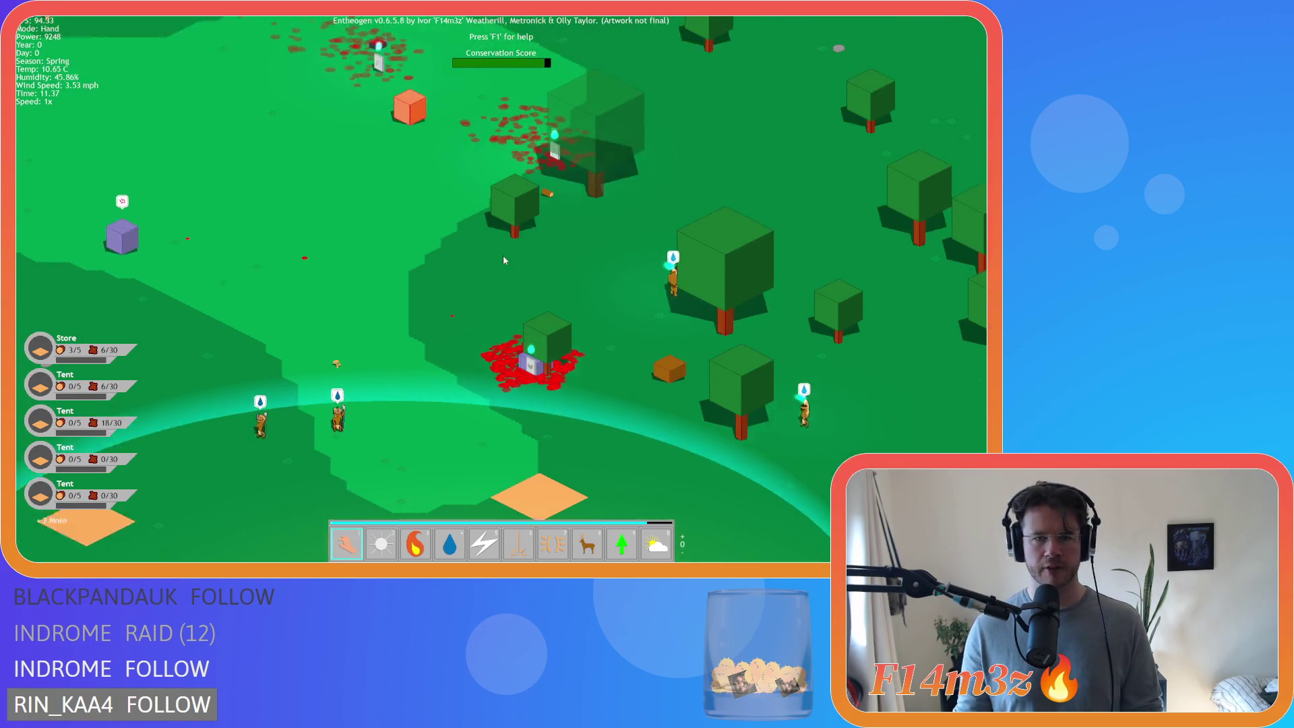
pyautogui.scroll(-5, 503, 256)
pyautogui.scroll(5, 503, 256)
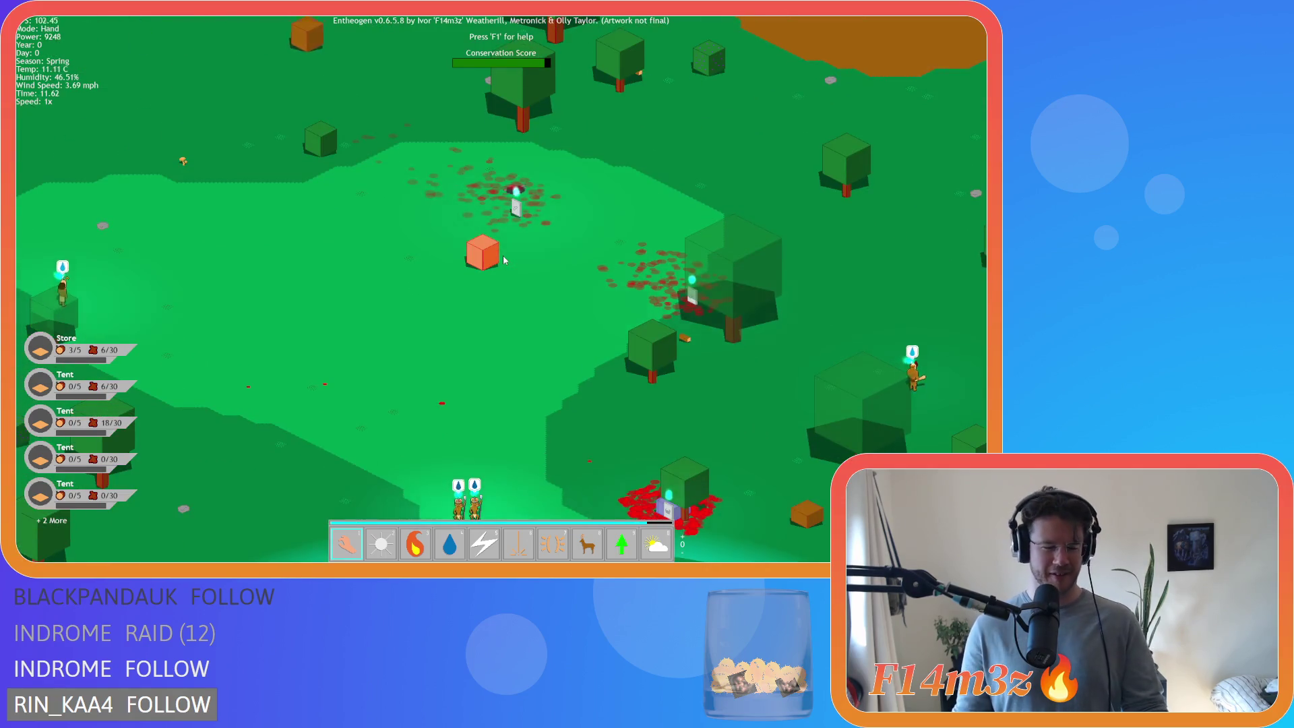
pyautogui.press('Escape')
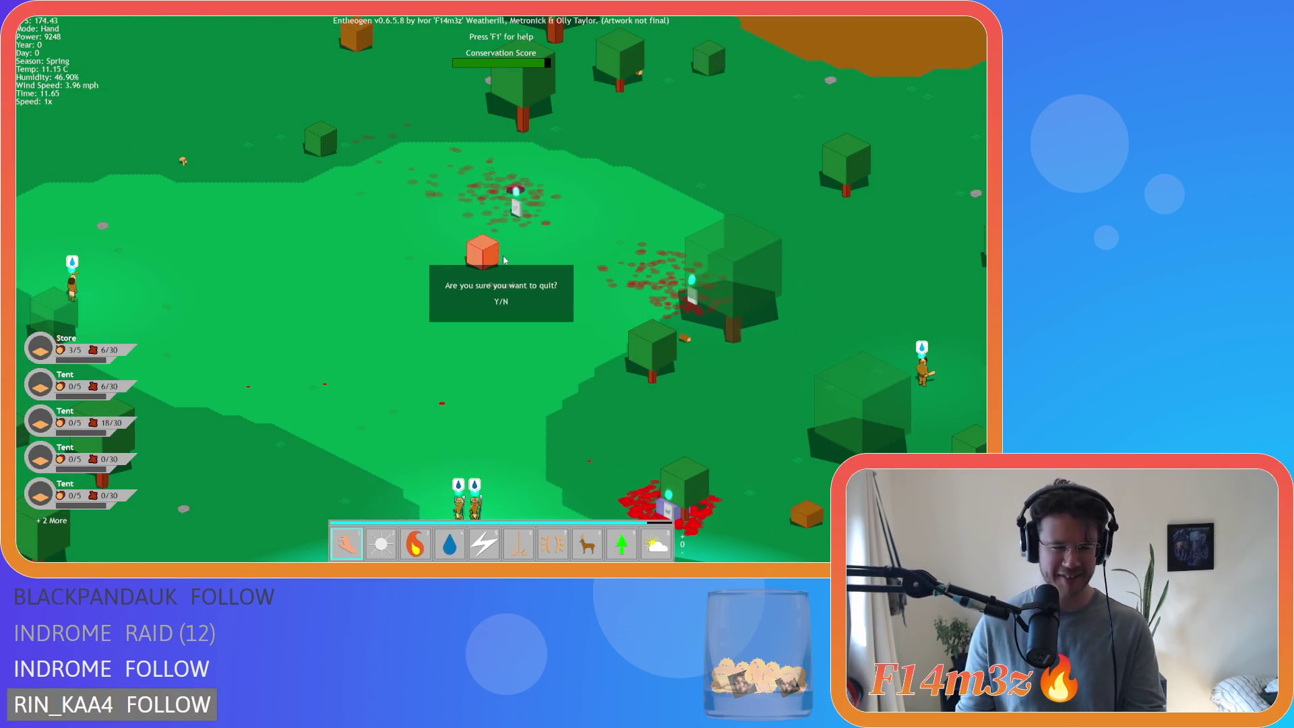
pyautogui.press('n')
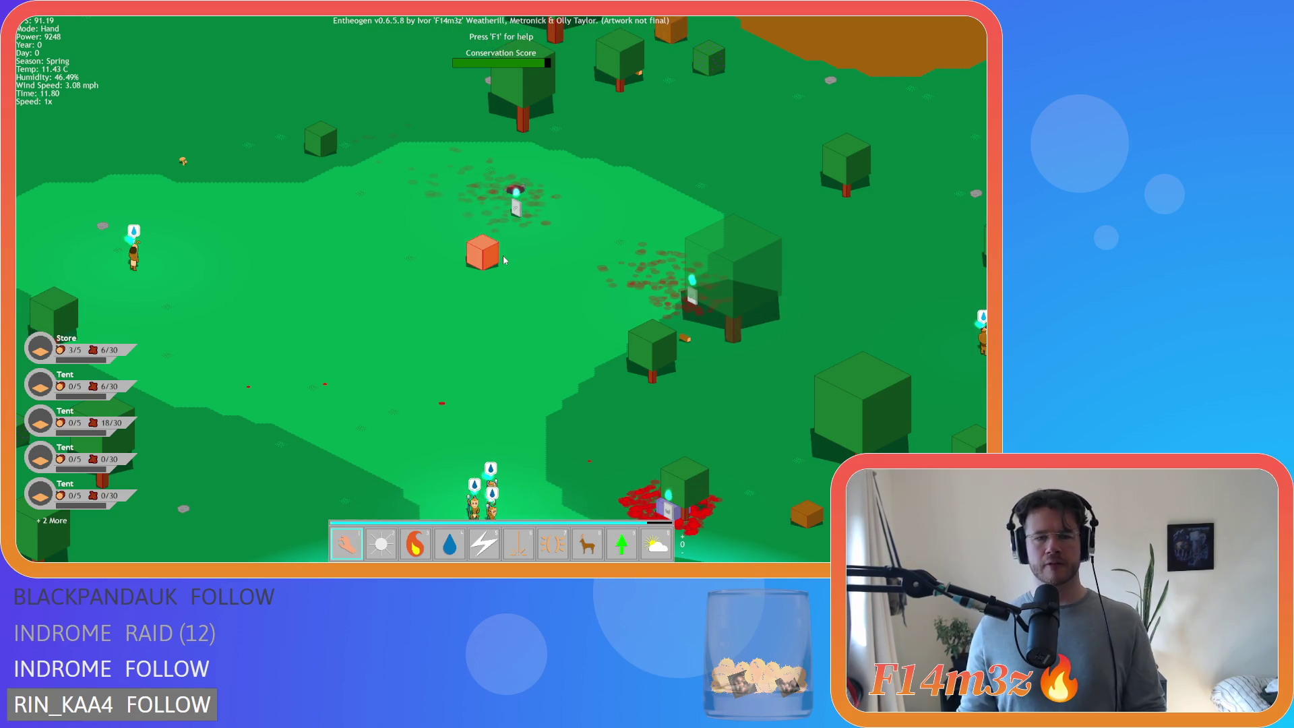
pyautogui.press('F9')
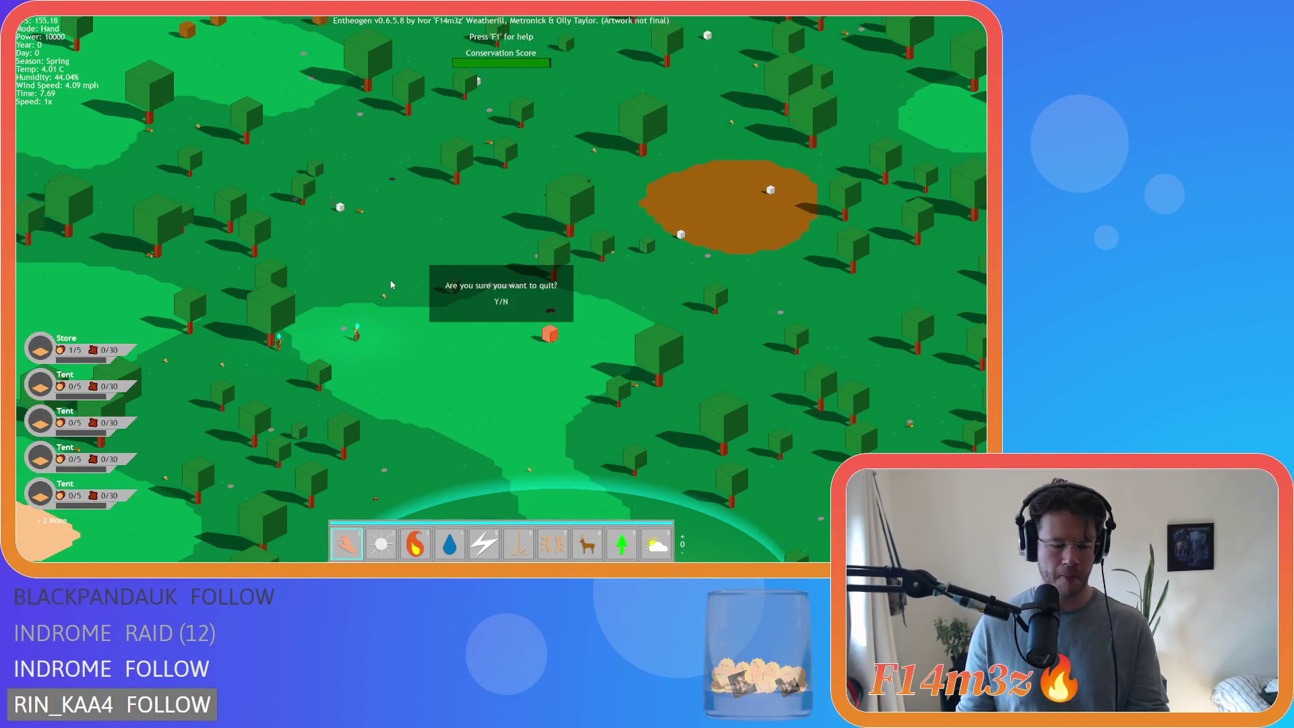
pyautogui.press('y')
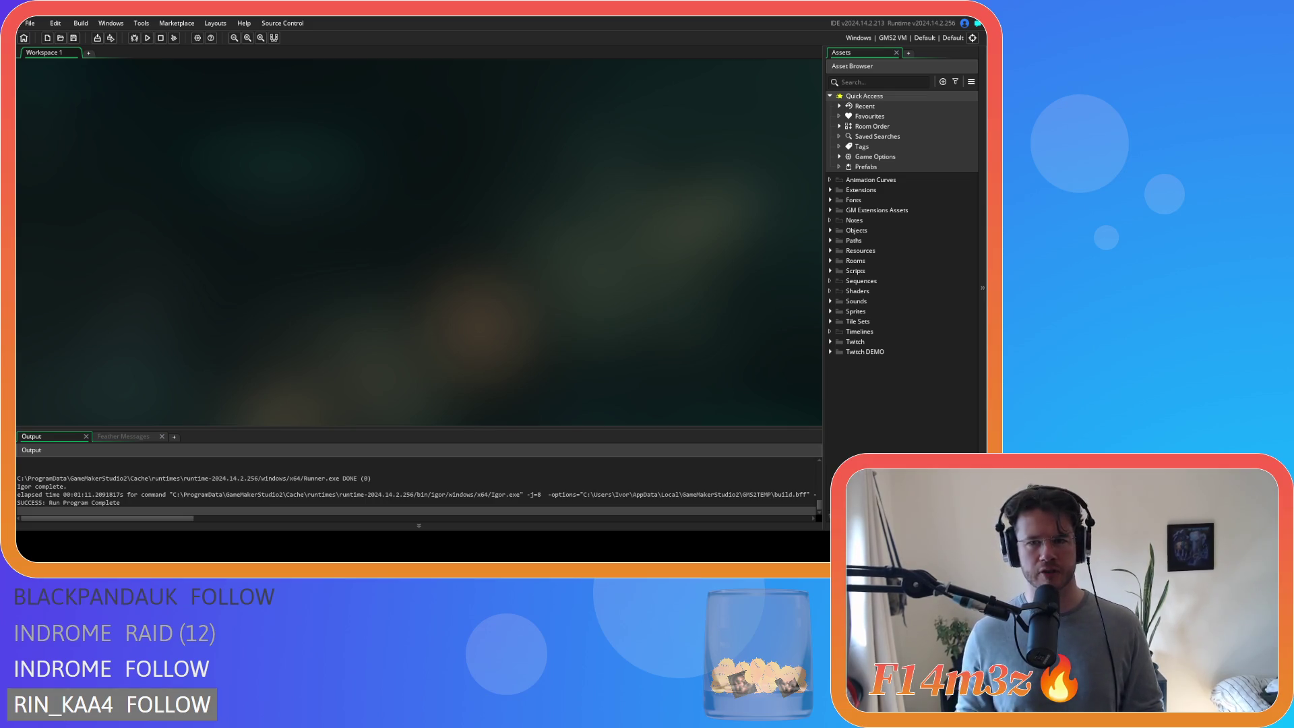
# - Expand Objects > Animal > Human and open ob_human's Draw event
pyautogui.click(831, 231)
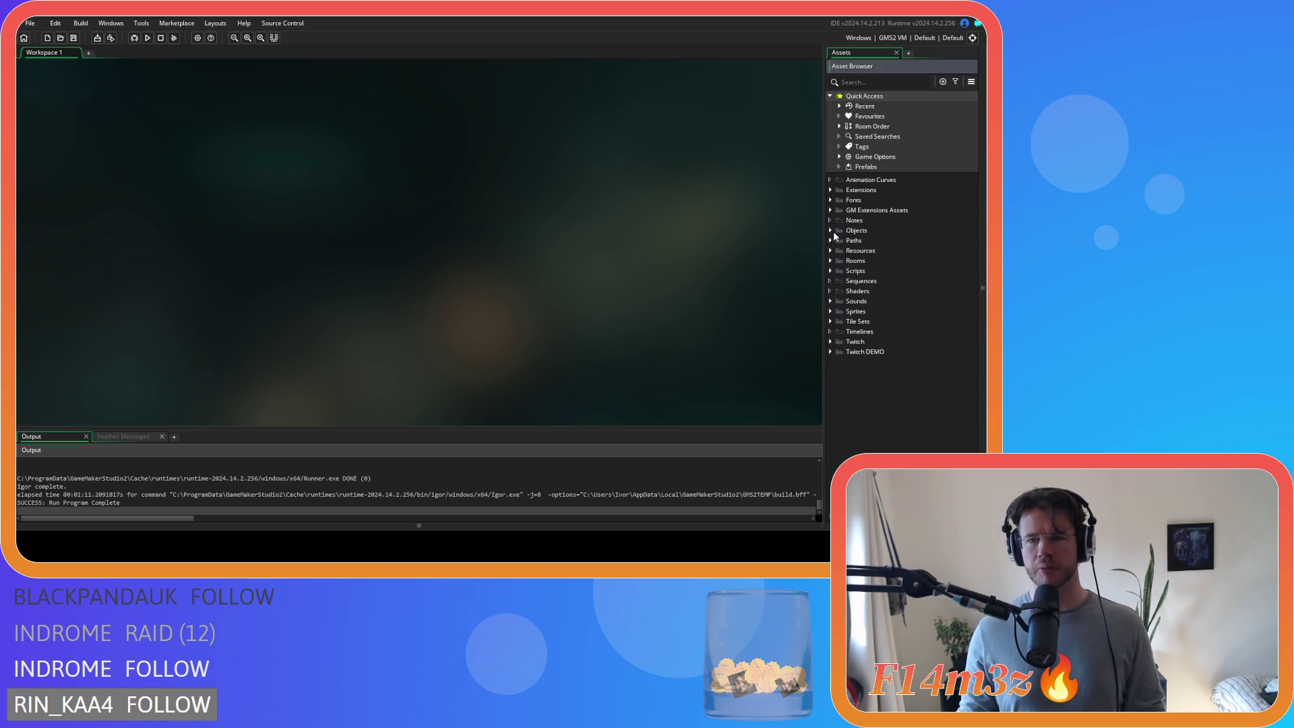
pyautogui.click(831, 231)
pyautogui.click(840, 240)
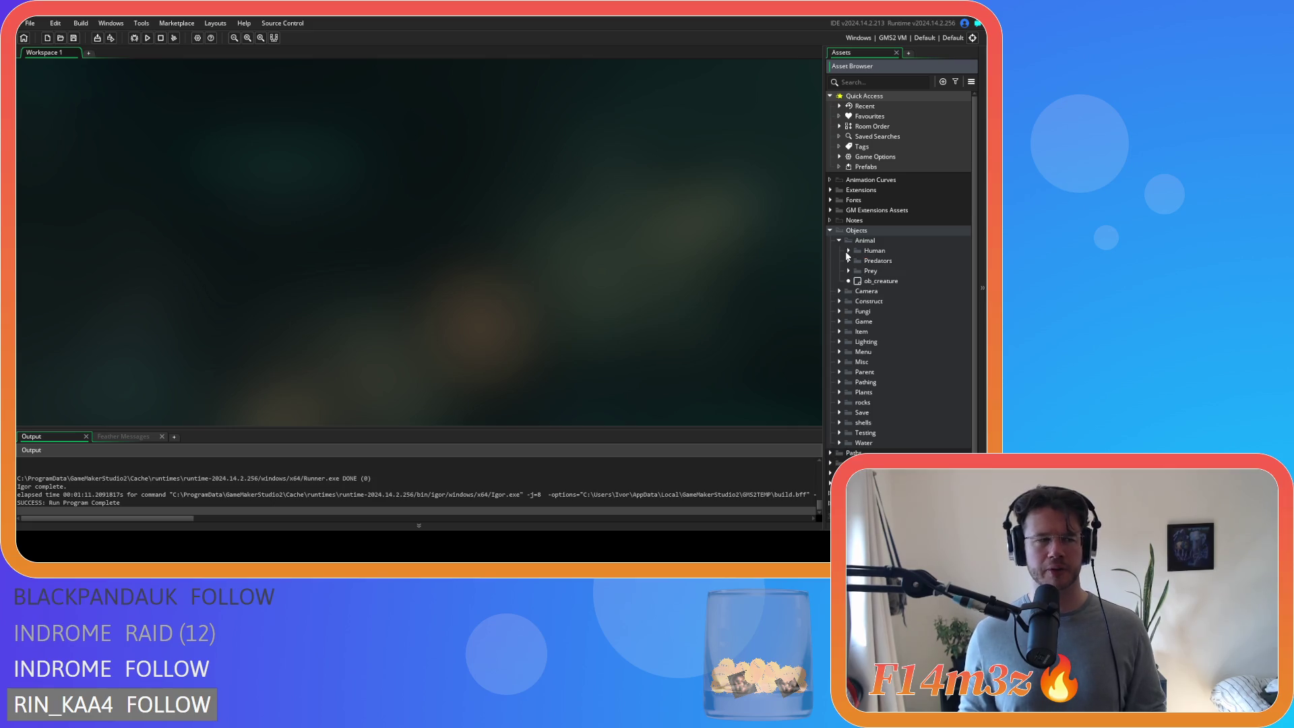
pyautogui.click(848, 250)
pyautogui.doubleClick(887, 261)
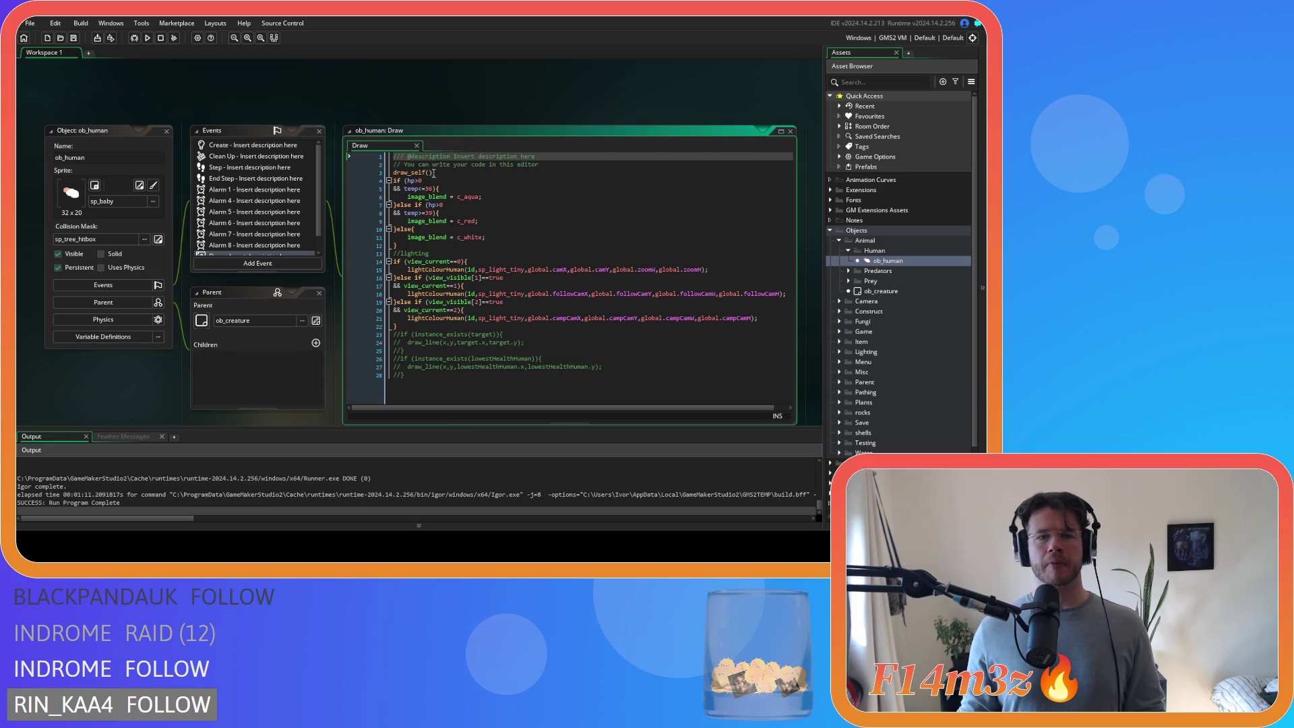
# - Move draw_self(); into the view_current==1 and ==2 branches, save, and run the game
pyautogui.click(432, 173)
pyautogui.press('BackSpace')
pyautogui.press('BackSpace')
pyautogui.press('BackSpace')
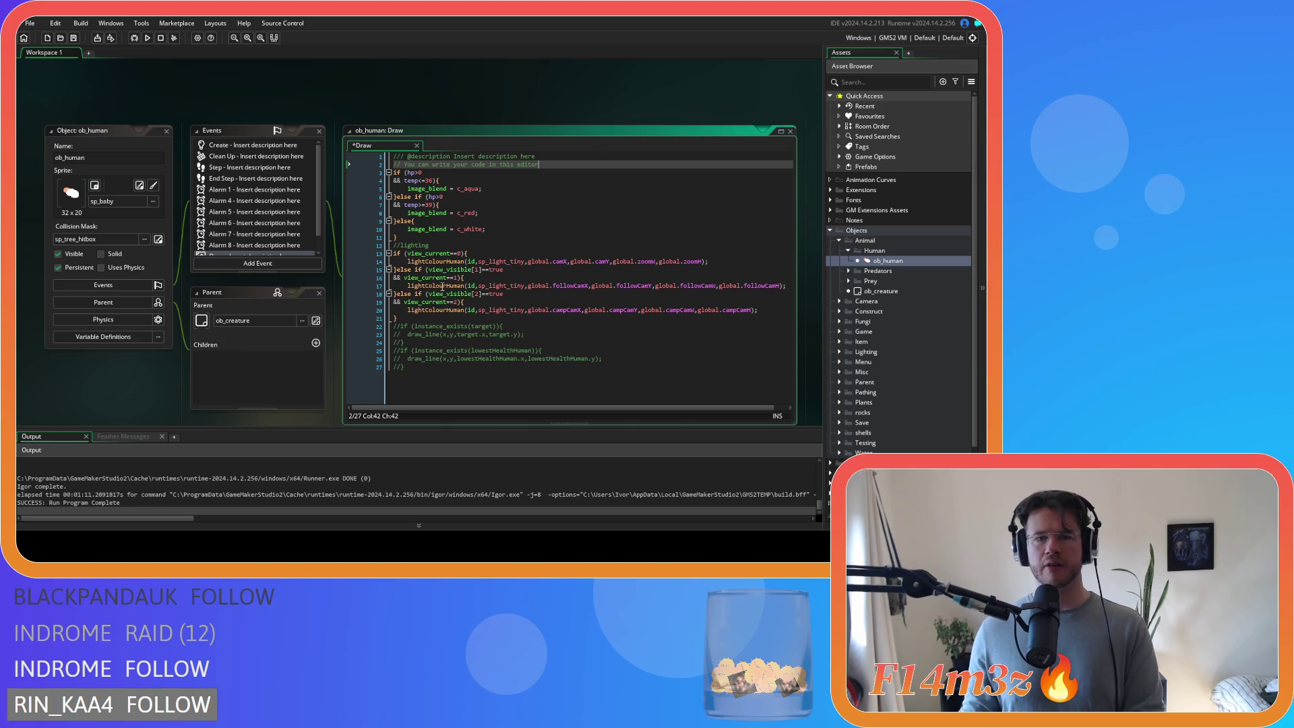
pyautogui.click(480, 279)
pyautogui.press('Return')
pyautogui.write('draw_self();')
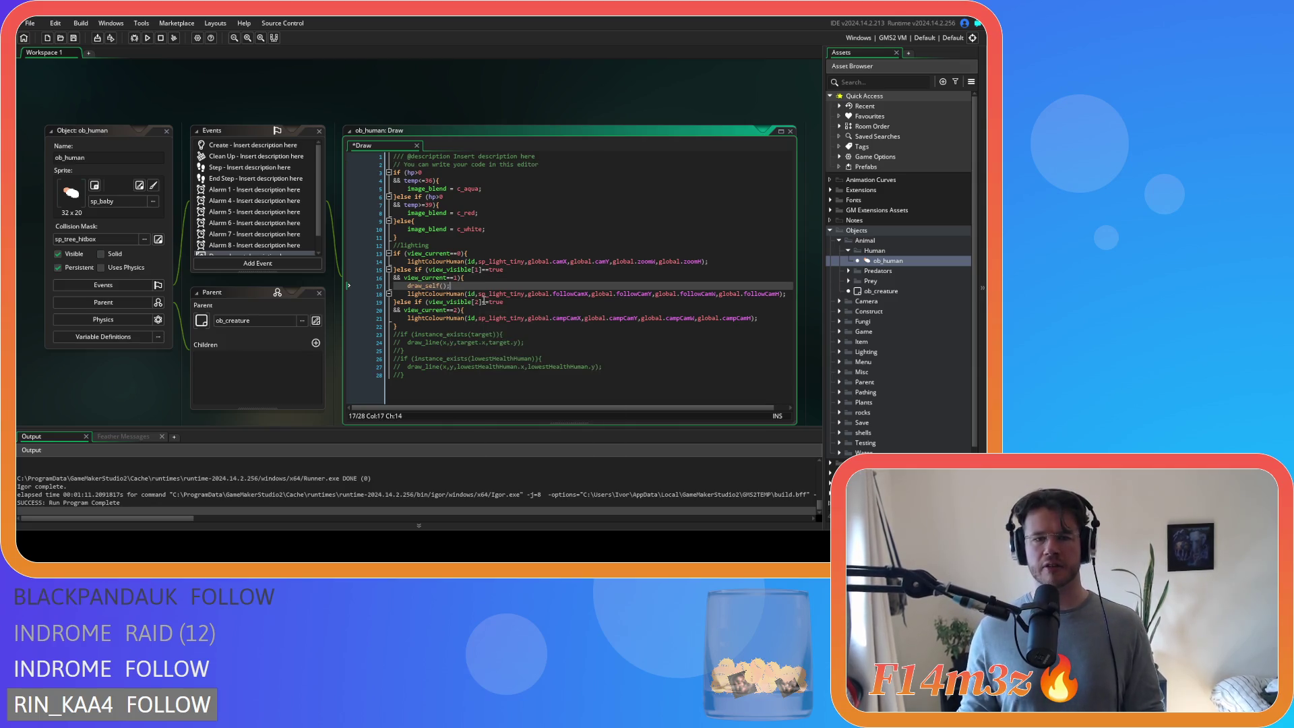
pyautogui.click(484, 308)
pyautogui.press('Return')
pyautogui.write('draw_self();')
pyautogui.hotkey('ctrl', 's')
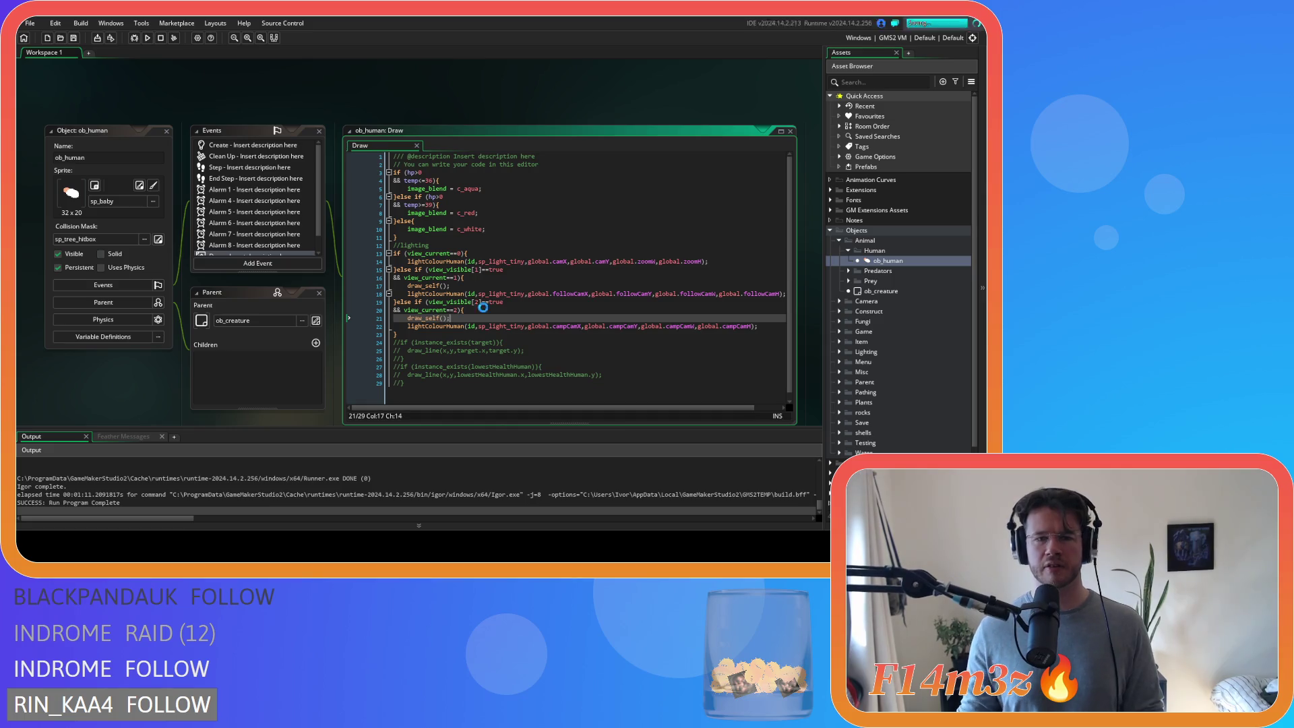
pyautogui.press('F5')
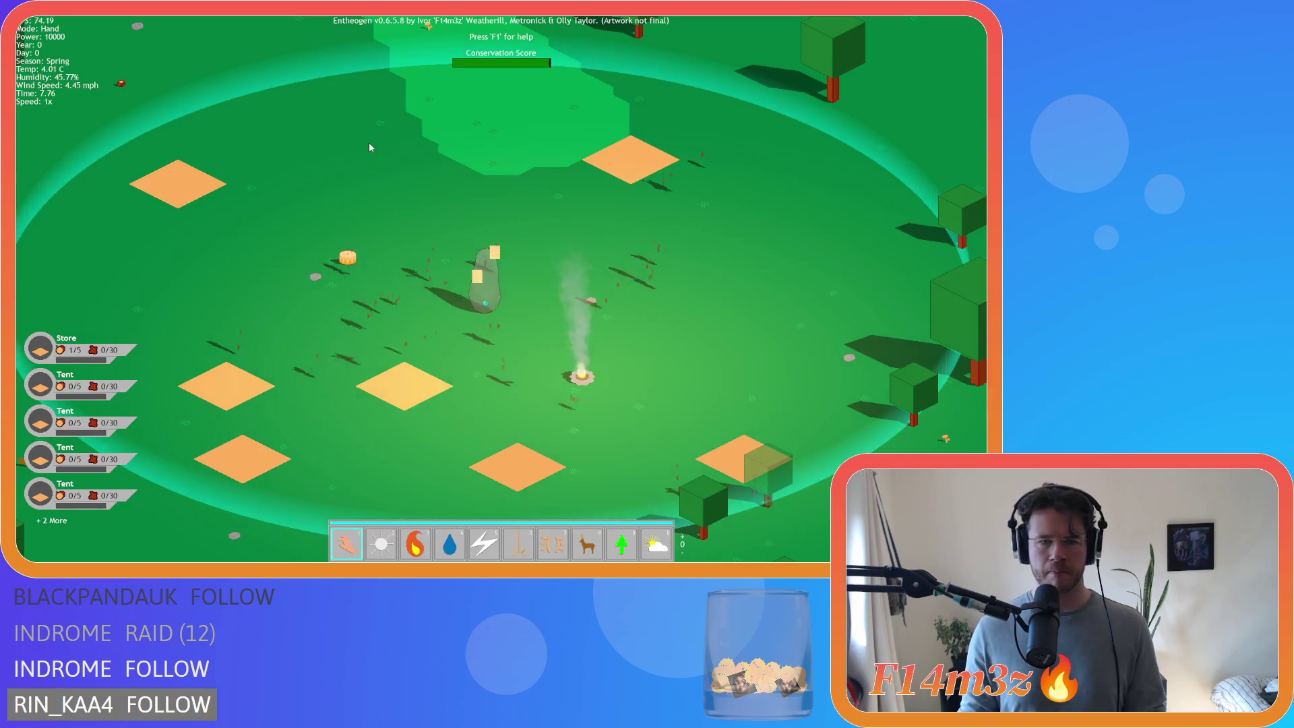
# - Pan the game view, open the Tribe window, then quit the game with Escape and Y
pyautogui.press('a')
pyautogui.press('s')
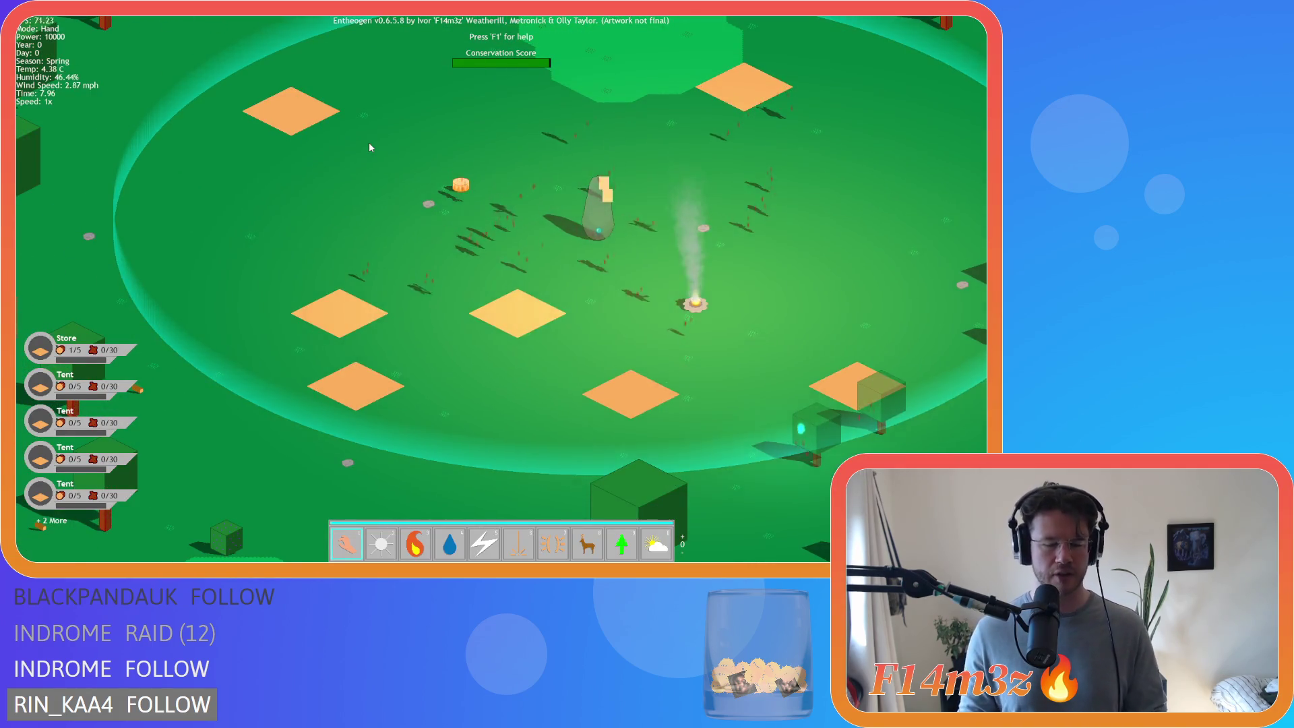
pyautogui.press('t')
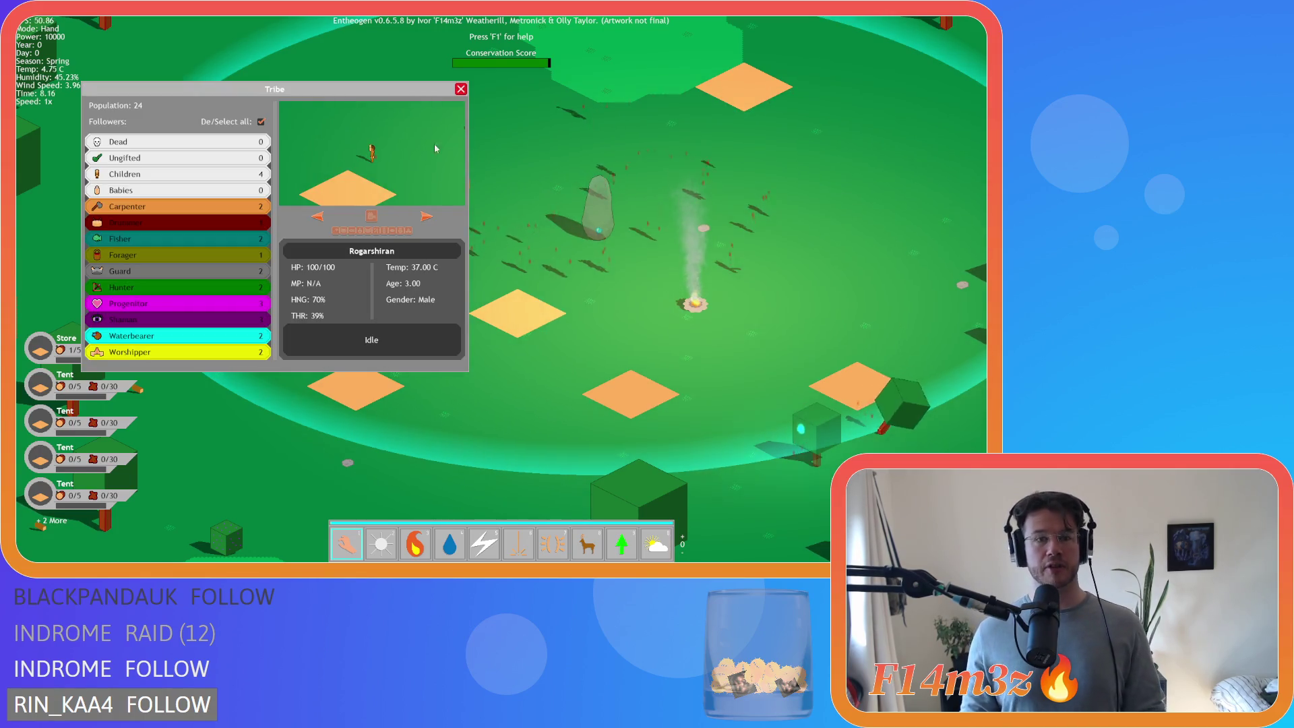
pyautogui.press('Escape')
pyautogui.press('Escape')
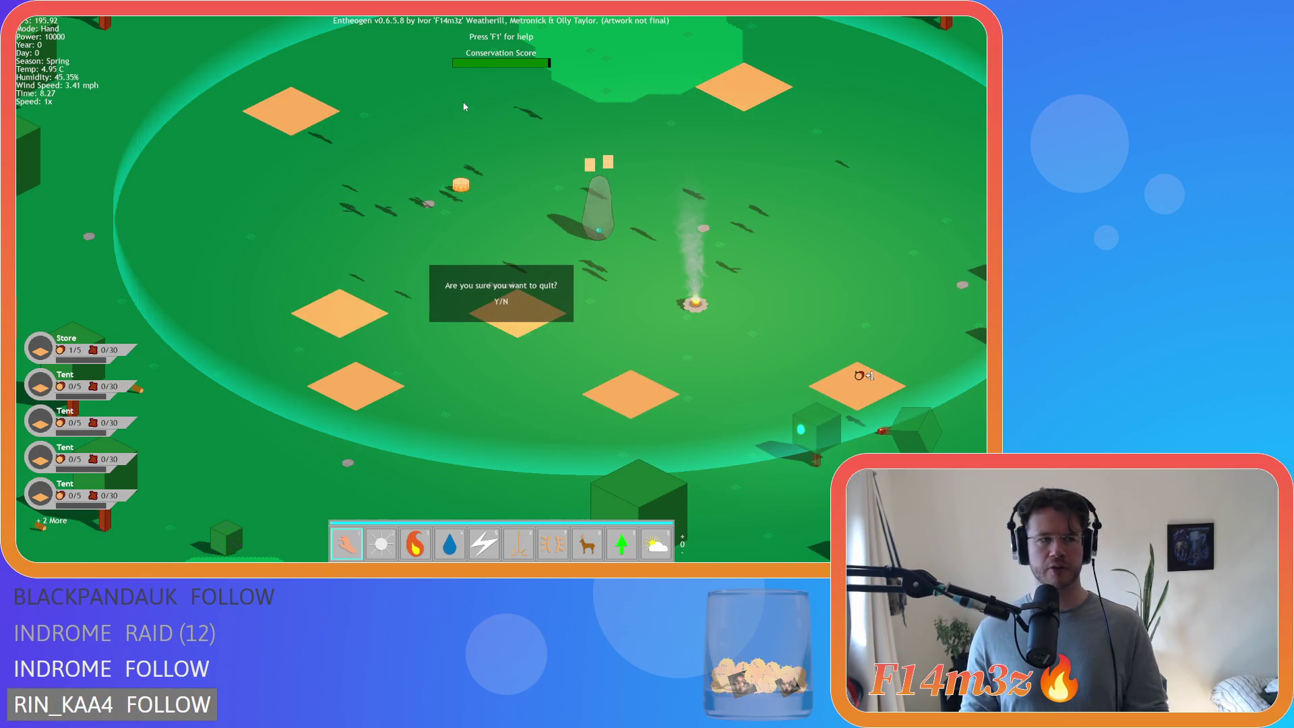
pyautogui.press('y')
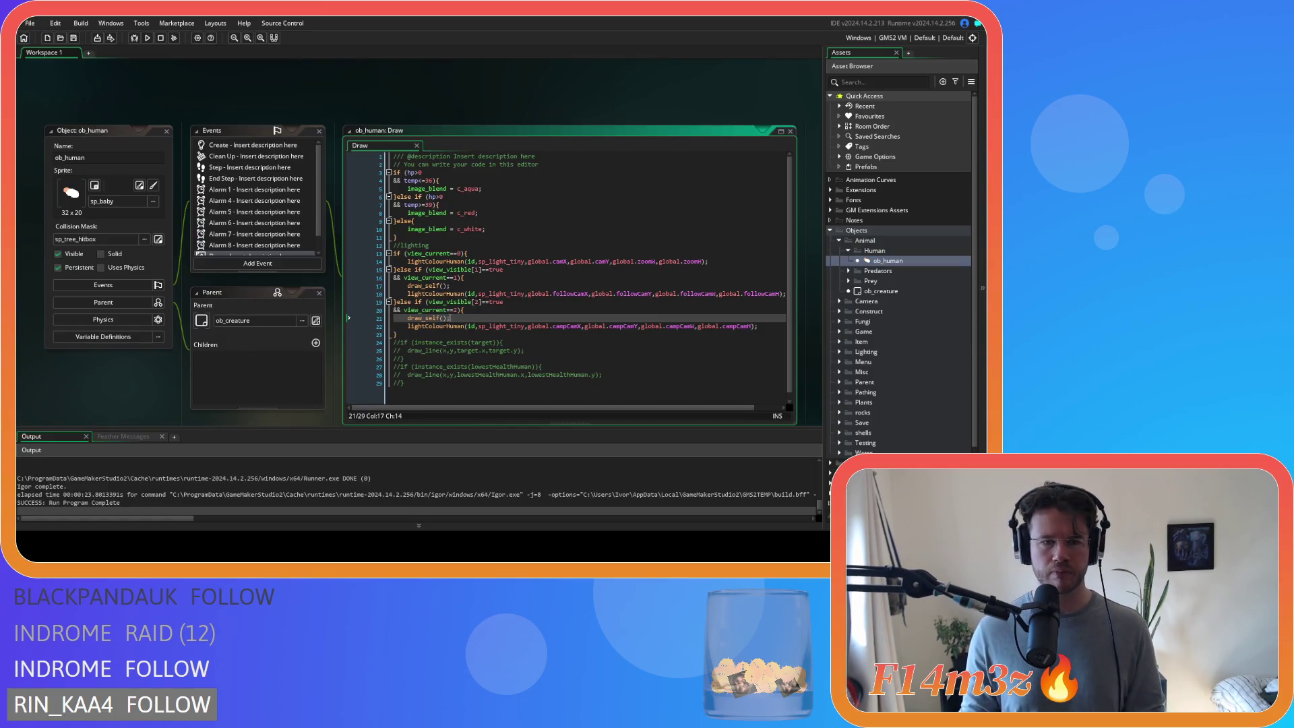
# - Add draw_self(); to ob_human's view 0 branch and save the Draw event
pyautogui.click(484, 253)
pyautogui.press('Return')
pyautogui.write('draw_self();')
pyautogui.hotkey('ctrl', 's')
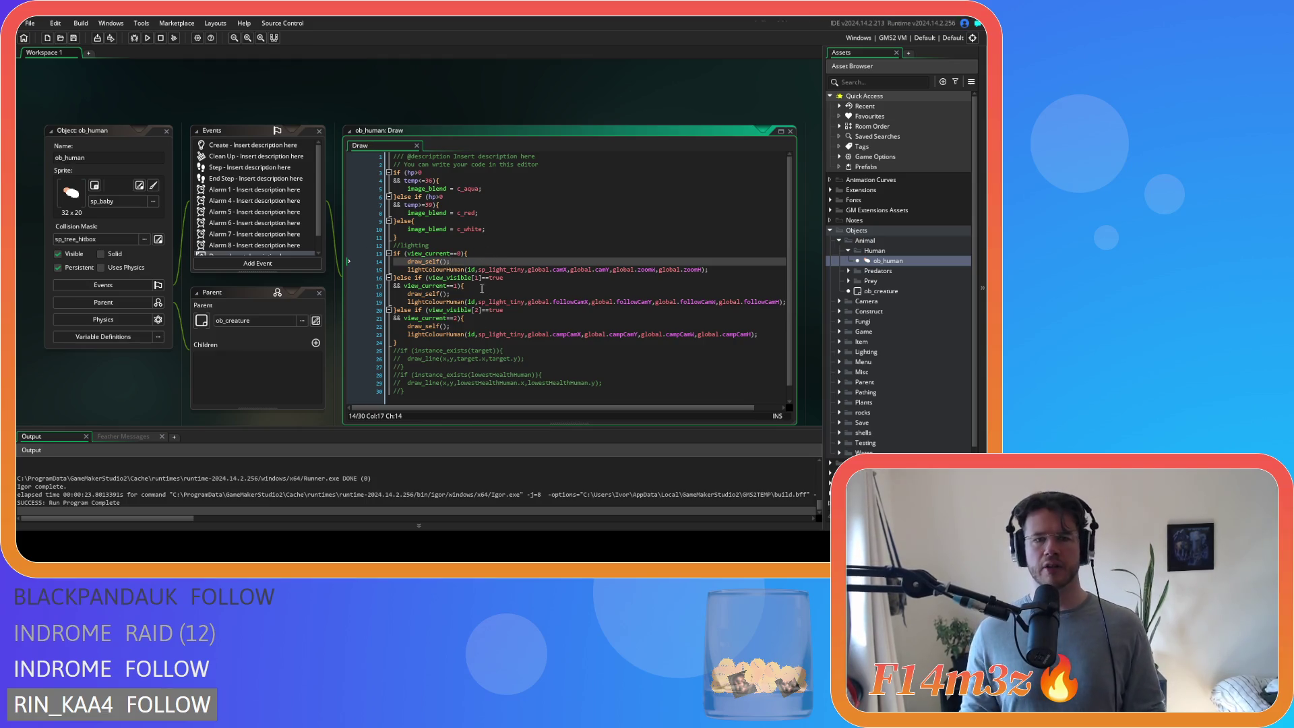
# - Open ob_bear's Draw event from the Predators folder and cut its top-level draw_self line
pyautogui.click(849, 270)
pyautogui.doubleClick(884, 280)
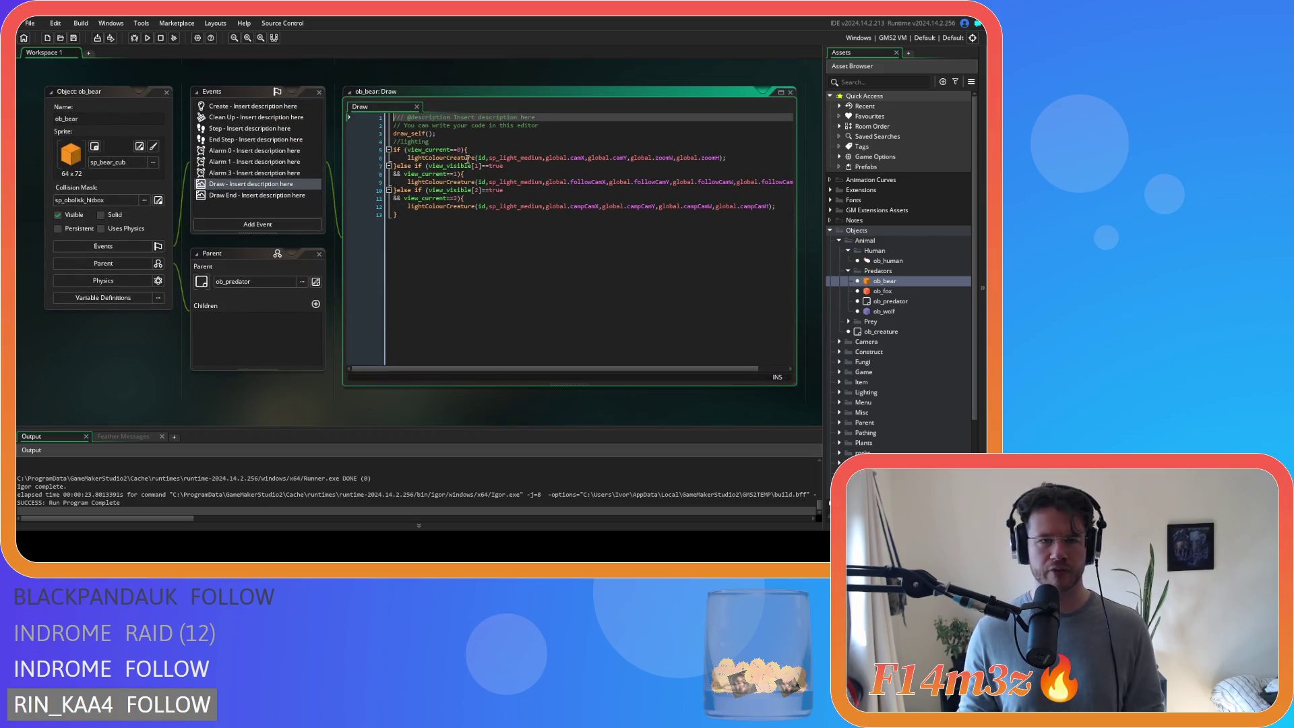
pyautogui.moveTo(444, 134); pyautogui.dragTo(393, 134)
pyautogui.hotkey('ctrl', 'x')
pyautogui.press('BackSpace')
# - Paste draw_self(); into ob_bear's view 0, 1 and 2 branches and save
pyautogui.click(484, 141)
pyautogui.press('Return')
pyautogui.hotkey('ctrl', 'v')
pyautogui.click(472, 174)
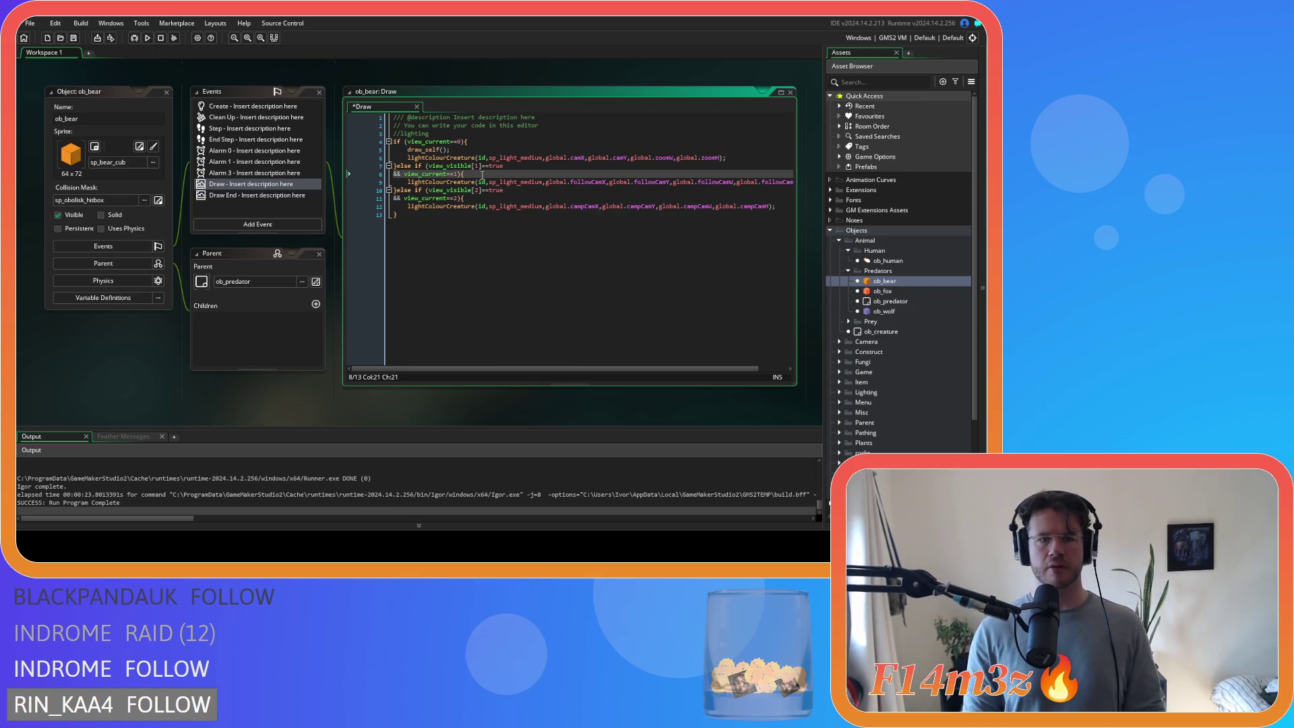
pyautogui.press('Return')
pyautogui.hotkey('ctrl', 'v')
pyautogui.click(481, 207)
pyautogui.press('Return')
pyautogui.hotkey('ctrl', 'v')
pyautogui.hotkey('ctrl', 's')
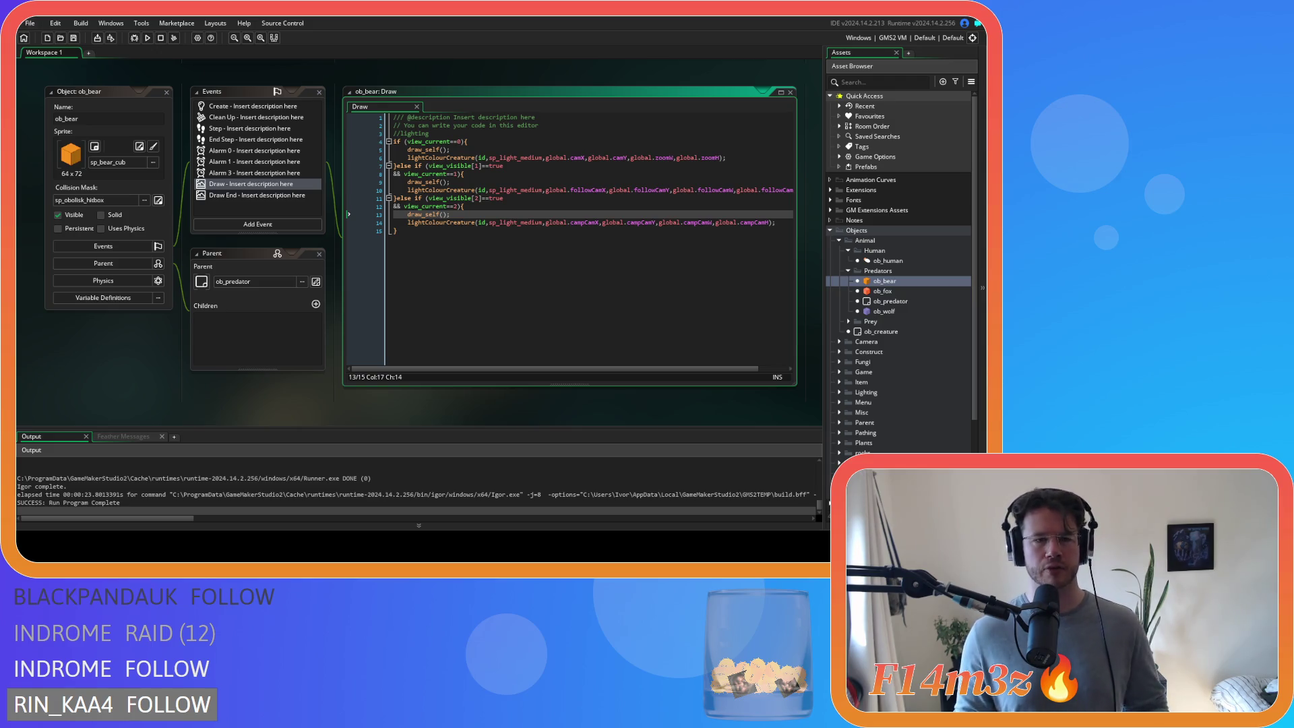
# - Open ob_fox's Draw event code and select its top-level draw_self line
pyautogui.click(463, 206)
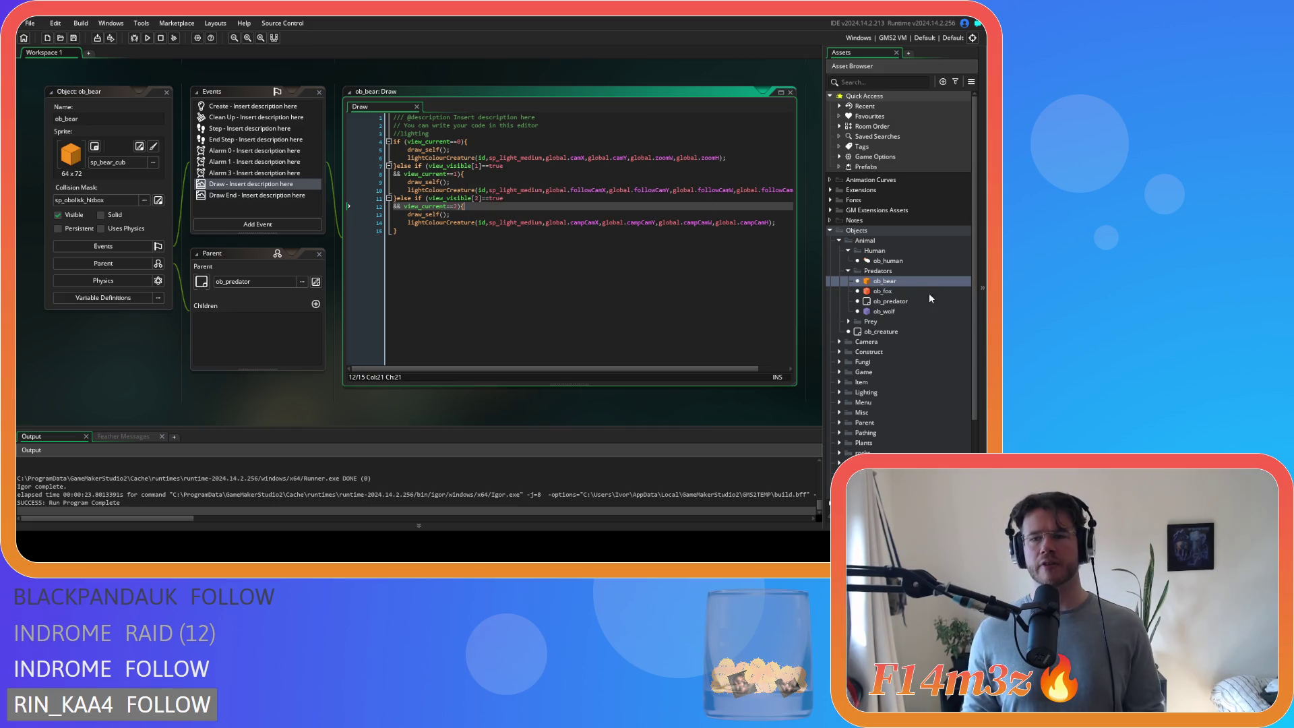
pyautogui.doubleClick(883, 291)
pyautogui.click(370, 134)
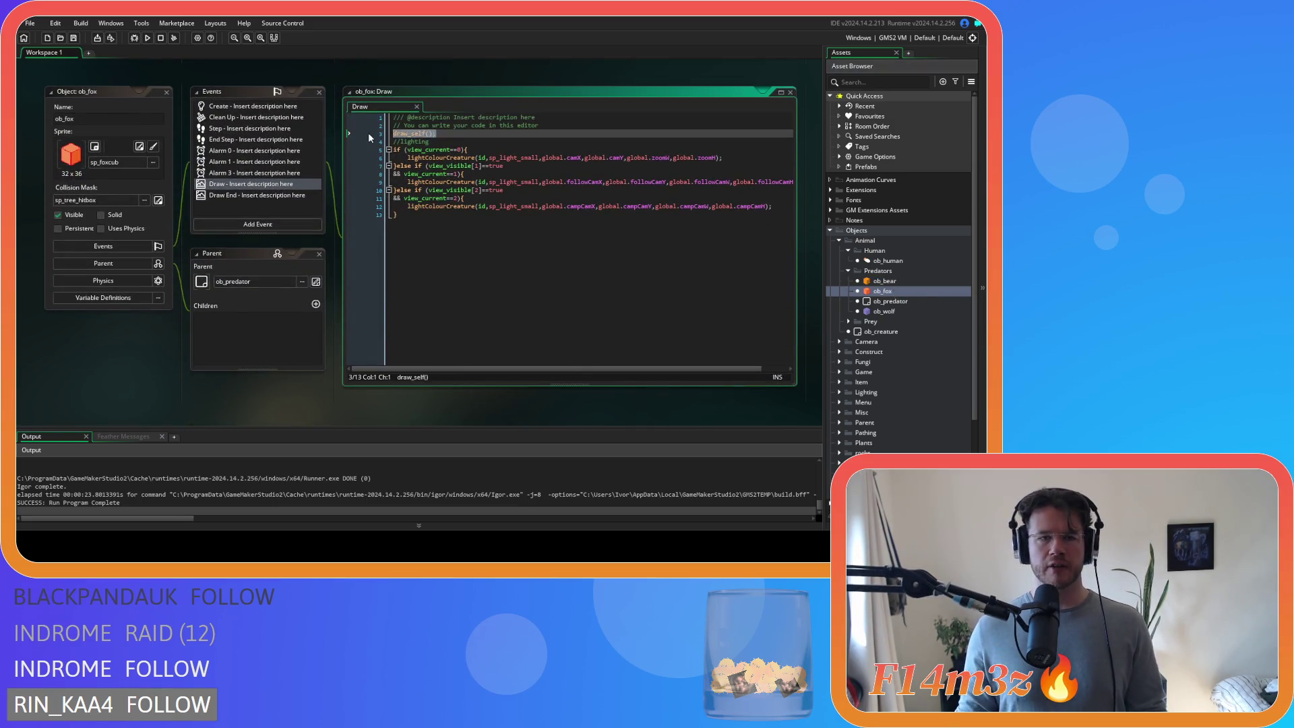
# - Move ob_fox's top-level draw_self(); into the view 0, 1 and 2 branches and save
pyautogui.hotkey('ctrl', 'x')
pyautogui.press('BackSpace')
pyautogui.click(493, 143)
pyautogui.press('Return')
pyautogui.hotkey('ctrl', 'v')
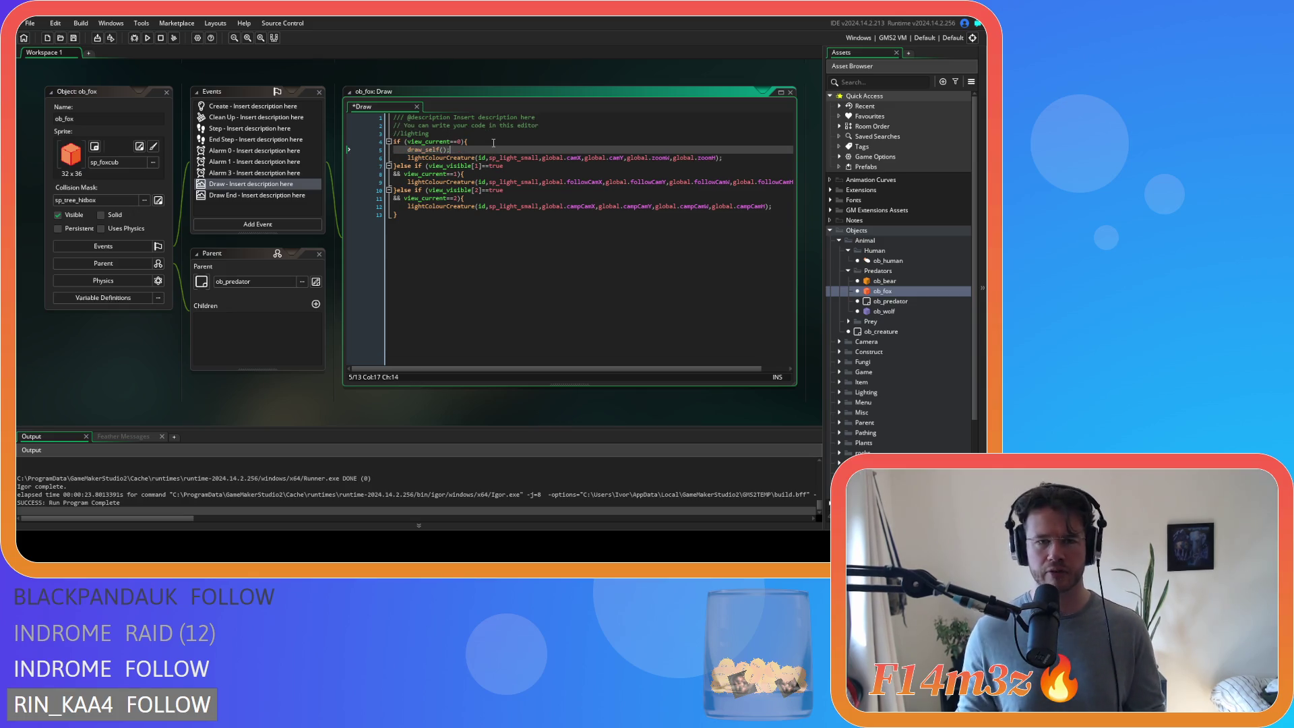
pyautogui.click(474, 176)
pyautogui.press('Return')
pyautogui.hotkey('ctrl', 'v')
pyautogui.click(479, 207)
pyautogui.press('Return')
pyautogui.hotkey('ctrl', 'v')
pyautogui.hotkey('ctrl', 's')
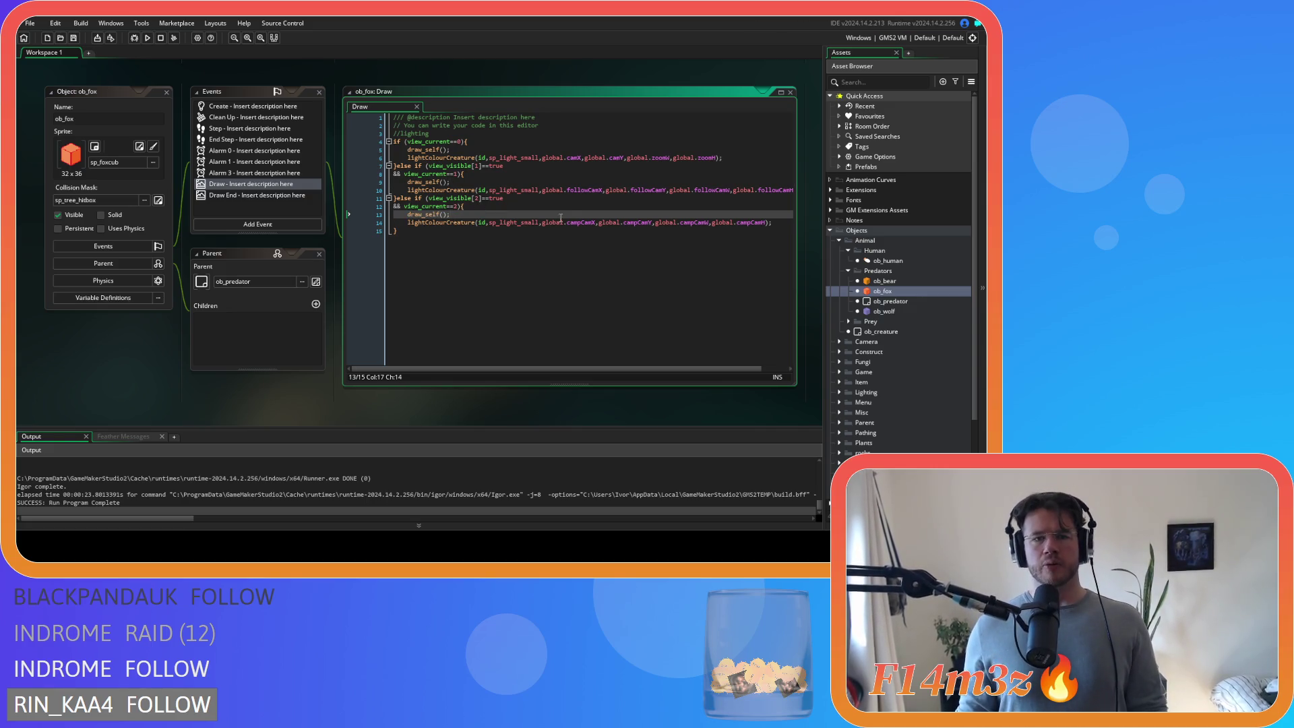
# - Open ob_wolf's Draw code and cut its top-level draw_self(); line
pyautogui.doubleClick(883, 311)
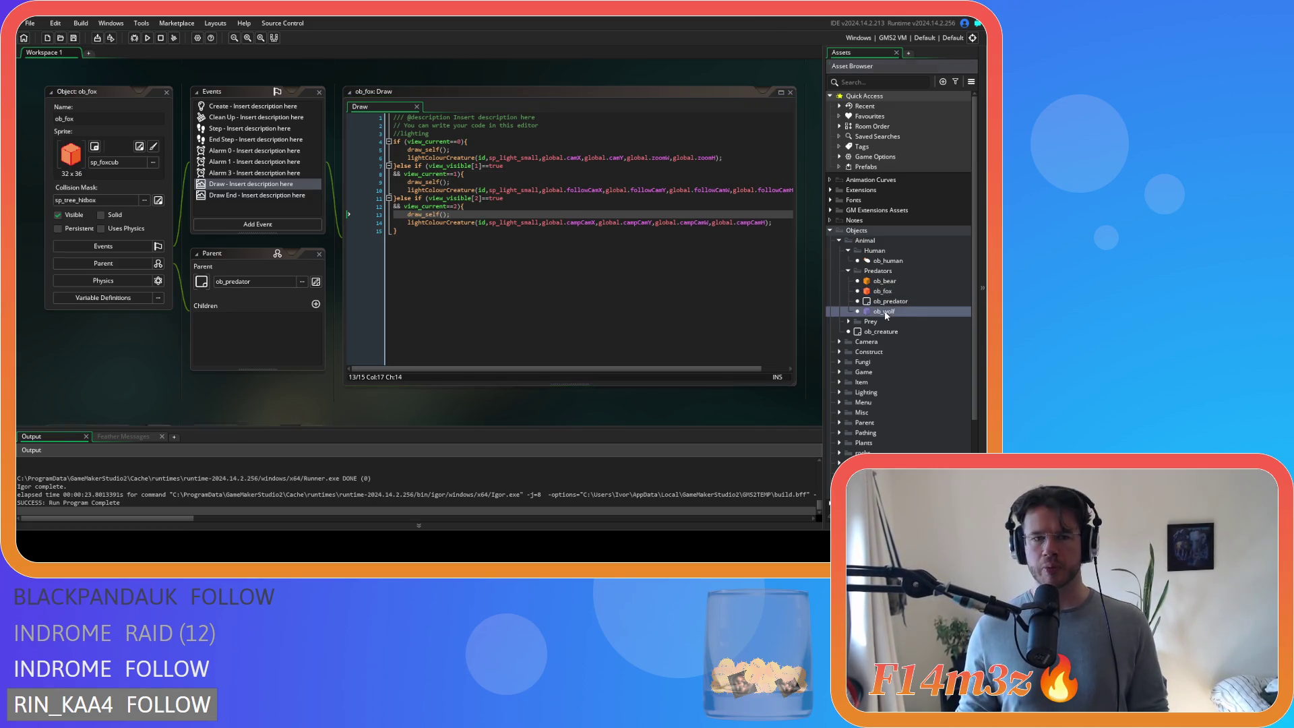
pyautogui.click(493, 151)
pyautogui.press('Return')
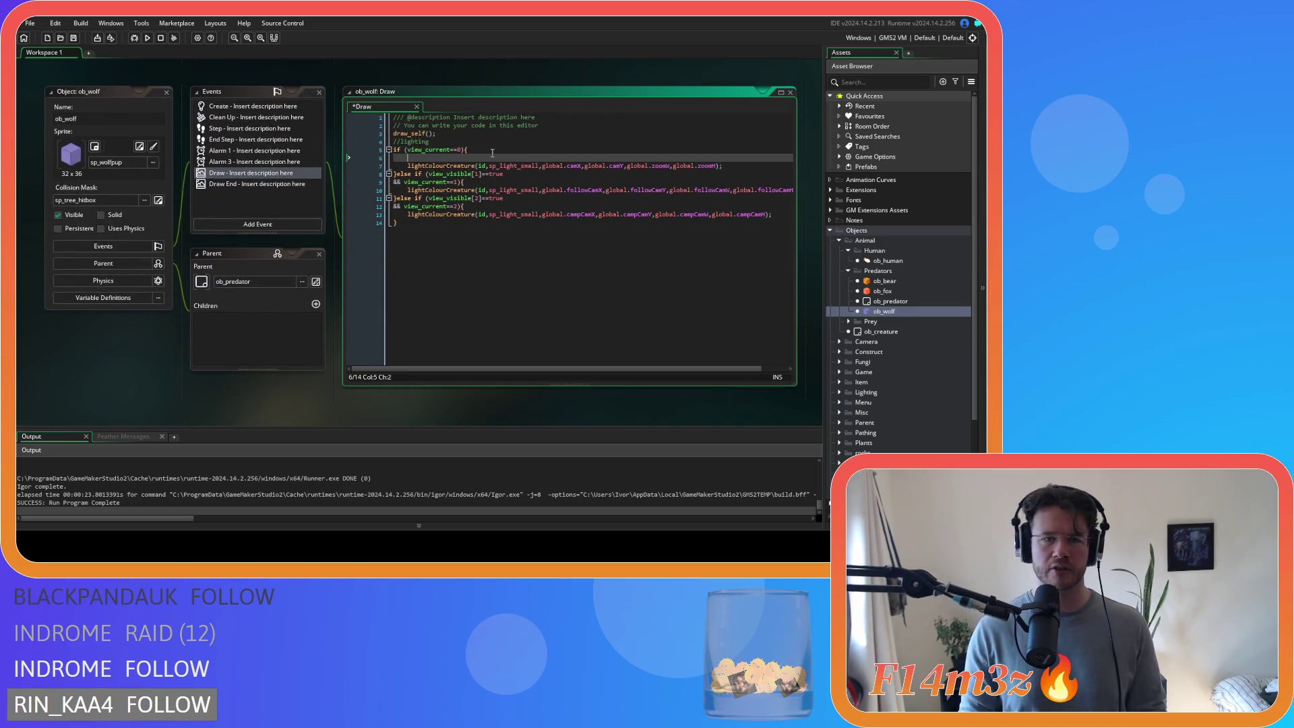
pyautogui.hotkey('ctrl', 'z')
pyautogui.moveTo(439, 134); pyautogui.dragTo(373, 133)
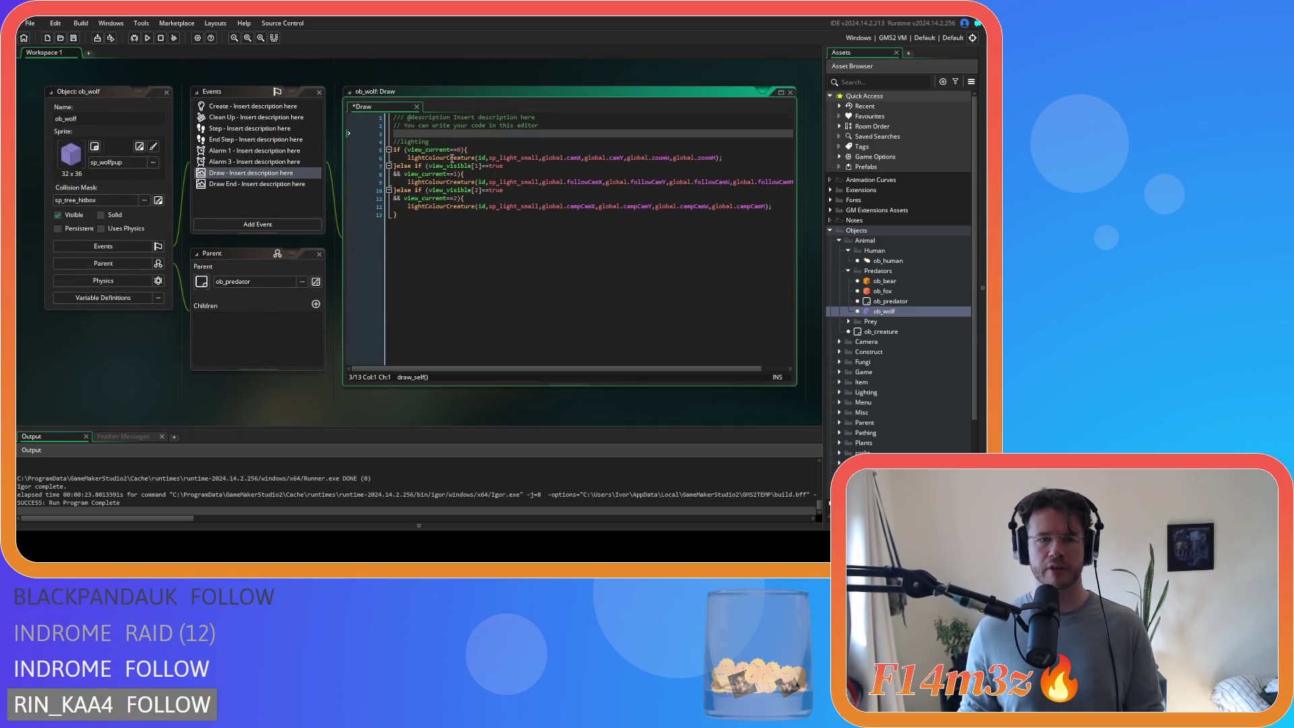
pyautogui.hotkey('ctrl', 'x')
# - Paste draw_self(); into ob_wolf's view 0, 1 and 2 branches and save
pyautogui.click(487, 143)
pyautogui.press('Return')
pyautogui.hotkey('ctrl', 'v')
pyautogui.click(472, 174)
pyautogui.press('Return')
pyautogui.hotkey('ctrl', 'v')
pyautogui.click(472, 206)
pyautogui.press('Return')
pyautogui.hotkey('ctrl', 'v')
pyautogui.hotkey('ctrl', 's')
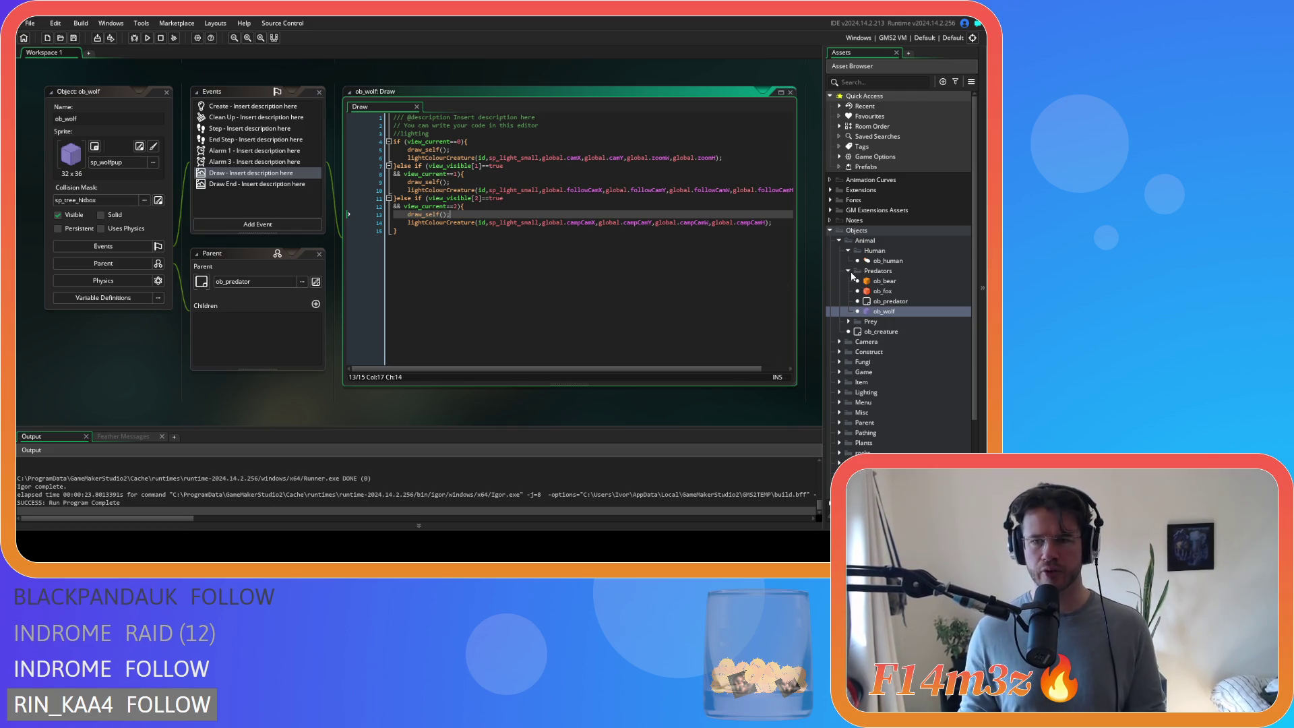
# - Collapse the Predators and Human folders and expand the Prey group
pyautogui.click(848, 271)
pyautogui.click(848, 271)
pyautogui.click(848, 271)
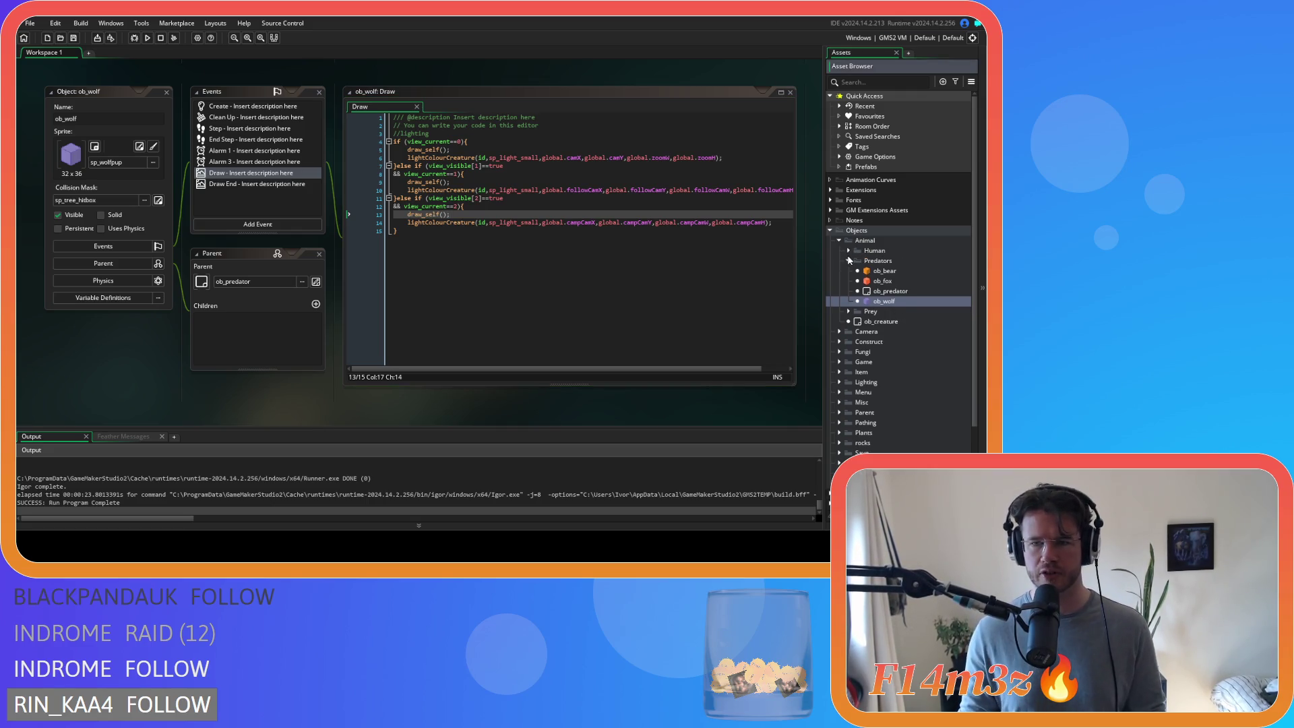
pyautogui.click(848, 253)
pyautogui.click(848, 270)
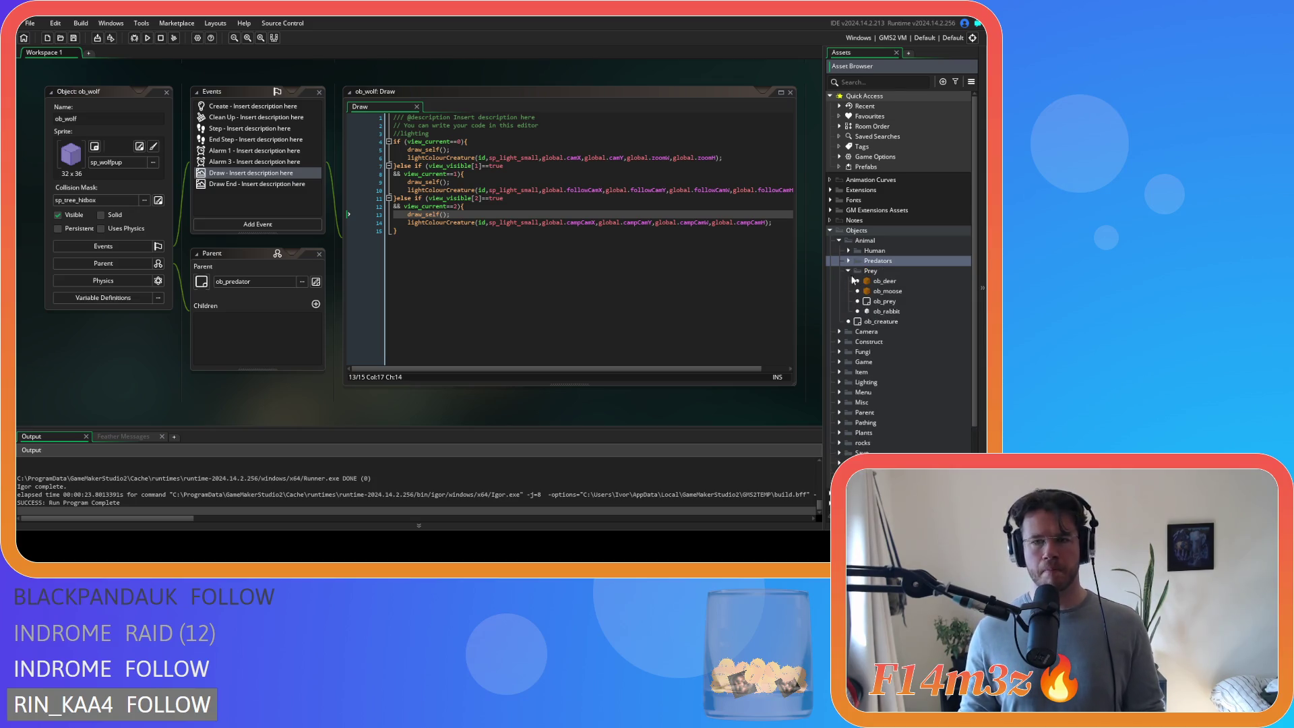
# - In ob_deer's Draw code, delete the unconditional draw_self and add draw_self(); to all three view branches
pyautogui.doubleClick(885, 281)
pyautogui.click(465, 132)
pyautogui.press('BackSpace')
pyautogui.press('BackSpace')
pyautogui.press('BackSpace')
pyautogui.click(484, 143)
pyautogui.press('Return')
pyautogui.write('draw_self();')
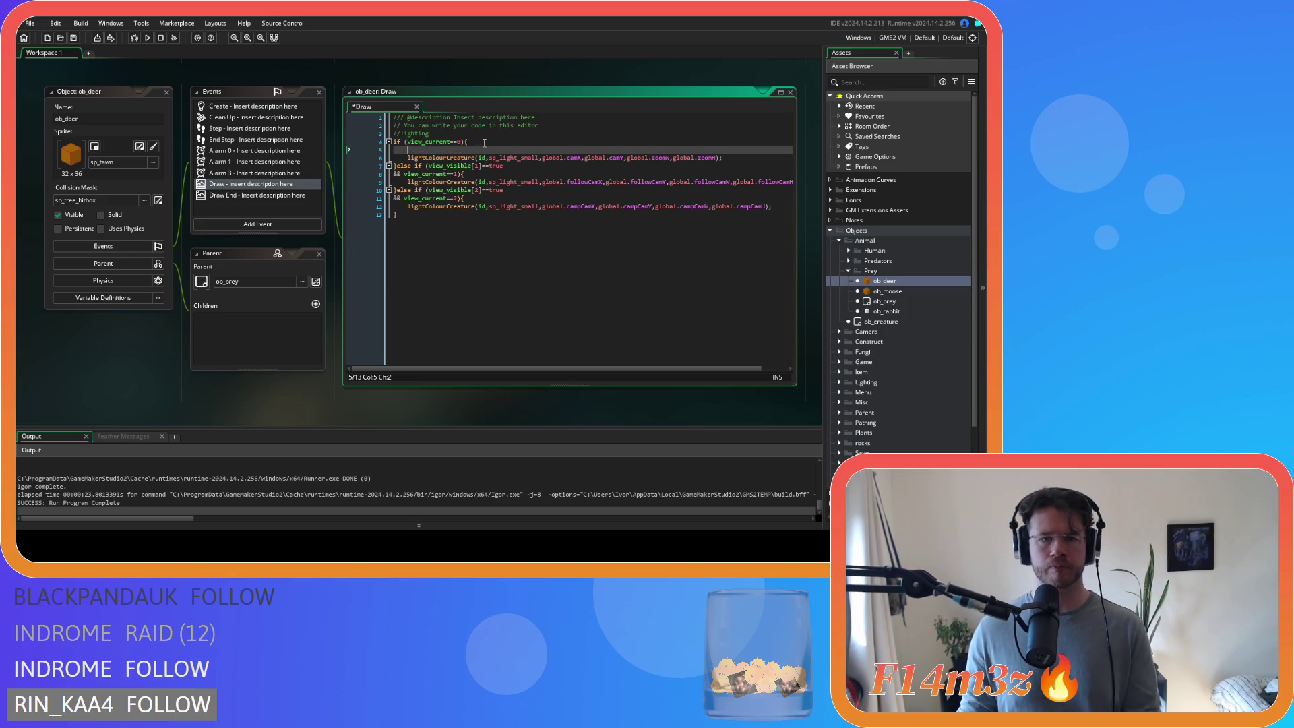
pyautogui.click(479, 174)
pyautogui.press('Return')
pyautogui.write('draw_self();')
pyautogui.click(579, 207)
pyautogui.press('Return')
pyautogui.write('draw_self();')
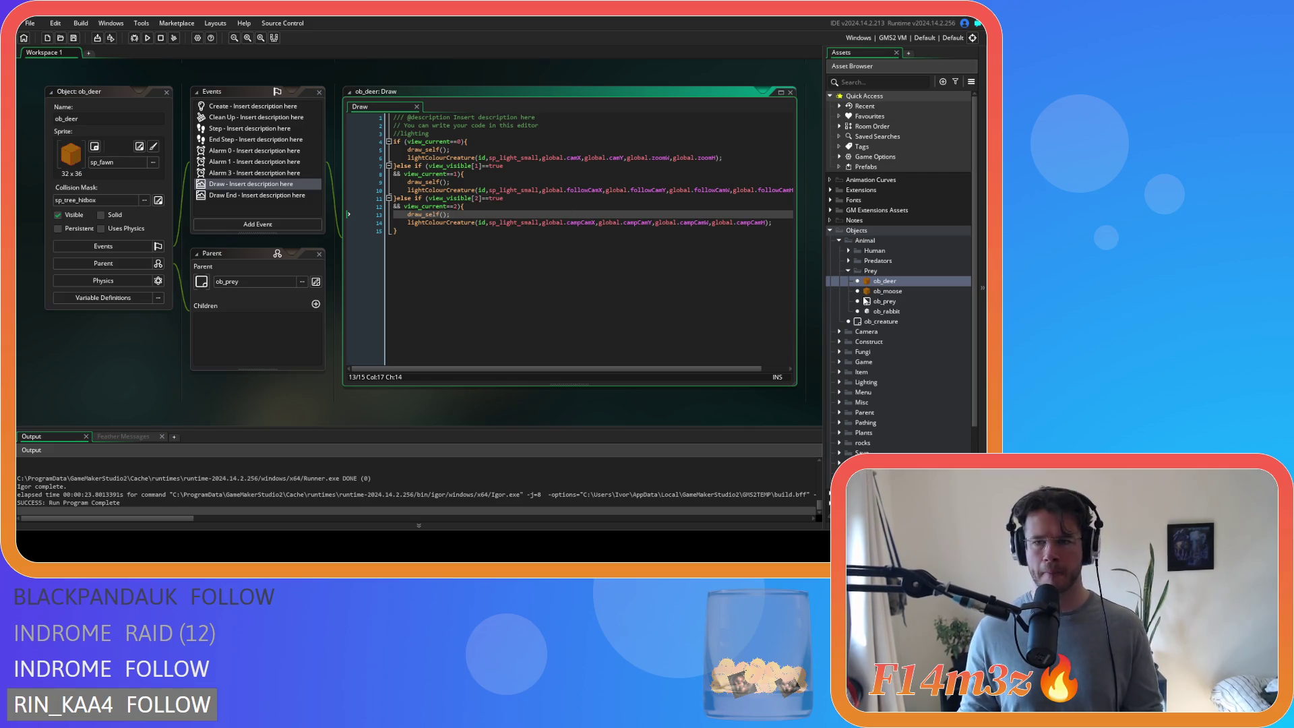
# - Add draw_self(); inside ob_moose's view 0, 1 and 2 branches and save
pyautogui.doubleClick(887, 291)
pyautogui.click(483, 150)
pyautogui.press('Return')
pyautogui.write('draw_self();')
pyautogui.click(472, 181)
pyautogui.press('Return')
pyautogui.write('draw_self();')
pyautogui.click(472, 214)
pyautogui.press('Return')
pyautogui.write('draw_self();')
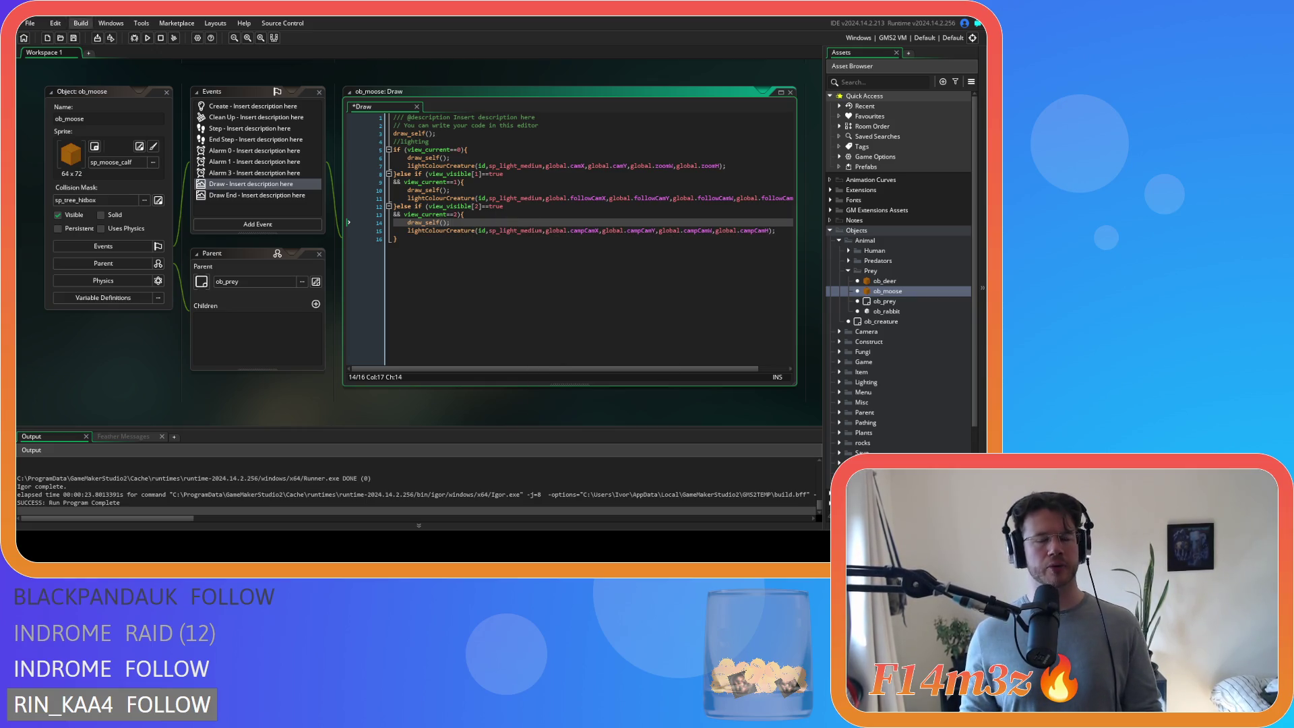
pyautogui.hotkey('ctrl', 's')
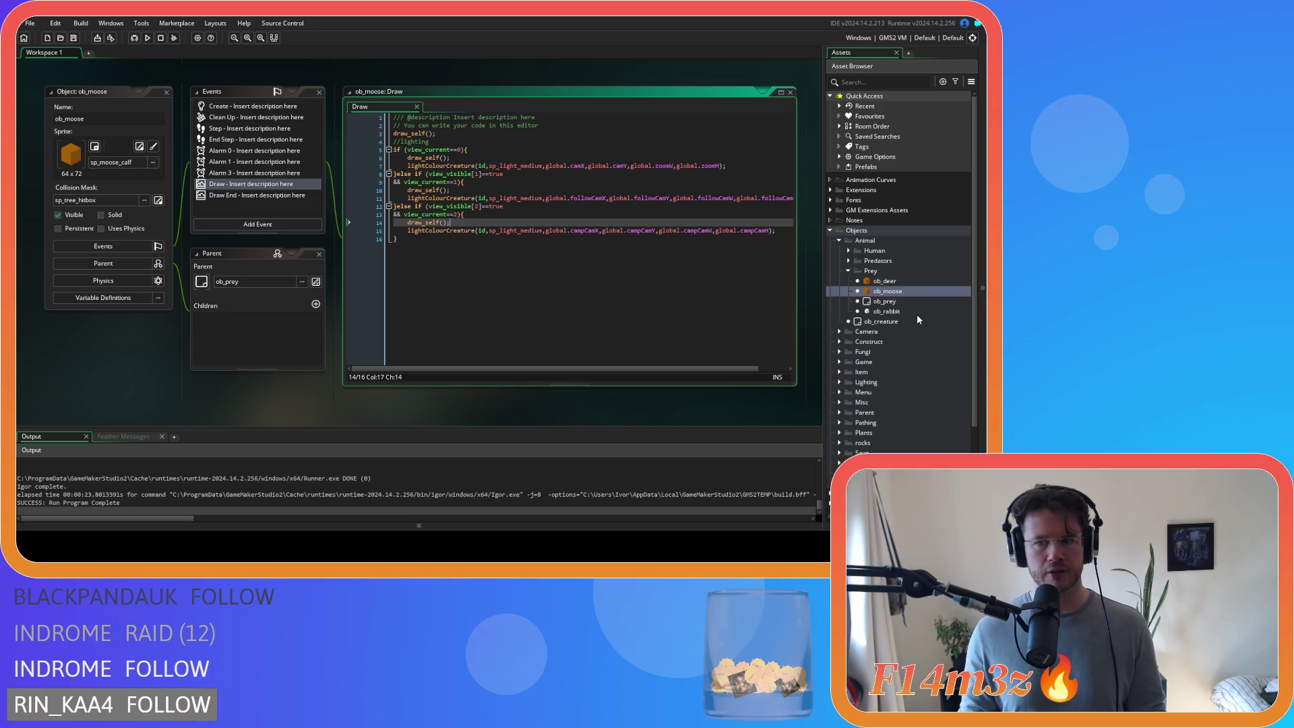
# - Add draw_self(); inside ob_rabbit's view 0, 1 and 2 branches
pyautogui.doubleClick(917, 312)
pyautogui.click(485, 150)
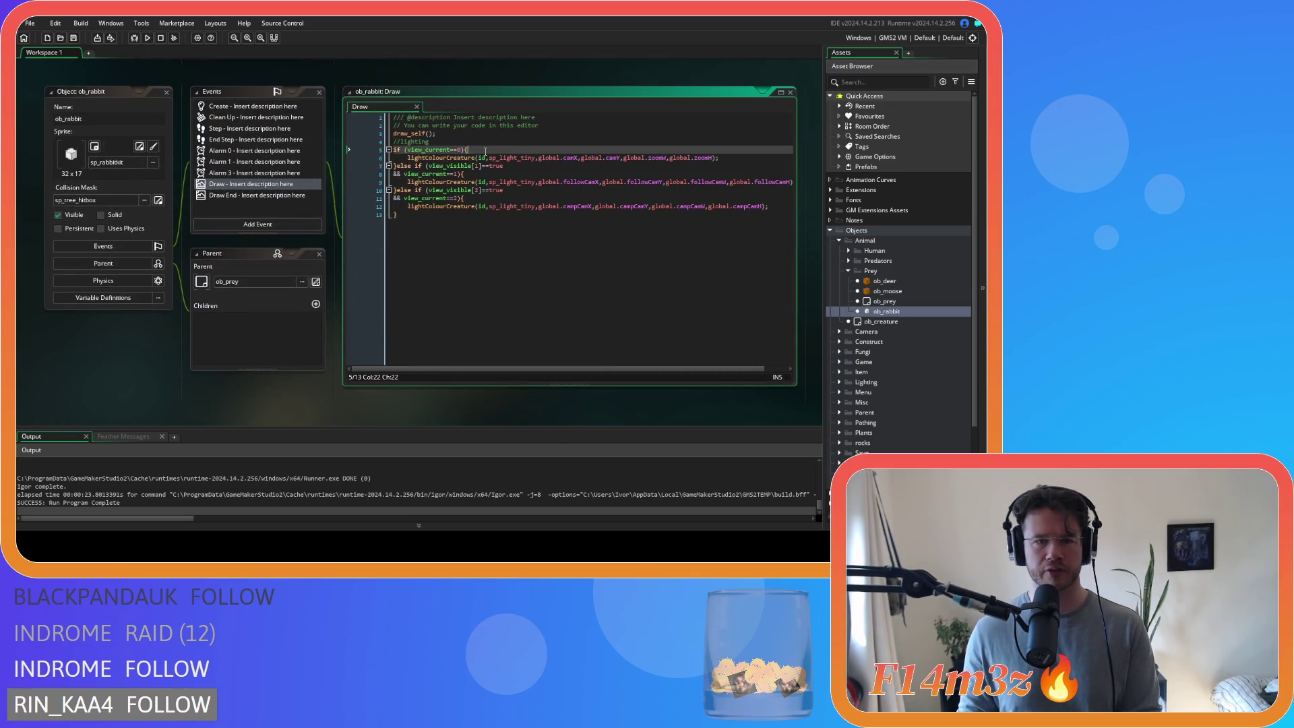
pyautogui.press('Return')
pyautogui.write('draw_self();')
pyautogui.click(478, 182)
pyautogui.press('Return')
pyautogui.hotkey('ctrl', 'v')
pyautogui.click(480, 215)
pyautogui.press('Return')
pyautogui.hotkey('ctrl', 'v')
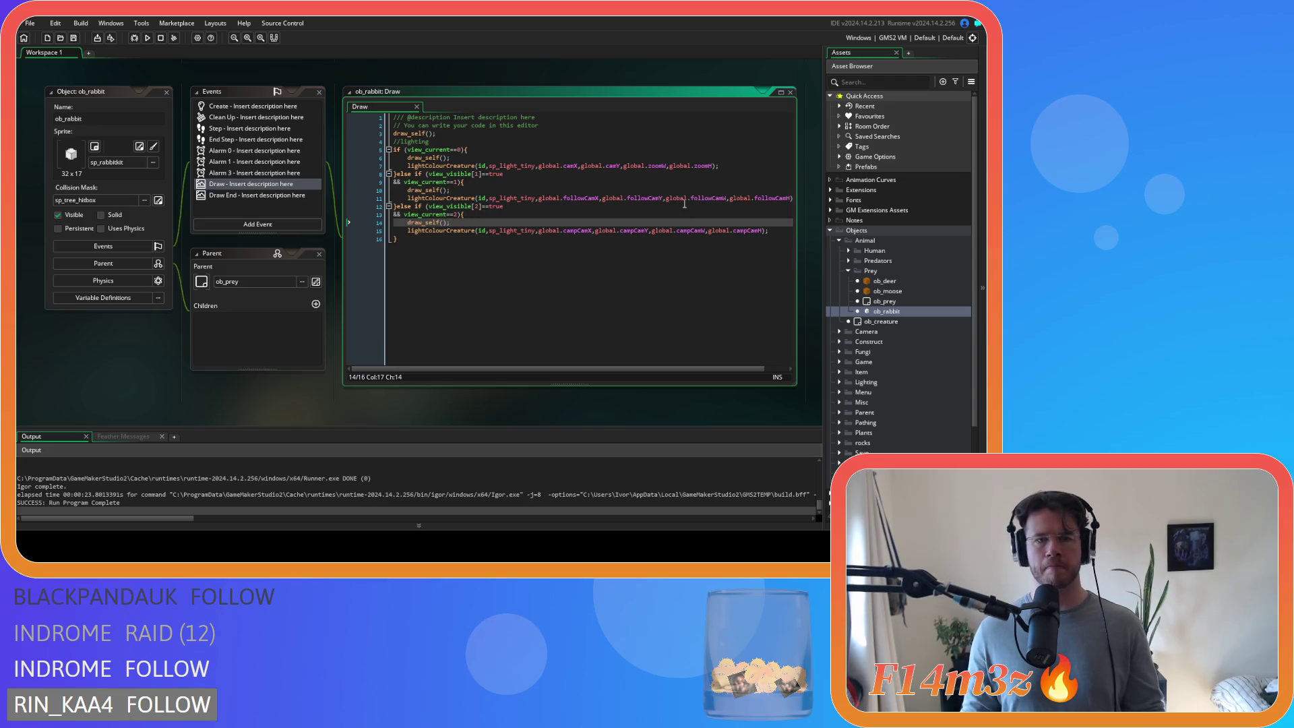
pyautogui.click(849, 271)
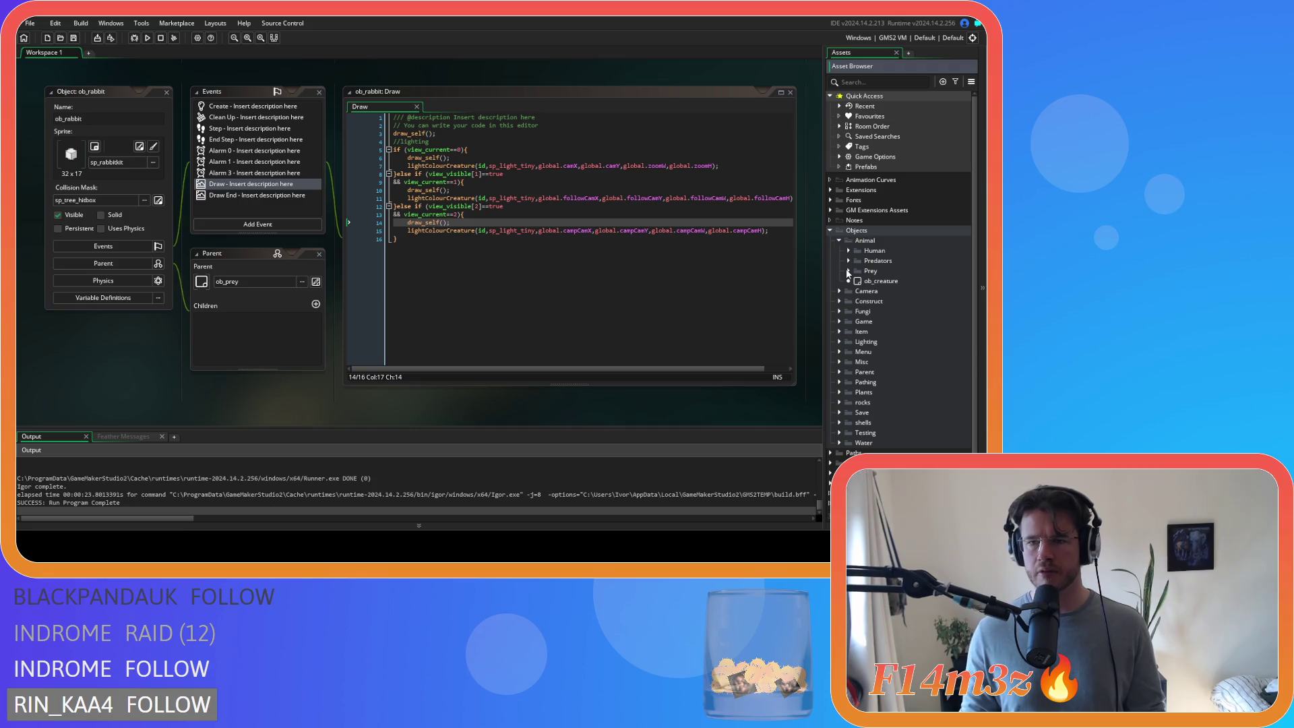
# - Expand the Construct and Animal groups while reviewing ob_rabbit's view lighting branches
pyautogui.click(840, 241)
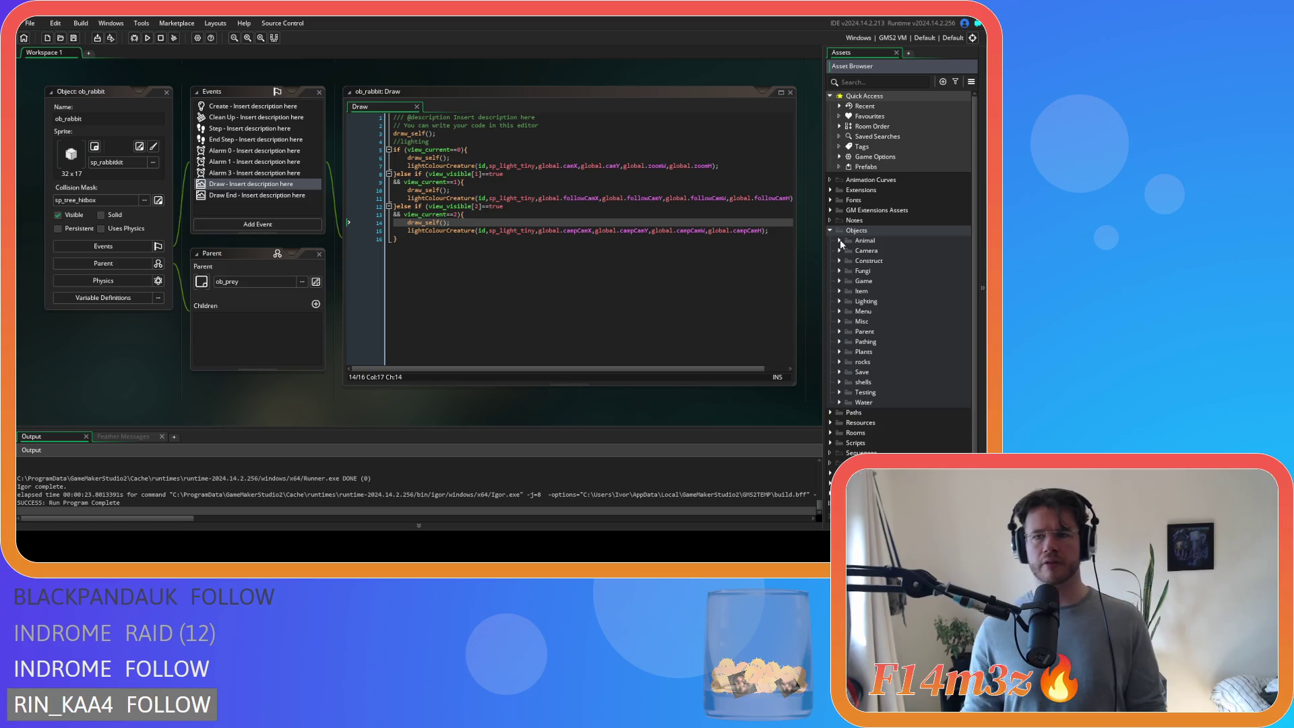
pyautogui.click(840, 241)
pyautogui.doubleClick(840, 241)
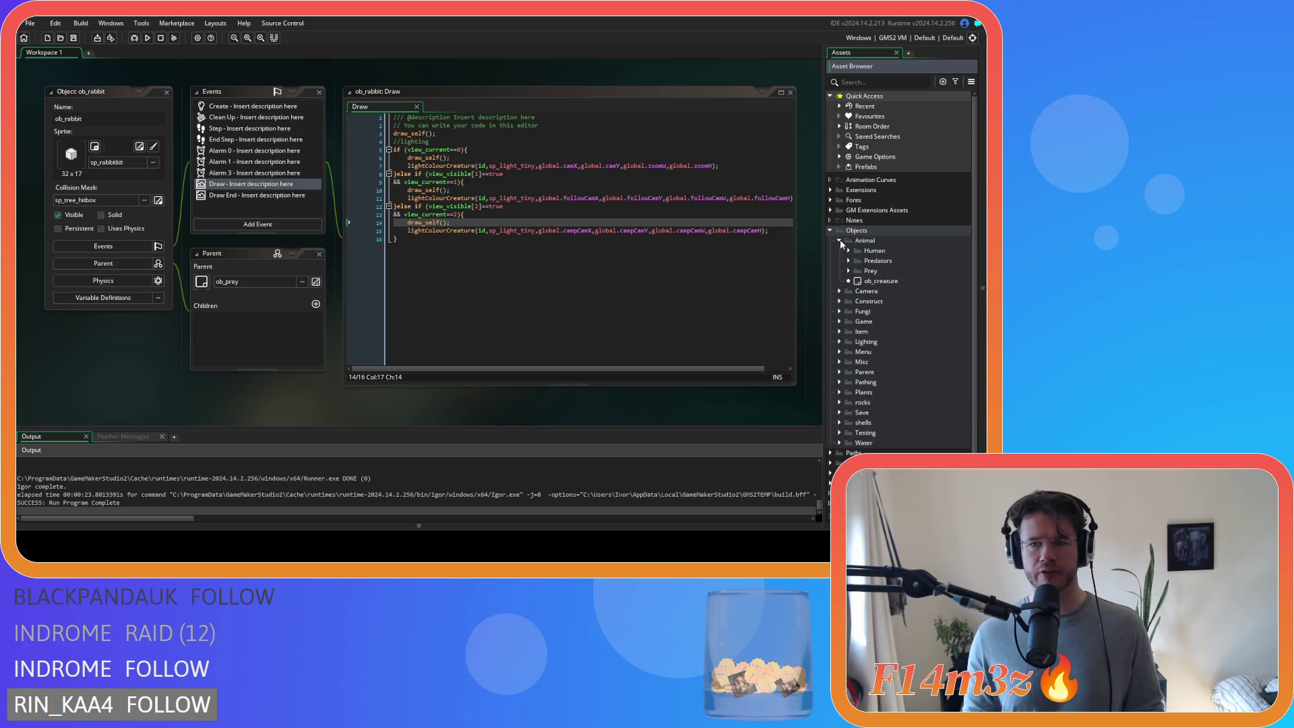
pyautogui.click(840, 241)
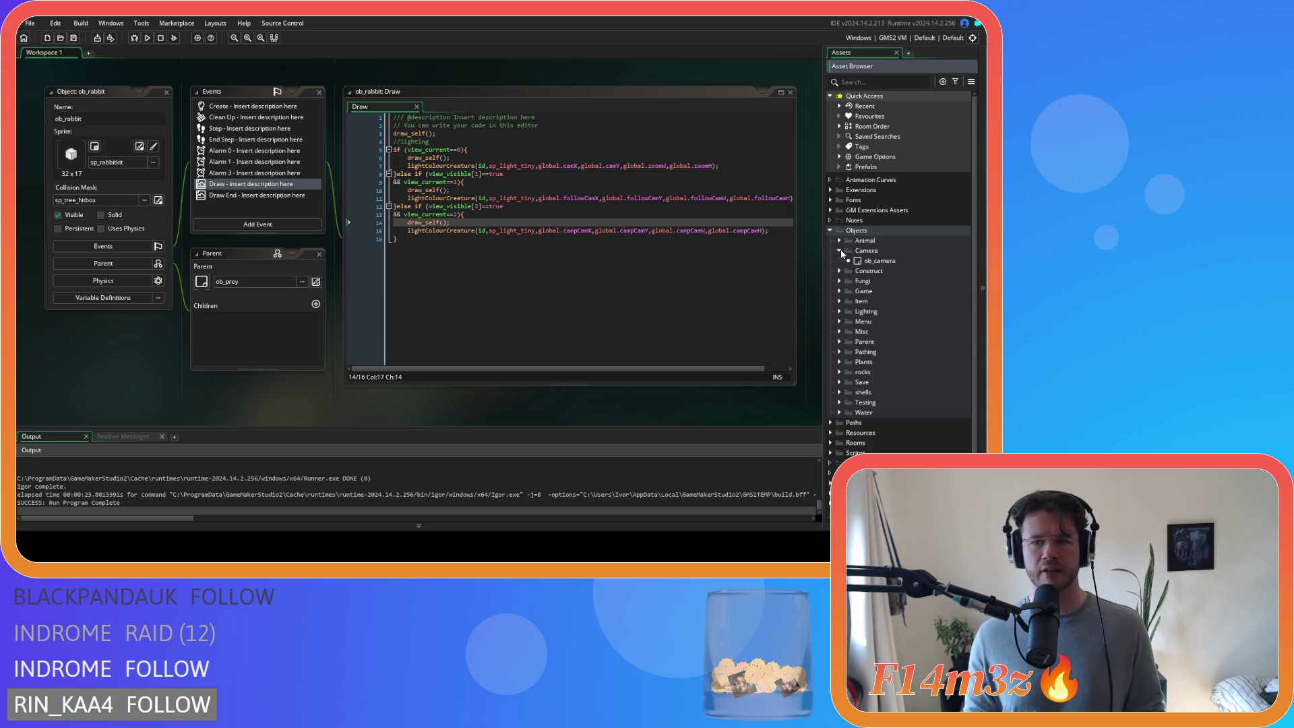
pyautogui.click(839, 261)
pyautogui.moveTo(405, 242)
pyautogui.mouseDown()
pyautogui.moveTo(378, 211)
pyautogui.moveTo(364, 150)
pyautogui.mouseUp()
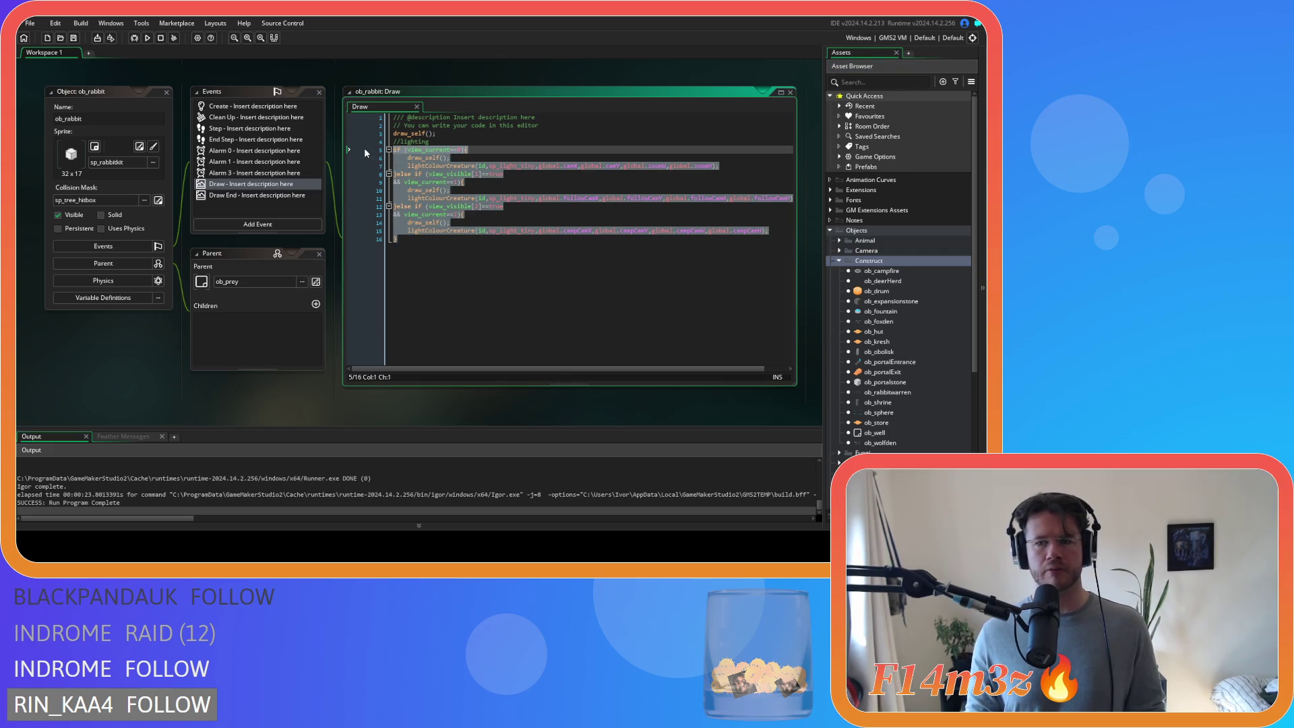
pyautogui.click(559, 225)
pyautogui.click(468, 215)
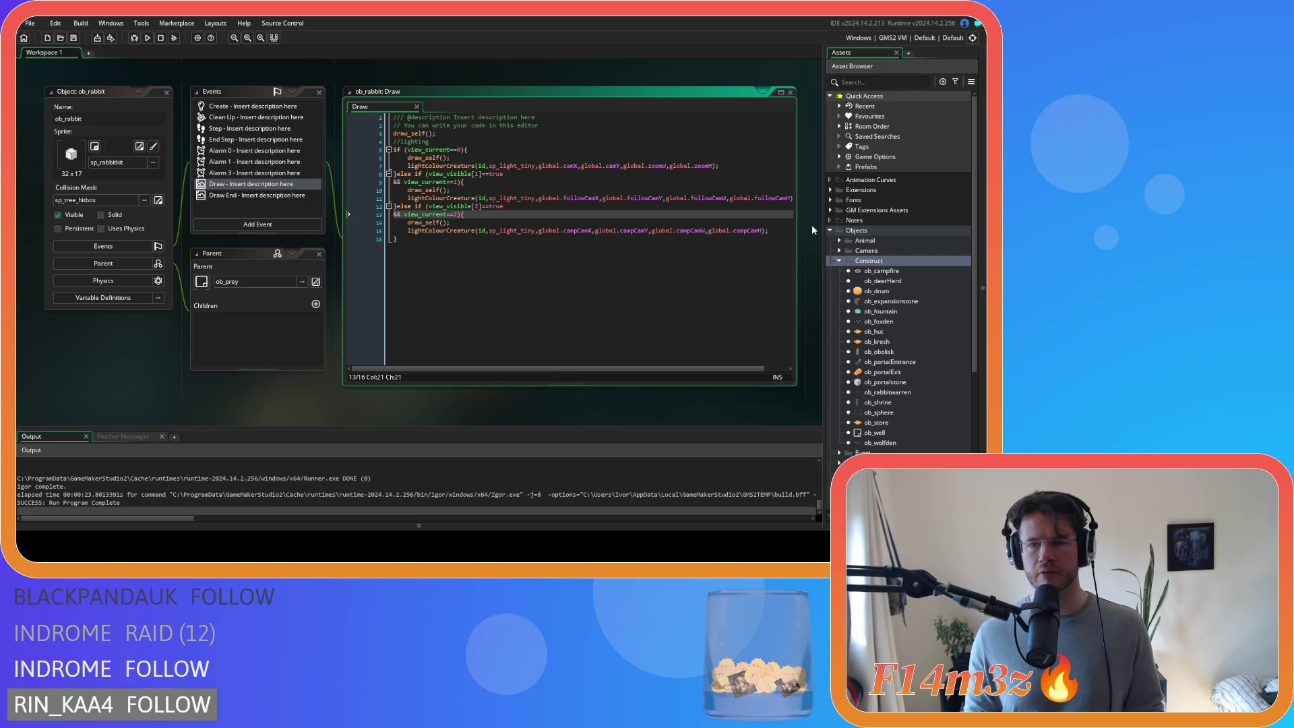
pyautogui.click(840, 240)
# - Find ob_moose via Ctrl+T search and delete its leftover unconditional draw_self line
pyautogui.hotkey('ctrl', 't')
pyautogui.write('moose')
pyautogui.press('Return')
pyautogui.click(440, 189)
pyautogui.hotkey('shift', 'Home')
pyautogui.press('BackSpace')
pyautogui.press('BackSpace')
# - Add a //lighting comment on line 3 above ob_rabbit's view lighting branches
pyautogui.scroll(1, 332, 232)
pyautogui.scroll(5, 330, 230)
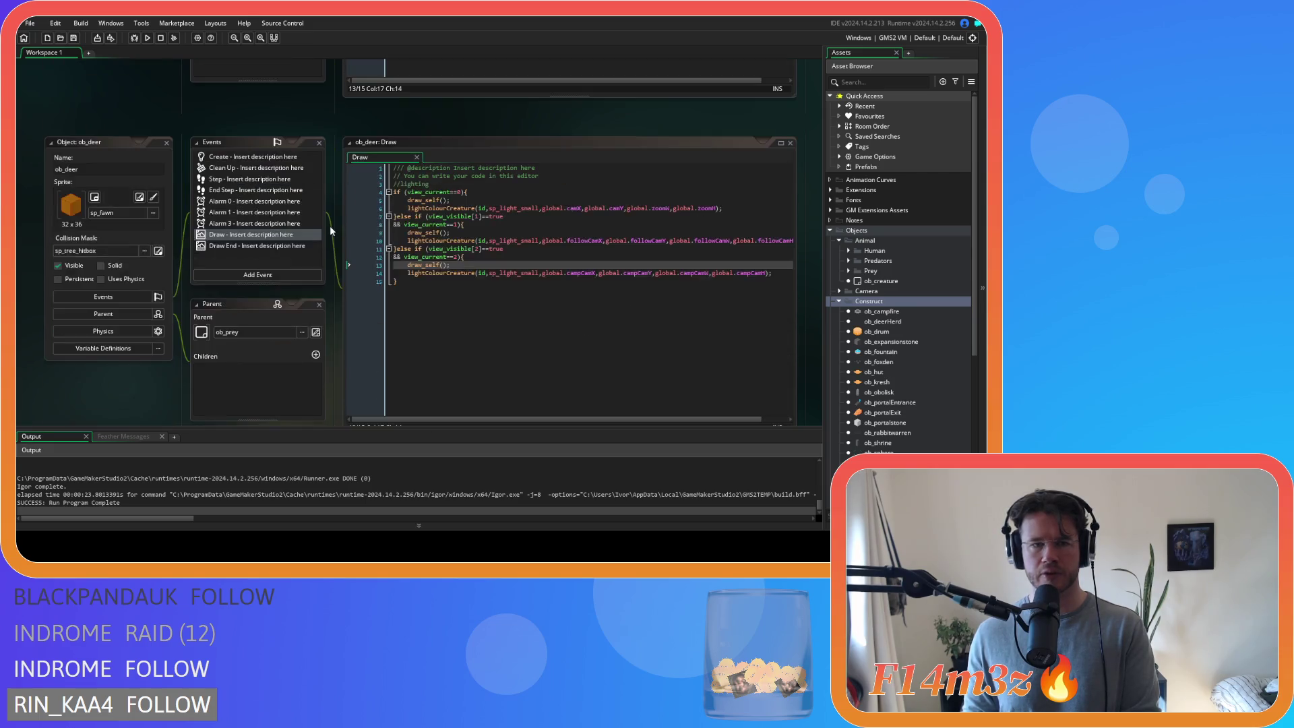
pyautogui.scroll(10, 317, 220)
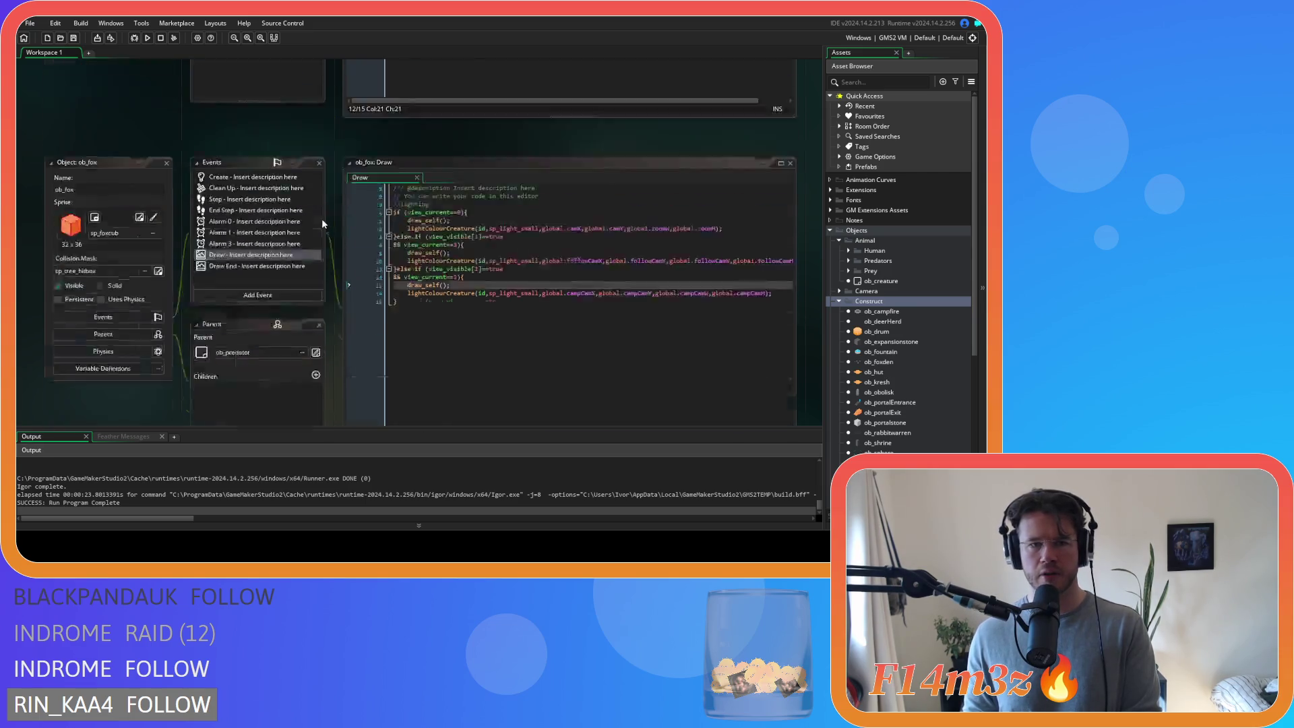
pyautogui.scroll(2, 322, 219)
pyautogui.scroll(-2, 322, 218)
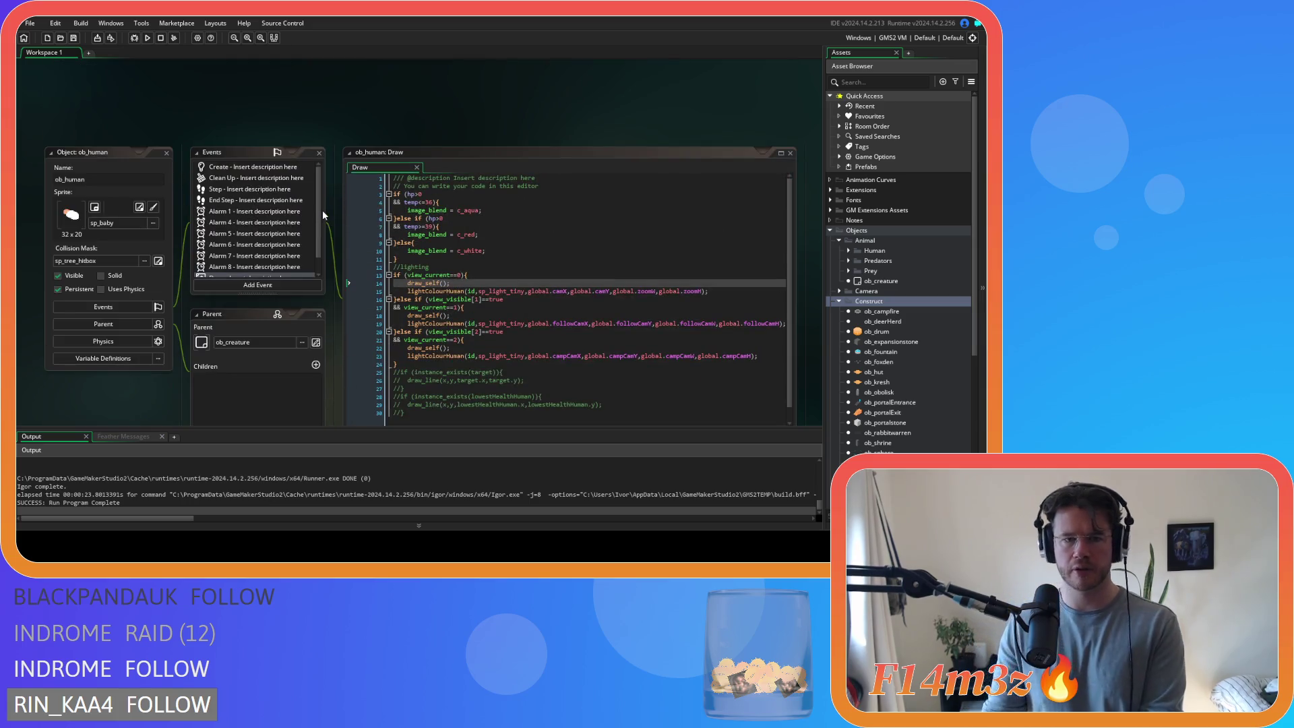
pyautogui.scroll(-2, 322, 209)
pyautogui.scroll(8, 323, 215)
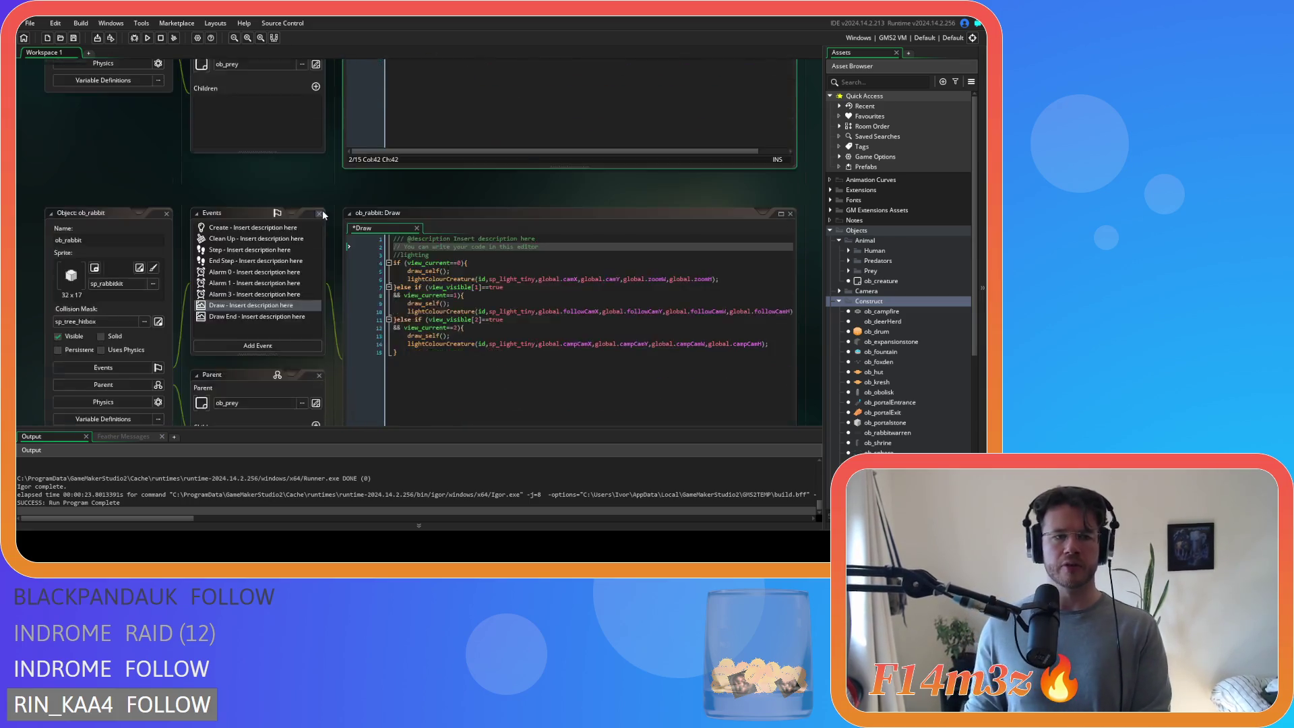
pyautogui.scroll(2, 359, 216)
pyautogui.moveTo(399, 292)
pyautogui.mouseDown()
pyautogui.moveTo(358, 189)
pyautogui.moveTo(374, 191)
pyautogui.mouseUp()
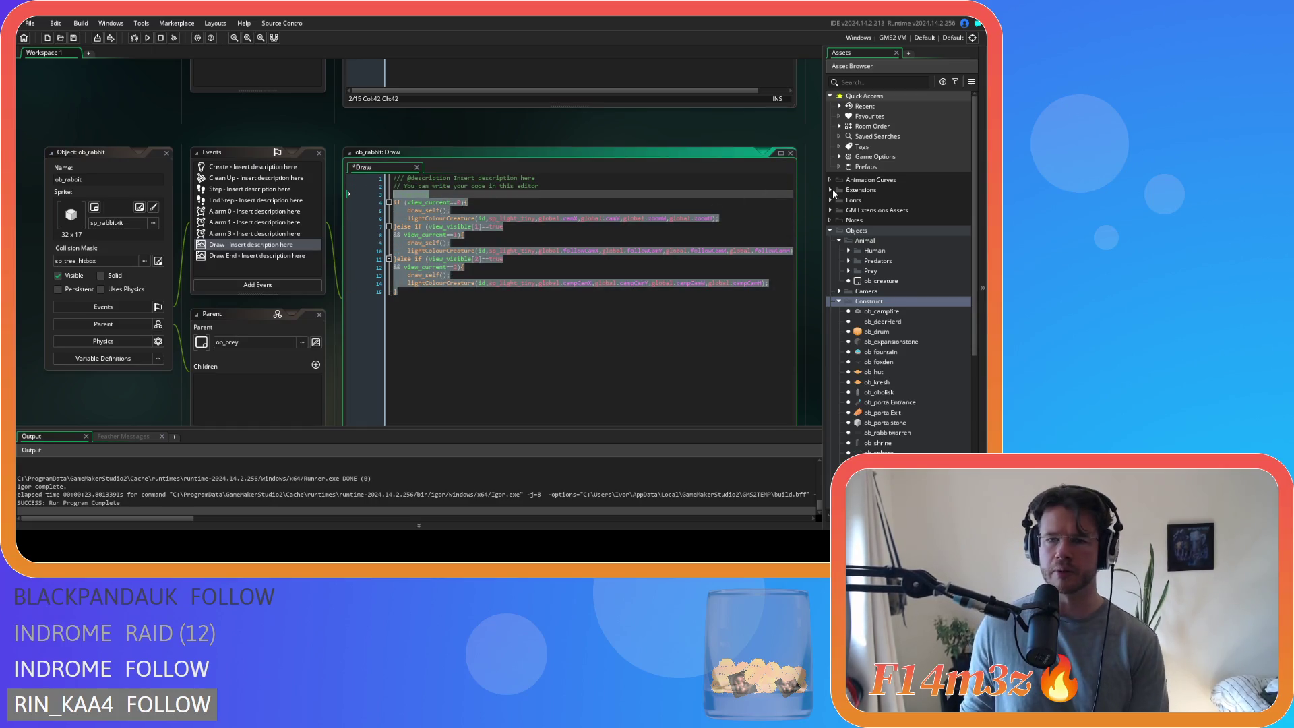
pyautogui.click(424, 195)
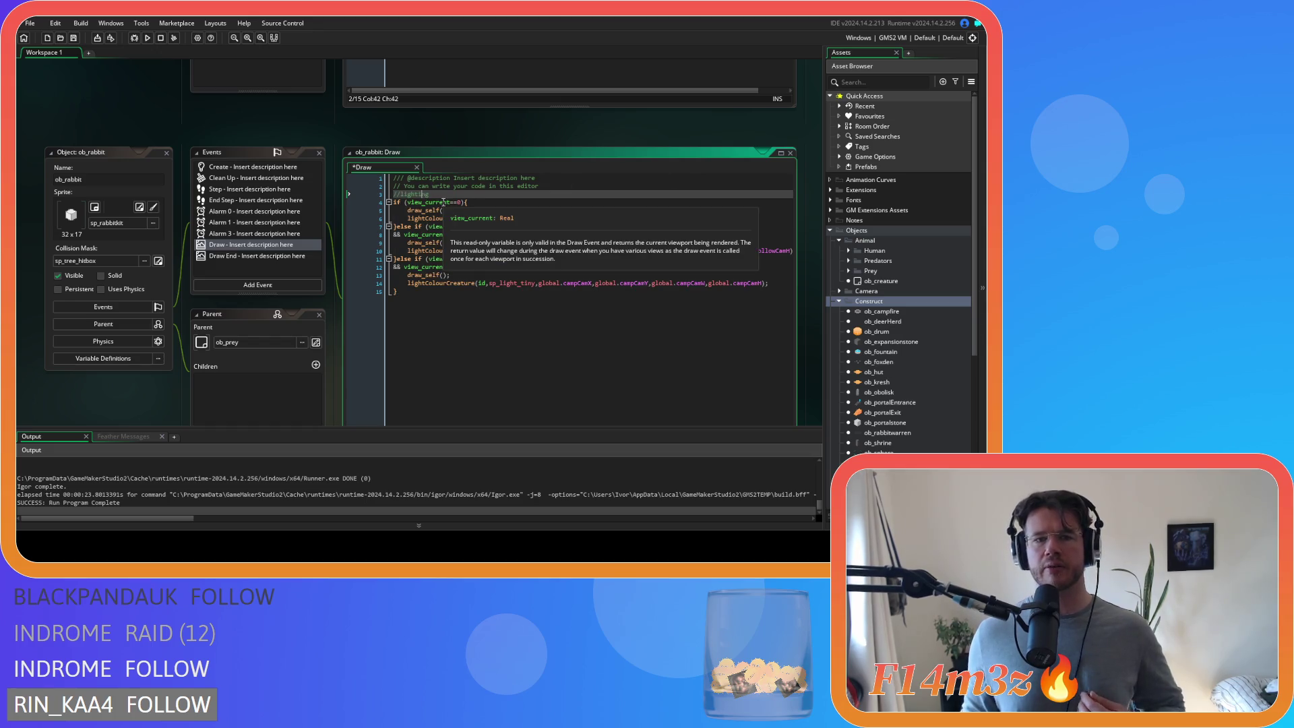
pyautogui.write('//lighting')
pyautogui.moveTo(399, 292); pyautogui.dragTo(356, 196)
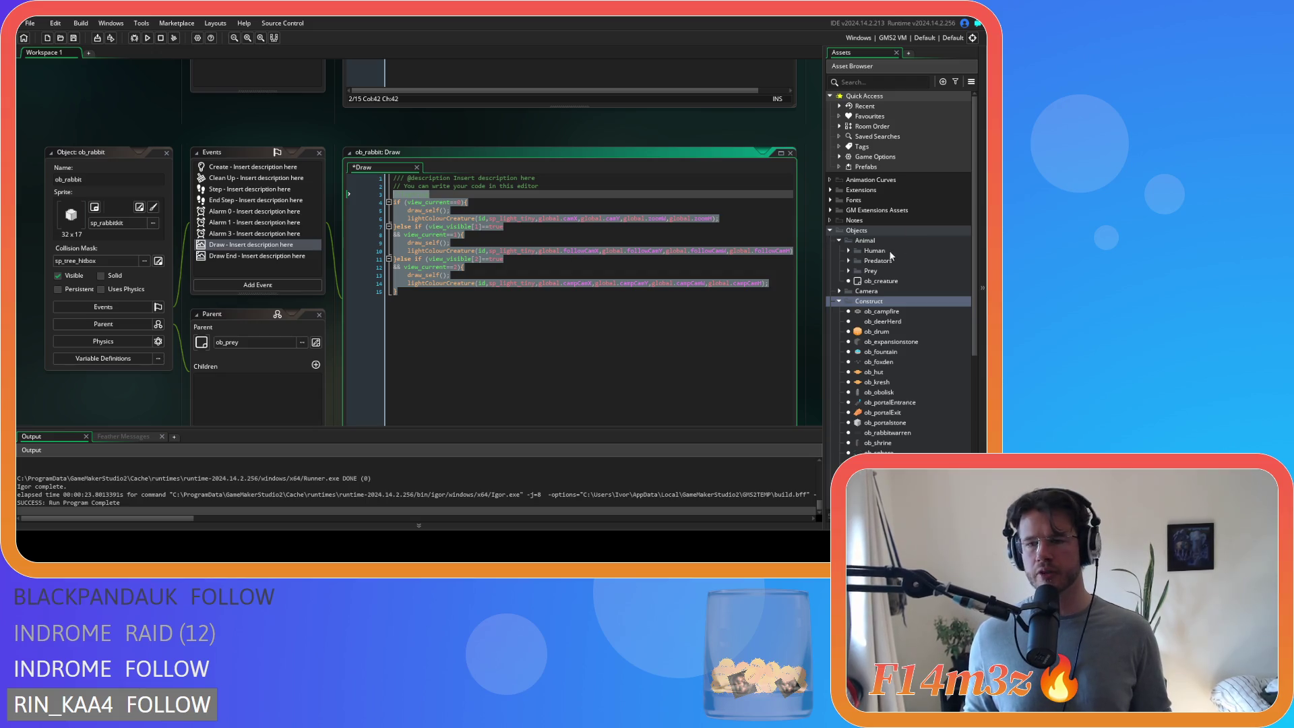
pyautogui.doubleClick(880, 311)
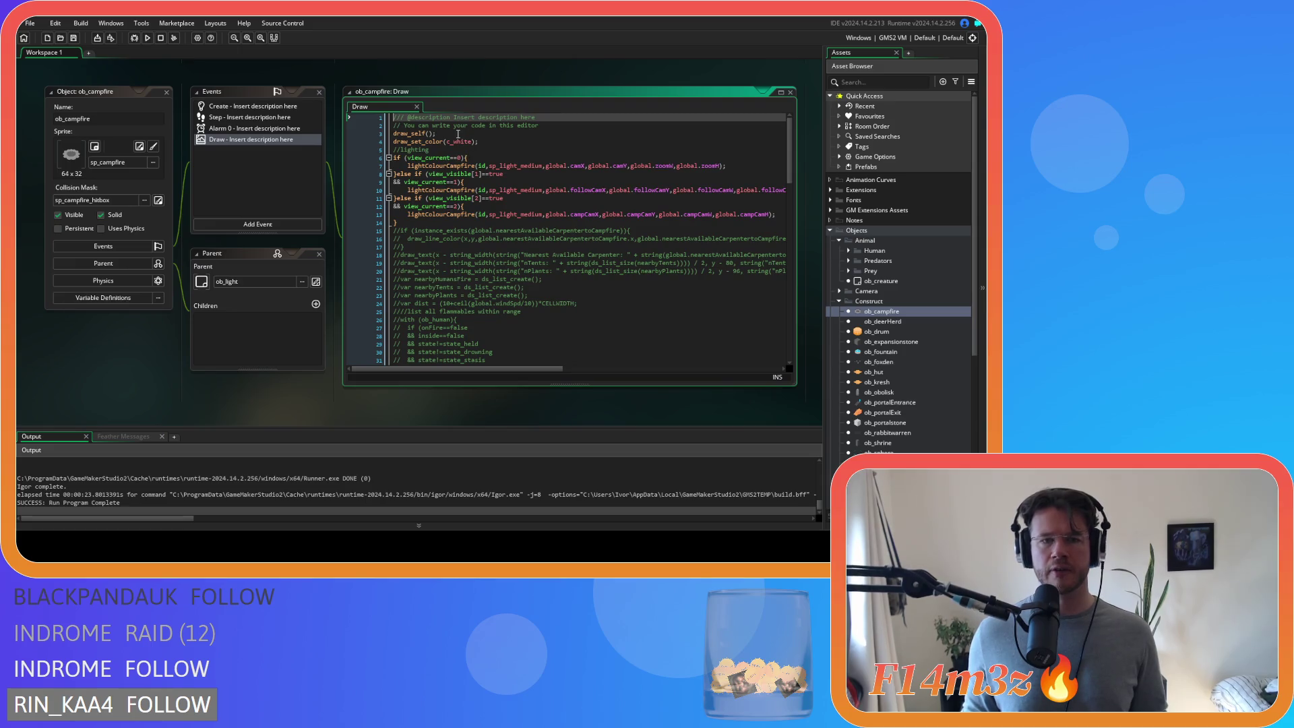
# - Move ob_campfire's unconditional draw_self into its view 0, 1 and 2 branches
pyautogui.click(352, 134)
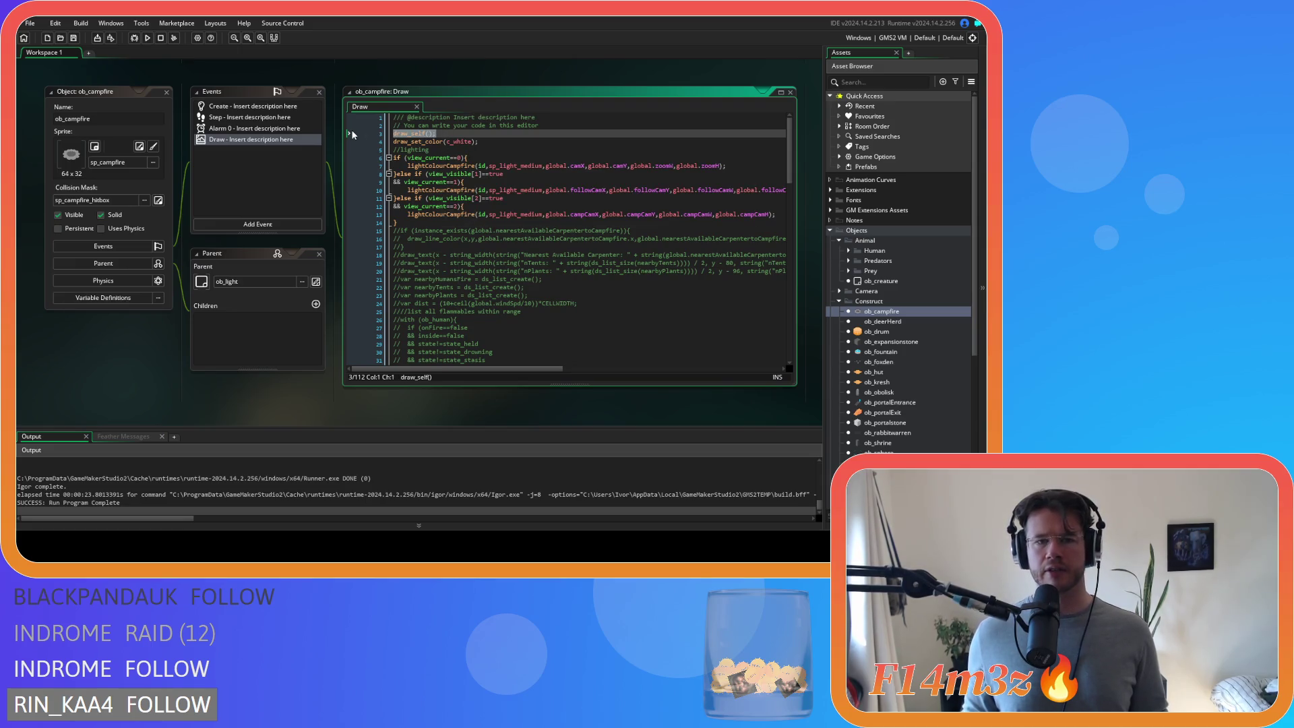
pyautogui.press('BackSpace')
pyautogui.press('BackSpace')
pyautogui.click(484, 150)
pyautogui.press('Return')
pyautogui.write('draw_self();')
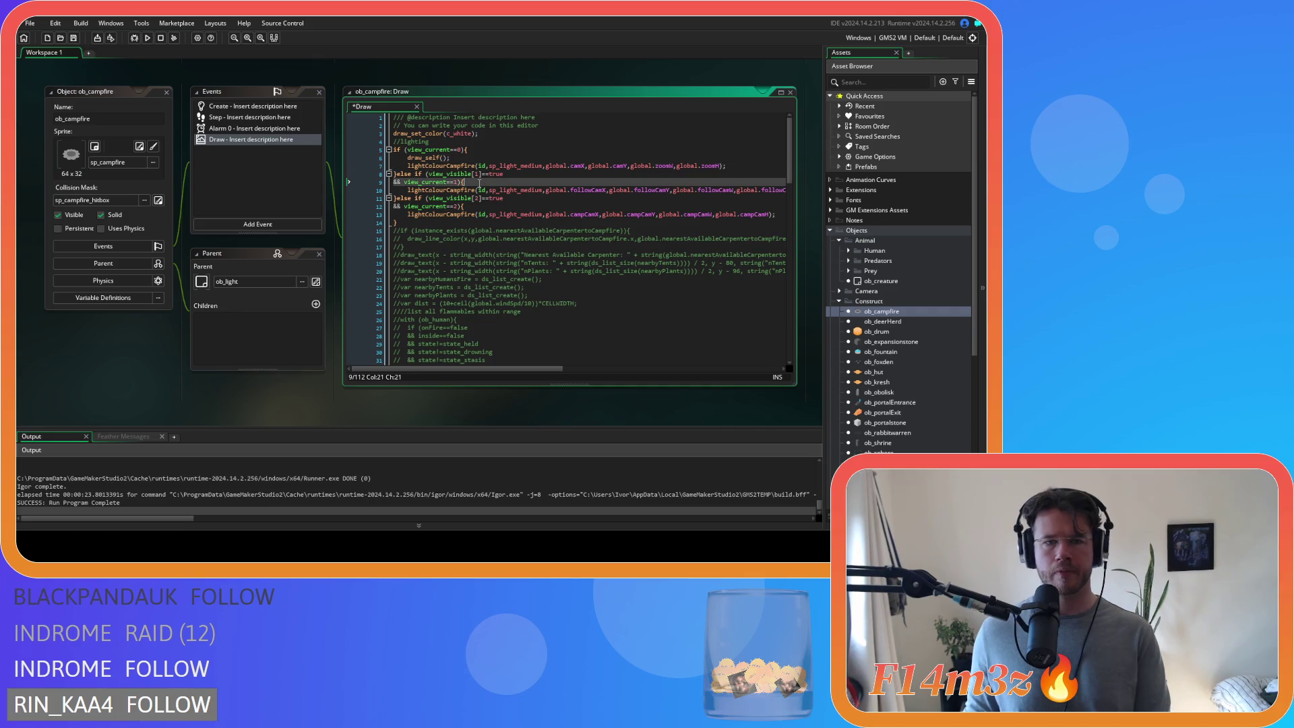
pyautogui.click(479, 182)
pyautogui.press('Return')
pyautogui.write('draw_self();')
pyautogui.click(473, 214)
pyautogui.press('Return')
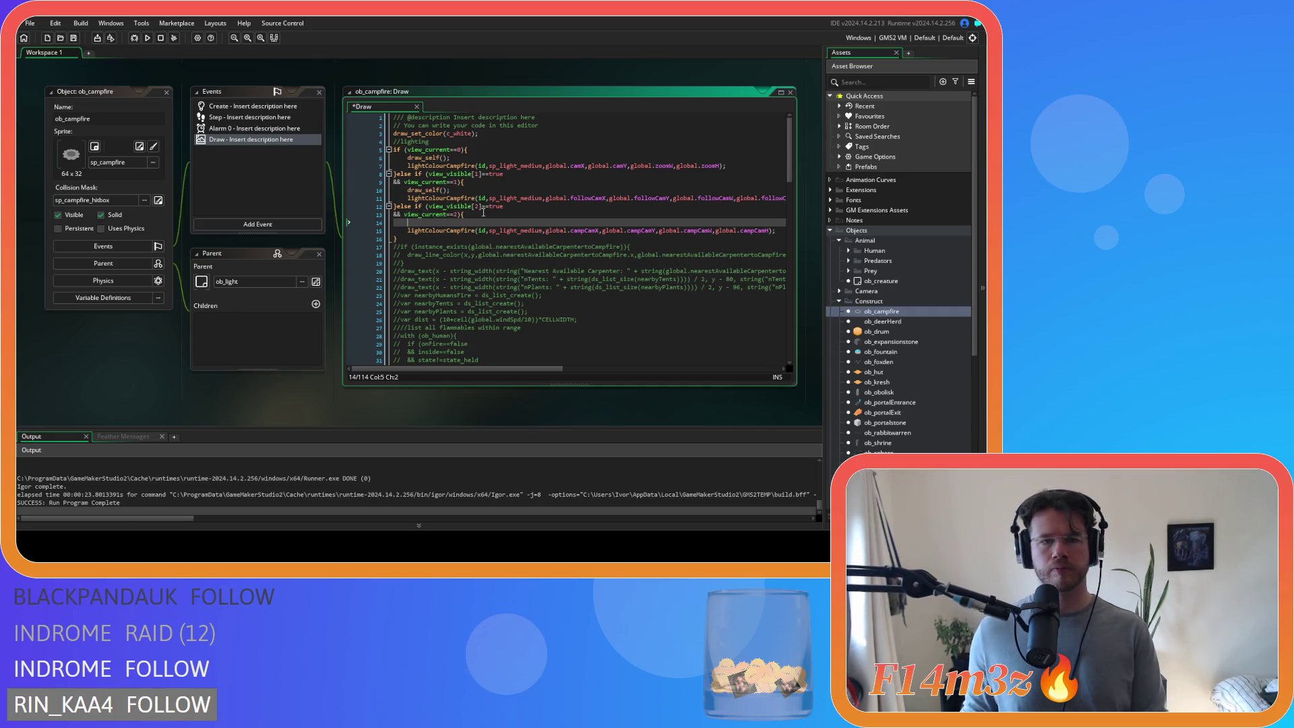
pyautogui.write('draw_self();')
# - Delete the draw_set_color(c_white) line from ob_campfire's Draw code
pyautogui.click(438, 238)
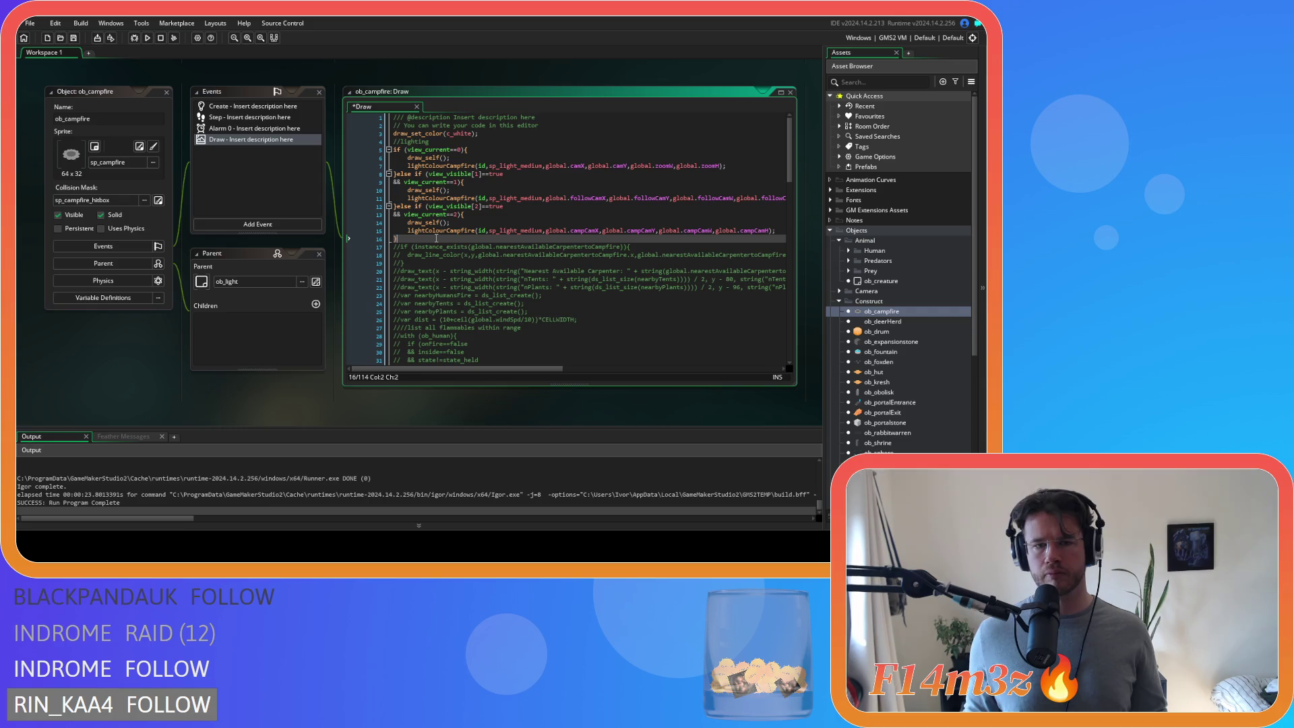
pyautogui.moveTo(436, 238); pyautogui.dragTo(349, 152)
pyautogui.moveTo(415, 233)
pyautogui.mouseDown()
pyautogui.moveTo(404, 236)
pyautogui.moveTo(366, 150)
pyautogui.mouseUp()
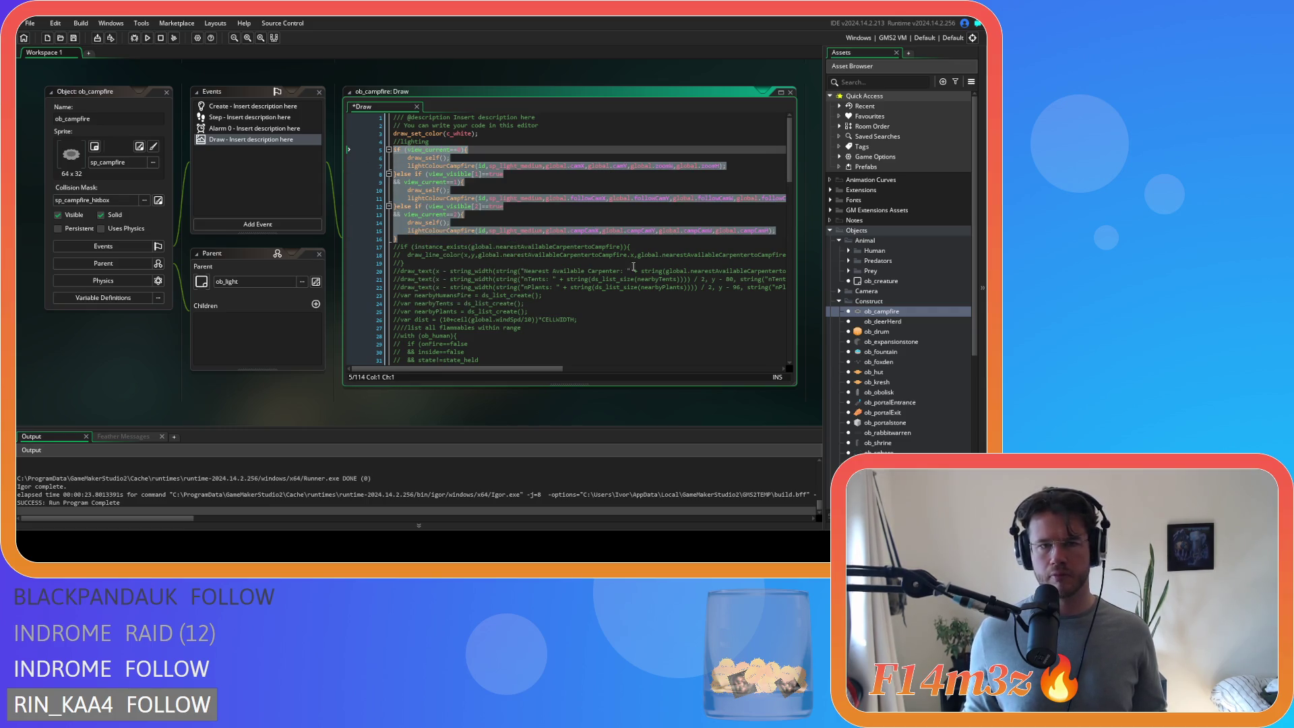
pyautogui.moveTo(478, 133); pyautogui.dragTo(394, 133)
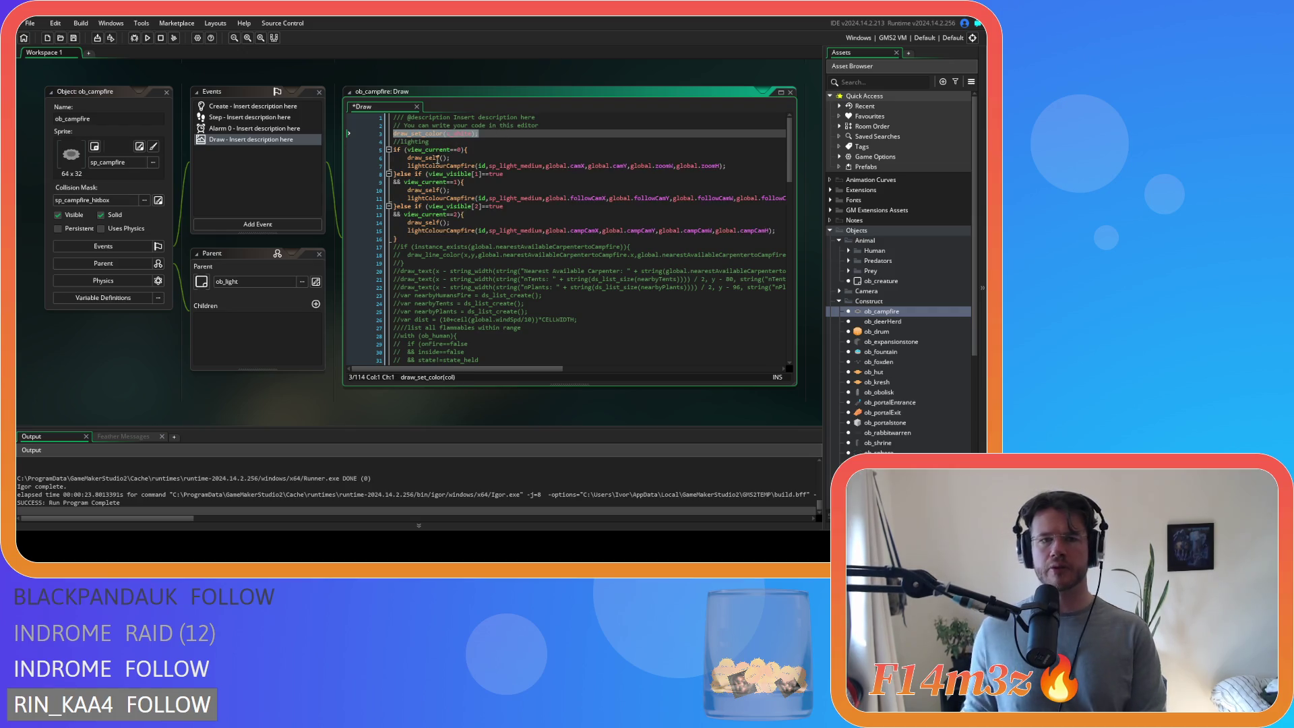
pyautogui.press('BackSpace')
pyautogui.press('BackSpace')
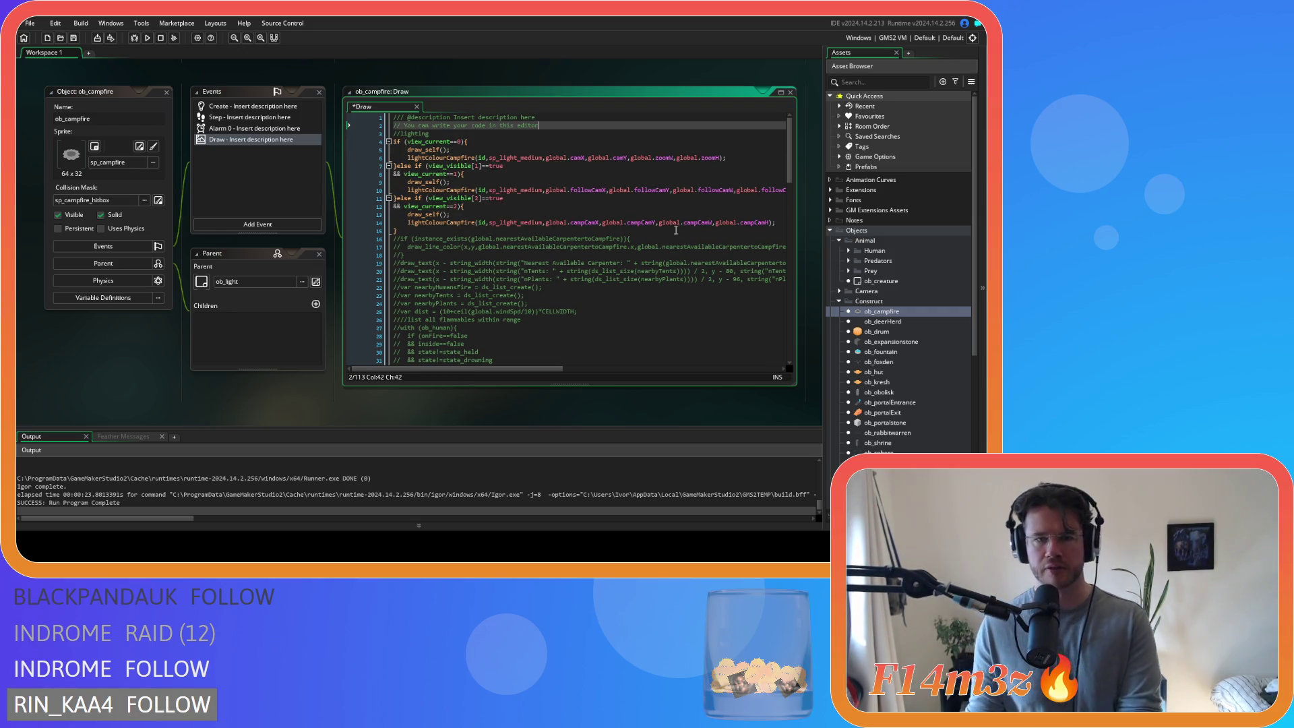
# - Review the Draw code of ob_human, ob_bear, ob_fox, ob_moose, ob_rabbit, ob_campfire and ob_drum
pyautogui.click(849, 250)
pyautogui.click(870, 261)
pyautogui.doubleClick(869, 261)
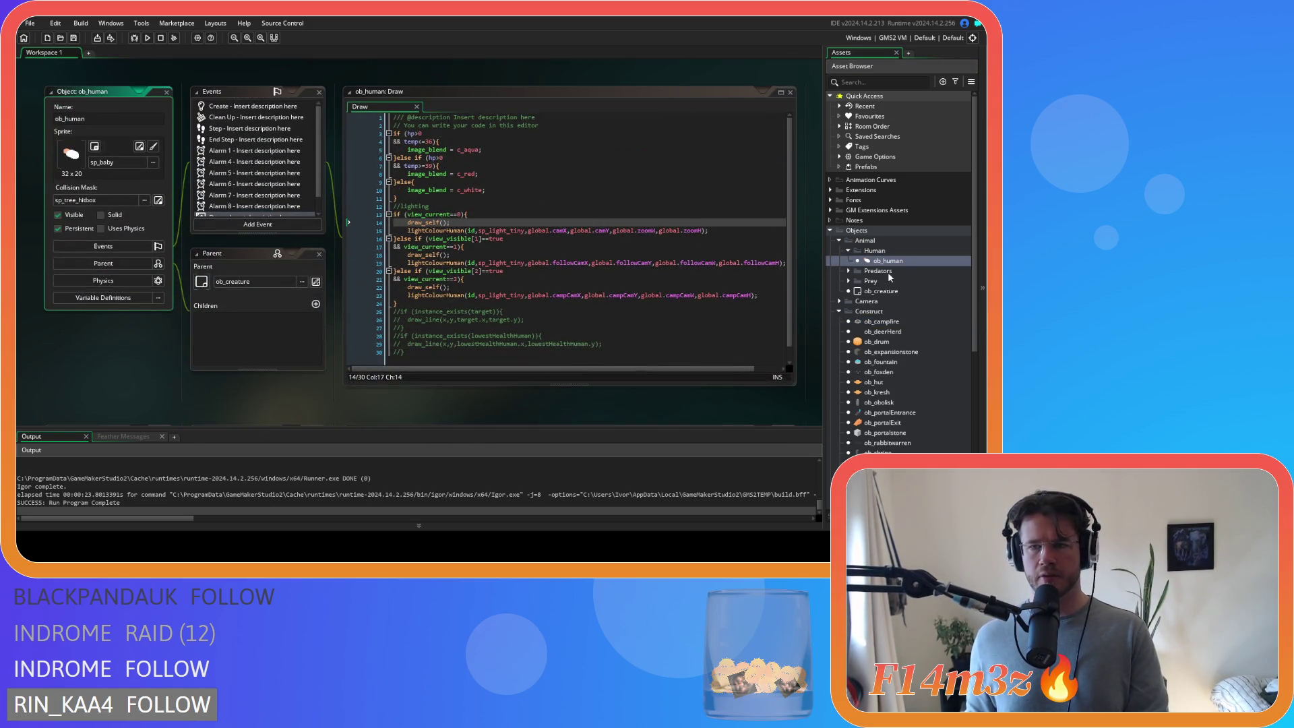
pyautogui.click(848, 271)
pyautogui.doubleClick(877, 281)
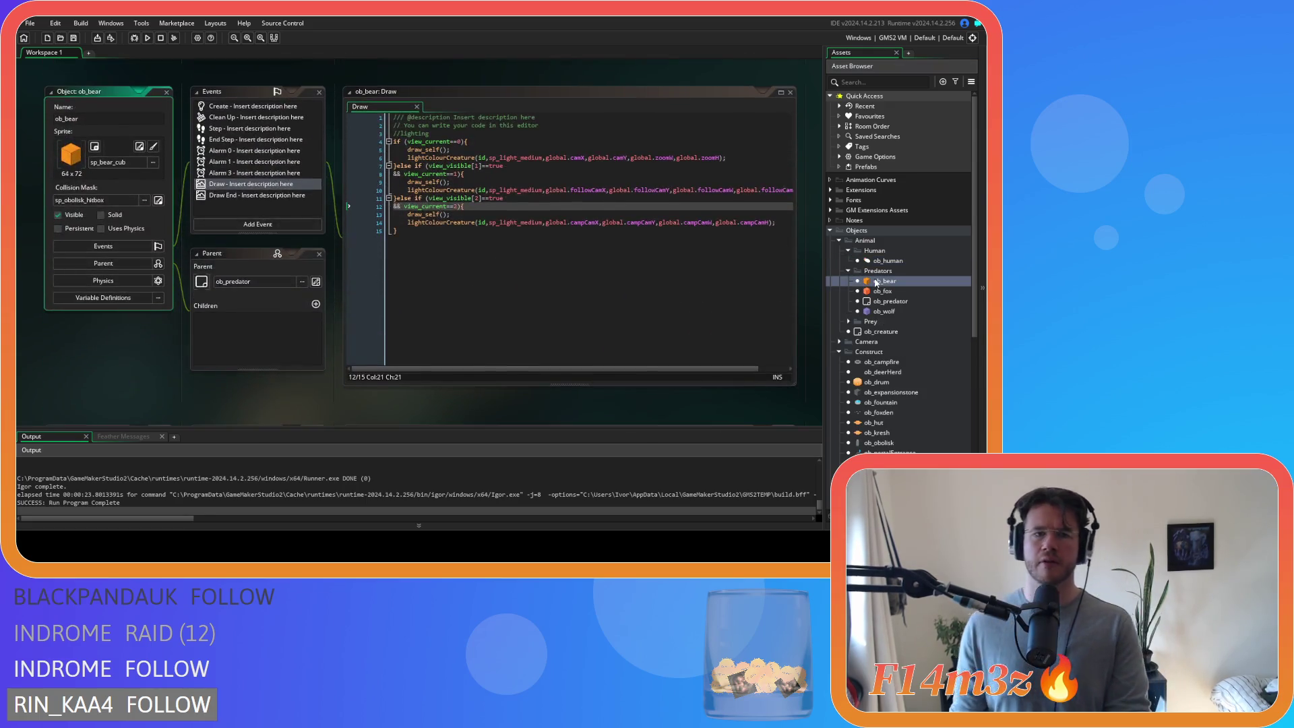
pyautogui.doubleClick(882, 291)
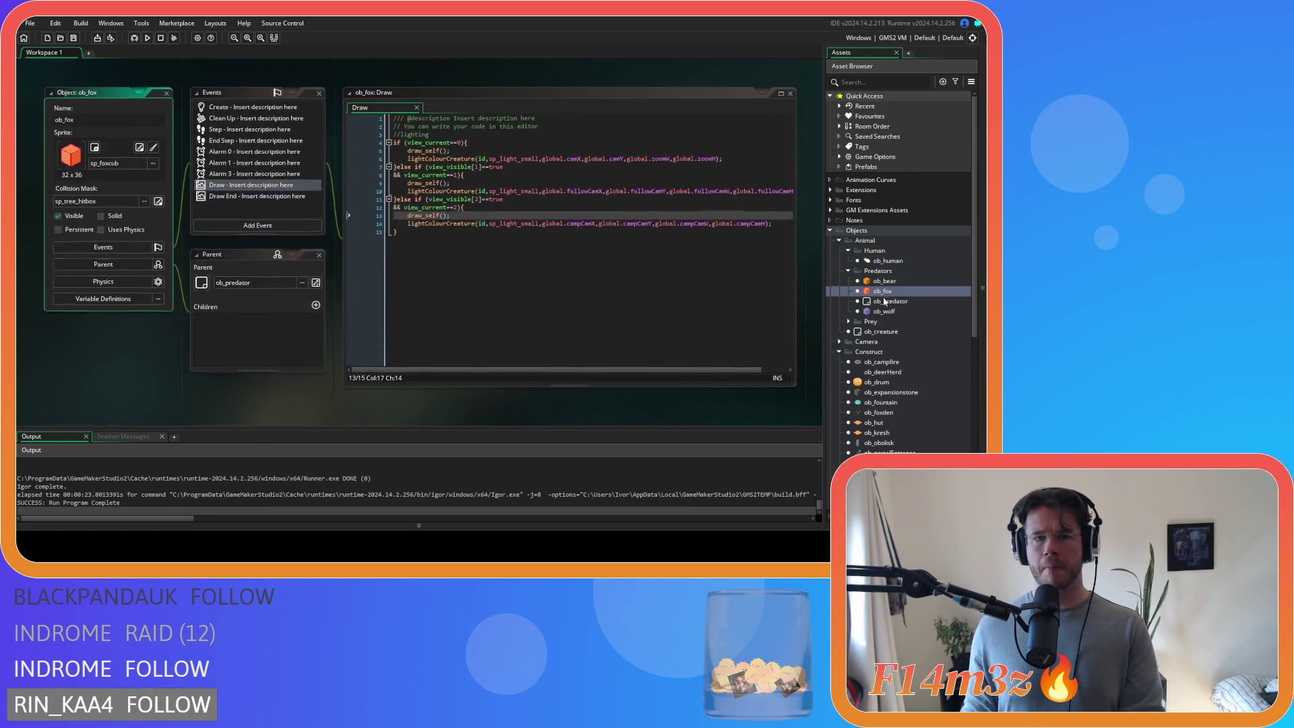
pyautogui.click(887, 312)
pyautogui.click(848, 323)
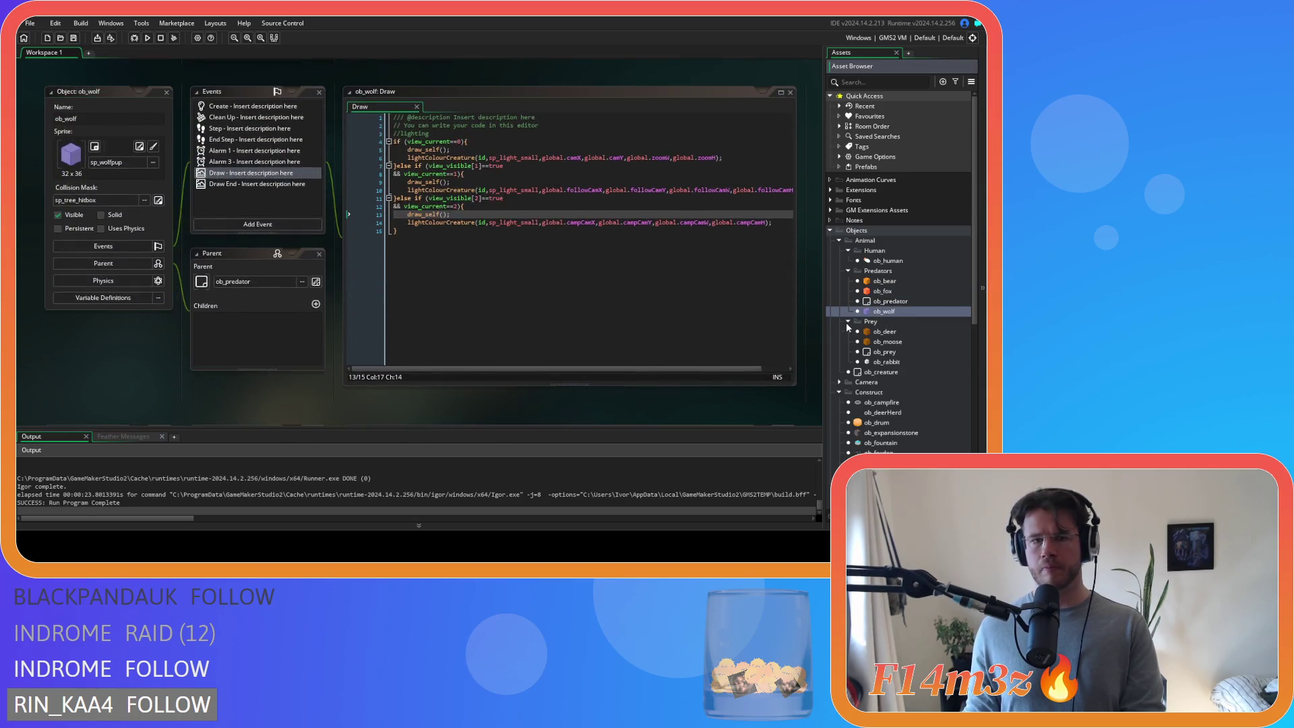
pyautogui.doubleClick(888, 341)
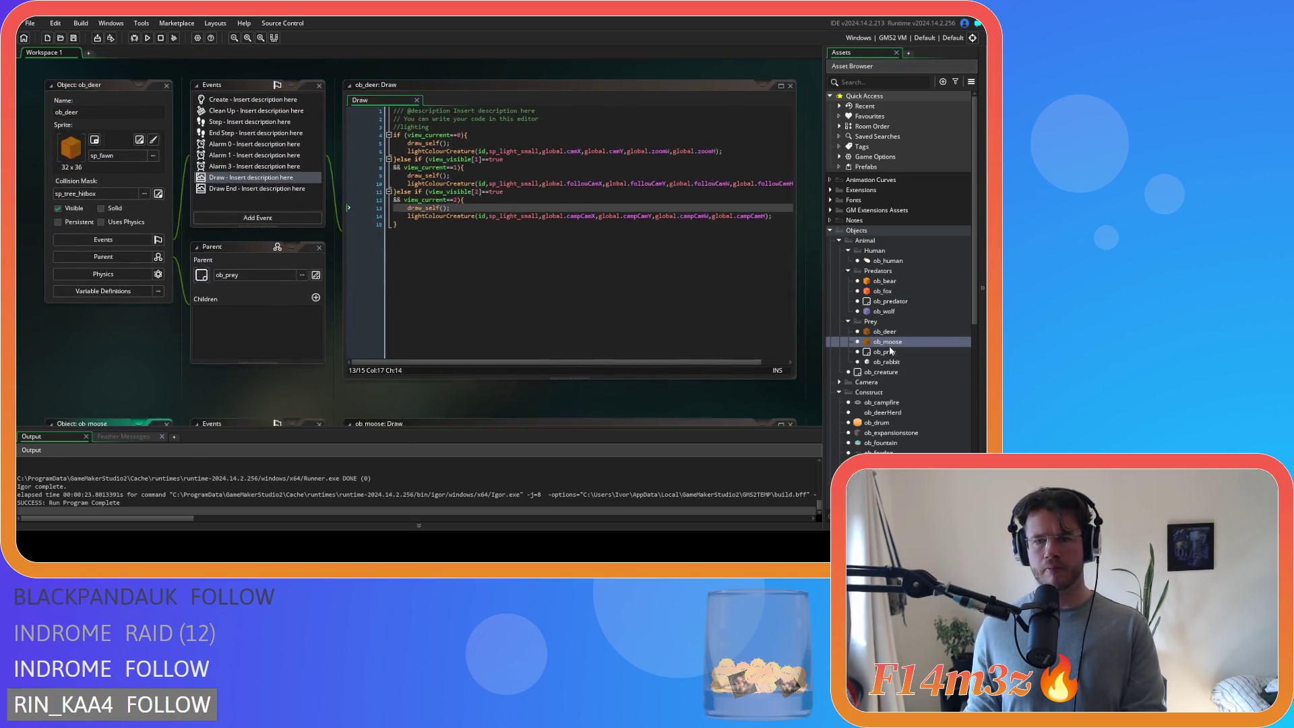
pyautogui.doubleClick(888, 363)
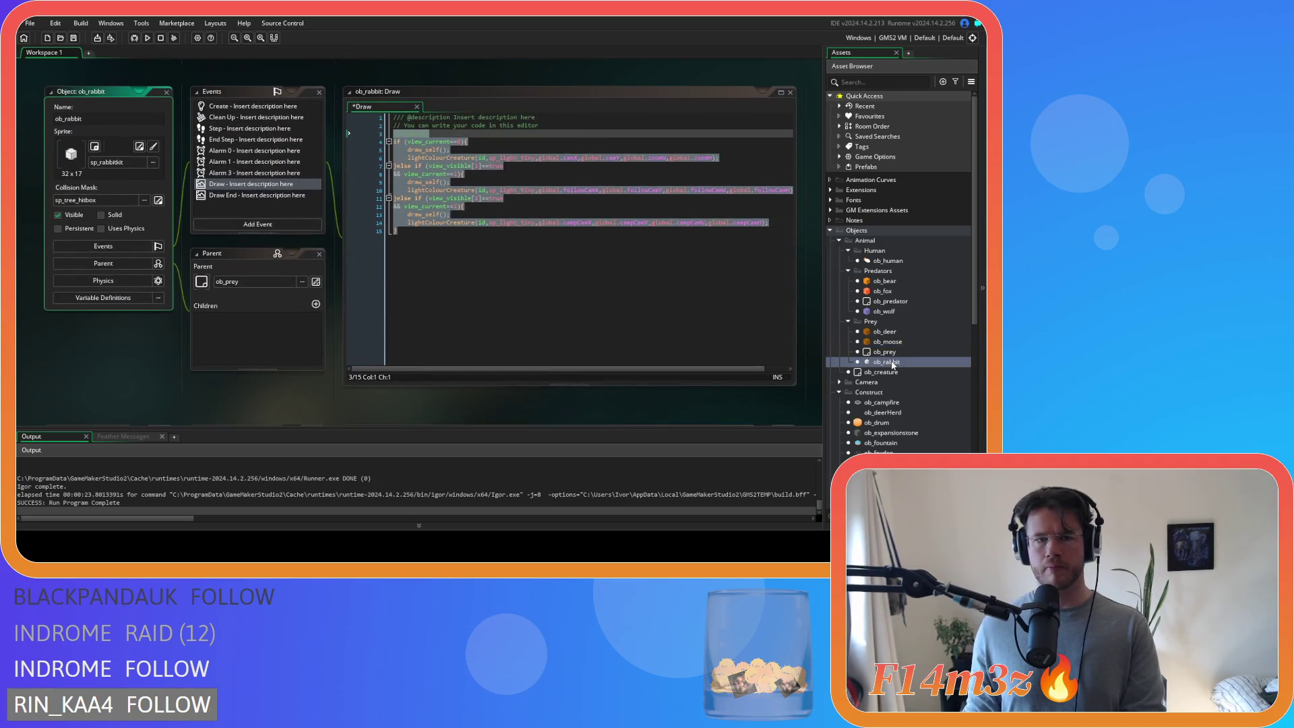
pyautogui.doubleClick(883, 403)
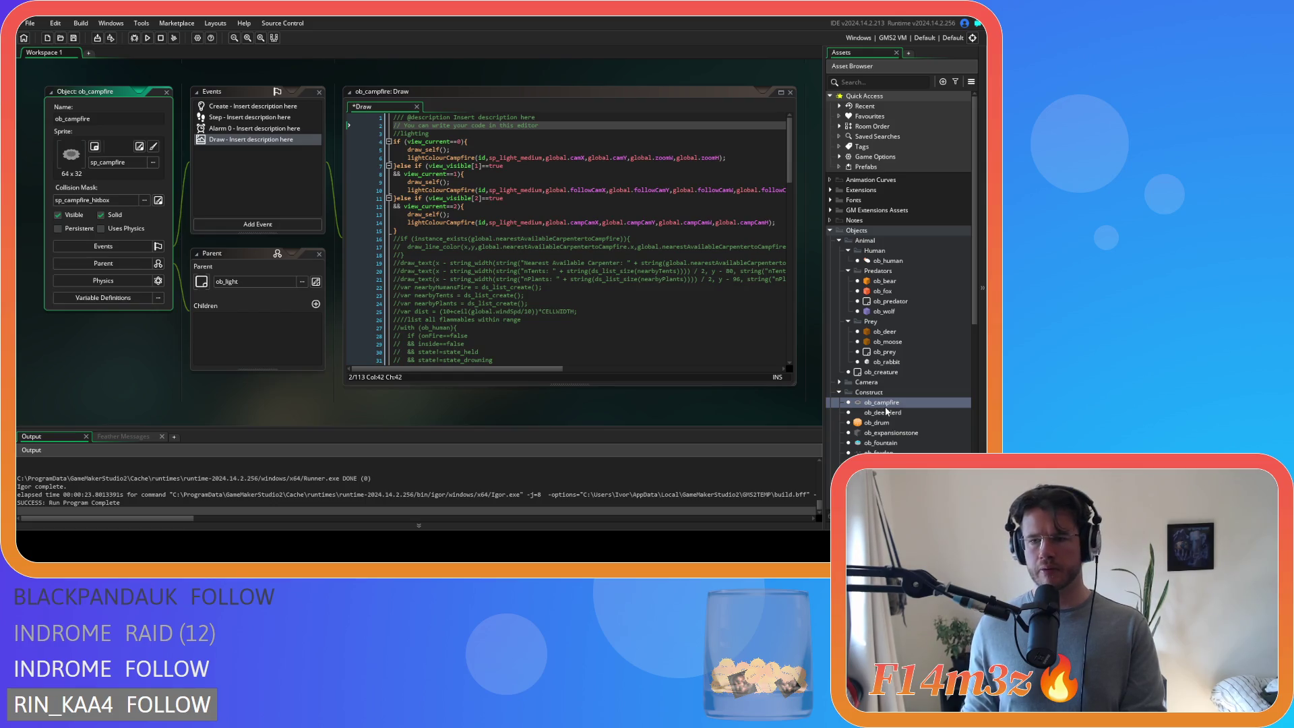
pyautogui.doubleClick(889, 423)
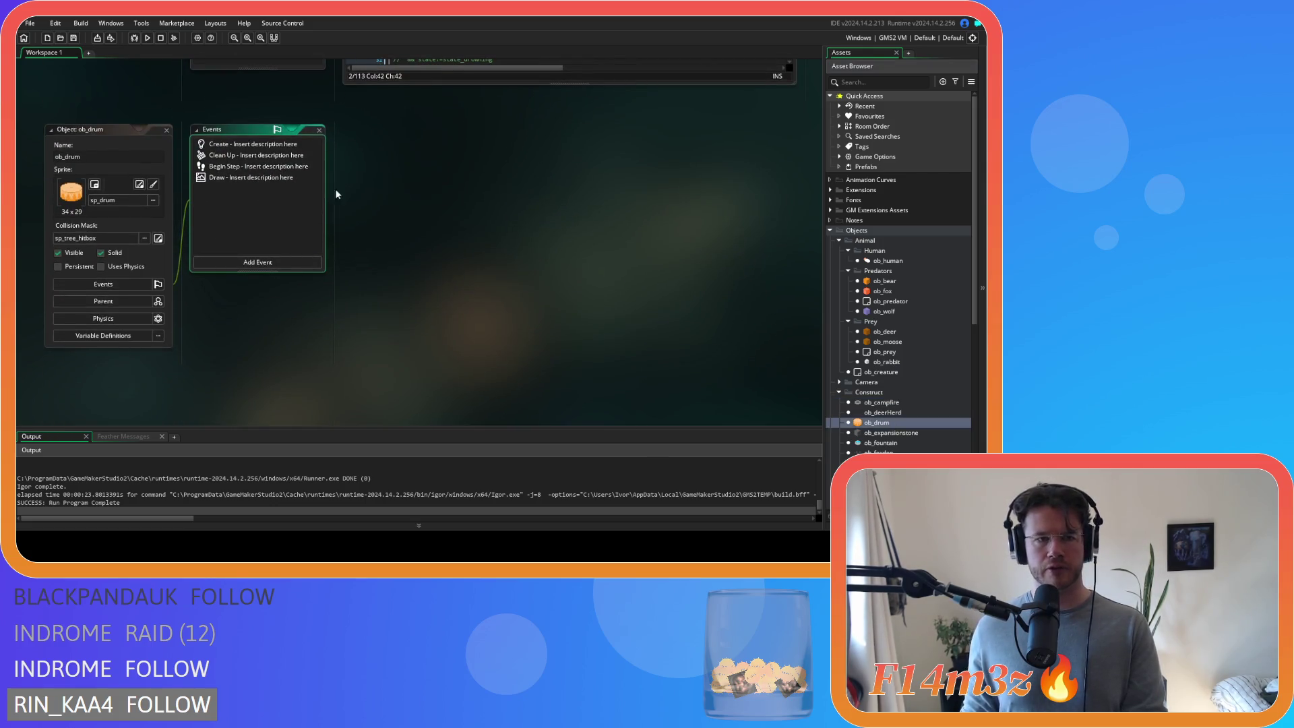
# - In ob_drum's Draw event, replace the draw_self line with the pasted view_current if/else block
pyautogui.click(317, 178)
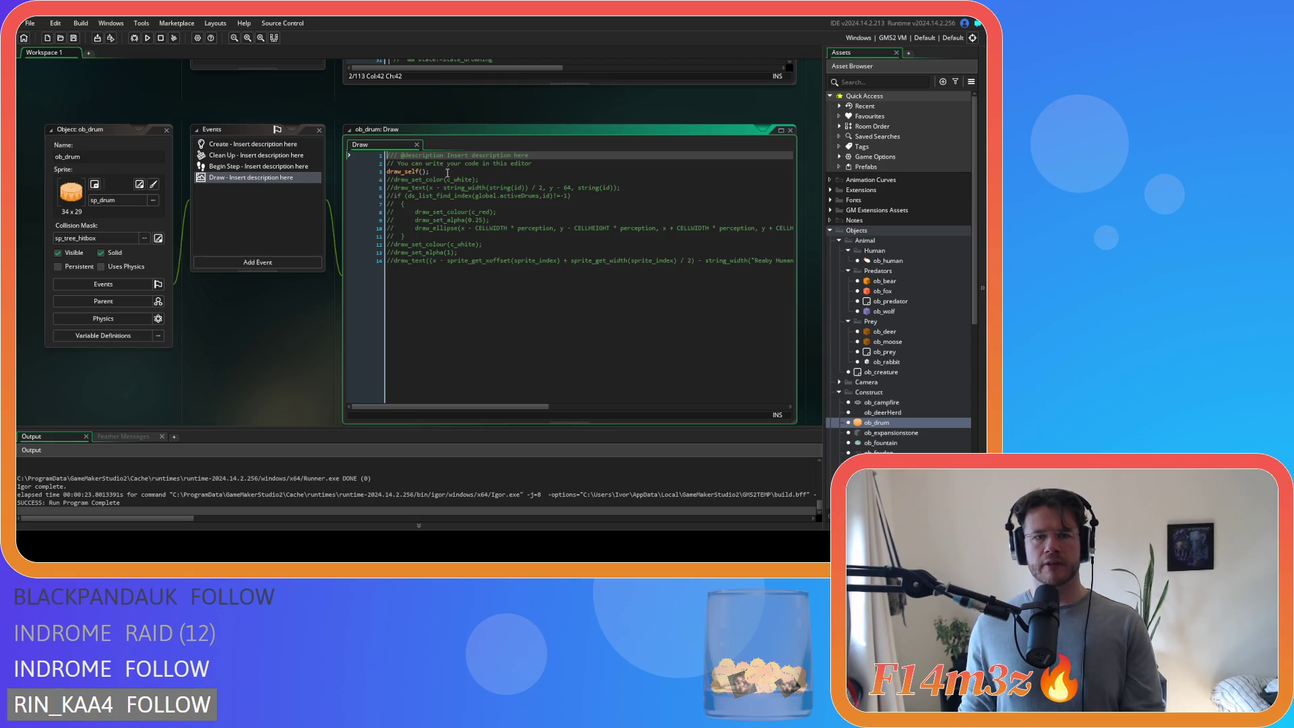
pyautogui.tripleClick(448, 173)
pyautogui.hotkey('ctrl', 'v')
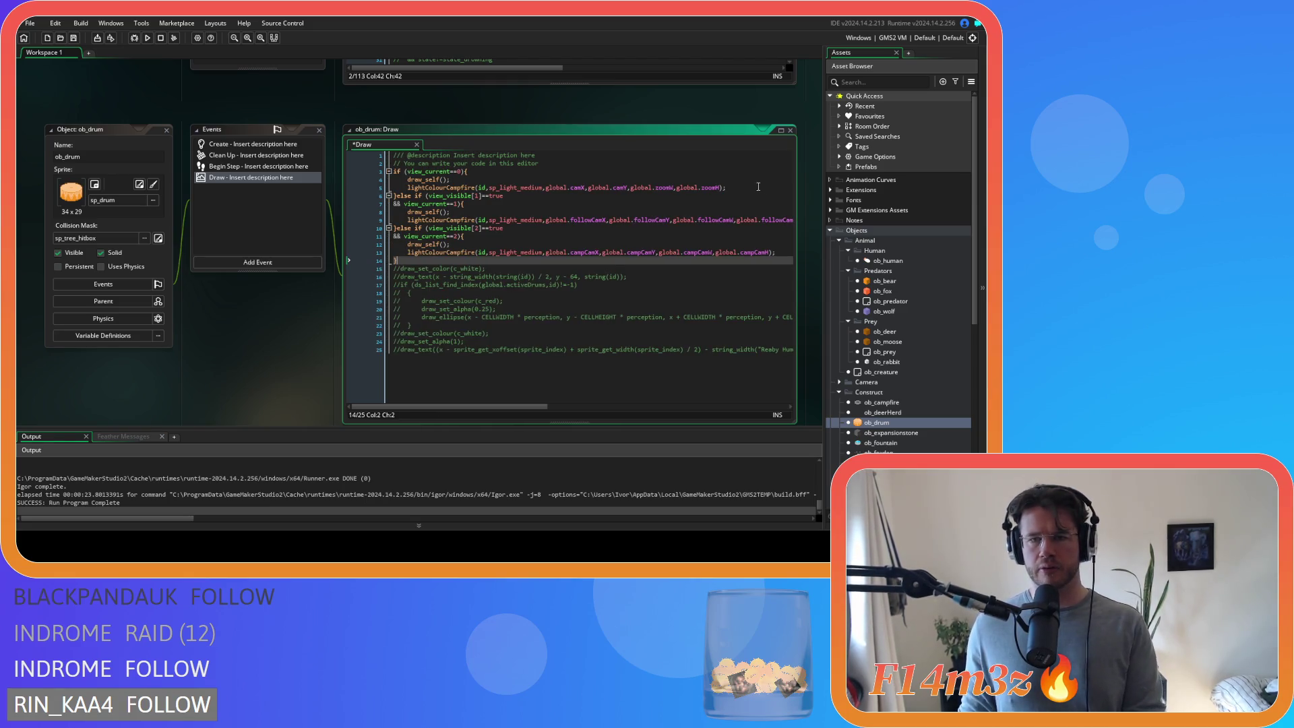
# - Delete the lightColourCampfire calls from all three of the drum's view branches
pyautogui.click(759, 188)
pyautogui.hotkey('shift', 'Up')
pyautogui.press('BackSpace')
pyautogui.moveTo(792, 213); pyautogui.dragTo(354, 215)
pyautogui.press('BackSpace')
pyautogui.press('BackSpace')
pyautogui.press('BackSpace')
pyautogui.moveTo(774, 237)
pyautogui.mouseDown()
pyautogui.moveTo(398, 237)
pyautogui.moveTo(355, 167)
pyautogui.mouseUp()
pyautogui.press('BackSpace')
pyautogui.press('BackSpace')
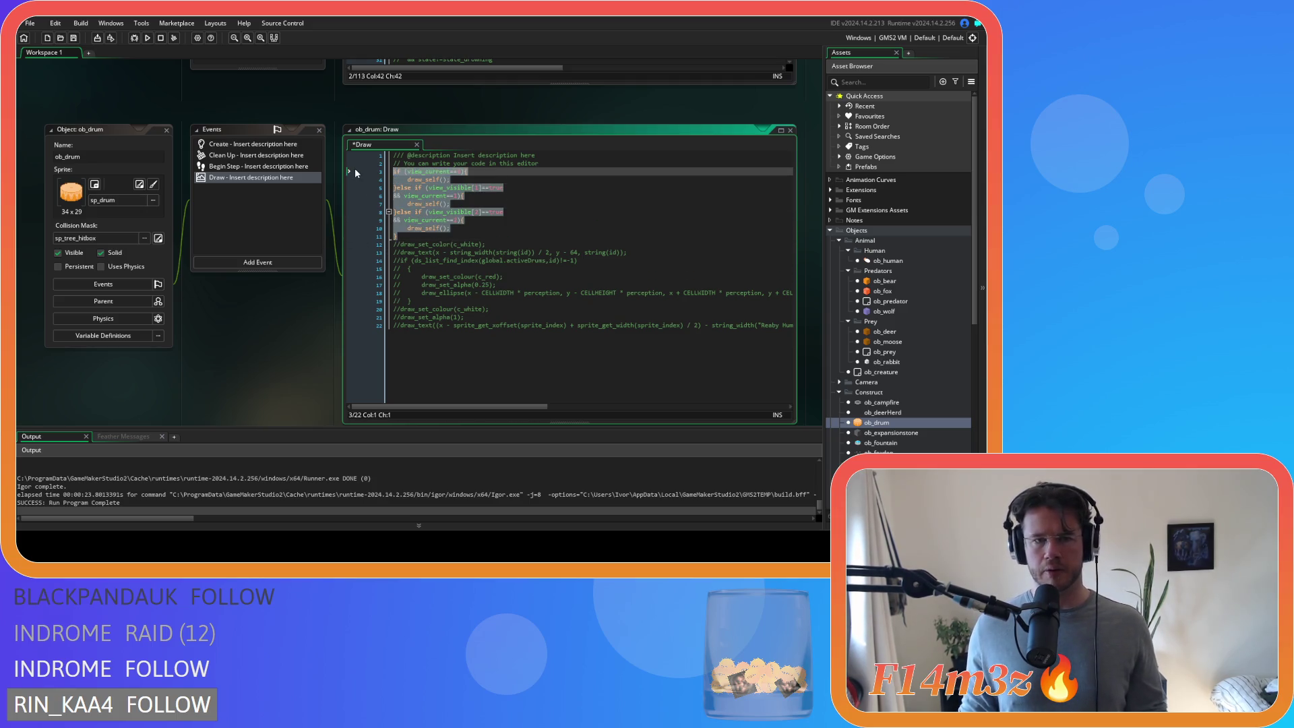
# - Review ob_expansionstone's Draw and Draw End code, including its view_current check, then close its editors
pyautogui.doubleClick(891, 432)
pyautogui.click(236, 147)
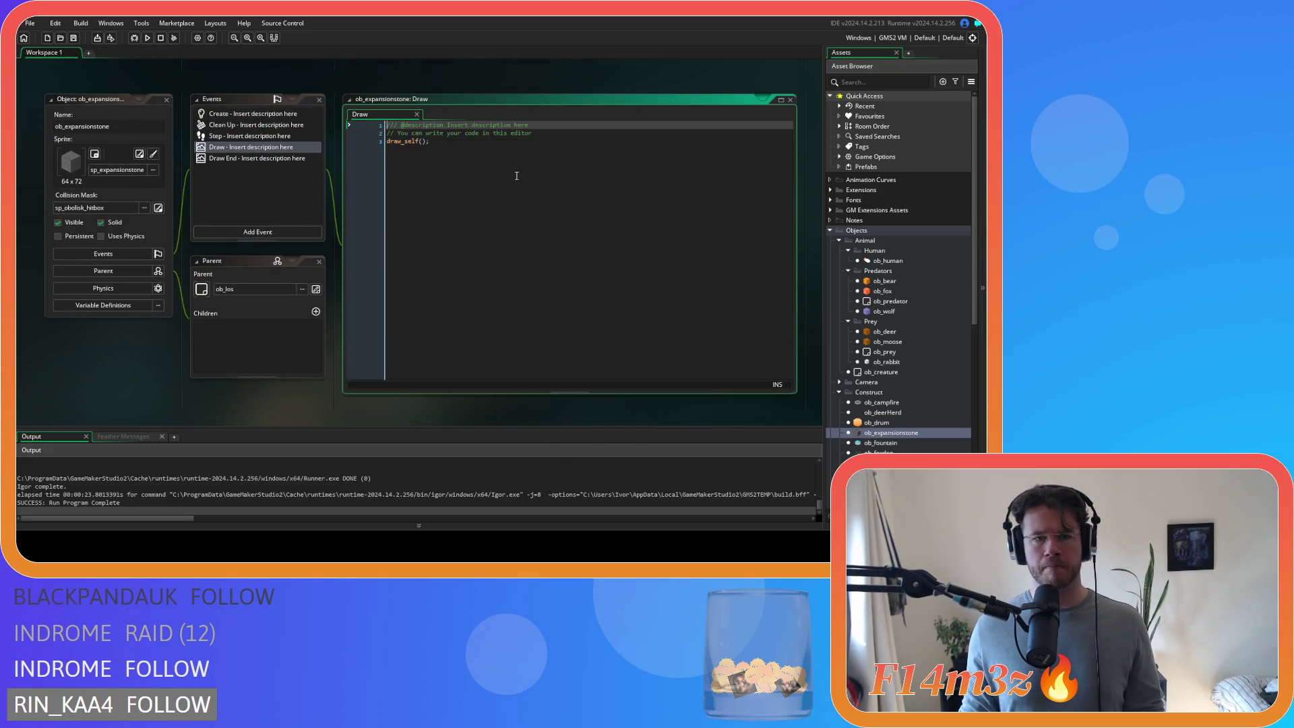
pyautogui.click(251, 158)
pyautogui.click(542, 287)
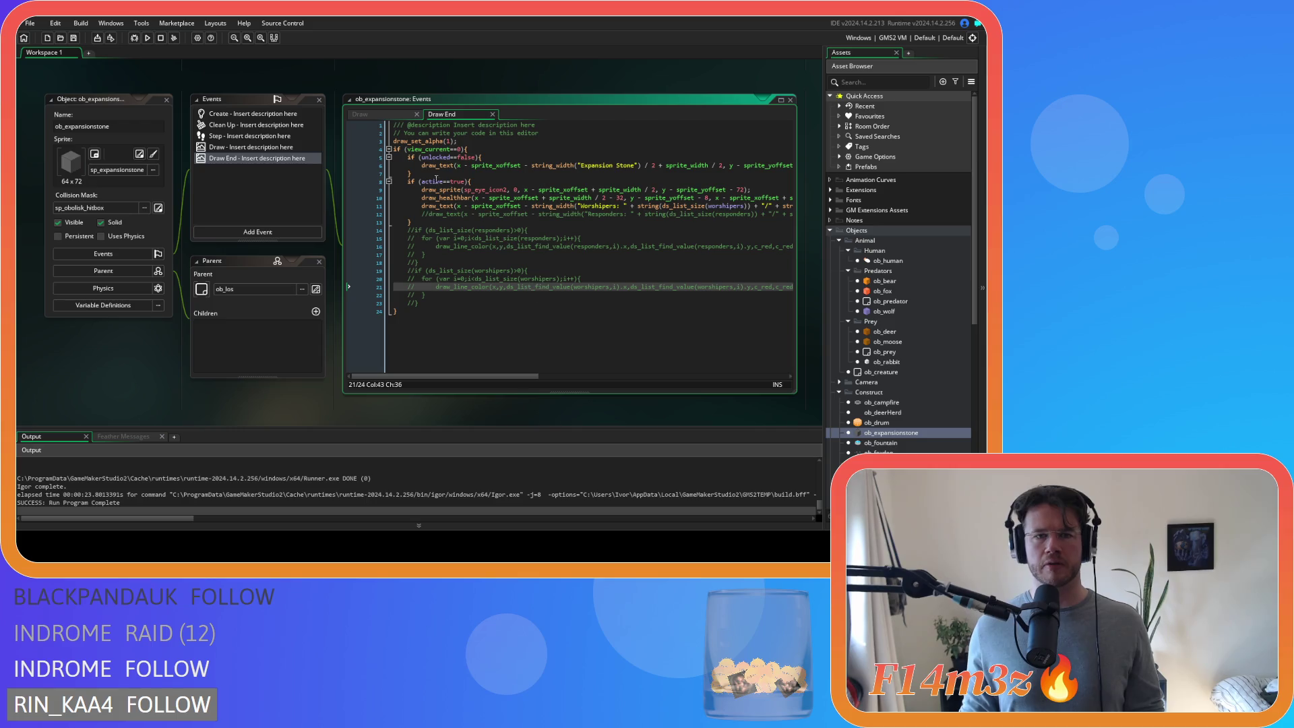
pyautogui.click(472, 221)
pyautogui.press('Up')
pyautogui.press('Up')
pyautogui.press('Up')
pyautogui.hotkey('shift', 'End')
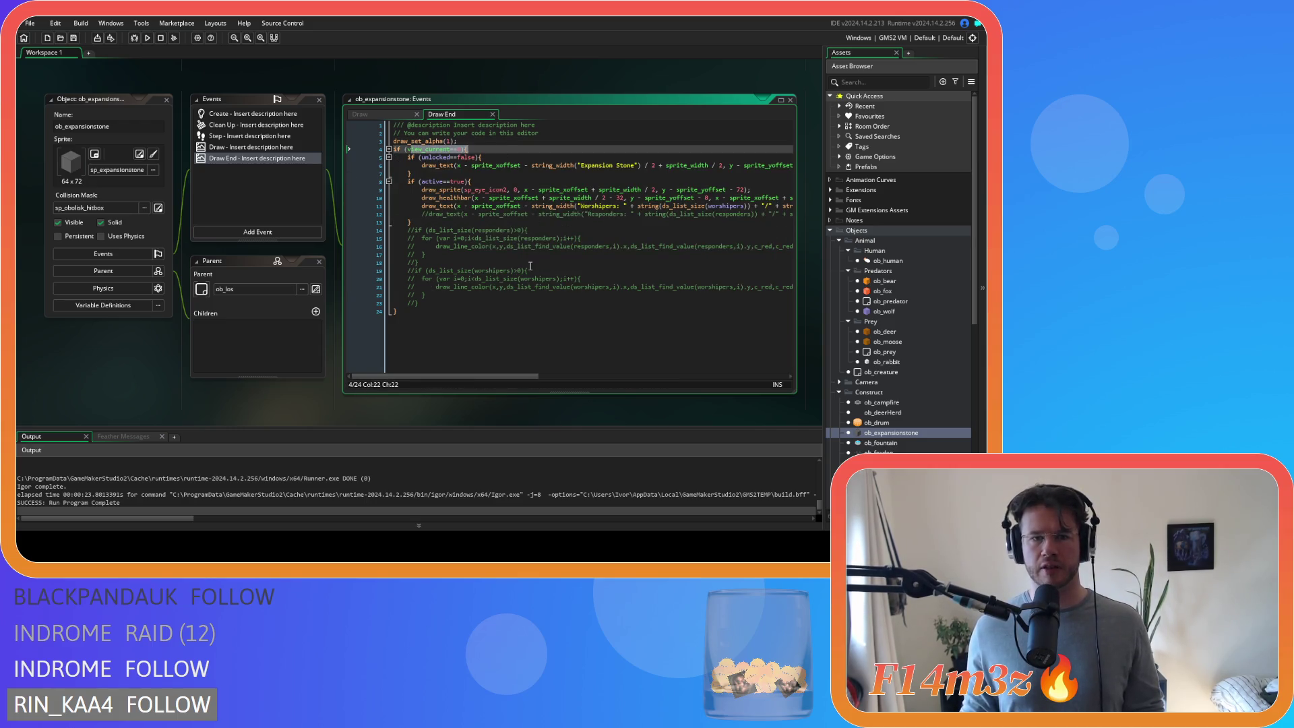
pyautogui.click(164, 99)
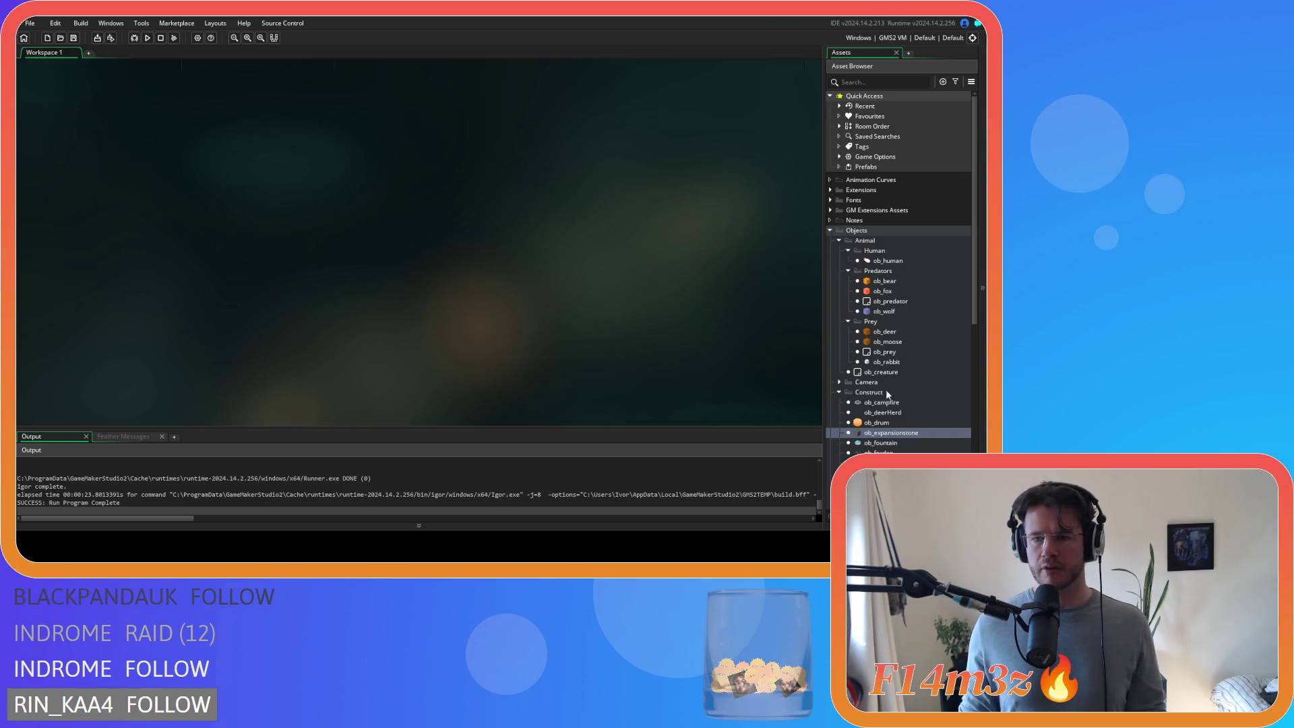
pyautogui.scroll(-3, 876, 432)
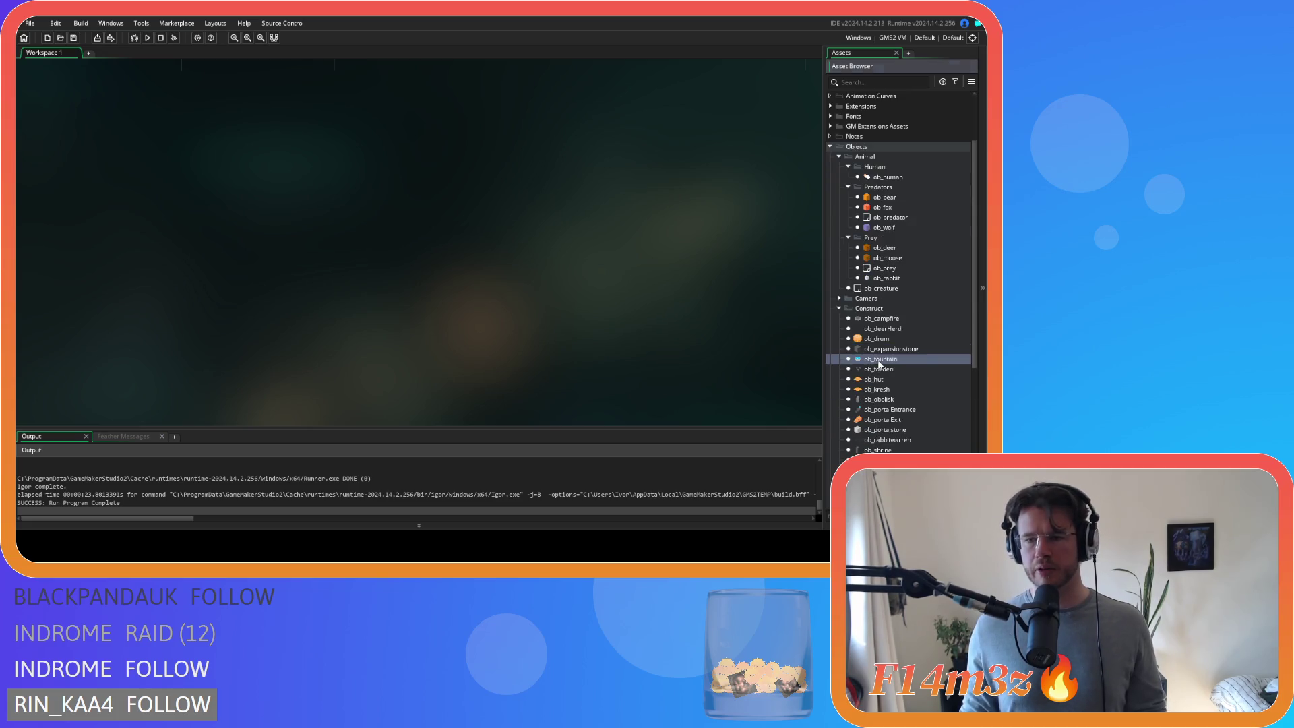
# - Add a Draw event to ob_fountain
pyautogui.doubleClick(880, 360)
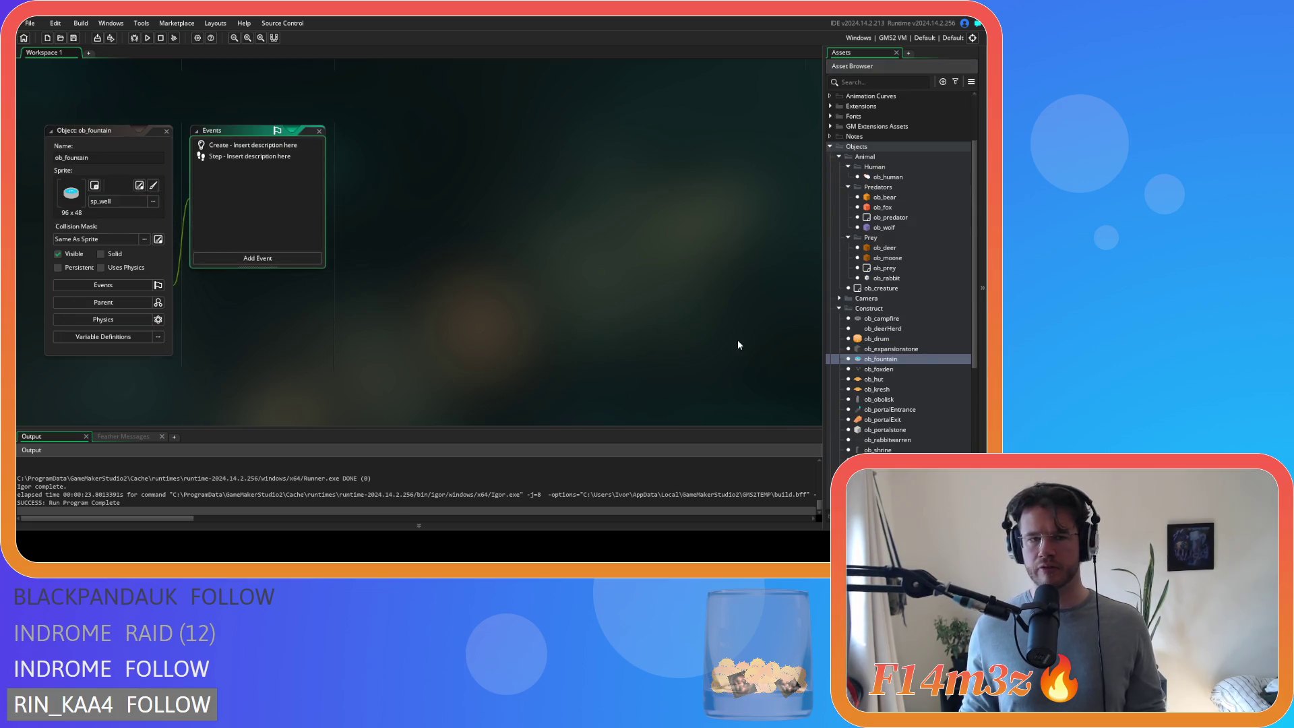
pyautogui.click(234, 264)
pyautogui.moveTo(269, 317)
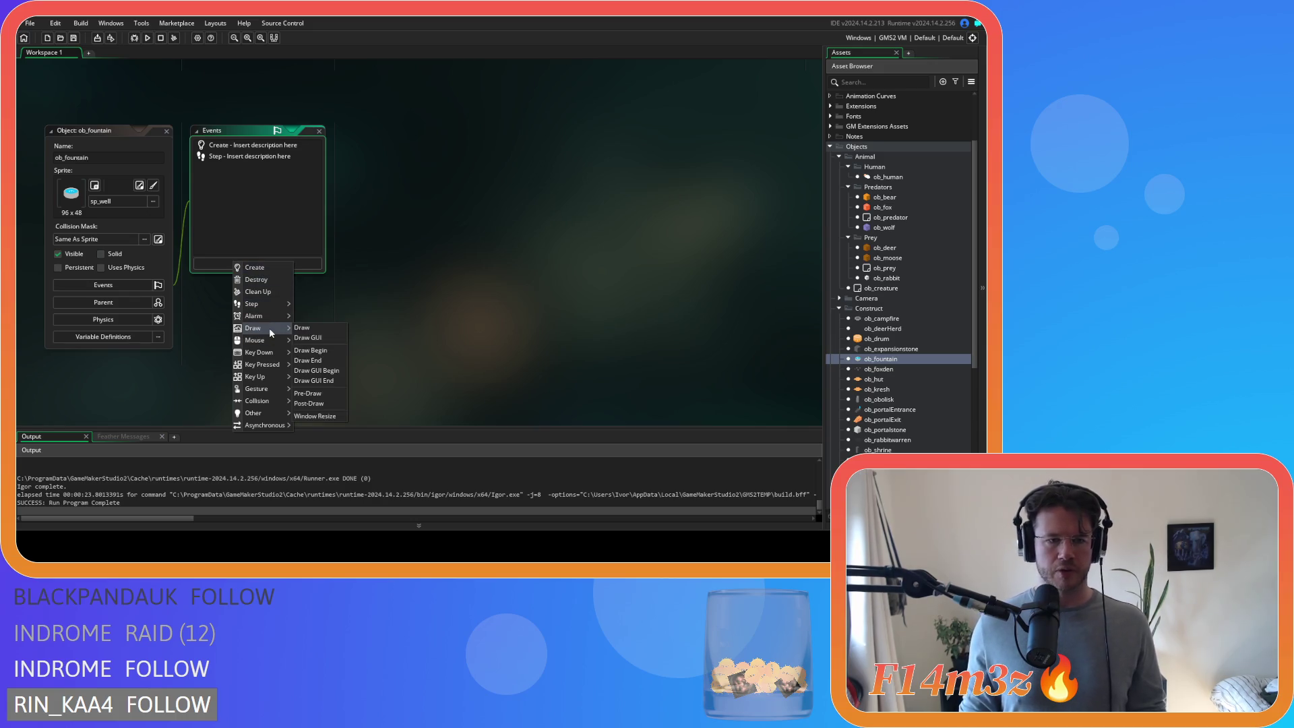
pyautogui.click(325, 326)
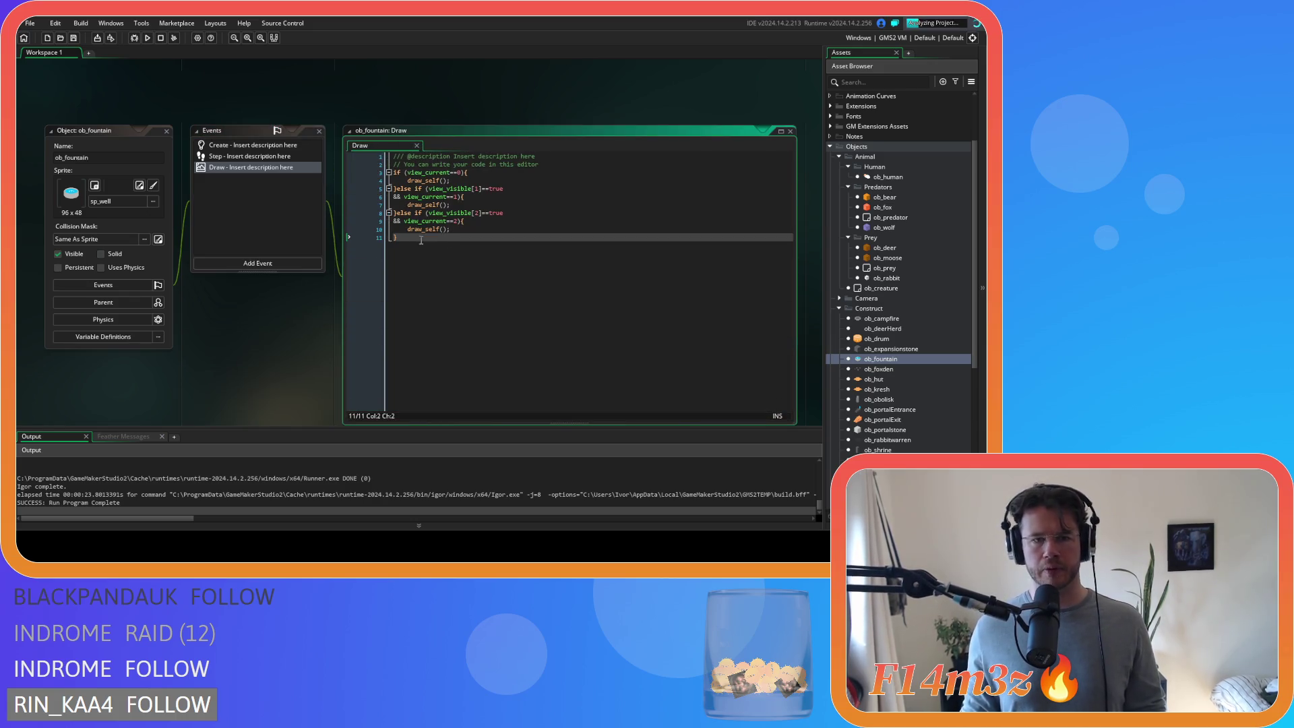
# - In ob_foxden's Draw code, replace the draw_self and colour lines with the per-view draw block
pyautogui.doubleClick(898, 371)
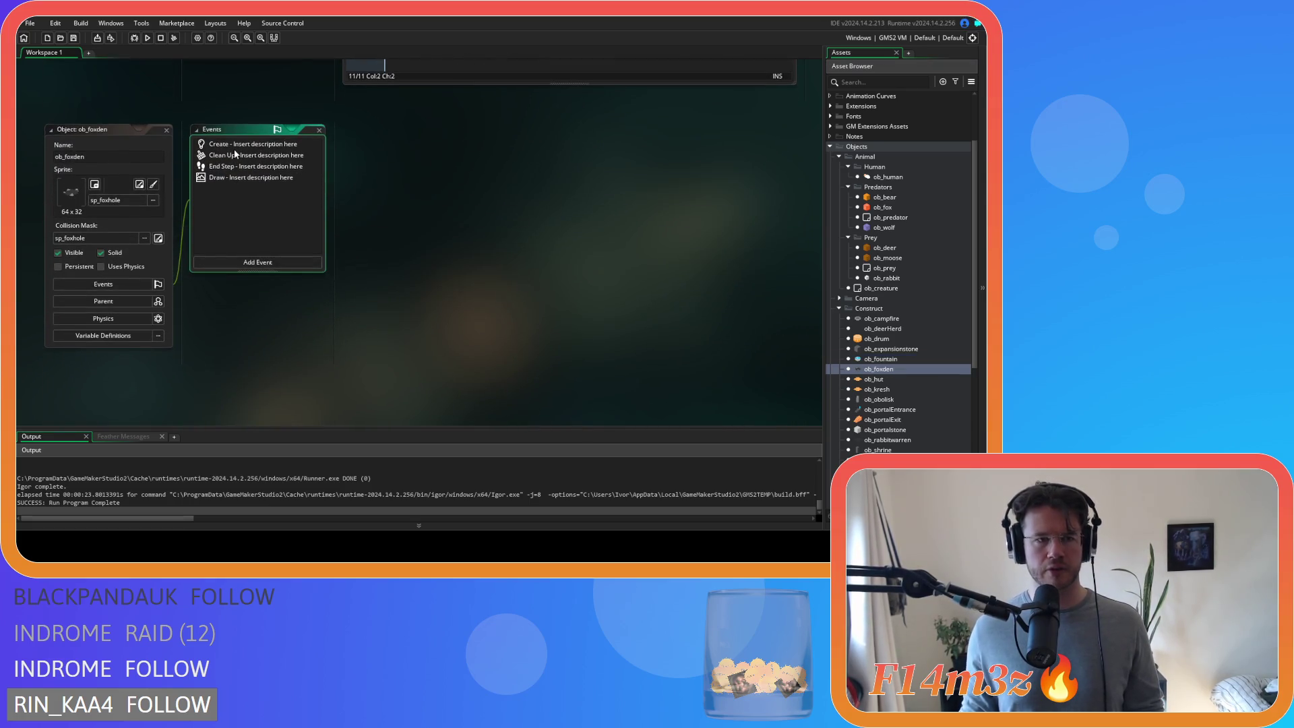
pyautogui.doubleClick(242, 178)
pyautogui.moveTo(476, 171); pyautogui.dragTo(344, 164)
pyautogui.write('if (view_current==0){ \tdraw_self(); }else if (view_visible[1]==true && view_current==1){ \tdraw_self(); }else if (view_visible[2]==true && view_current==2){ \tdraw_self(); }')
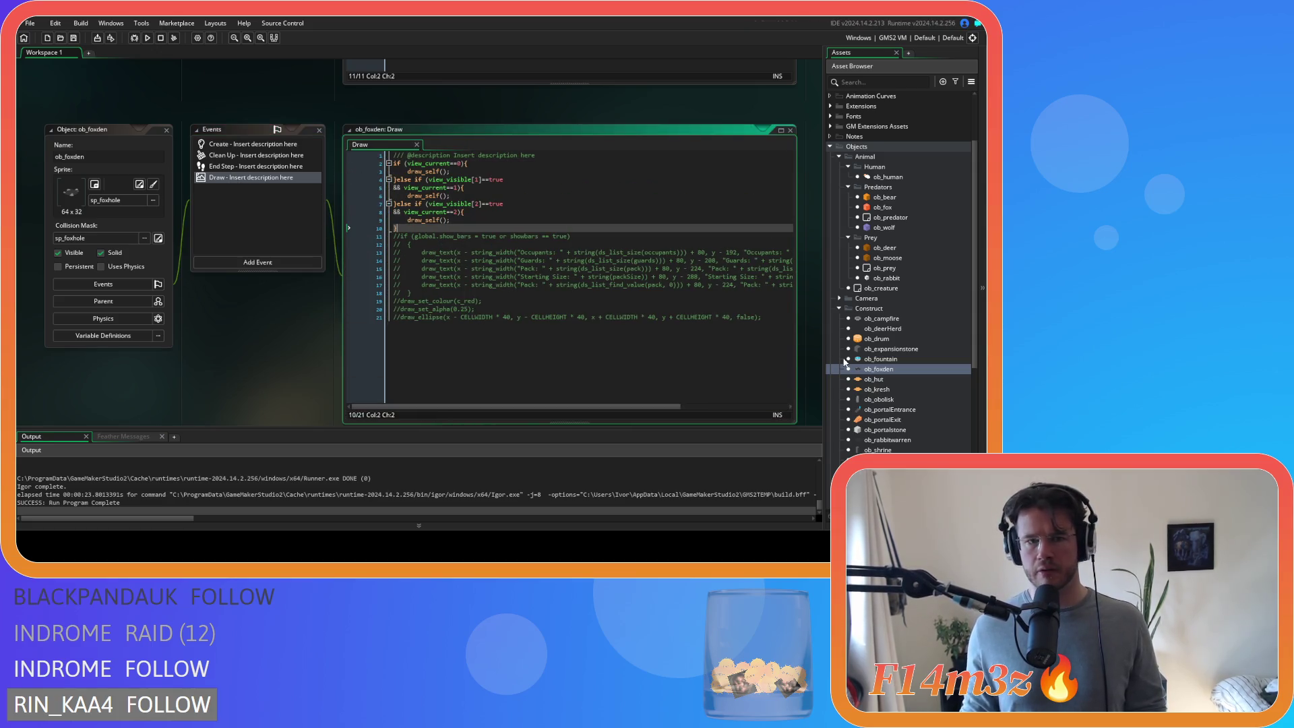
# - In ob_hut's Draw code, move draw_self into the view 0, 1 and 2 branches and save
pyautogui.doubleClick(877, 379)
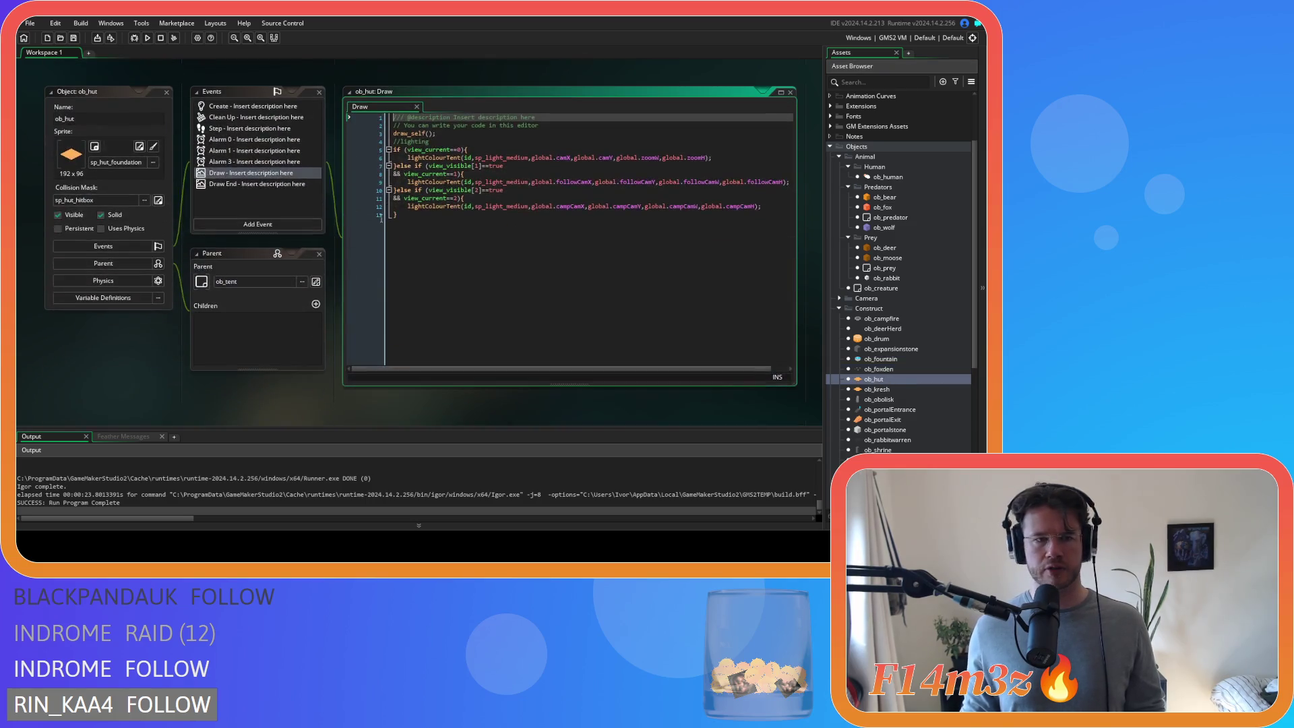
pyautogui.moveTo(437, 134); pyautogui.dragTo(386, 136)
pyautogui.hotkey('ctrl', 'c')
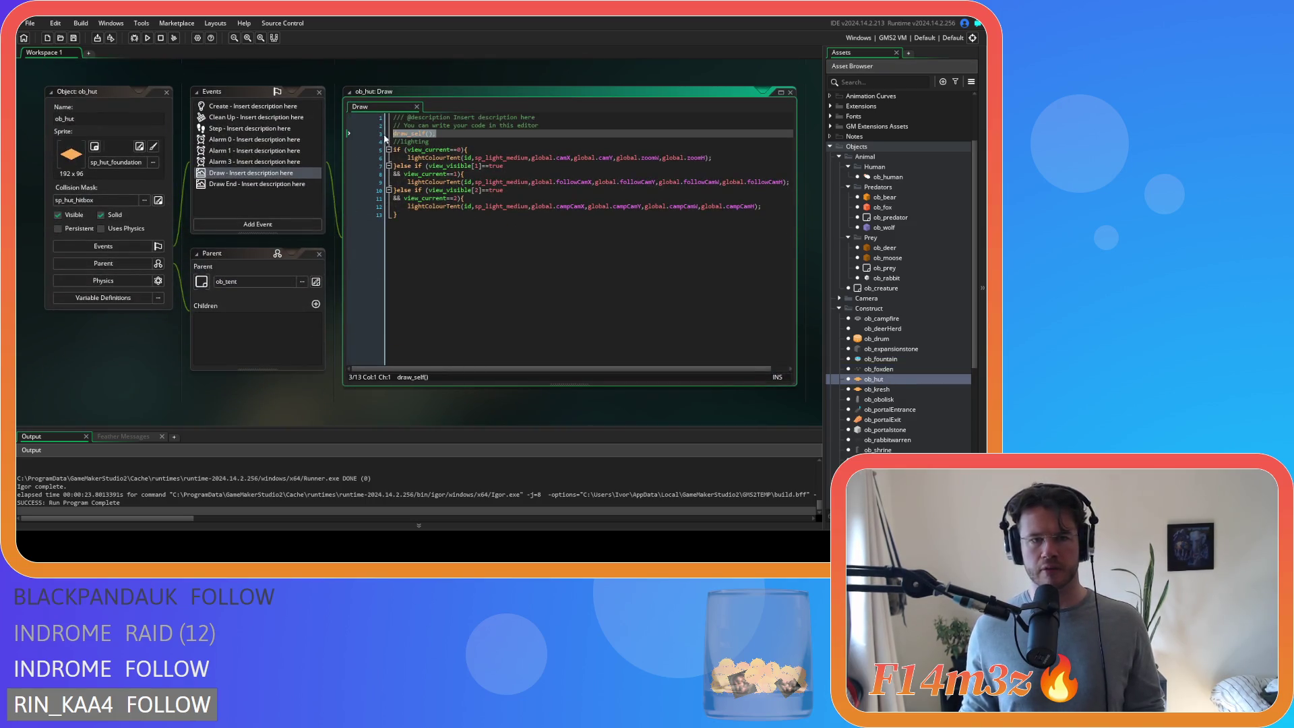
pyautogui.press('BackSpace')
pyautogui.press('BackSpace')
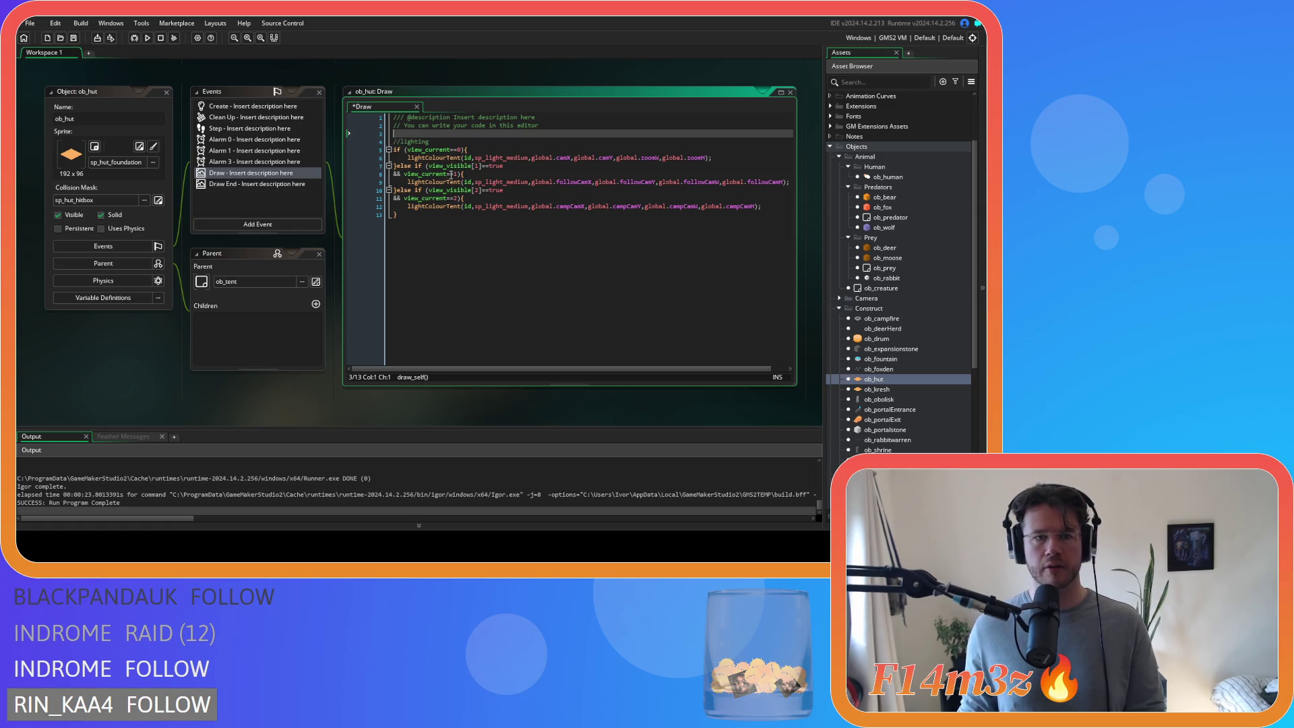
pyautogui.click(480, 143)
pyautogui.press('Return')
pyautogui.hotkey('ctrl', 'v')
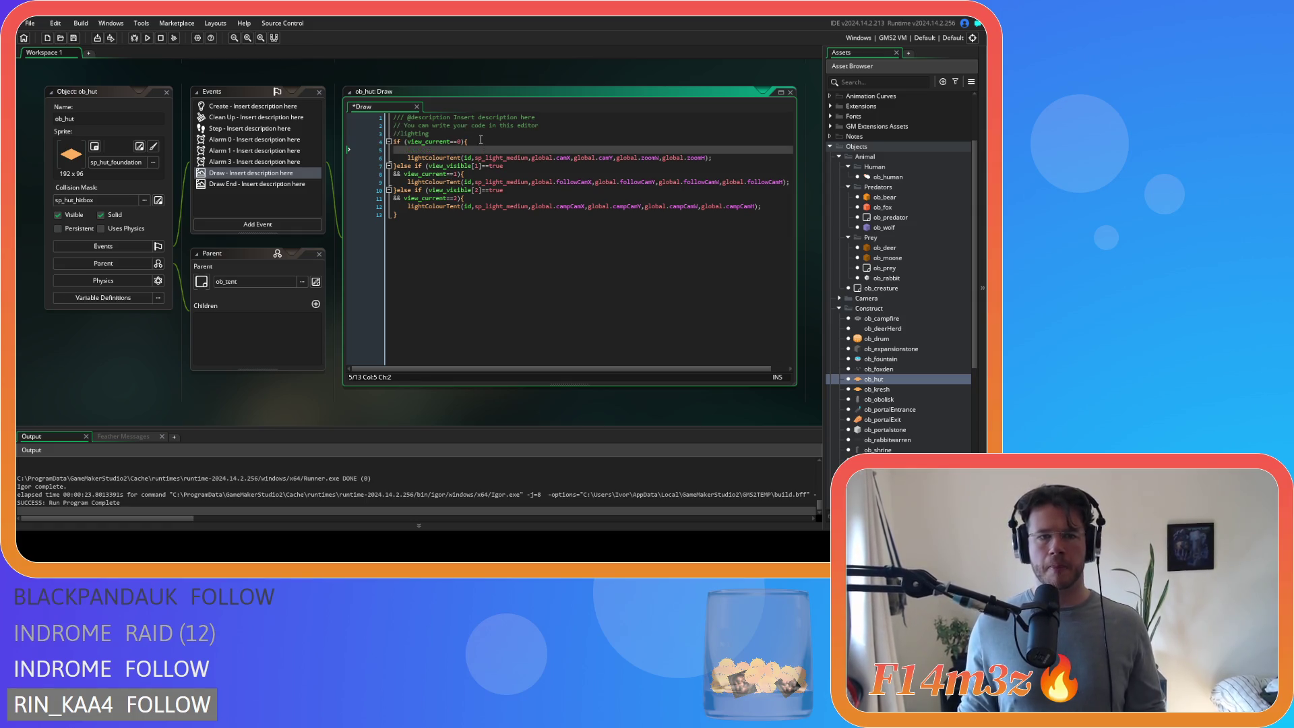
pyautogui.click(474, 177)
pyautogui.press('Return')
pyautogui.hotkey('ctrl', 'v')
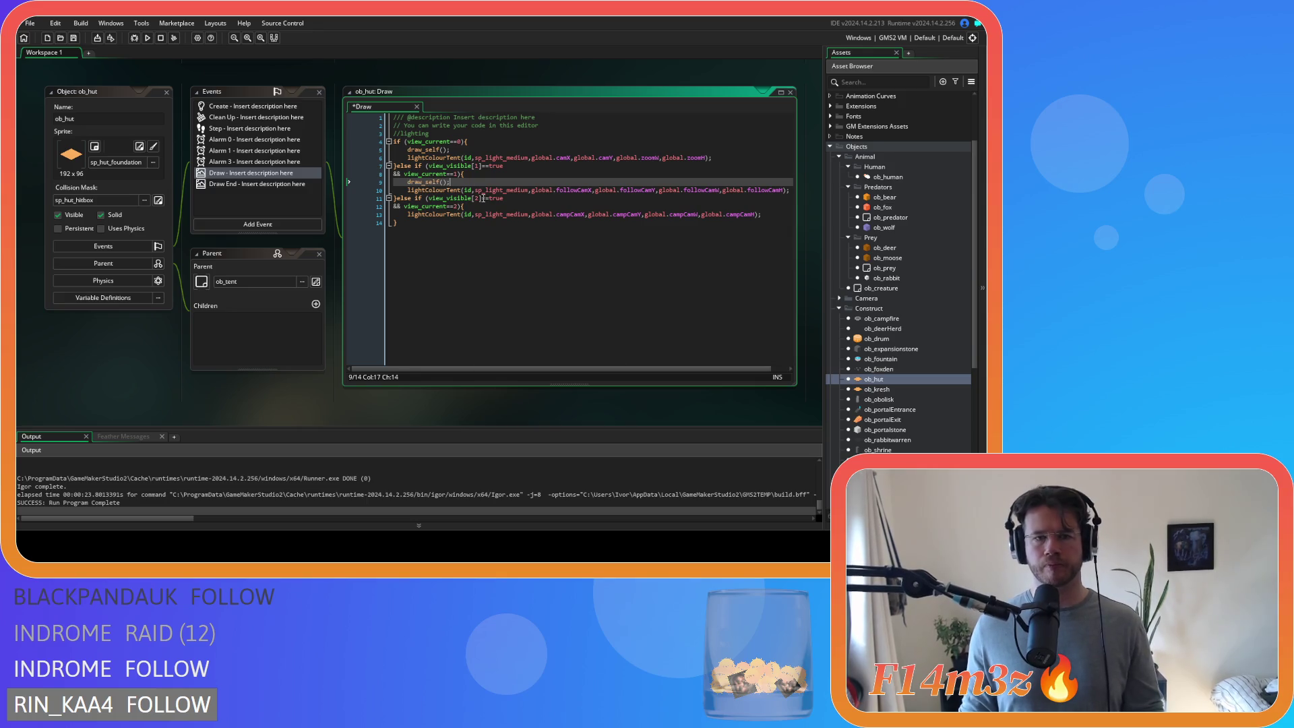
pyautogui.click(488, 206)
pyautogui.press('Return')
pyautogui.hotkey('ctrl', 'v')
pyautogui.hotkey('ctrl', 's')
# - In ob_kresh's Draw code, move draw_self into the view 0, 1 and 2 branches
pyautogui.doubleClick(906, 389)
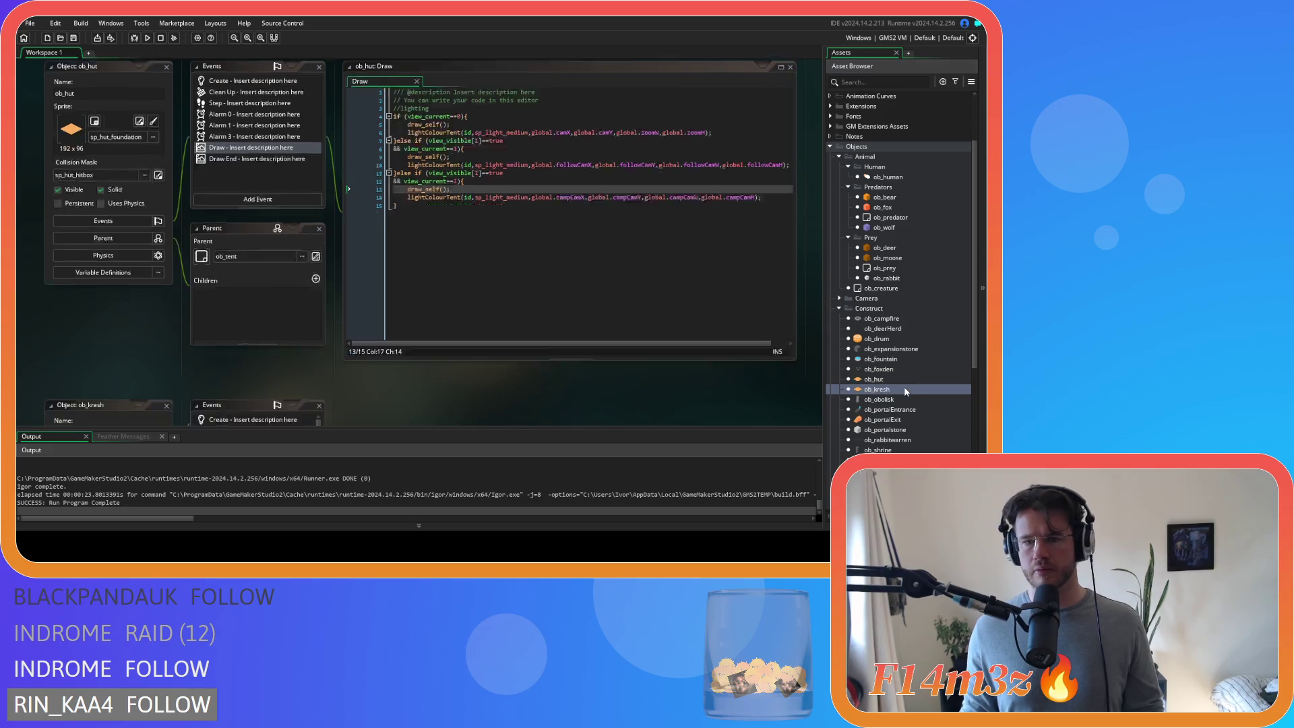
pyautogui.tripleClick(413, 134)
pyautogui.press('BackSpace')
pyautogui.press('BackSpace')
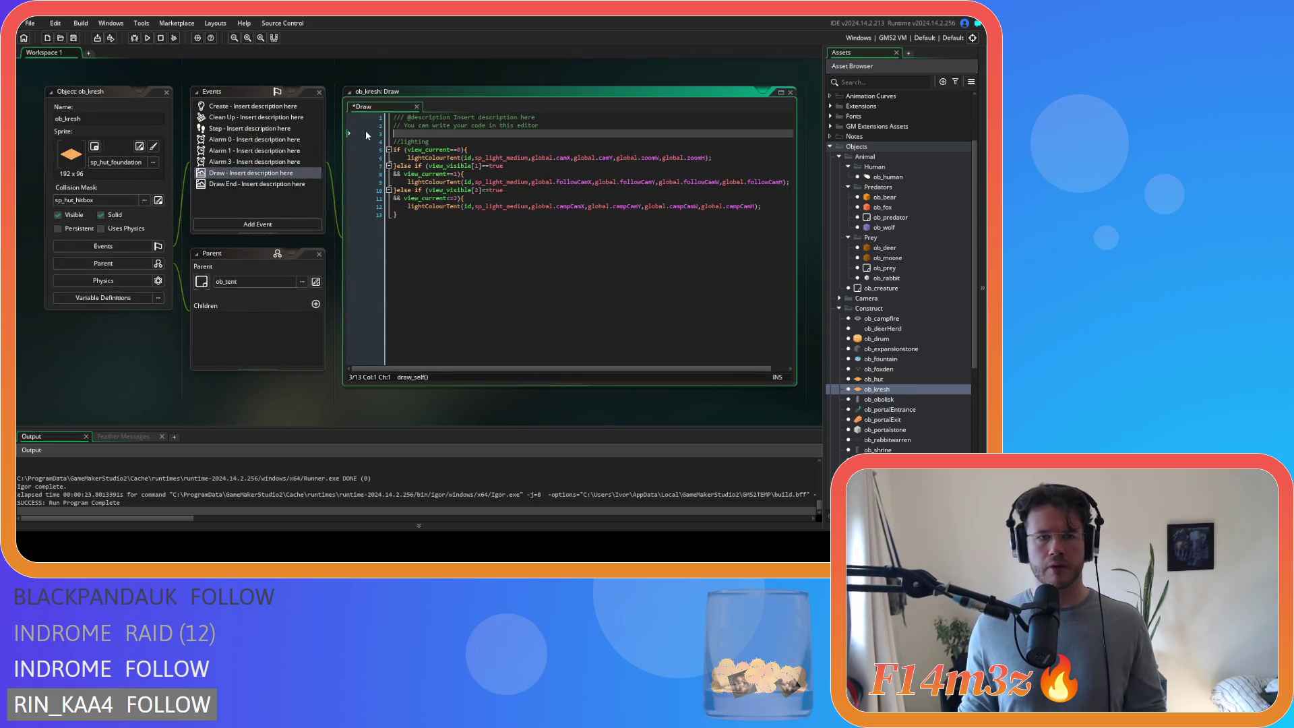
pyautogui.click(483, 143)
pyautogui.press('Return')
pyautogui.hotkey('ctrl', 'v')
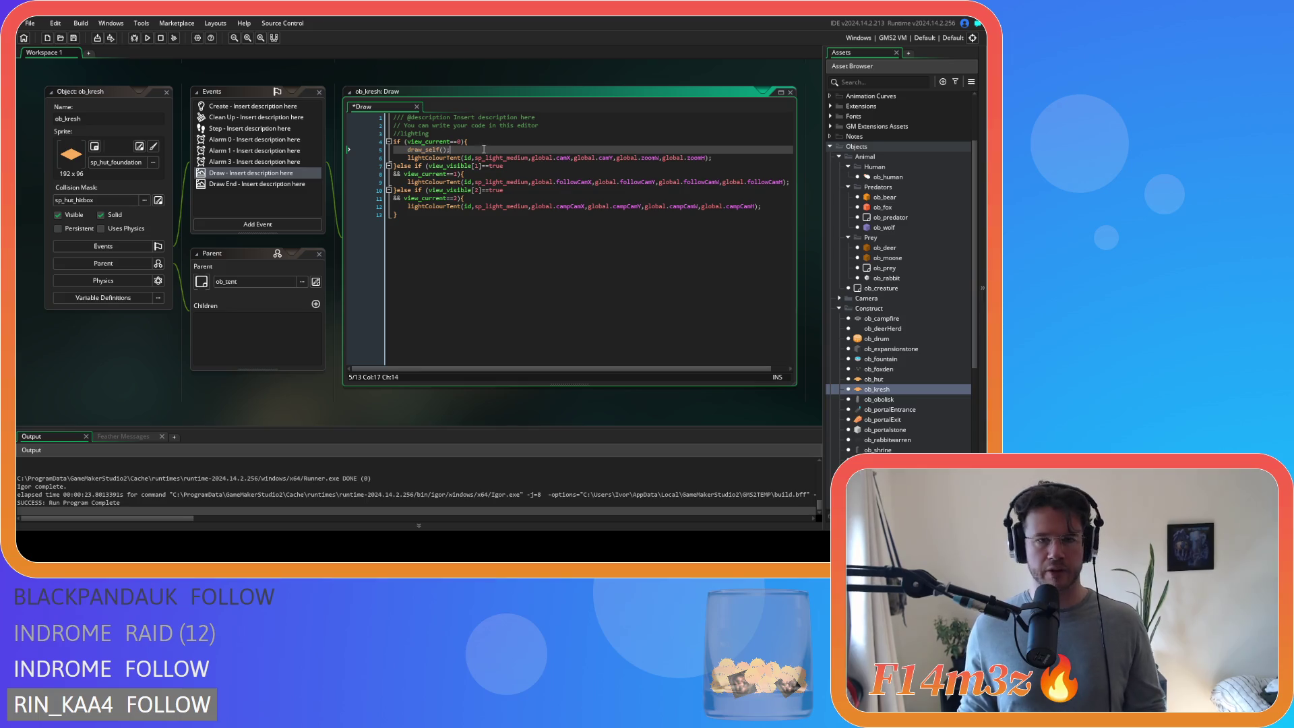
pyautogui.click(491, 174)
pyautogui.press('Return')
pyautogui.hotkey('ctrl', 'v')
pyautogui.click(480, 206)
pyautogui.press('Return')
pyautogui.hotkey('ctrl', 'v')
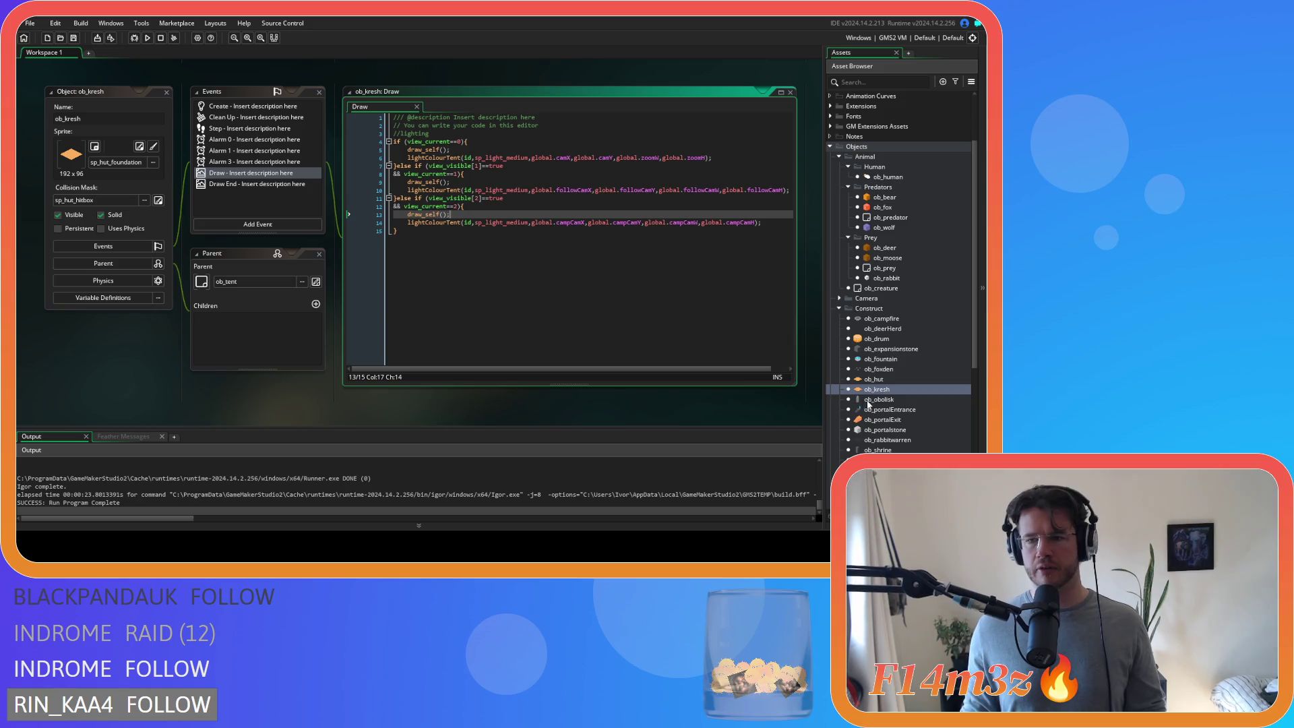
# - Open ob_obolisk and select its per-view draw code block
pyautogui.scroll(-2, 897, 423)
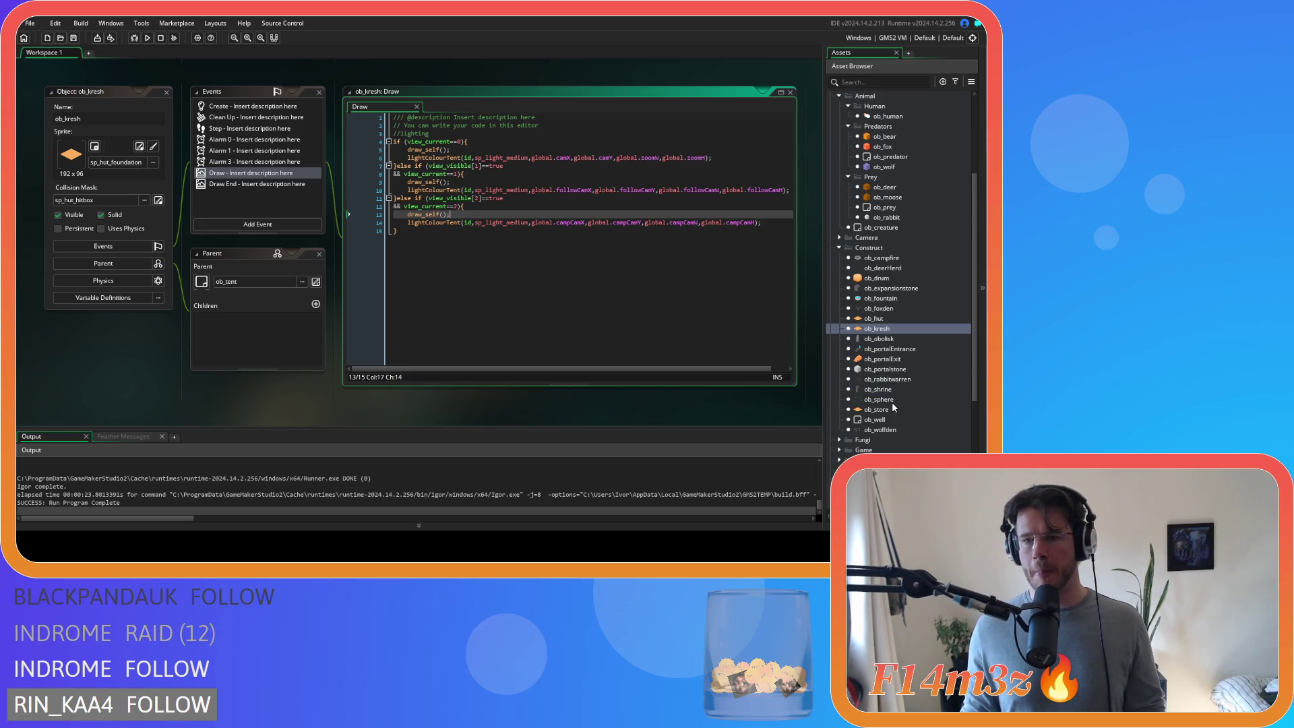
pyautogui.doubleClick(884, 339)
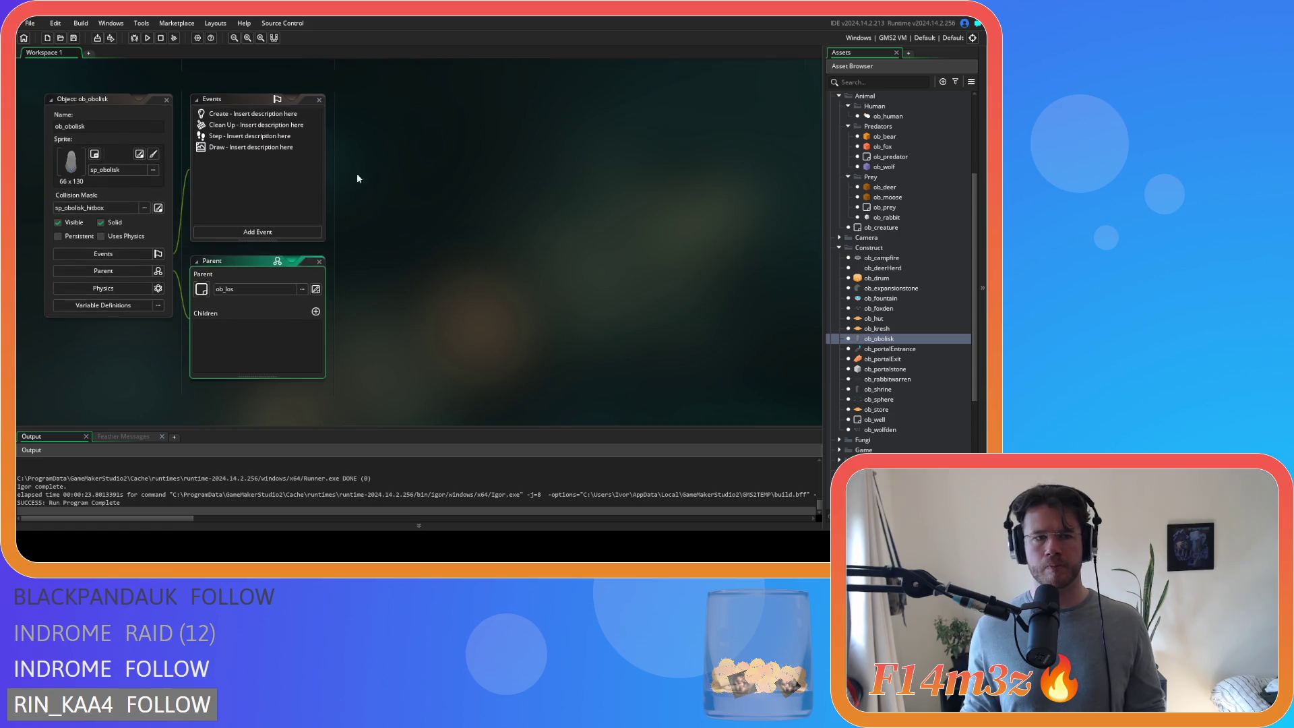
pyautogui.scroll(-10, 309, 231)
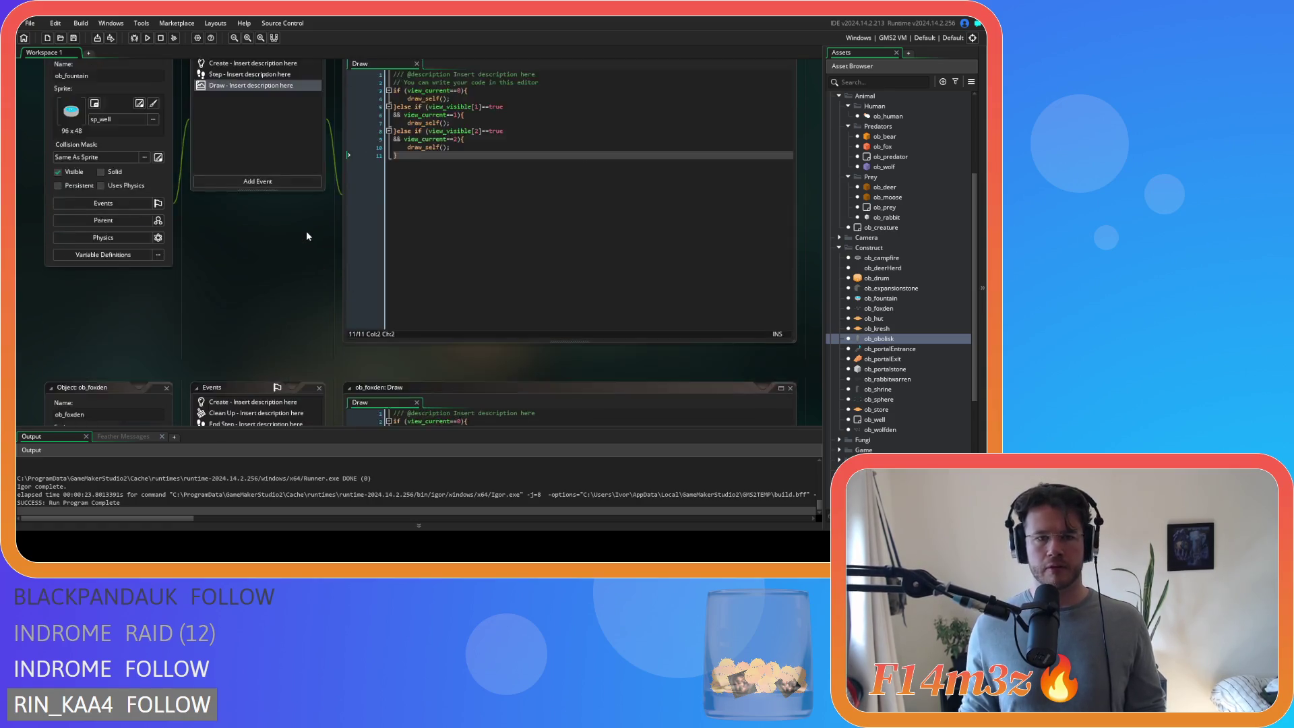
pyautogui.moveTo(397, 274); pyautogui.dragTo(359, 205)
pyautogui.scroll(10, 299, 338)
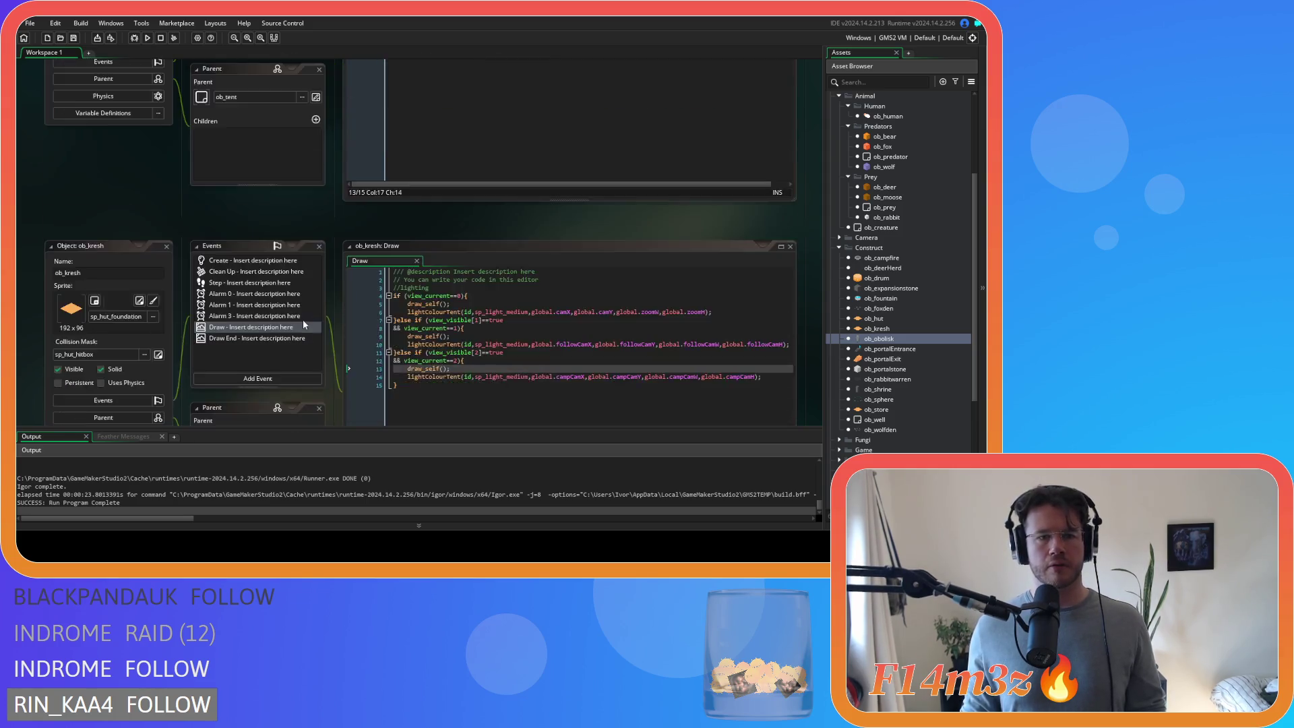